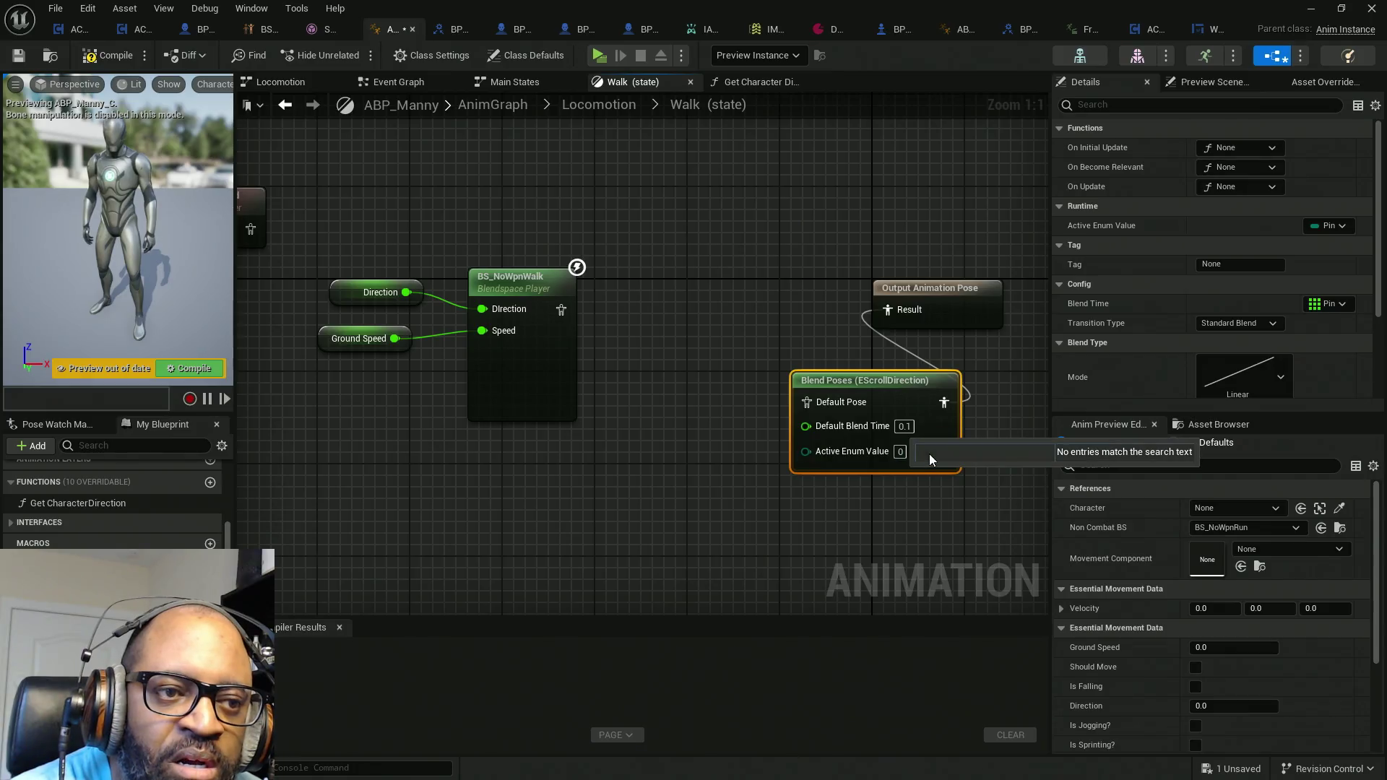
Step: Delete the Blend Poses (EScrollDirection) node from the Walk graph and compile ABP_Manny
left_click(764, 312)
left_click_drag(879, 396, 762, 373)
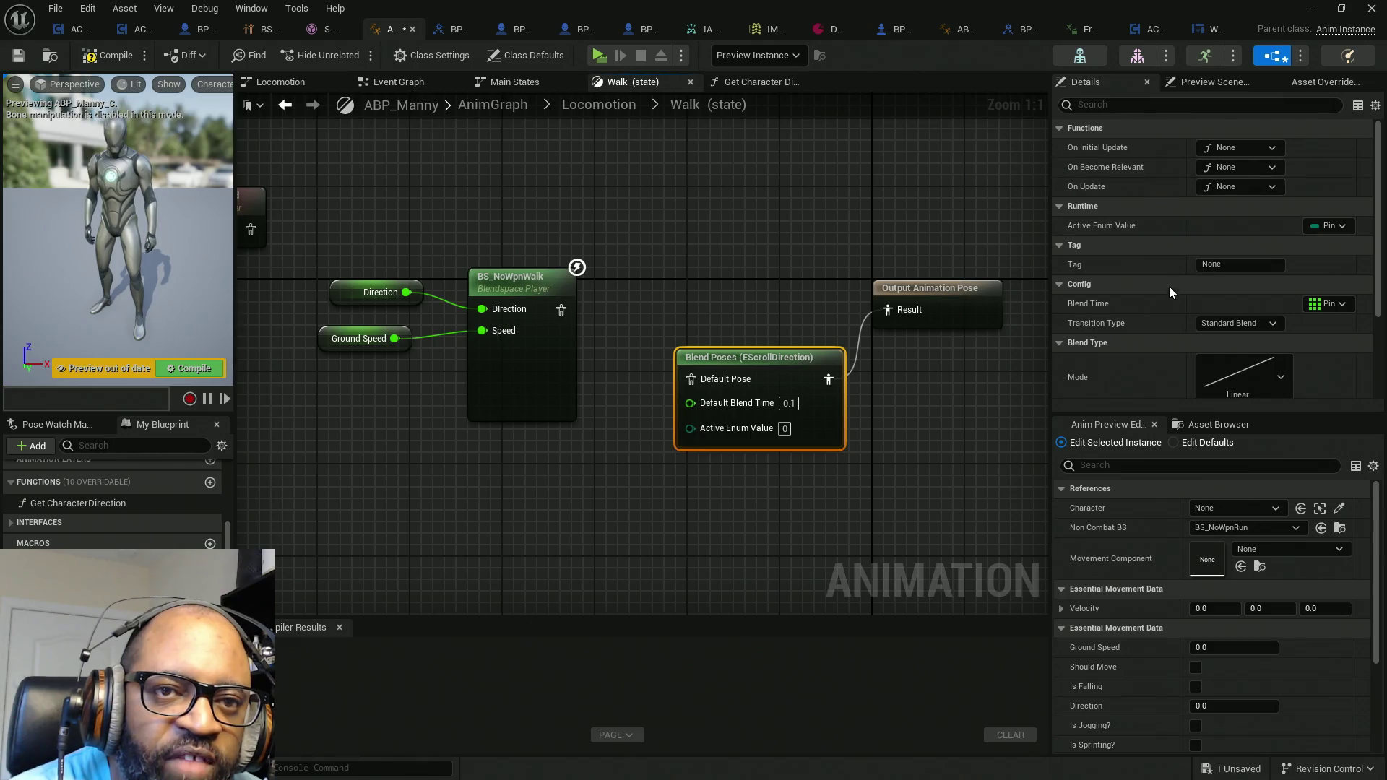
scroll(1169, 286, "down", 2)
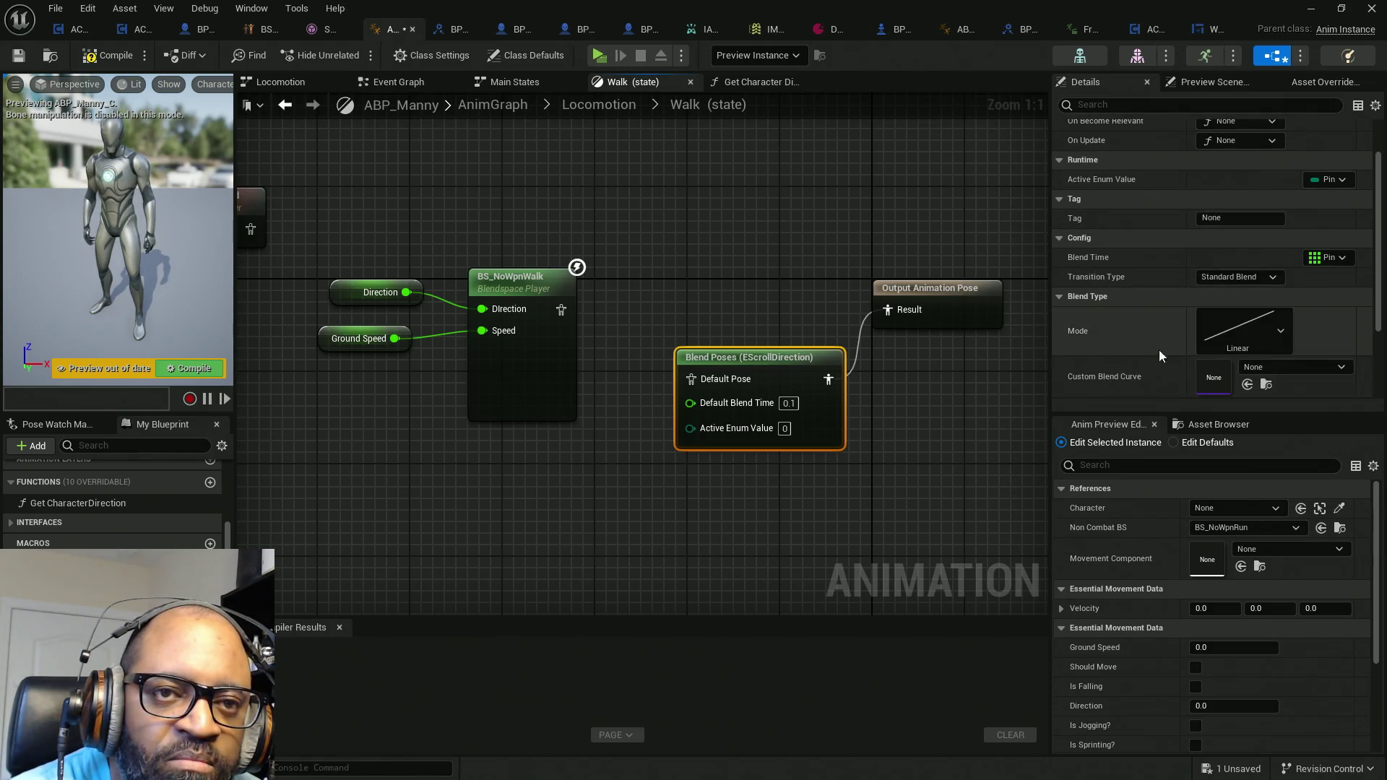
scroll(1145, 316, "down", 2)
left_click_drag(698, 238, 777, 476)
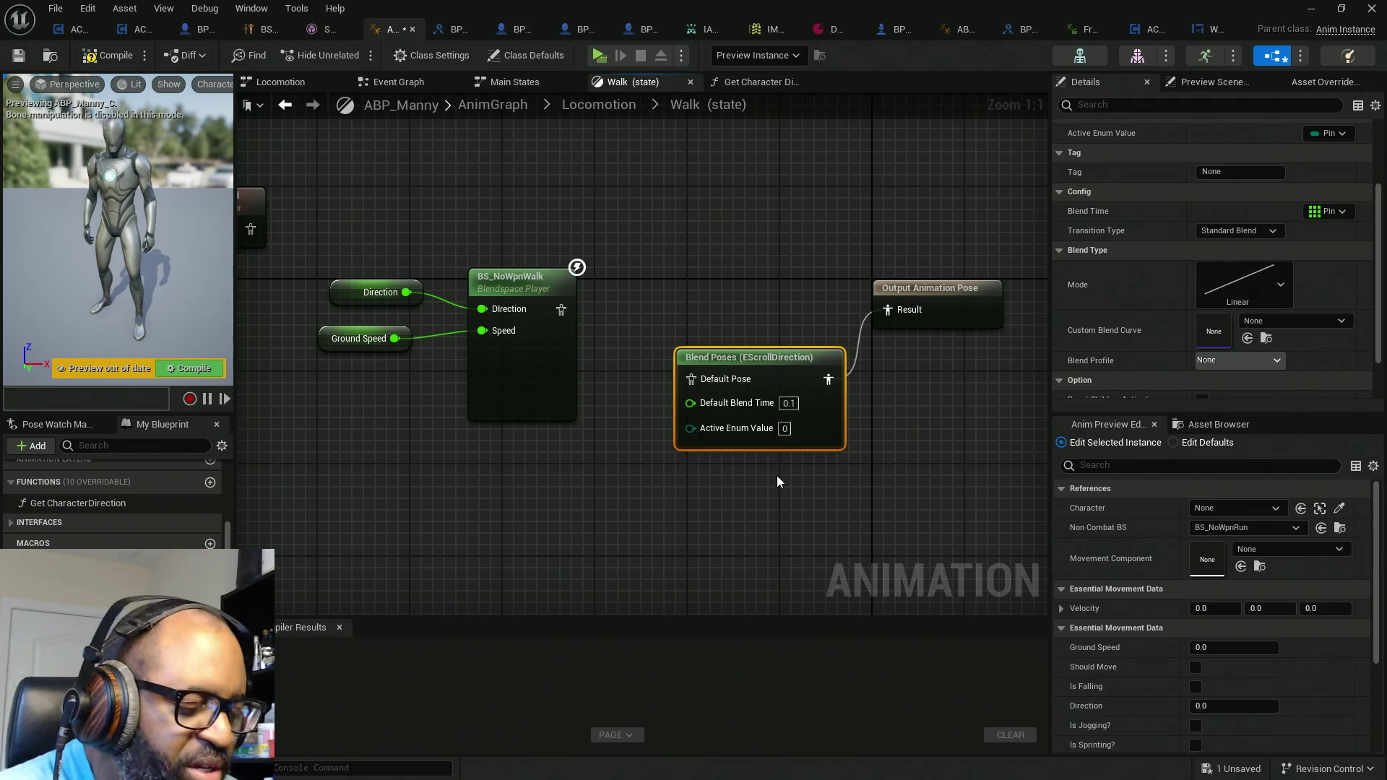
left_click(794, 428)
key("Delete")
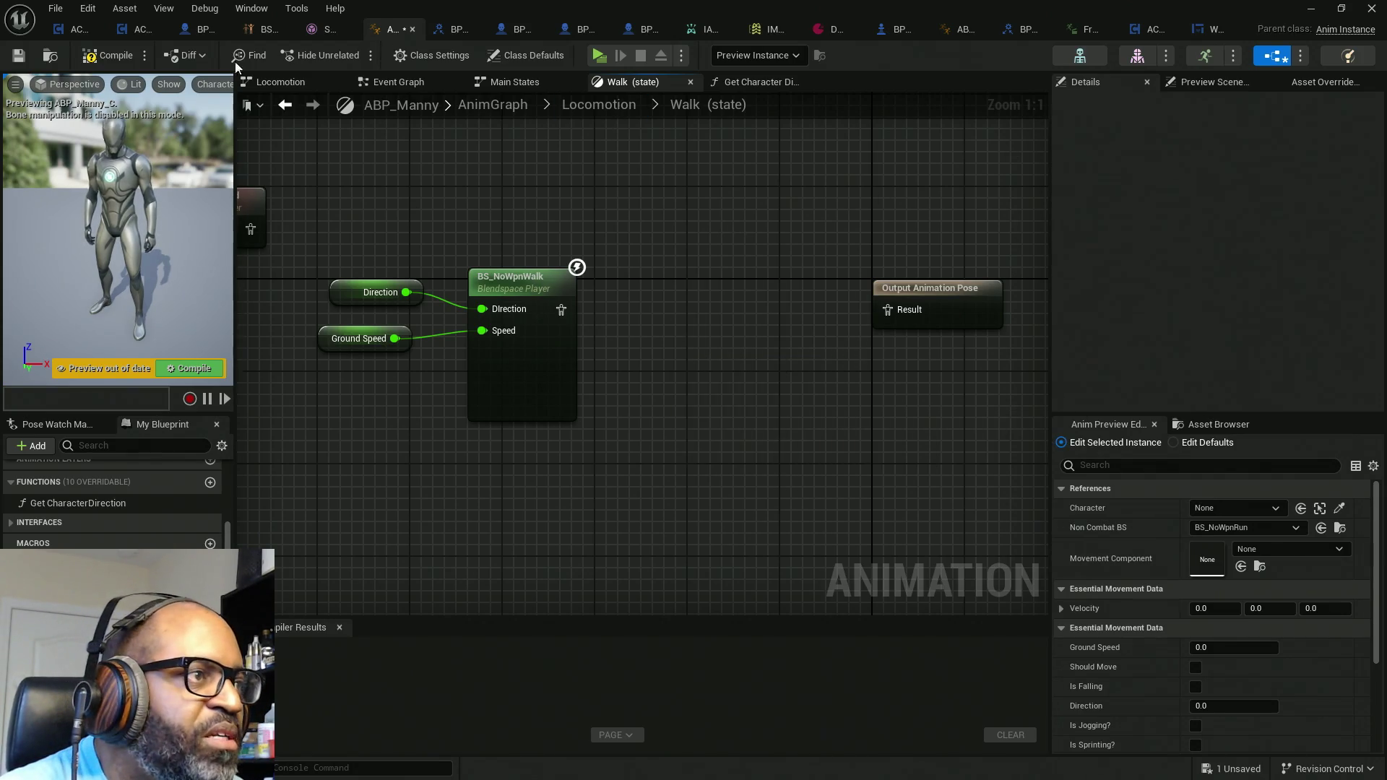
left_click(105, 58)
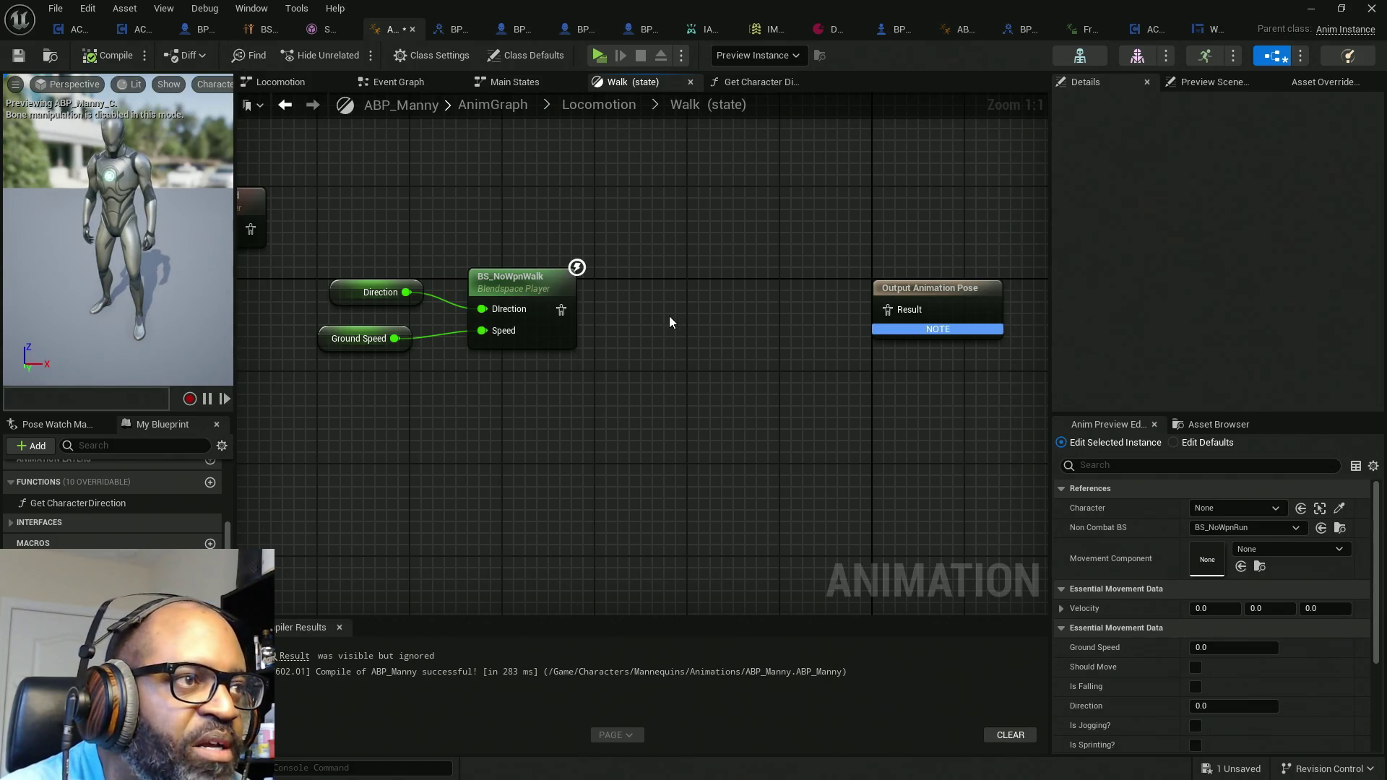
Step: Save ABP_Manny and move the Direction, Ground Speed and BS_NoWpnWalk nodes down-left
key("ctrl+s")
left_click_drag(344, 217, 533, 365)
left_click_drag(541, 318, 517, 445)
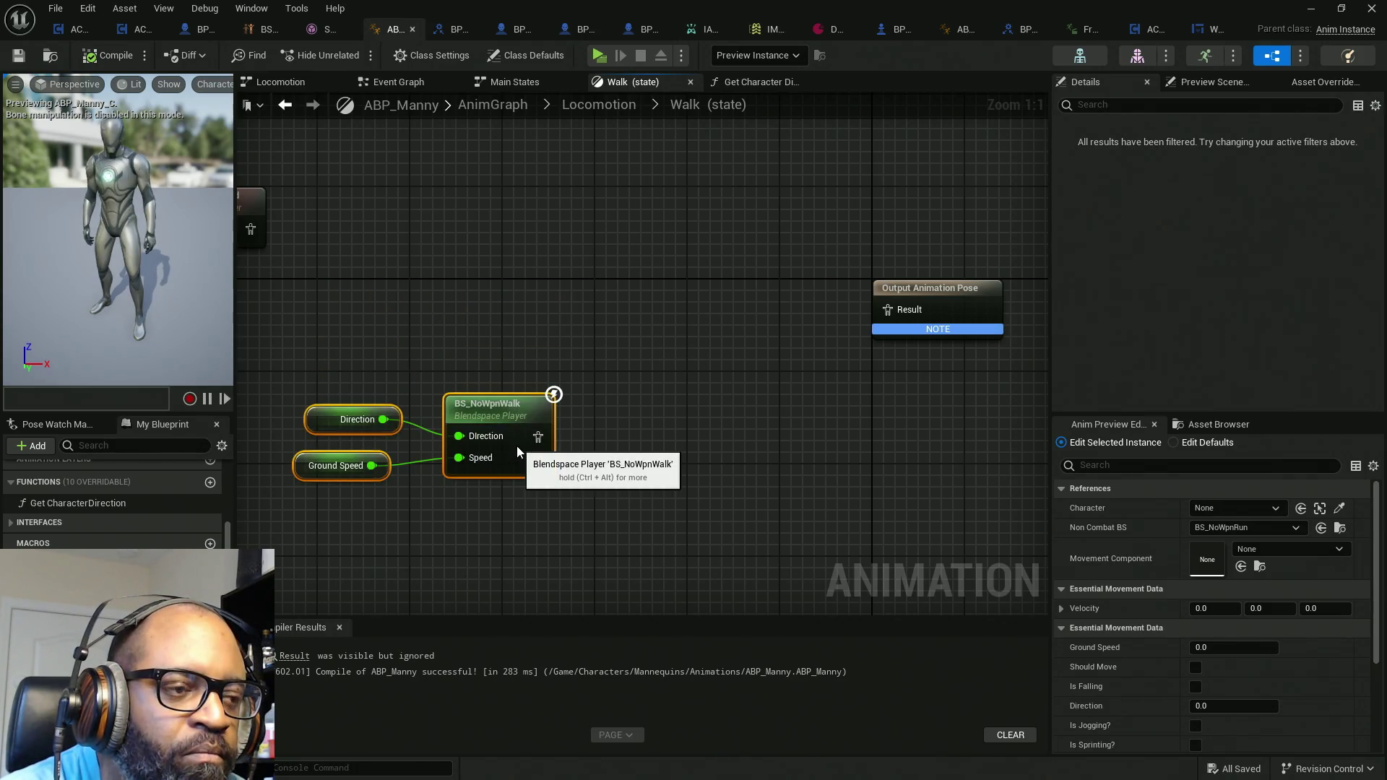
Step: Add a Blend Poses (ECommonSwitcherTransition) node from the blendspace pose output, then delete it
left_click_drag(538, 436, 670, 430)
type("switch")
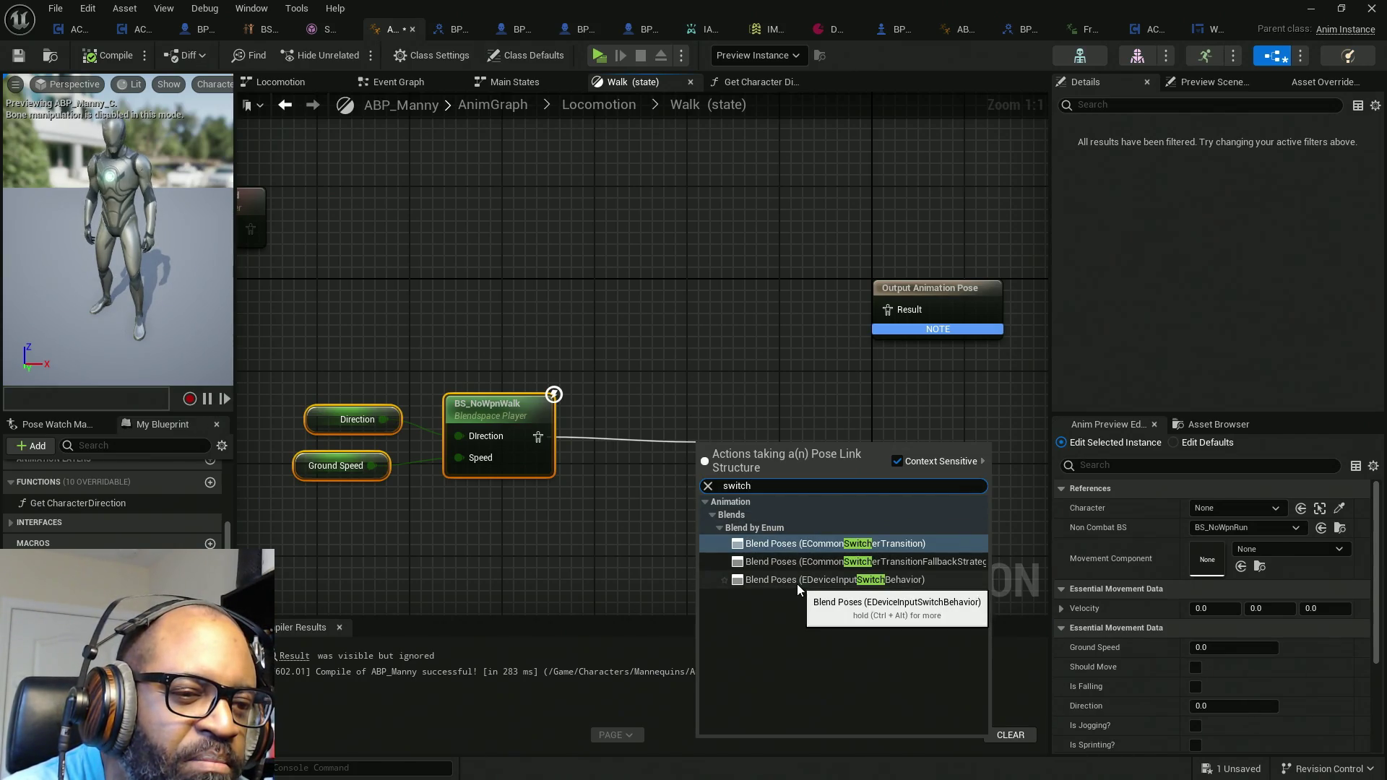
left_click(795, 546)
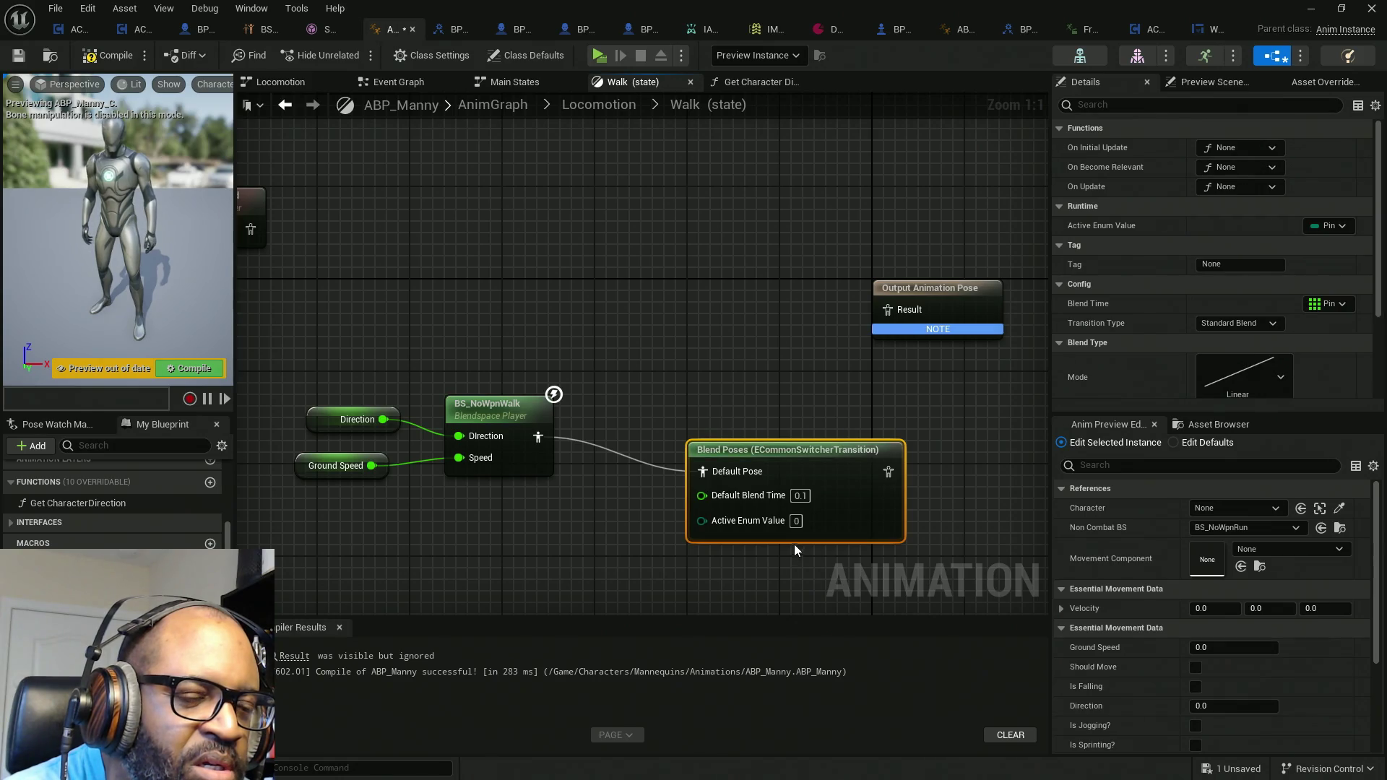
left_click_drag(714, 383, 778, 563)
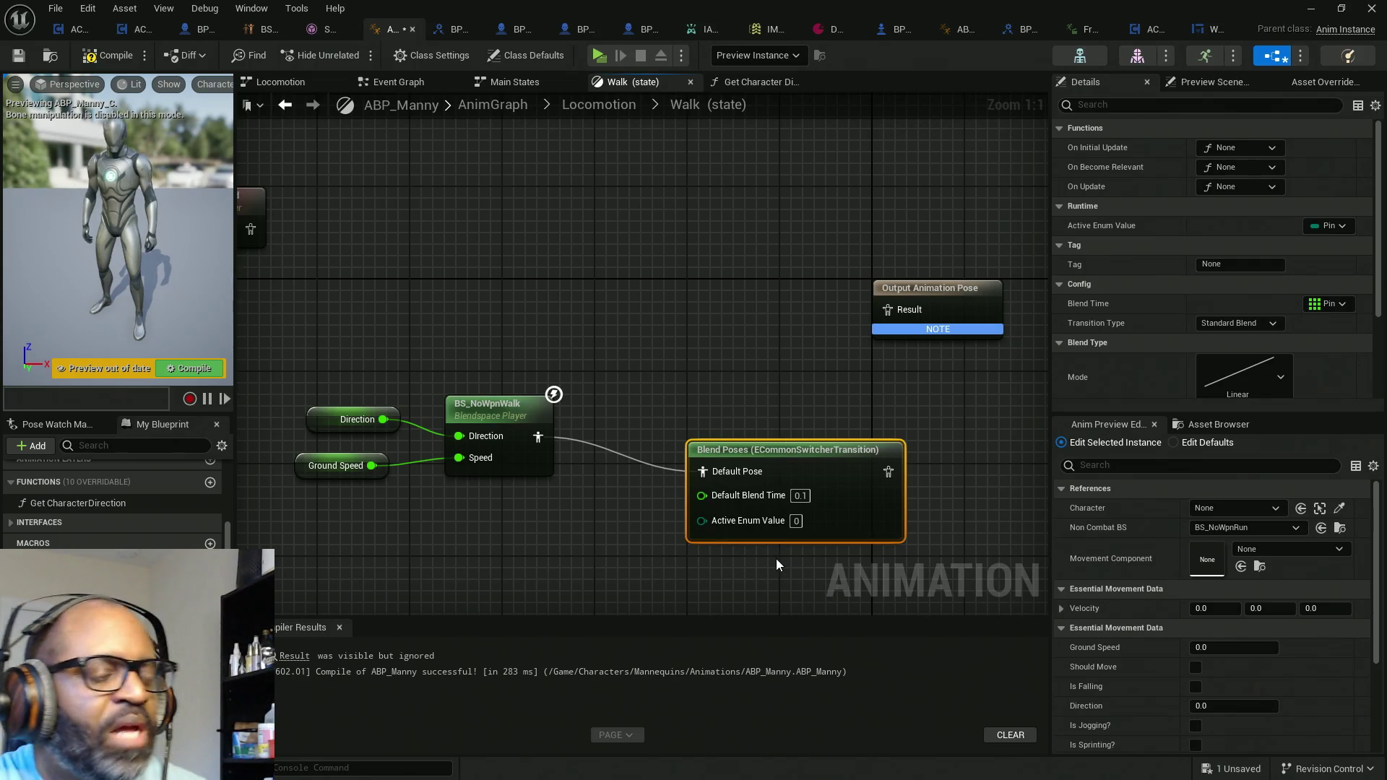
key("Delete")
mouse_move(351, 327)
left_mouse_down()
mouse_move(476, 552)
mouse_move(544, 549)
mouse_move(534, 480)
mouse_move(626, 410)
mouse_move(887, 310)
left_mouse_up()
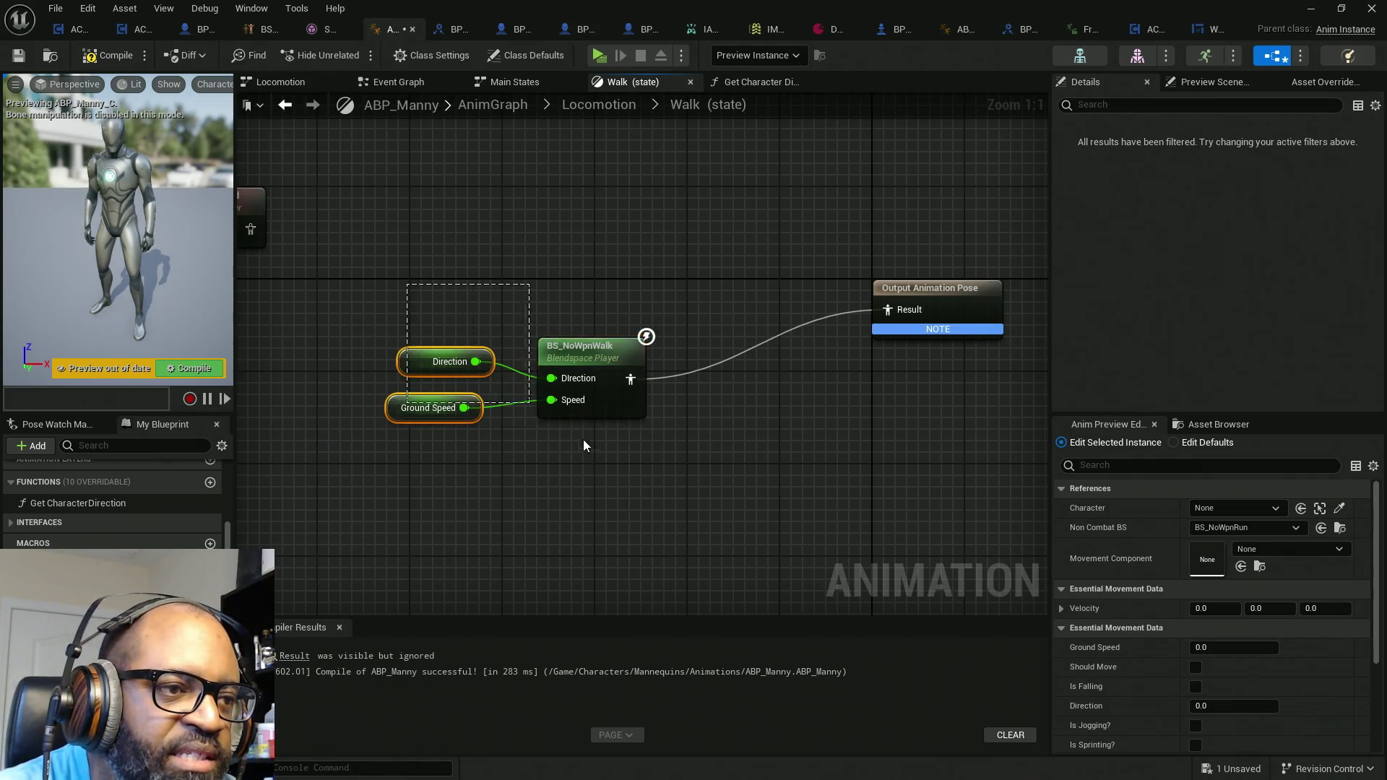
Step: Set BS_NoWpnWalk's Blend Space binding in Details > Settings to Expose As Pin
left_click_drag(617, 397, 799, 333)
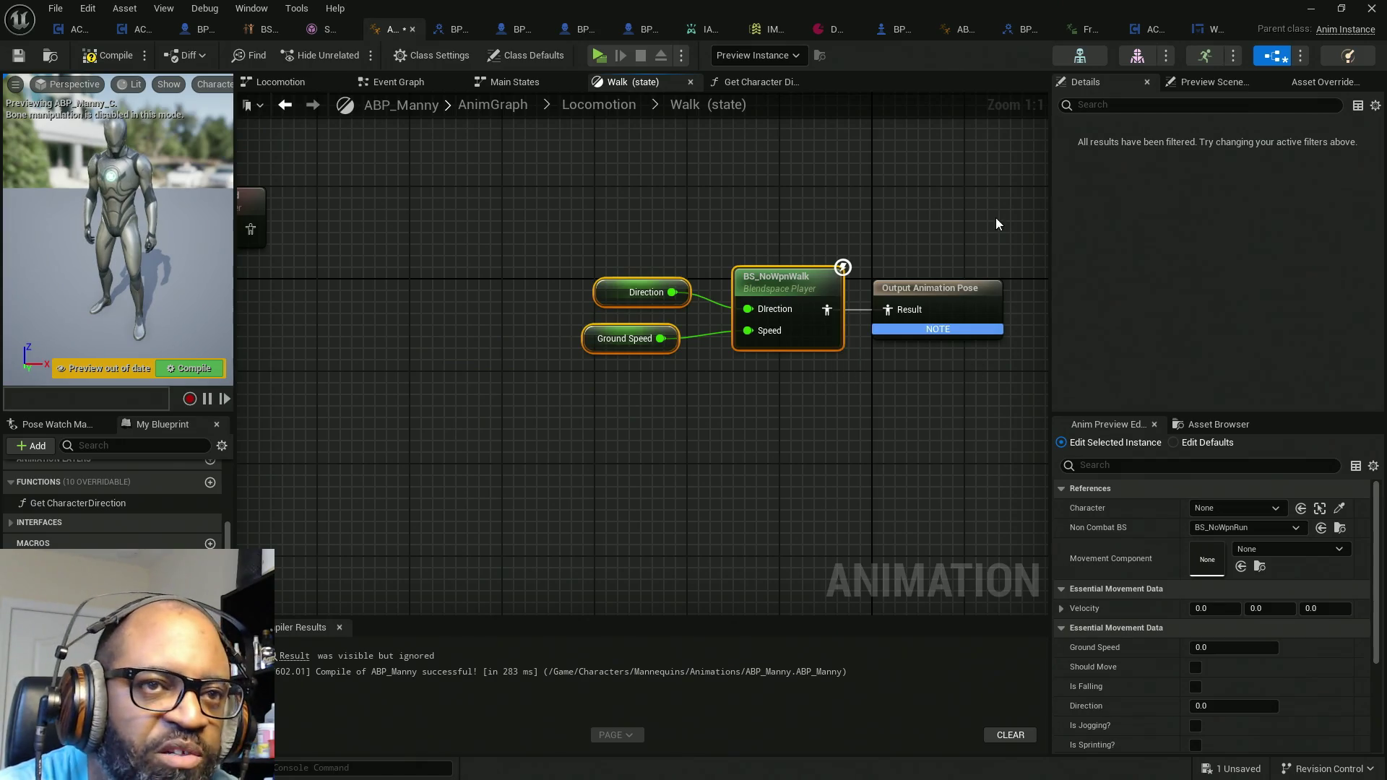
left_click(805, 283)
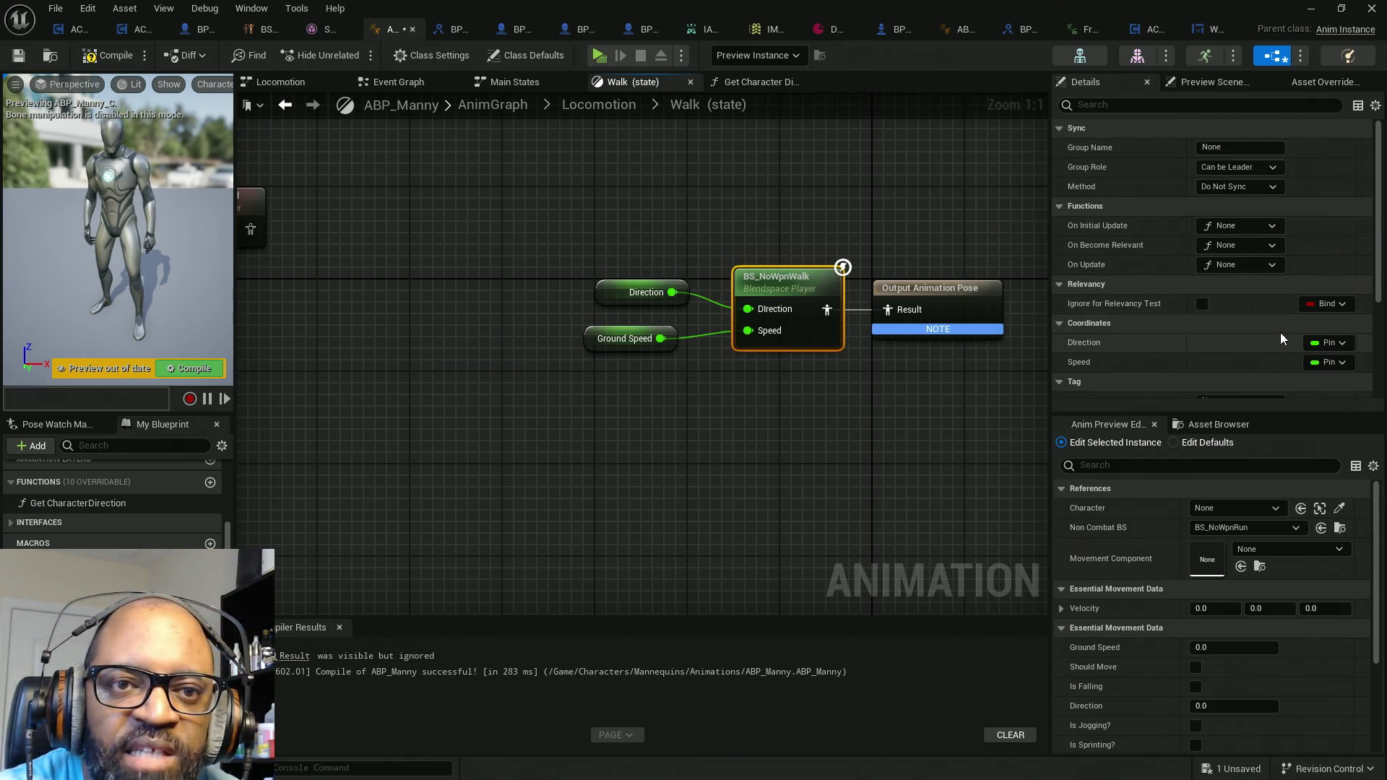
scroll(1280, 317, "down", 4)
scroll(1292, 337, "down", 1)
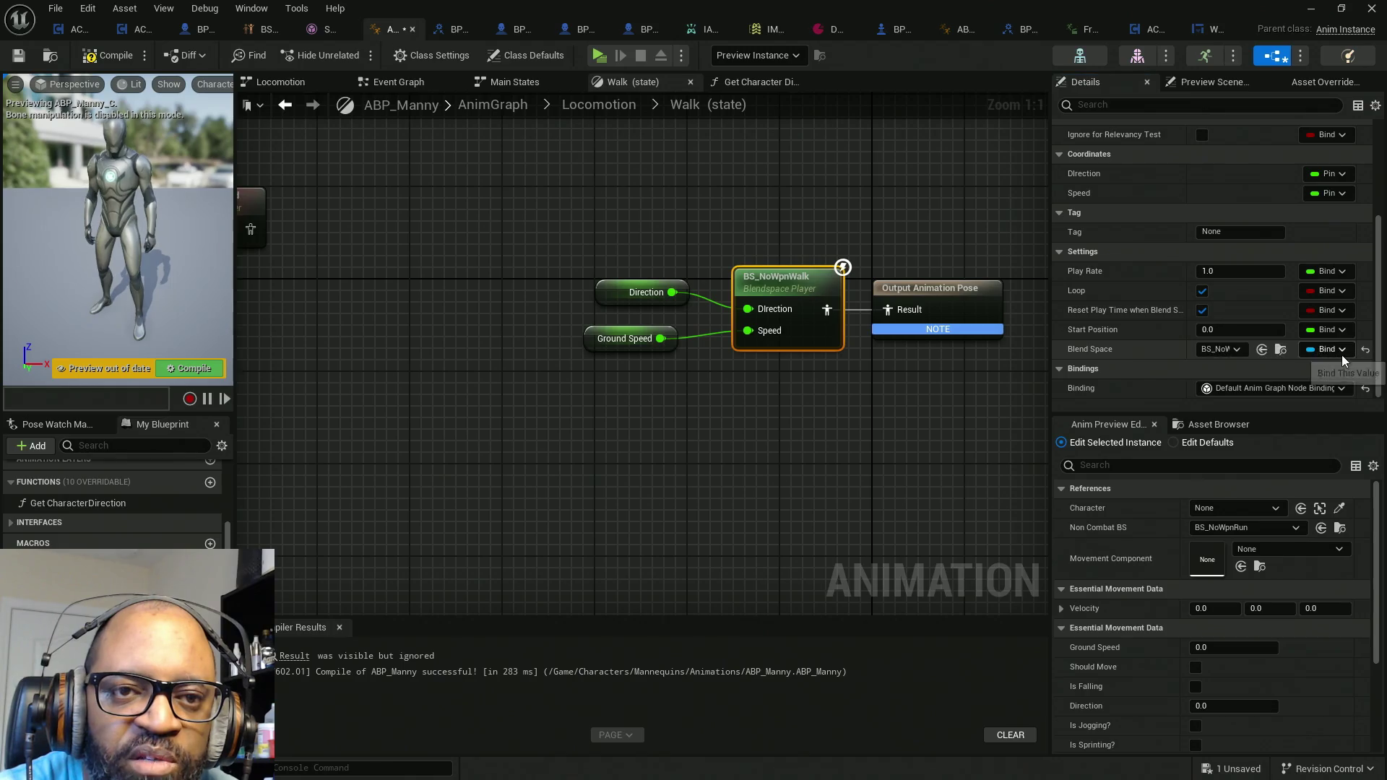
left_click(1326, 349)
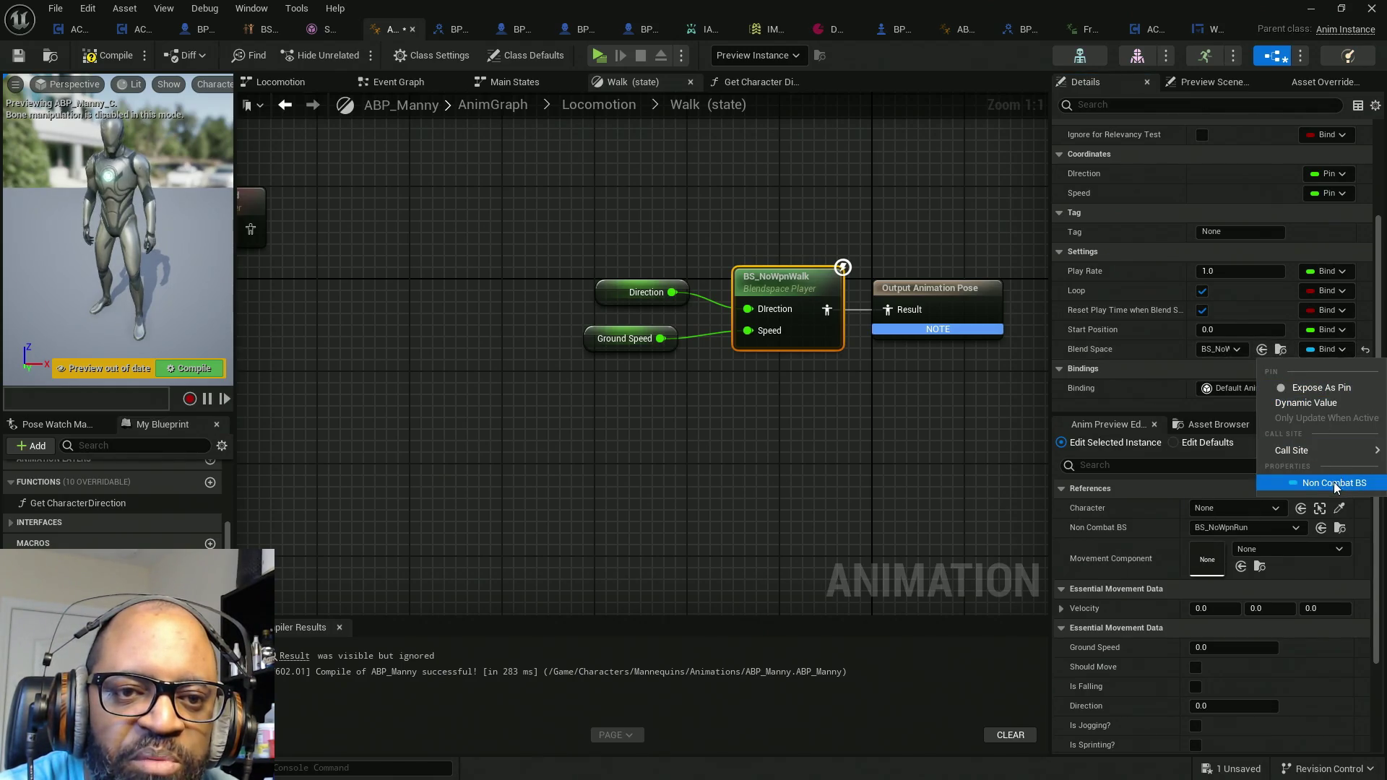
left_click(1323, 390)
mouse_move(594, 210)
left_mouse_down()
mouse_move(811, 379)
mouse_move(742, 379)
left_mouse_up()
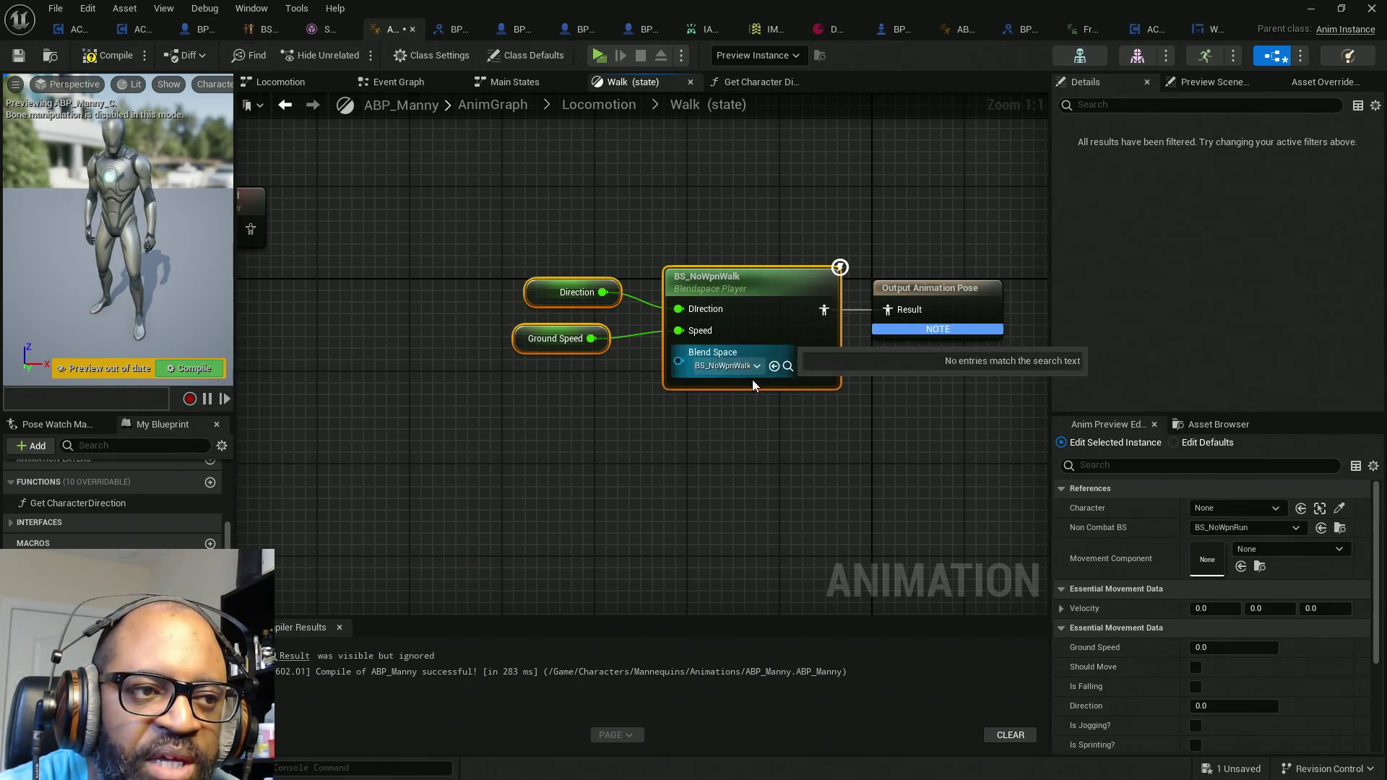
left_click_drag(665, 403, 694, 365)
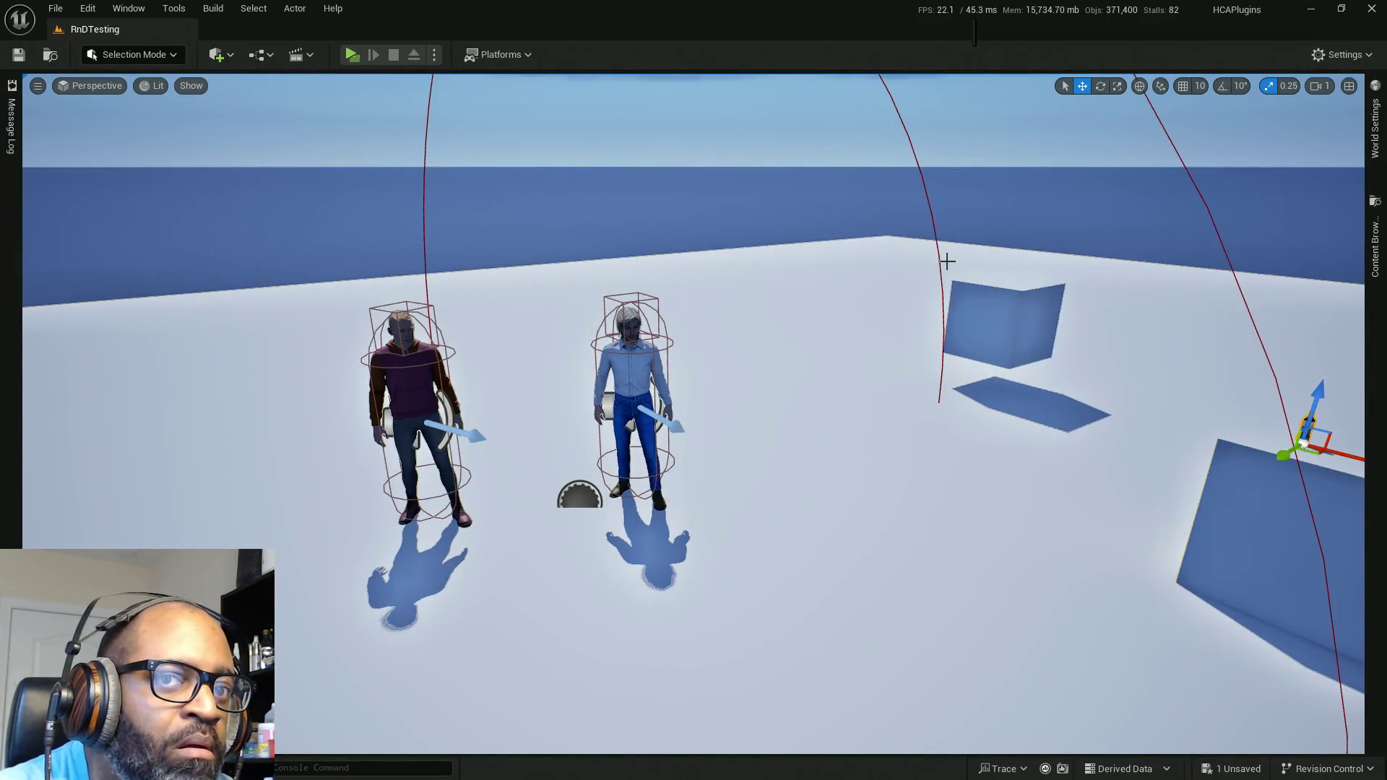
Step: Add a Blueprint Enumeration in the LanceCombat folder, name it E_CurrentWeapon and save it
left_click(1374, 238)
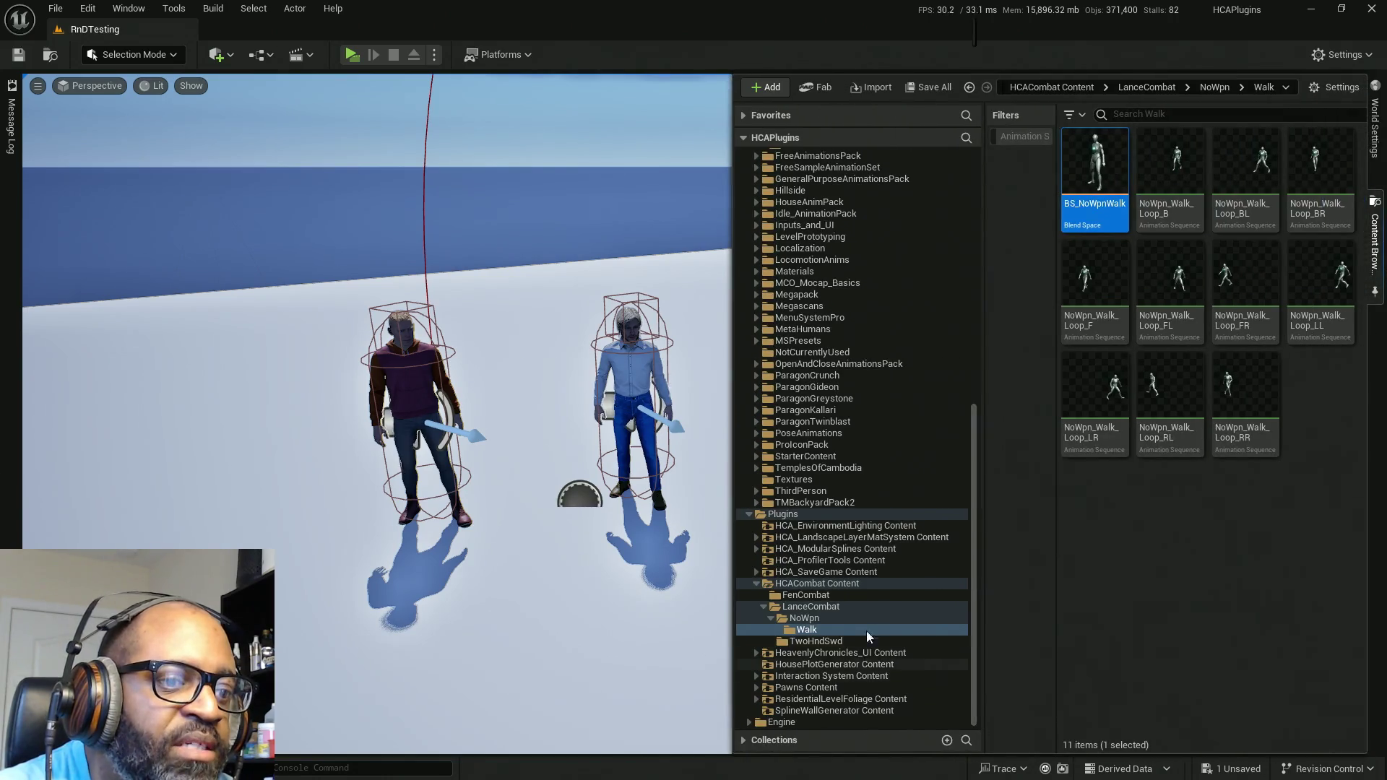
left_click(812, 606)
right_click(1220, 294)
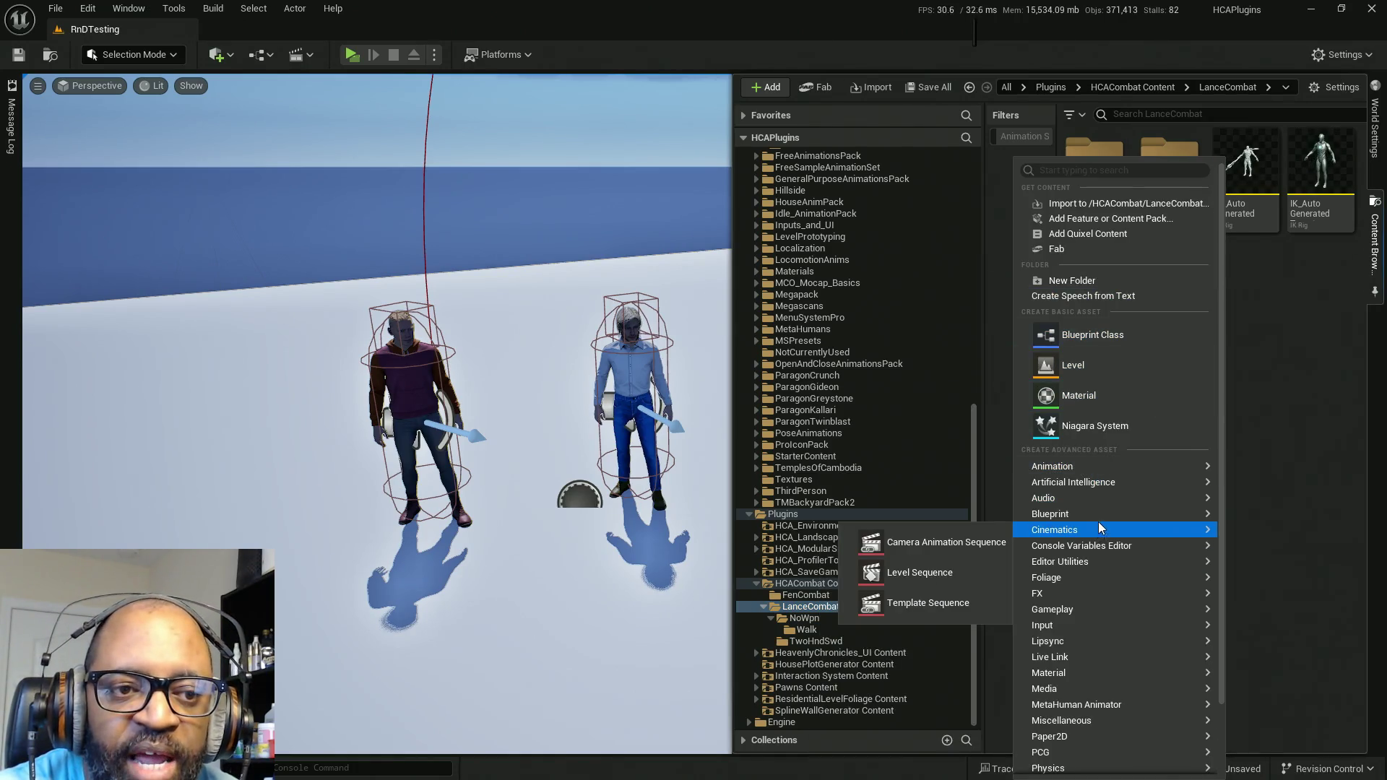
mouse_move(1102, 516)
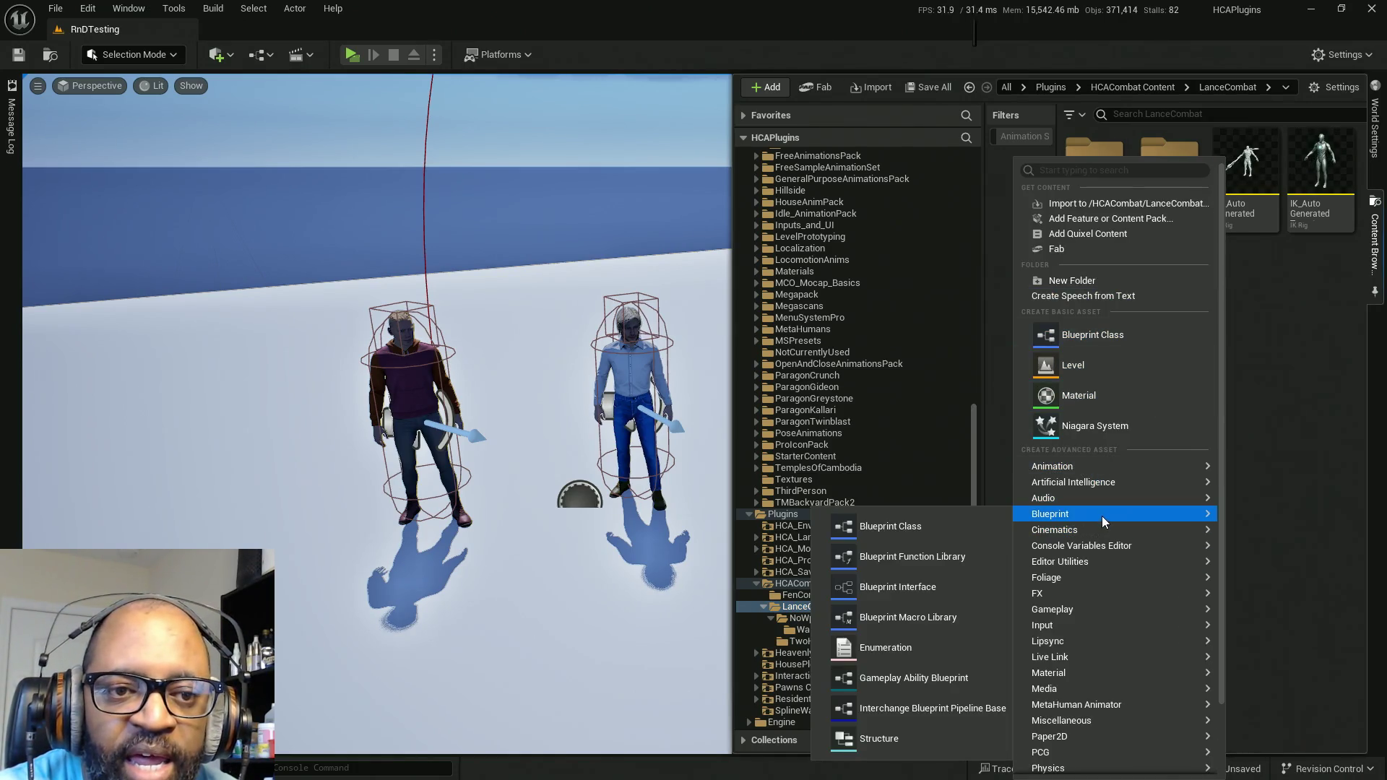
left_click(891, 648)
type("E_")
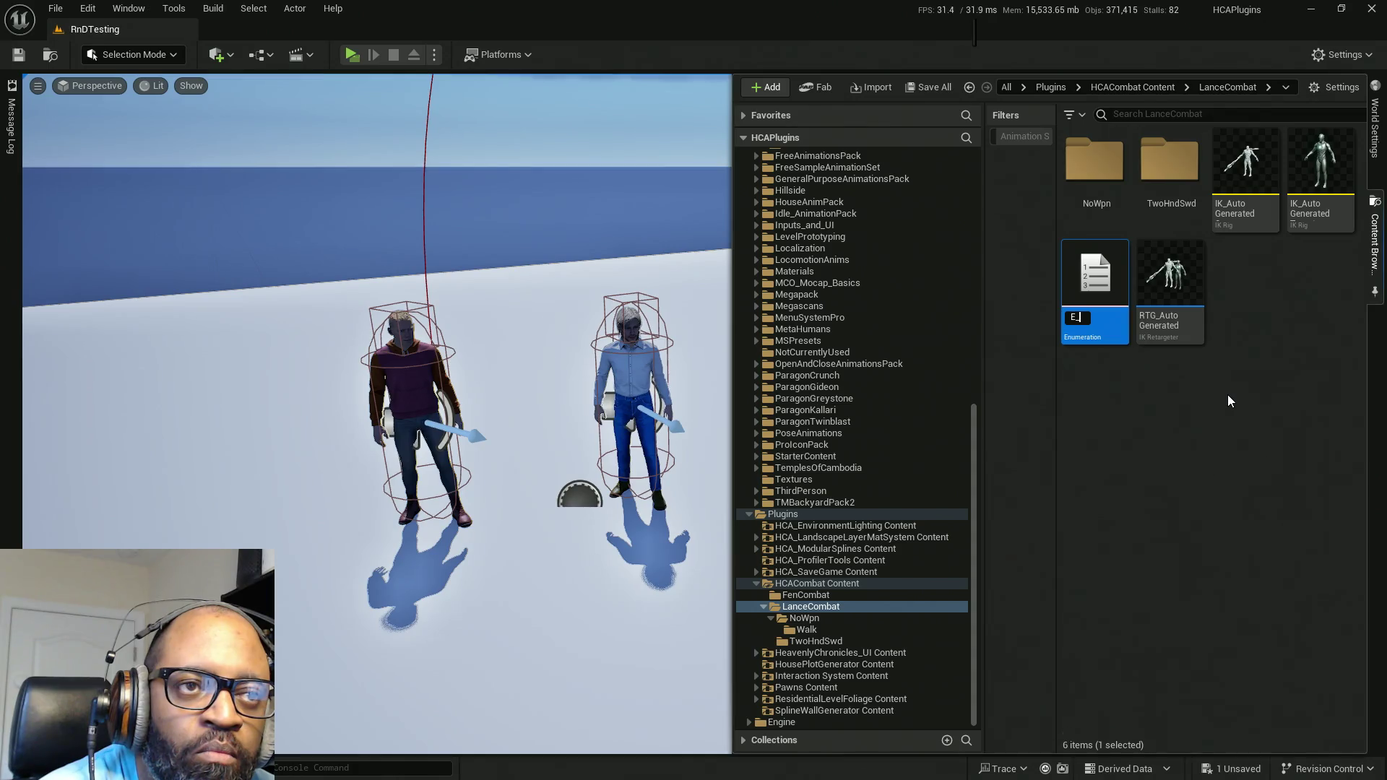
type("Current")
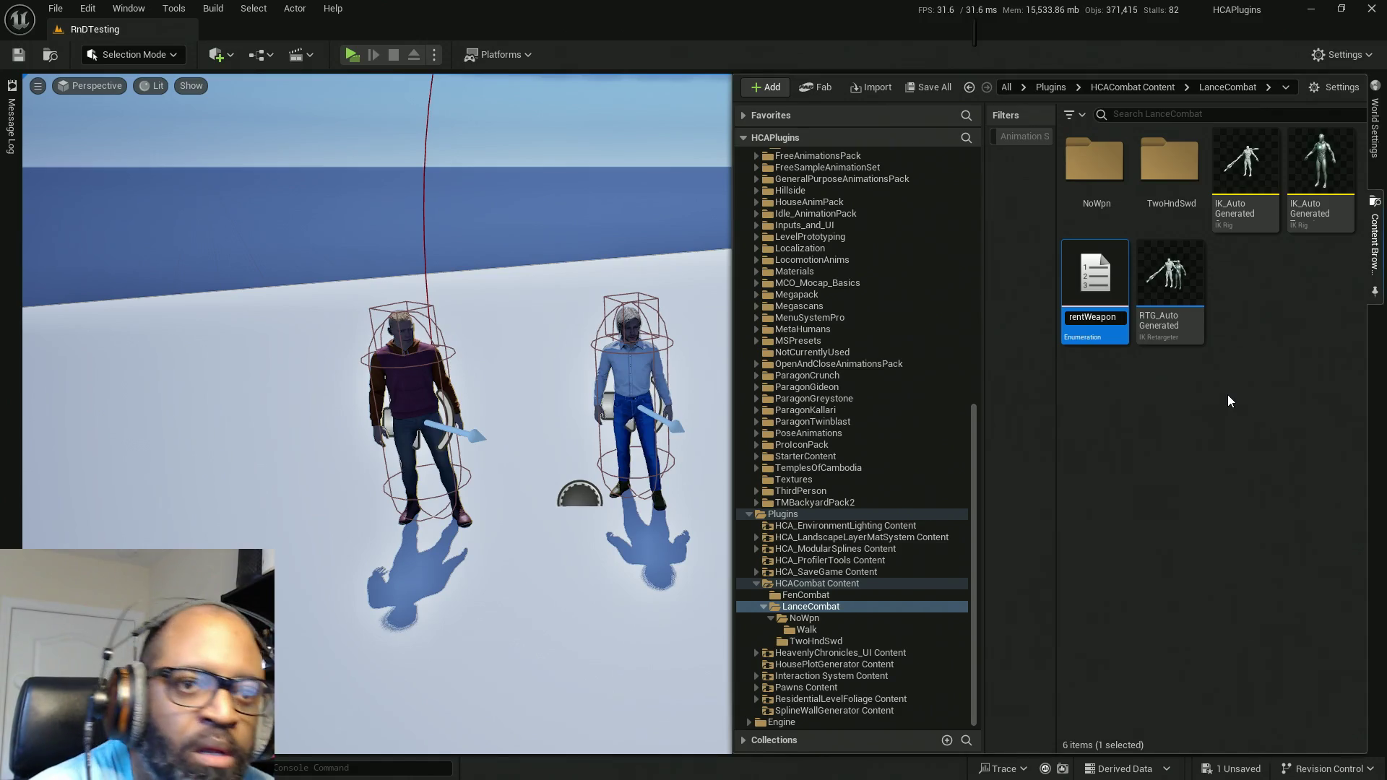
key("Return")
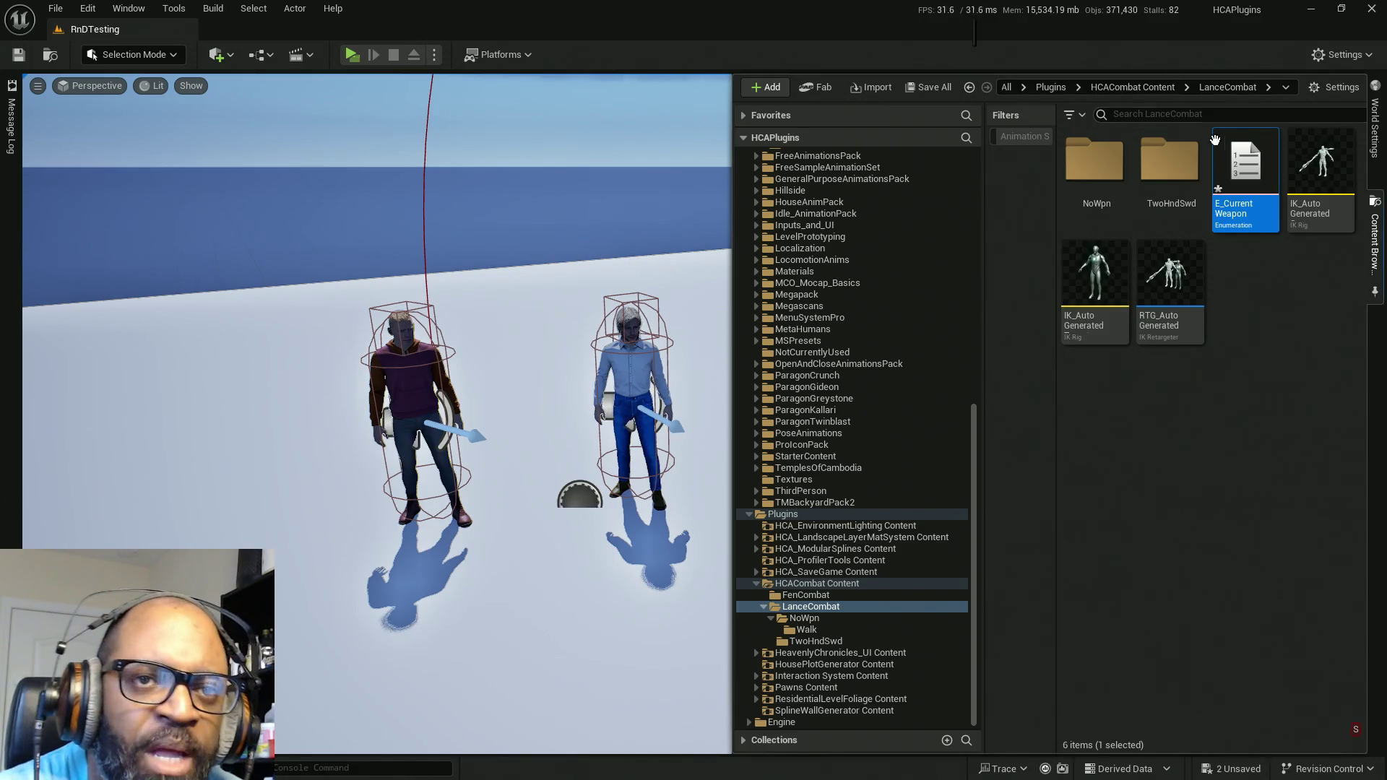
key("ctrl+s")
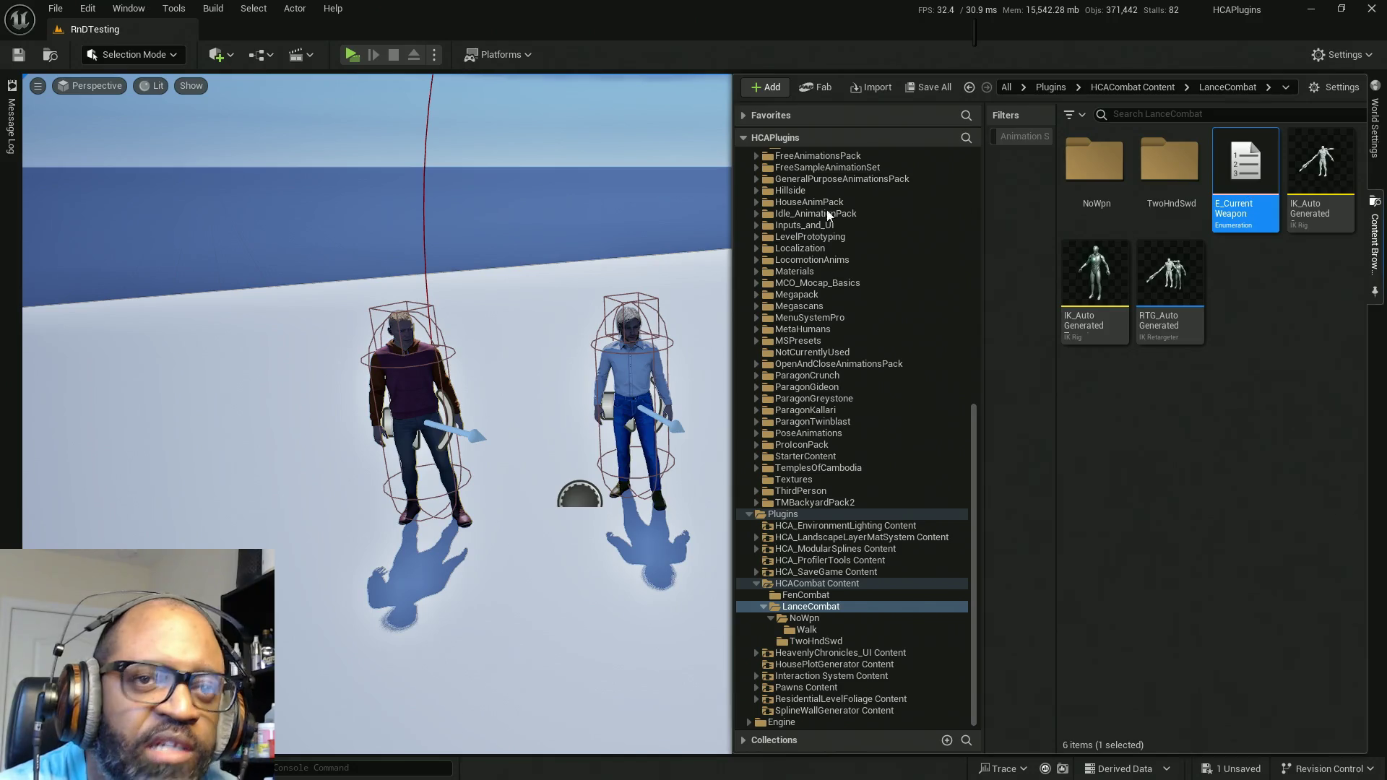
left_click(909, 15)
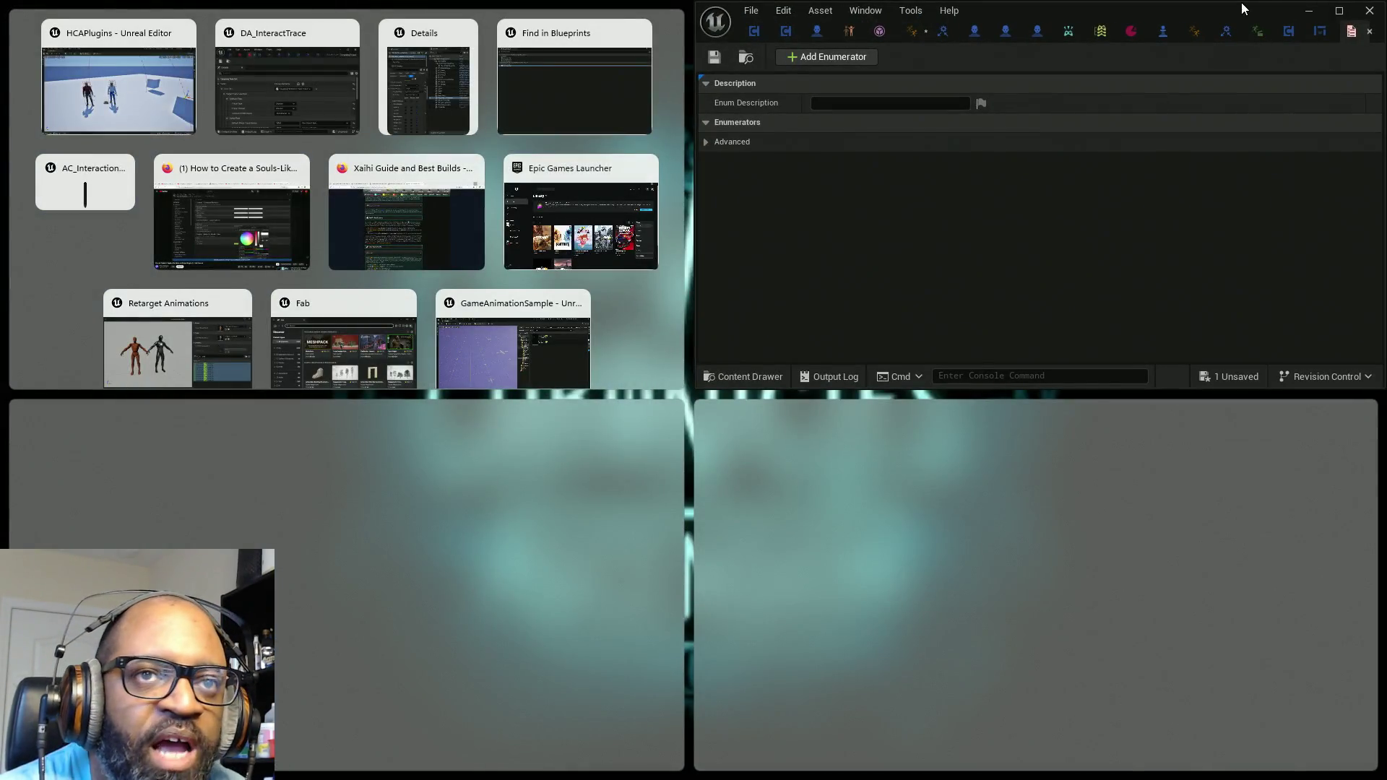
Step: Maximize the enum editor and add eight enumerator entries
mouse_move(1236, 2)
left_mouse_down()
mouse_move(891, 265)
mouse_move(890, 155)
left_mouse_up()
left_click(996, 127)
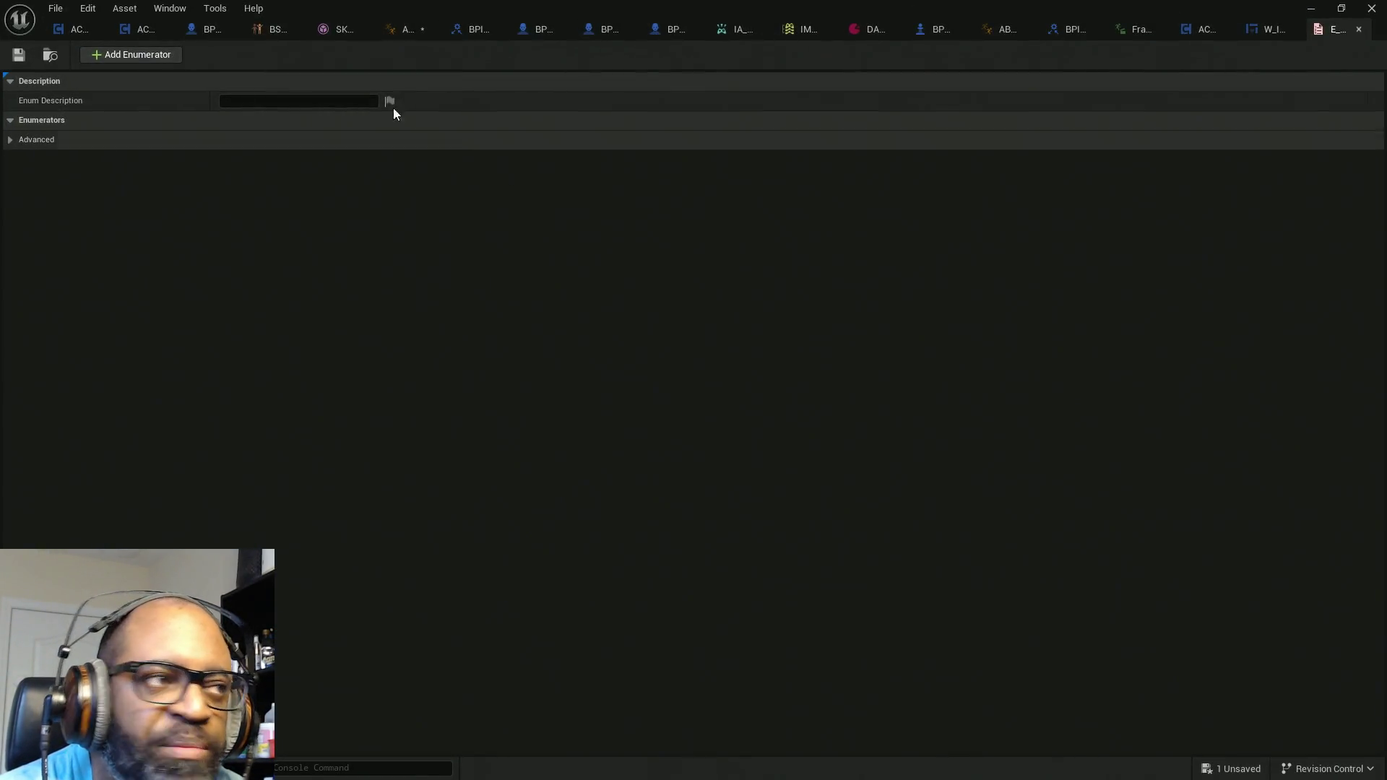
left_click(10, 140)
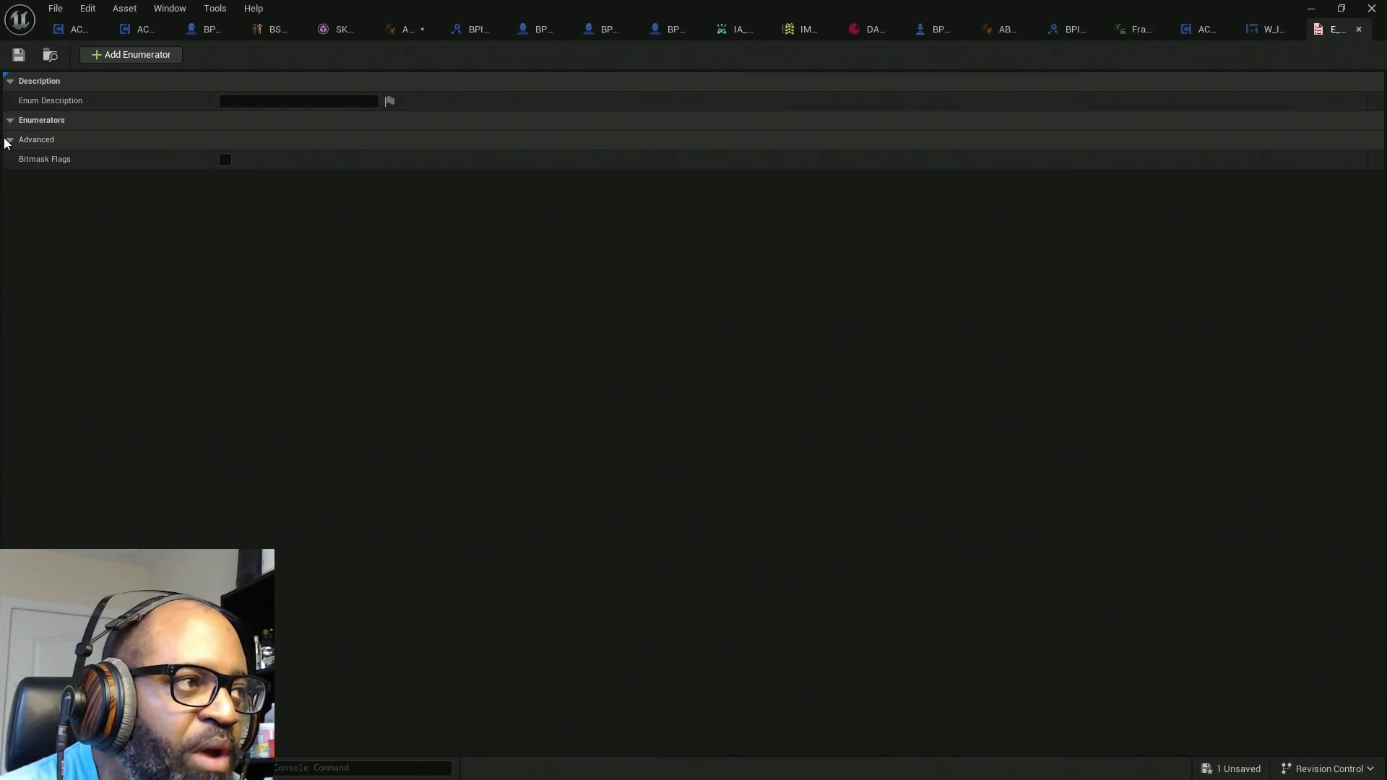
left_click(127, 57)
left_click(128, 57)
left_click(129, 56)
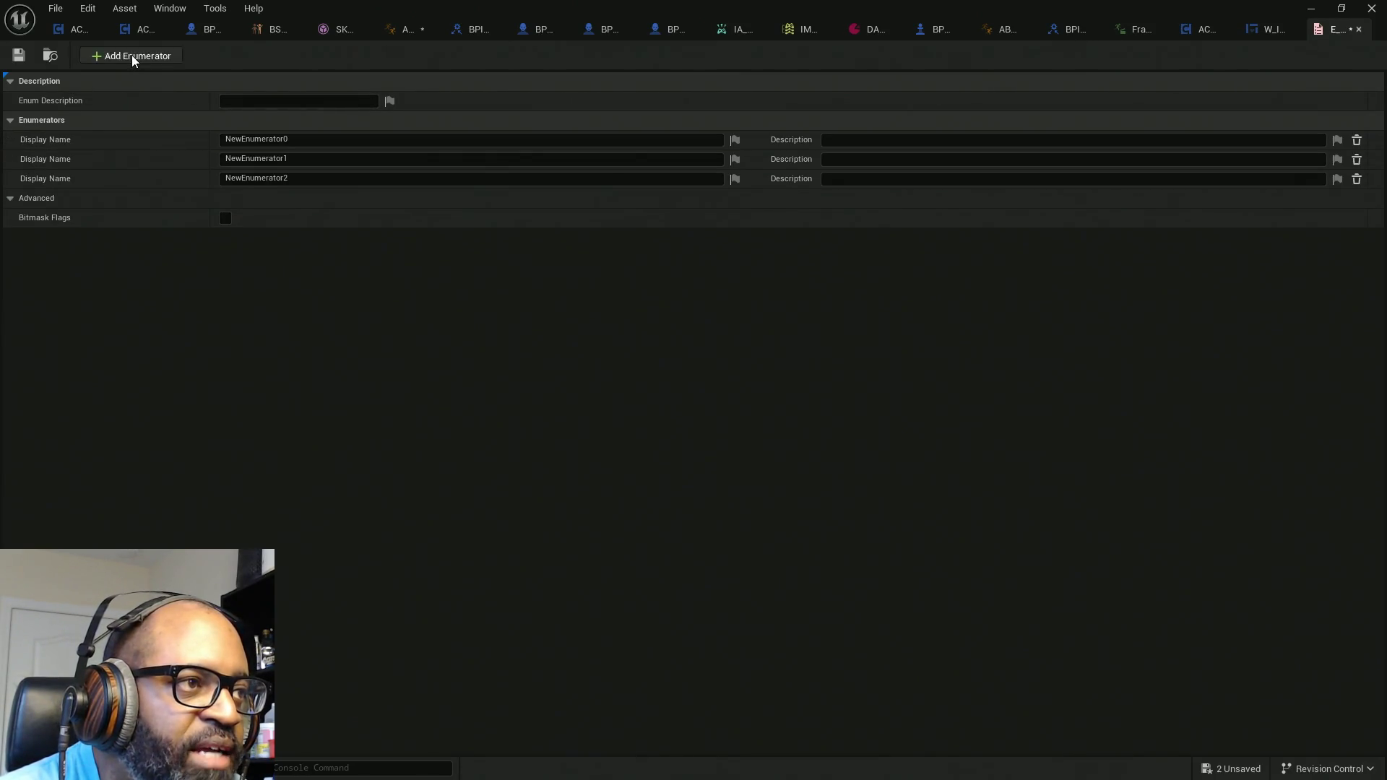
left_click(129, 56)
left_click(130, 56)
left_click(132, 57)
left_click(132, 56)
left_click(132, 58)
Step: Rename the first enumerator to NoWpn, described as 'Does not have weapon equipped. Could be in a town also...'
left_click(322, 139)
type("N")
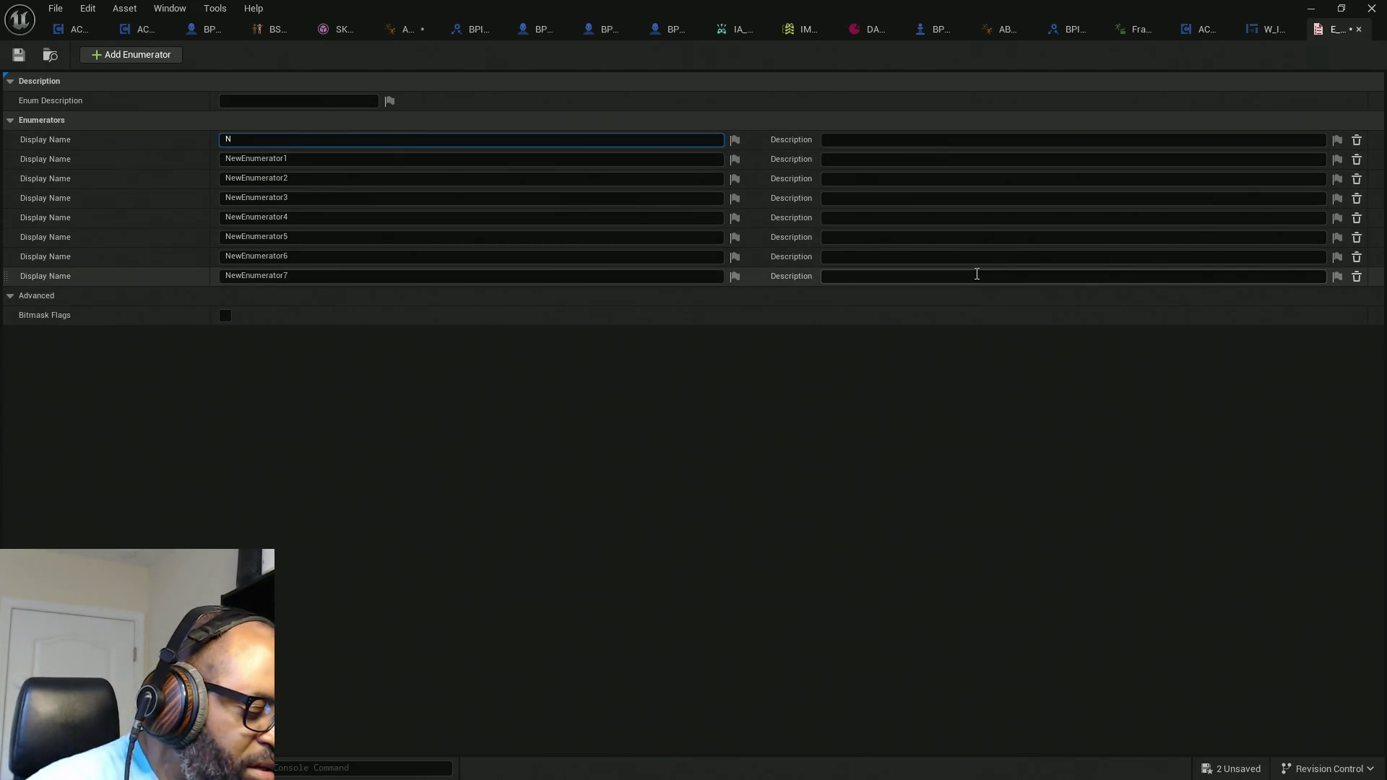
type("oWpn")
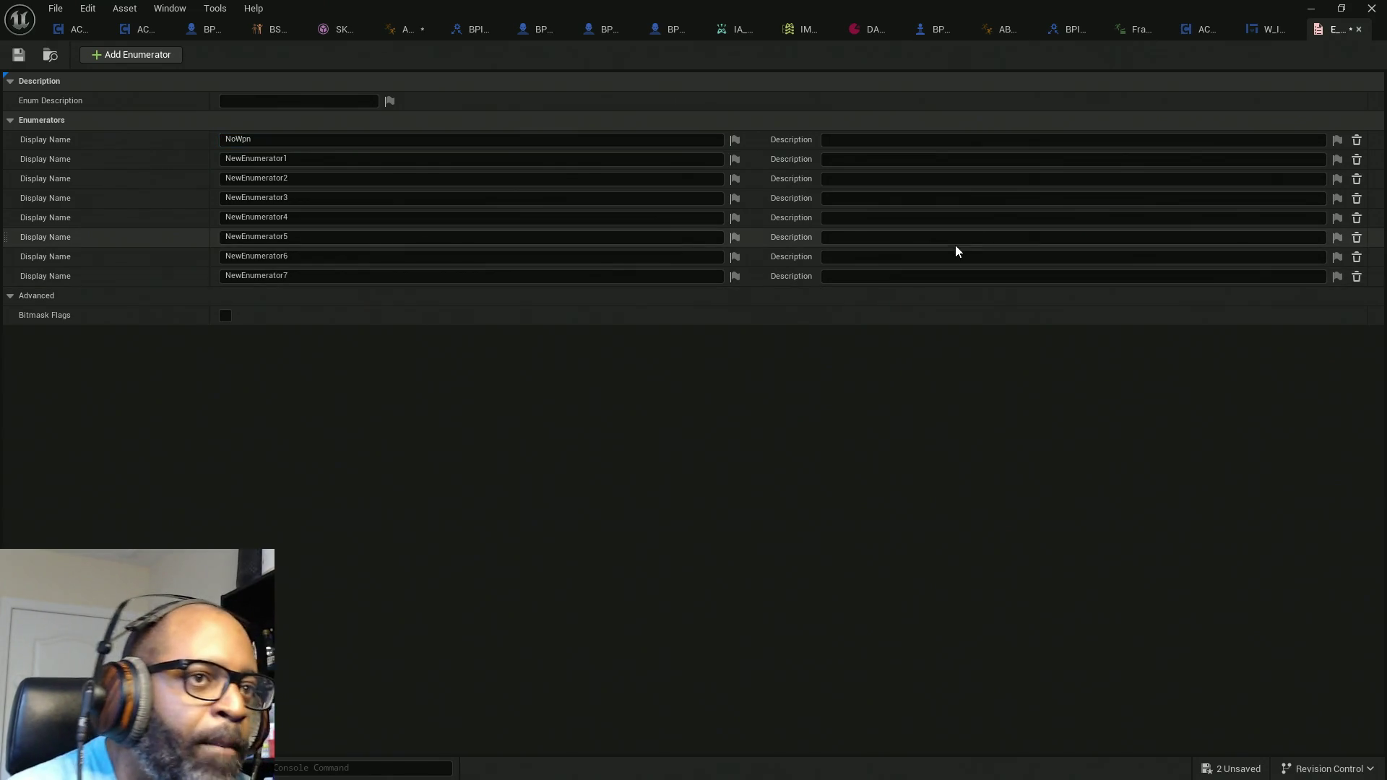
left_click(921, 138)
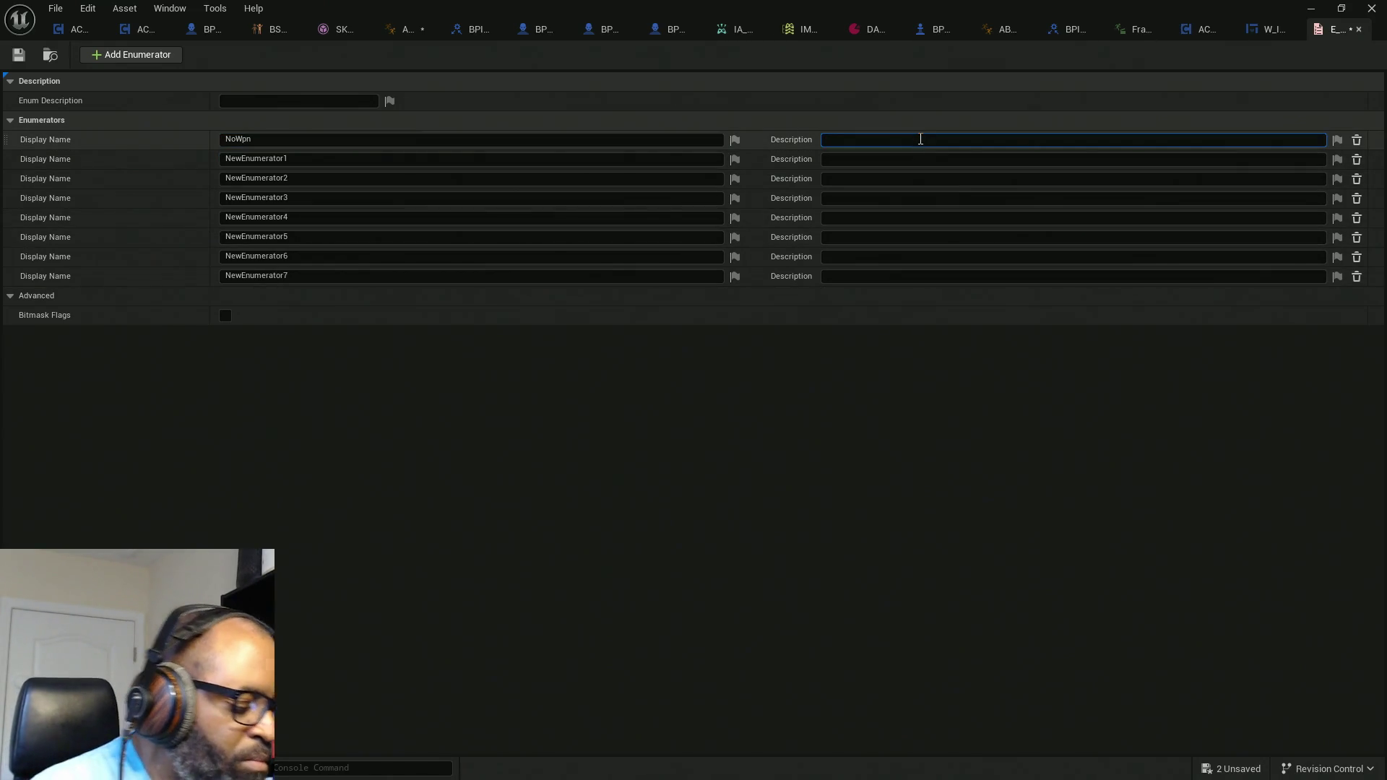
type("Does not have weapon equipped")
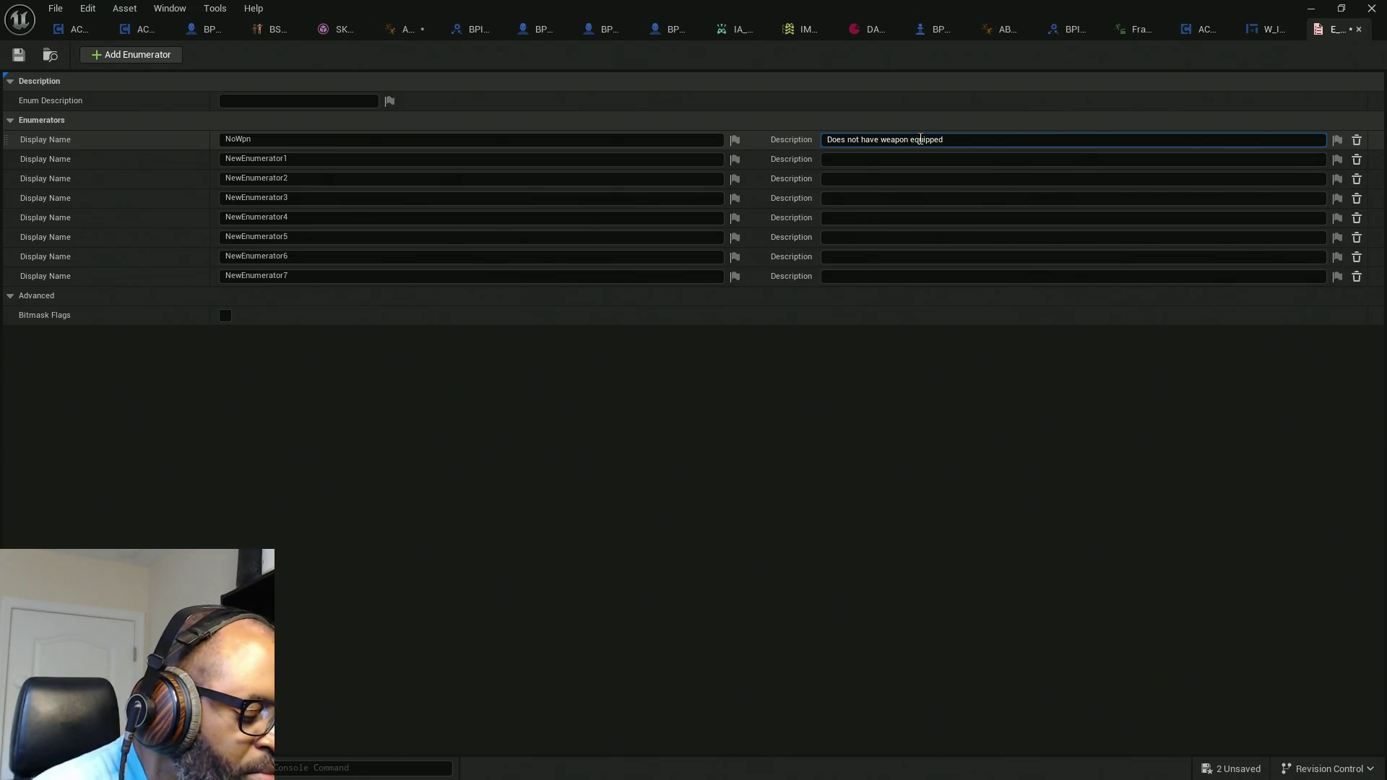
type(". Could be i")
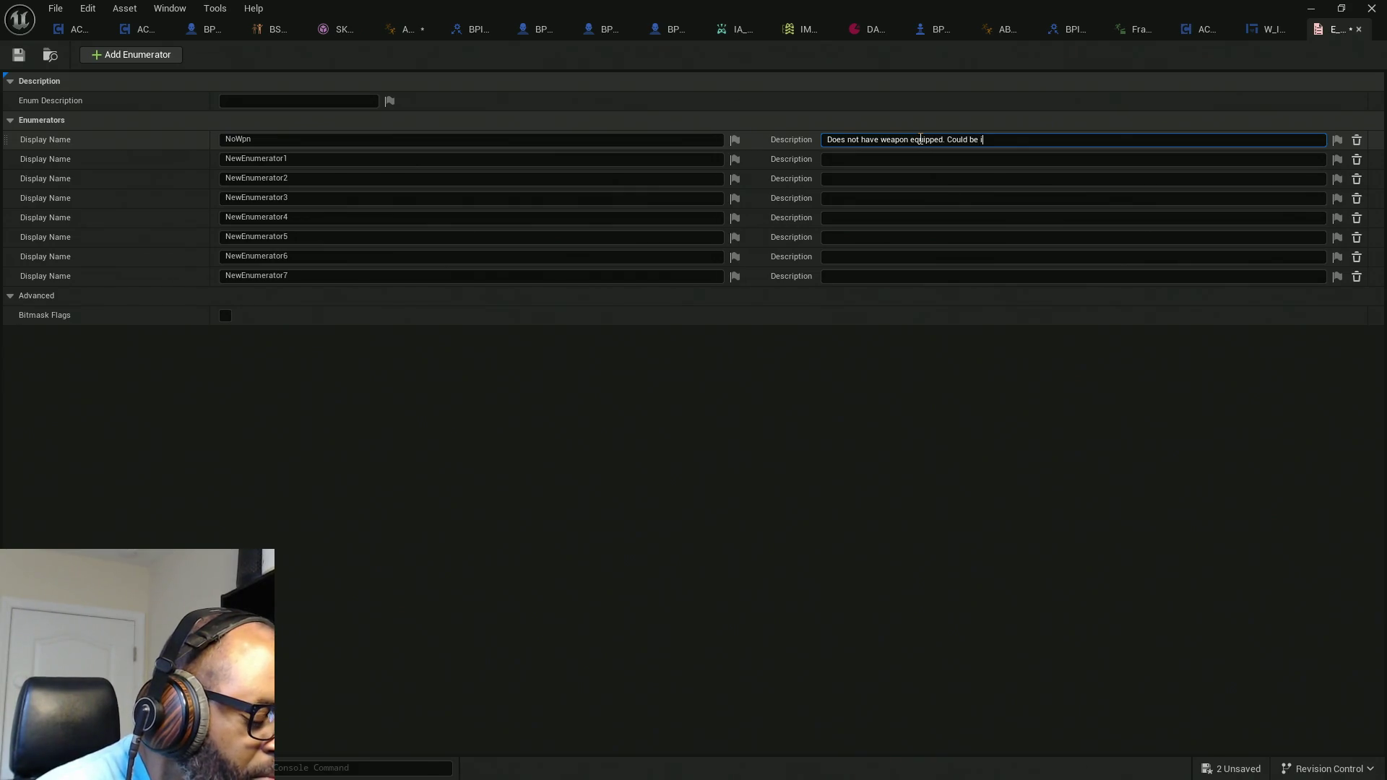
type("n a town")
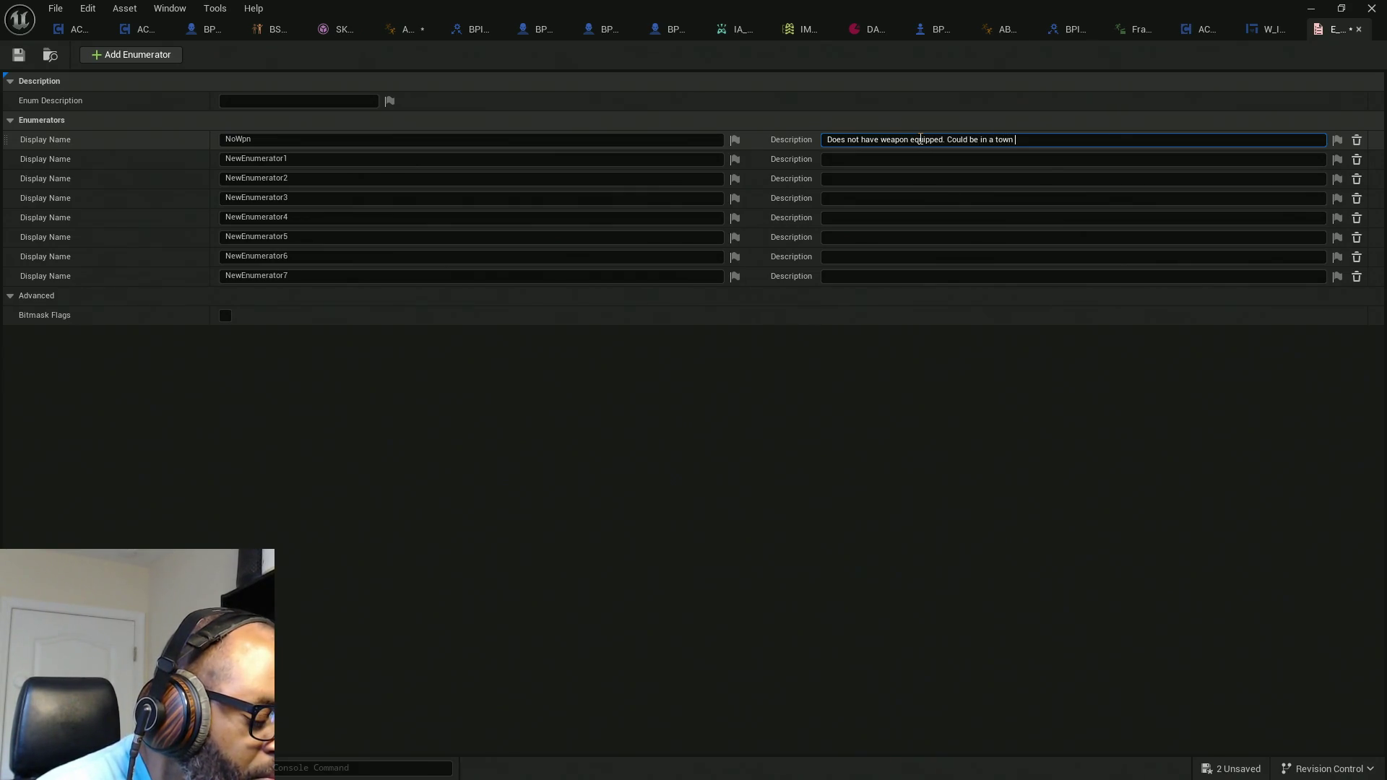
type("lso...")
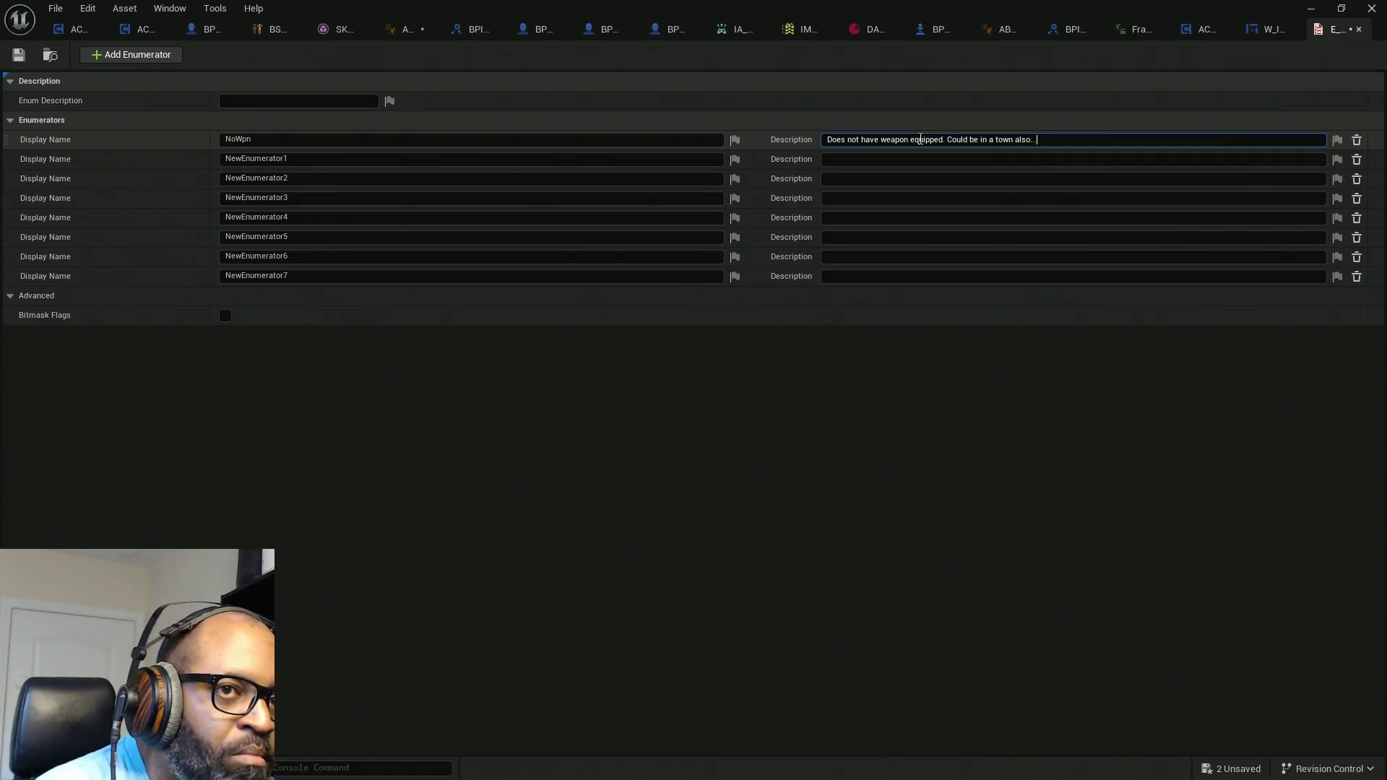
left_click(304, 159)
Step: Rename NewEnumerator1 to GreatSwd with description 'Starter sword (Buster like sword)'
double_click(305, 159)
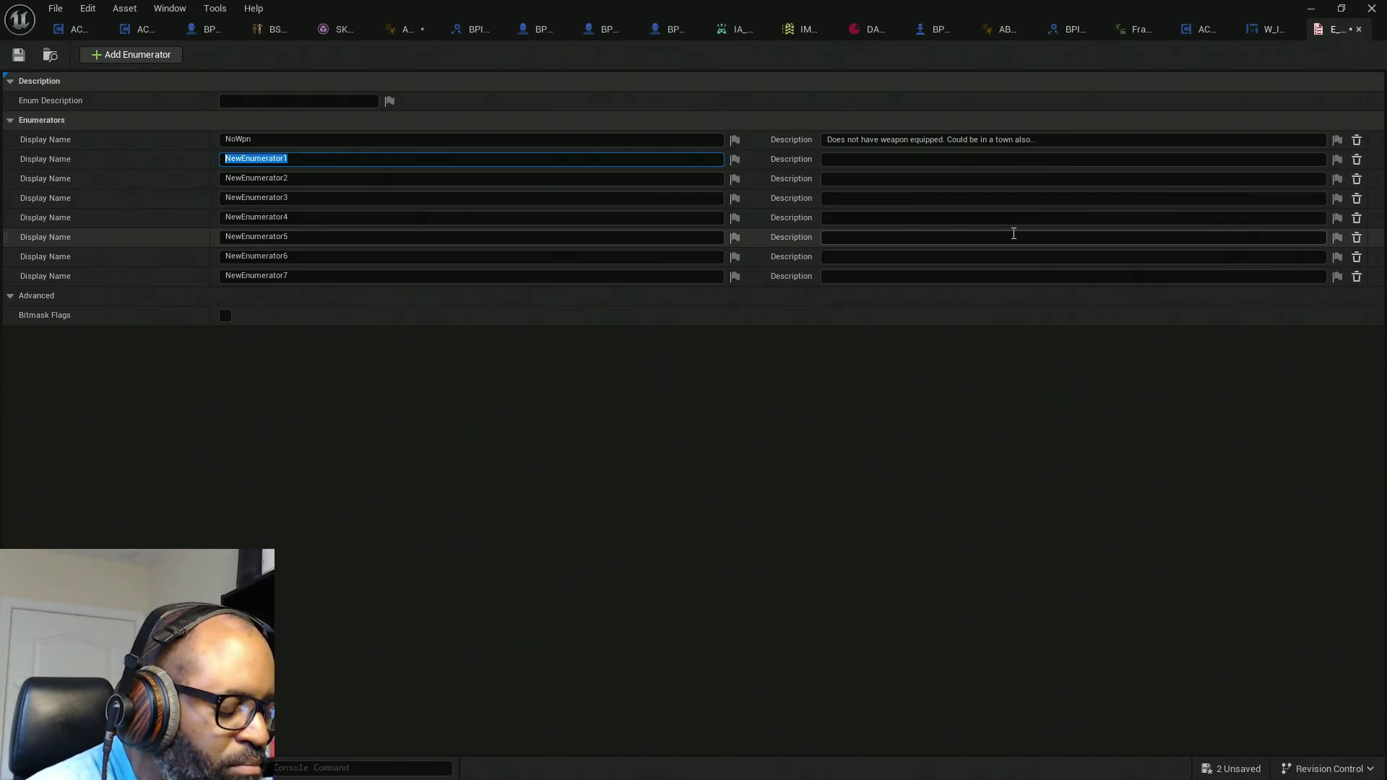
type("Great")
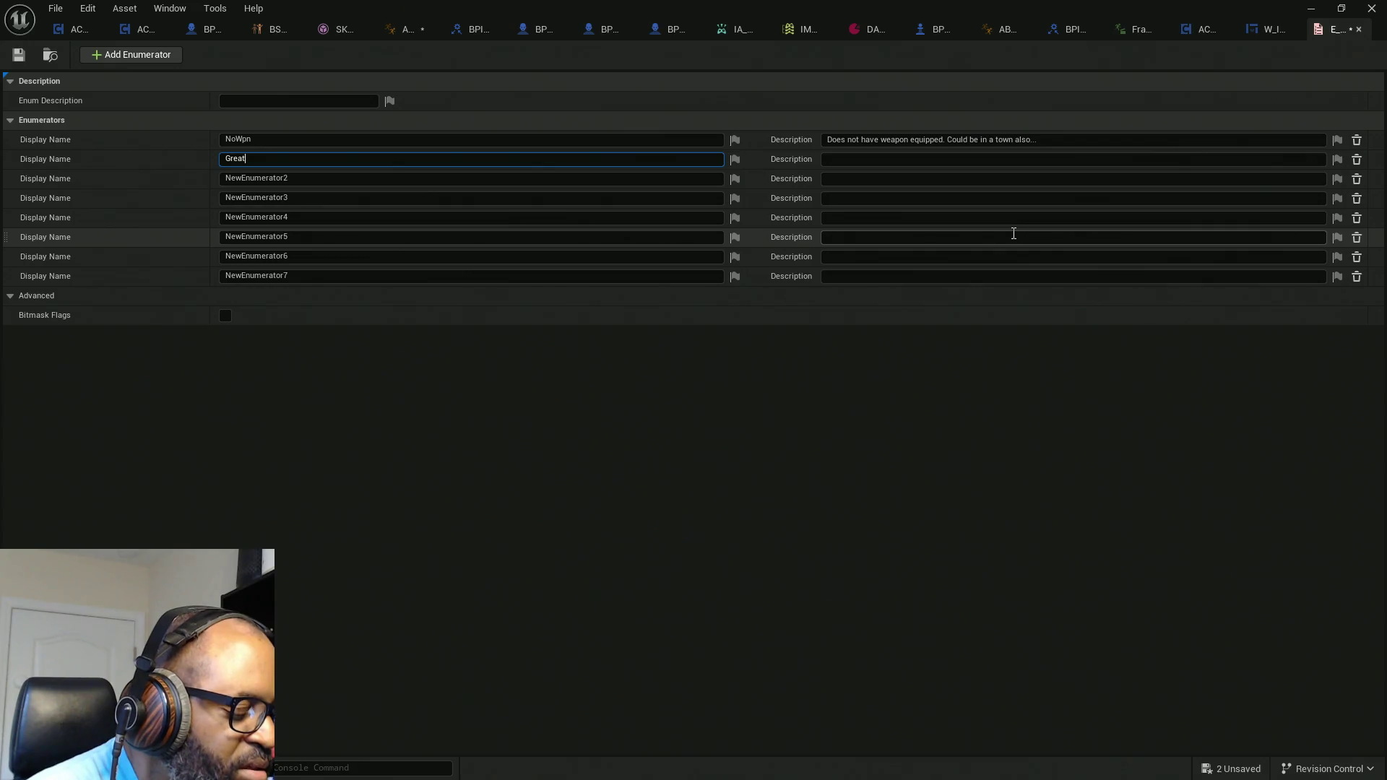
type("r")
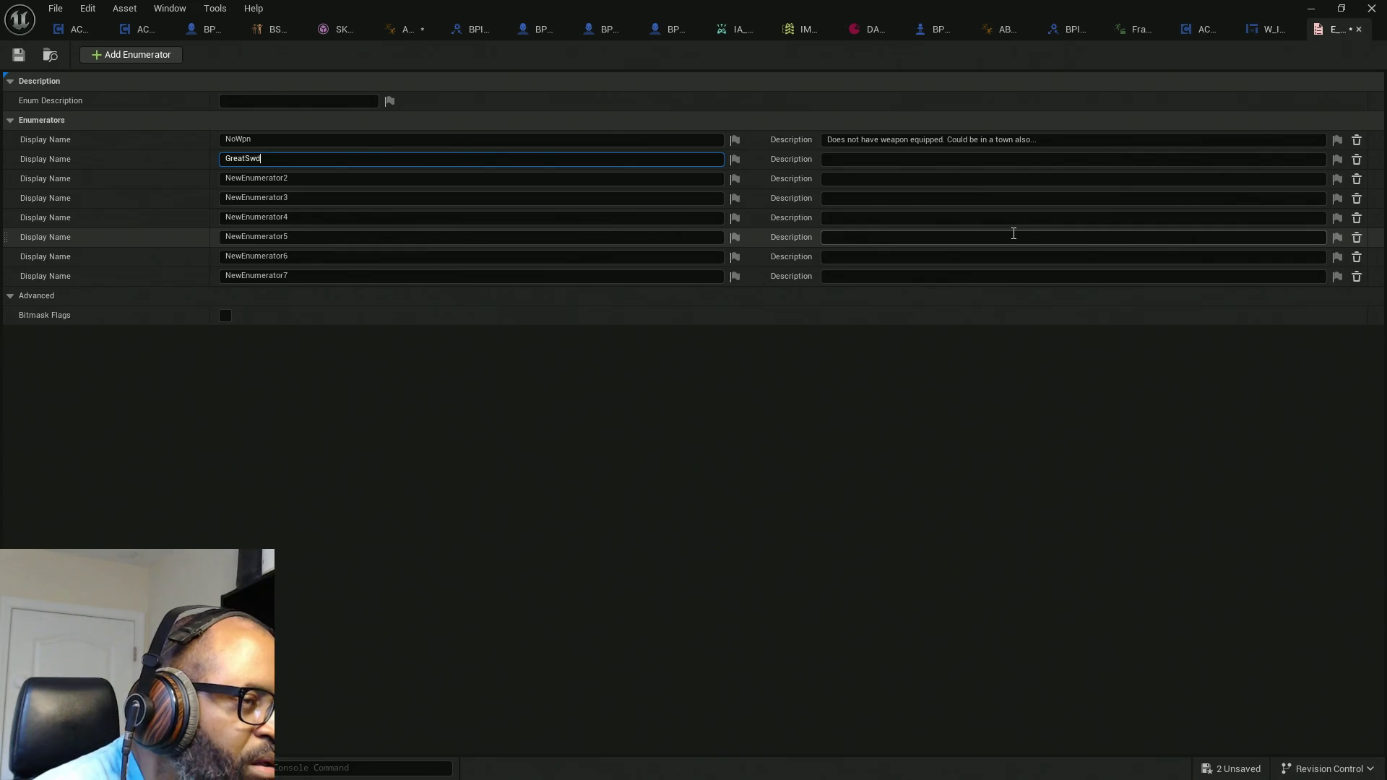
left_click(1002, 160)
type("Starter sword (Buster like sword")
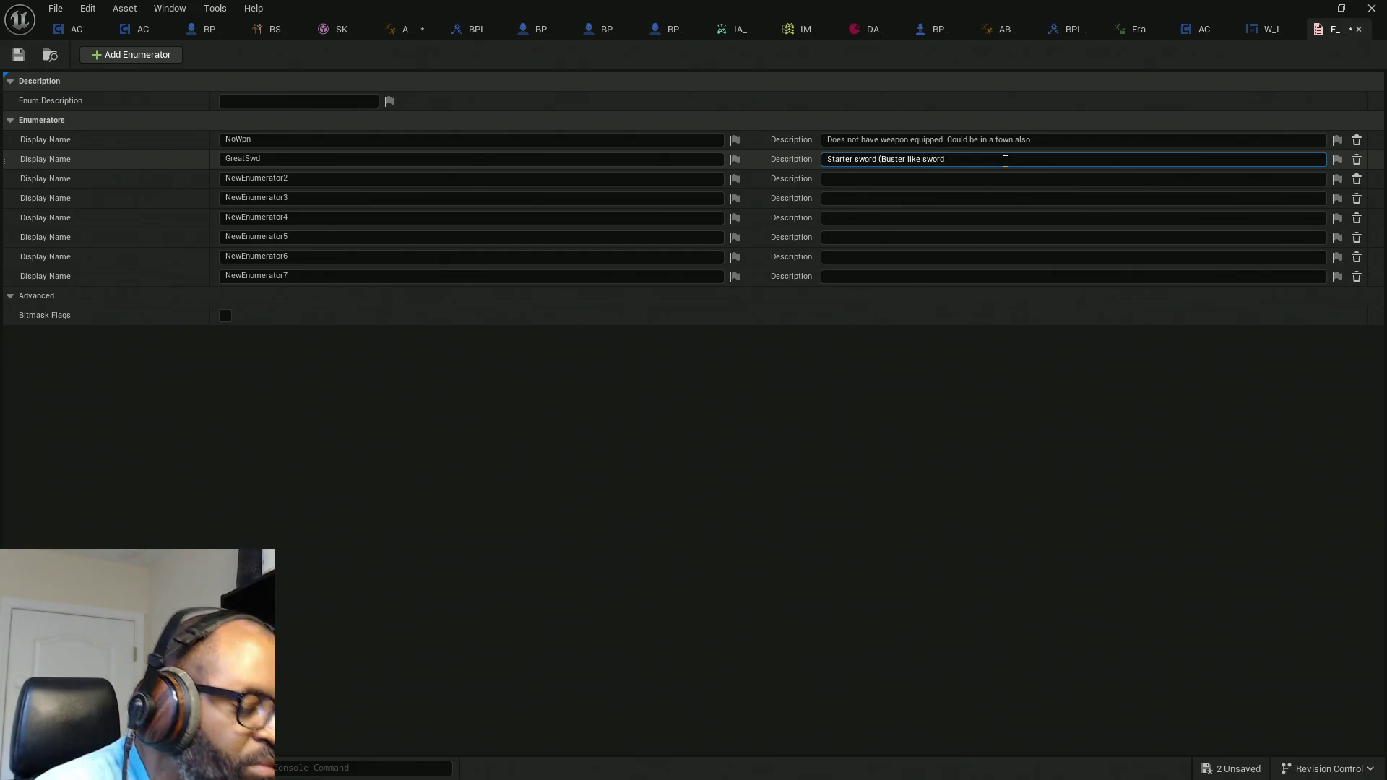
type(")")
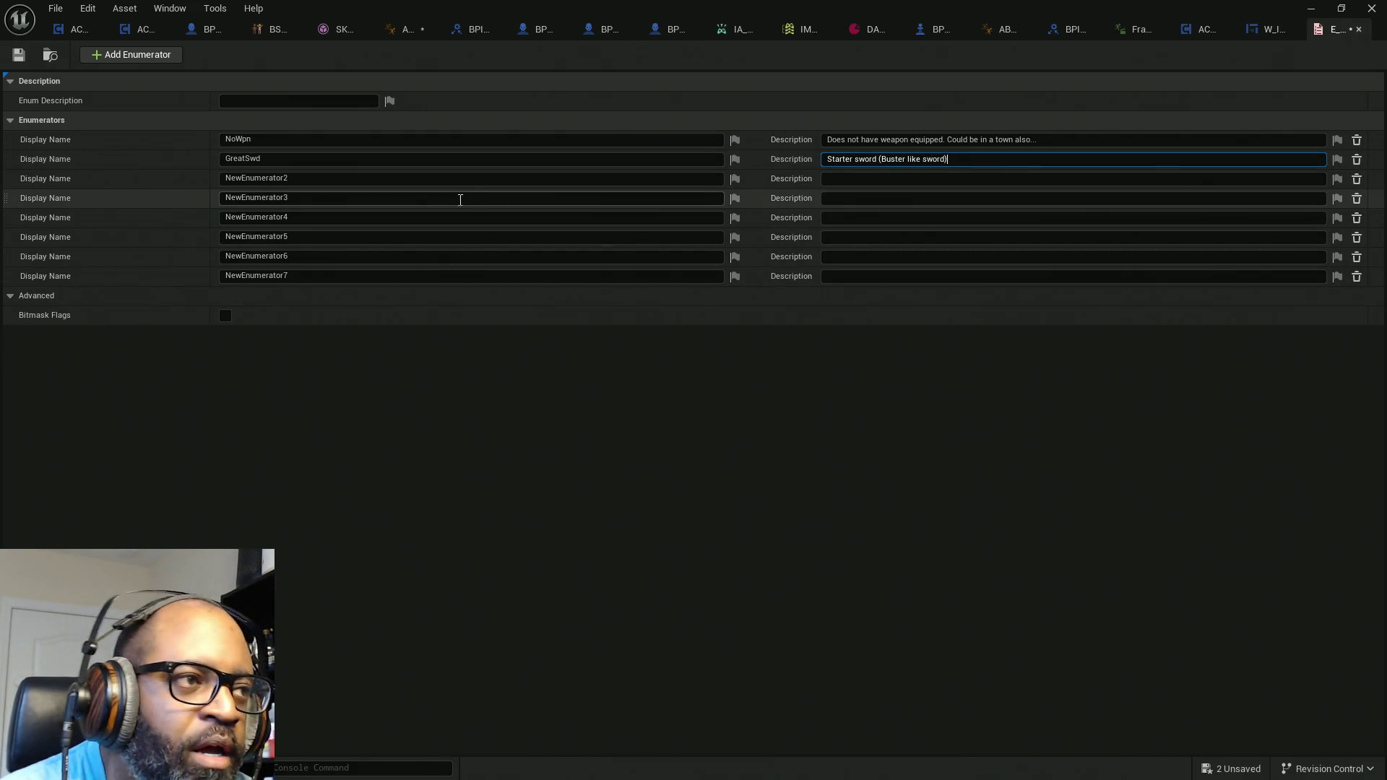
left_click(303, 179)
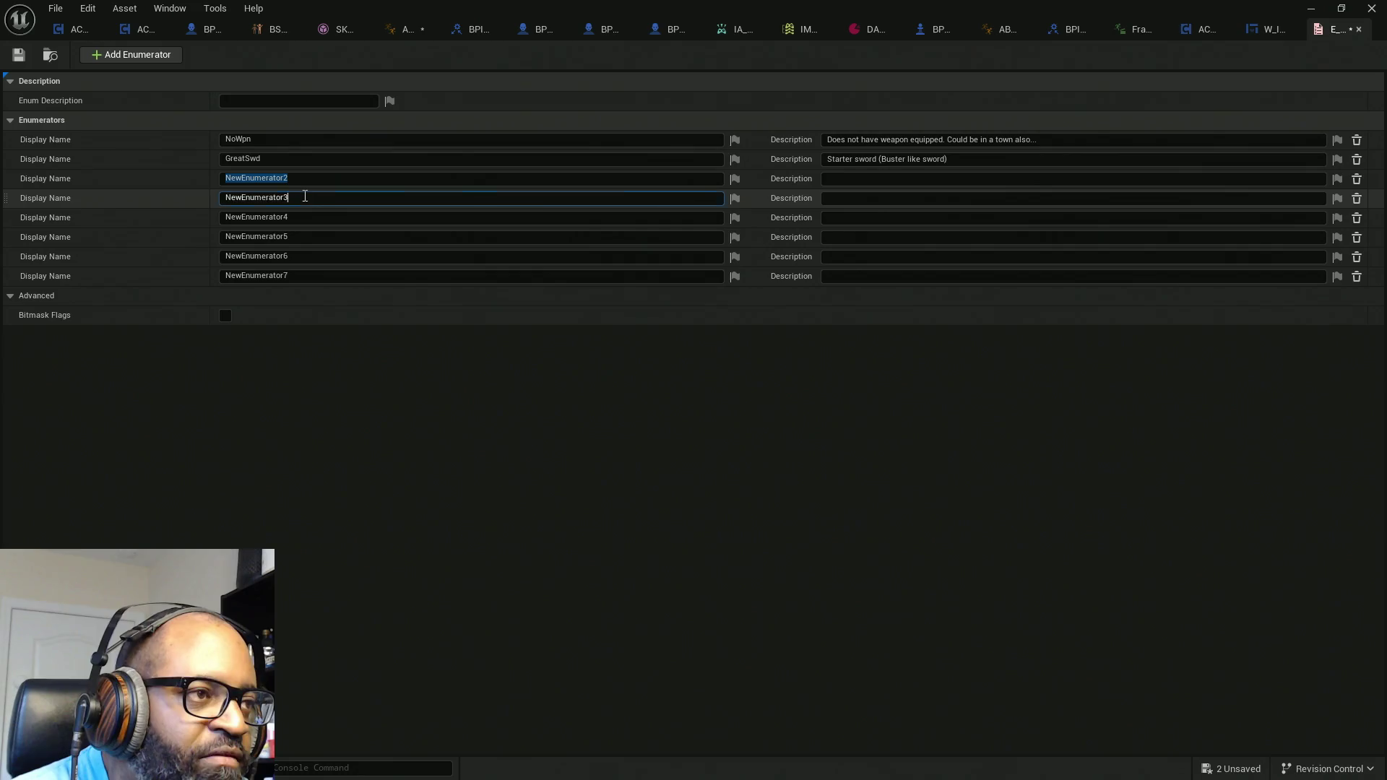
Step: Select the NewEnumerator2 display name for editing
left_click(294, 180)
double_click(294, 180)
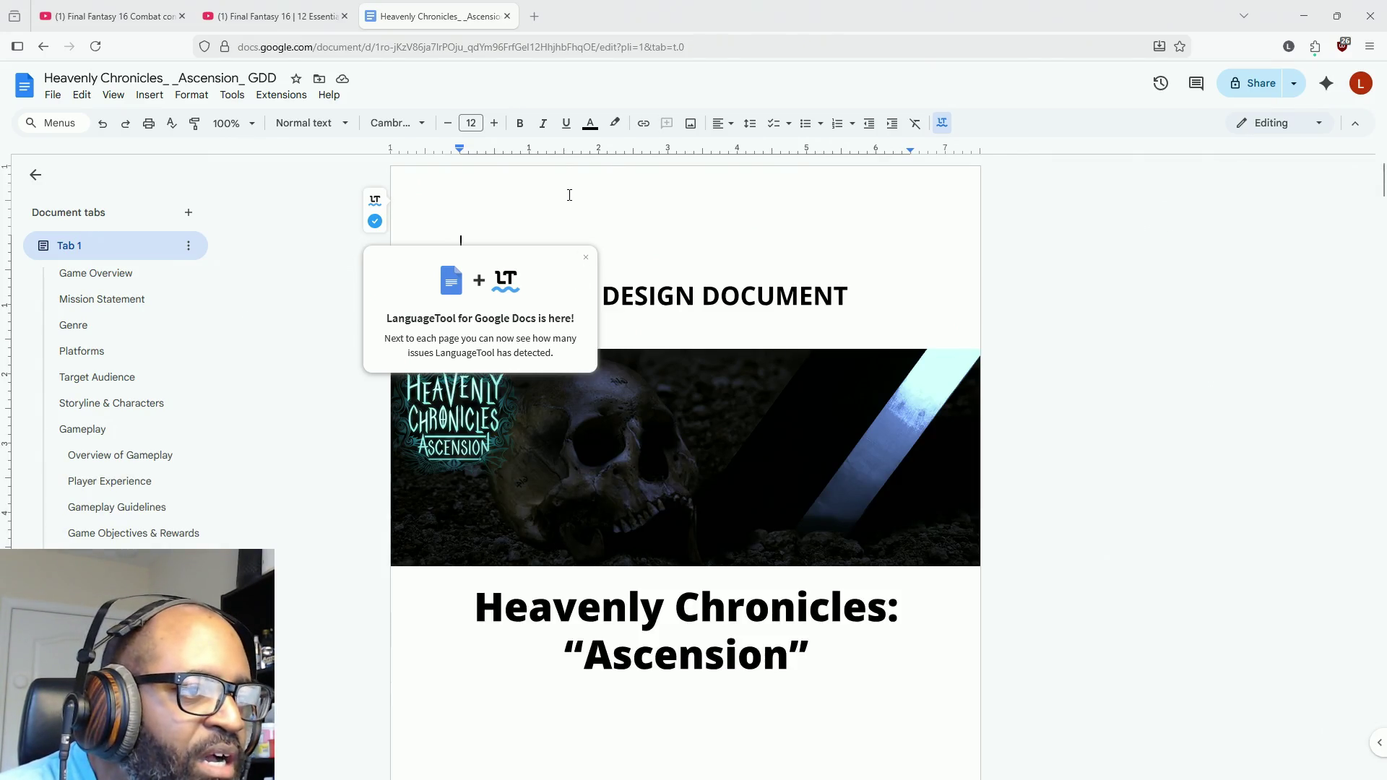
left_click(586, 257)
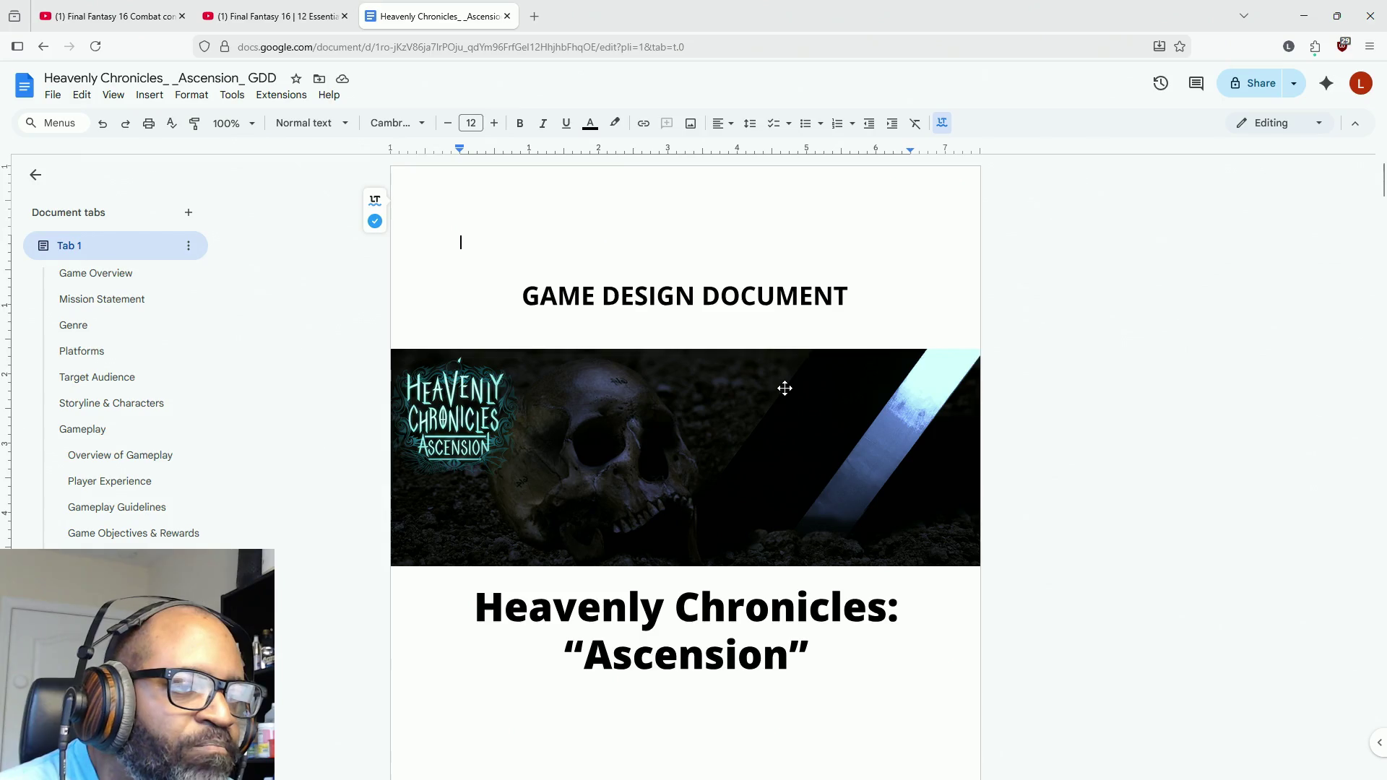
scroll(792, 381, "down", 4)
scroll(794, 376, "down", 6)
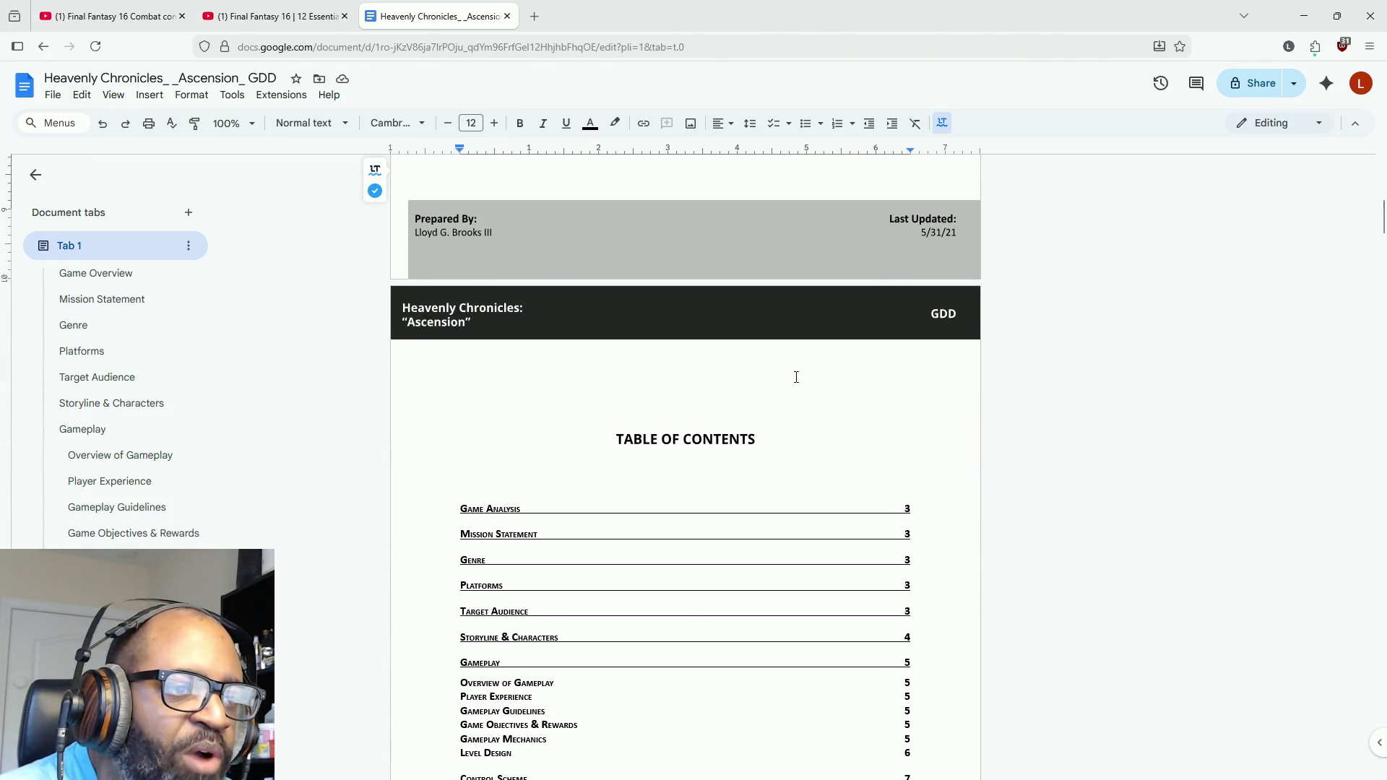
scroll(796, 377, "down", 4)
scroll(796, 382, "up", 9)
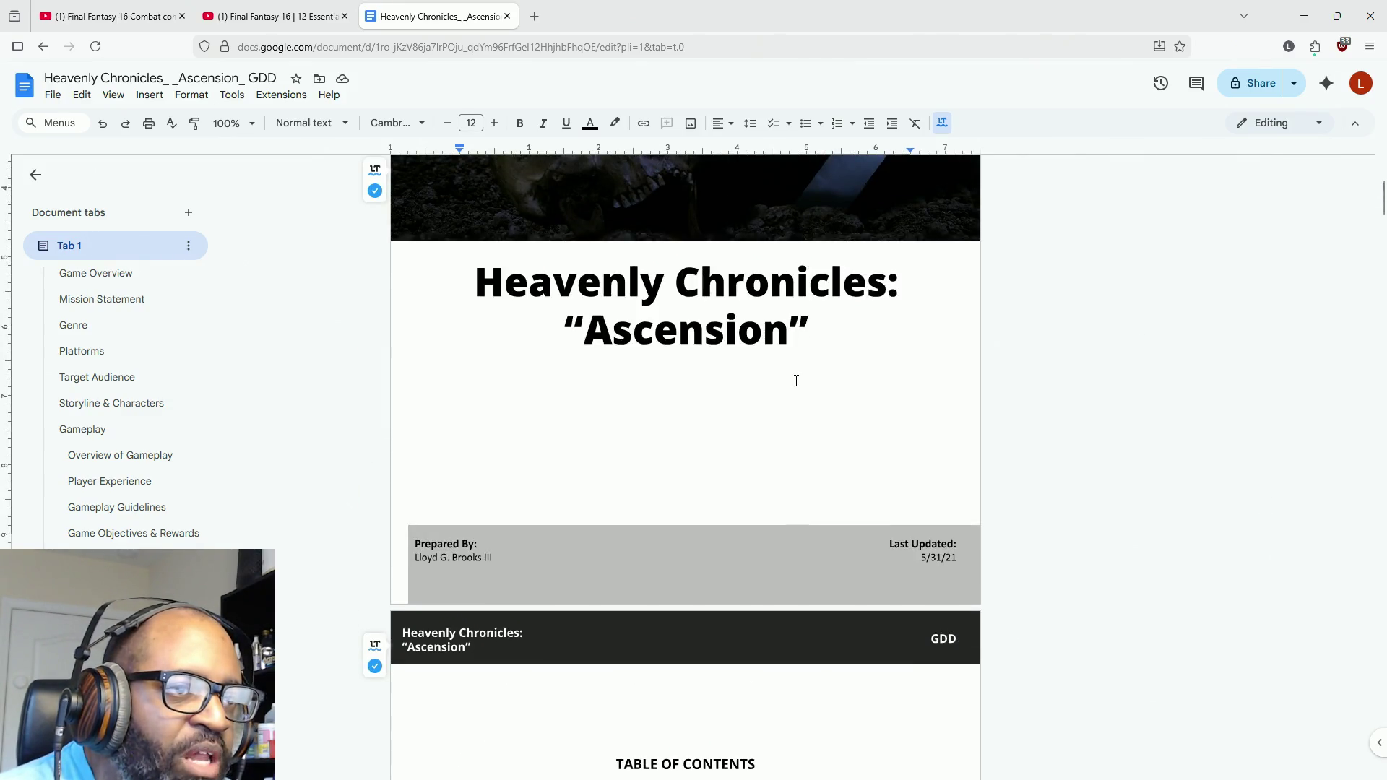
scroll(830, 339, "down", 1)
scroll(853, 307, "up", 4)
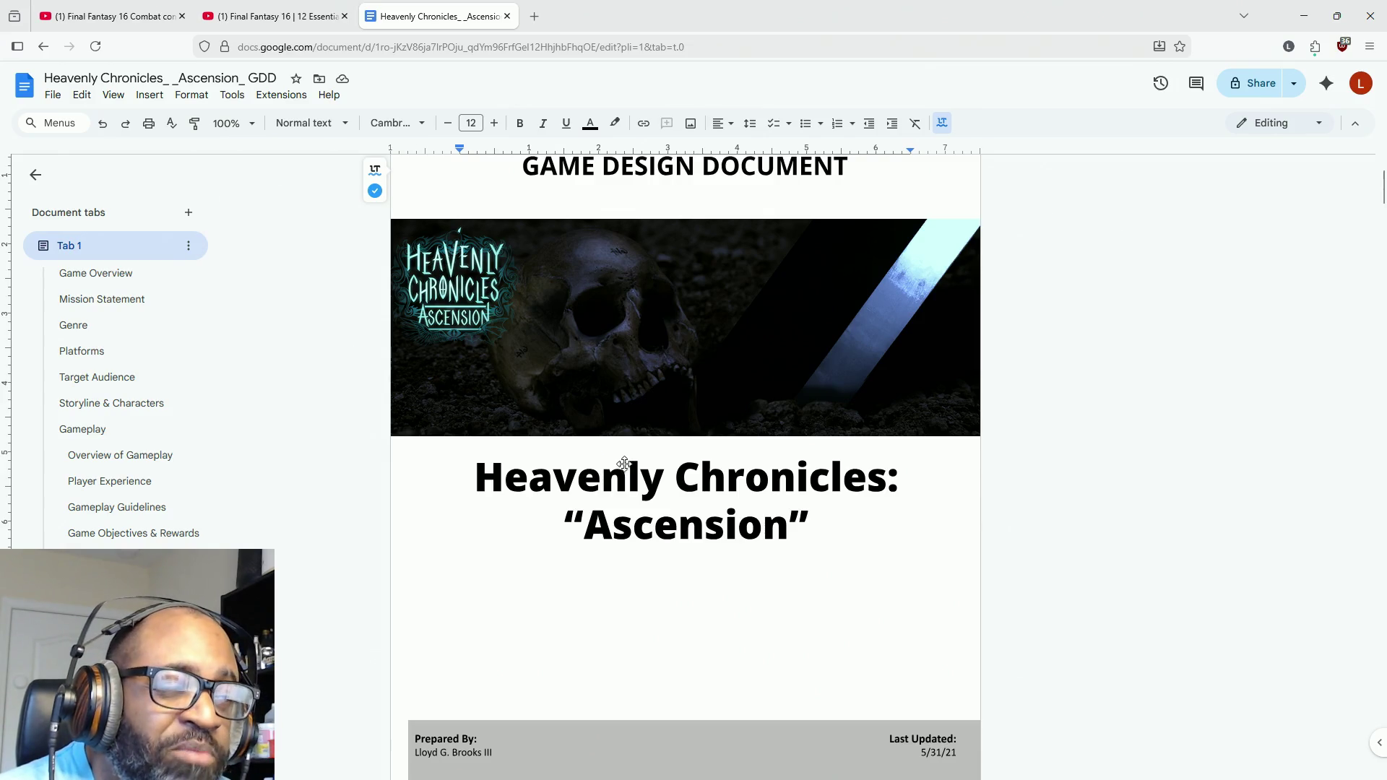
scroll(764, 403, "down", 3)
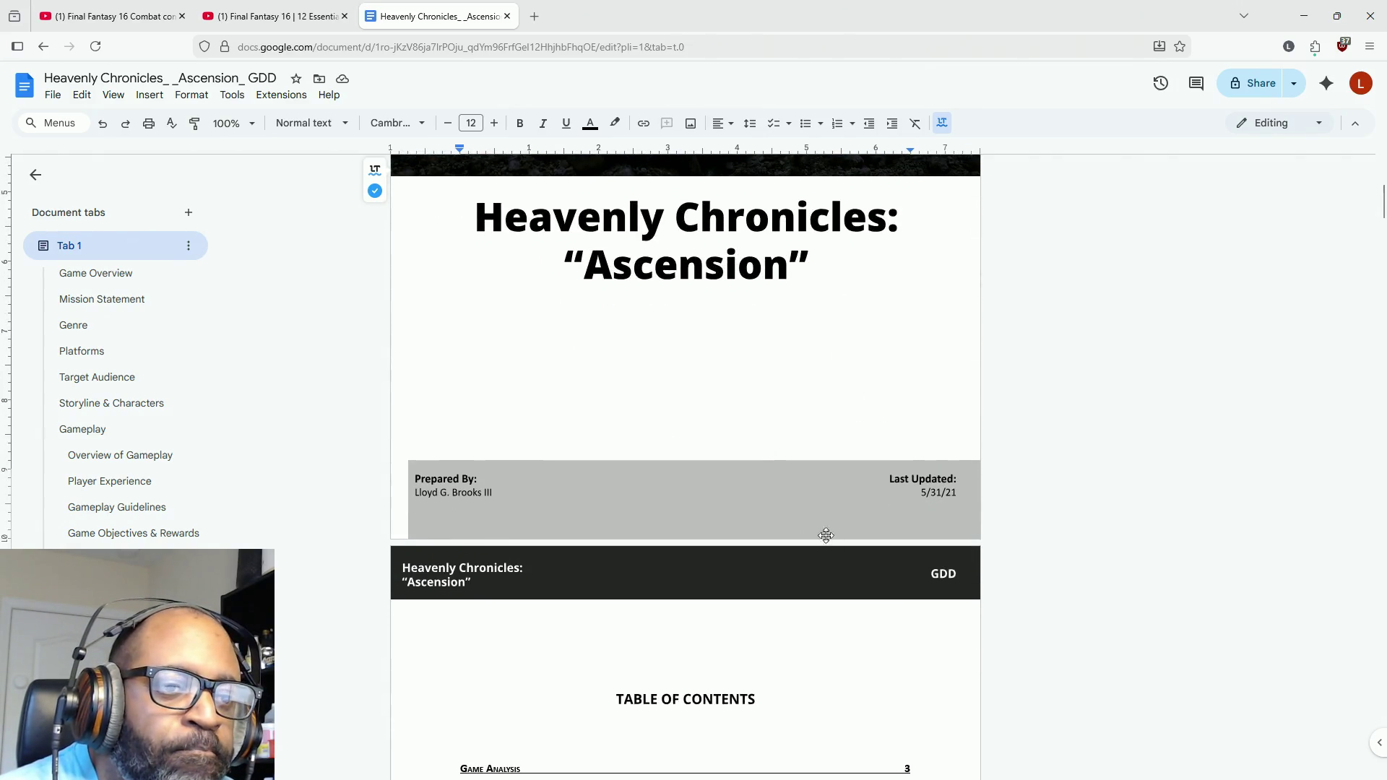
scroll(823, 365, "down", 5)
scroll(824, 366, "down", 6)
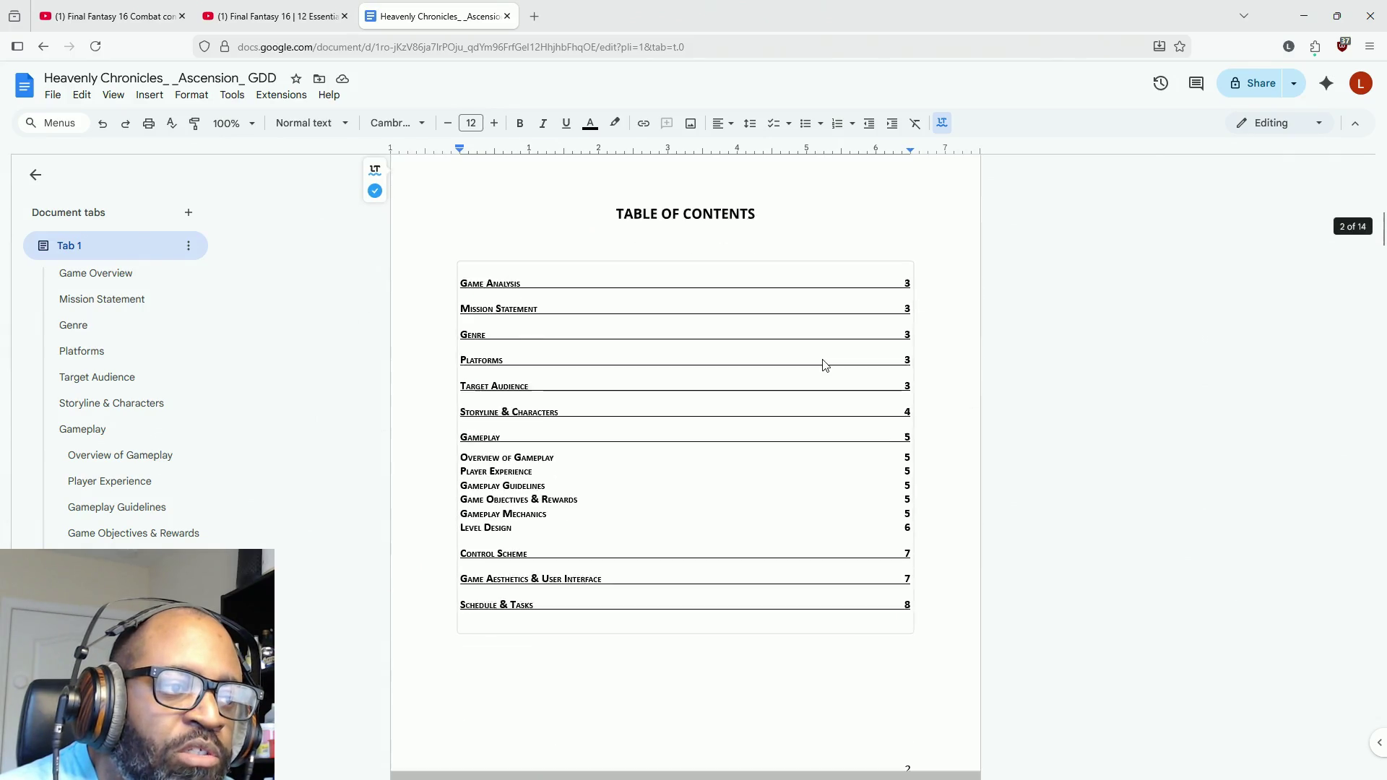
scroll(824, 365, "down", 3)
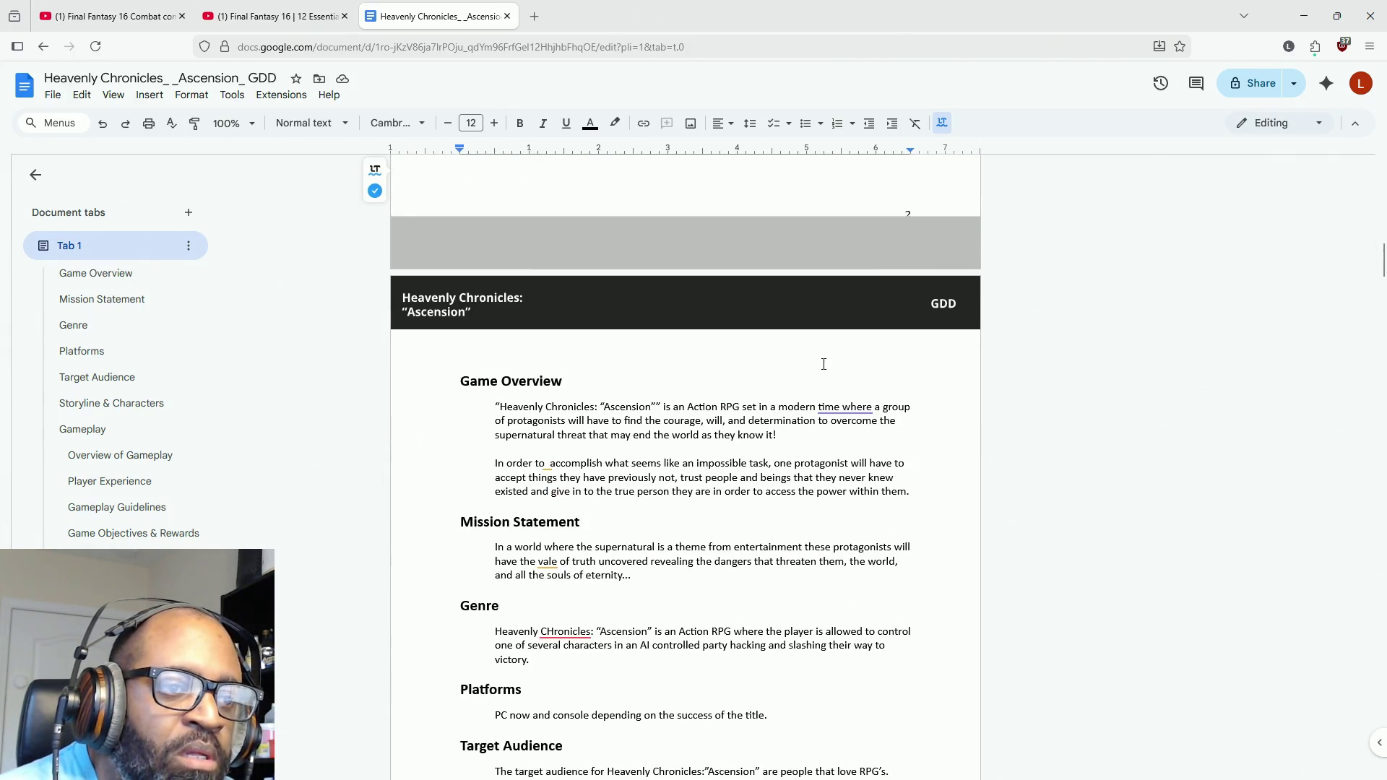
scroll(706, 424, "down", 3)
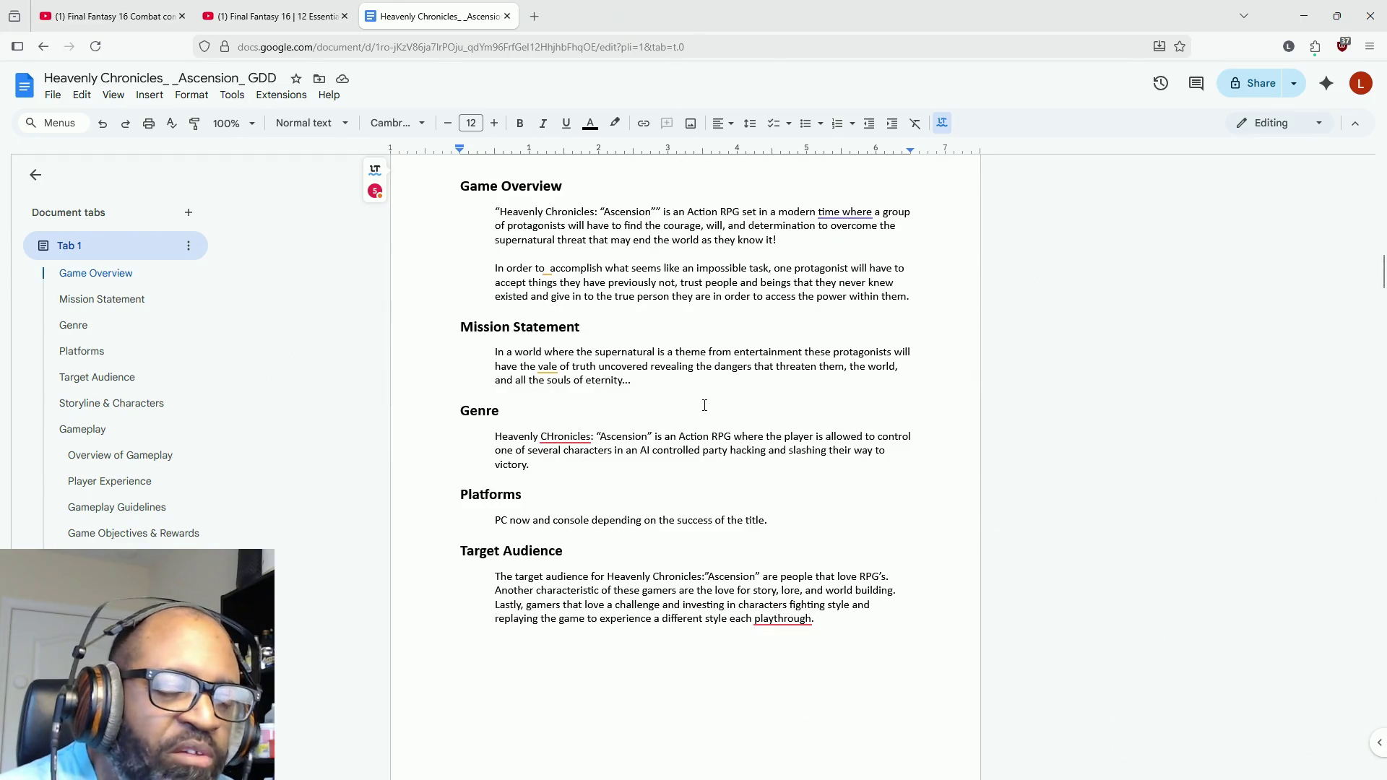
scroll(704, 405, "down", 9)
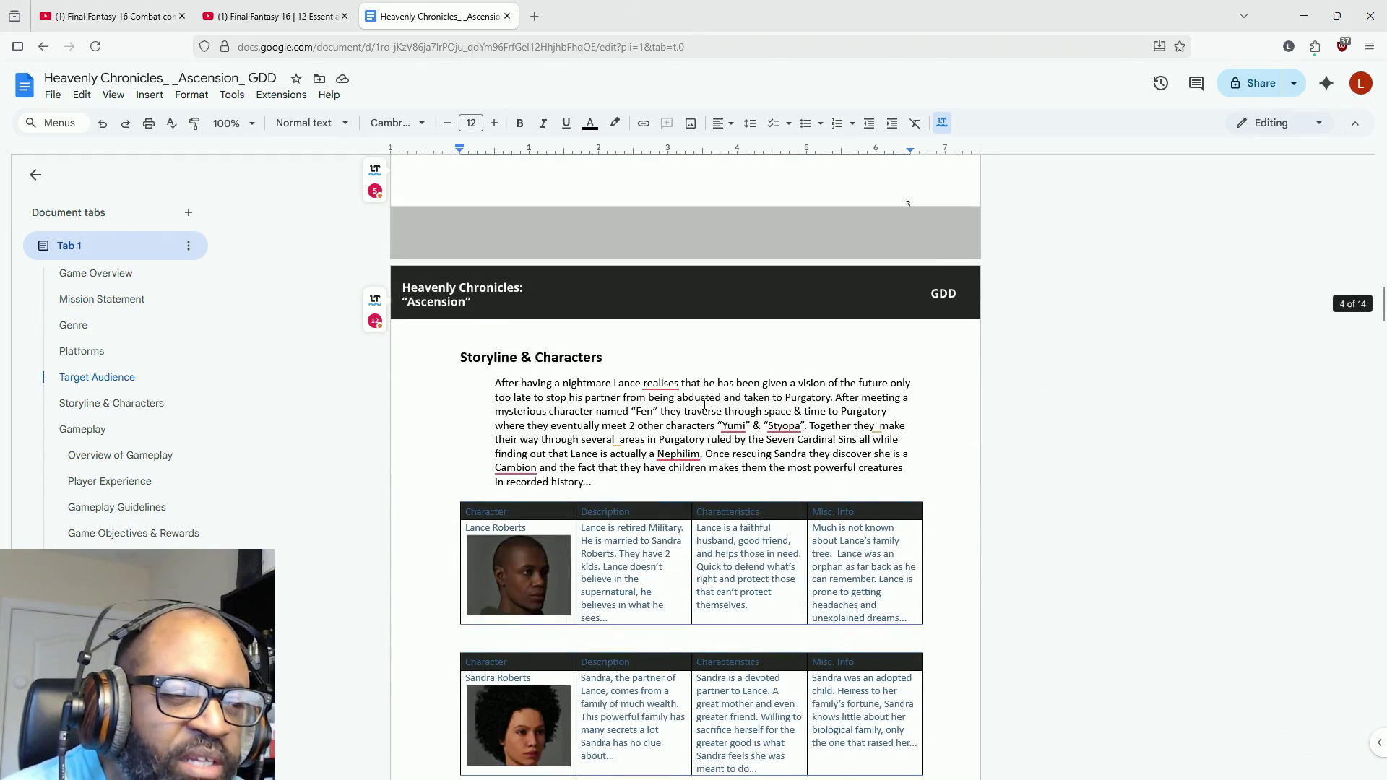
scroll(704, 405, "down", 4)
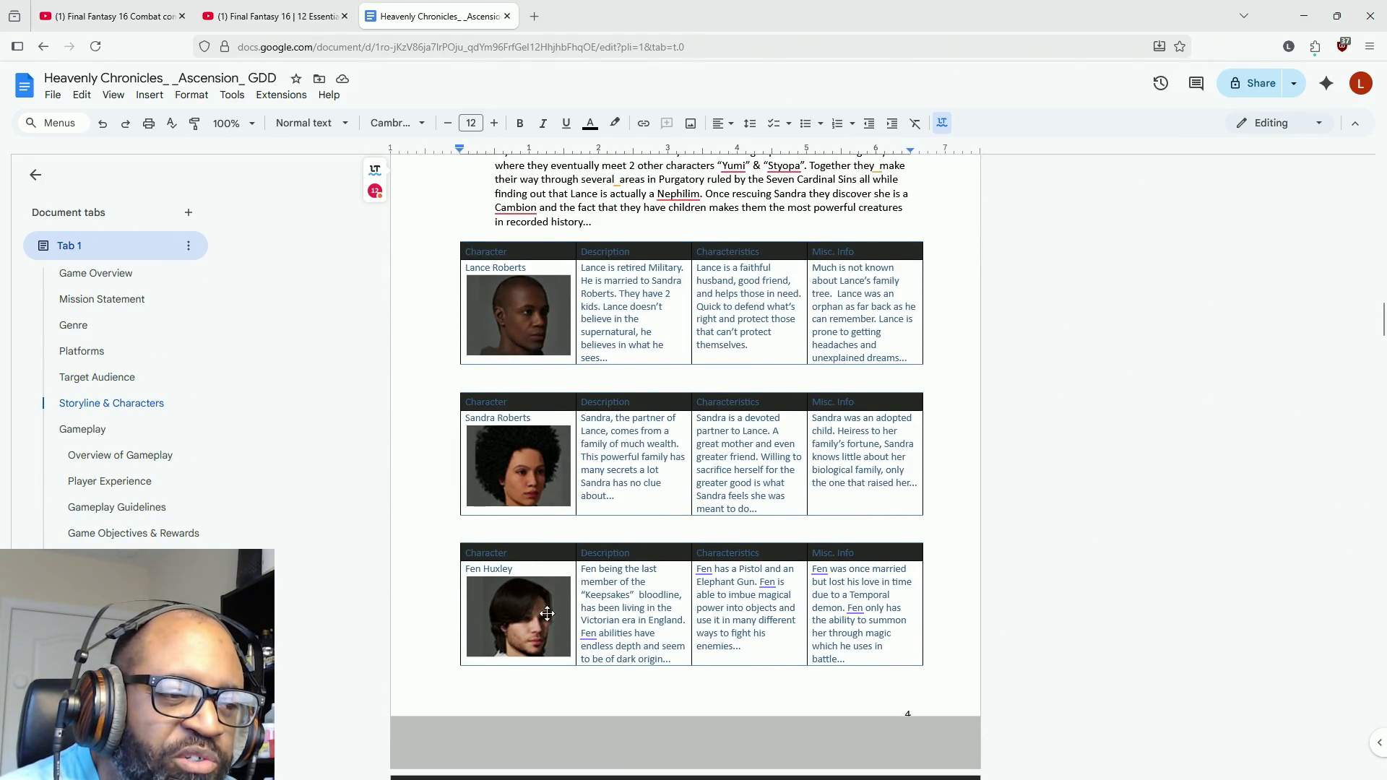
scroll(530, 435, "down", 3)
scroll(530, 434, "down", 4)
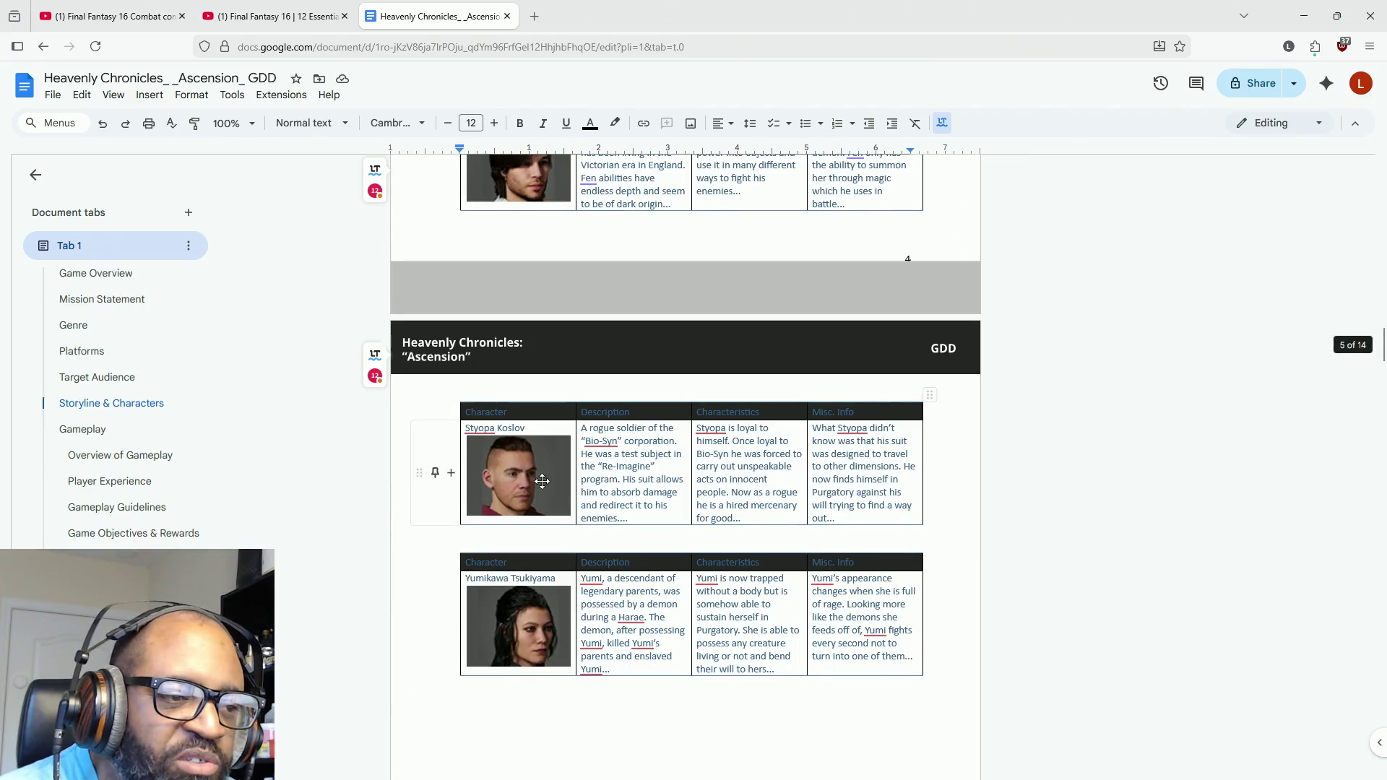
scroll(517, 295, "up", 1)
scroll(517, 295, "up", 1)
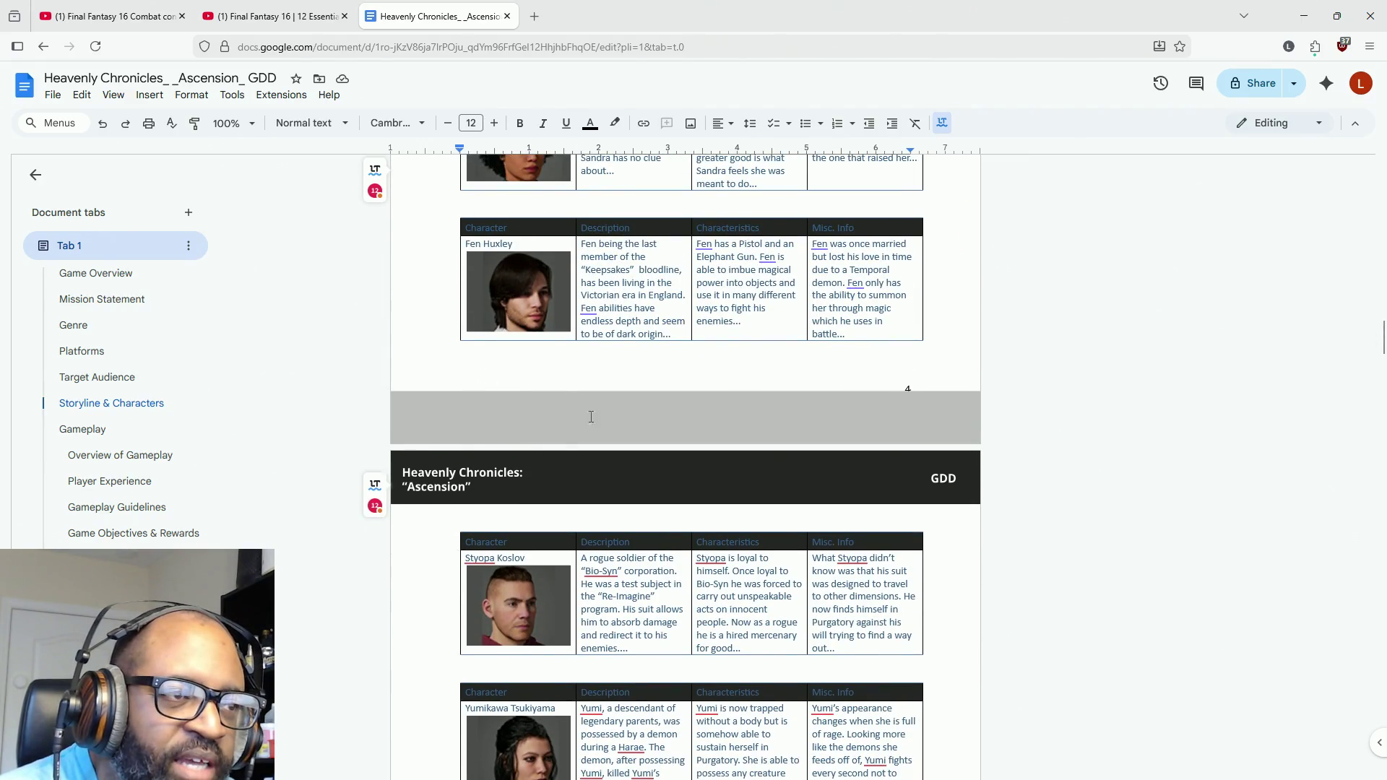
scroll(591, 417, "down", 12)
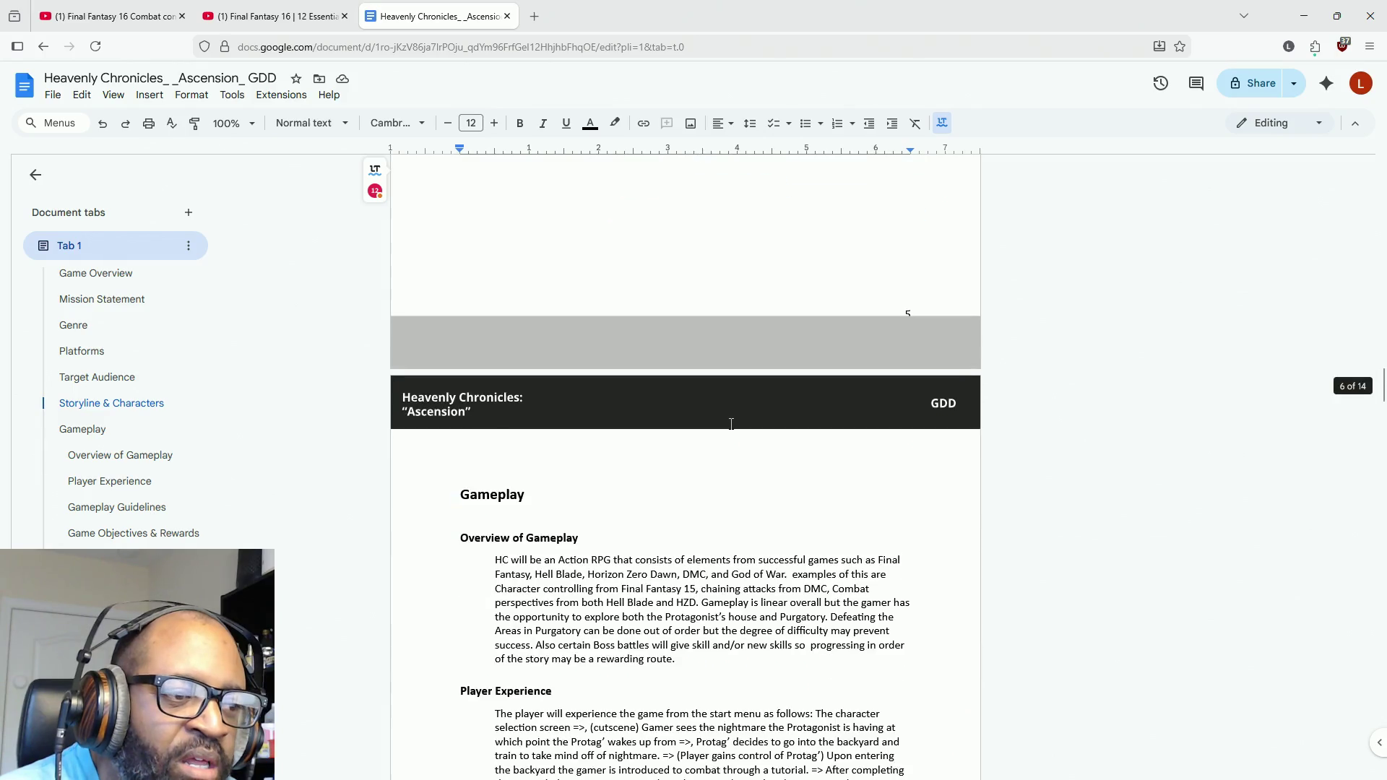
scroll(731, 424, "down", 3)
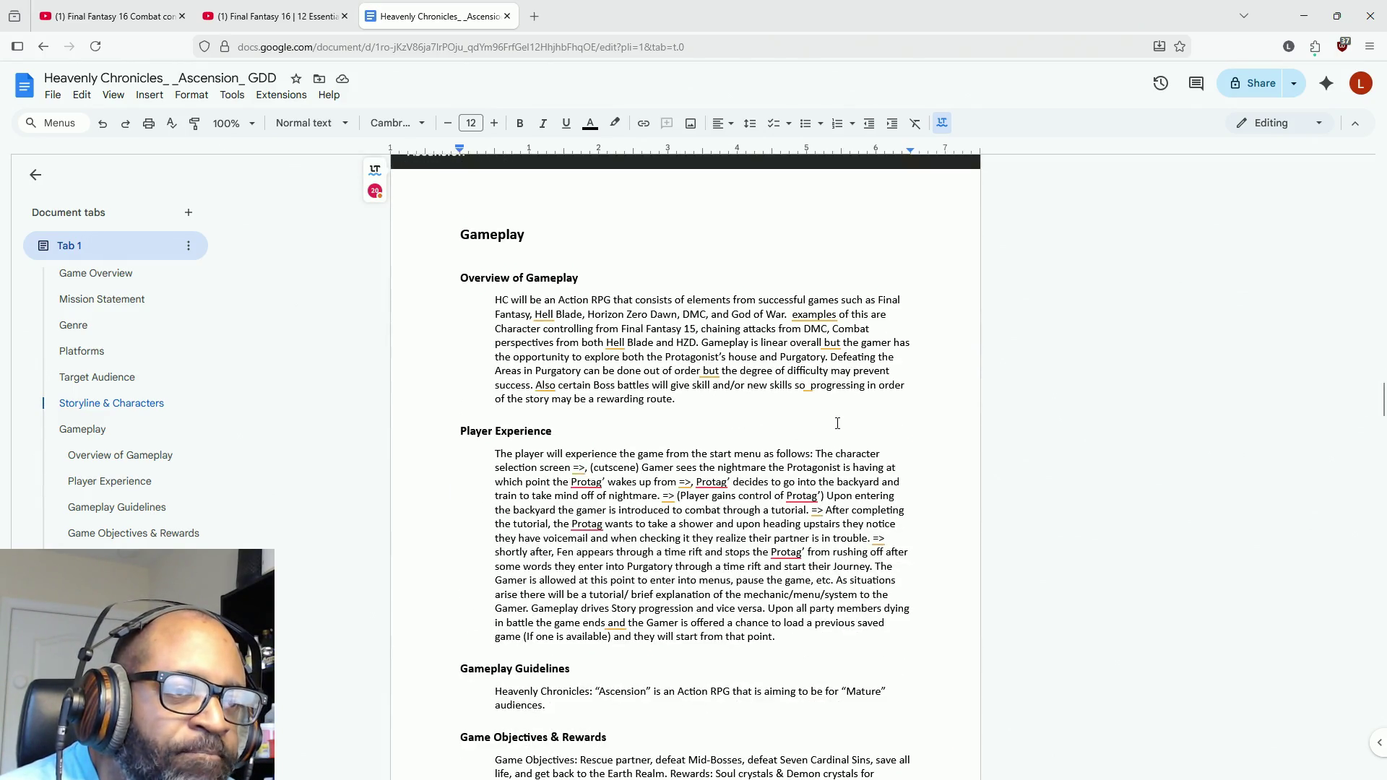
scroll(838, 423, "down", 4)
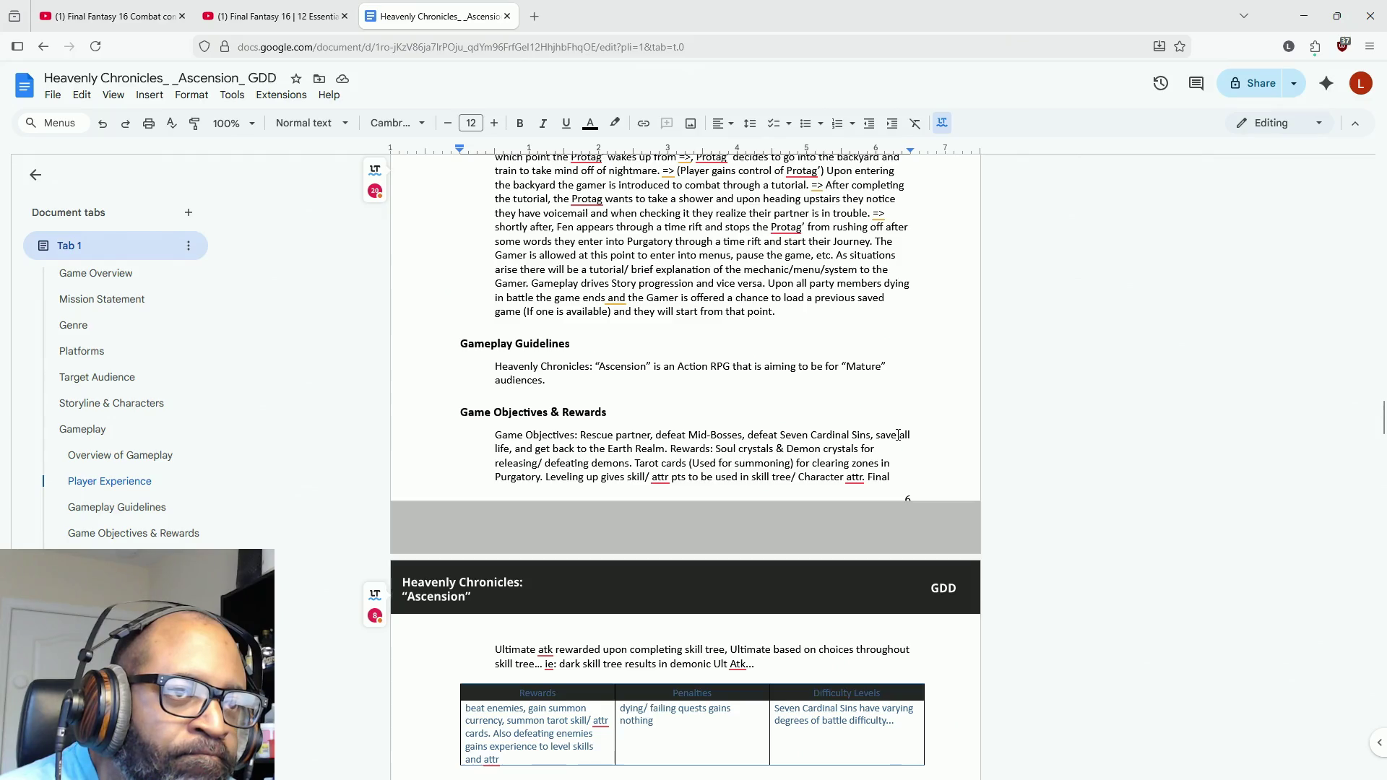
scroll(898, 434, "up", 1)
scroll(898, 434, "down", 3)
scroll(898, 434, "down", 2)
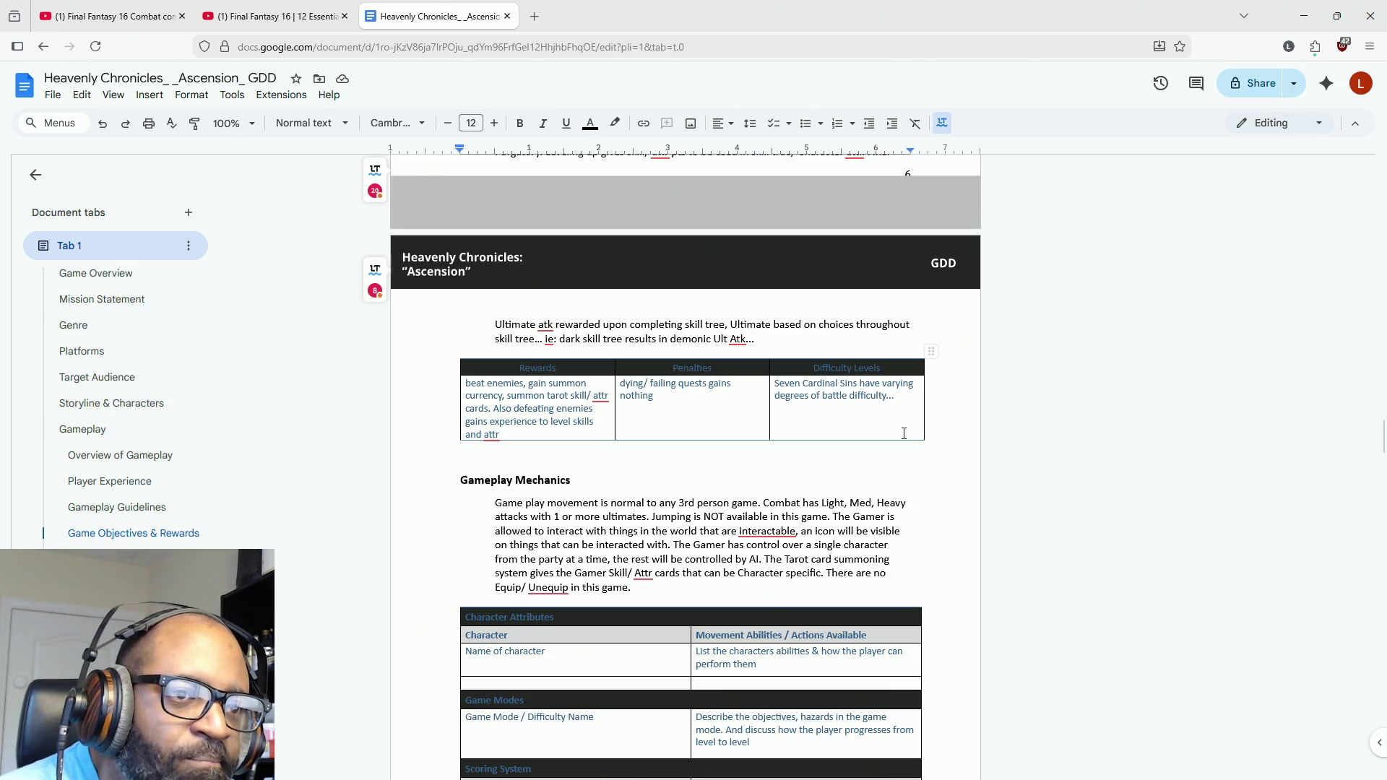
scroll(903, 434, "down", 4)
scroll(902, 432, "down", 10)
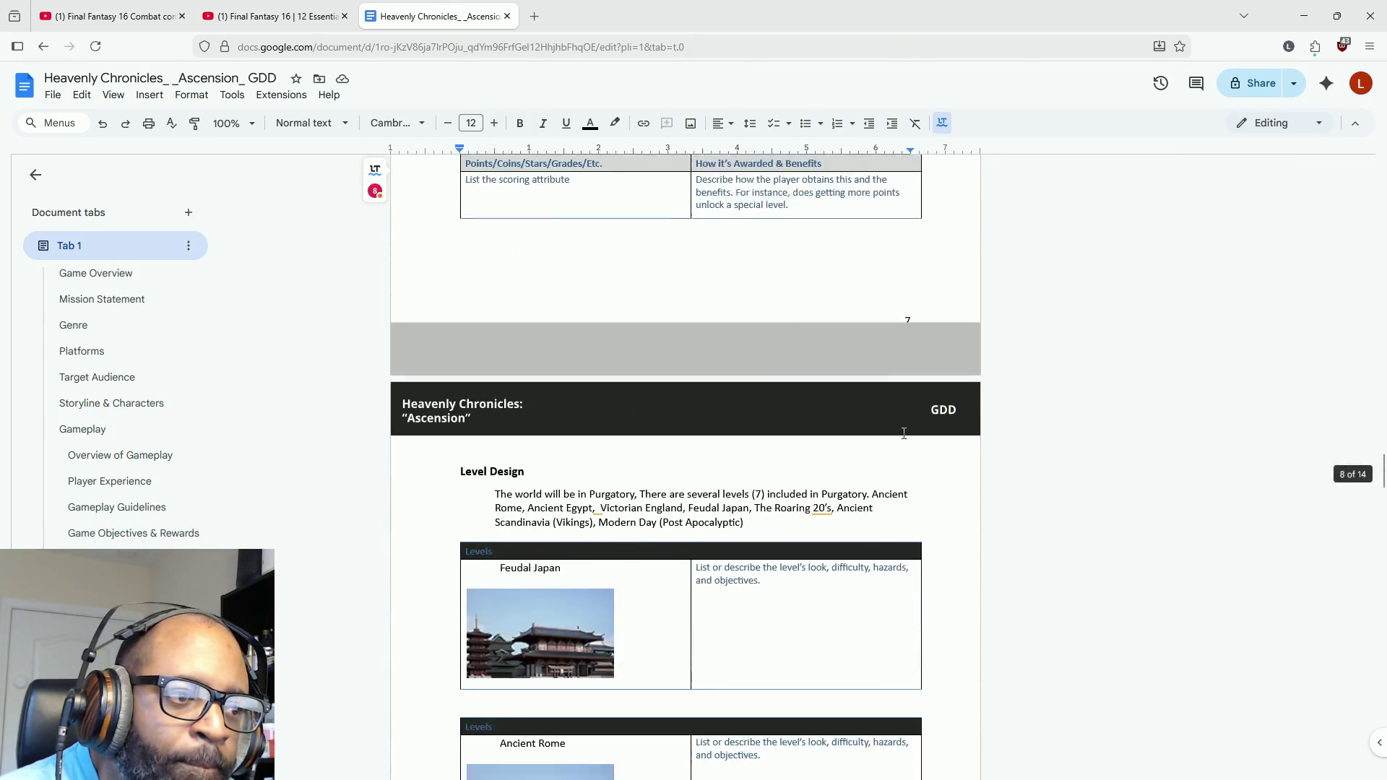
scroll(904, 433, "down", 10)
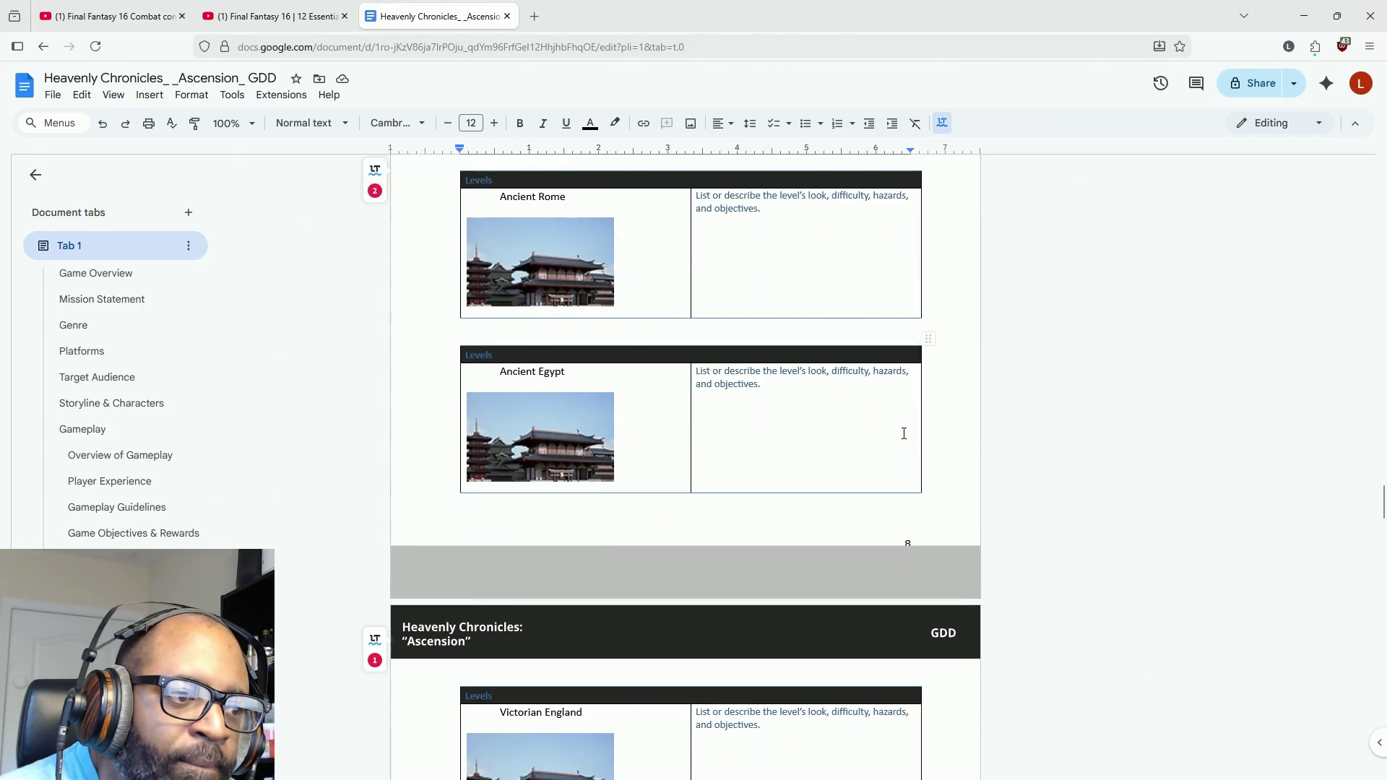
scroll(903, 433, "down", 12)
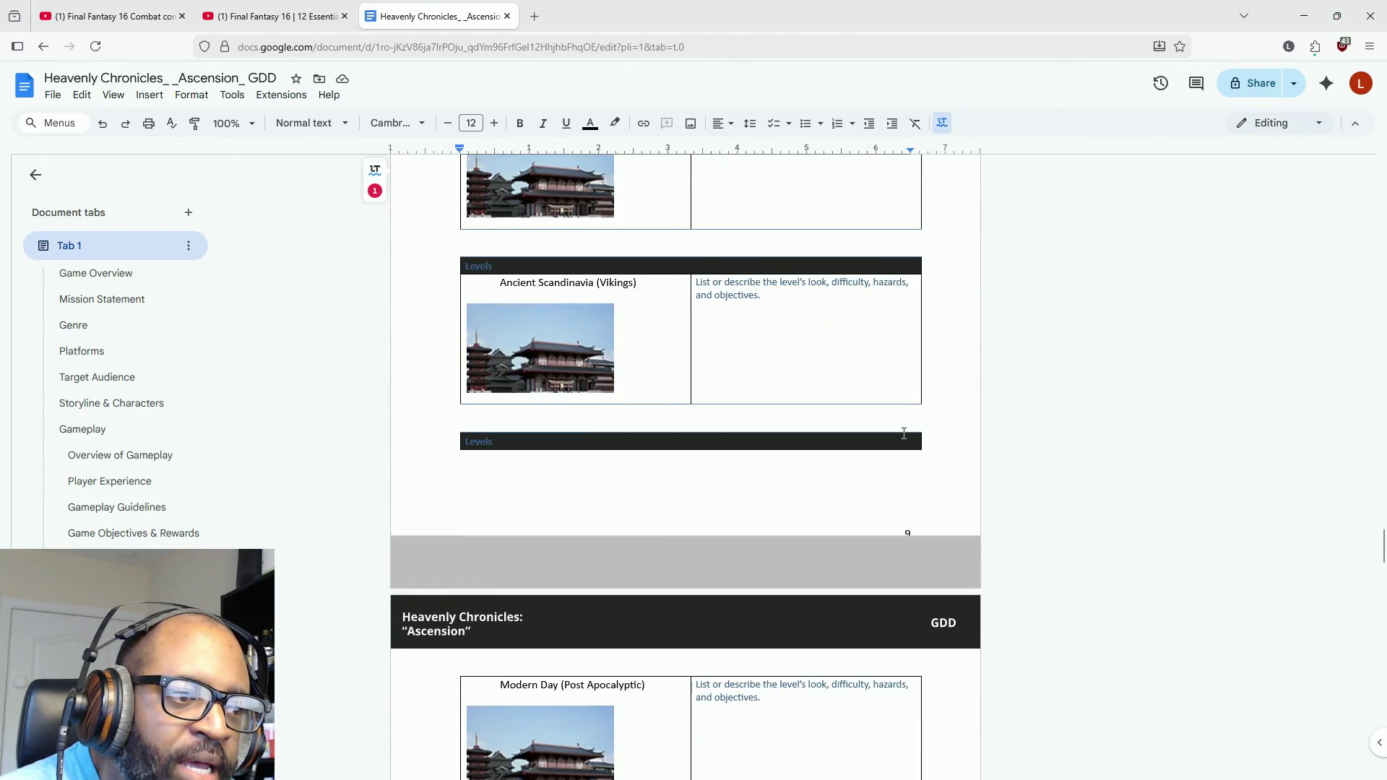
scroll(903, 433, "down", 20)
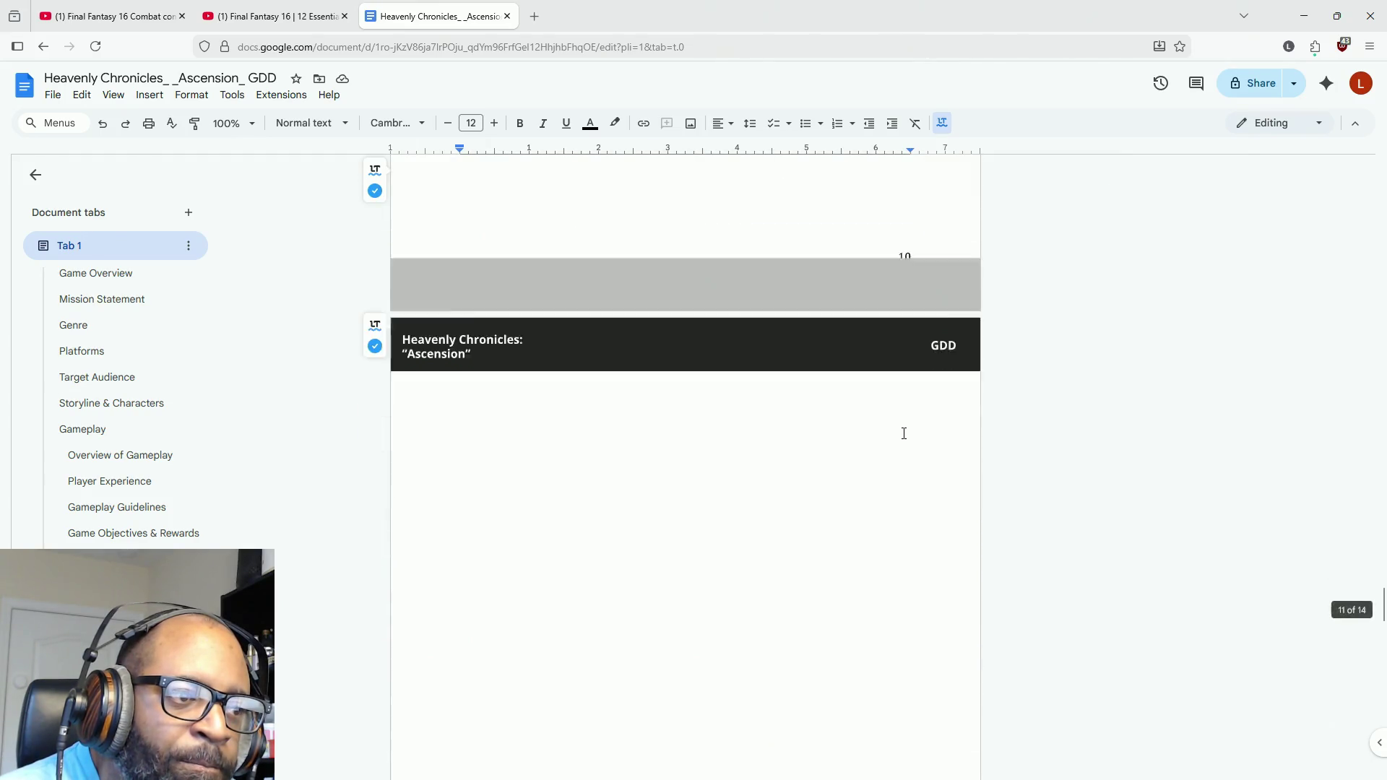
scroll(904, 433, "down", 12)
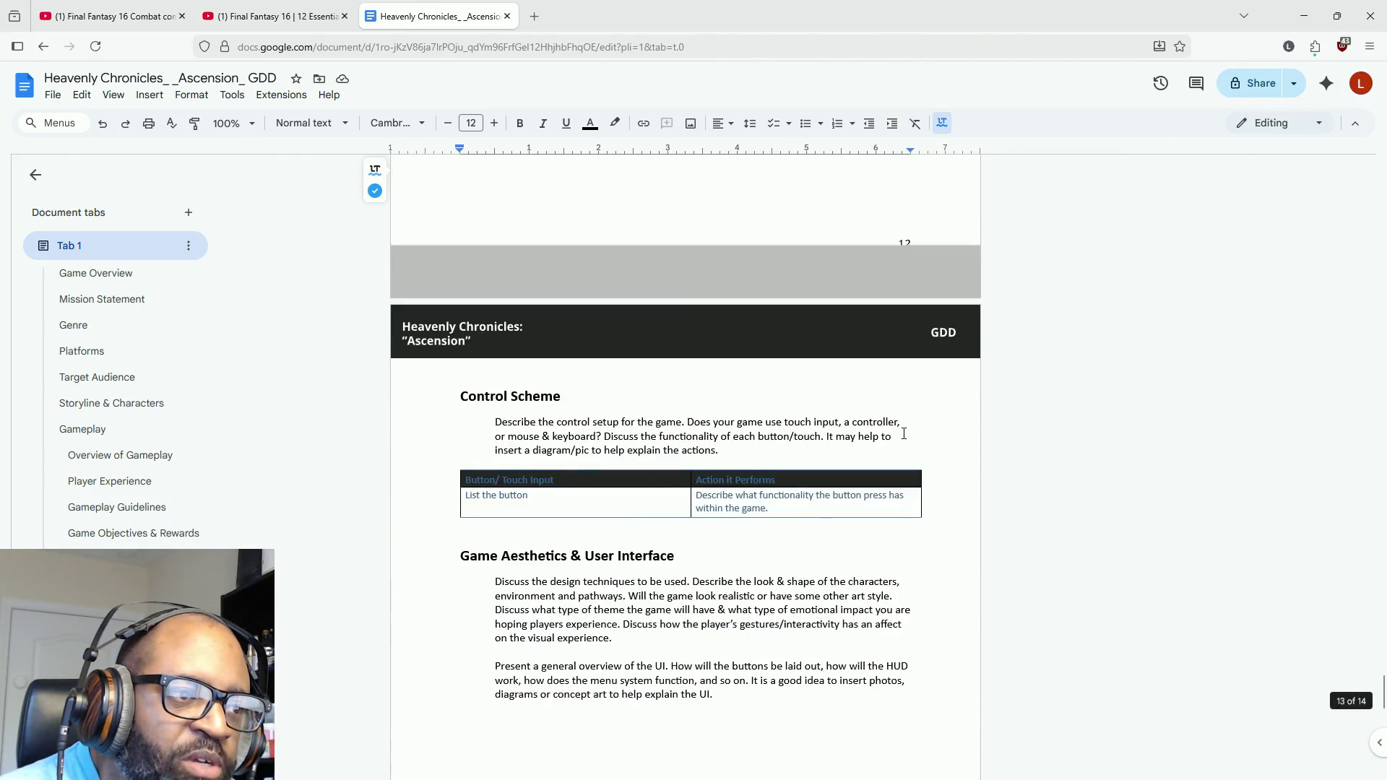
scroll(904, 433, "up", 5)
scroll(903, 434, "down", 10)
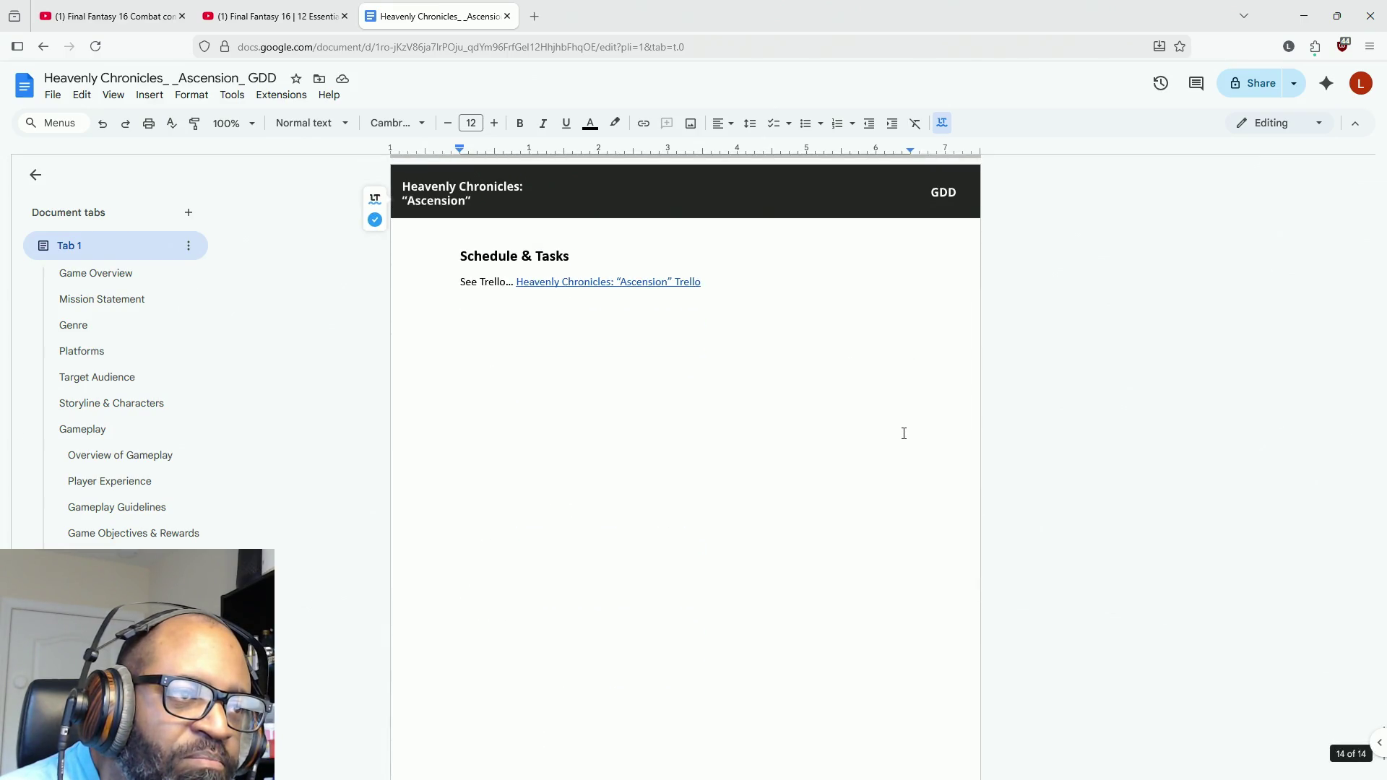
scroll(903, 433, "up", 7)
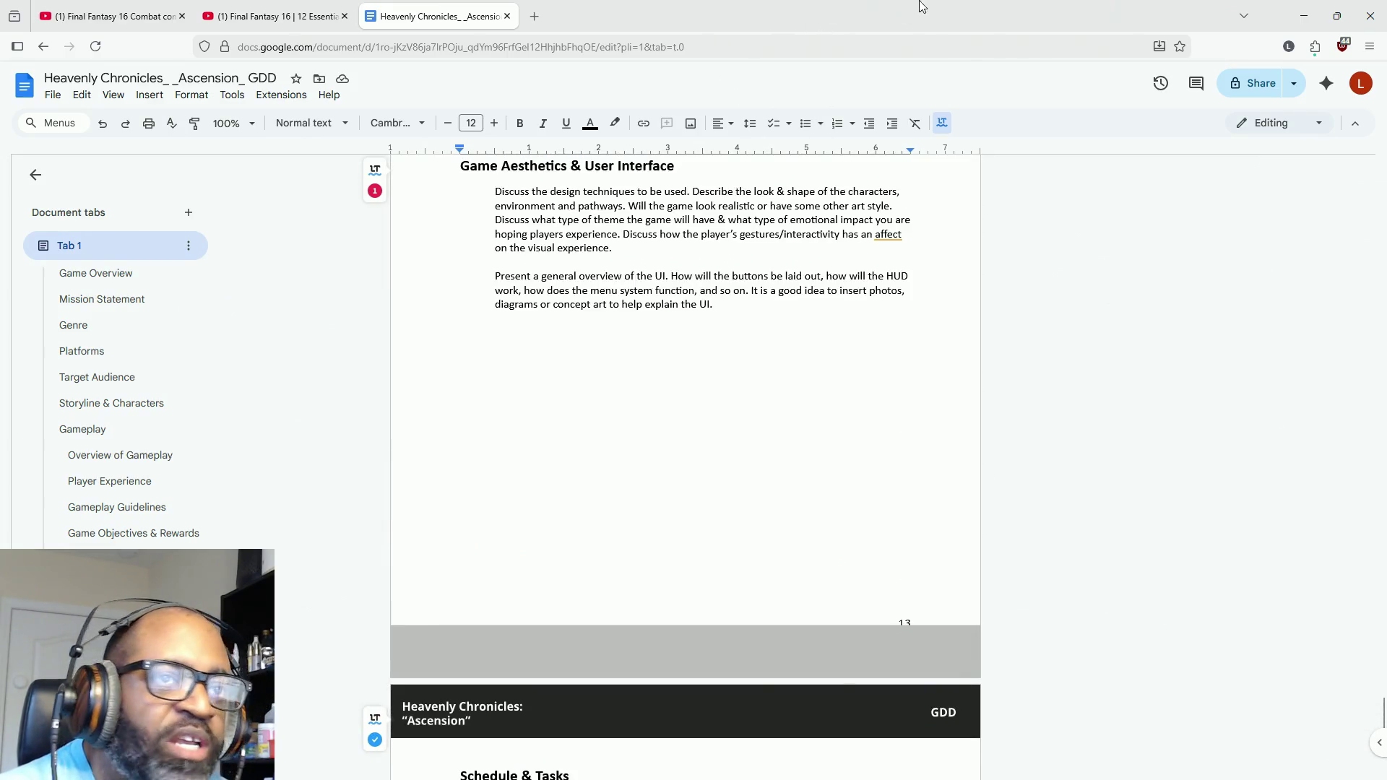
left_click(1304, 16)
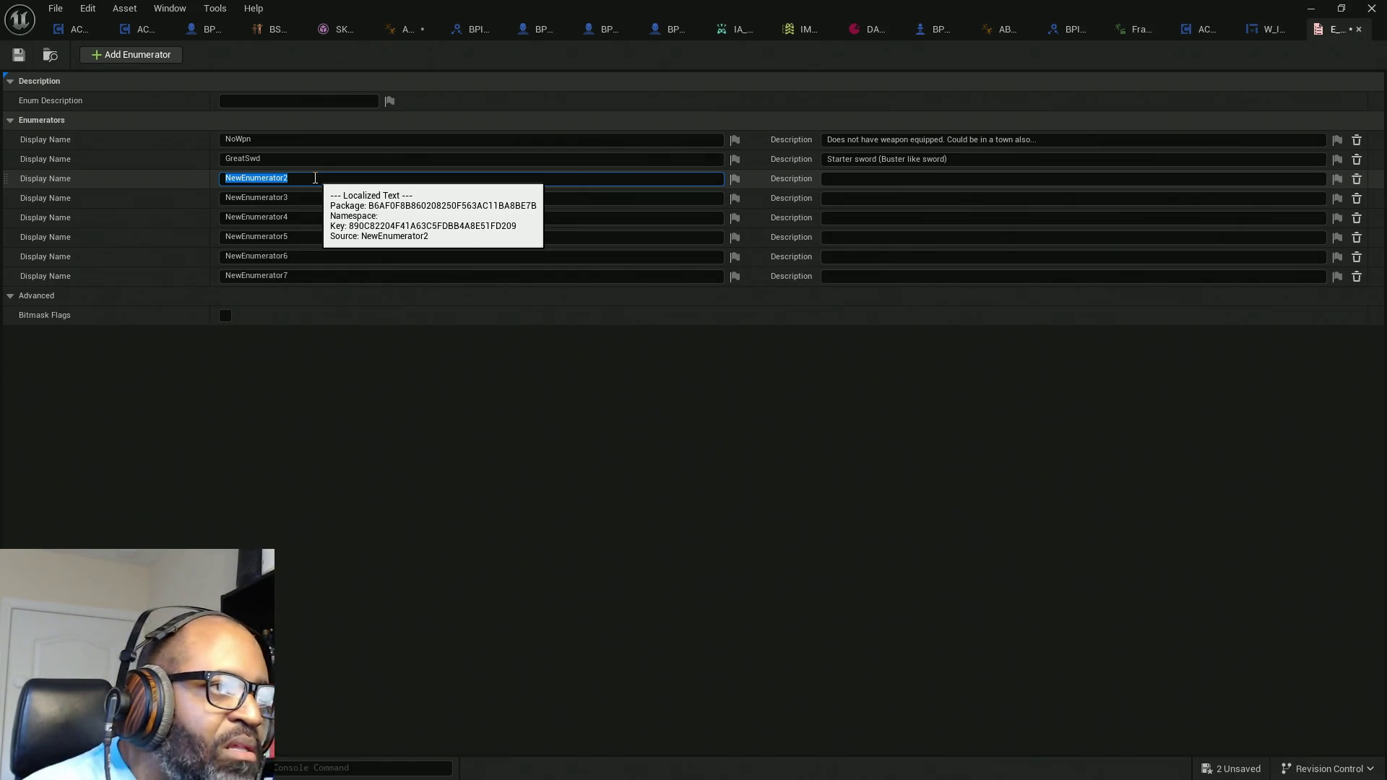
Step: Rename the third and fourth enumerators to Weapon2 and Weapon3
left_click(315, 178)
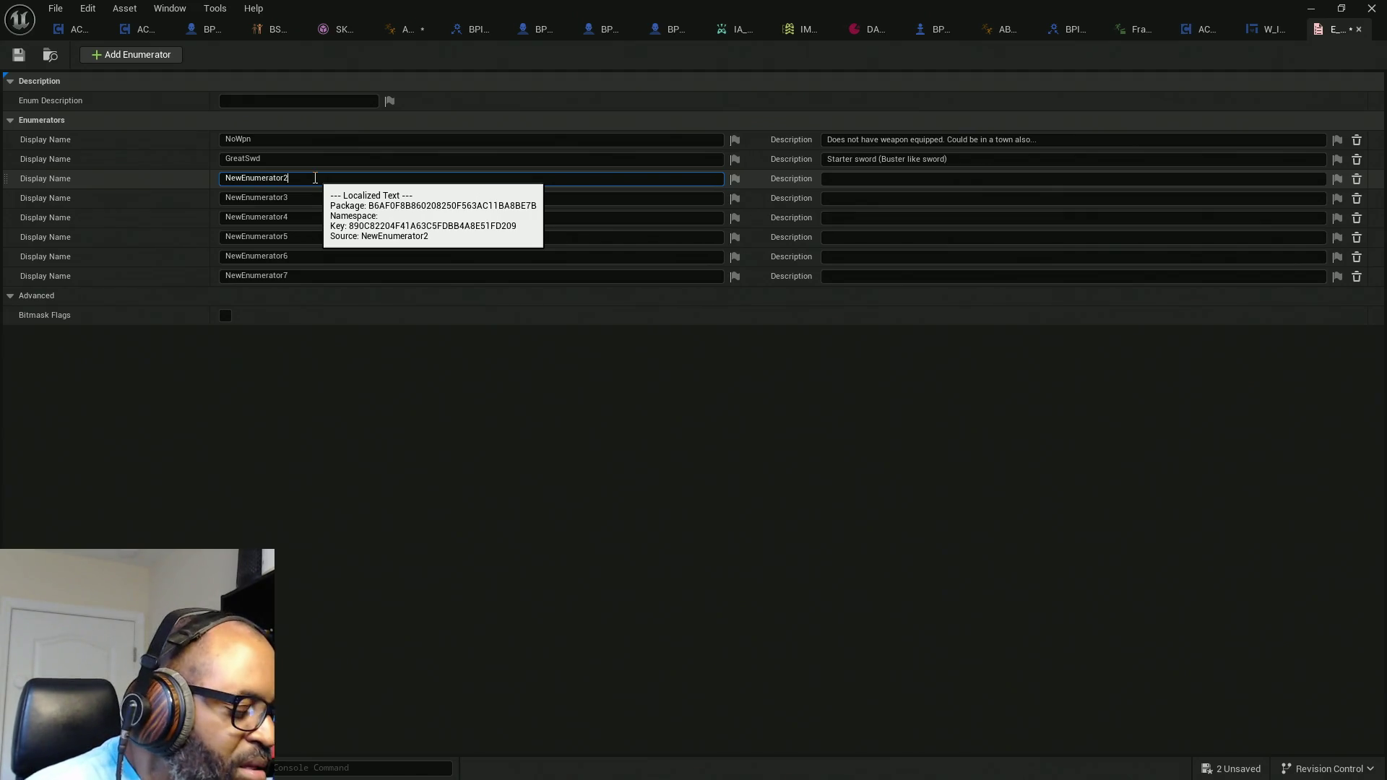
key("ctrl+a")
type("We")
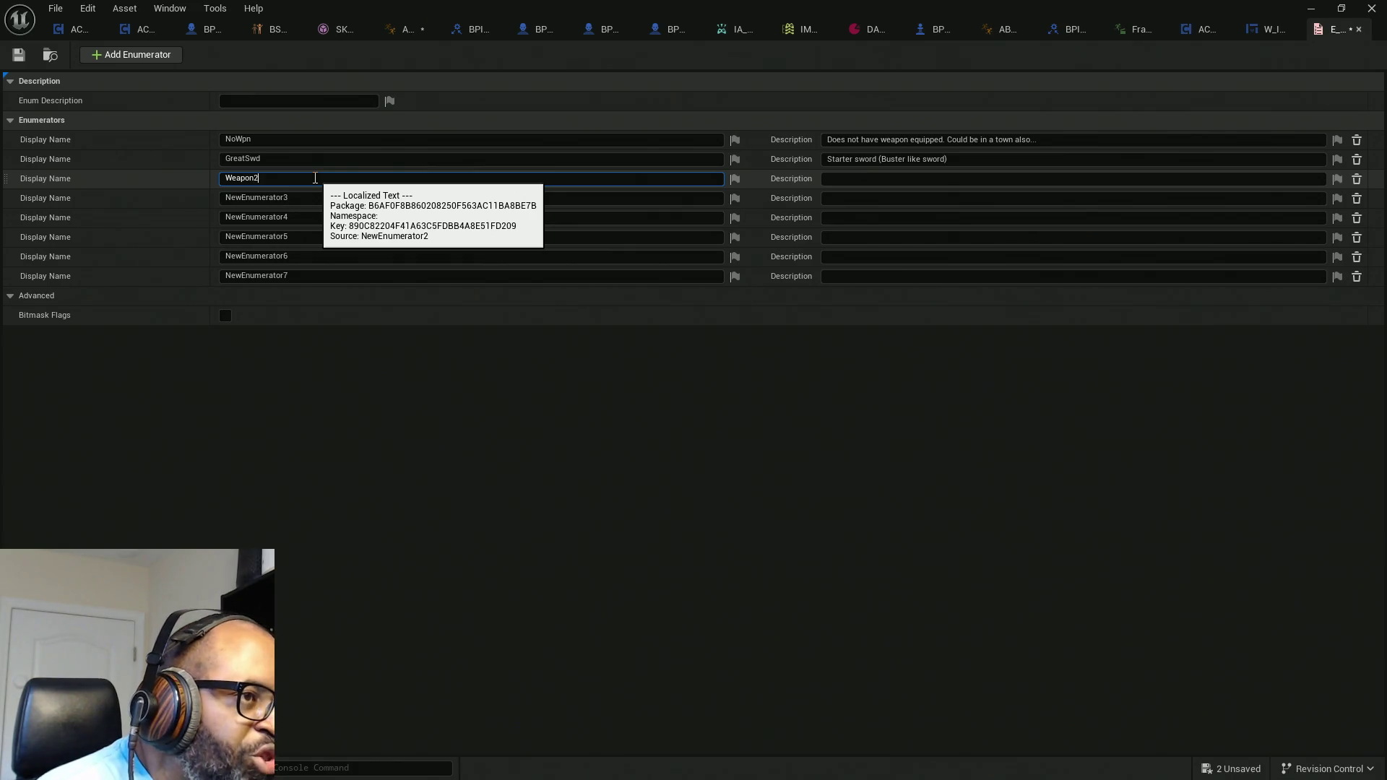
key("ctrl+a")
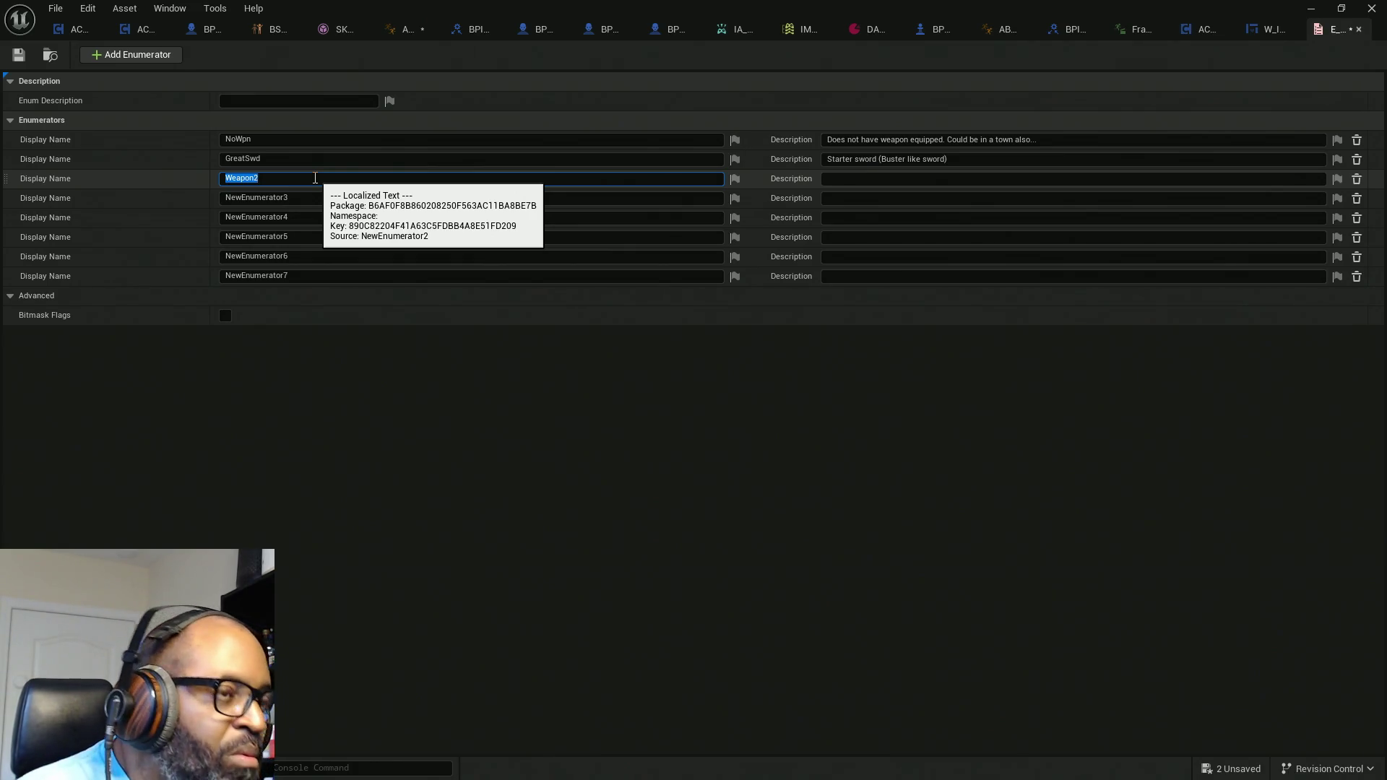
key("BackSpace")
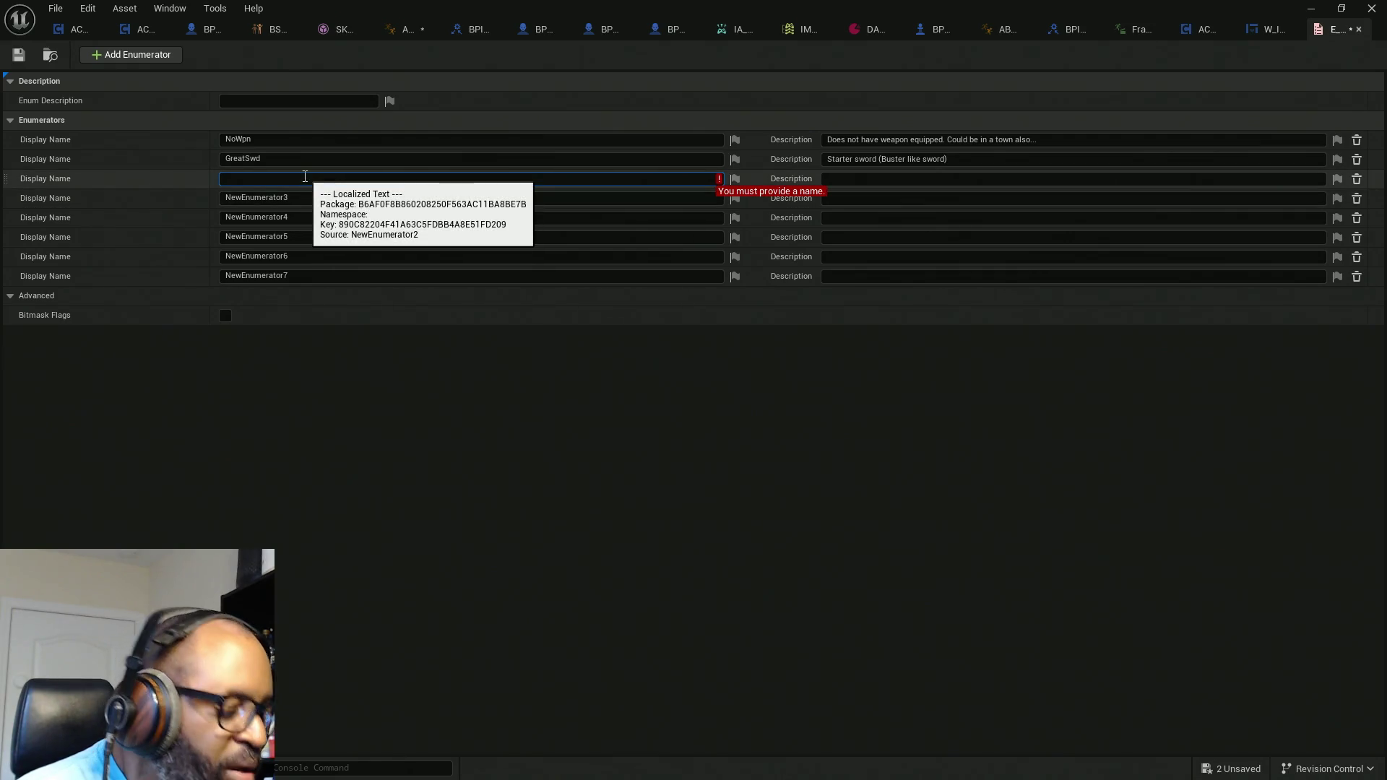
type("Weapon2")
left_click(299, 197)
left_click_drag(298, 197, 210, 202)
type("Weapon2")
key("BackSpace")
type("3")
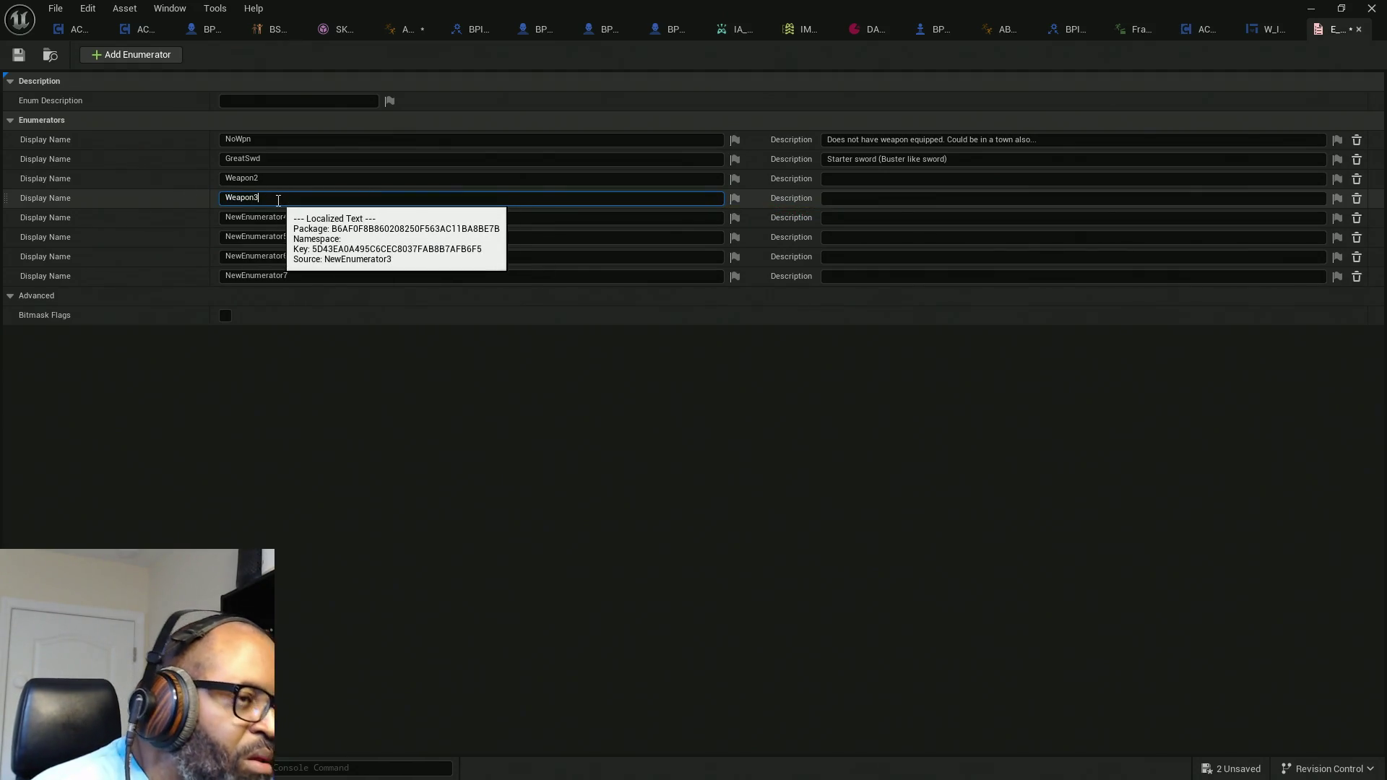
Step: Rename the fifth and sixth enumerators to Weapon4 and Weapon5
left_click(306, 217)
type("Weapon2")
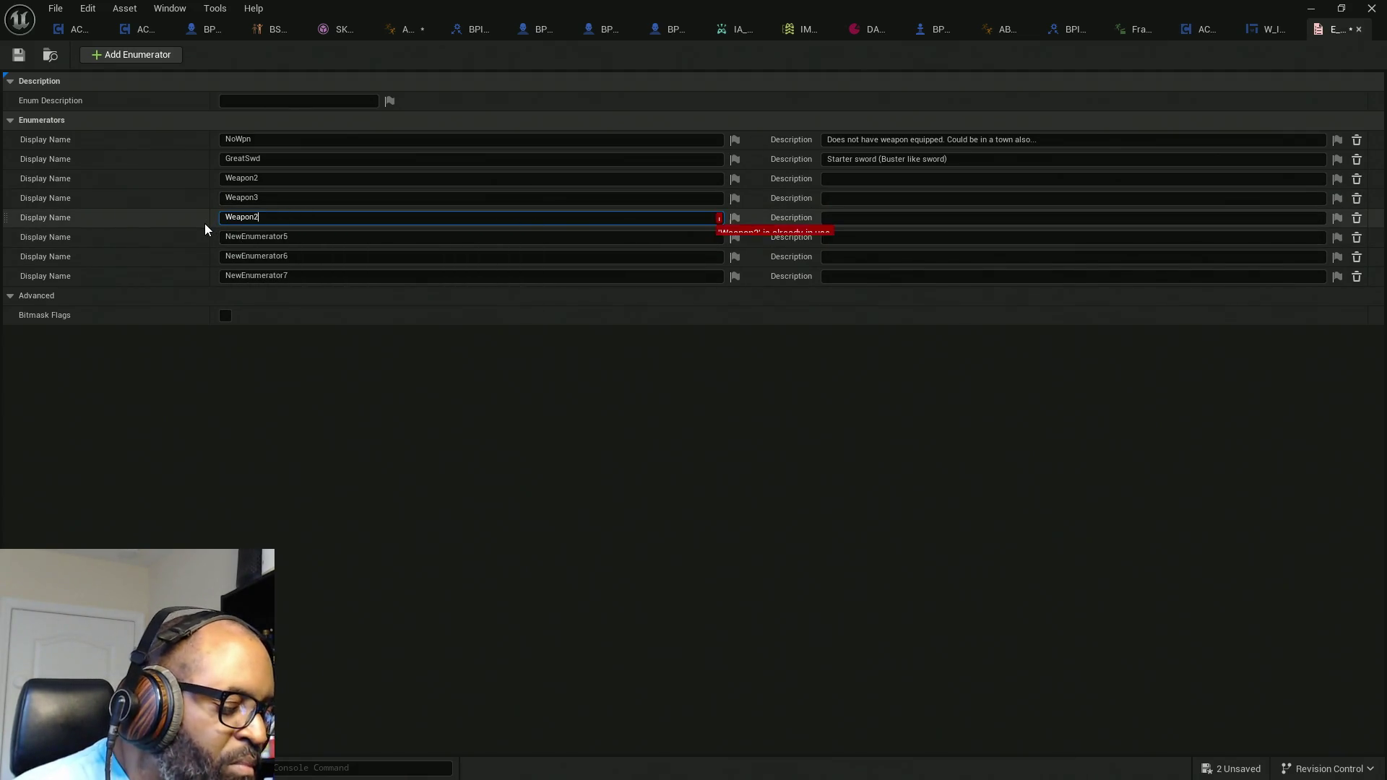
key("BackSpace")
type("4")
key("Return")
left_click(308, 236)
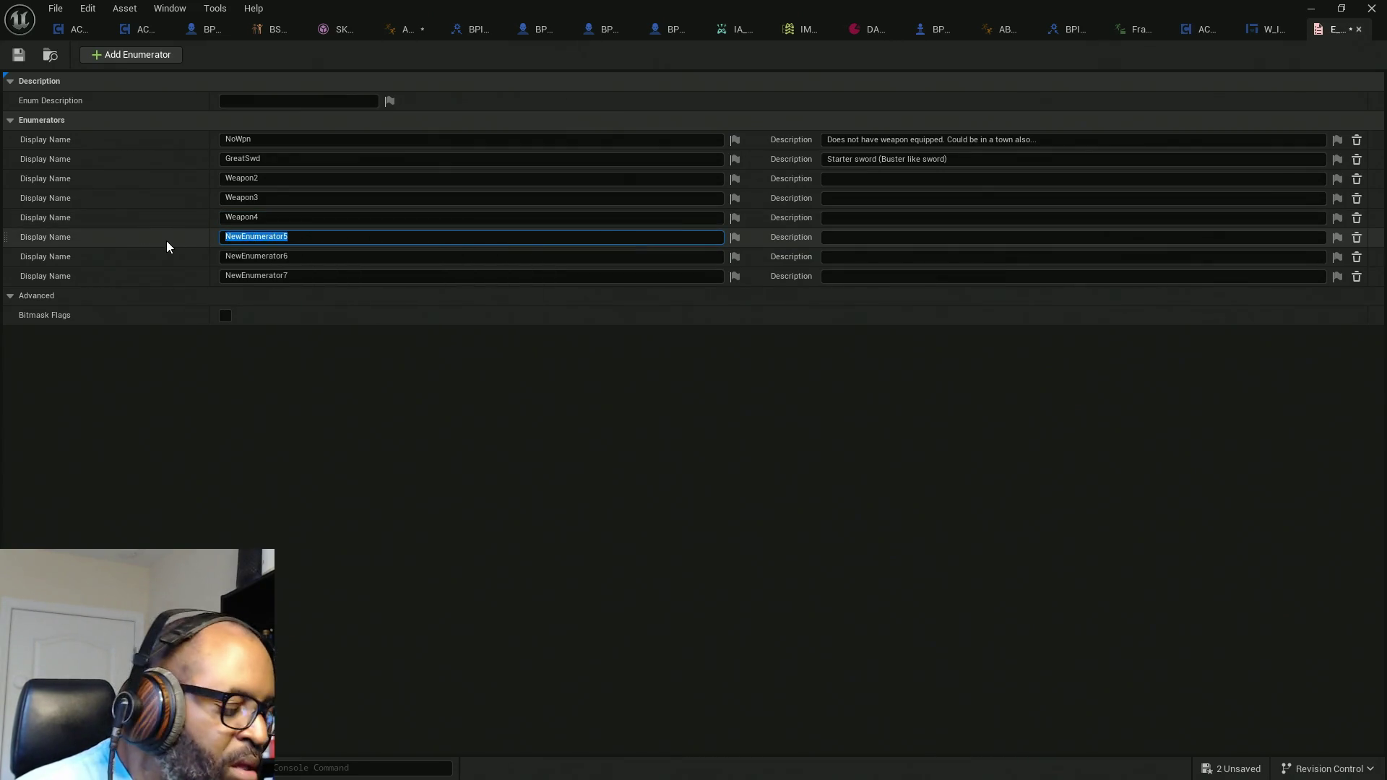
type("Weapon2")
key("BackSpace")
type("5")
key("Return")
Step: Rename the last two enumerators to Weapon6 and Weapon7 and save E_CurrentWeapon
left_click(313, 259)
double_click(313, 261)
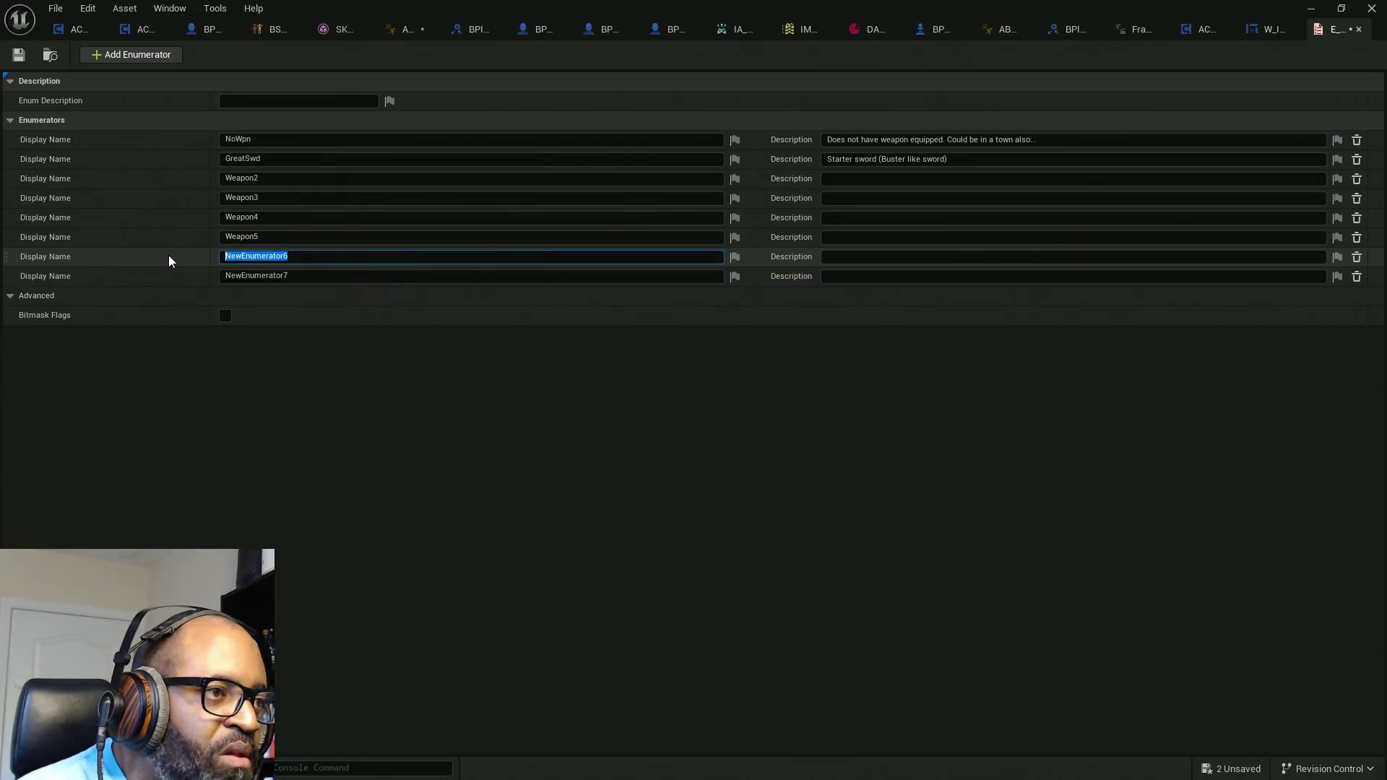
type("Weapon2")
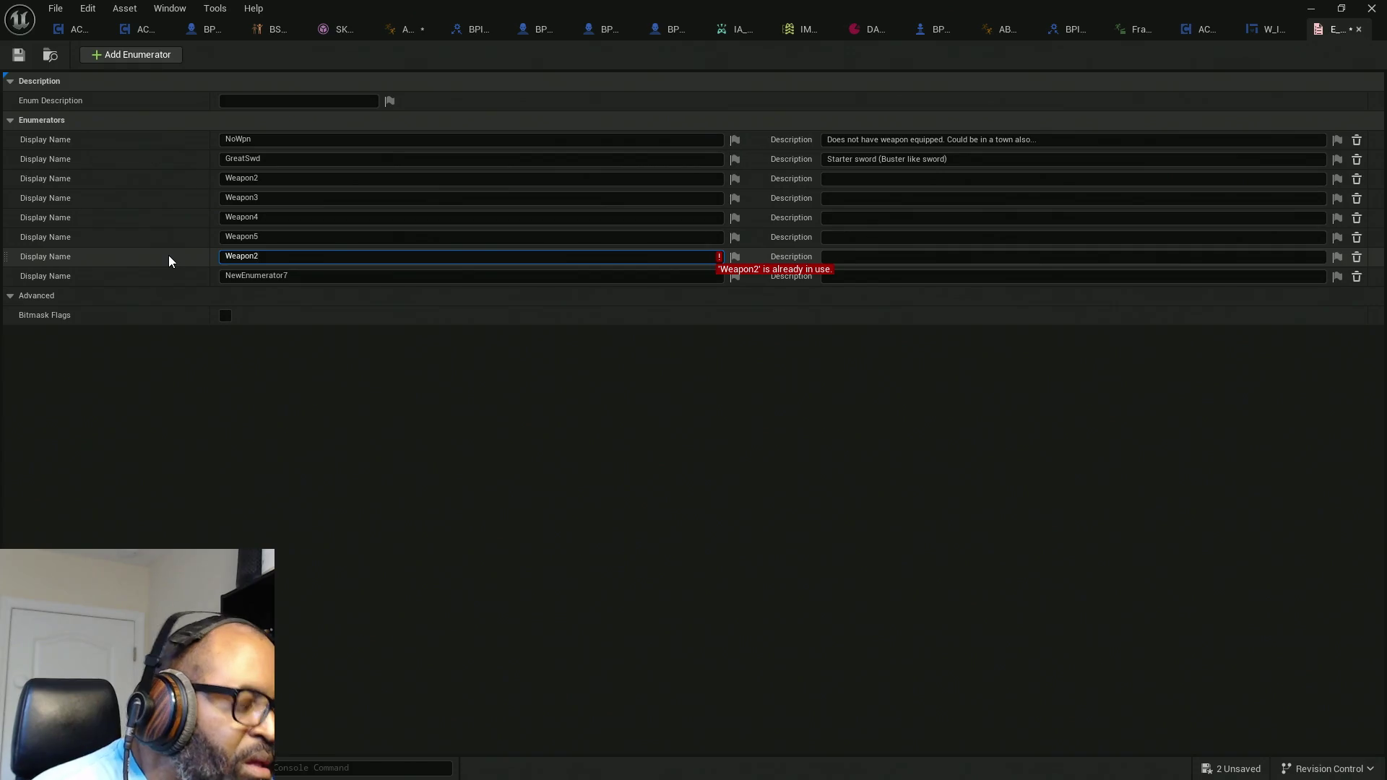
type("6")
key("Return")
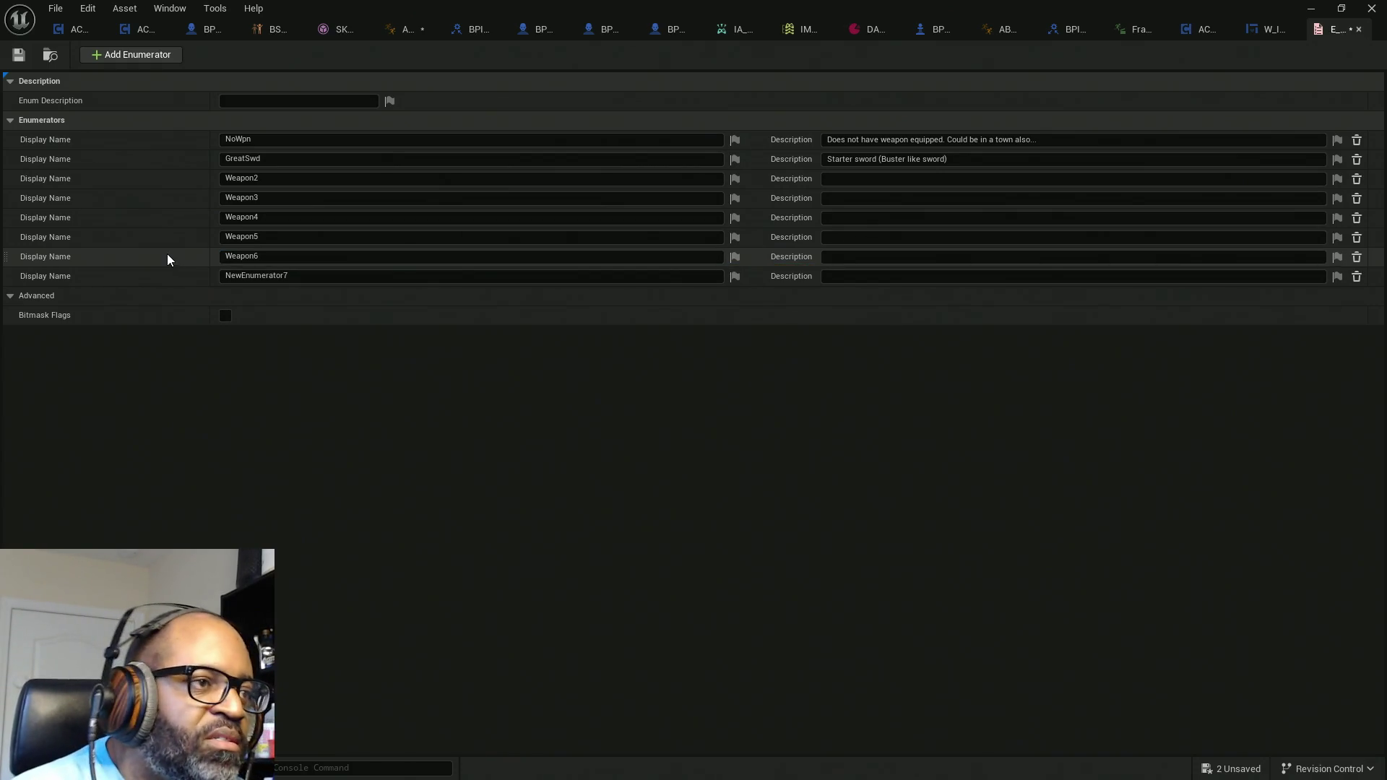
key("Tab")
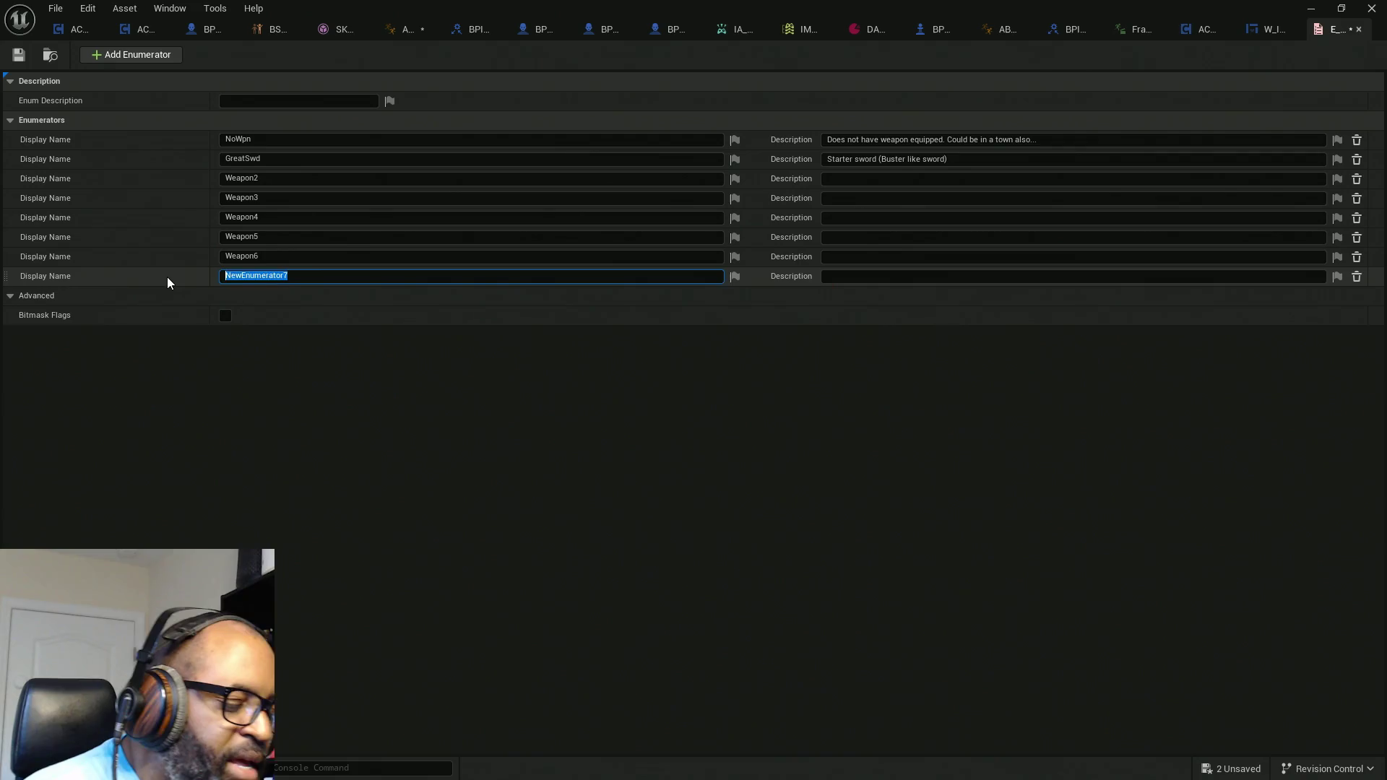
type("Weapon7")
key("Return")
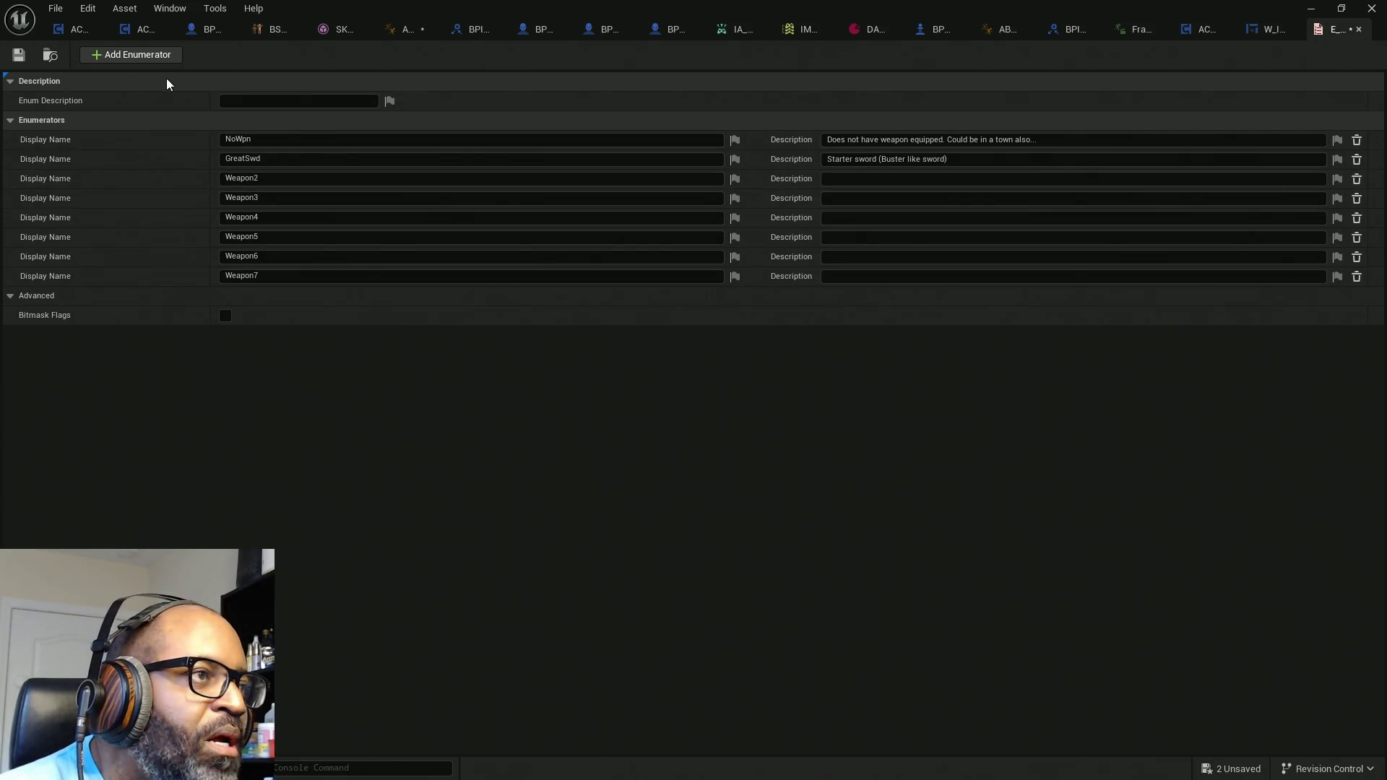
left_click(16, 57)
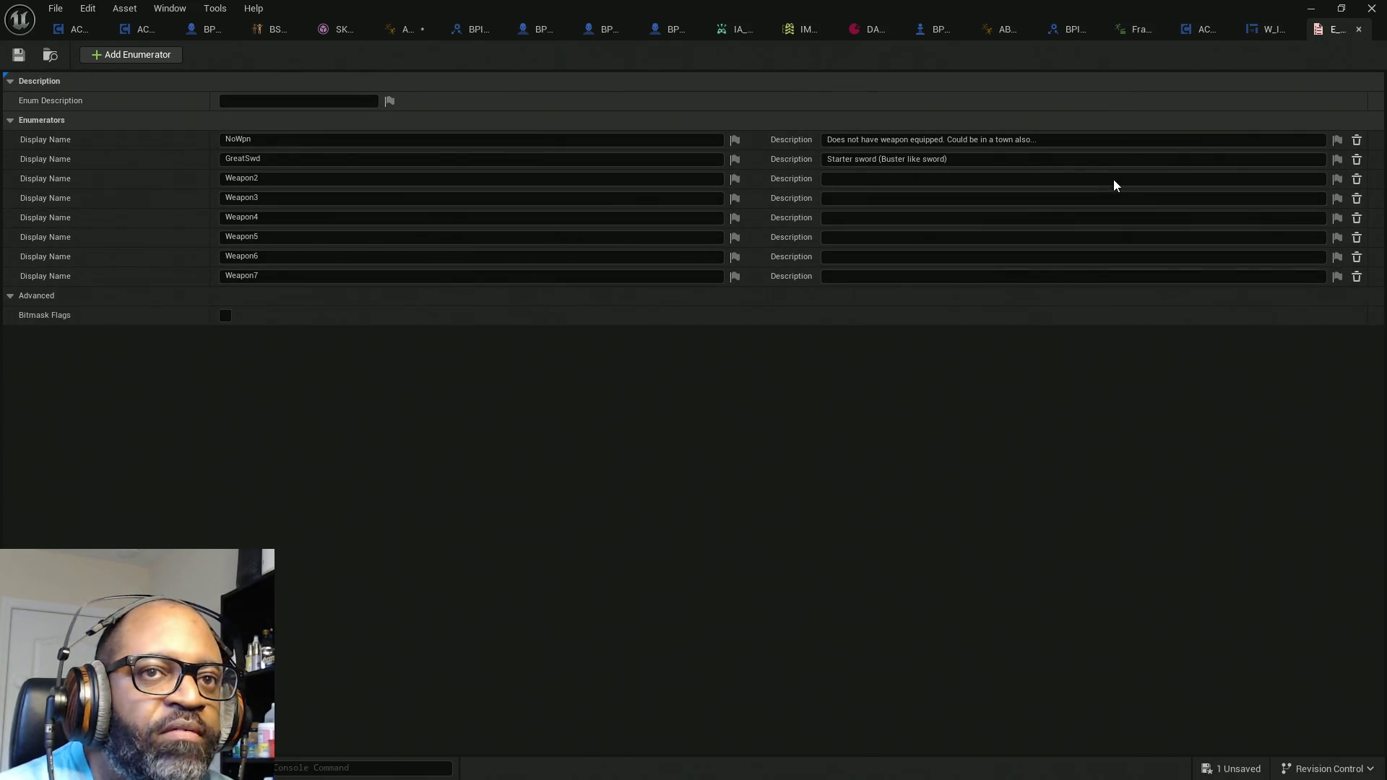
left_click(399, 32)
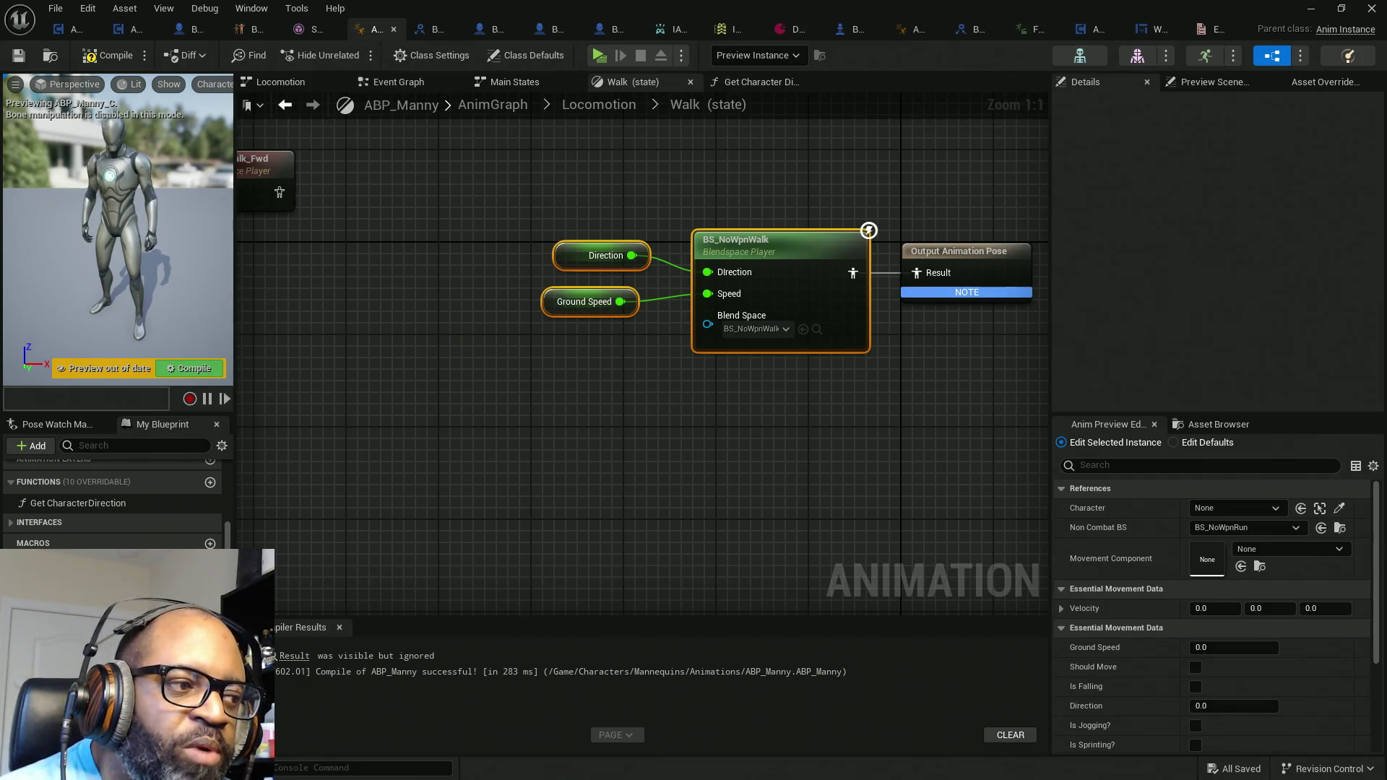
Step: Add a LanceWpnState variable of type E_CurrentWeapon to ABP_Manny
left_click(211, 564)
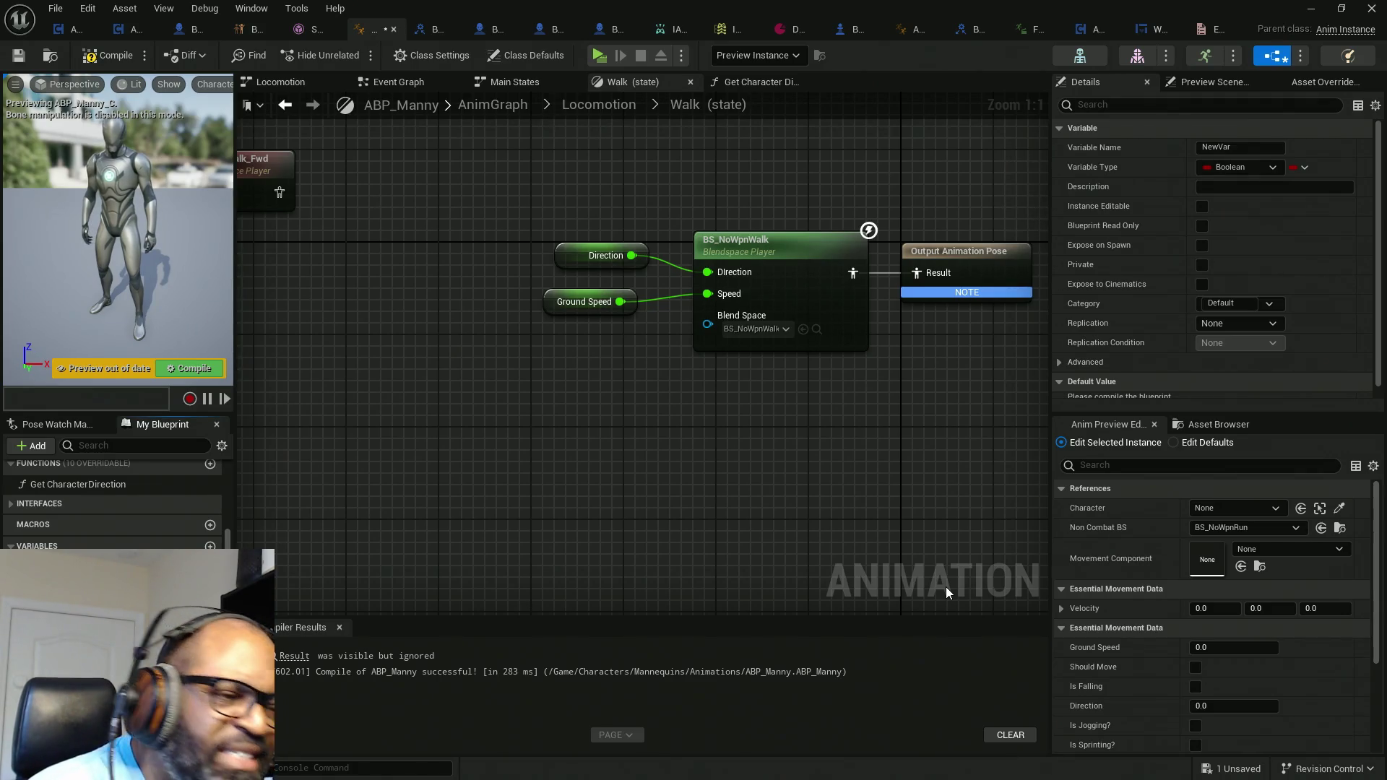
key("Return")
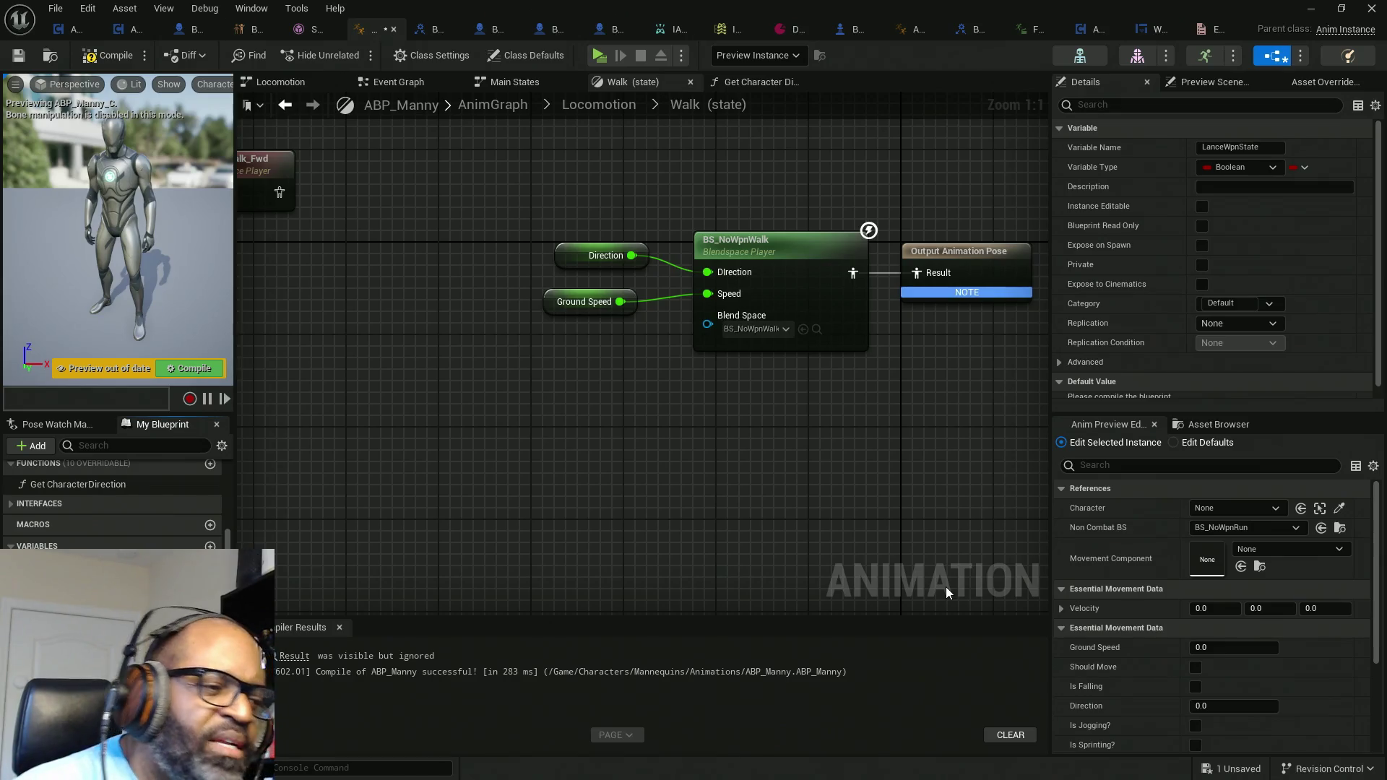
left_click(145, 567)
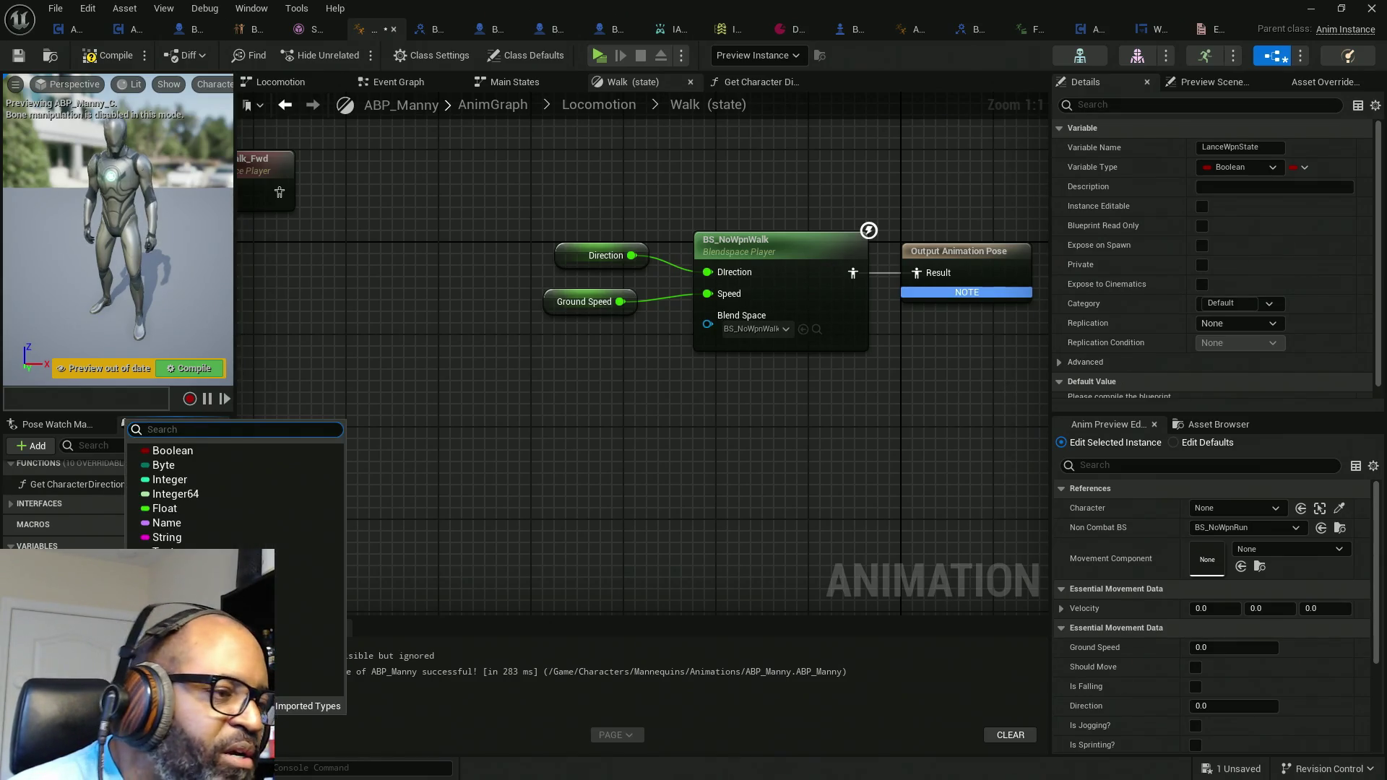
type("E_")
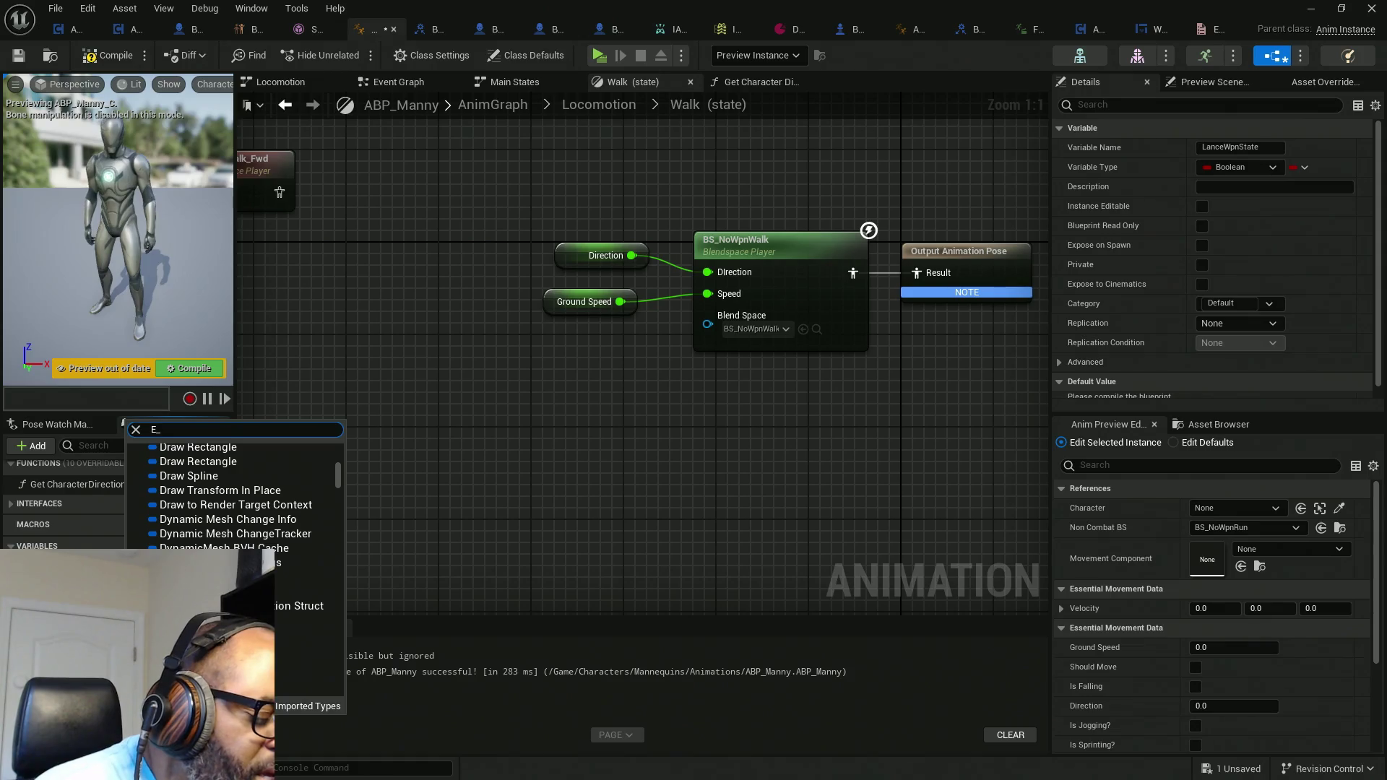
type("current")
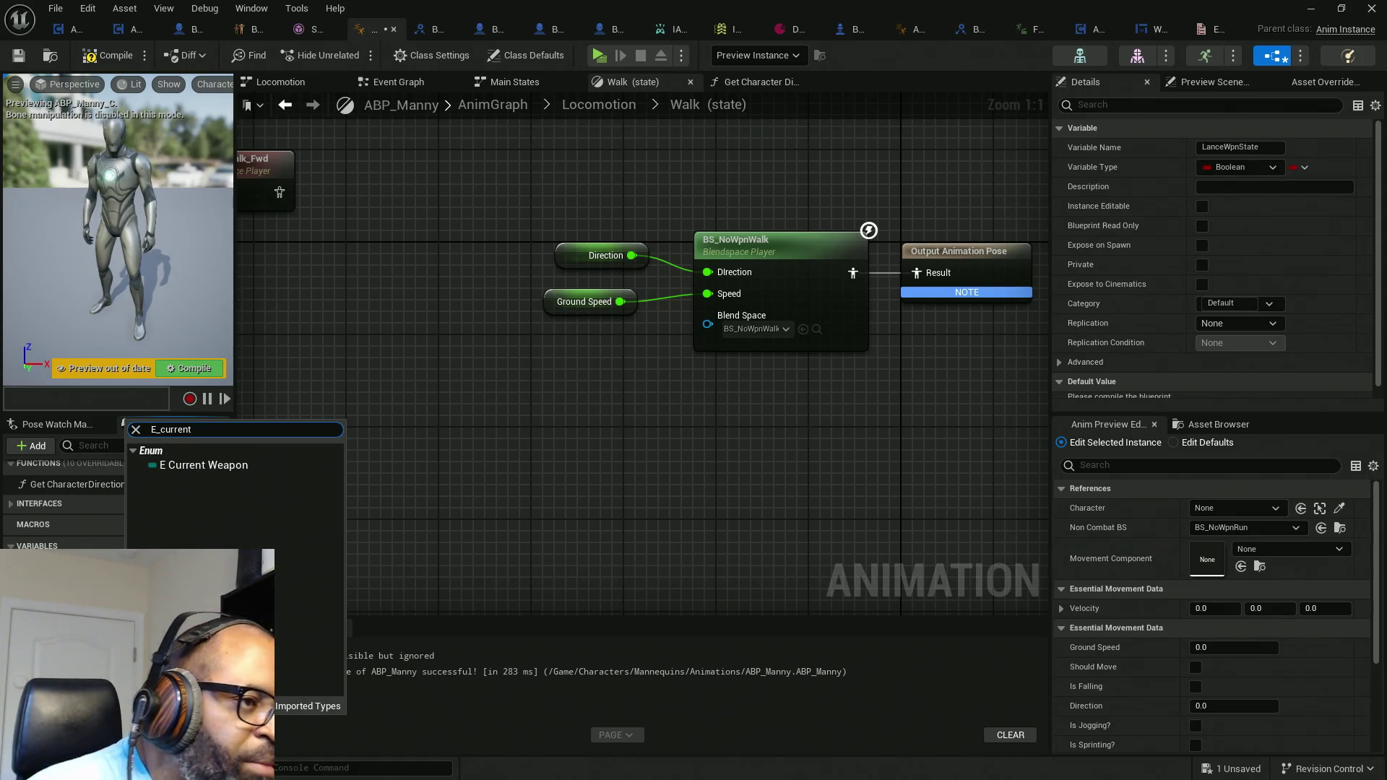
left_click(242, 468)
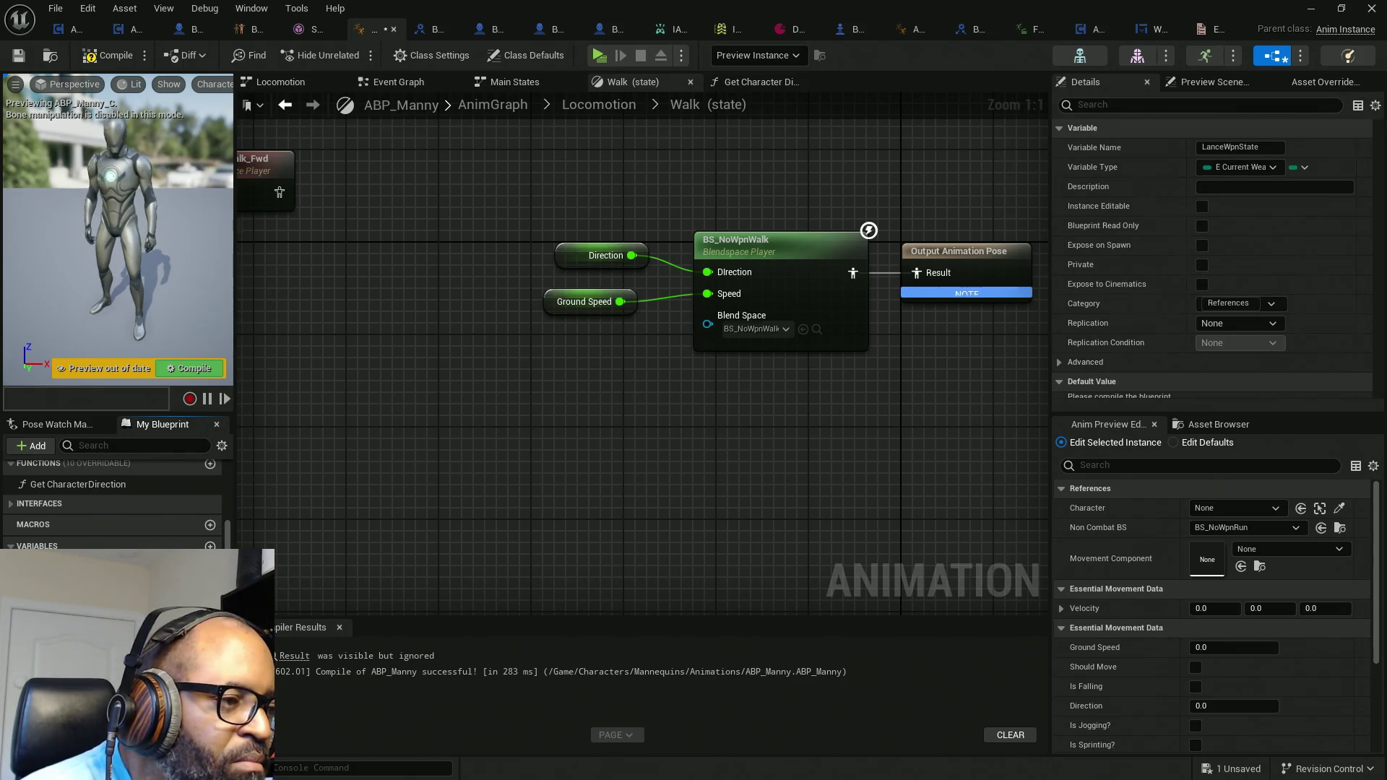
Step: Place a Lance Wpn State getter and a Select node feeding the blendspace's Blend Space pin
mouse_move(87, 570)
left_mouse_down()
mouse_move(516, 471)
mouse_move(482, 489)
left_mouse_up()
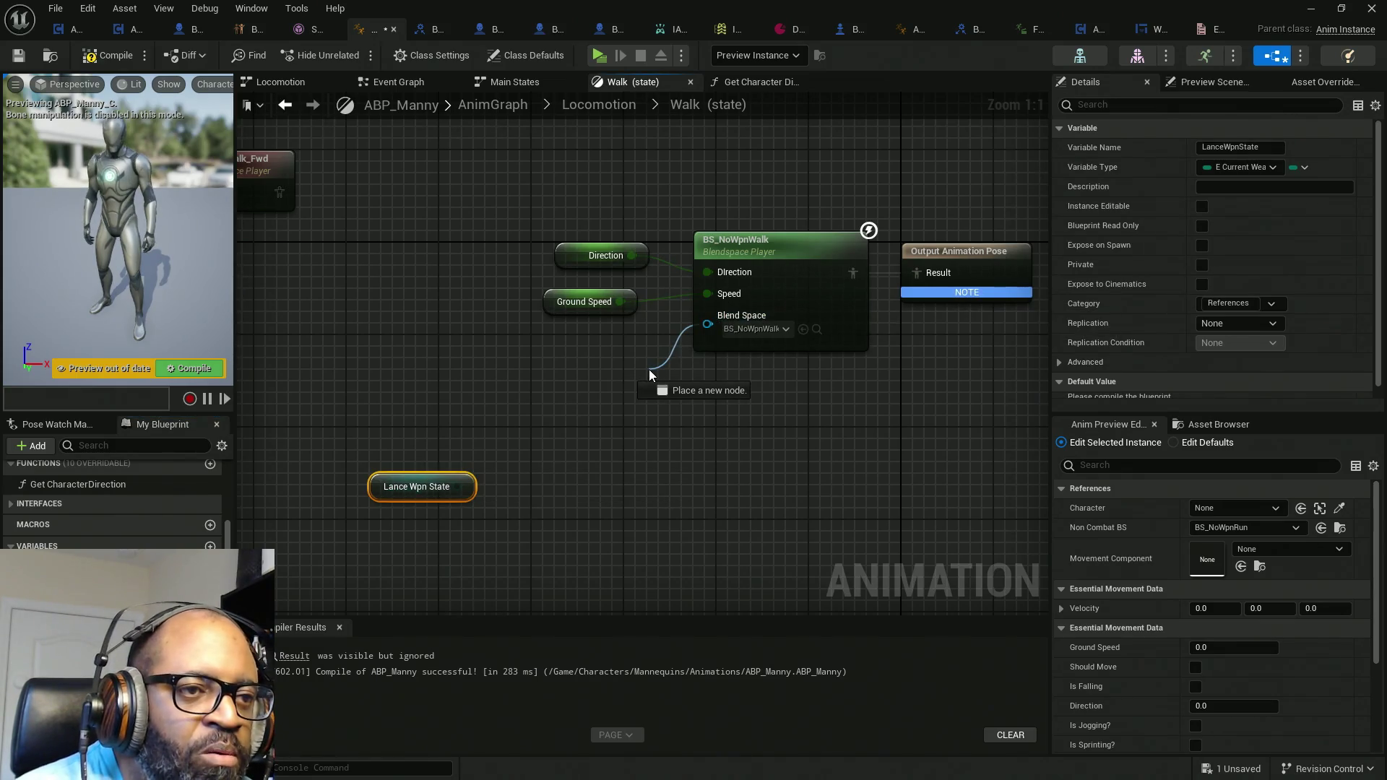
left_click(516, 362)
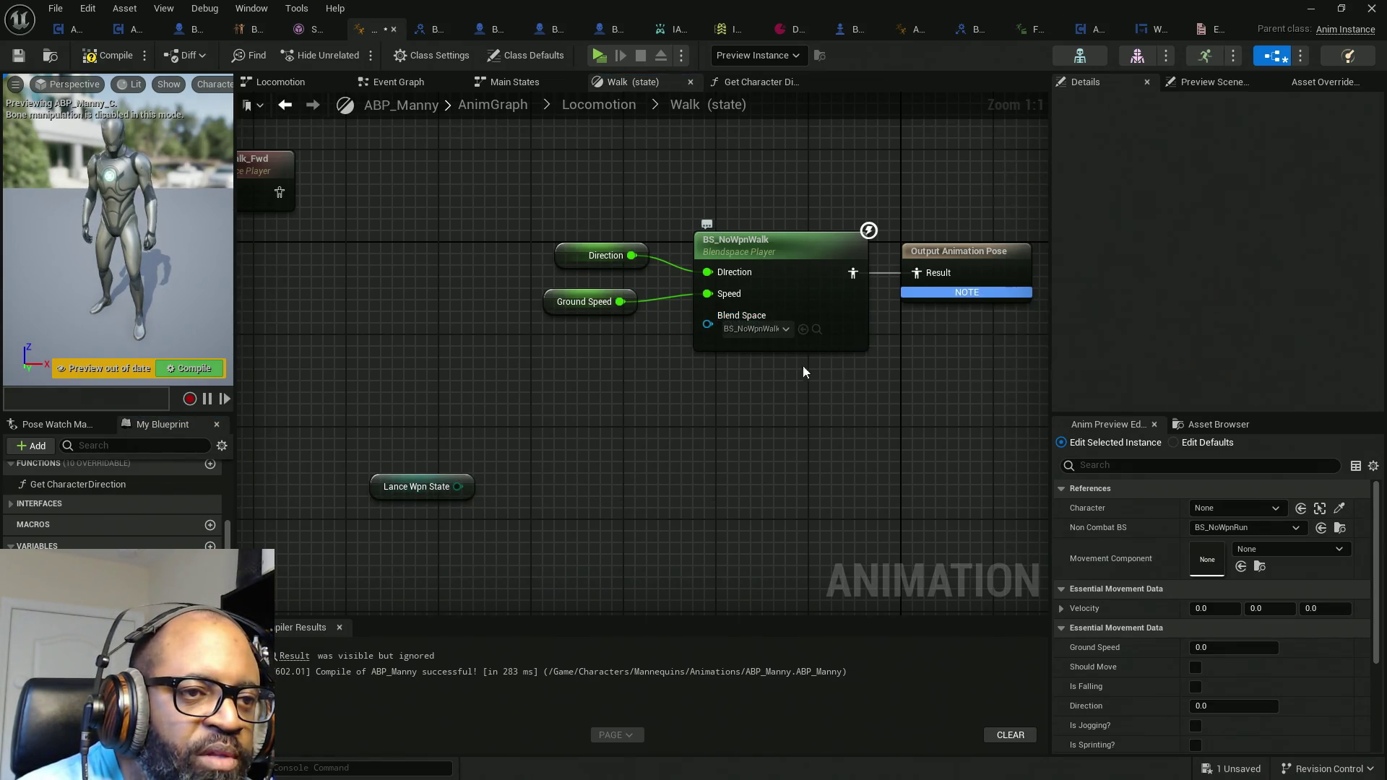
left_click_drag(708, 324, 664, 390)
type("select")
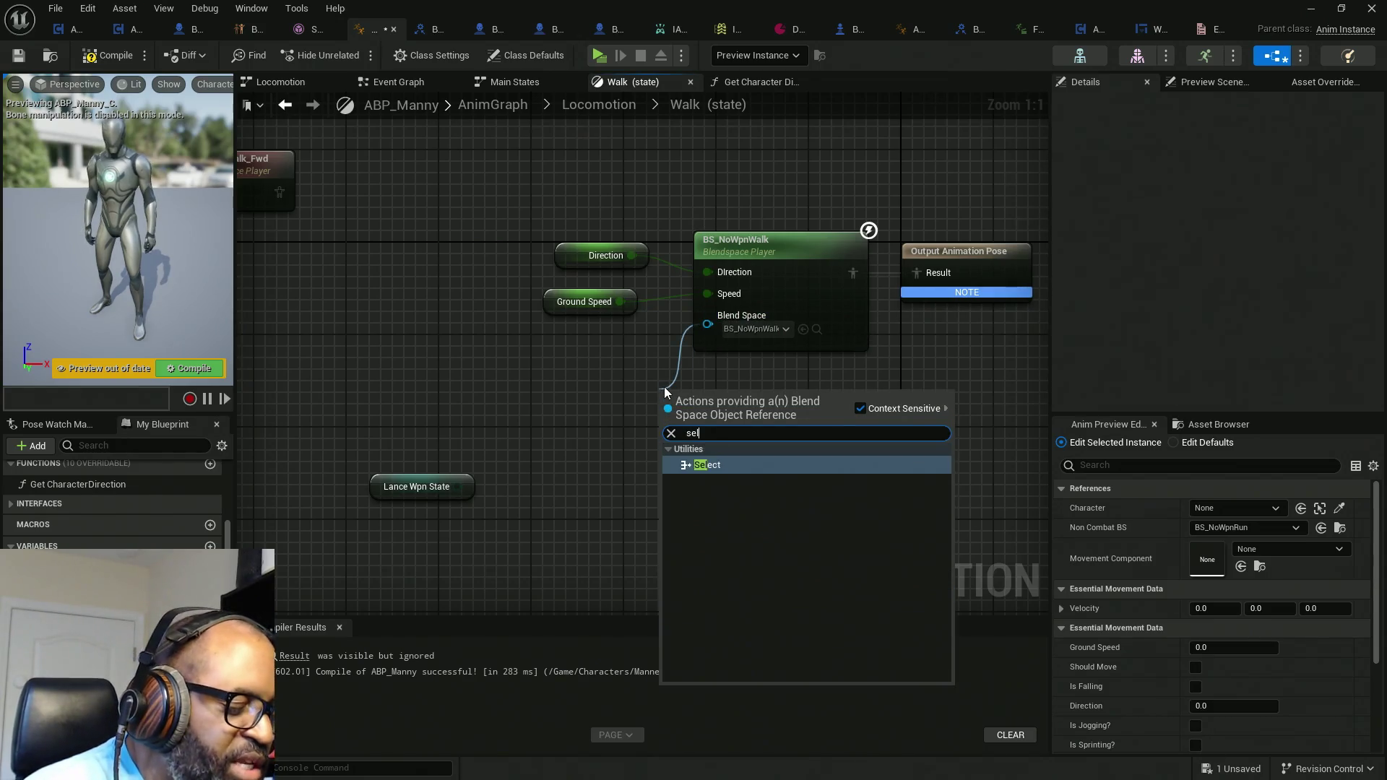
left_click(685, 466)
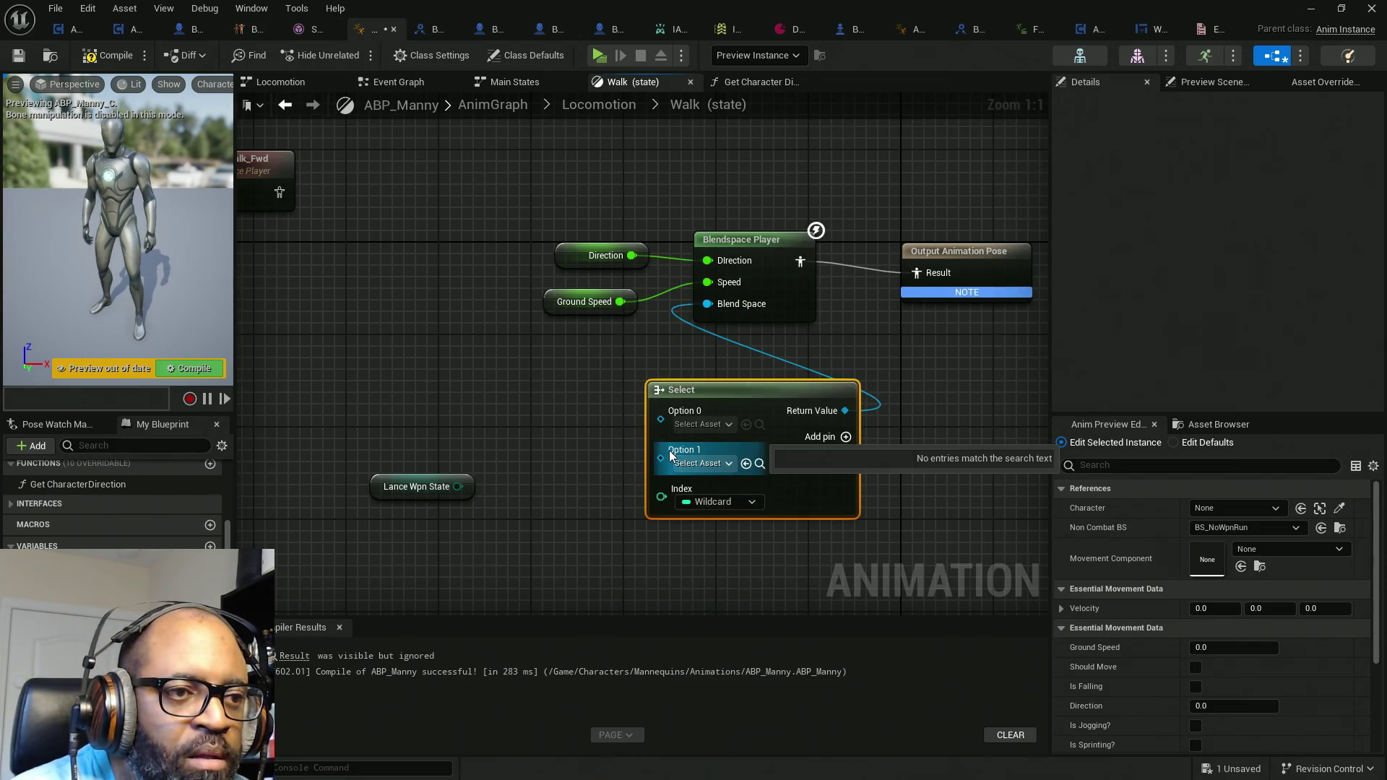
mouse_move(670, 490)
left_mouse_down()
mouse_move(491, 498)
mouse_move(458, 486)
left_mouse_up()
scroll(427, 371, "down", 3)
mouse_move(426, 371)
left_mouse_down()
mouse_move(358, 578)
mouse_move(357, 491)
mouse_move(351, 511)
left_mouse_up()
Step: Assign BS_NoWpnWalk to the Select node's No Wpn option, then compile and save ABP_Manny
left_click(618, 510, "ctrl")
mouse_move(692, 493)
left_mouse_down()
mouse_move(618, 451)
mouse_move(657, 545)
mouse_move(553, 524)
mouse_move(523, 496)
mouse_move(617, 494)
left_mouse_up()
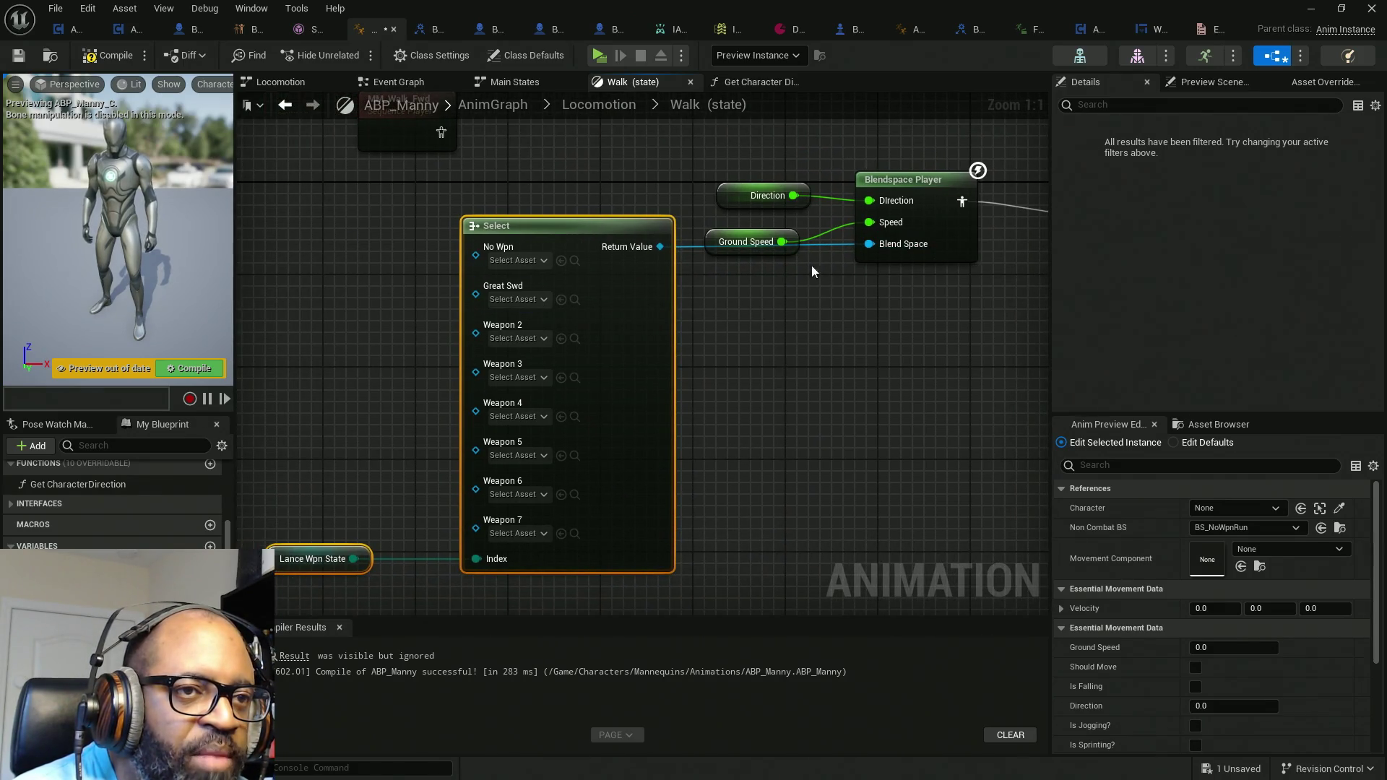
left_click_drag(812, 266, 734, 388)
left_click_drag(908, 354, 814, 359)
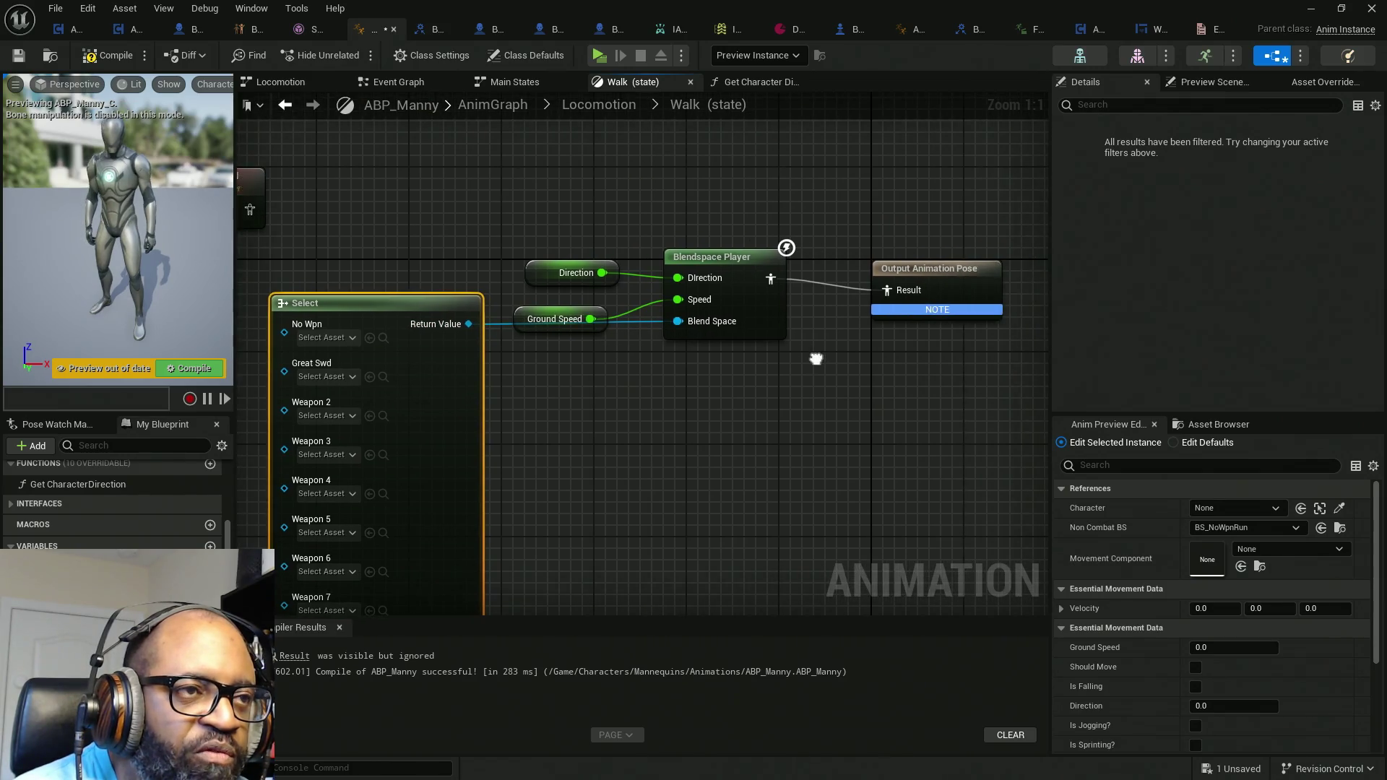
left_click_drag(636, 419, 850, 365)
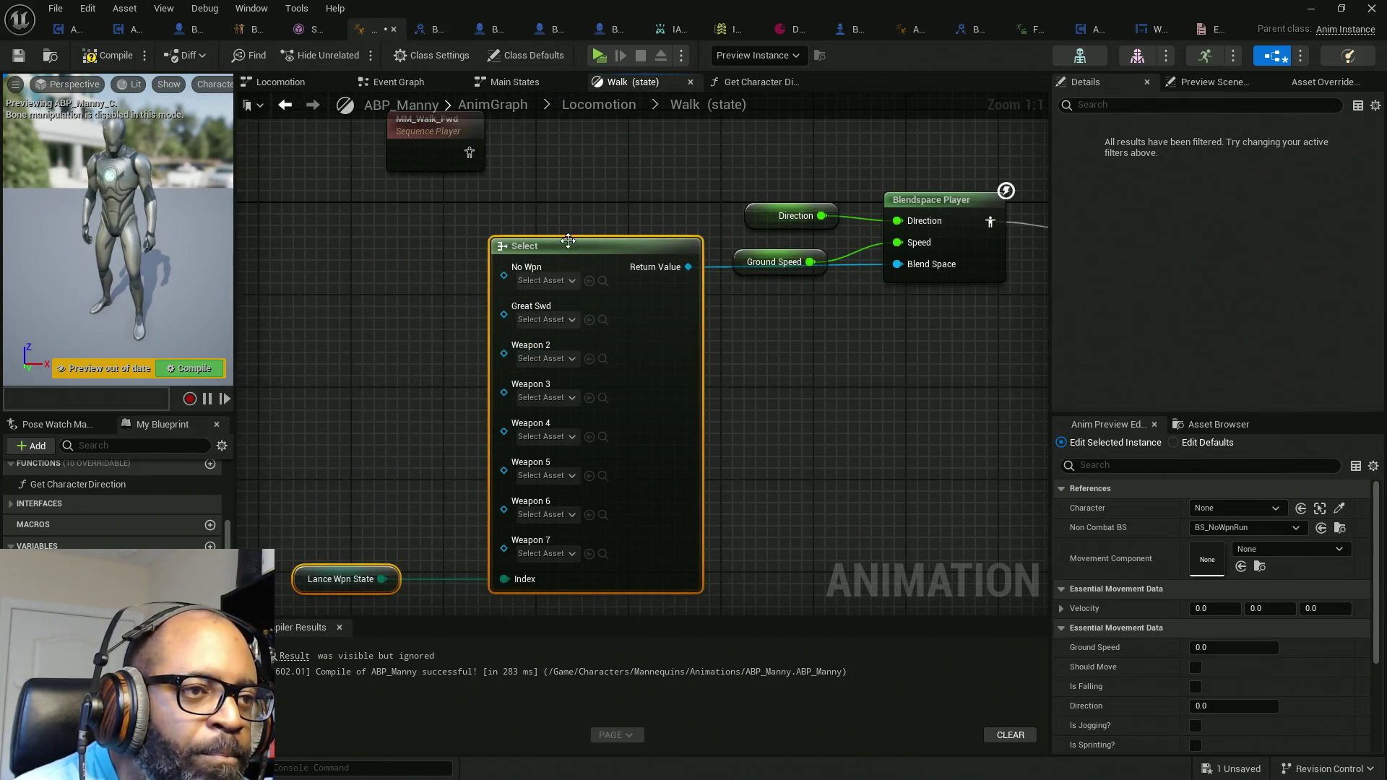
left_click(589, 280)
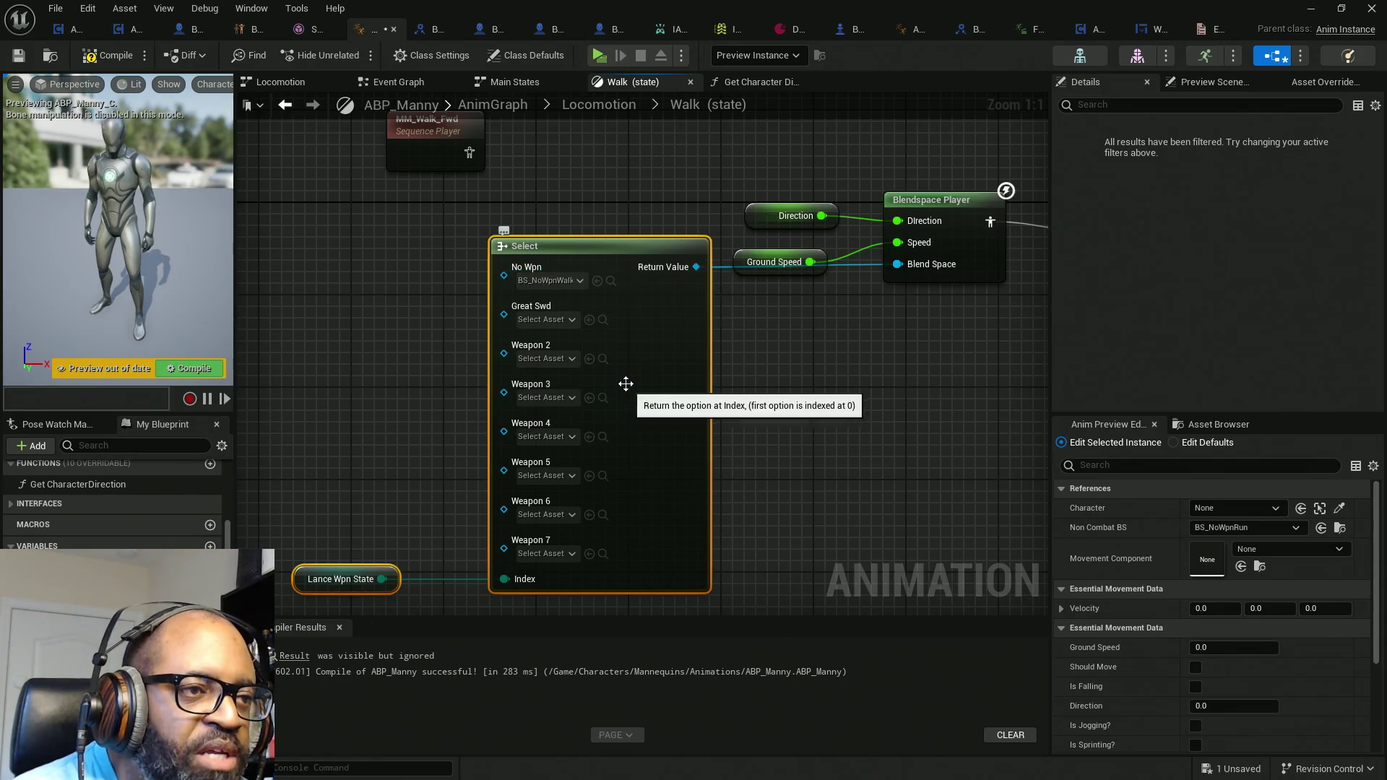
left_click(106, 55)
key("ctrl+s")
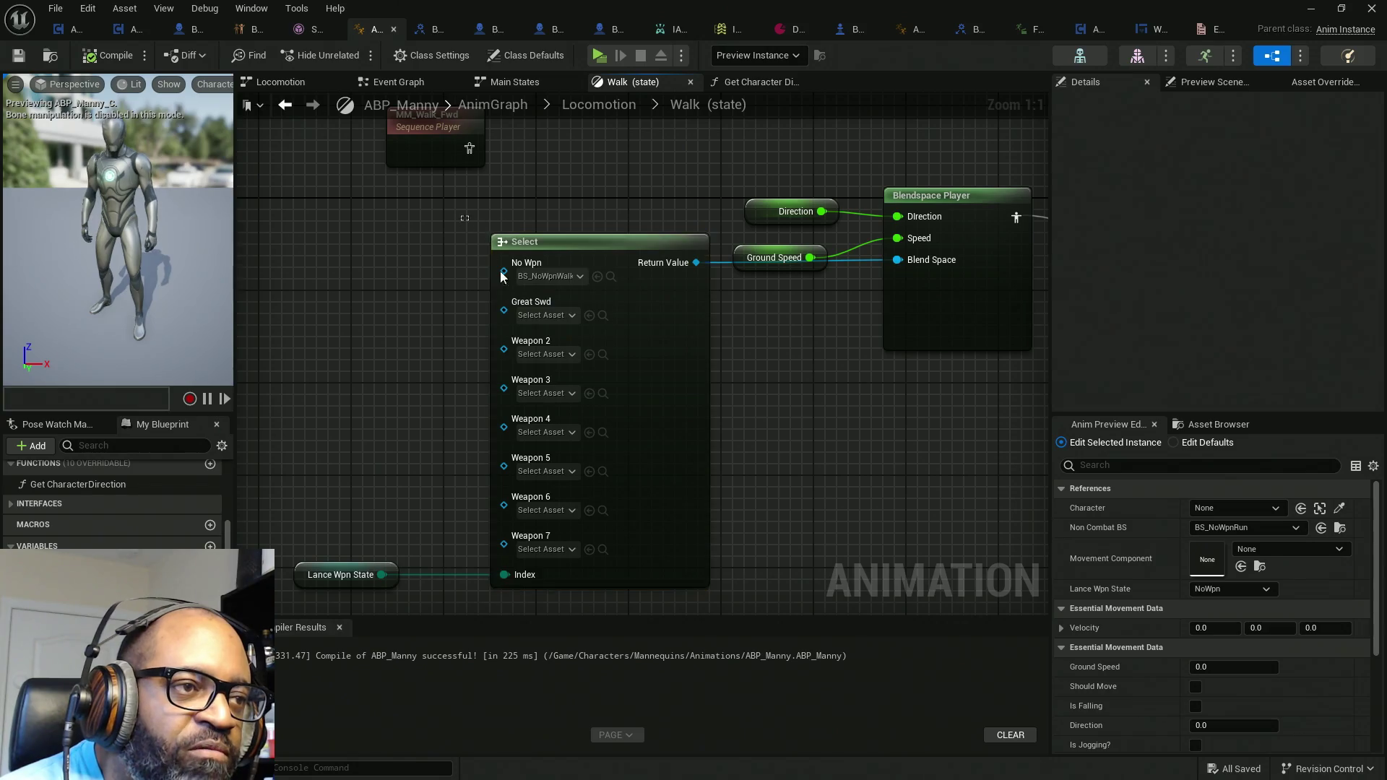
Step: Reposition the Lance Wpn State and Select nodes and save the animation blueprint again
left_click(308, 560)
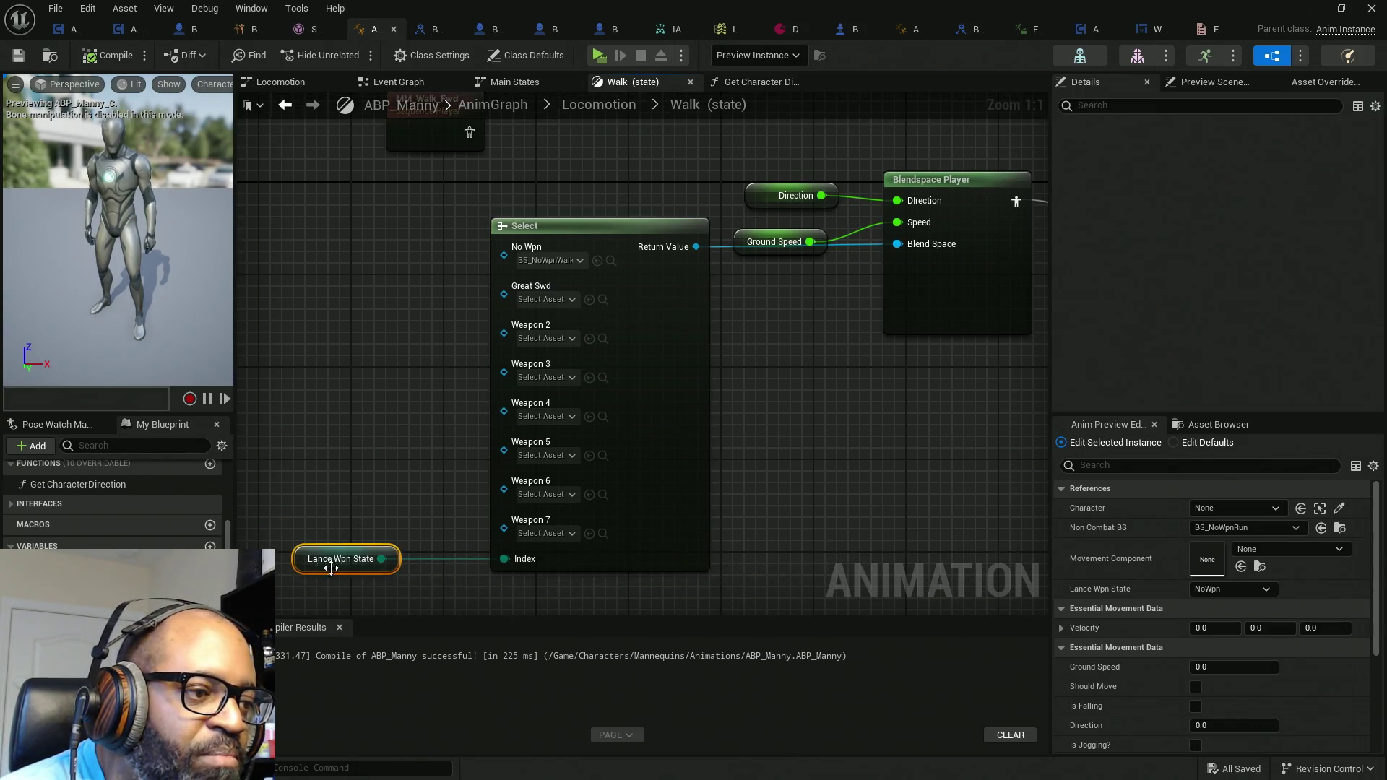
left_click_drag(307, 560, 375, 566)
mouse_move(358, 422)
left_mouse_down()
mouse_move(671, 590)
mouse_move(738, 587)
mouse_move(768, 552)
left_mouse_up()
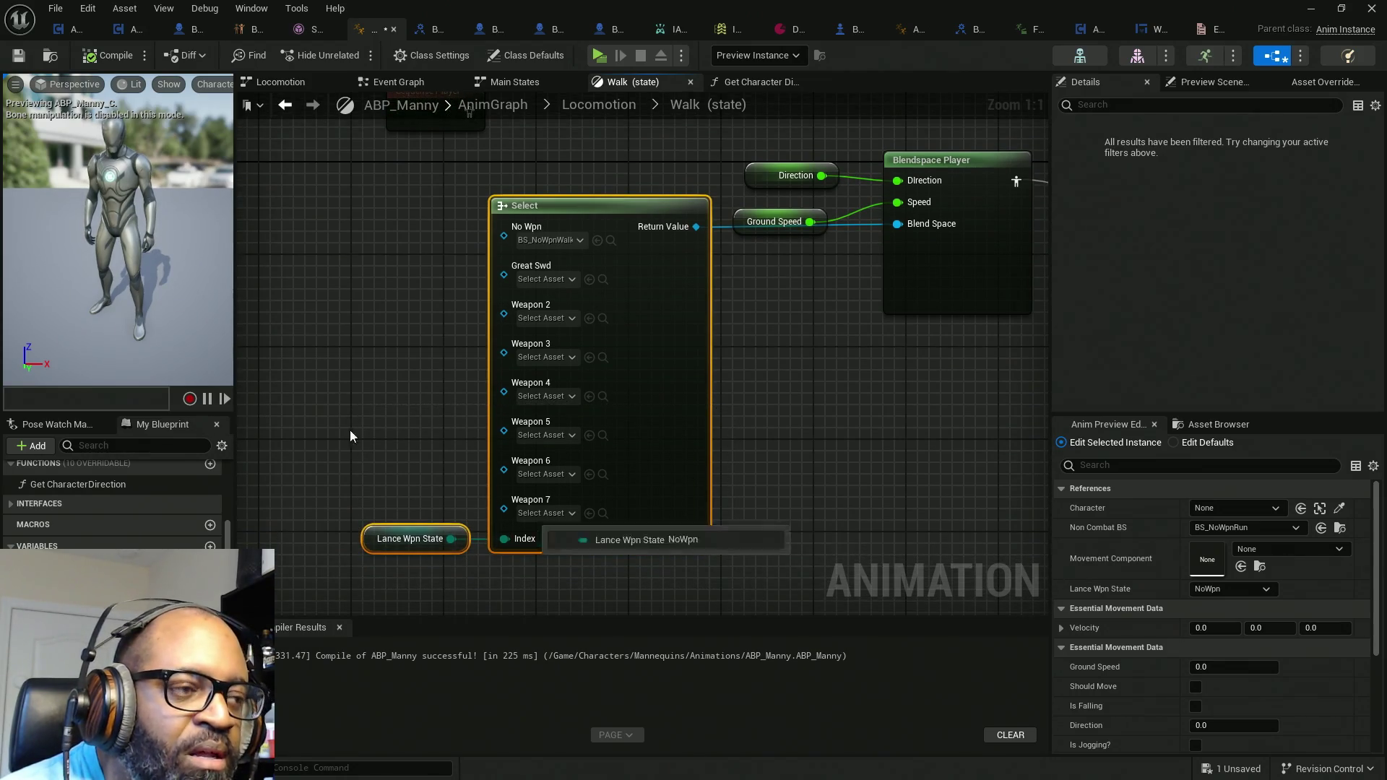
key("ctrl+s")
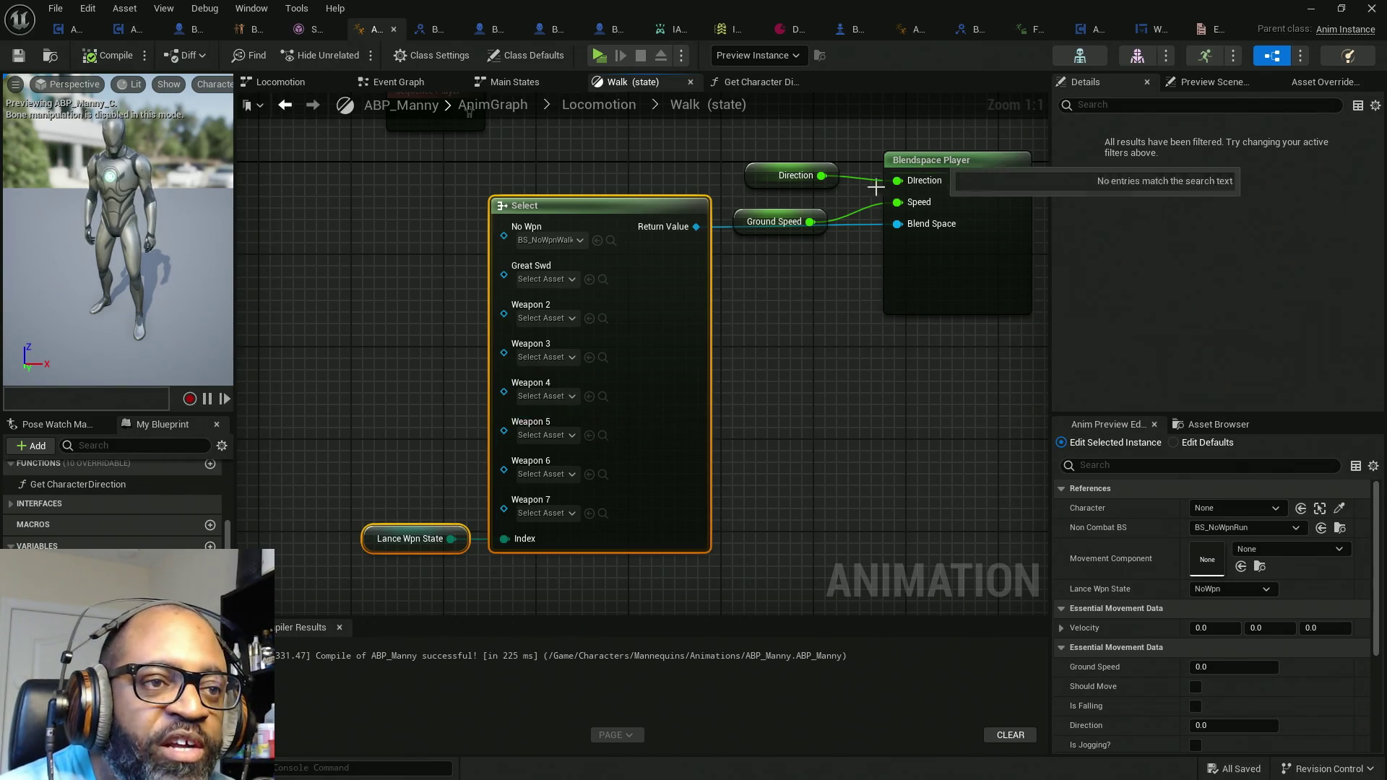
Step: Reposition the Direction and Ground Speed nodes in the Walk state graph
mouse_move(799, 255)
left_mouse_down()
mouse_move(814, 291)
mouse_move(704, 316)
left_mouse_up()
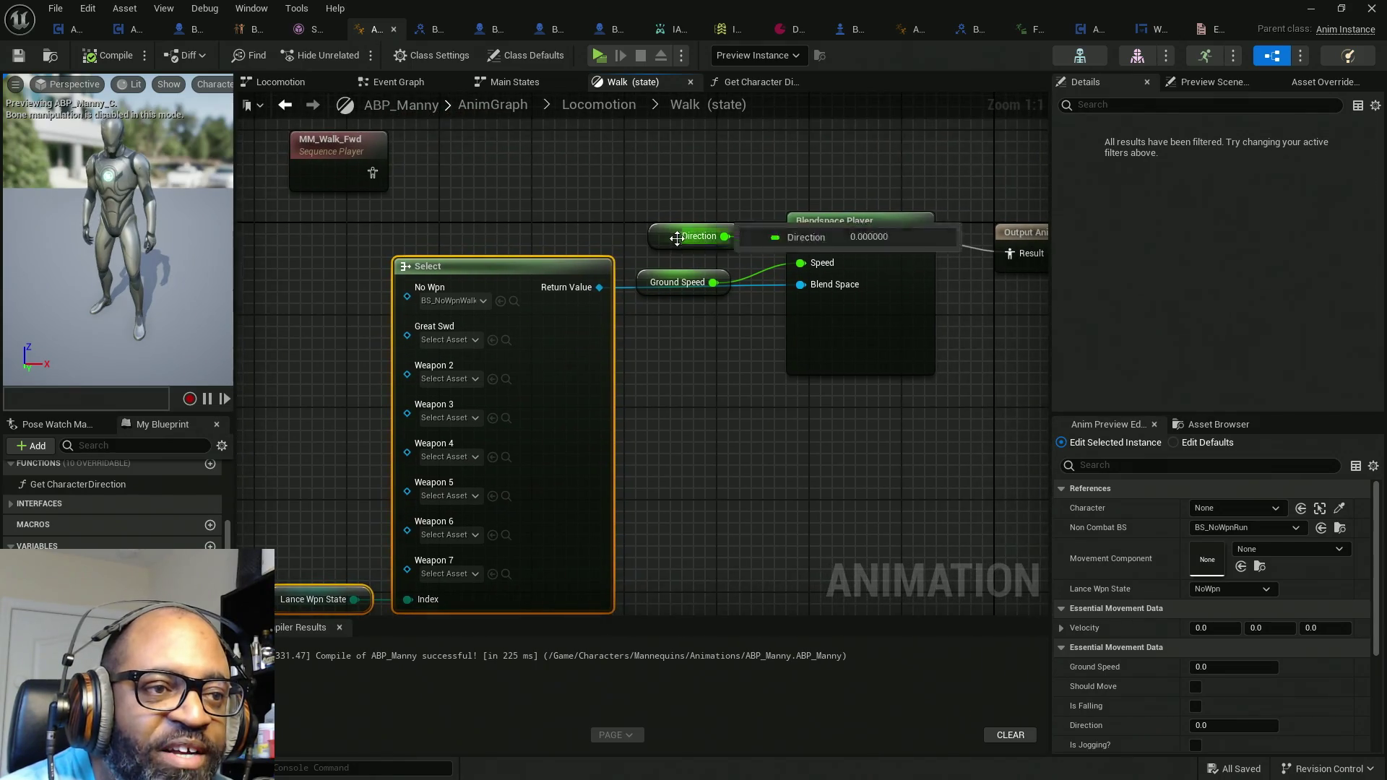
left_click_drag(676, 233, 605, 233)
mouse_move(658, 282)
left_mouse_down()
mouse_move(722, 262)
mouse_move(701, 259)
left_mouse_up()
left_click_drag(799, 357, 799, 244)
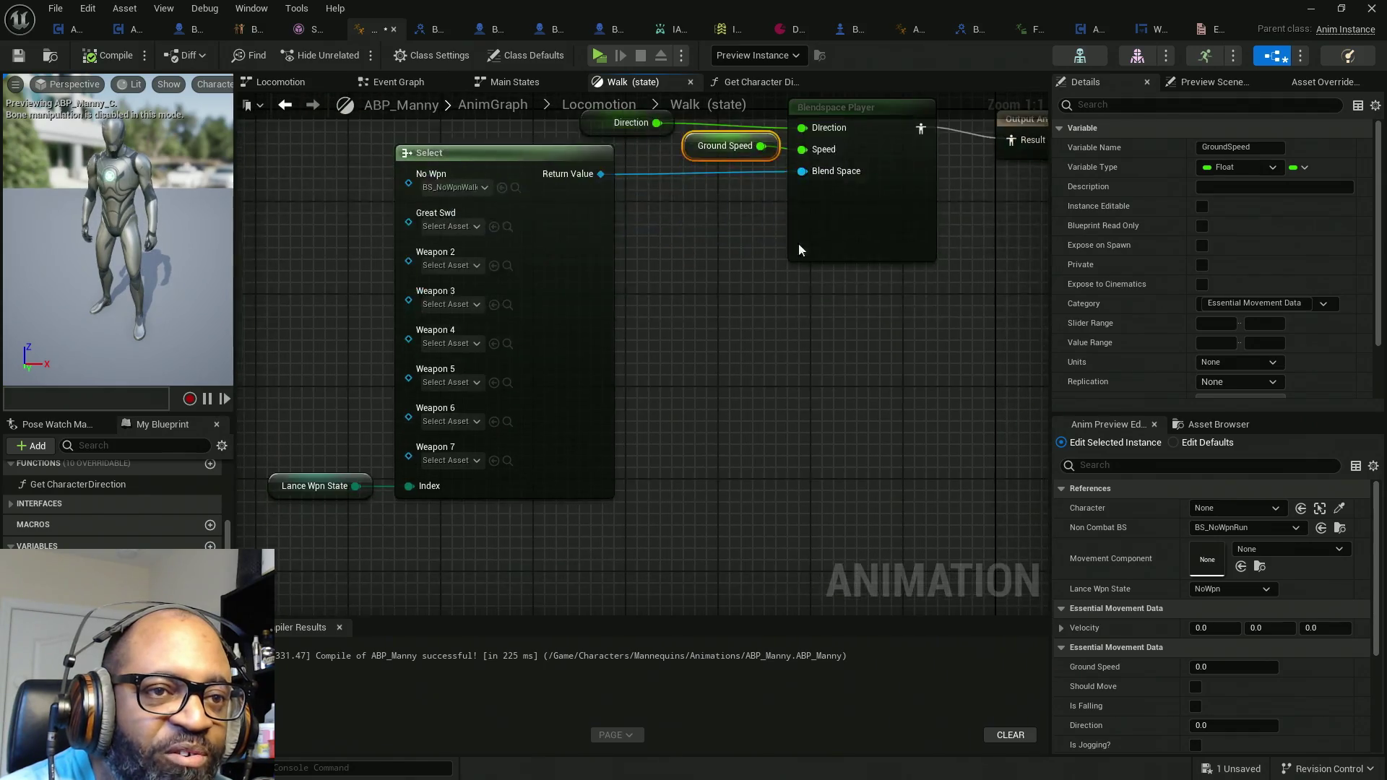
scroll(799, 250, "down", 4)
Step: Straighten the selected wires and shift Direction, Ground Speed and Blendspace Player to the right
mouse_move(1004, 476)
left_mouse_down()
mouse_move(657, 245)
mouse_move(480, 160)
left_mouse_up()
key("q")
left_click(761, 282)
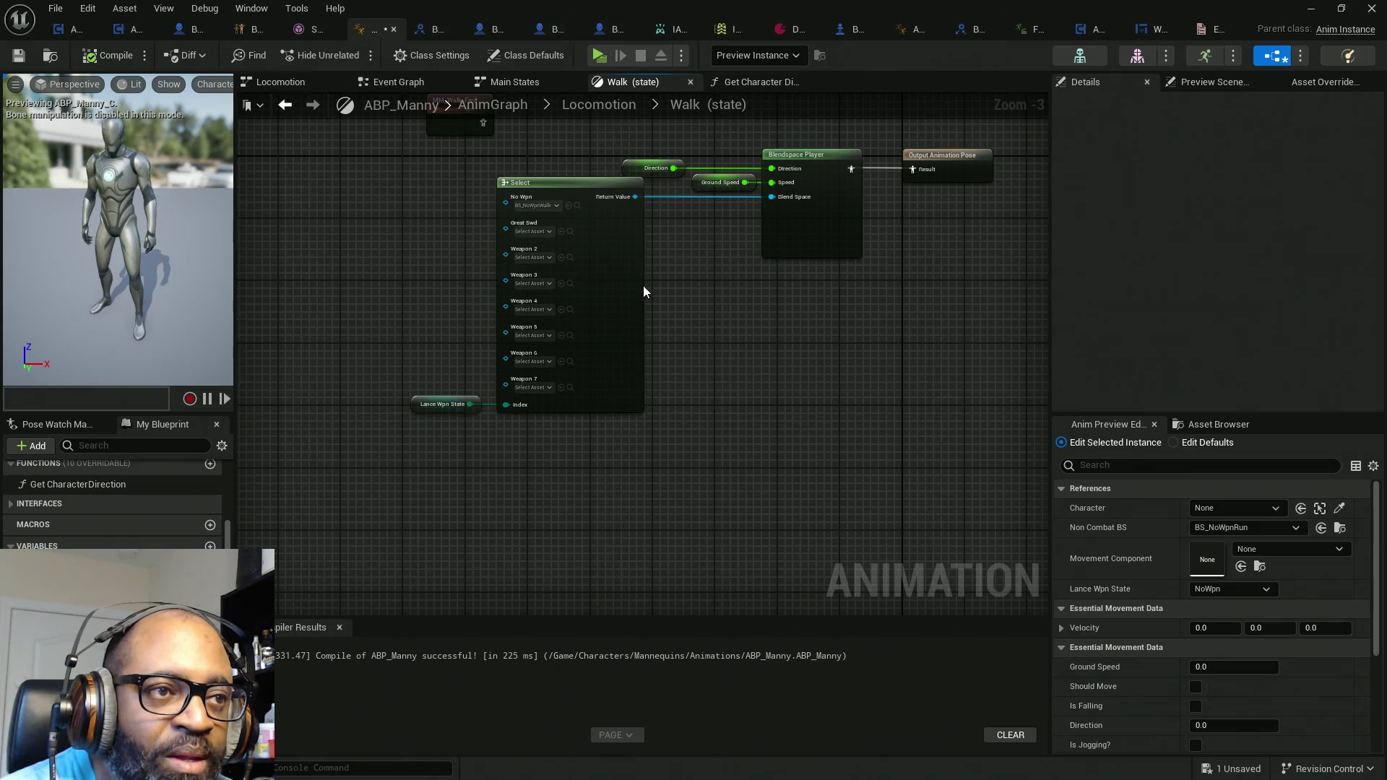
scroll(659, 240, "up", 3)
mouse_move(660, 237)
left_mouse_down()
mouse_move(648, 322)
mouse_move(603, 331)
left_mouse_up()
left_click_drag(896, 383, 630, 175)
key("Right")
key("Right")
key("Right")
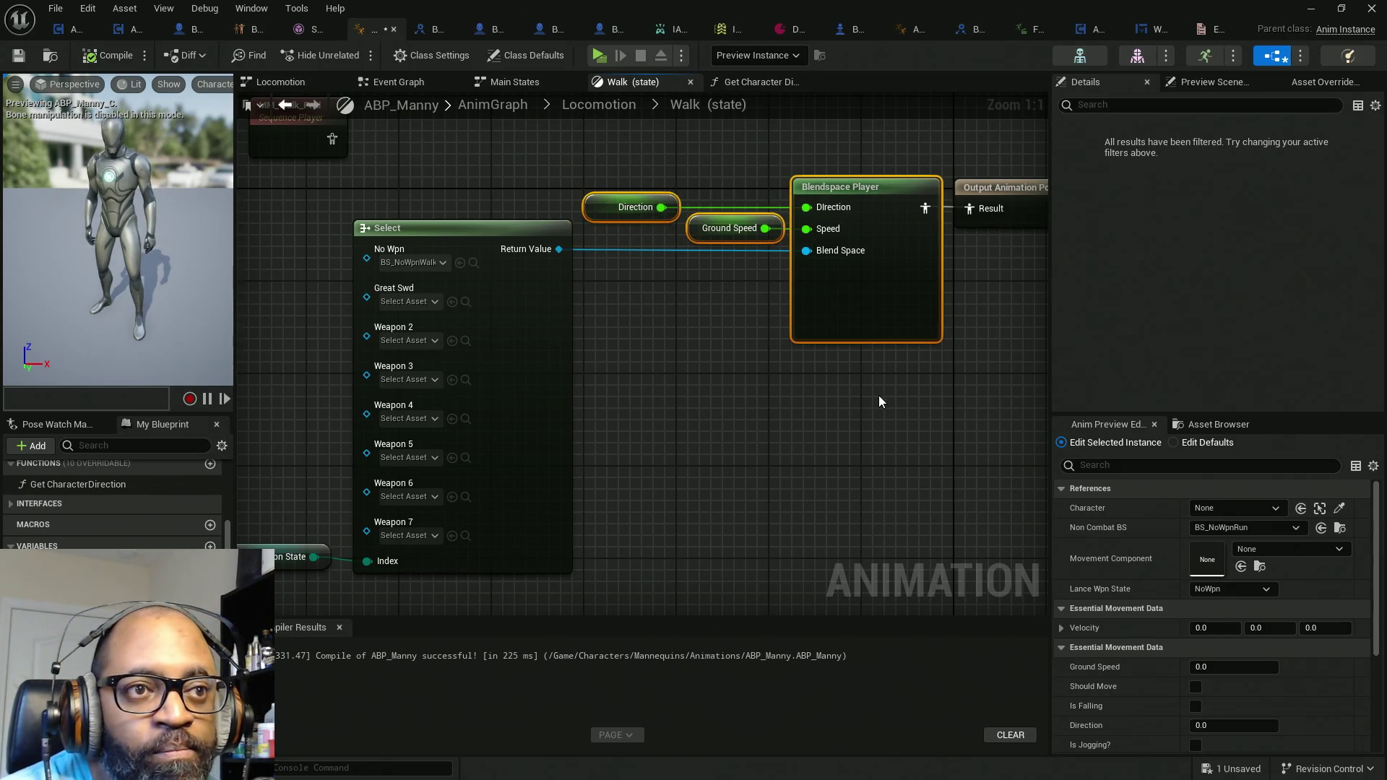
left_click(737, 407)
Step: Move the Select and Blendspace Player nodes down one grid step and save the animation blueprint
mouse_move(999, 154)
left_mouse_down()
mouse_move(354, 496)
mouse_move(319, 537)
left_mouse_up()
left_click(433, 531)
left_click(593, 476)
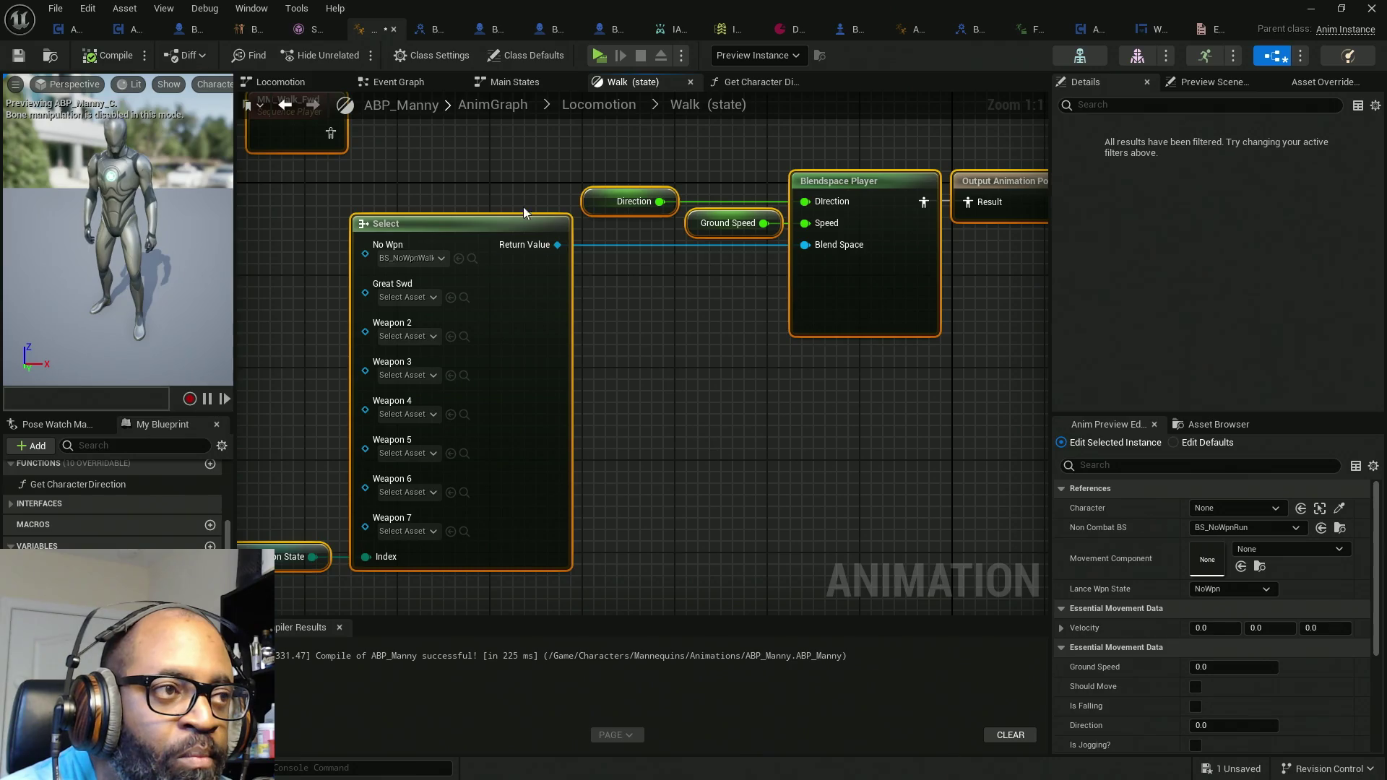
left_click(390, 148)
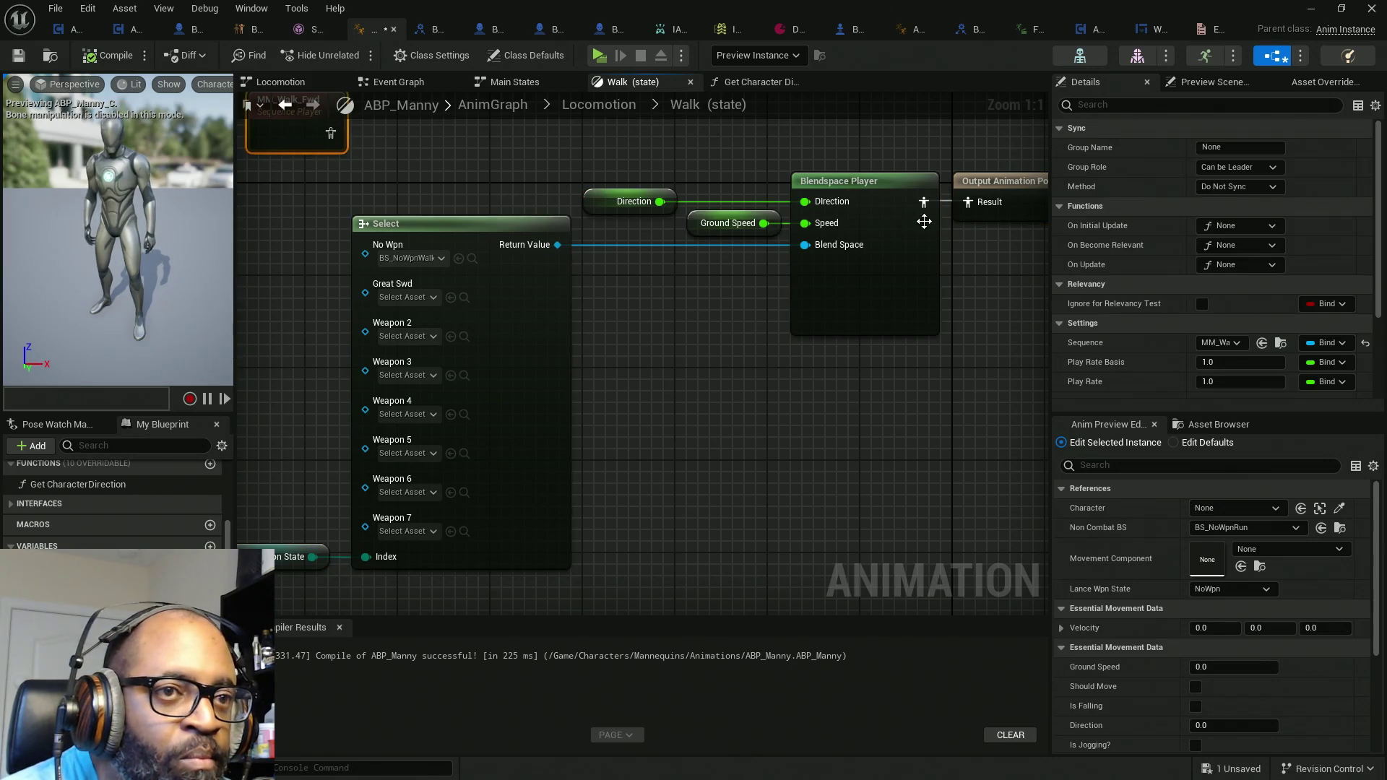
left_click_drag(1007, 153, 322, 376)
left_click(285, 557)
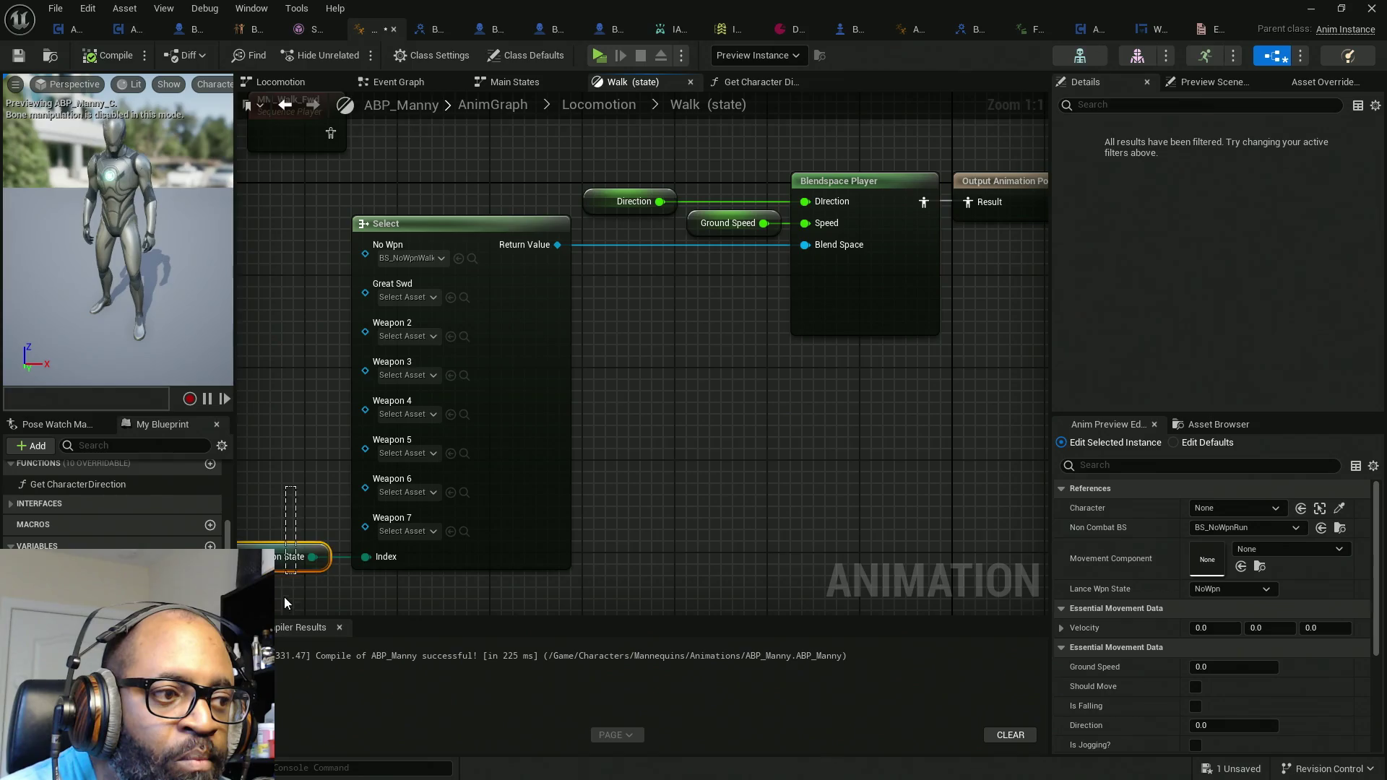
left_click_drag(275, 586, 965, 172)
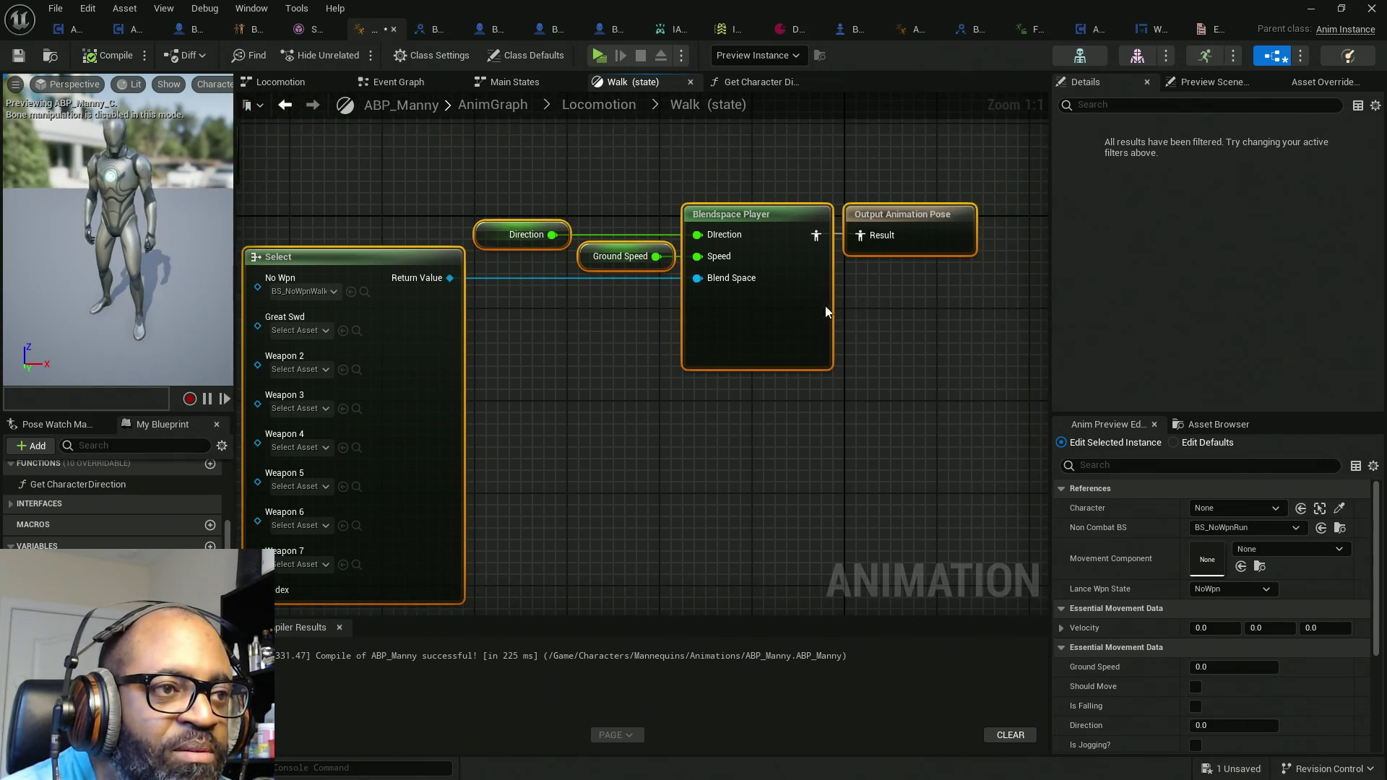
left_click_drag(875, 221, 877, 232)
left_click(643, 411)
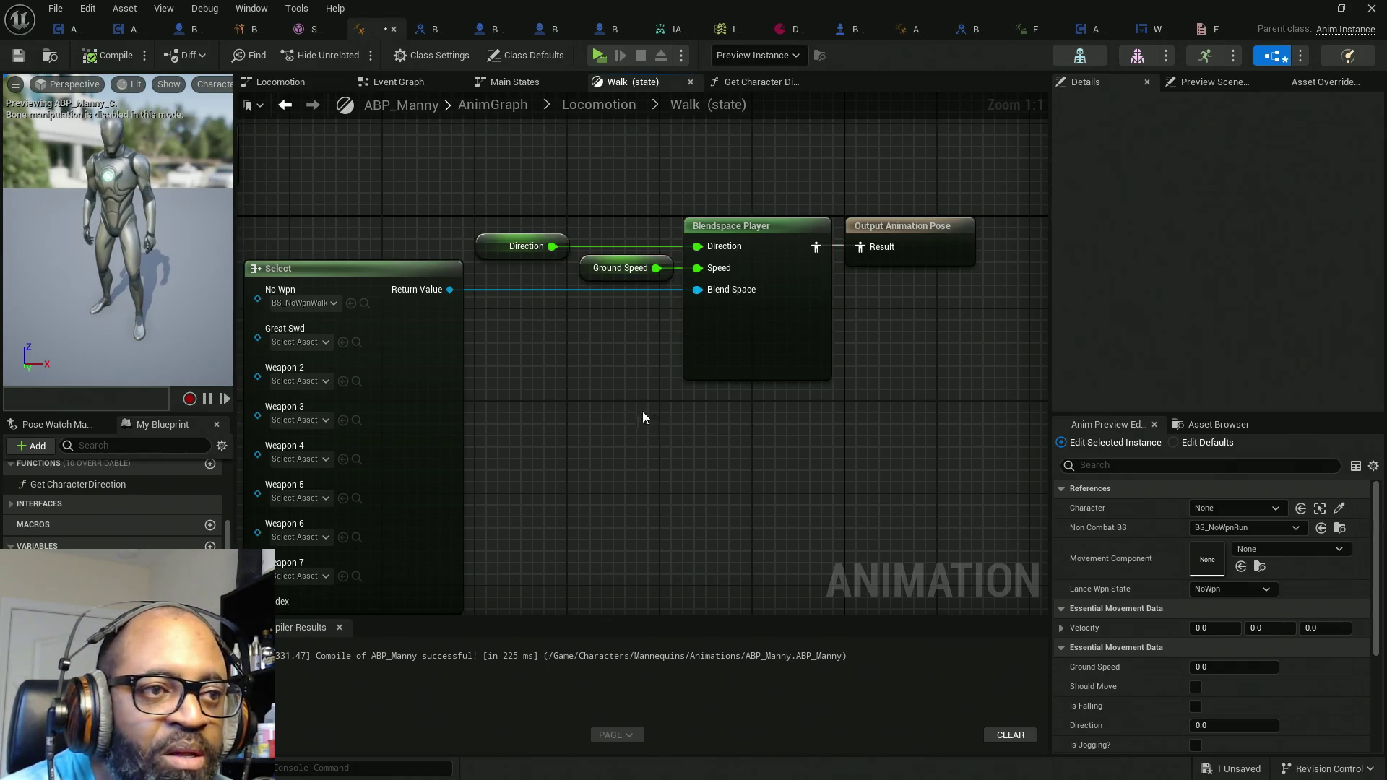
key("ctrl+s")
Step: Line up Lance Wpn State with the Index input and open Frank_RPG_GreatSword_8Way_Walk_R
mouse_move(639, 440)
left_mouse_down()
mouse_move(678, 418)
mouse_move(734, 527)
left_mouse_up()
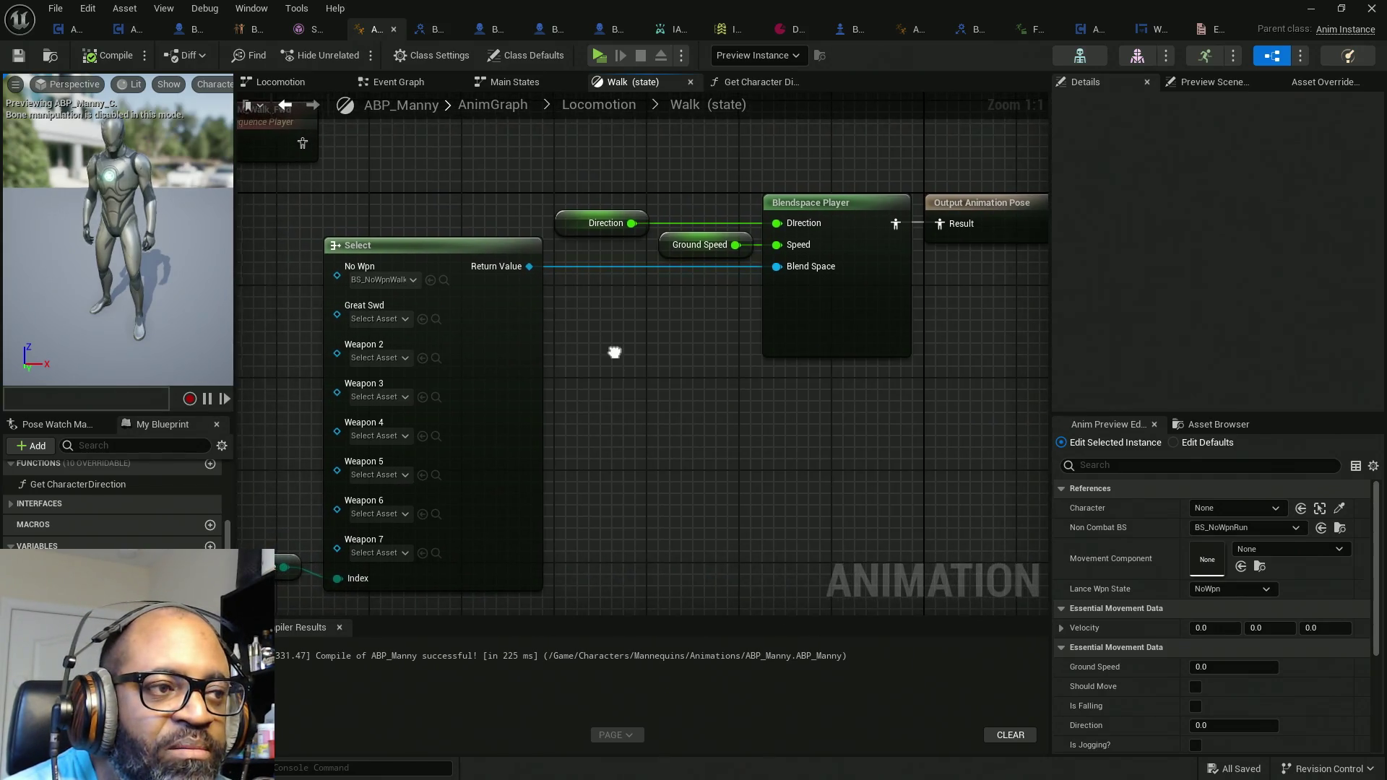
left_click_drag(613, 349, 666, 307)
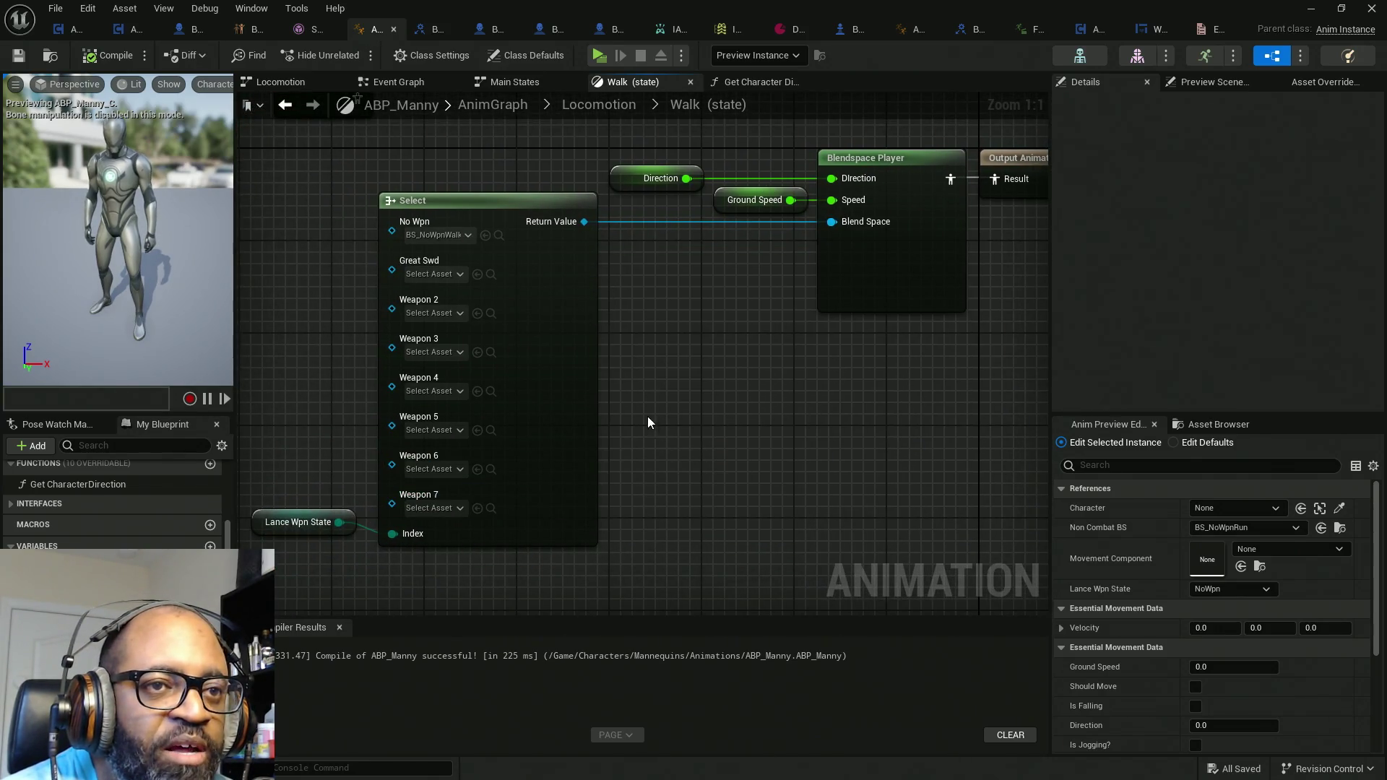
scroll(744, 410, "down", 2)
mouse_move(1021, 242)
left_mouse_down()
mouse_move(775, 315)
mouse_move(535, 470)
left_mouse_up()
left_click(410, 494)
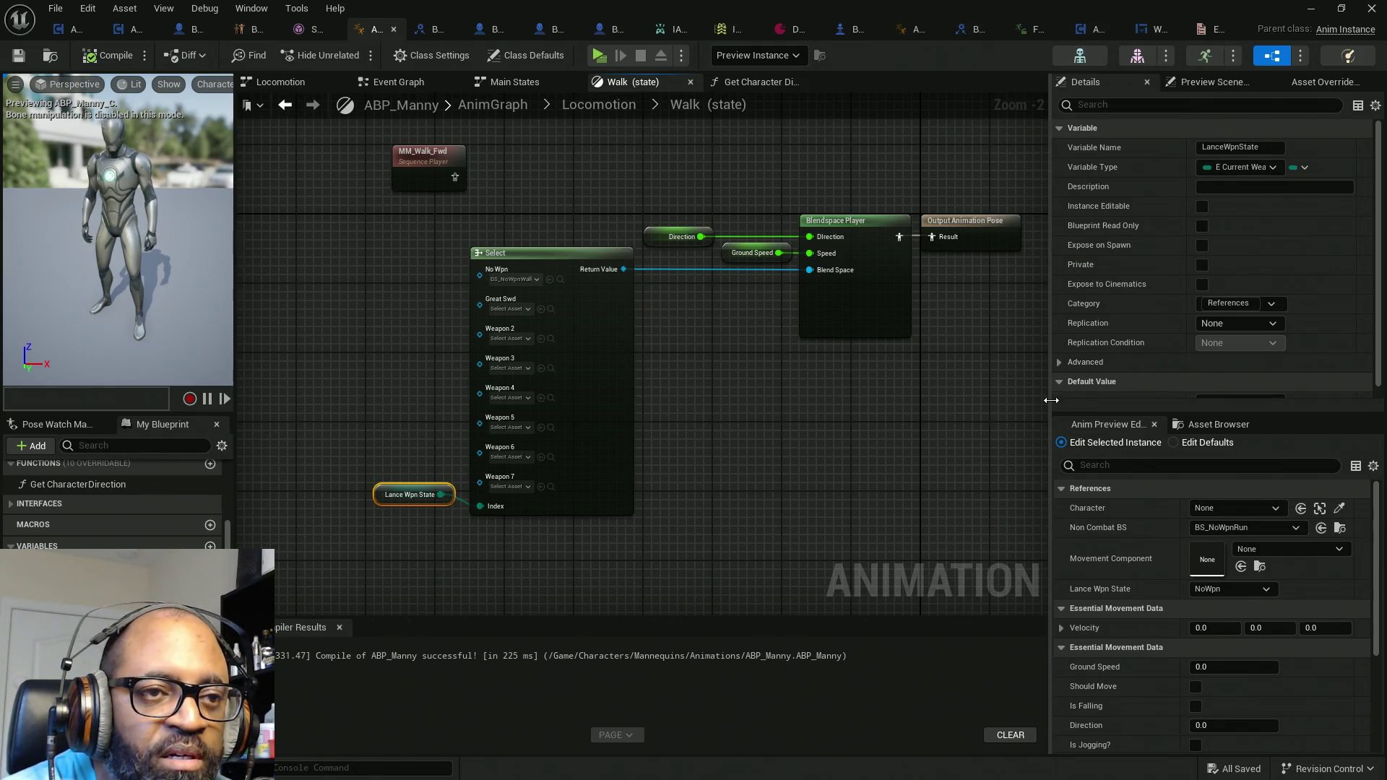
left_click_drag(1052, 400, 1143, 400)
scroll(744, 406, "up", 2)
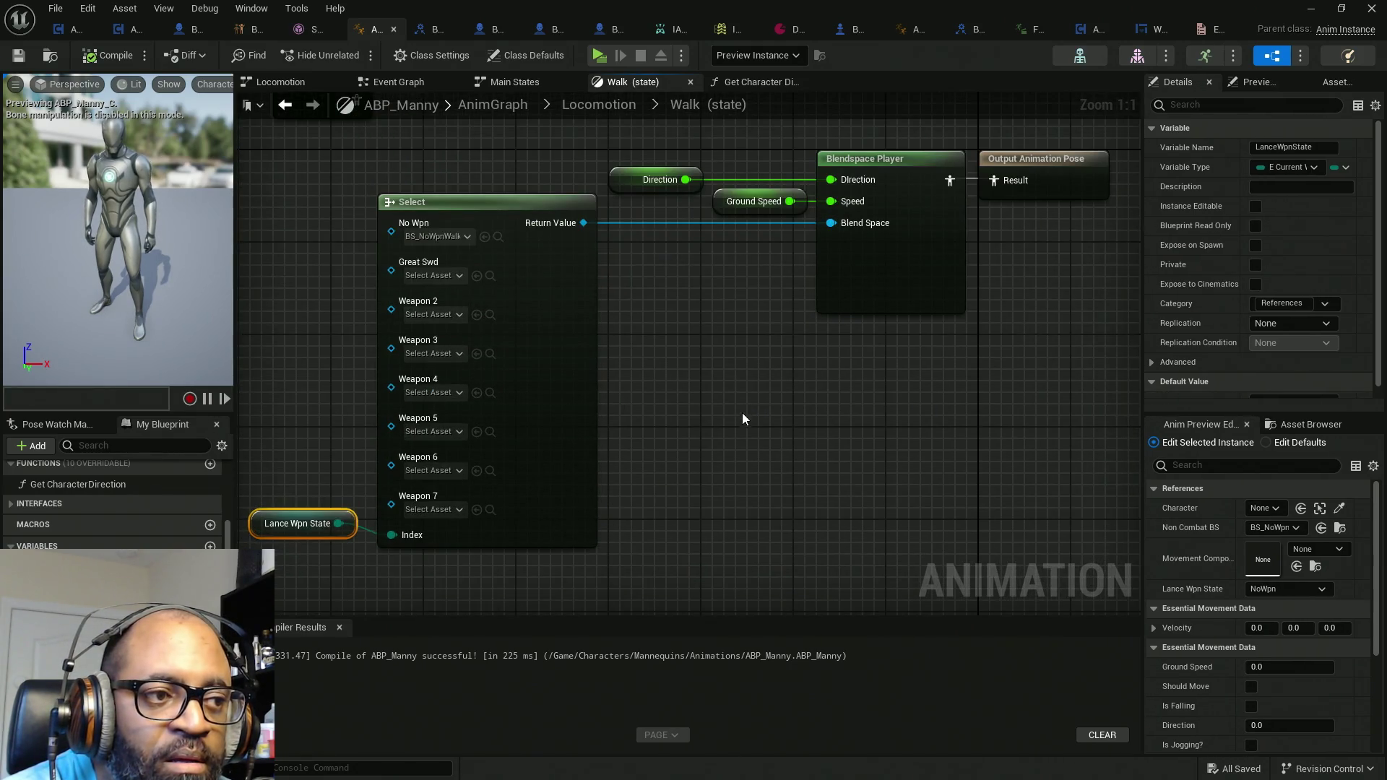
mouse_move(1121, 154)
left_mouse_down()
mouse_move(799, 362)
mouse_move(474, 531)
mouse_move(341, 557)
left_mouse_up()
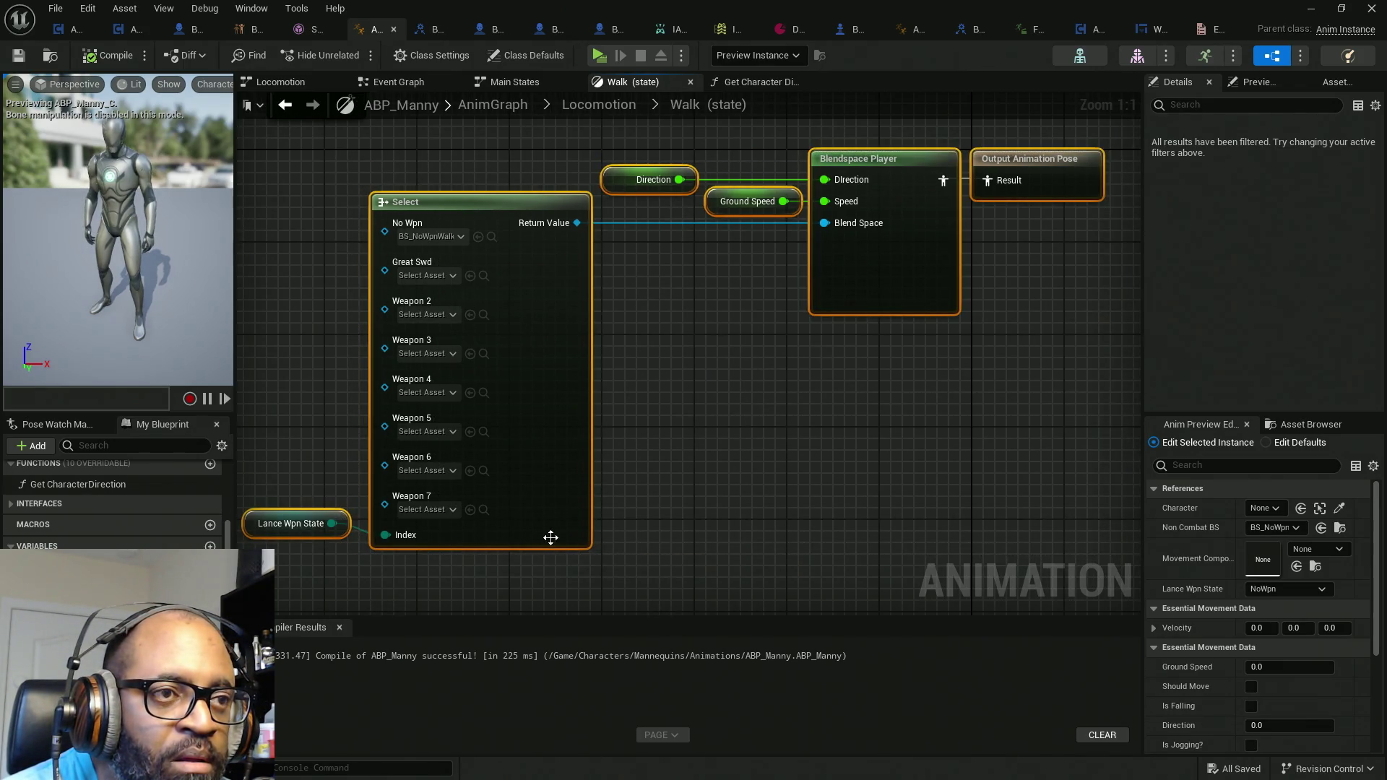
key("q")
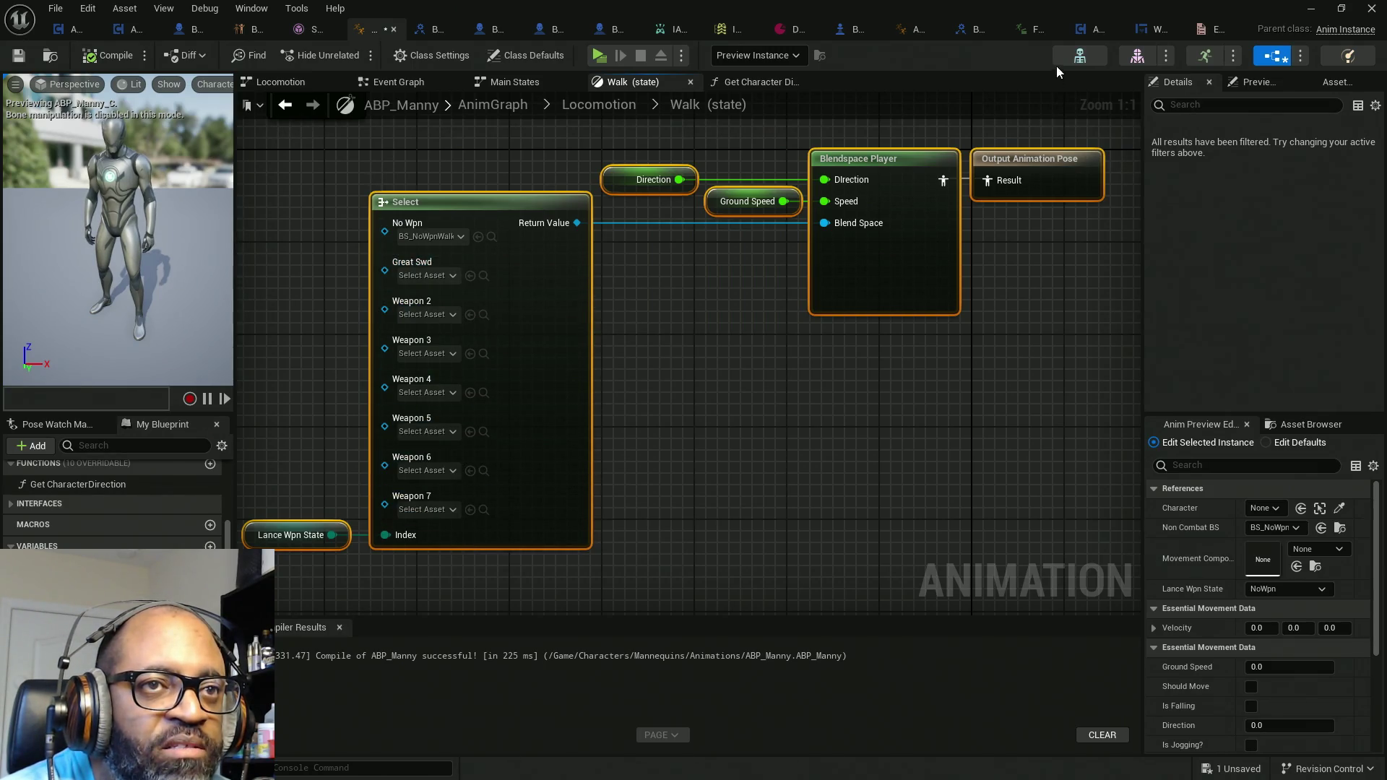
left_click(1032, 29)
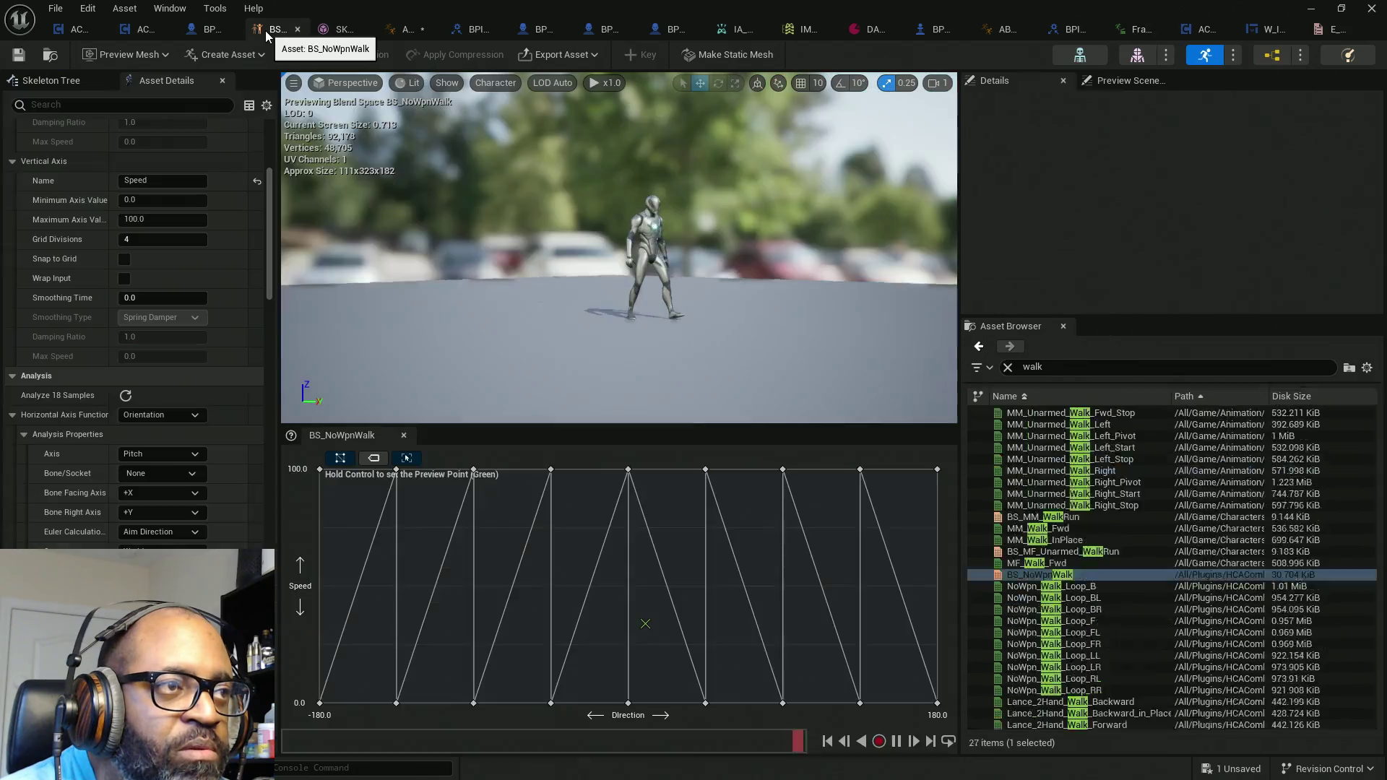
Step: Switch to BS_NoWpnWalk and scrub the preview from forward high speed to other positions
left_click(277, 29)
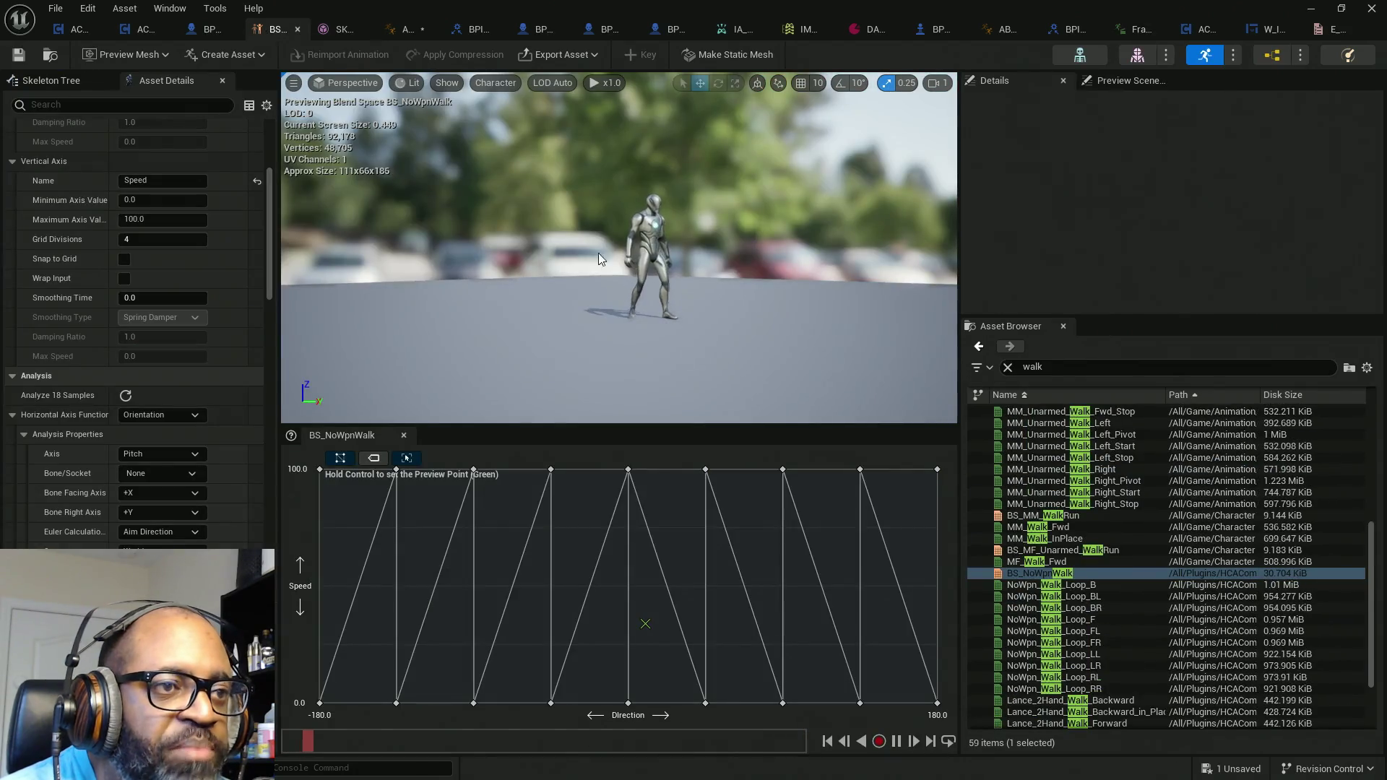
key("ctrl")
key("ctrl")
key("ctrl")
scroll(115, 415, "down", 5)
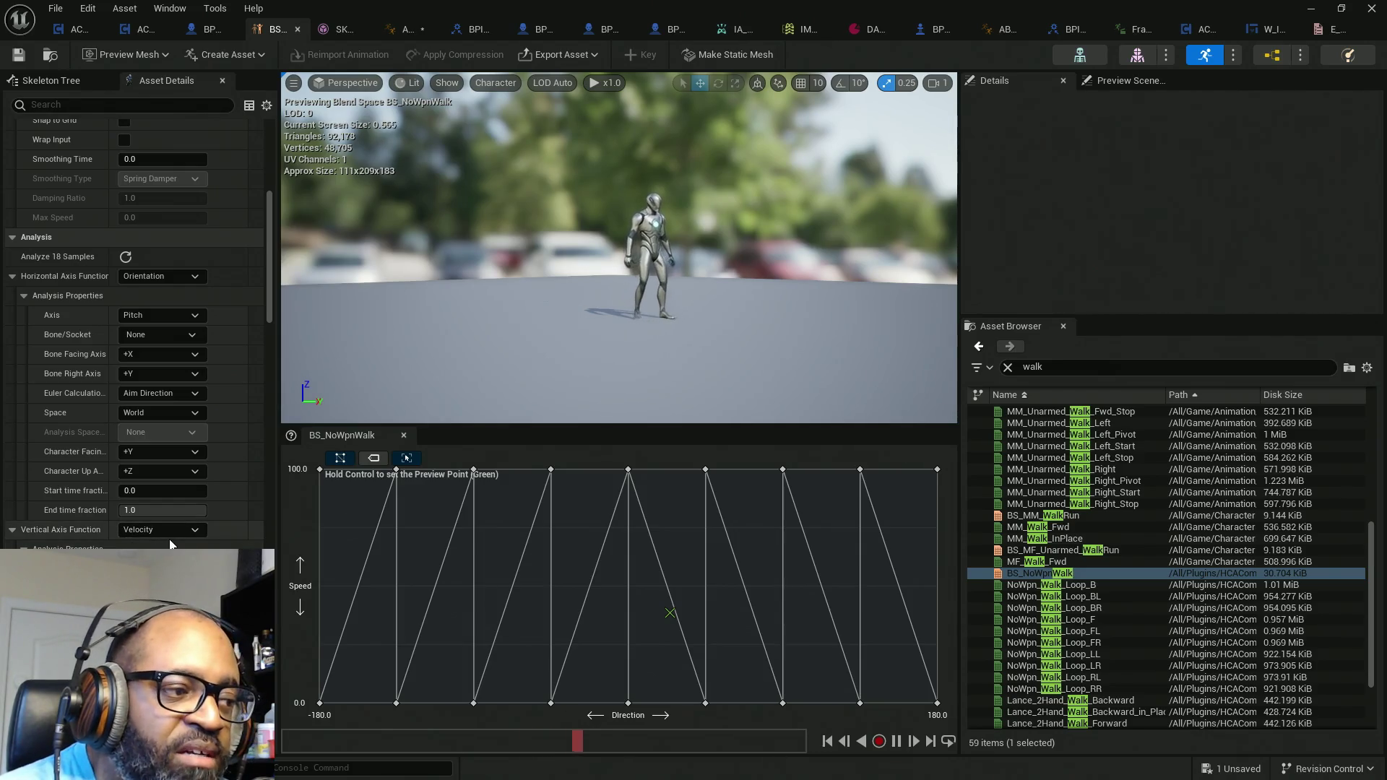
key("ctrl")
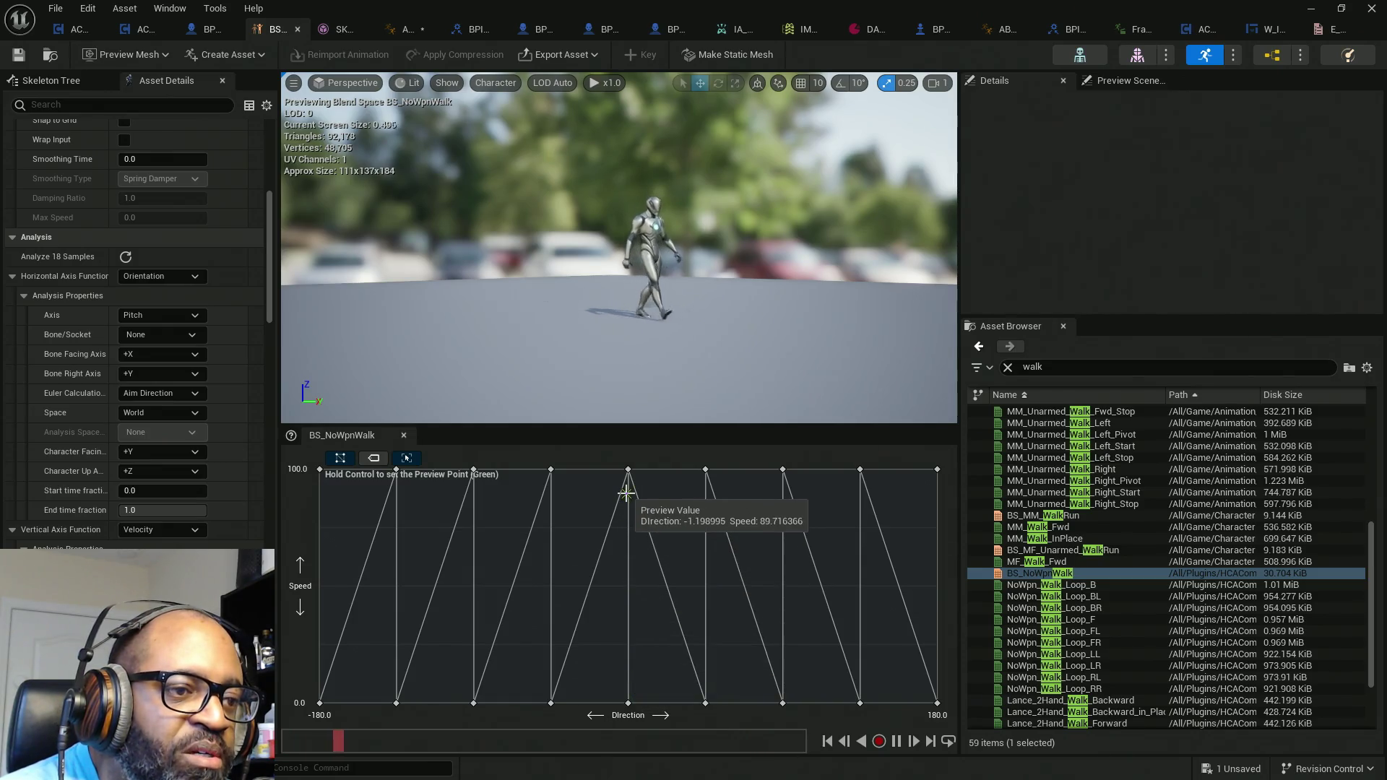
Step: Scrub BS_NoWpnWalk along zero speed and near -174, select the 90/100 sample, then return to Walk_R
key("ctrl")
key("ctrl")
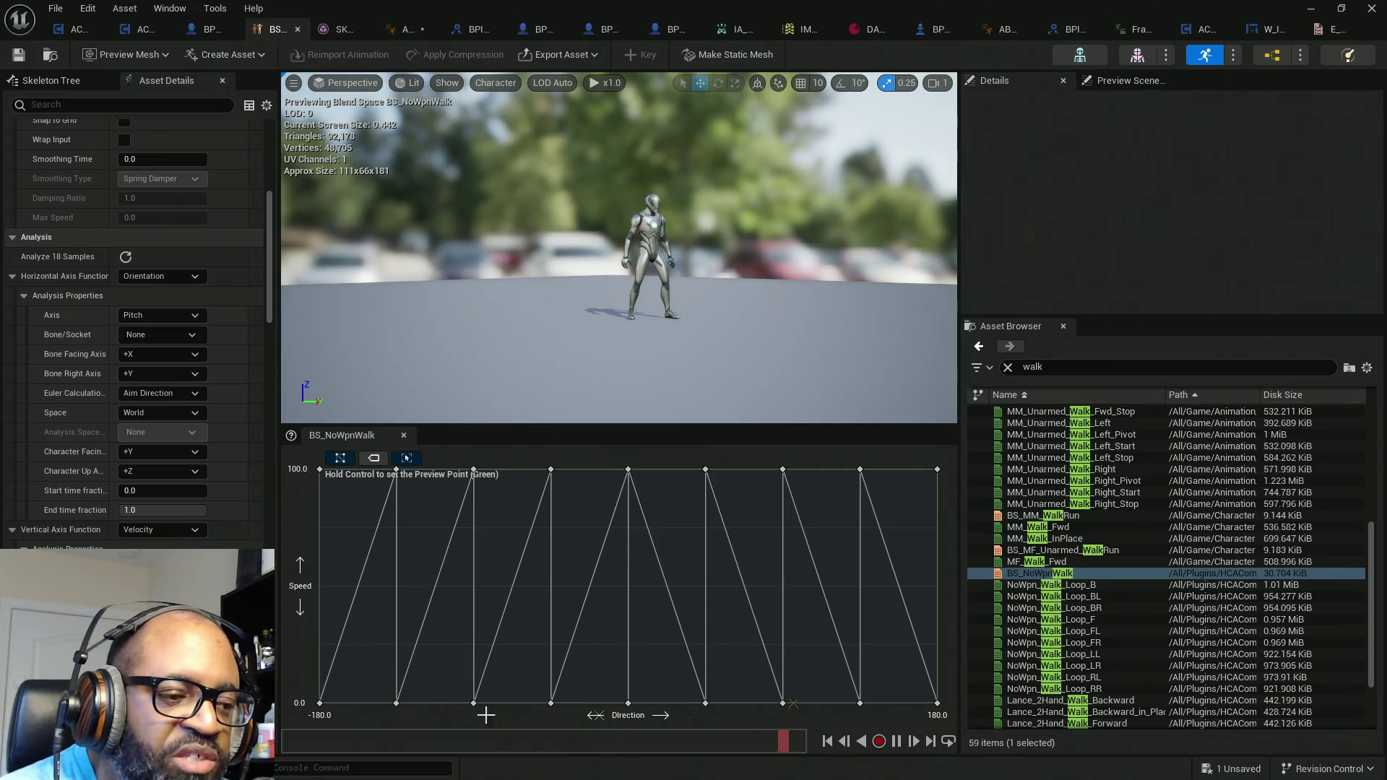
key("ctrl")
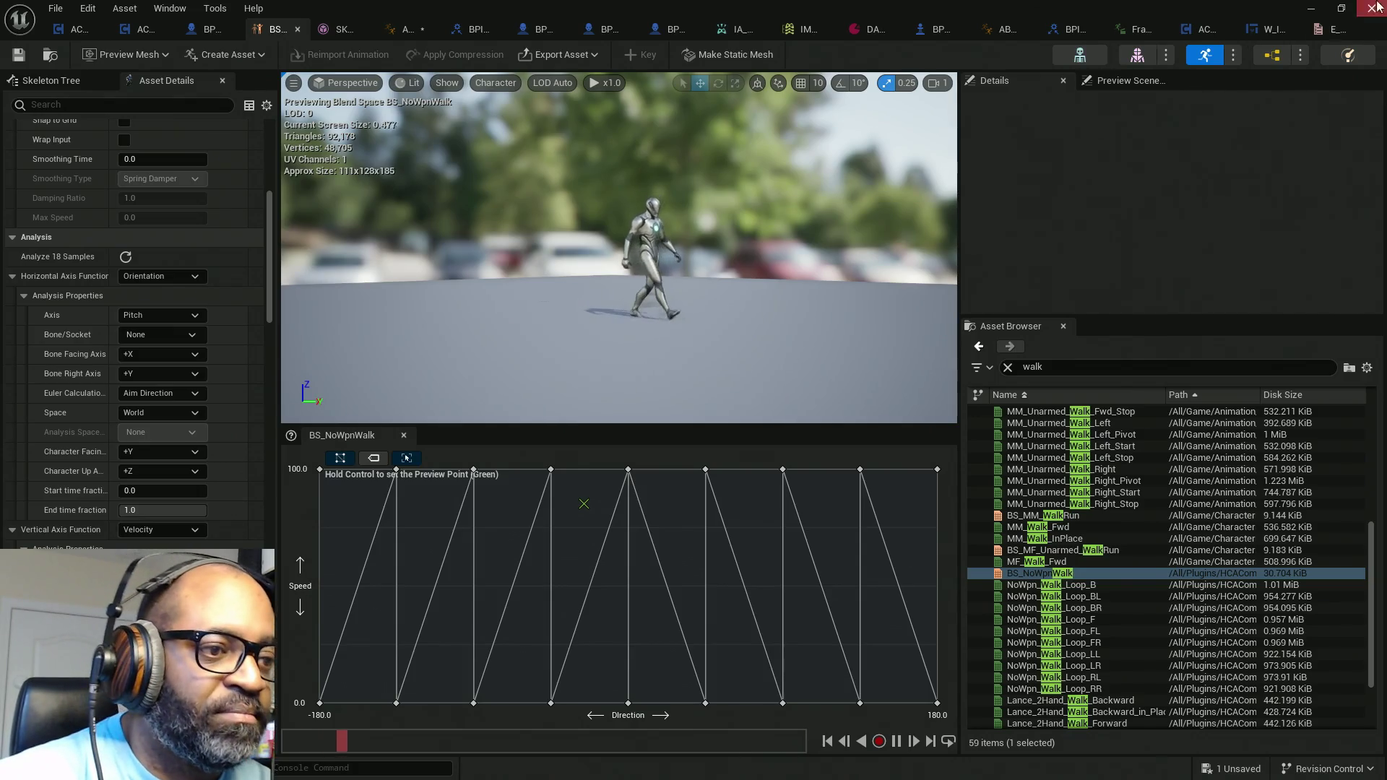
key("ctrl")
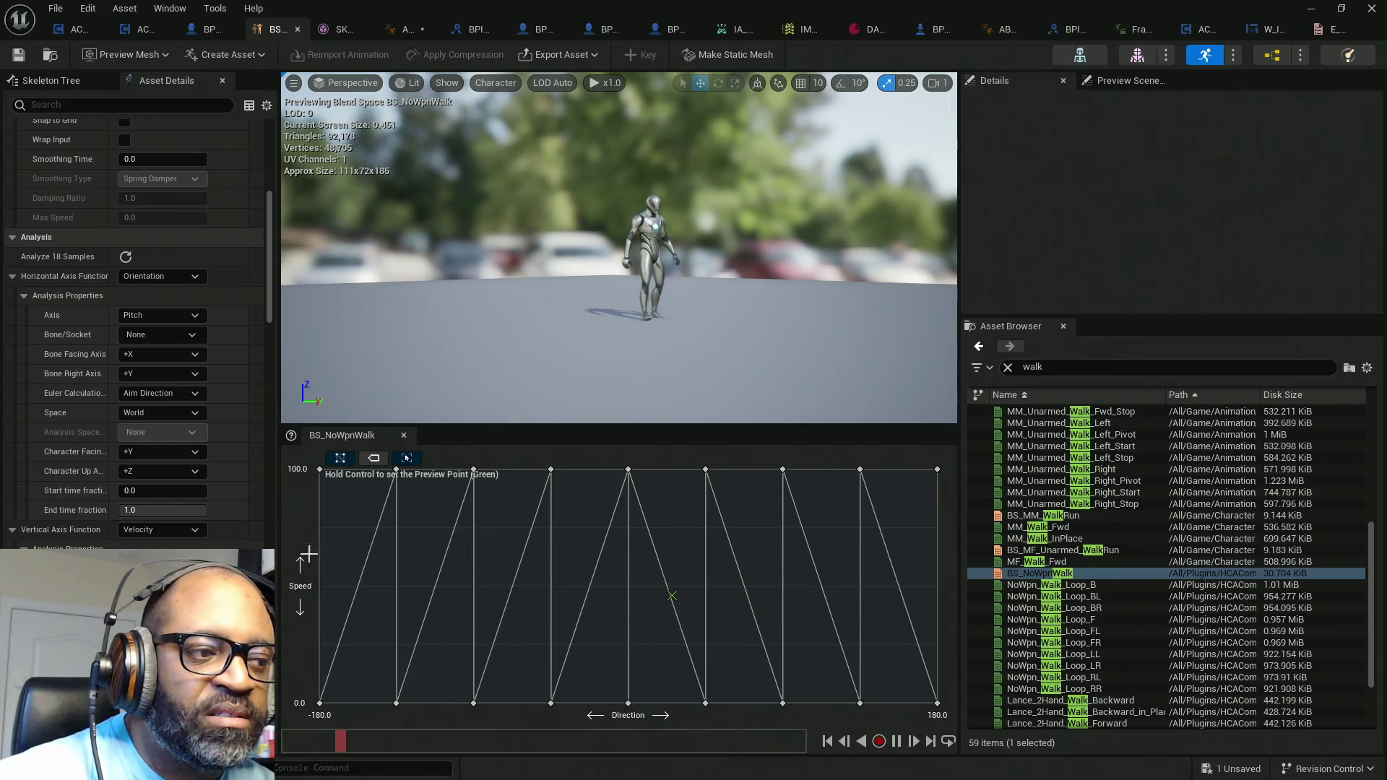
left_click(783, 470)
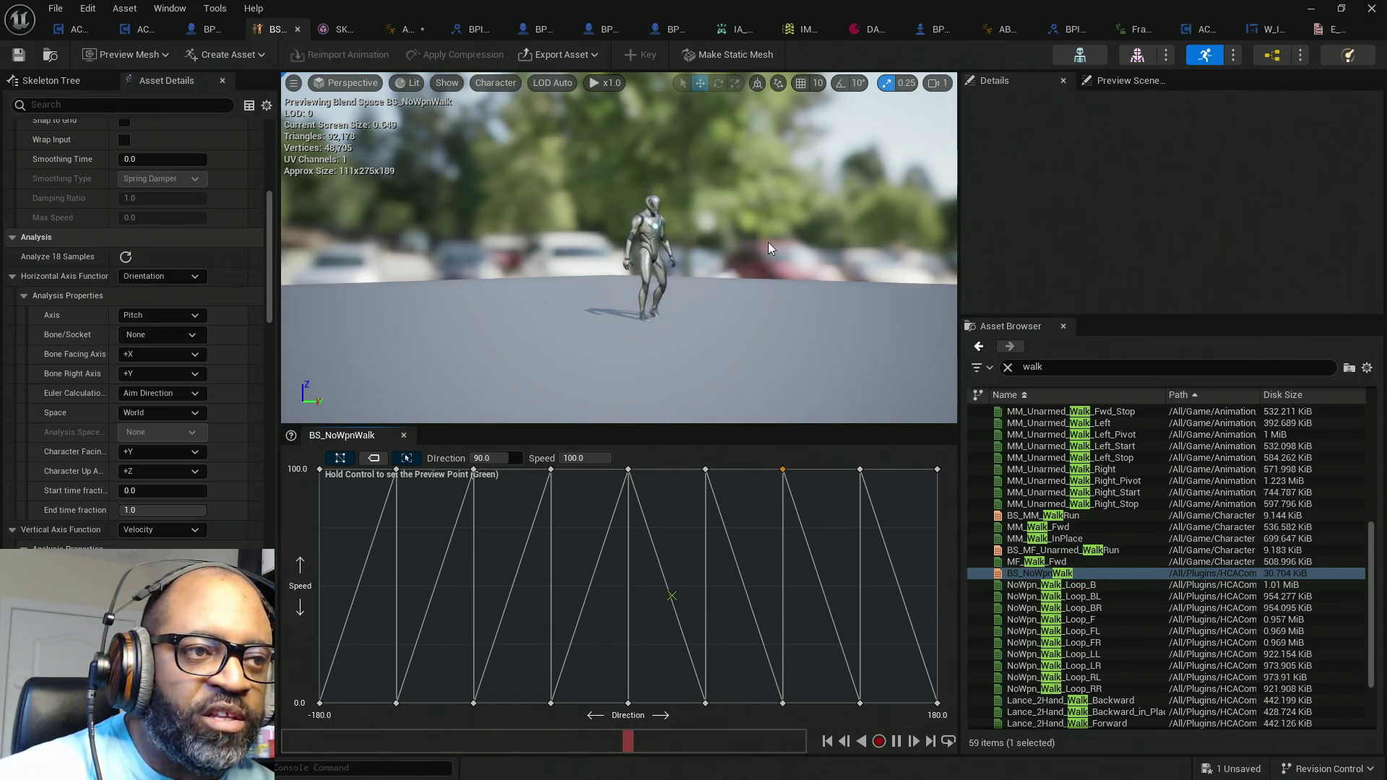
left_click(1132, 30)
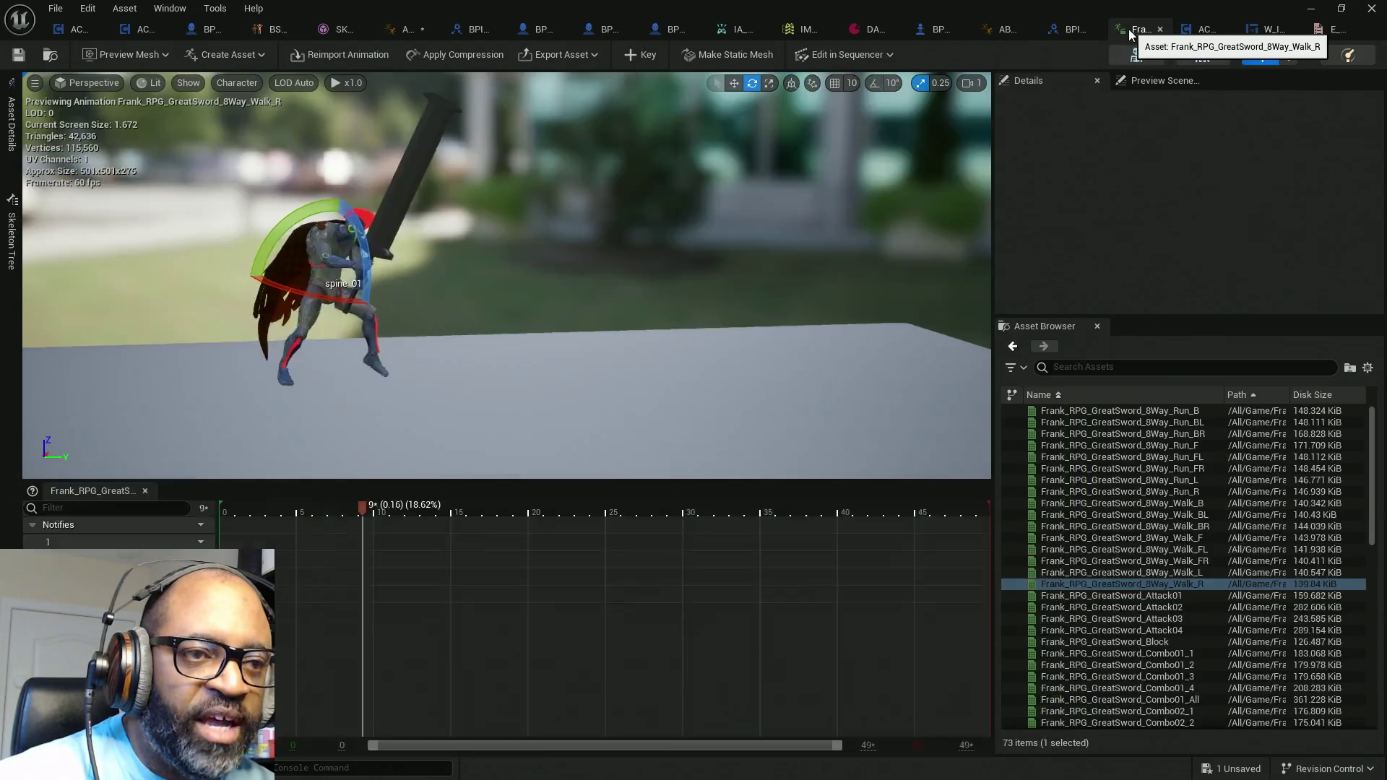
Step: Preview the great sword Walk_B and Walk_R, go back to BS_NoWpnWalk, then to the content browser
left_click(1201, 503)
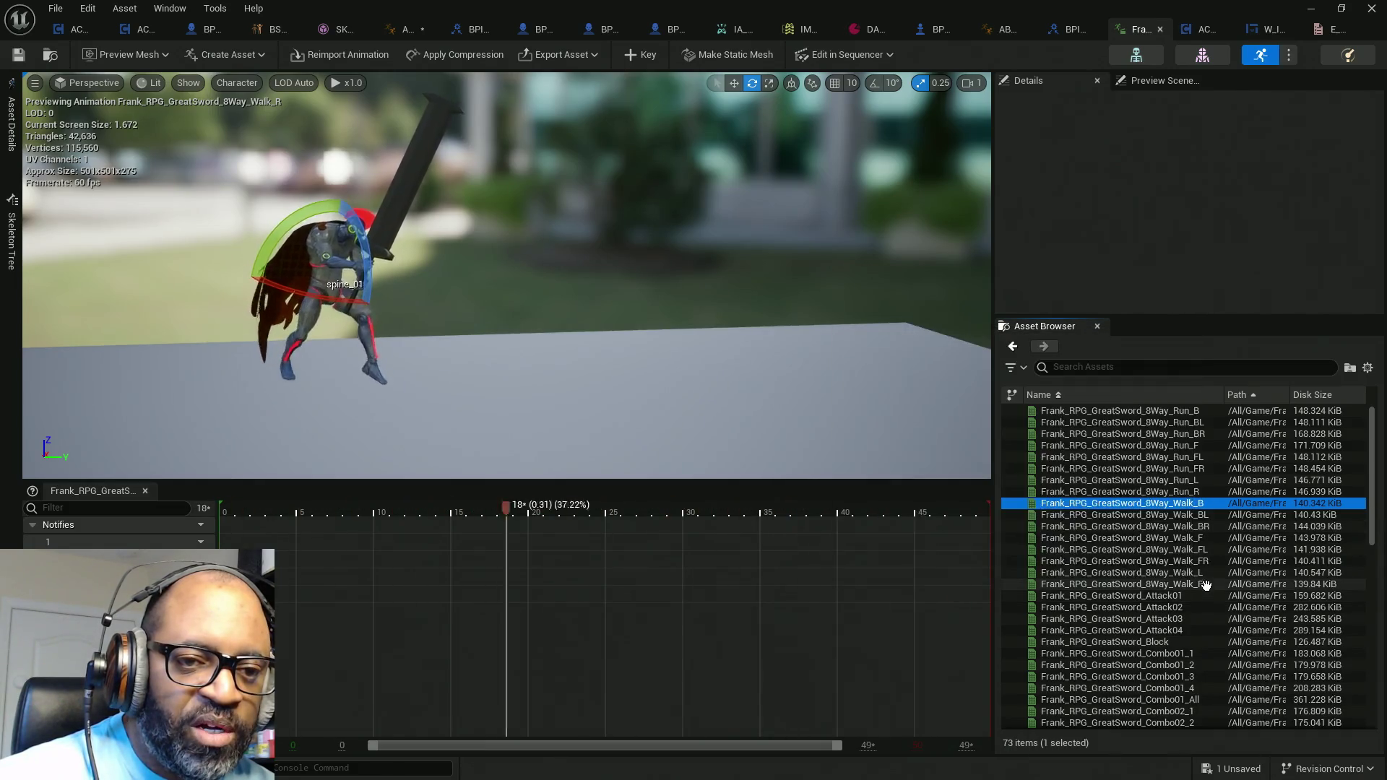
left_click(1201, 584)
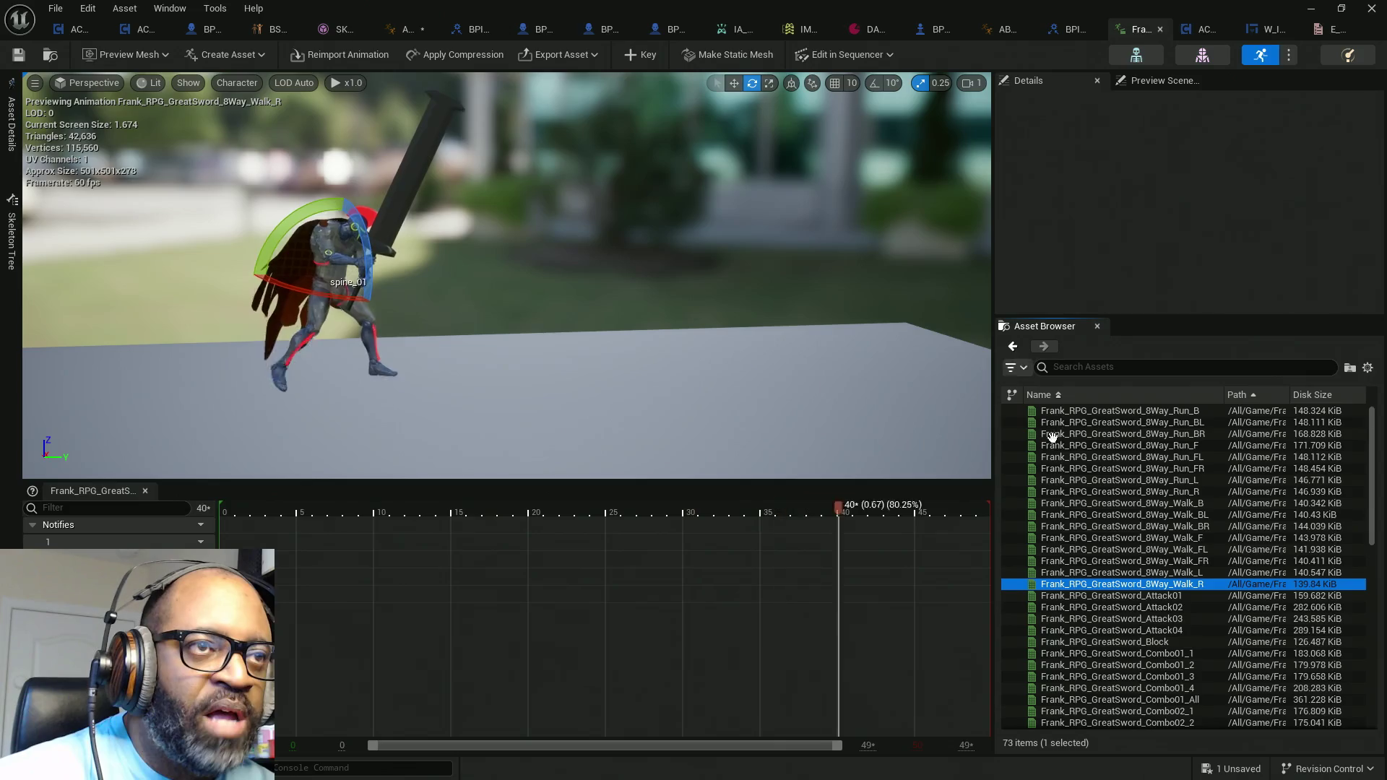
left_click(276, 29)
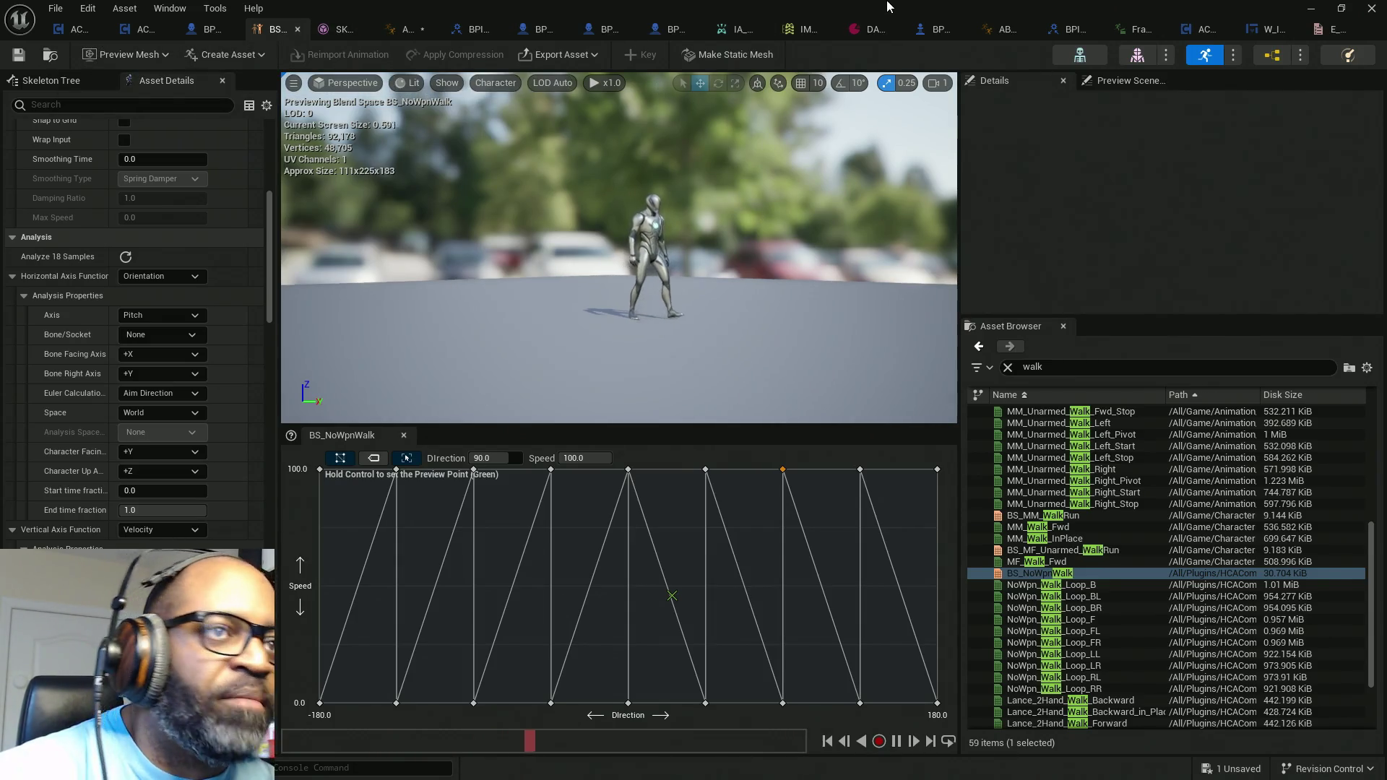
key("ctrl+b")
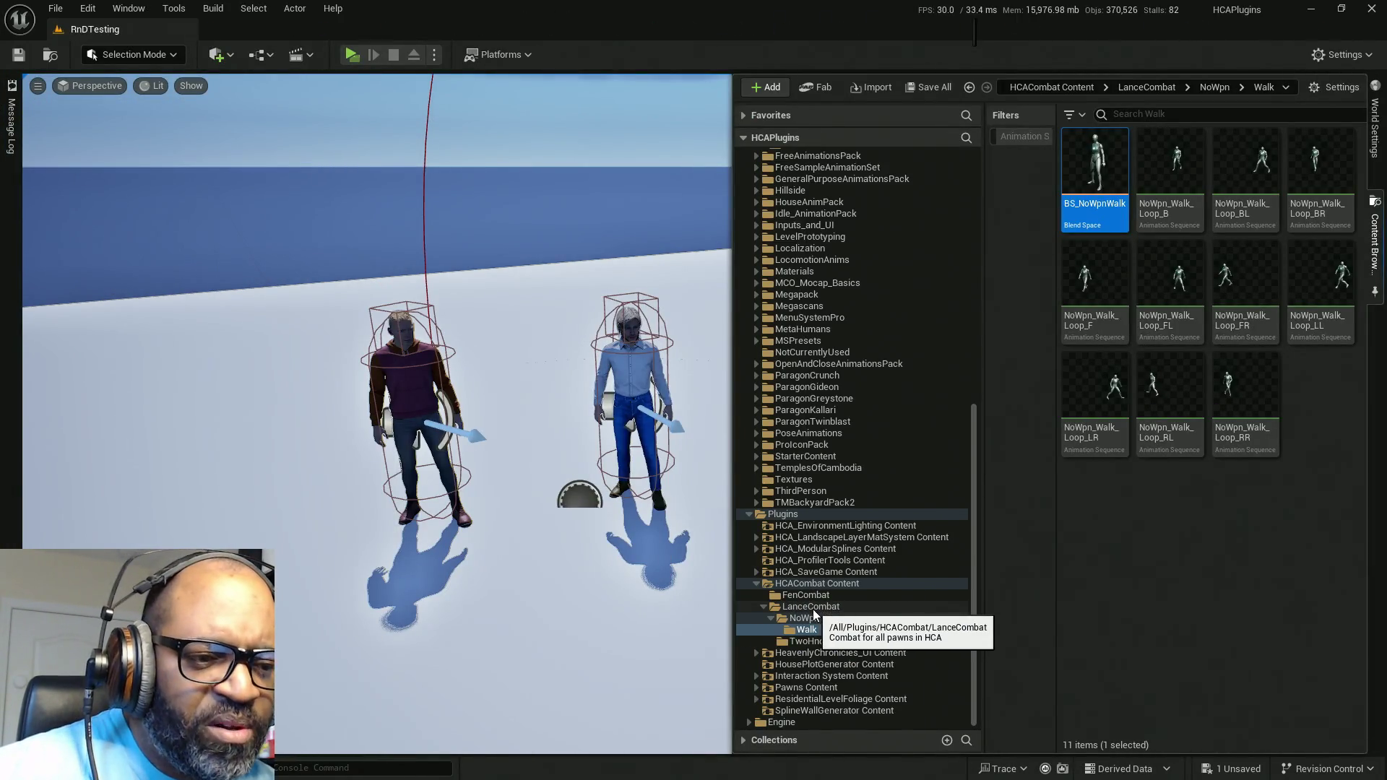
Step: Scroll through the TwoHndSwd animations, then open the LanceCombat folder
left_click(815, 643)
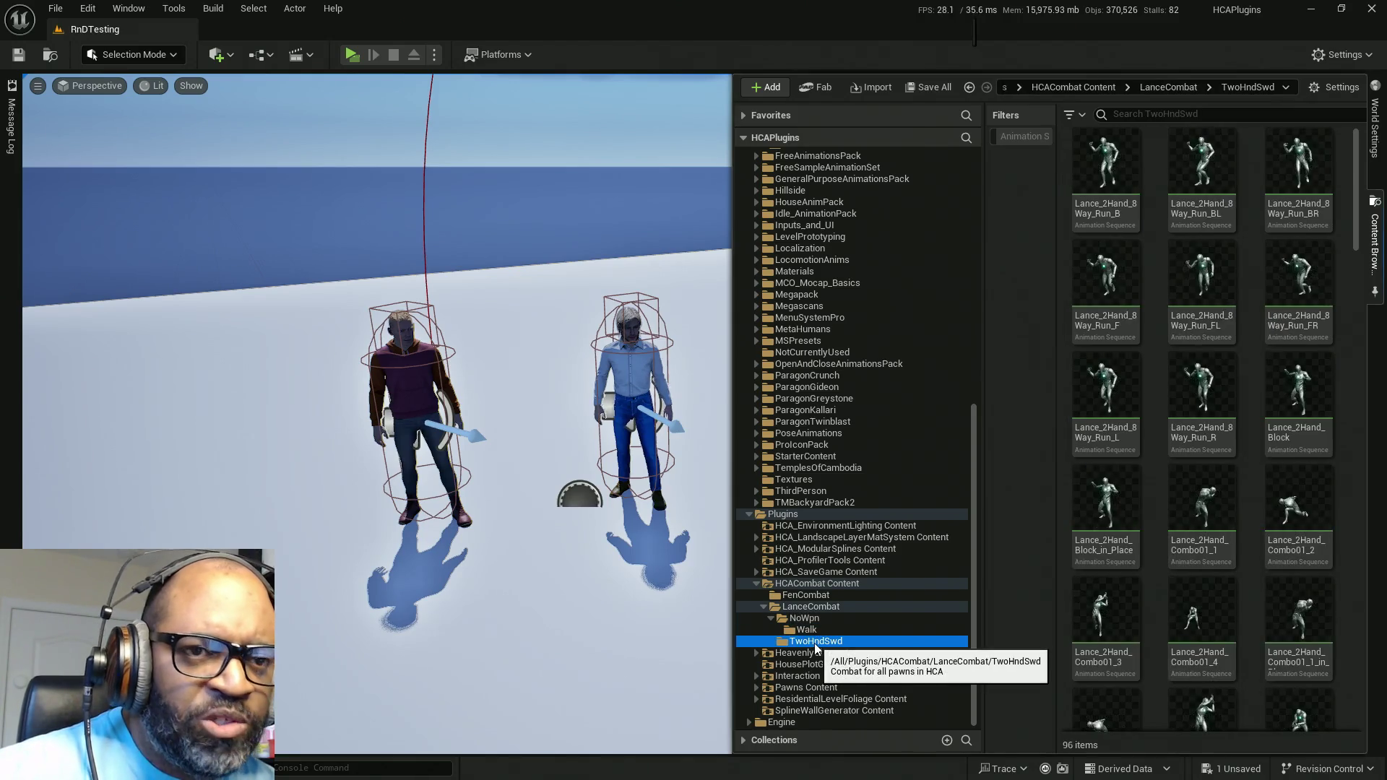
mouse_move(1117, 361)
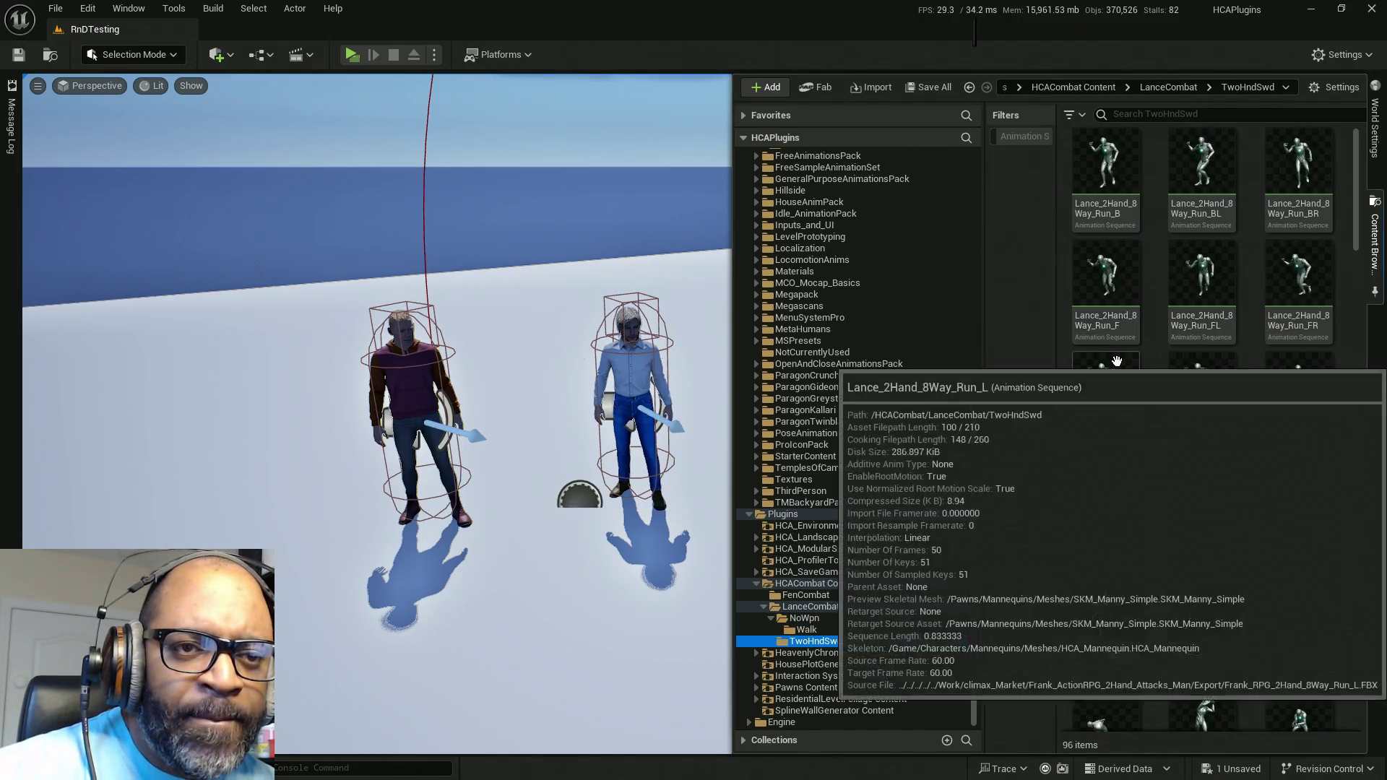
scroll(1250, 526, "down", 3)
scroll(1251, 514, "down", 6)
scroll(1251, 499, "down", 5)
scroll(1255, 495, "down", 8)
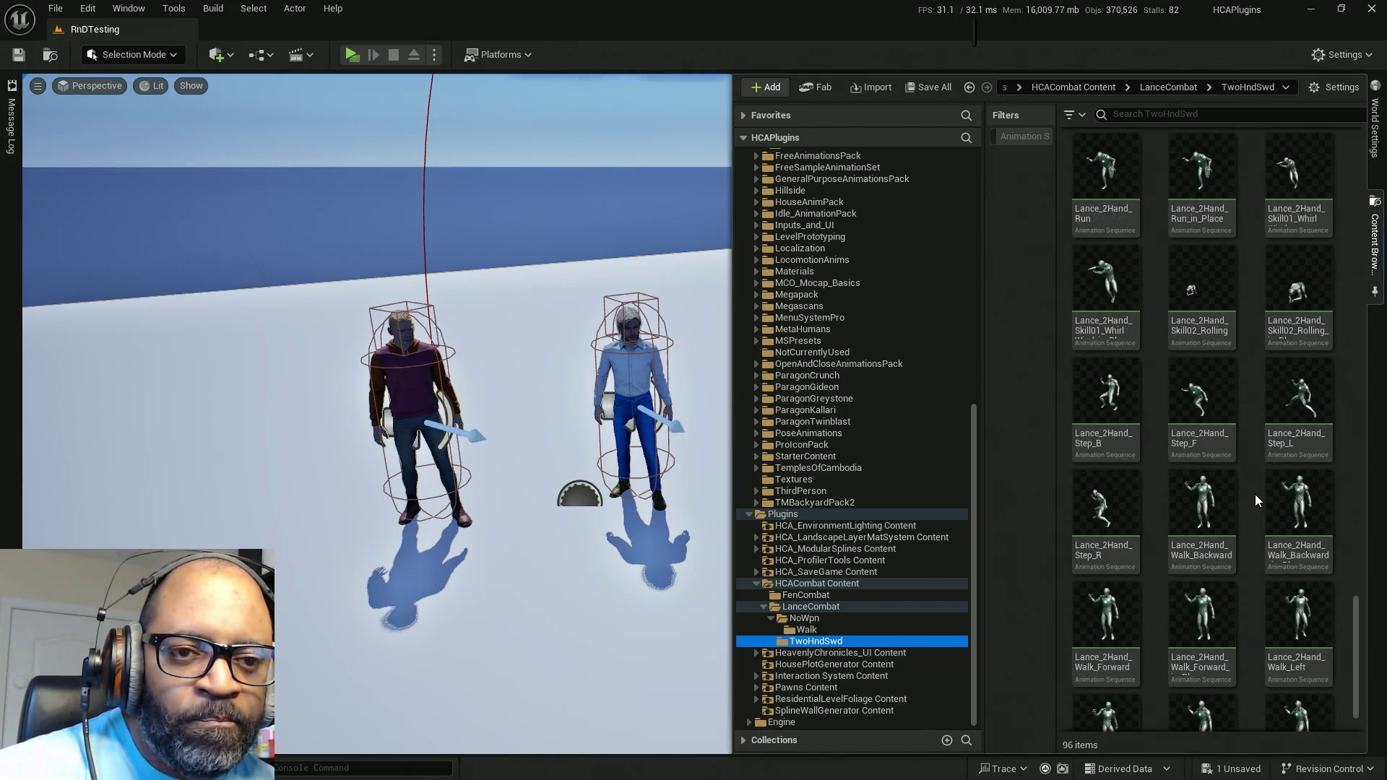
scroll(1255, 494, "down", 1)
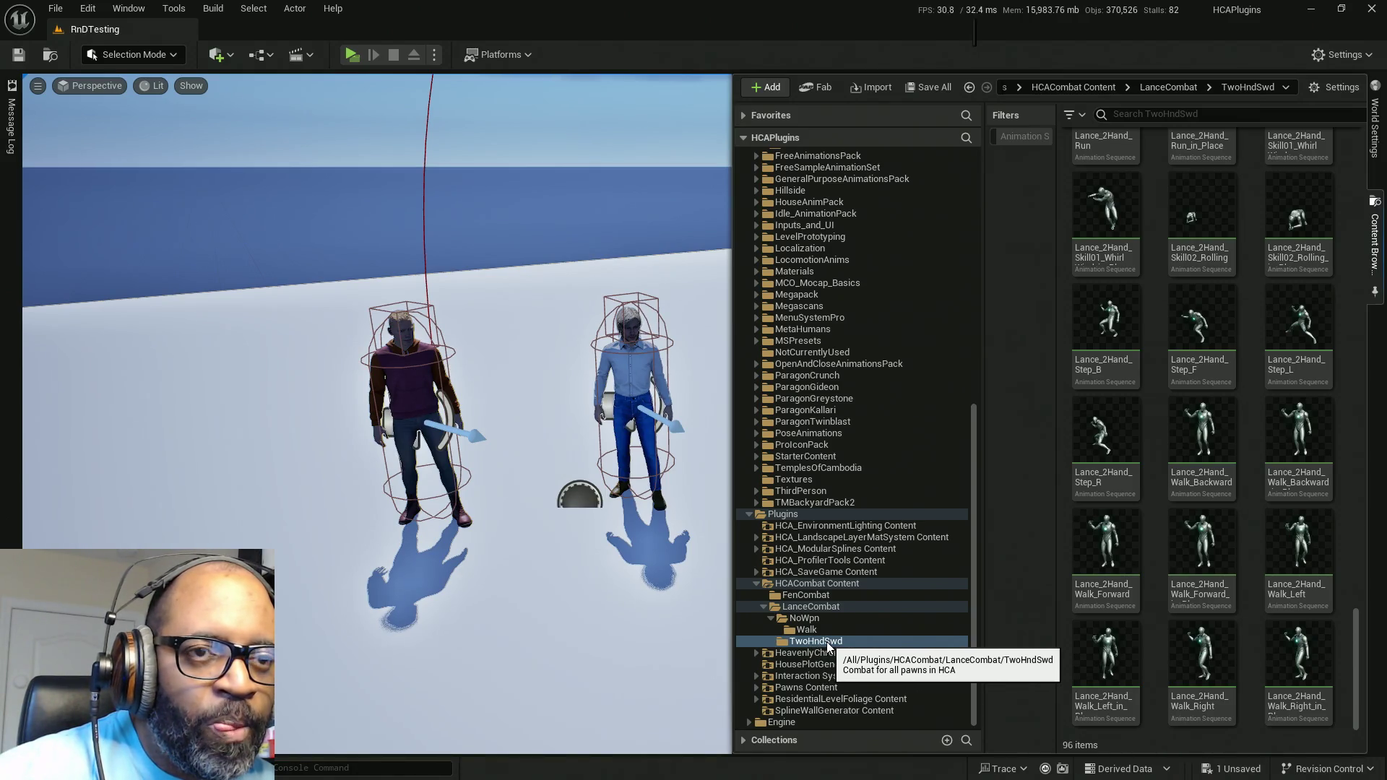
left_click(837, 607)
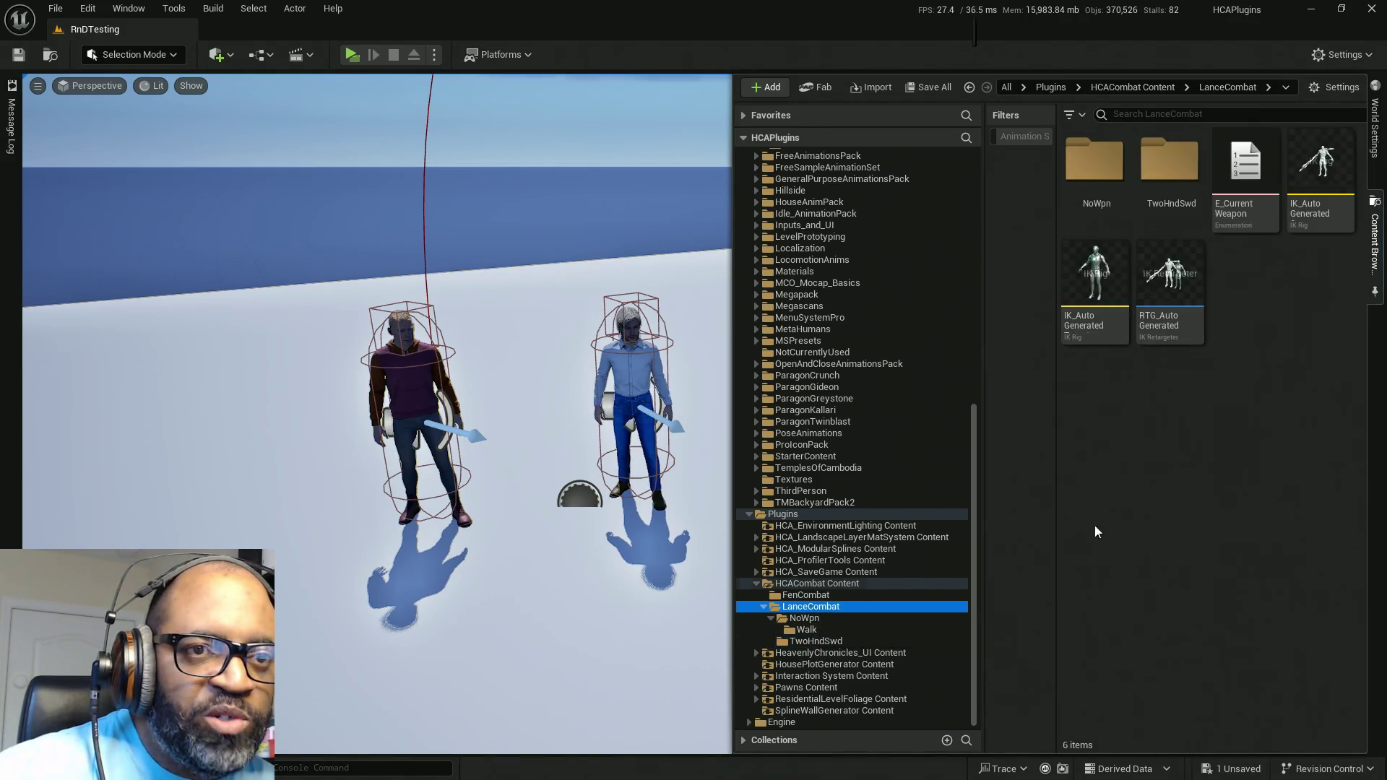
Step: Create a new folder named GrtSwd in LanceCombat, then hide the content browser
right_click(1274, 310)
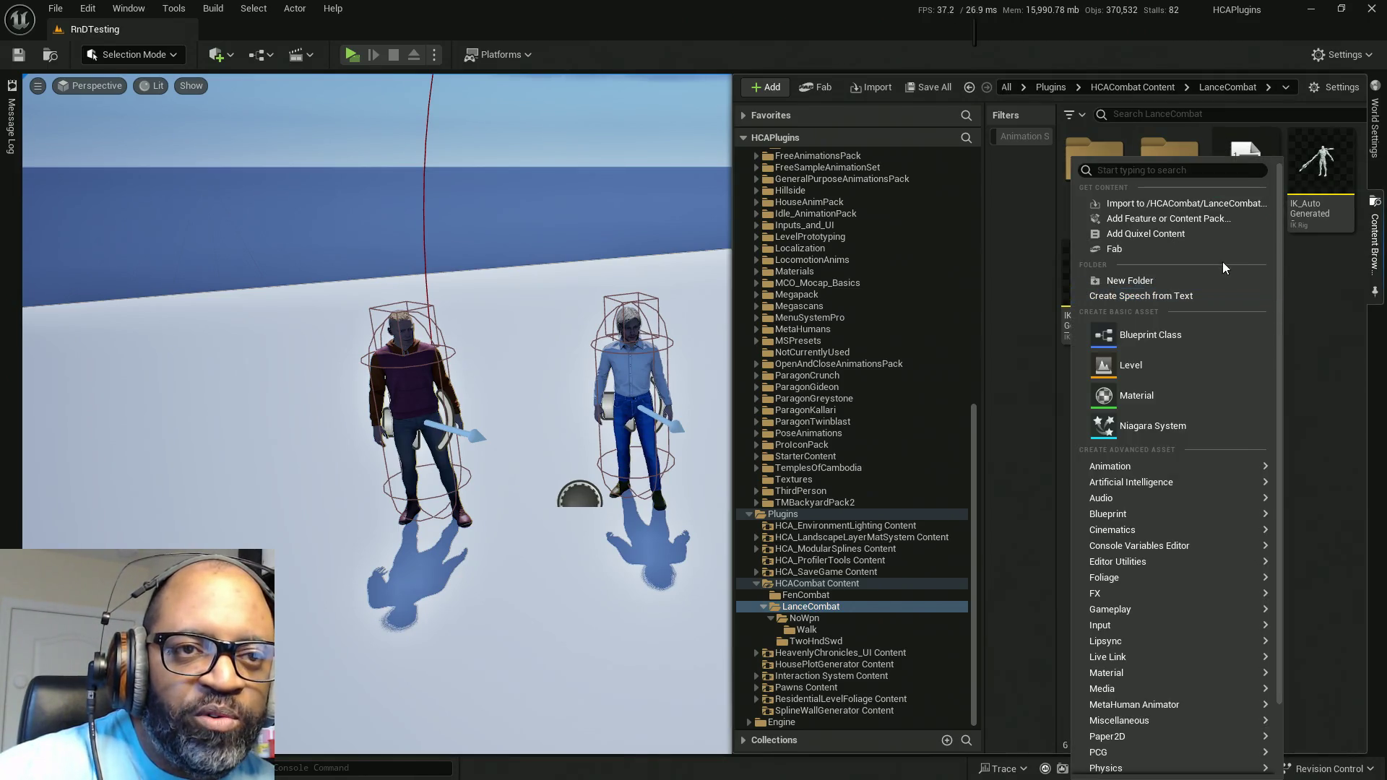
left_click(1148, 279)
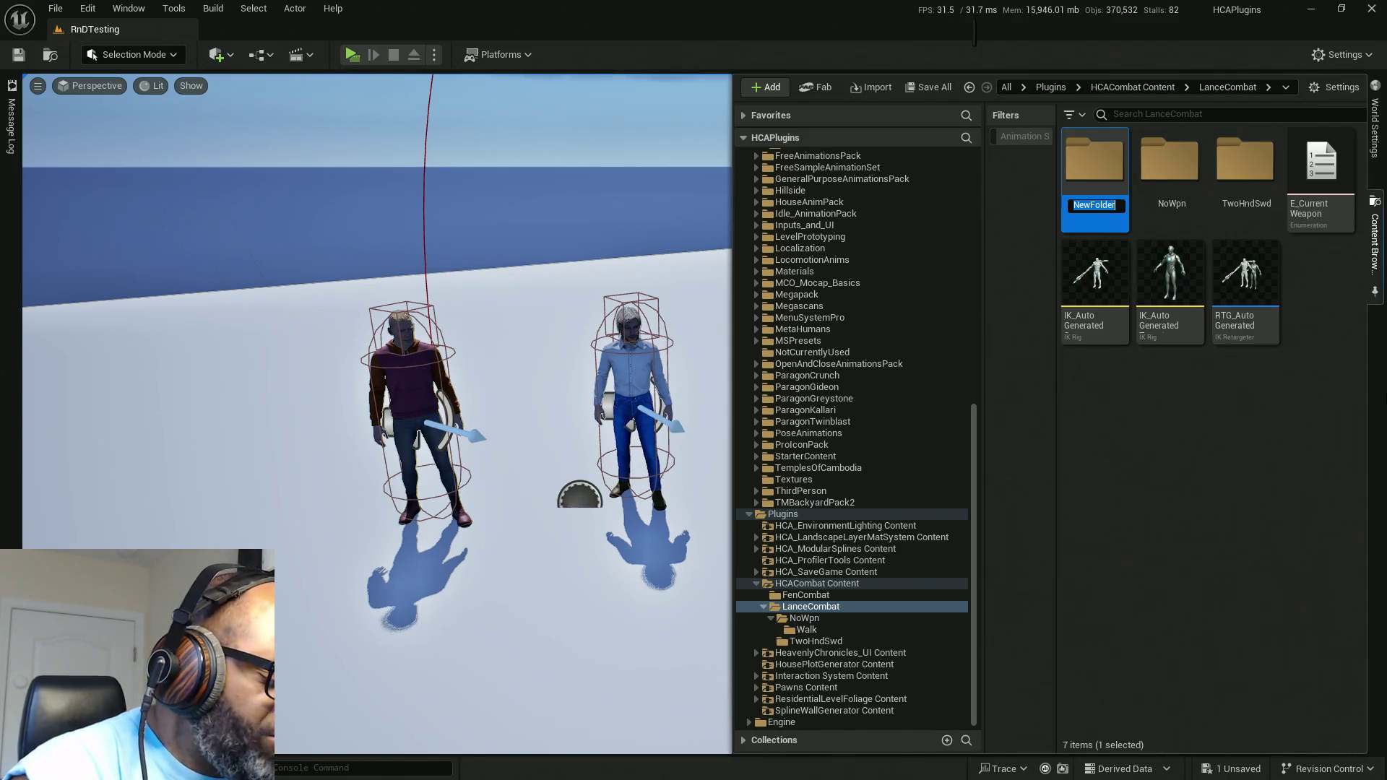
type("Grt")
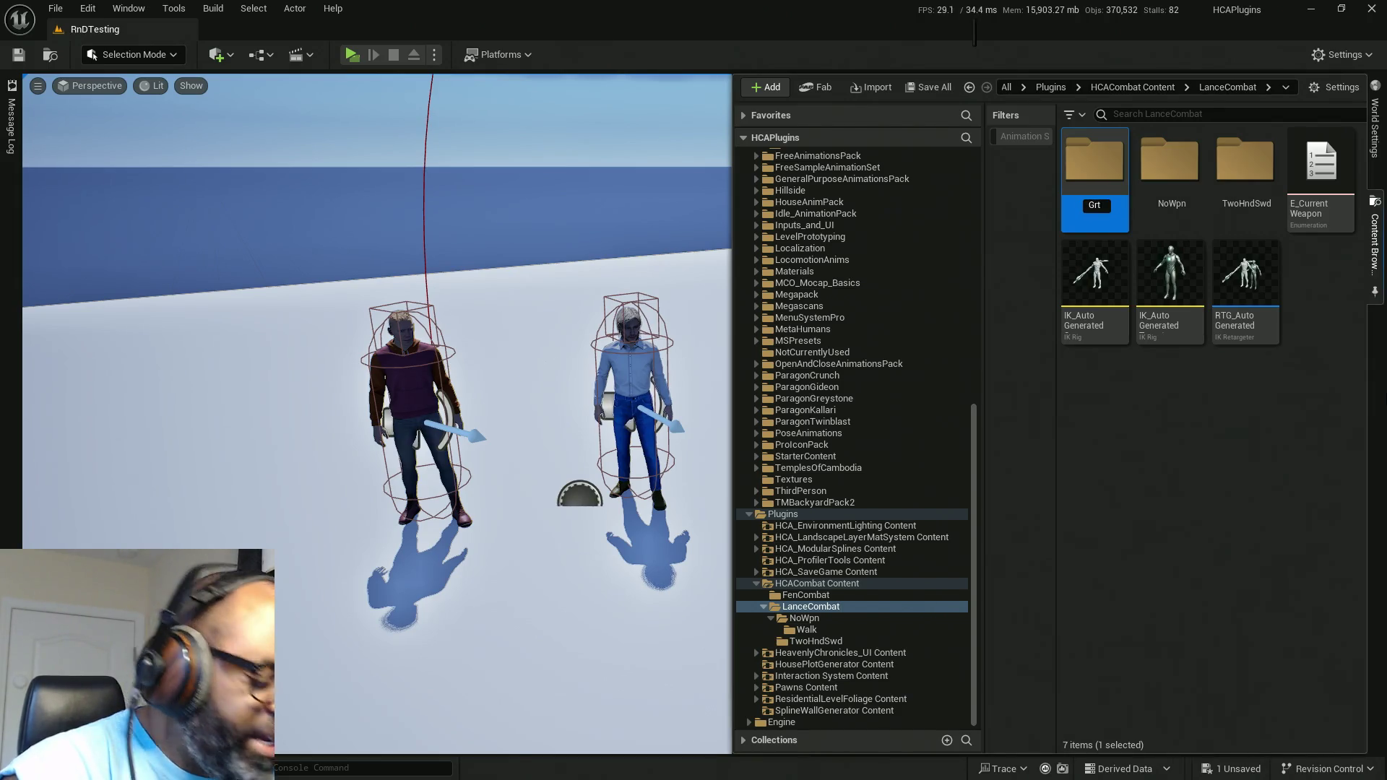
type("Swd")
key("Return")
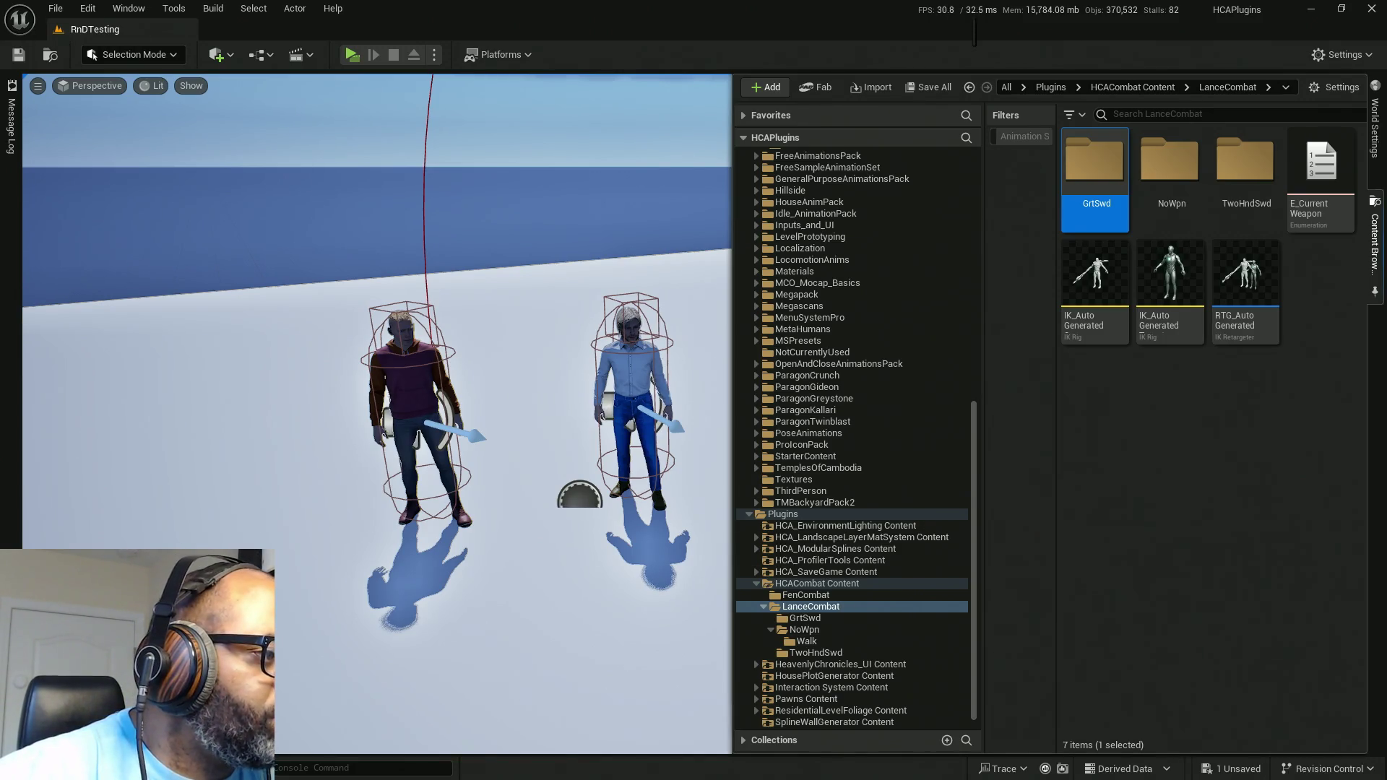
key("ctrl+space")
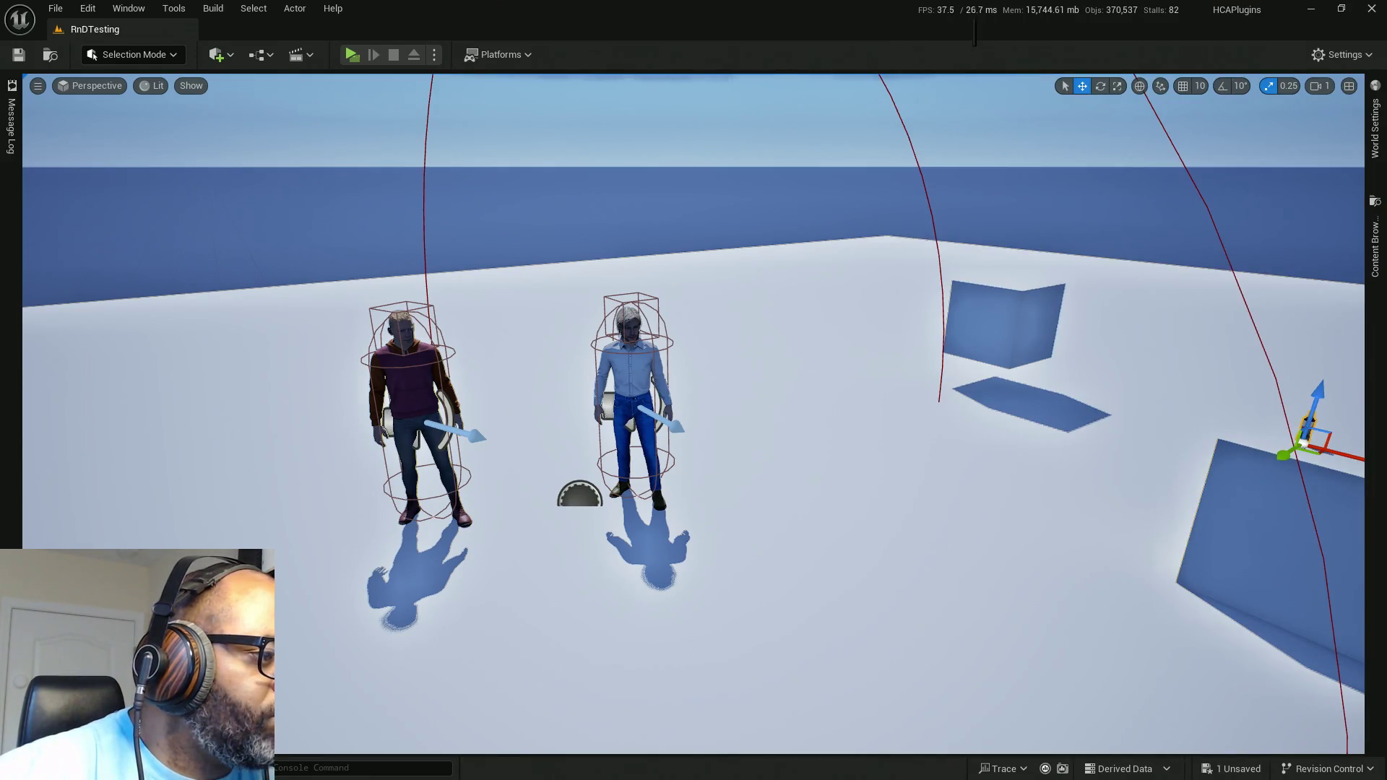
Step: Pick SKM_Manny_Simple as the Target Skeletal Mesh for retargeting, then select Walk_B
key("ctrl+space")
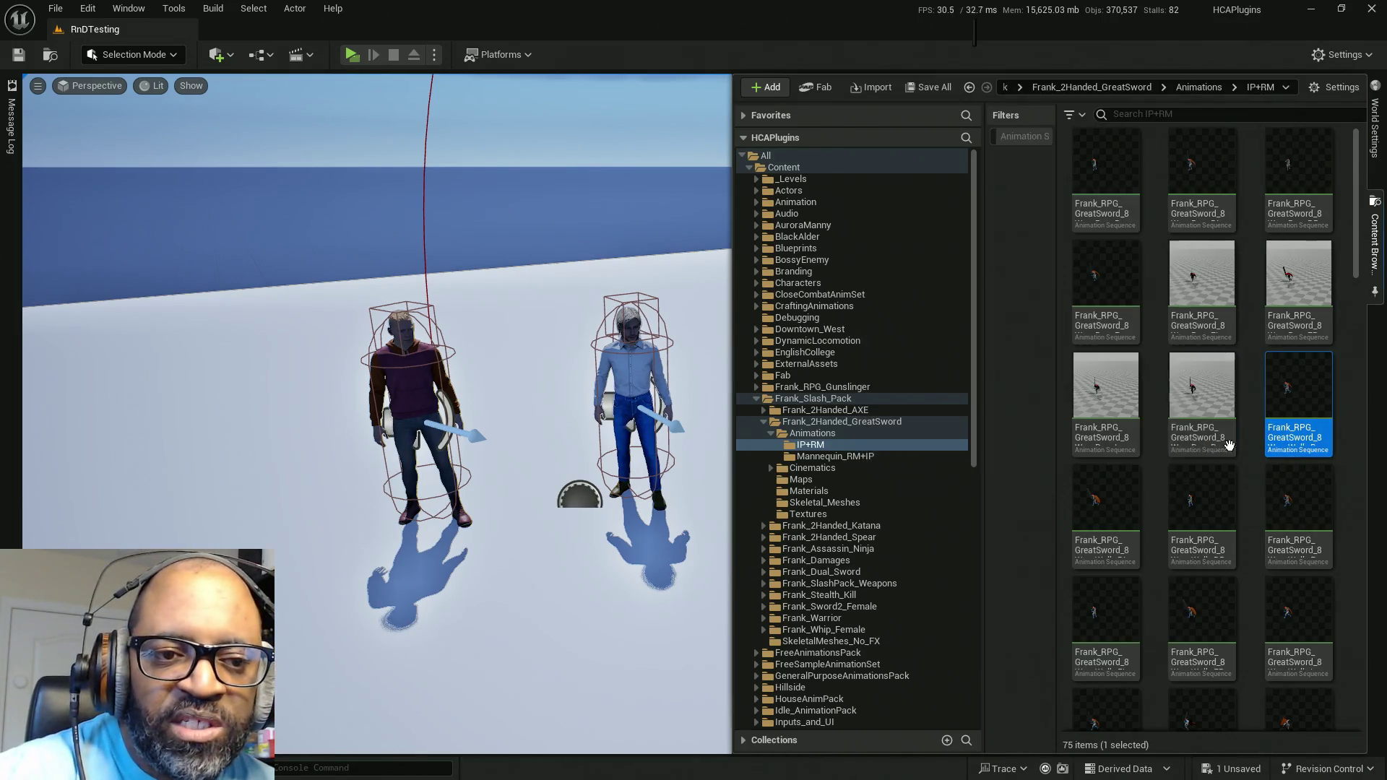
mouse_move(1311, 440)
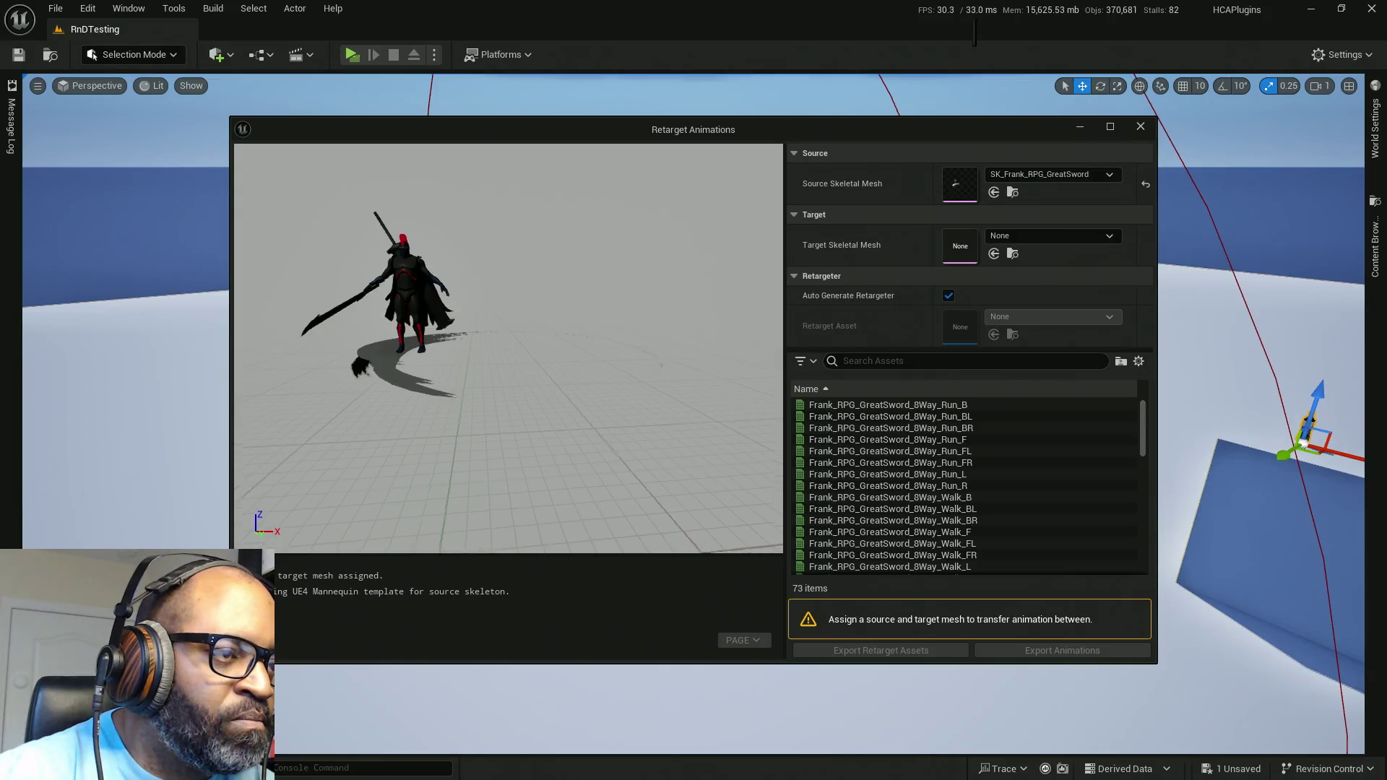
left_click(1036, 238)
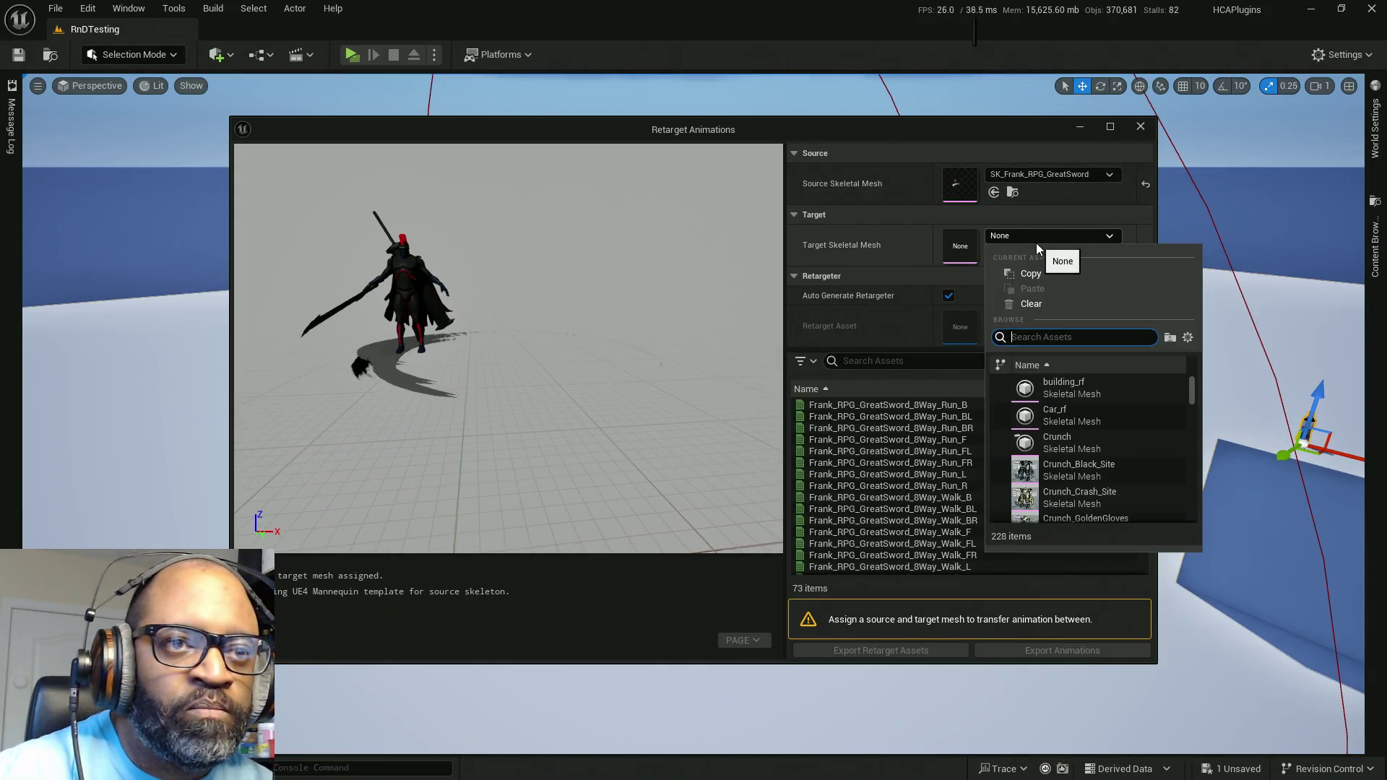
type("simple")
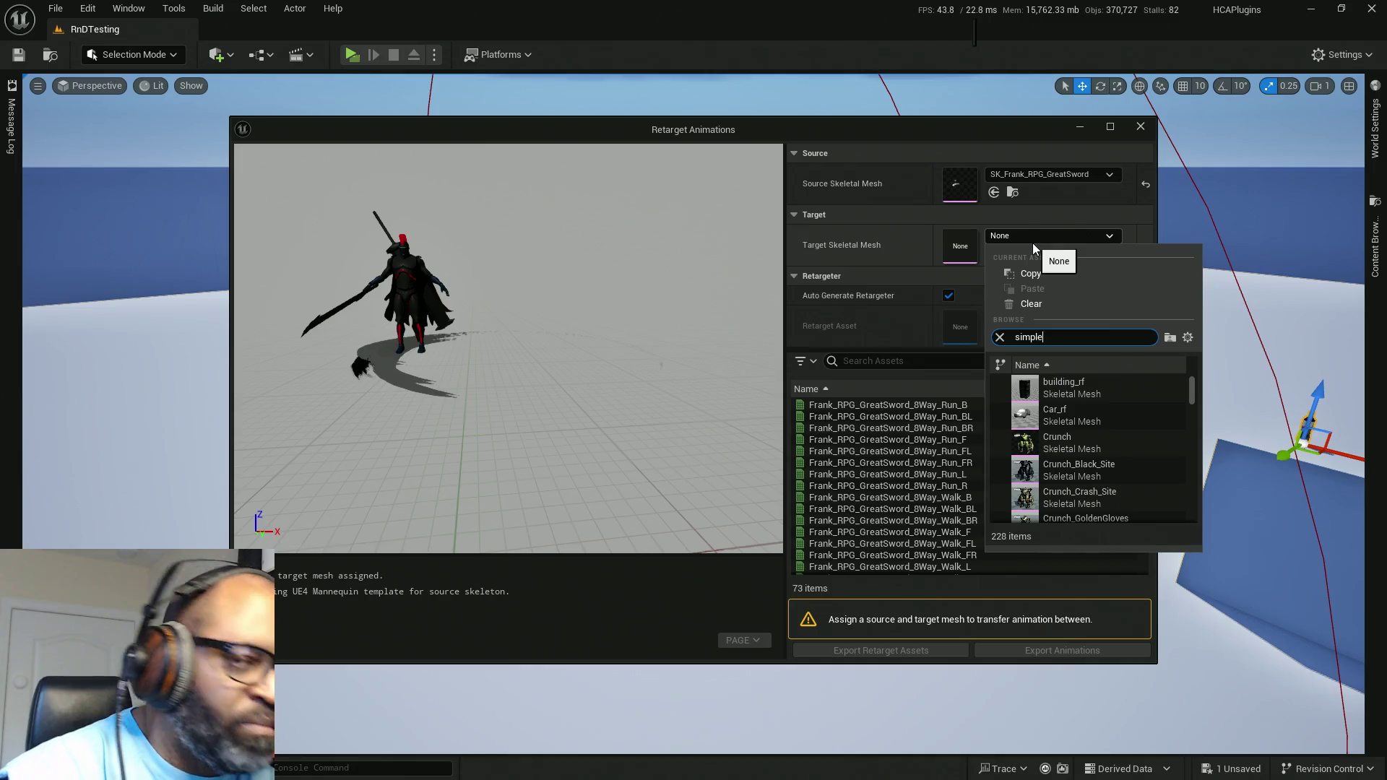
mouse_move(1103, 411)
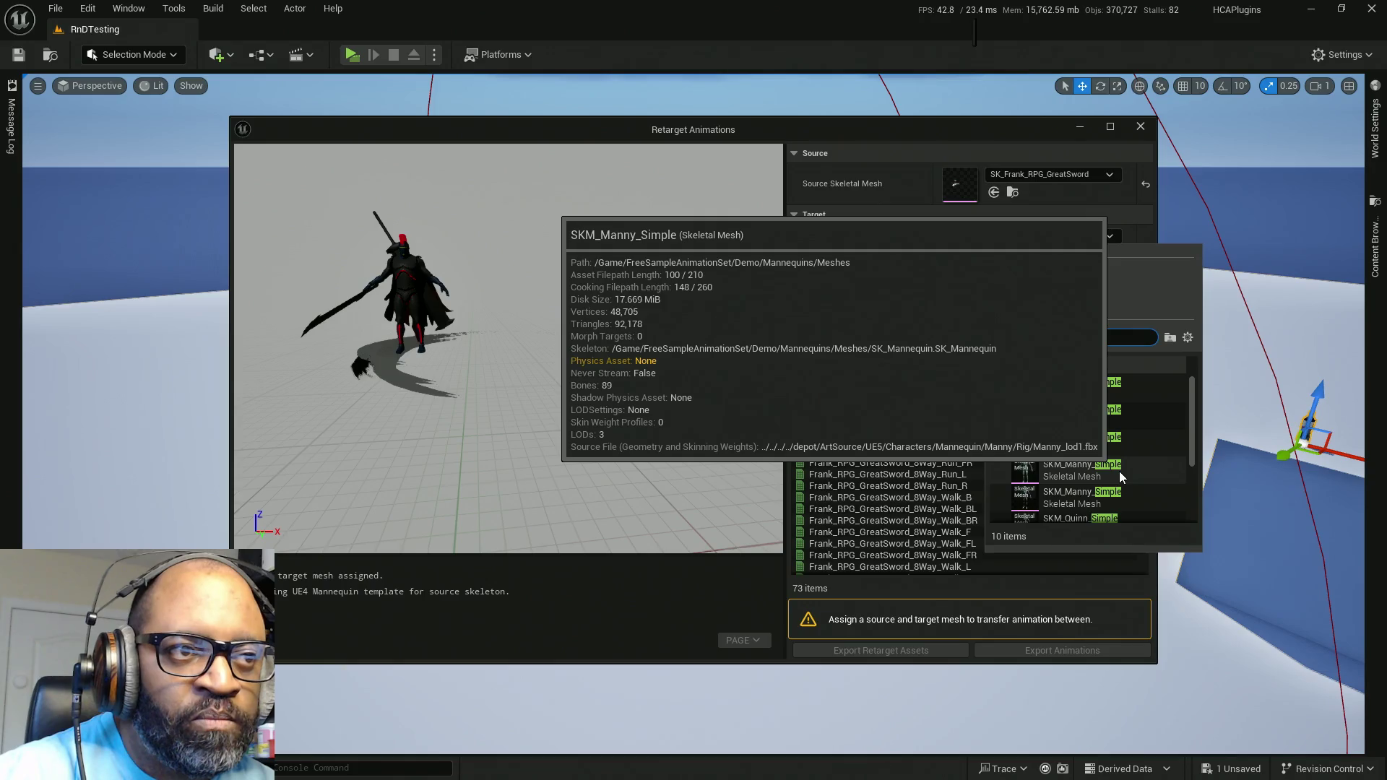
mouse_move(1138, 517)
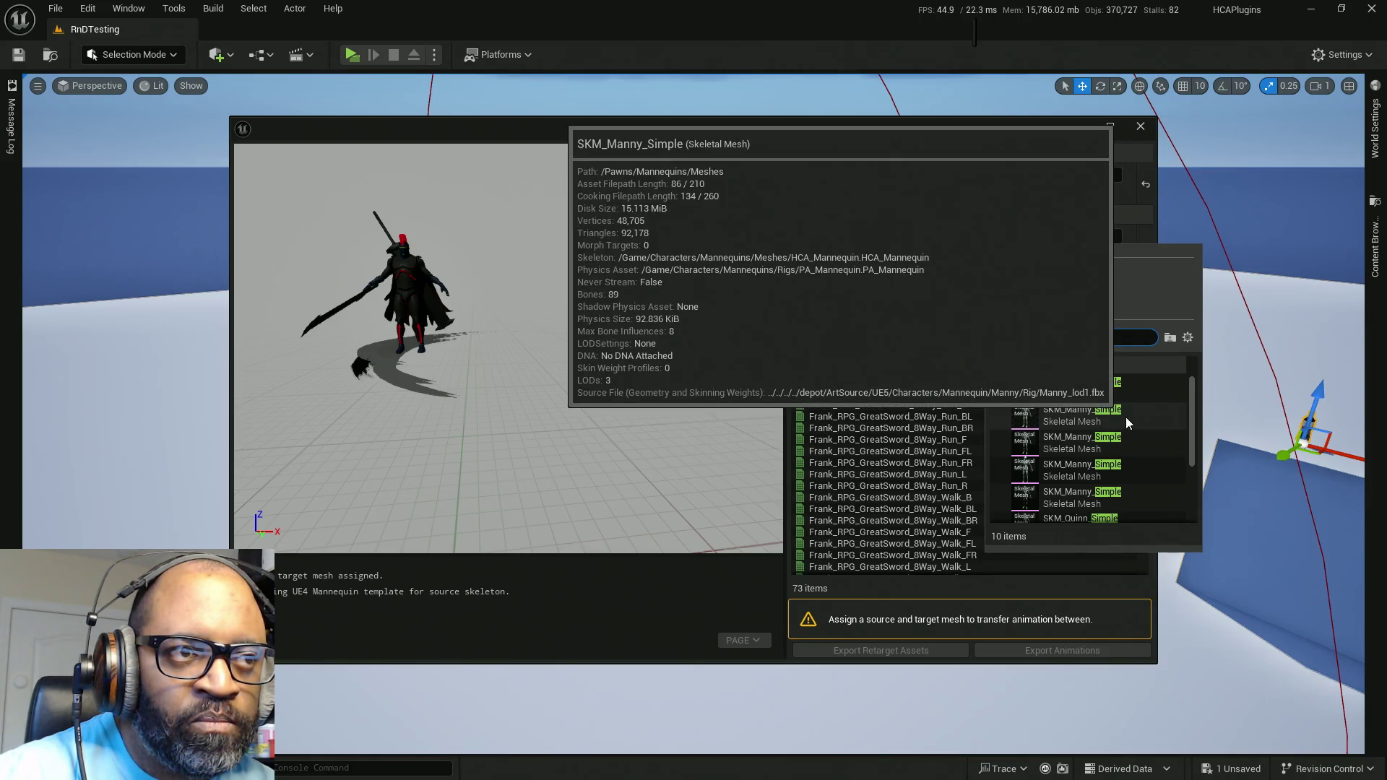
left_click(1126, 418)
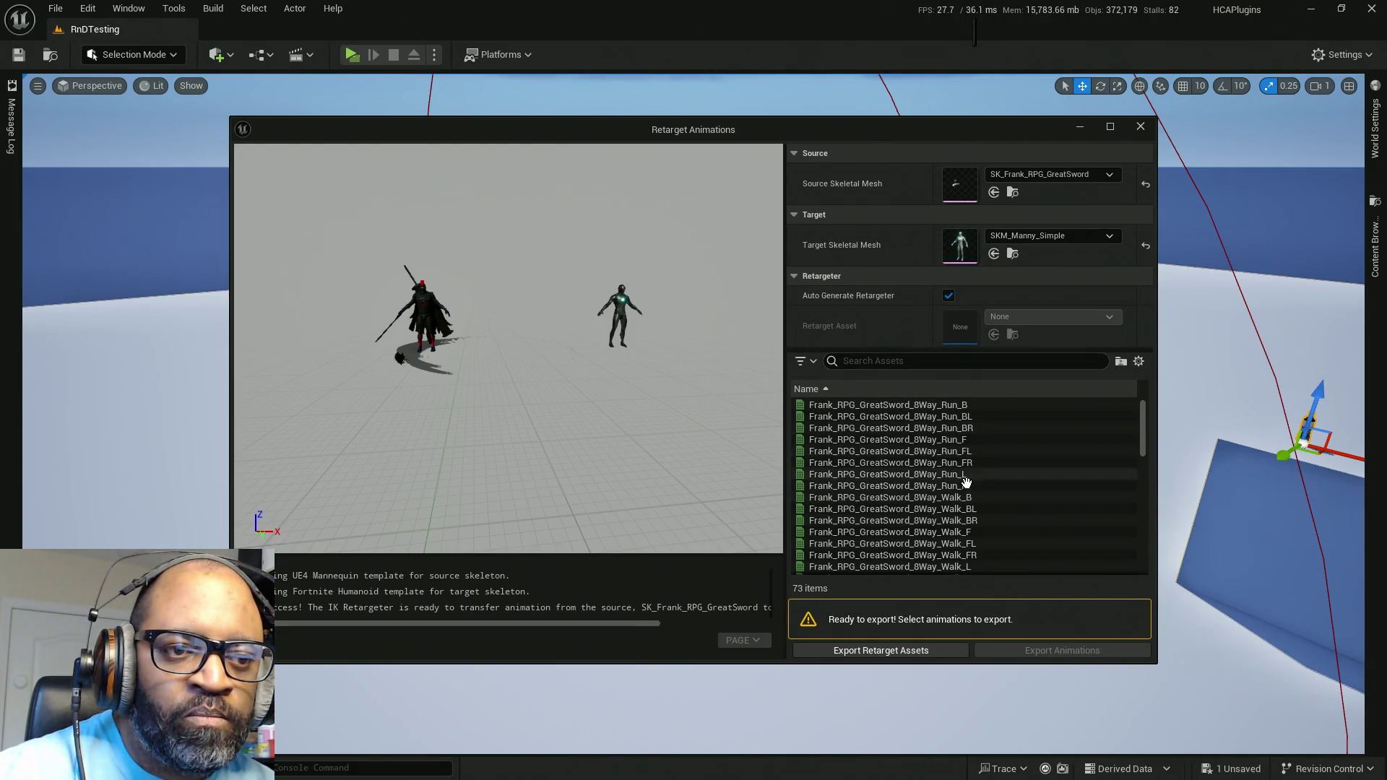
left_click(983, 492)
Step: Select the eight GreatSword Walk animations and set the export destination to LanceCombat/GrtSwd
scroll(996, 517, "down", 1)
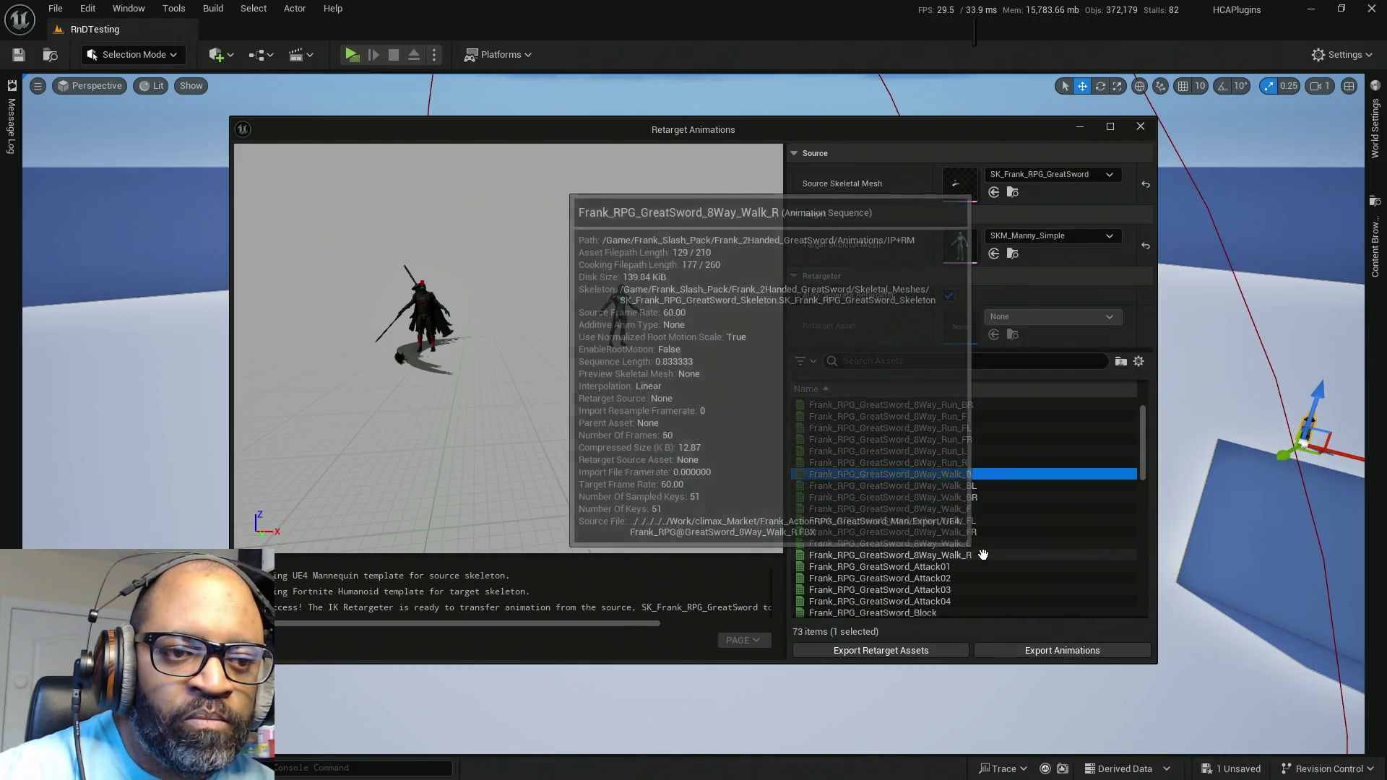
left_click(979, 553, "shift")
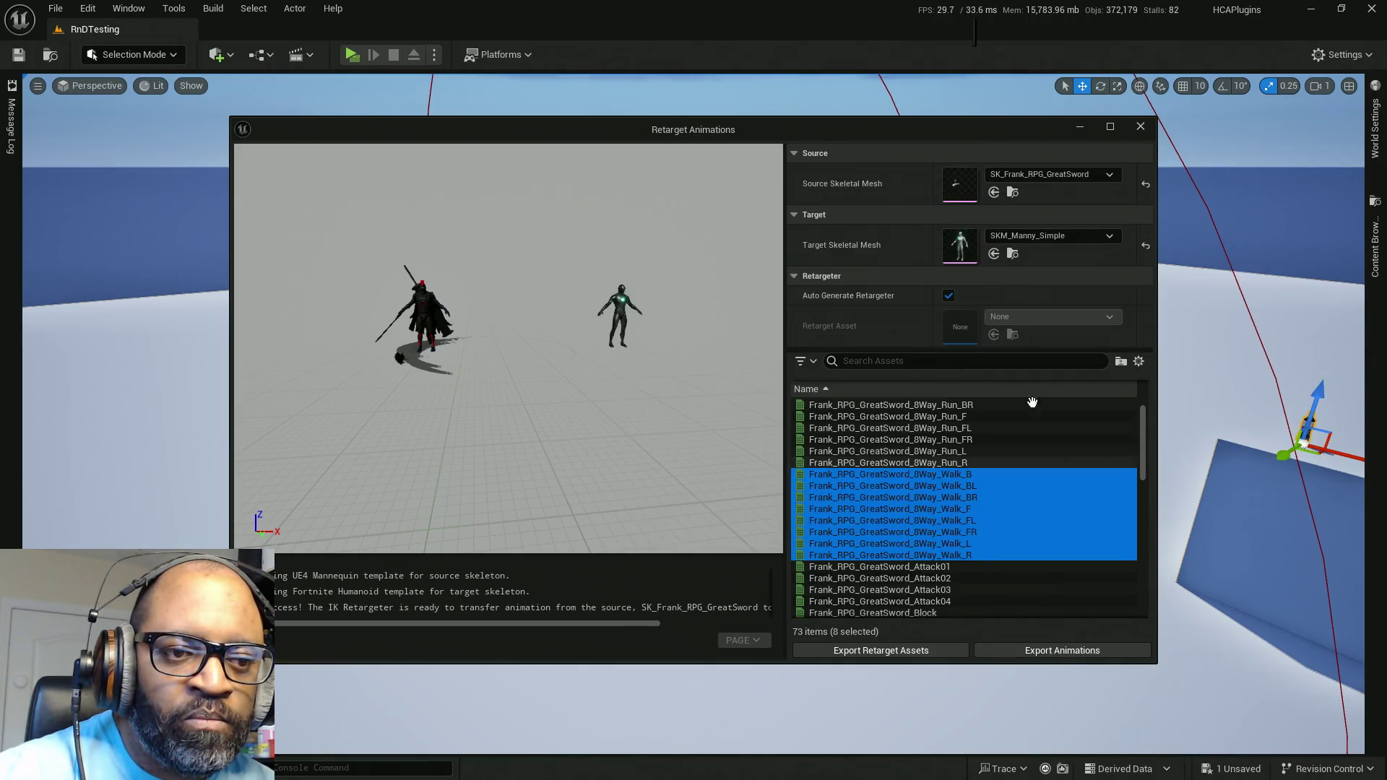
left_click(1046, 649)
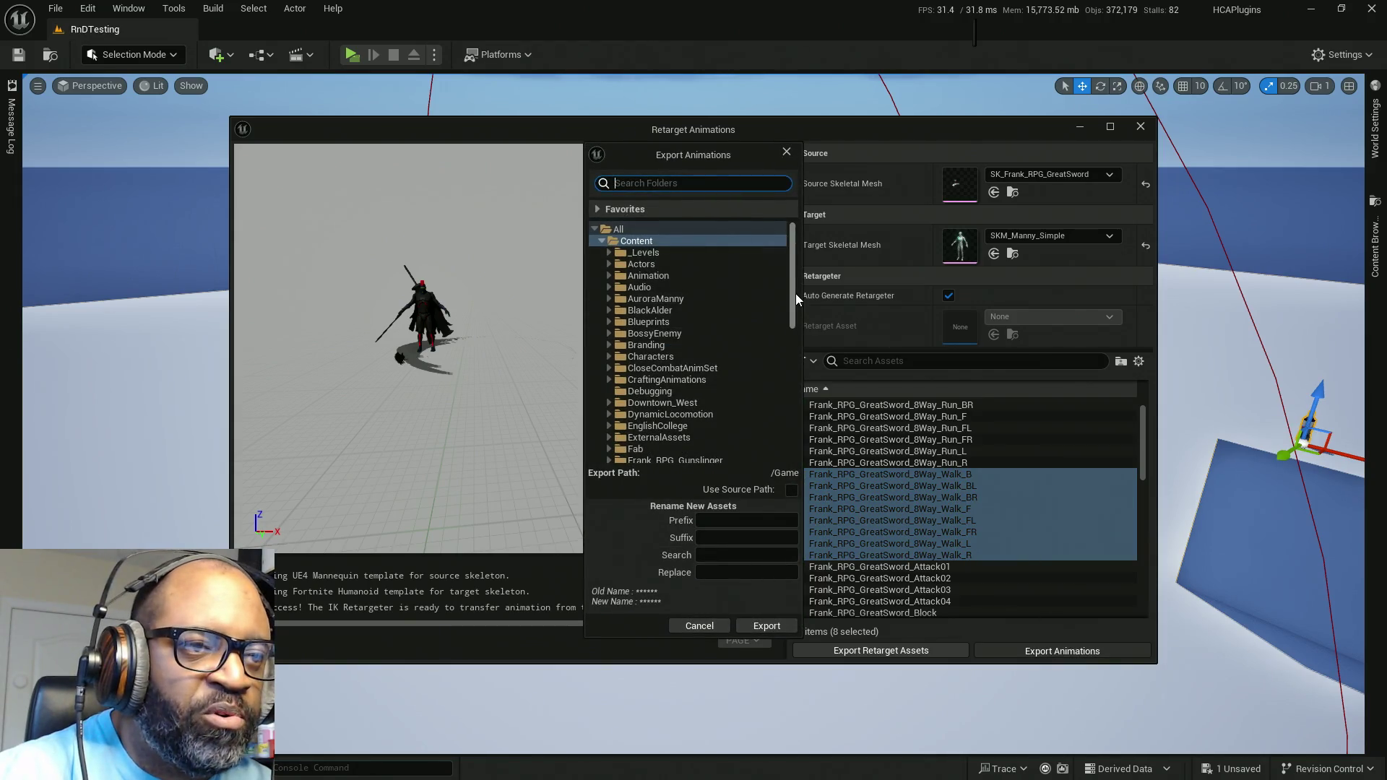
left_click_drag(795, 293, 805, 435)
left_click(602, 445)
scroll(679, 378, "down", 3)
scroll(679, 379, "down", 2)
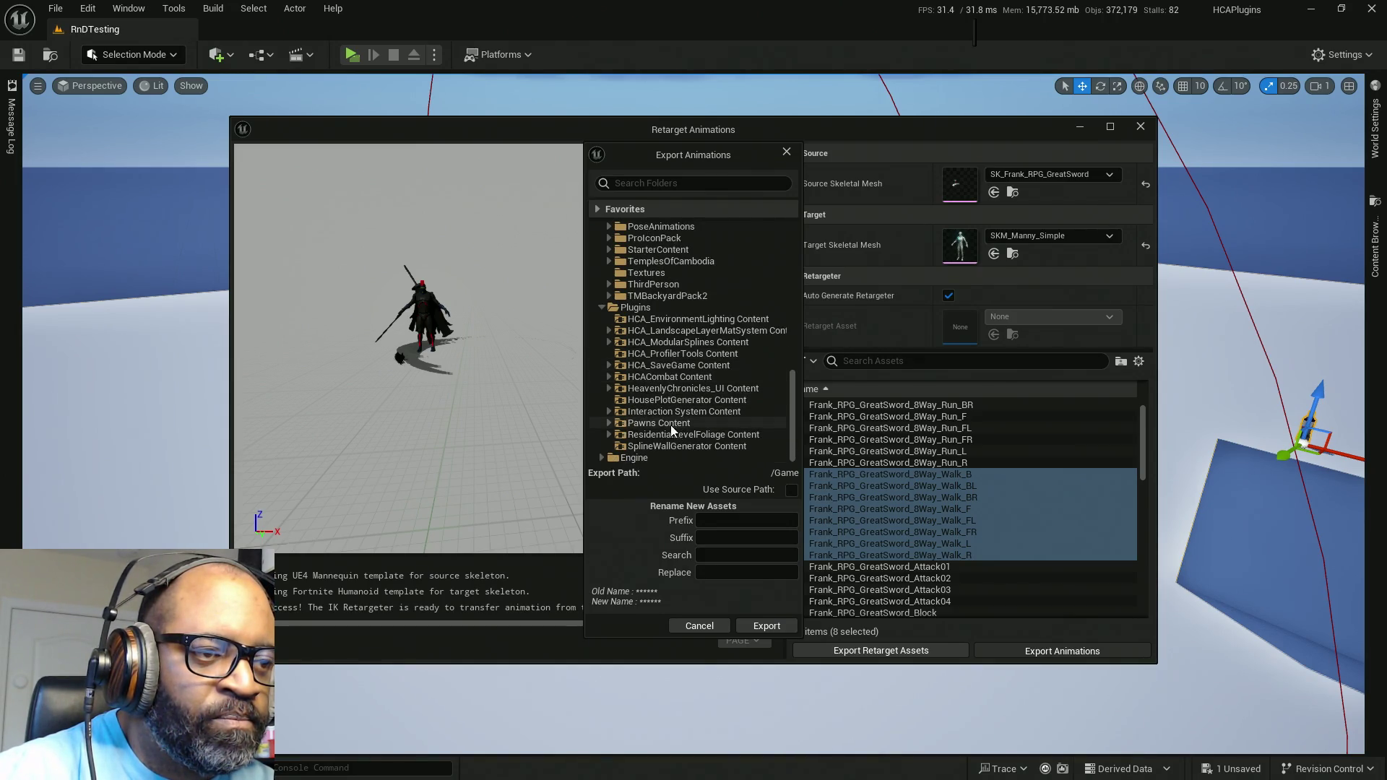
left_click(611, 377)
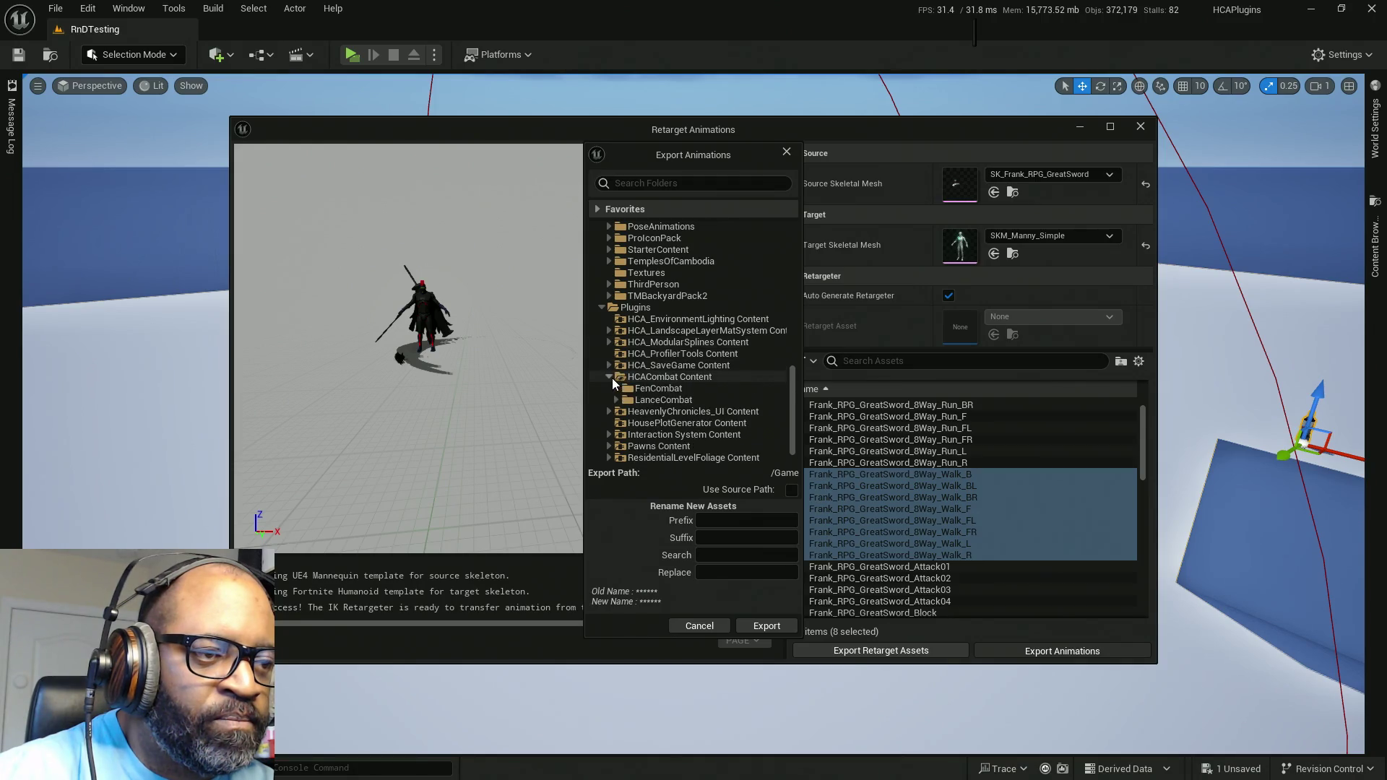
left_click(616, 400)
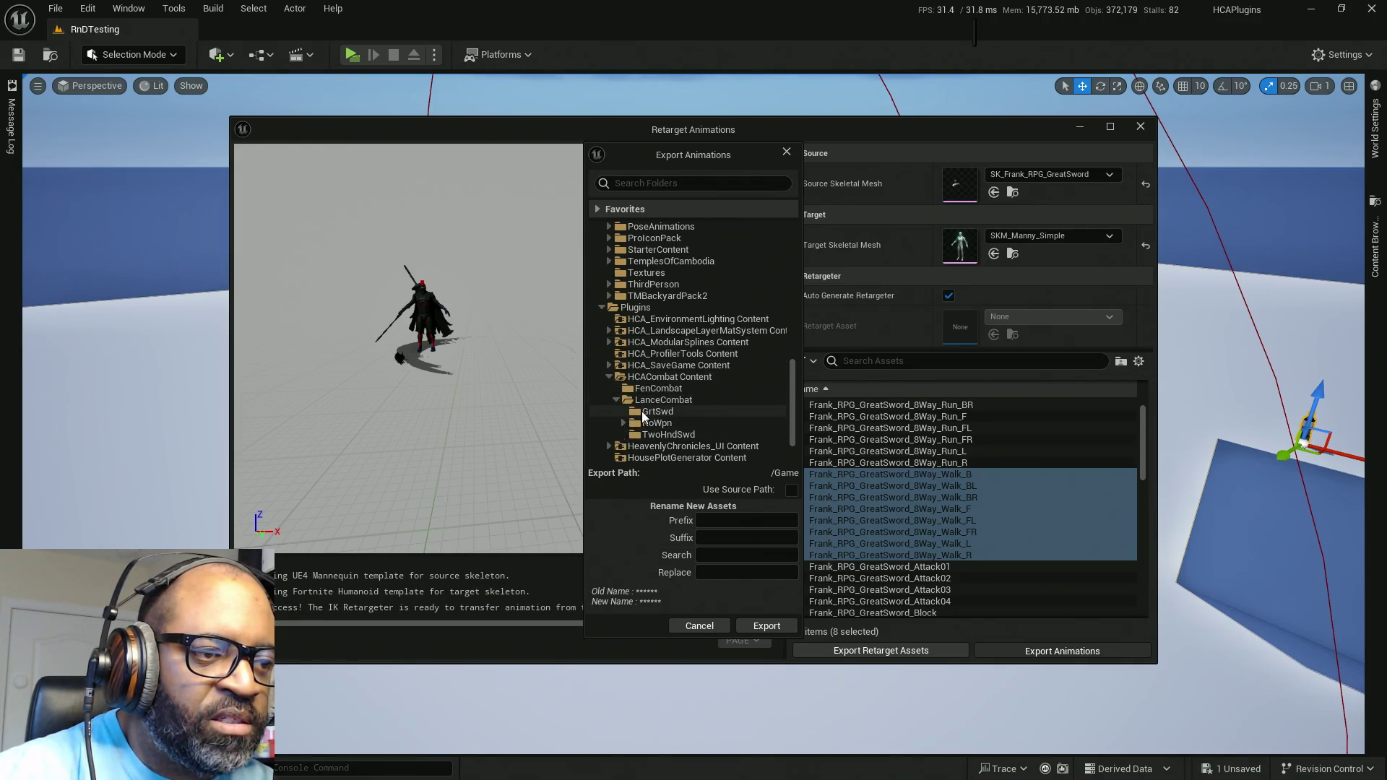
left_click(656, 411)
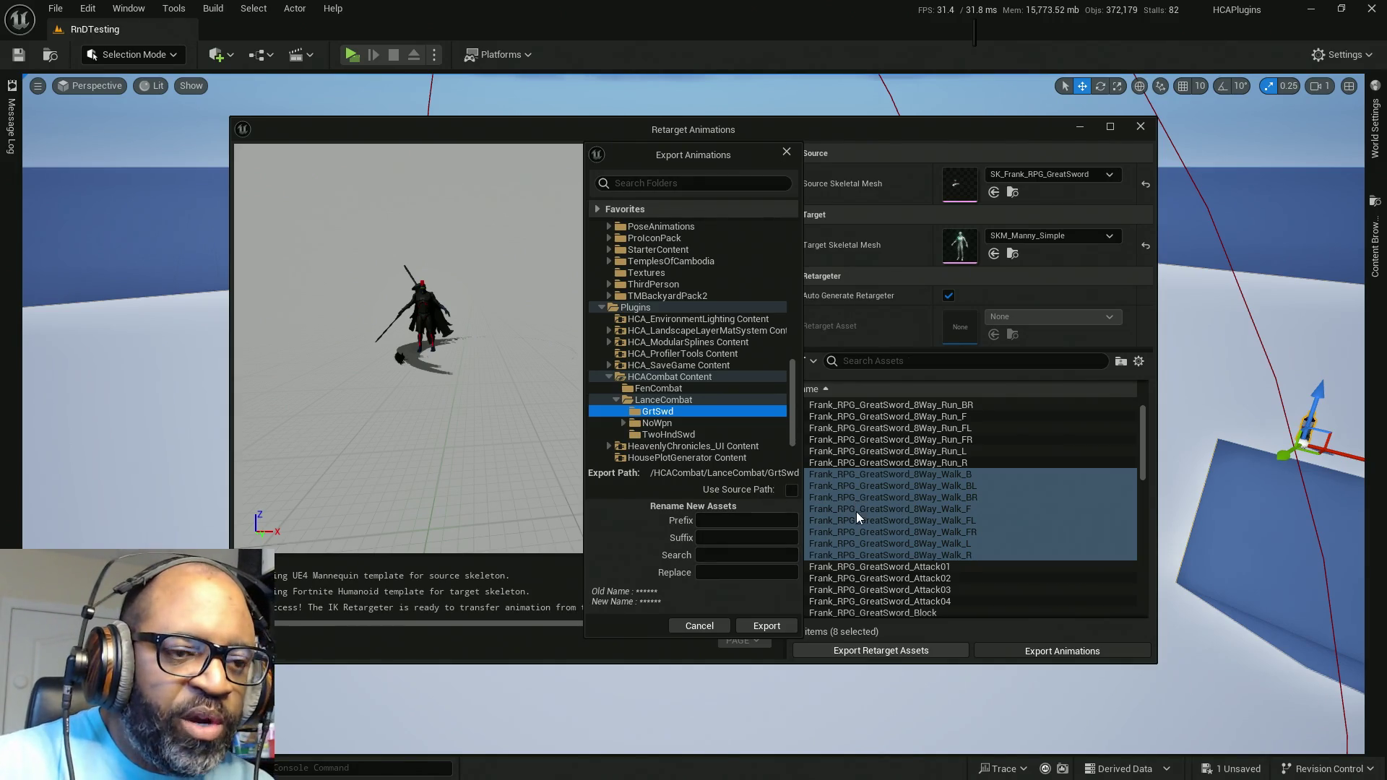
left_click(729, 547)
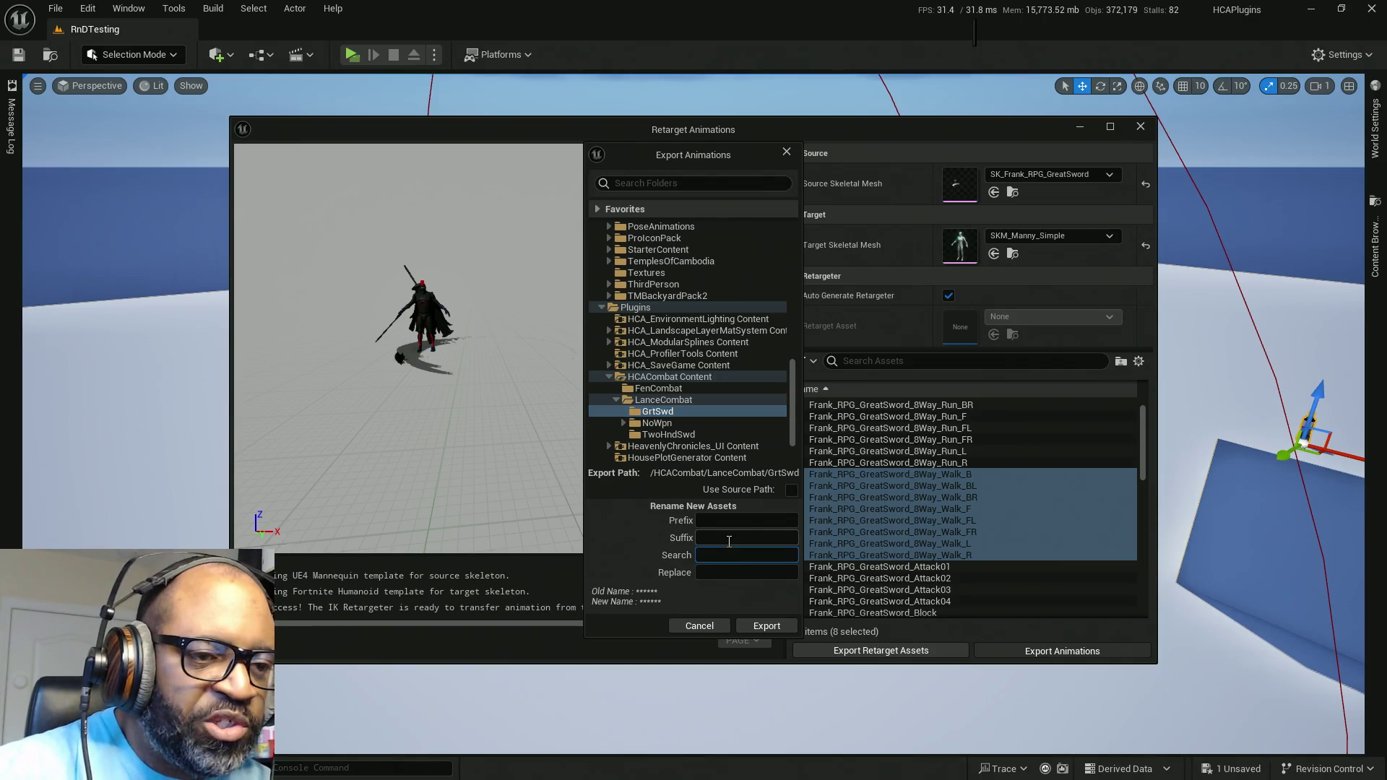
Step: Replace Frank_RPG_GreatSword_8Way with Lance_GrtSwd in names and batch-export the eight walk animations
type("Frank_RPG_Great")
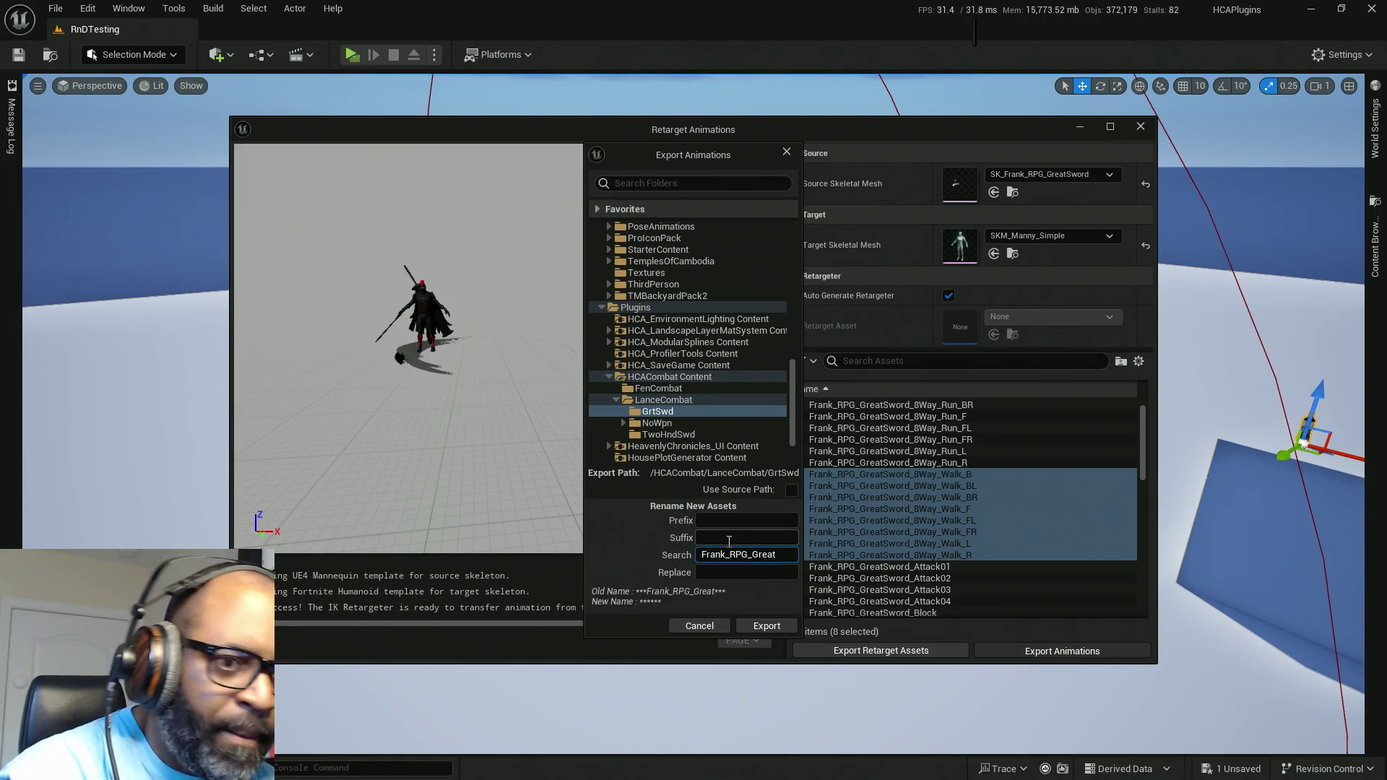
type("word")
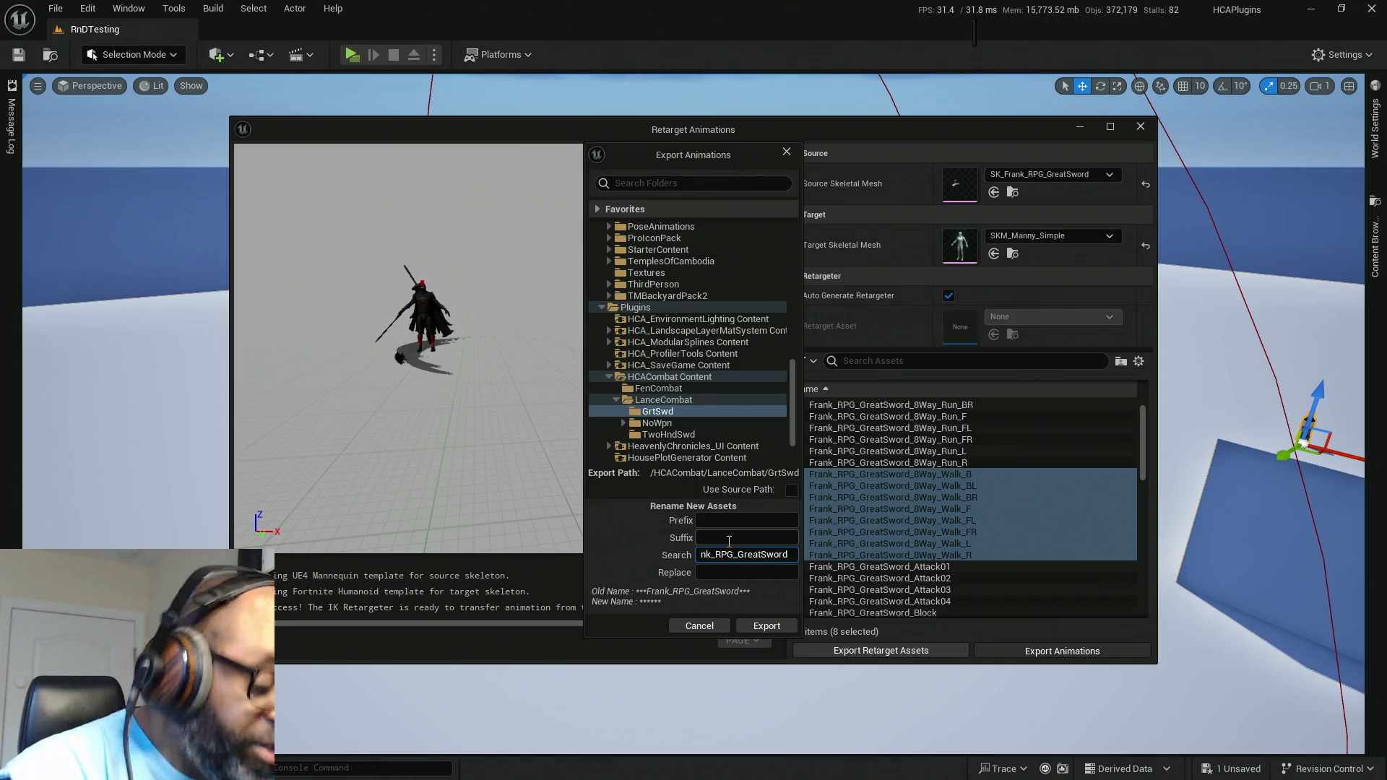
type("_")
type("8")
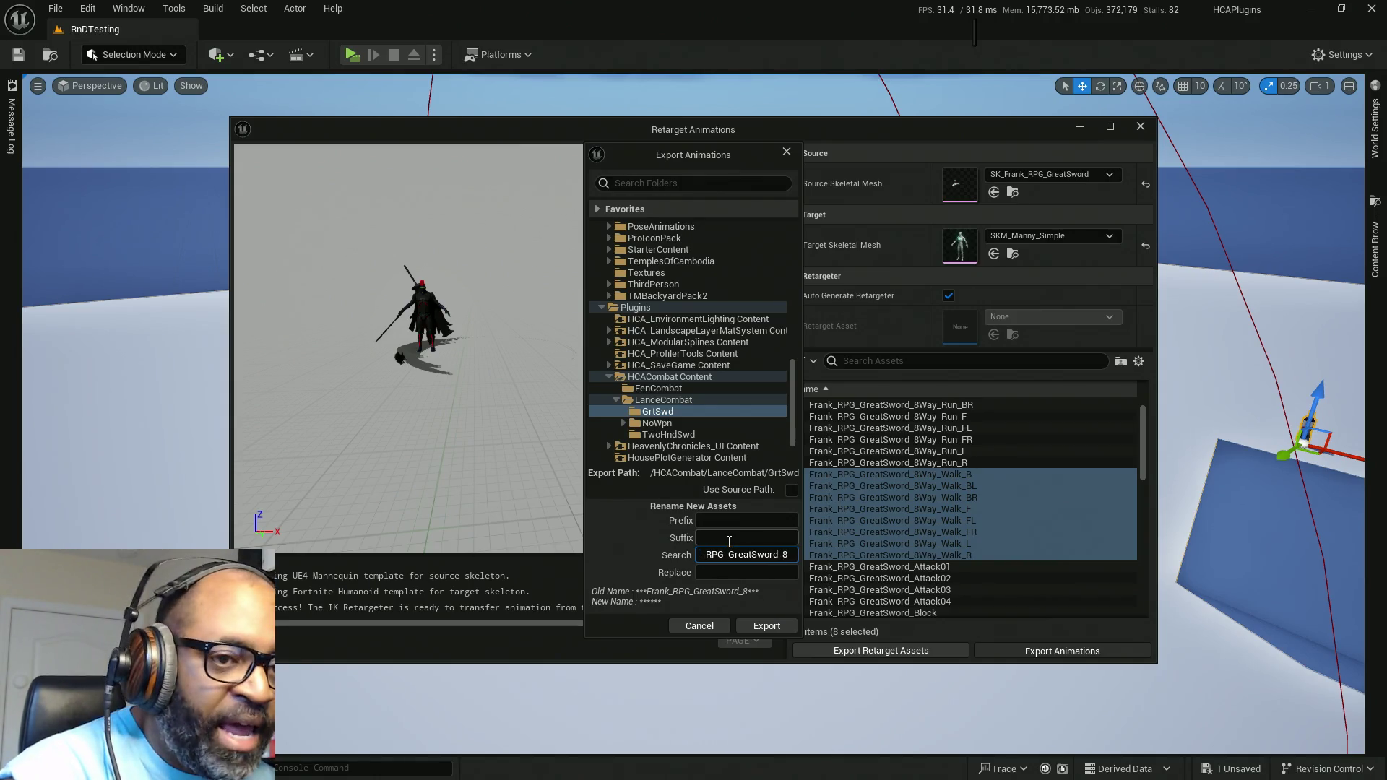
type("Way")
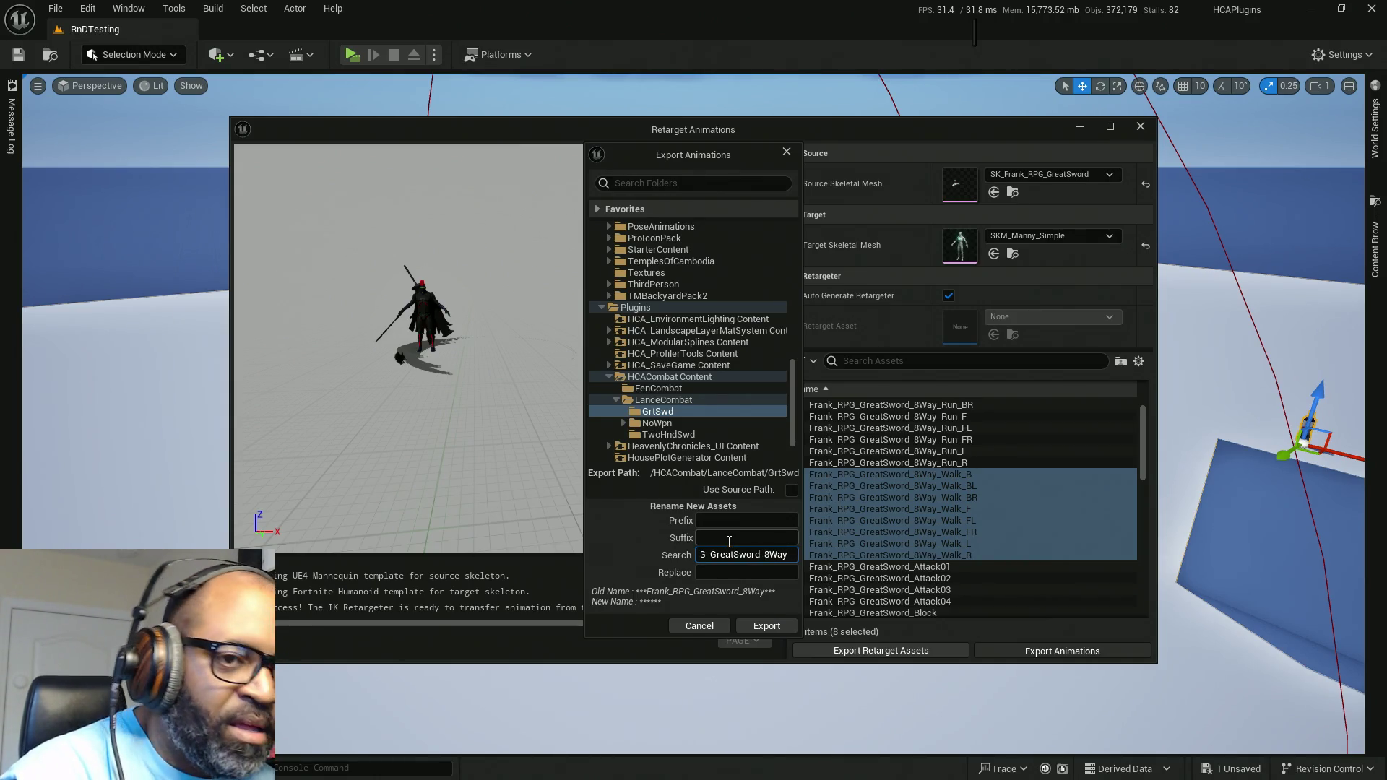
key("Tab")
type("Lance_GrtSwd")
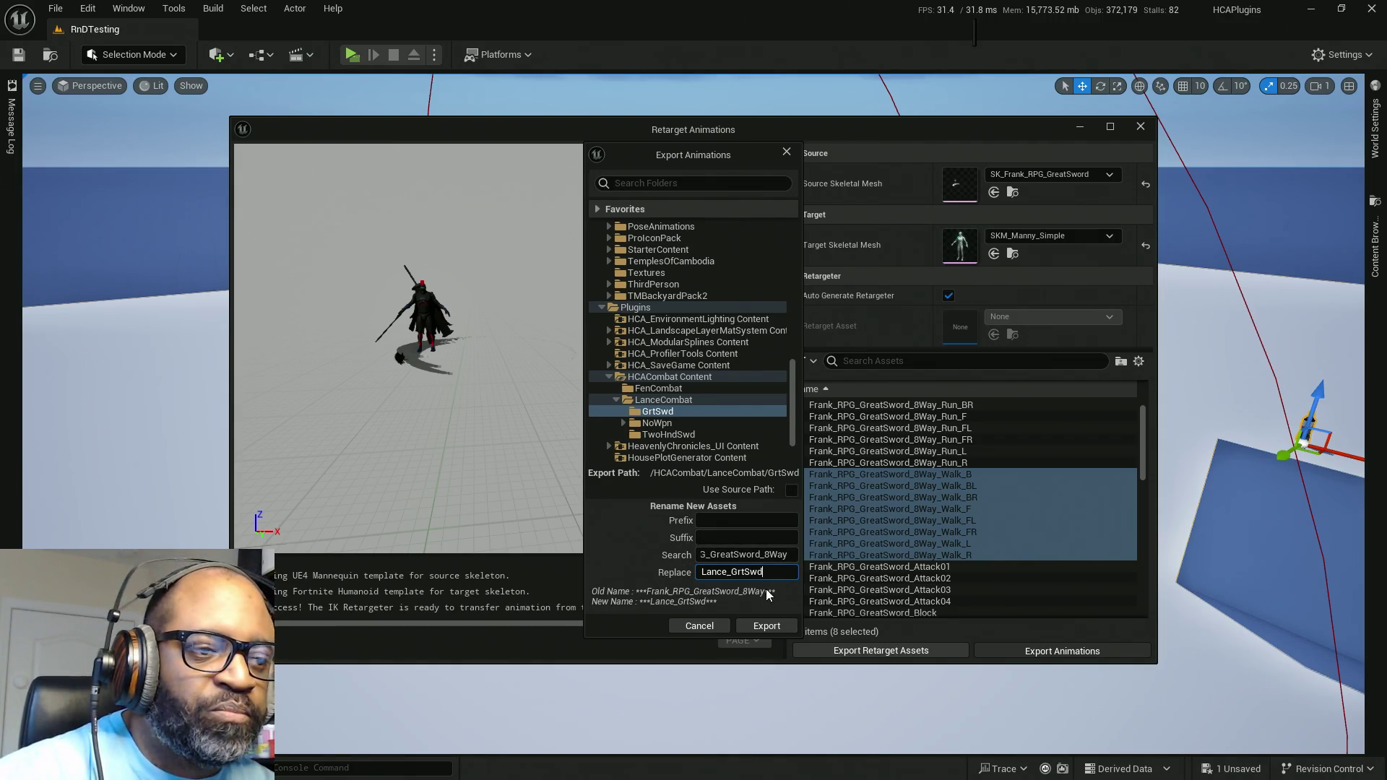
left_click(770, 625)
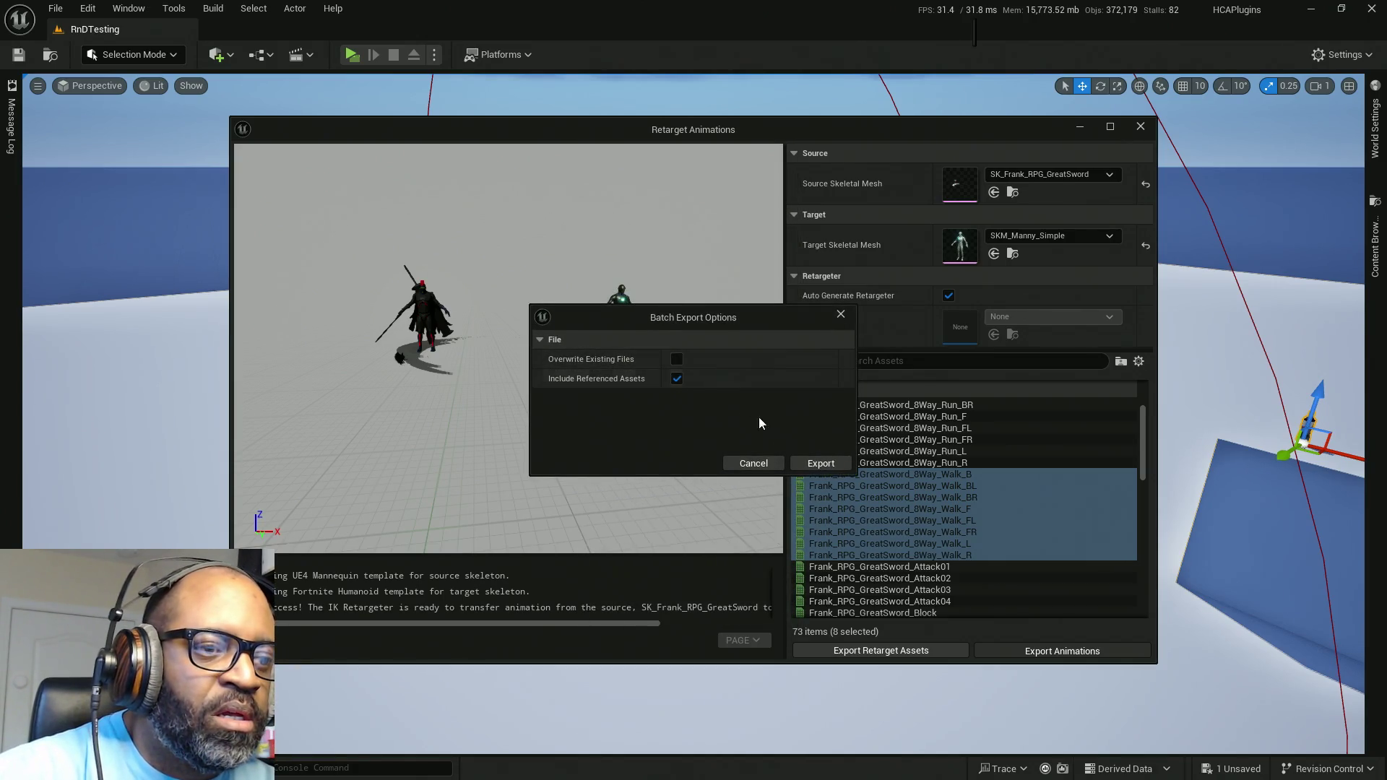
left_click(824, 464)
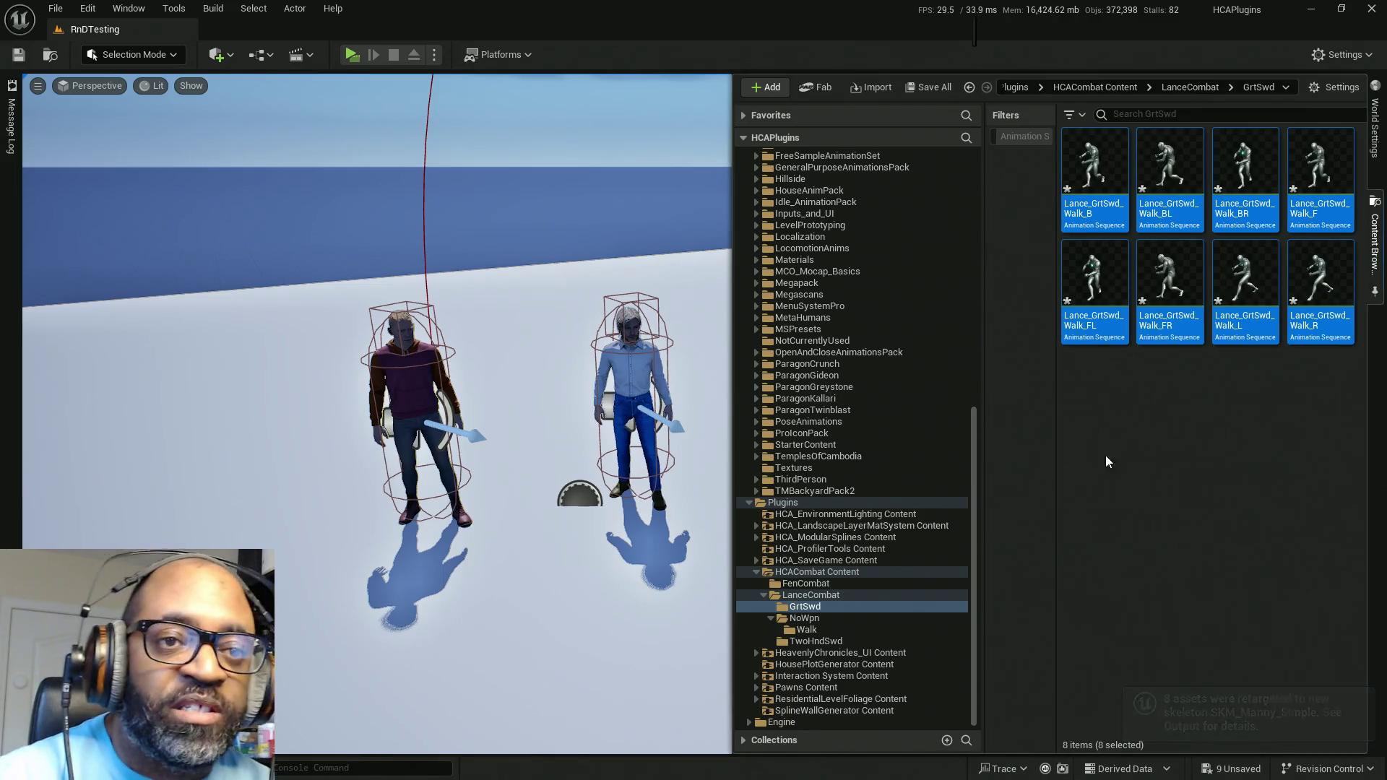
Step: Save all eight Lance_GrtSwd walk sequences and open the NoWpn Walk folder
left_click(1124, 455)
key("ctrl+shift+s")
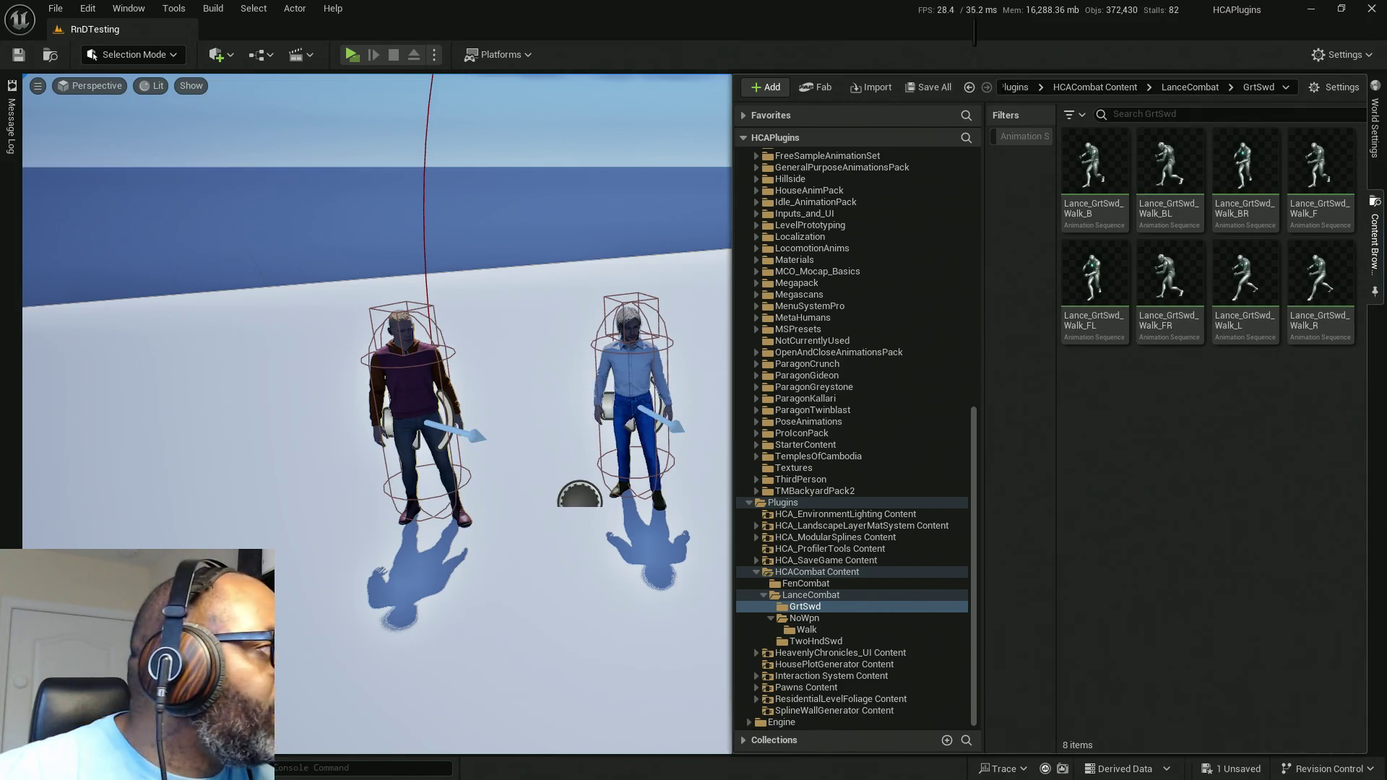
left_click(806, 629)
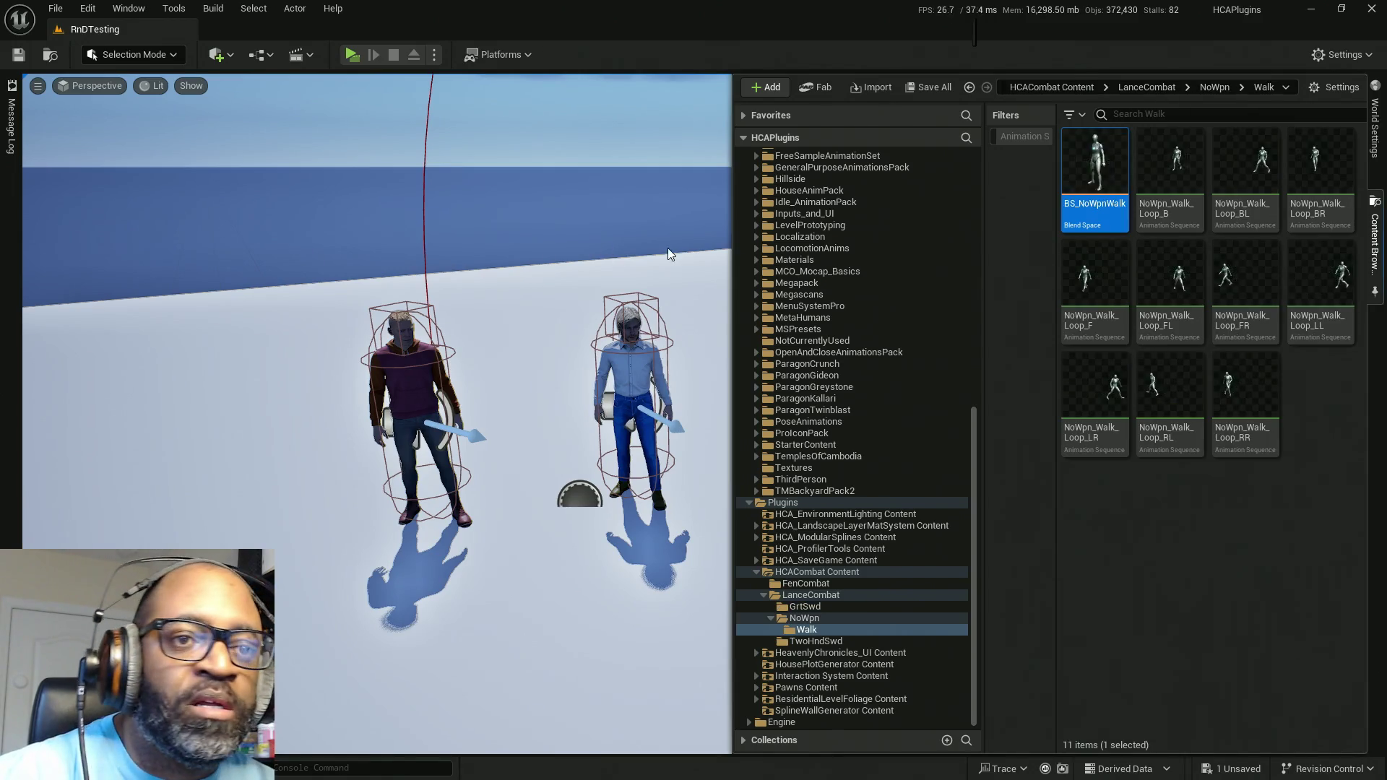
Step: Copy BS_NoWpnWalk into the GrtSwd folder, rename the copy BS_GrtSwd, and save it
mouse_move(1084, 189)
left_mouse_down()
mouse_move(1061, 510)
mouse_move(975, 588)
mouse_move(789, 580)
mouse_move(803, 607)
left_mouse_up()
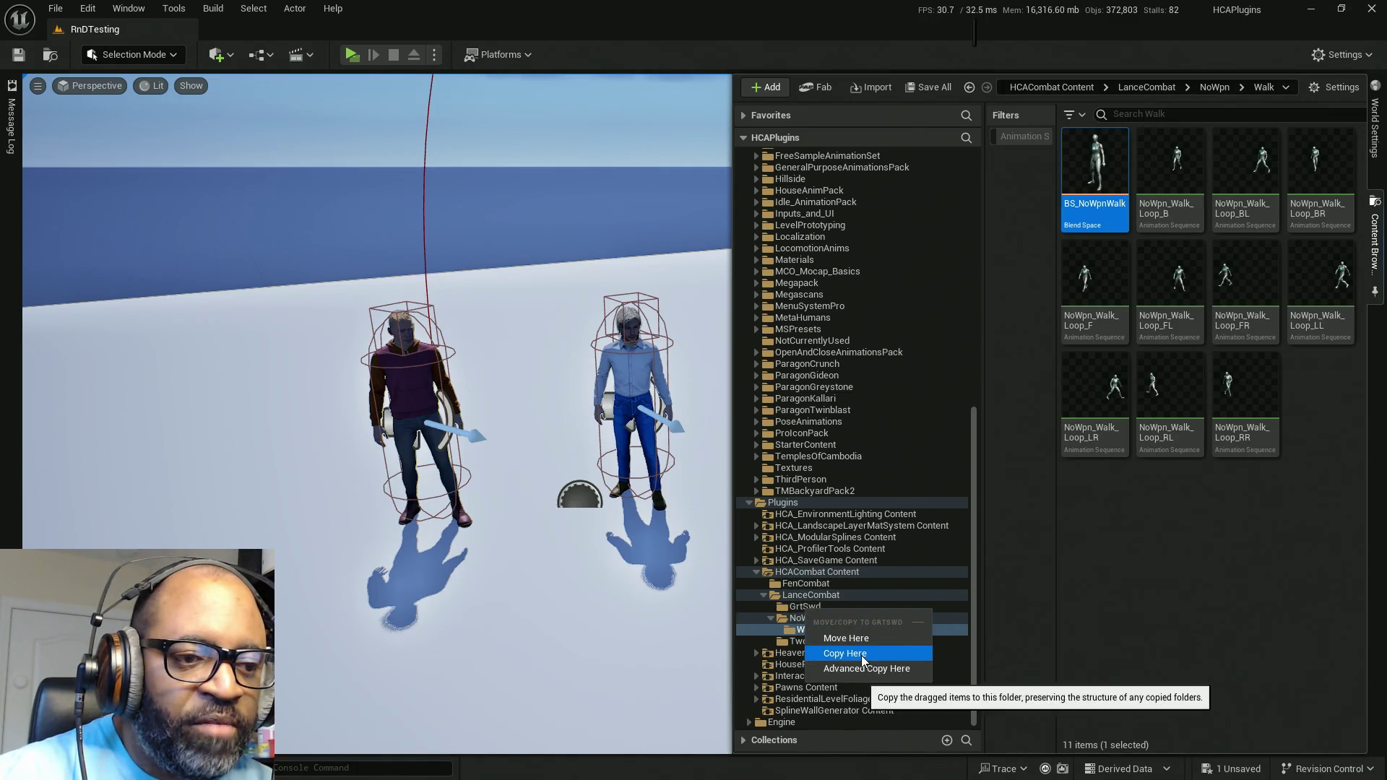
left_click(861, 652)
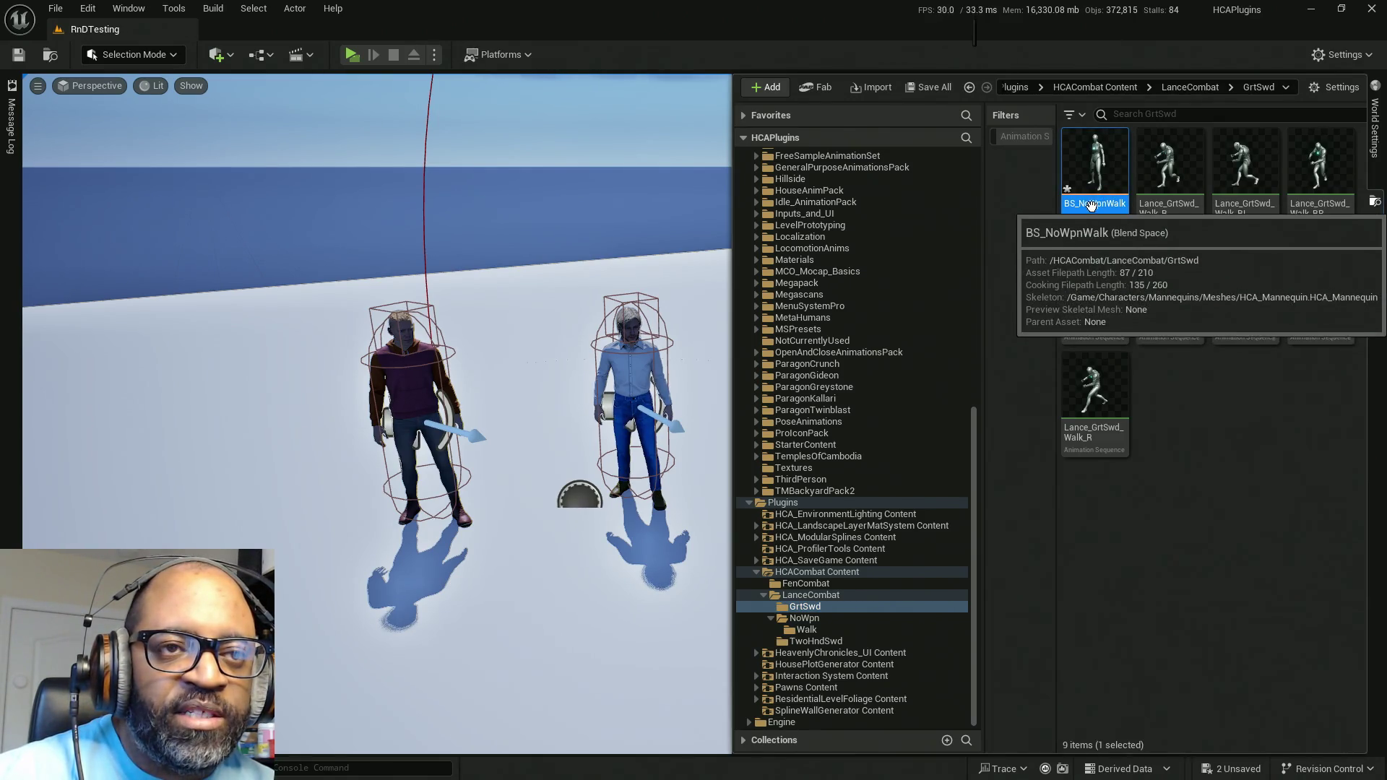
left_click(1092, 206)
double_click(1089, 207)
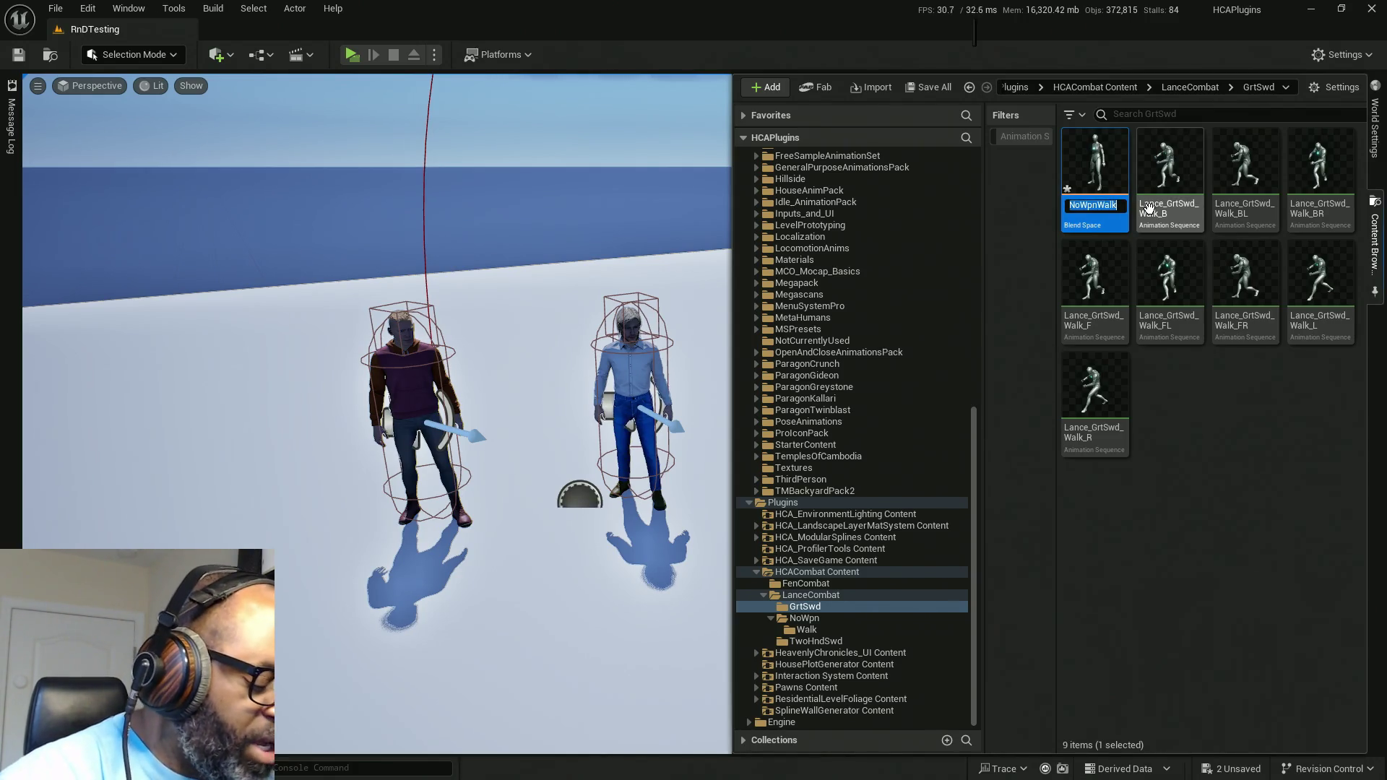
type("Lance")
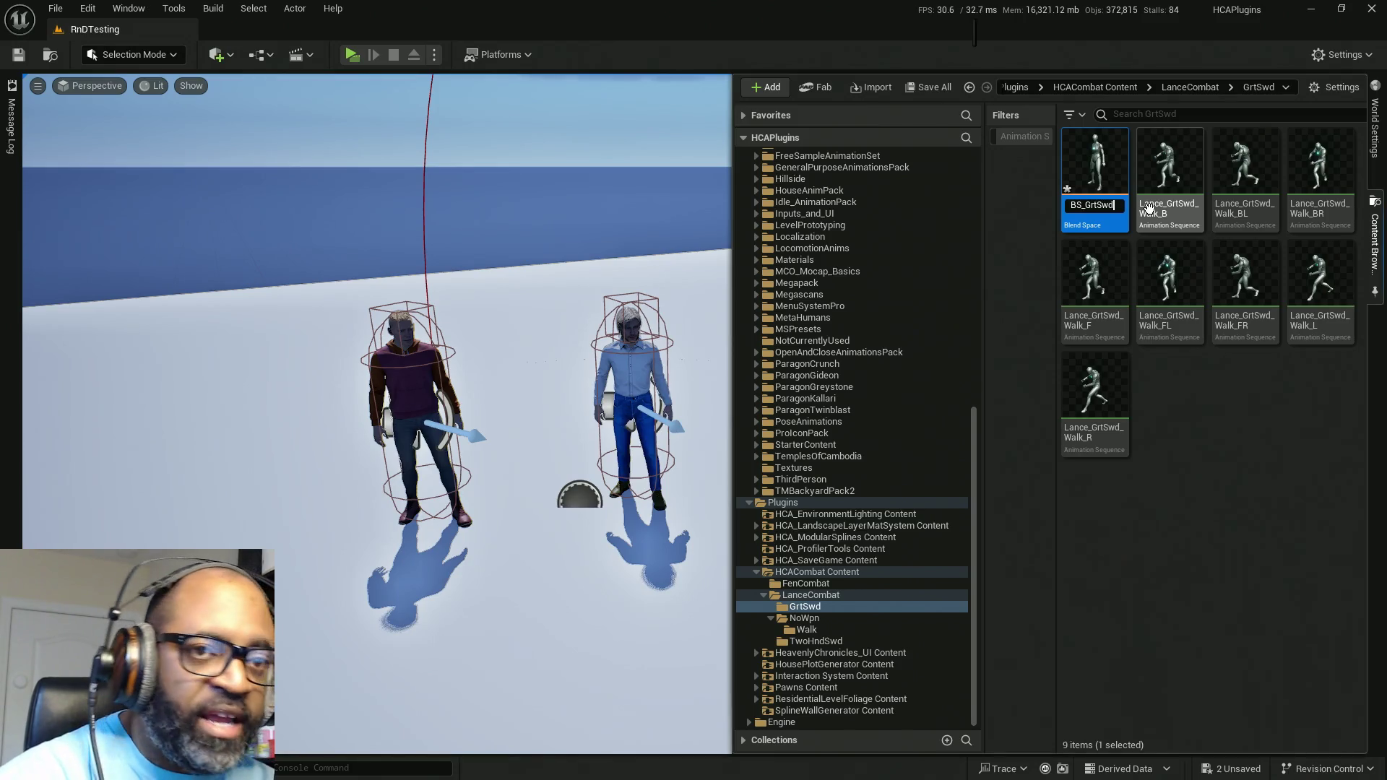
key("Return")
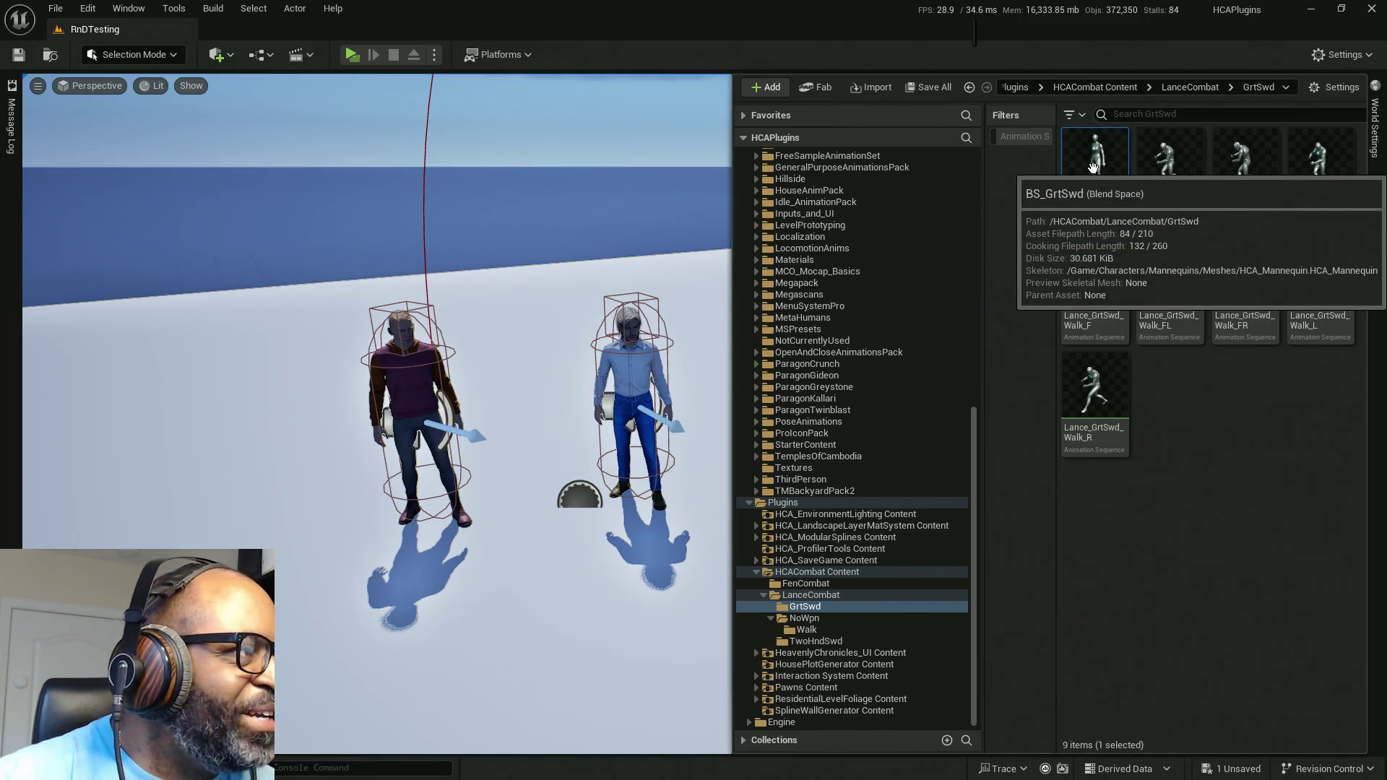
left_click(511, 180)
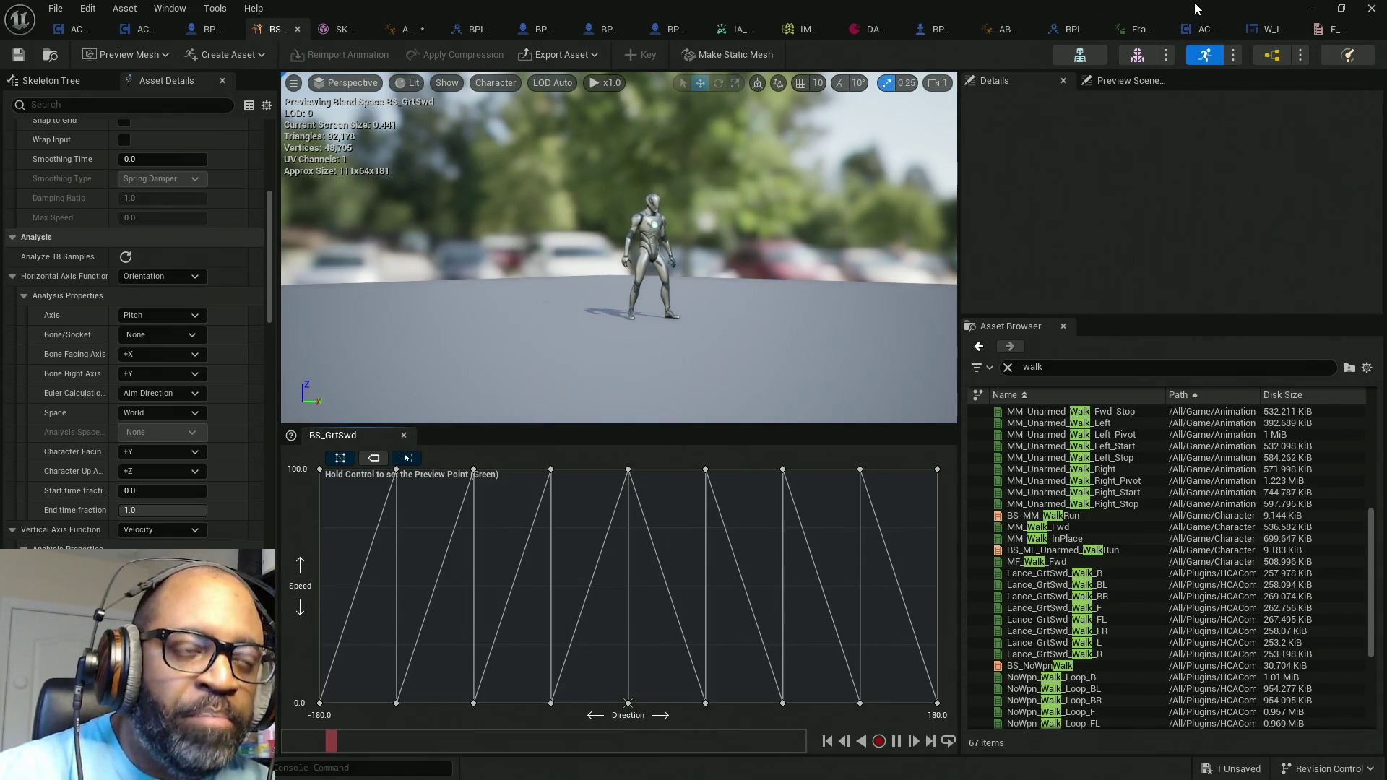
Step: Shrink the BS_GrtSwd editor beside the GrtSwd Content Drawer and open the Direction 0, Speed 100 sample's properties
mouse_move(1177, 6)
left_mouse_down()
mouse_move(1029, 25)
mouse_move(676, 18)
left_mouse_up()
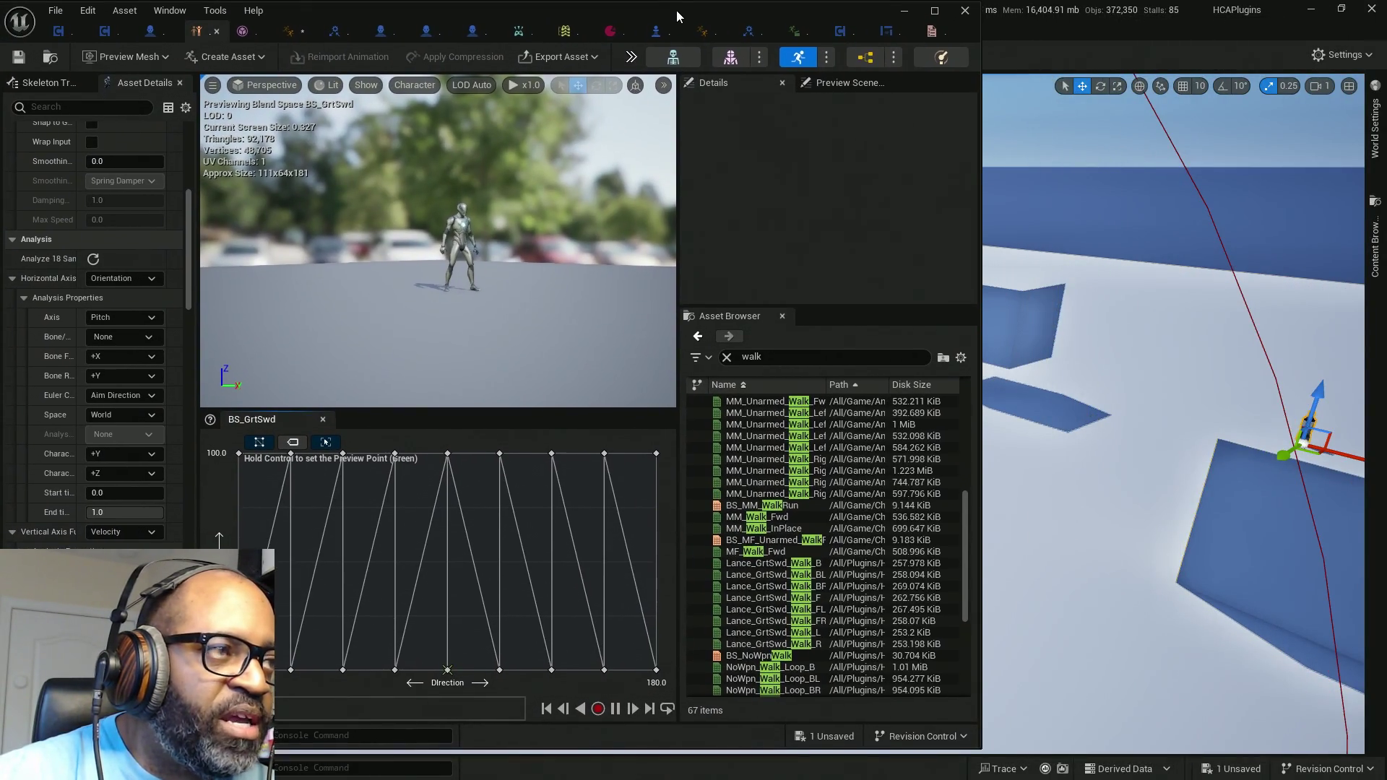
left_click(1367, 271)
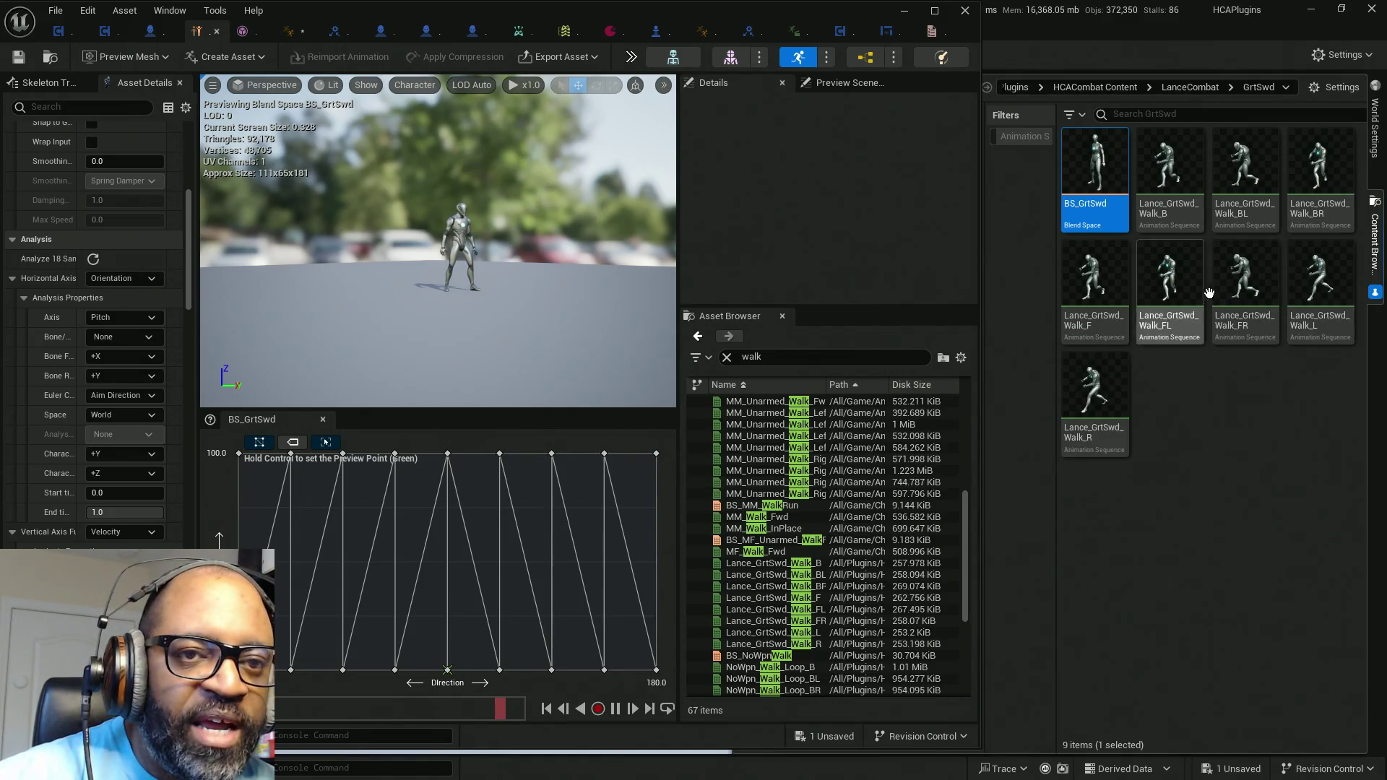
mouse_move(1166, 298)
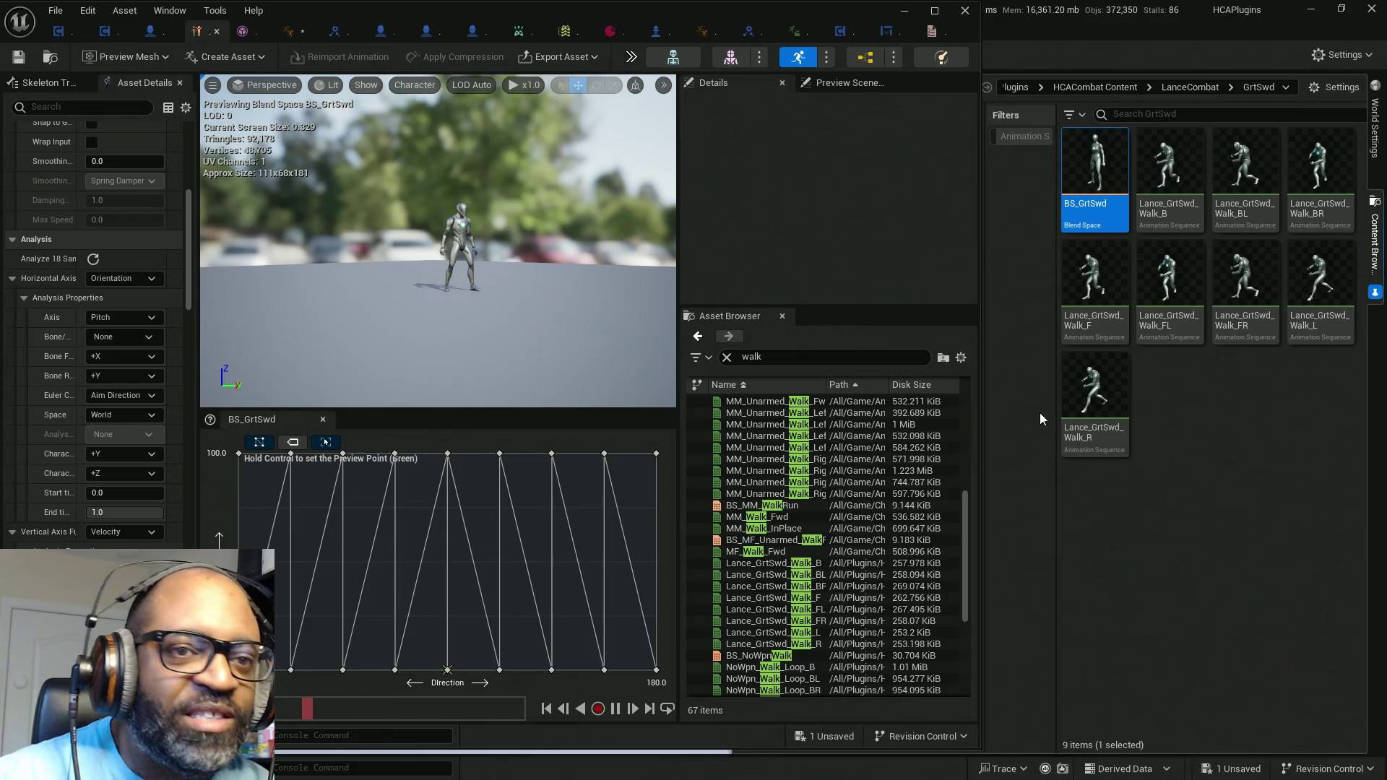
mouse_move(1280, 332)
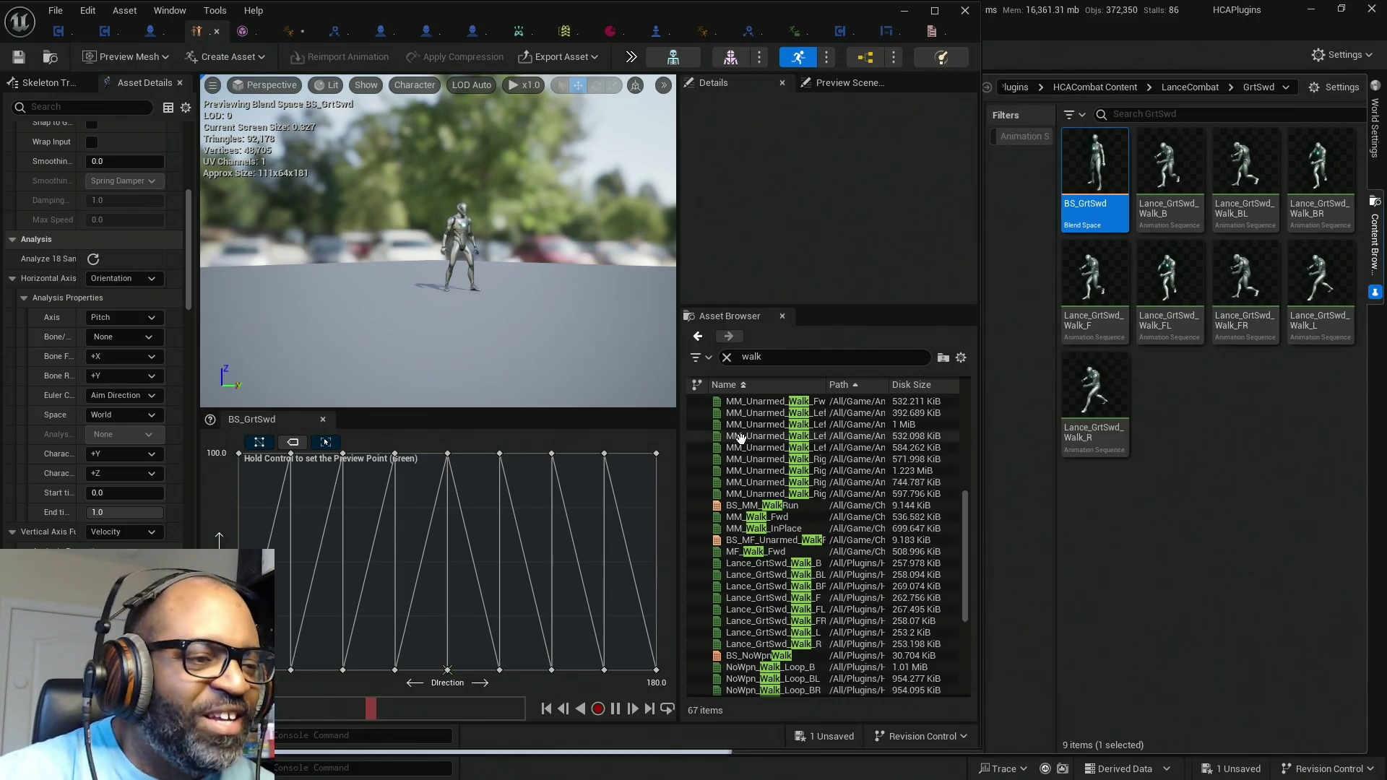
mouse_move(1105, 290)
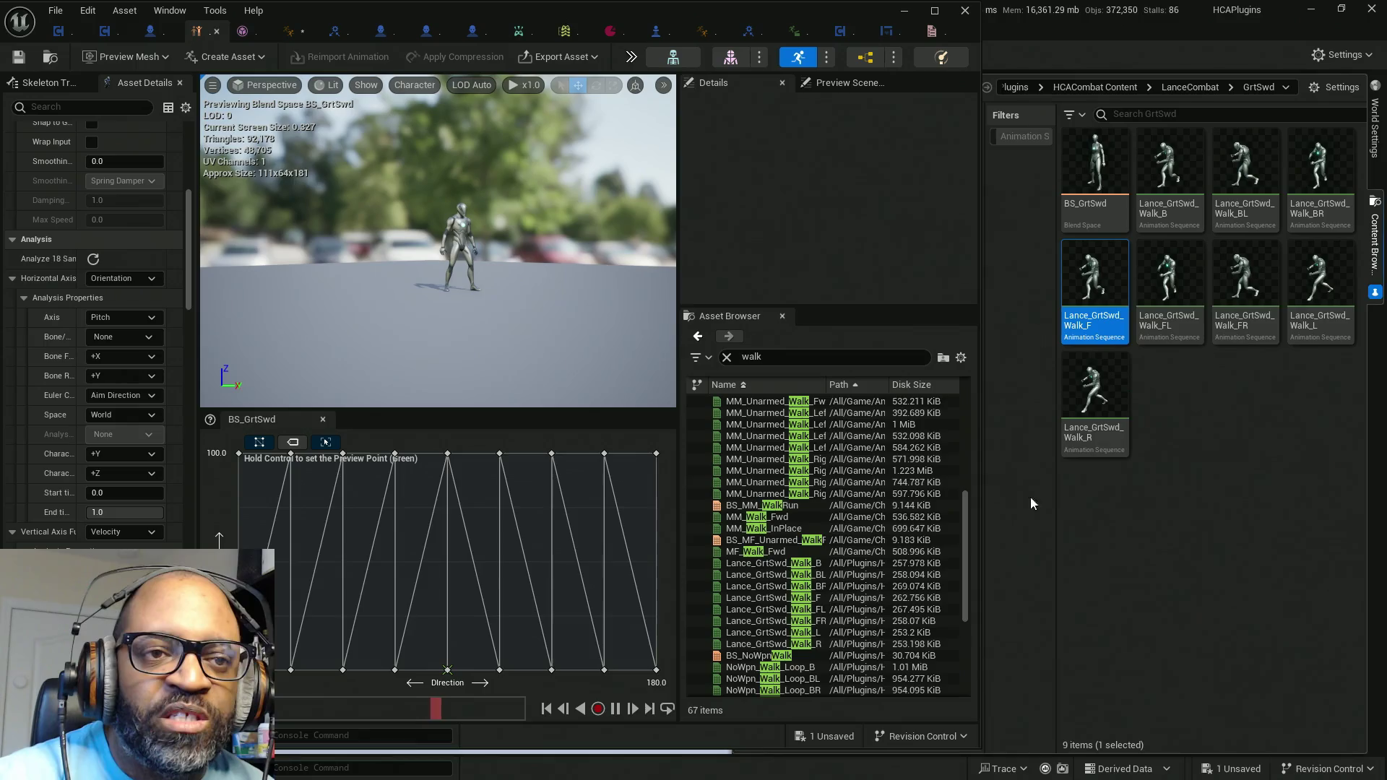
right_click(448, 453)
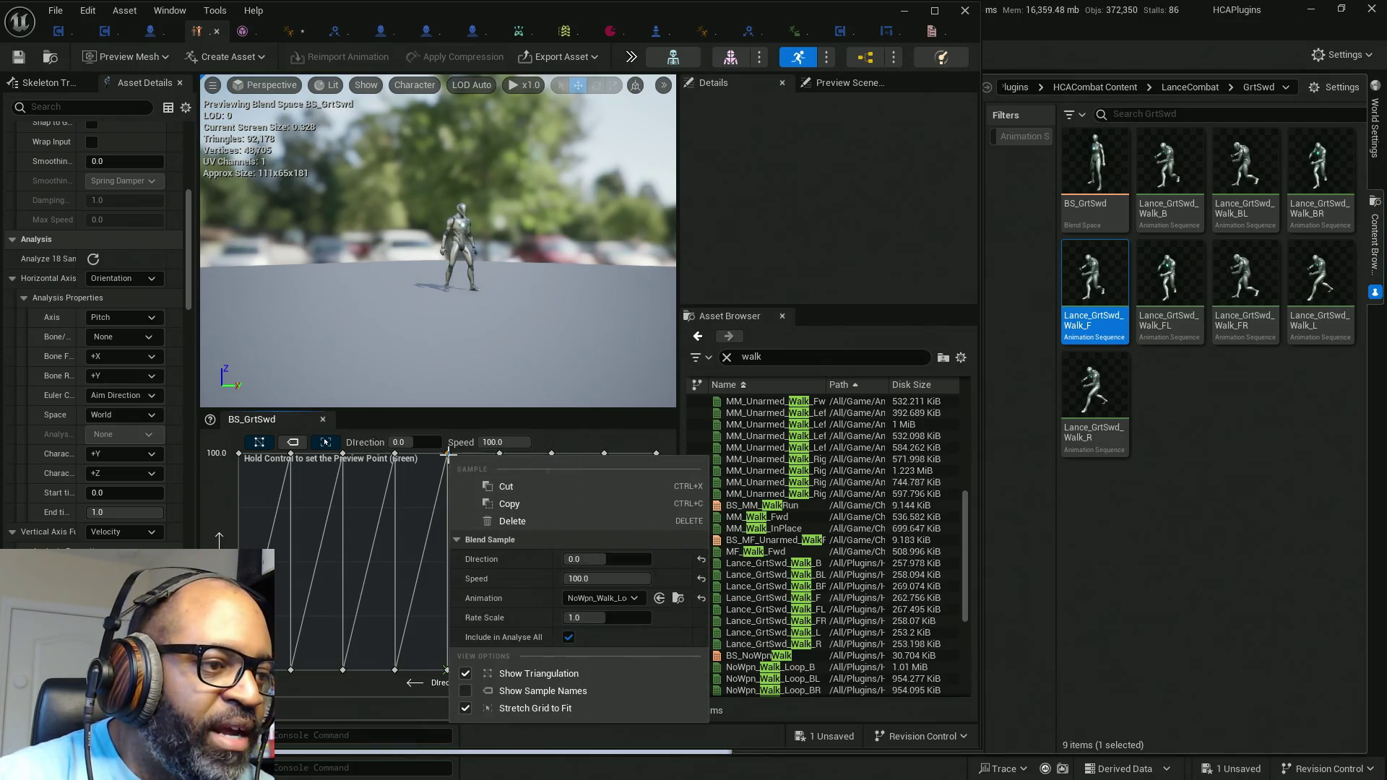
Step: Assign Lance_GrtSwd_Walk_F to the forward sample and Lance_GrtSwd_Walk_FR to the 45-degree sample
left_click(659, 598)
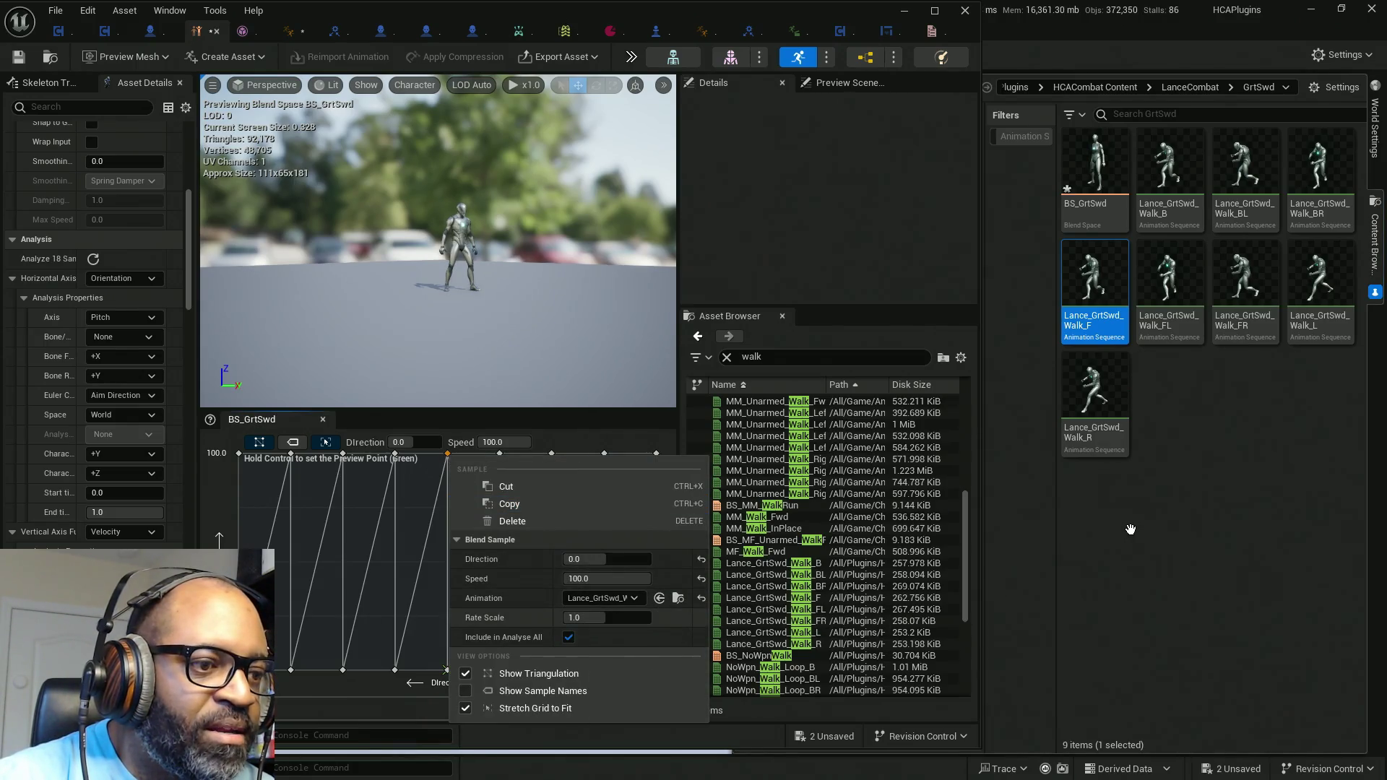
left_click(433, 477)
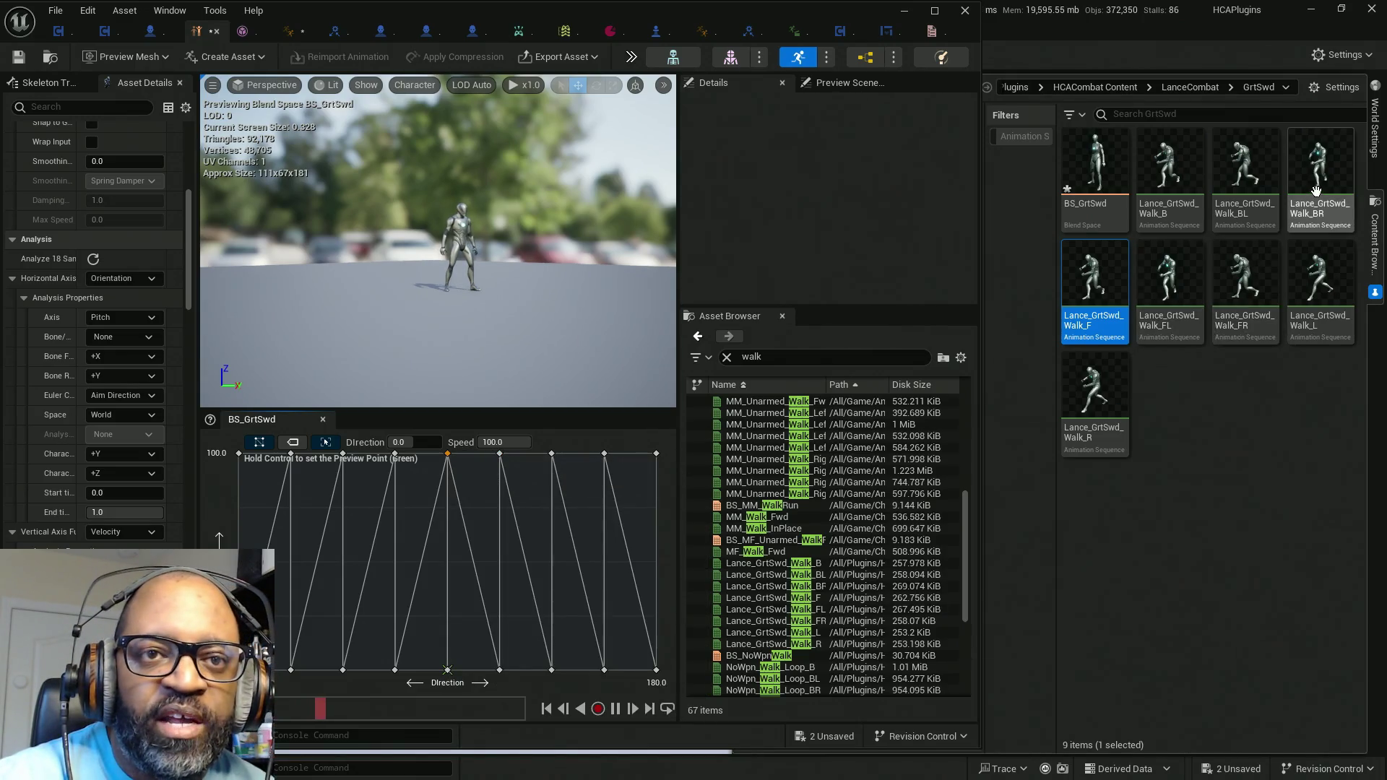
left_click(1243, 289)
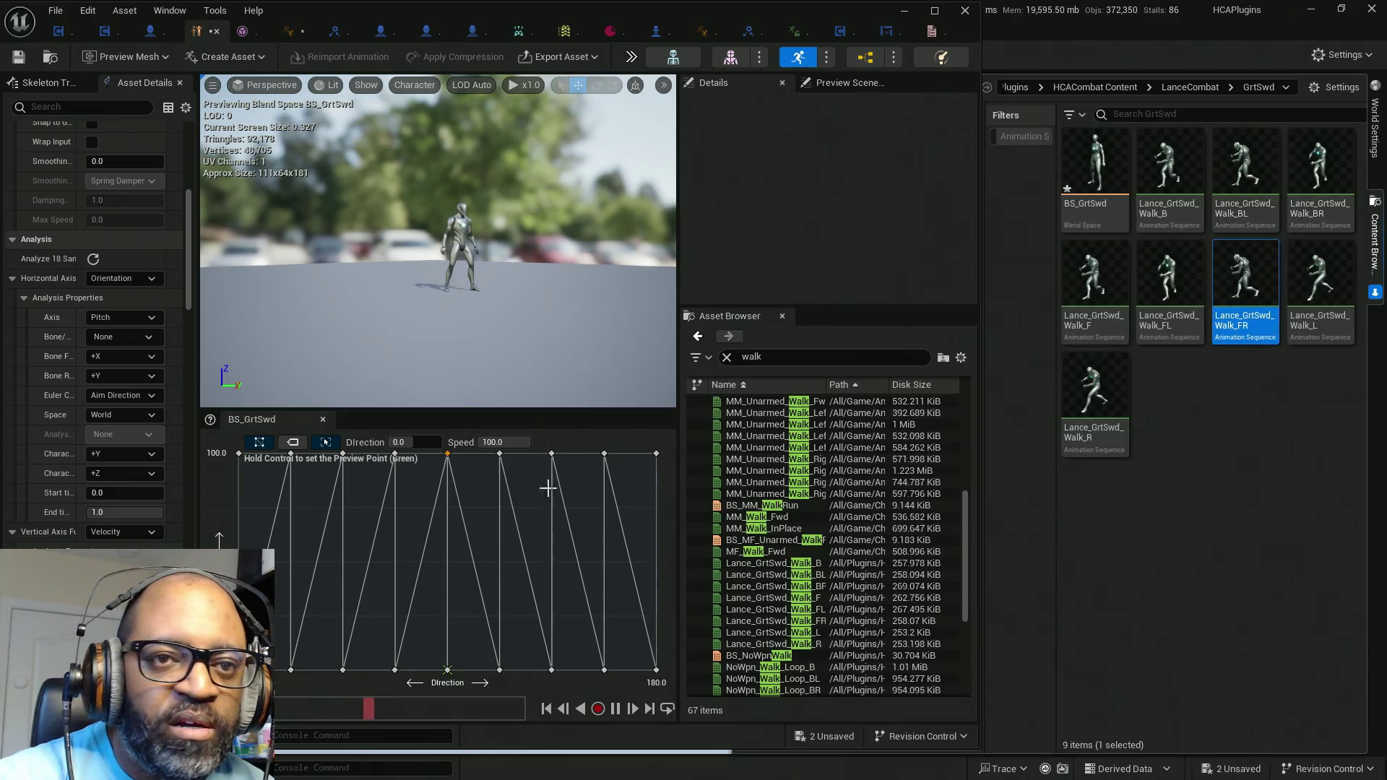
right_click(499, 453)
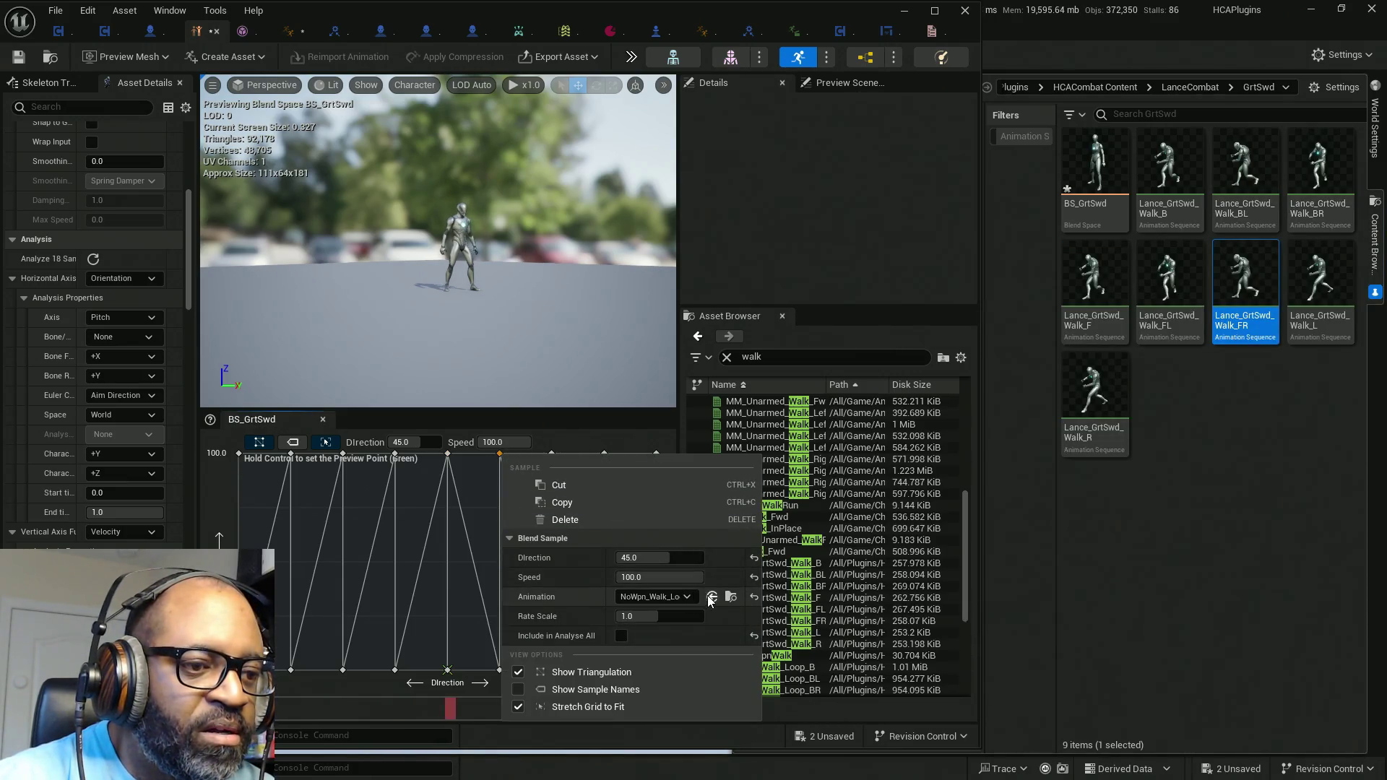
left_click(710, 598)
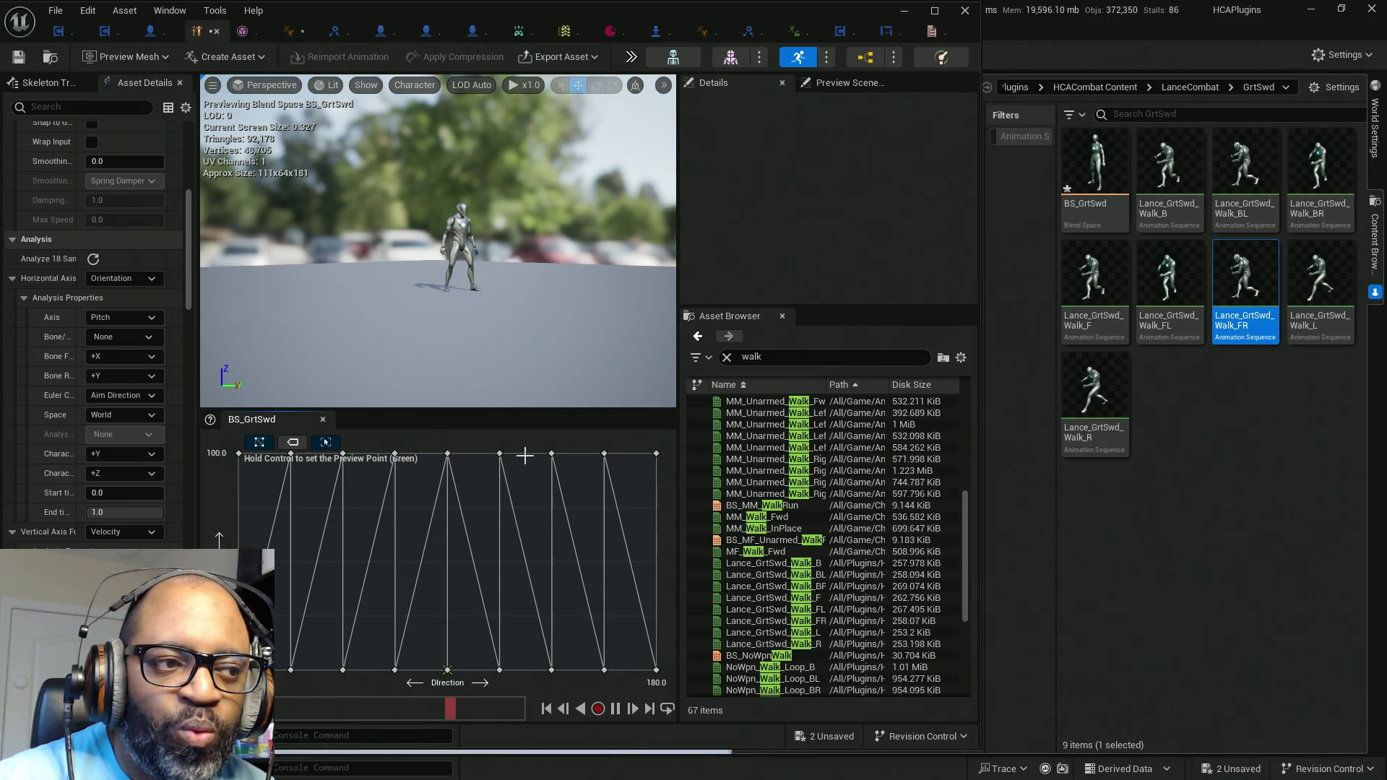
Step: Undo the mistaken deletion of the Direction 45 sample
mouse_move(498, 453)
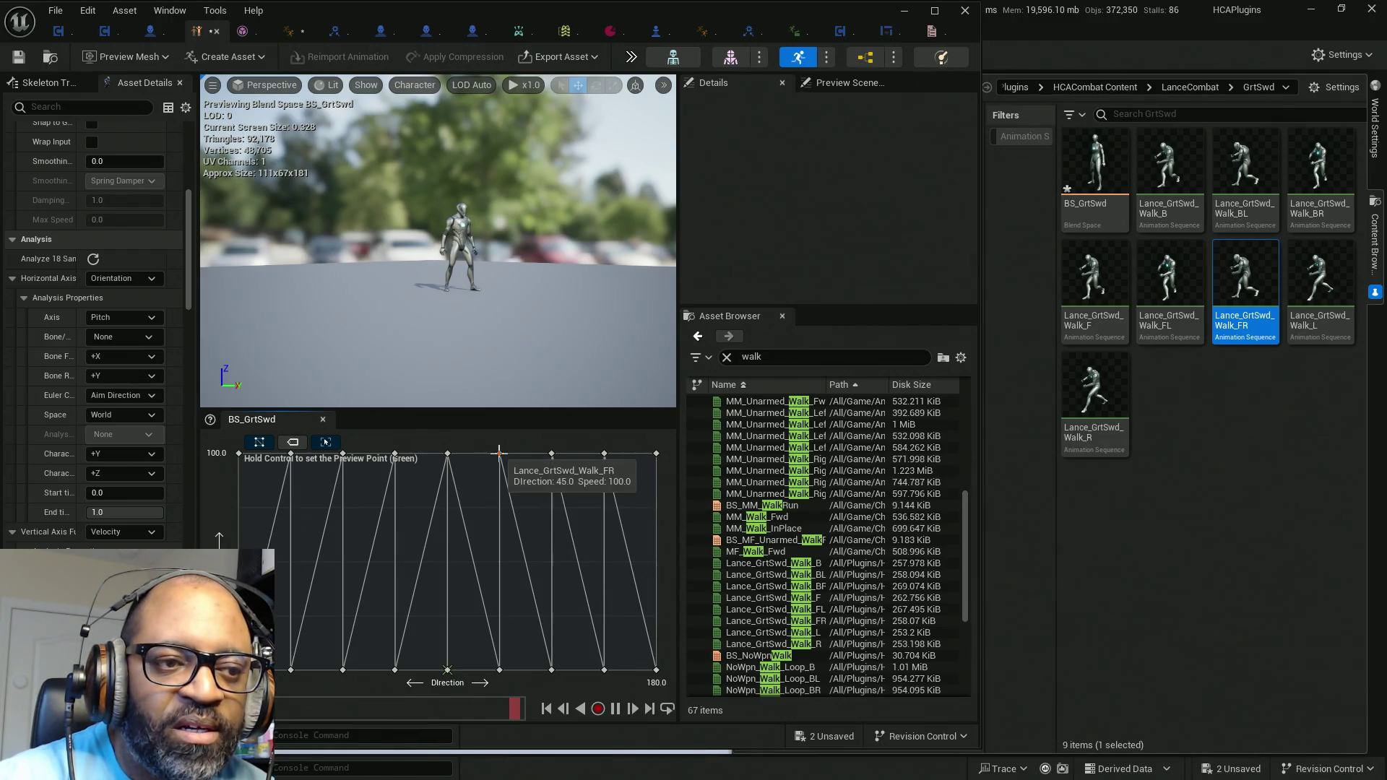
left_click(499, 453)
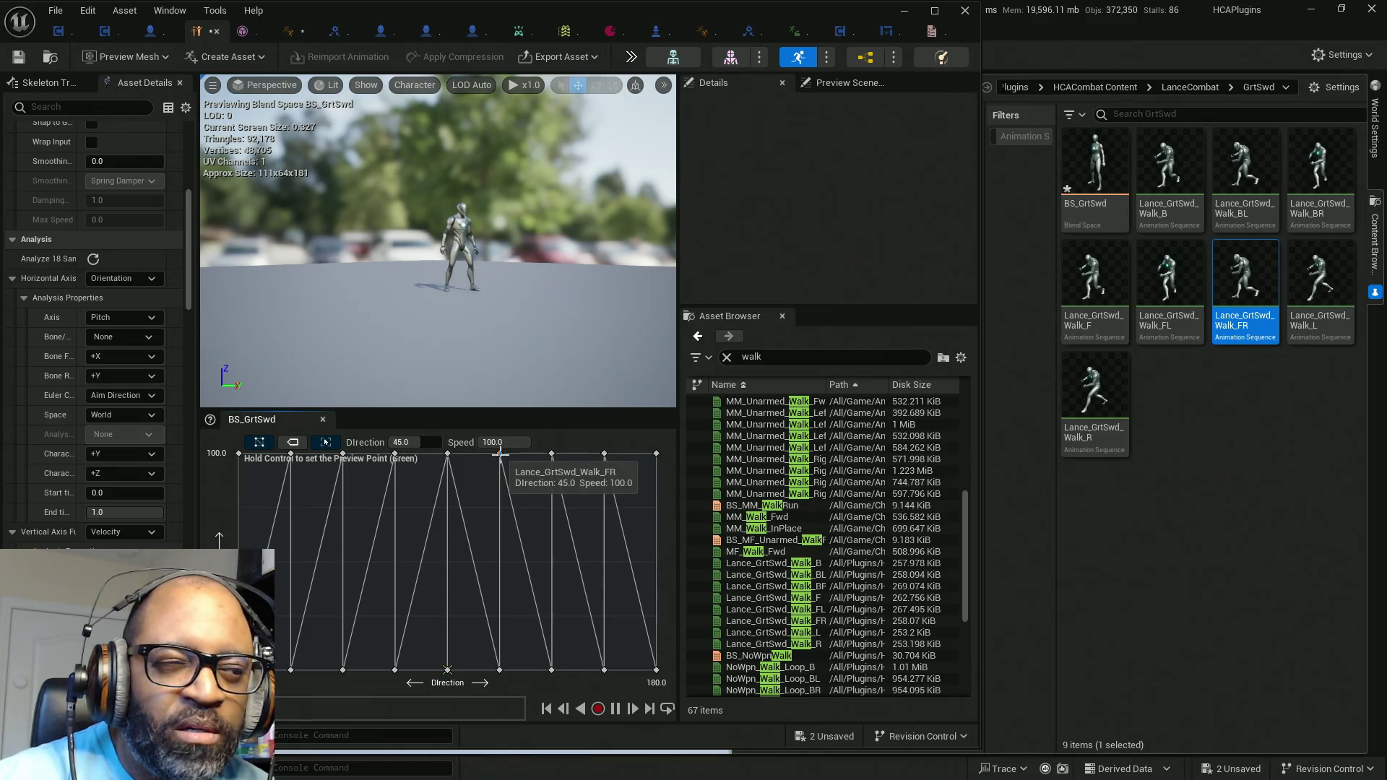
right_click(500, 453)
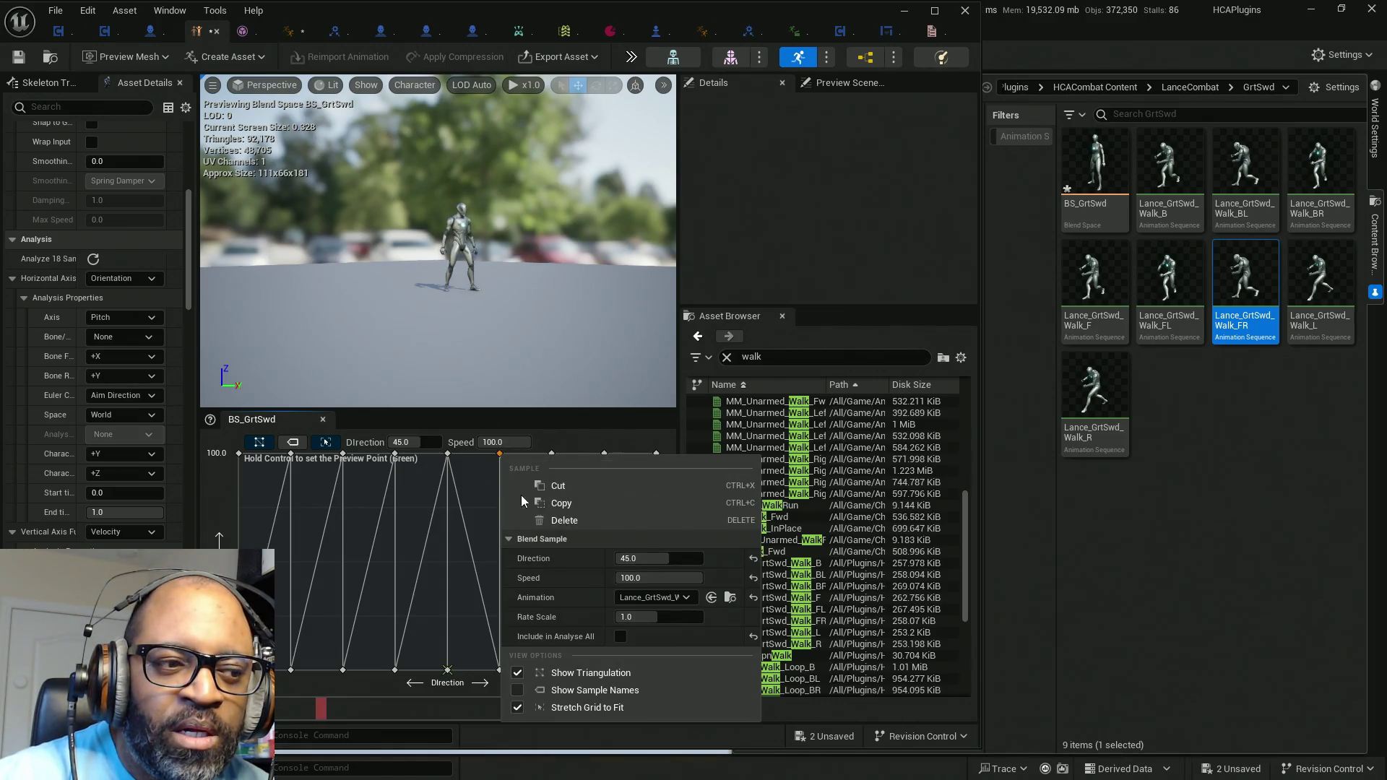
left_click(561, 520)
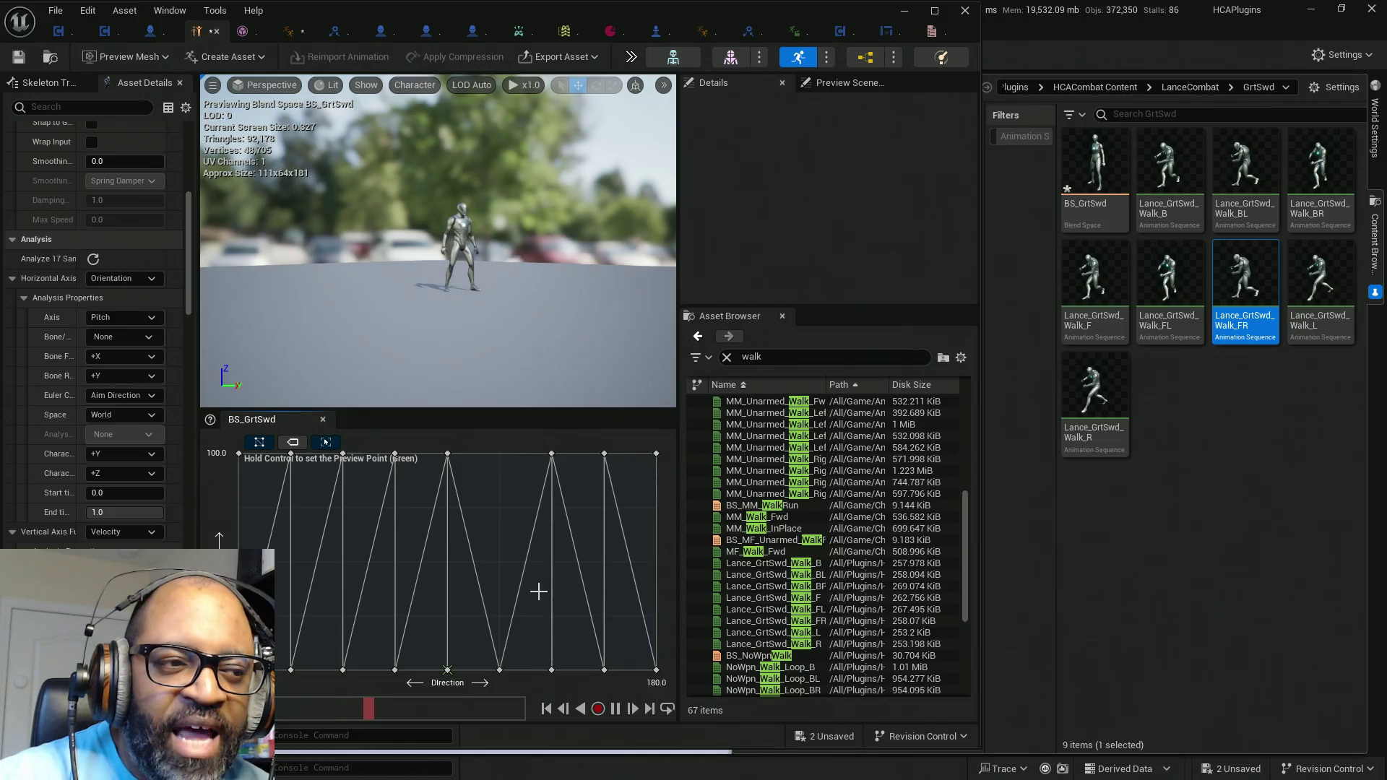
left_click(551, 454)
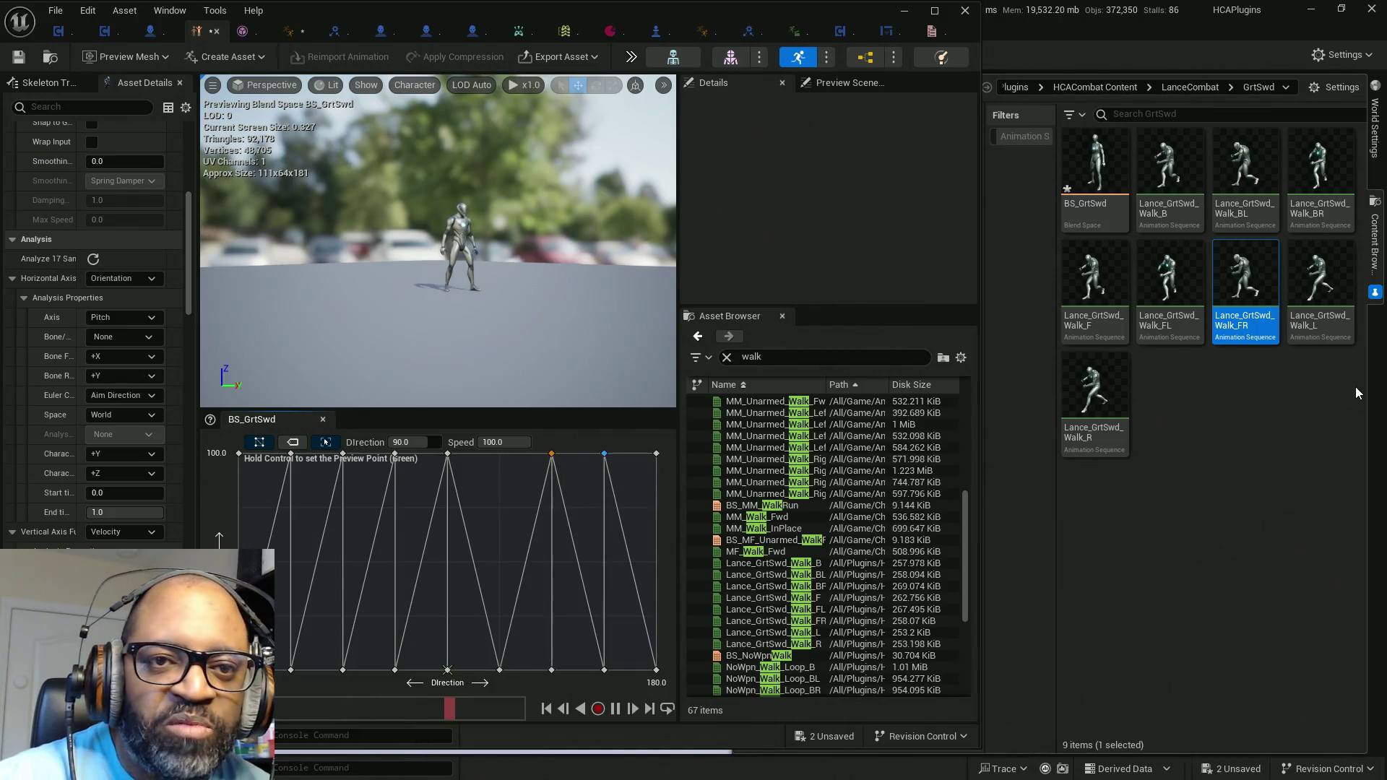
mouse_move(396, 455)
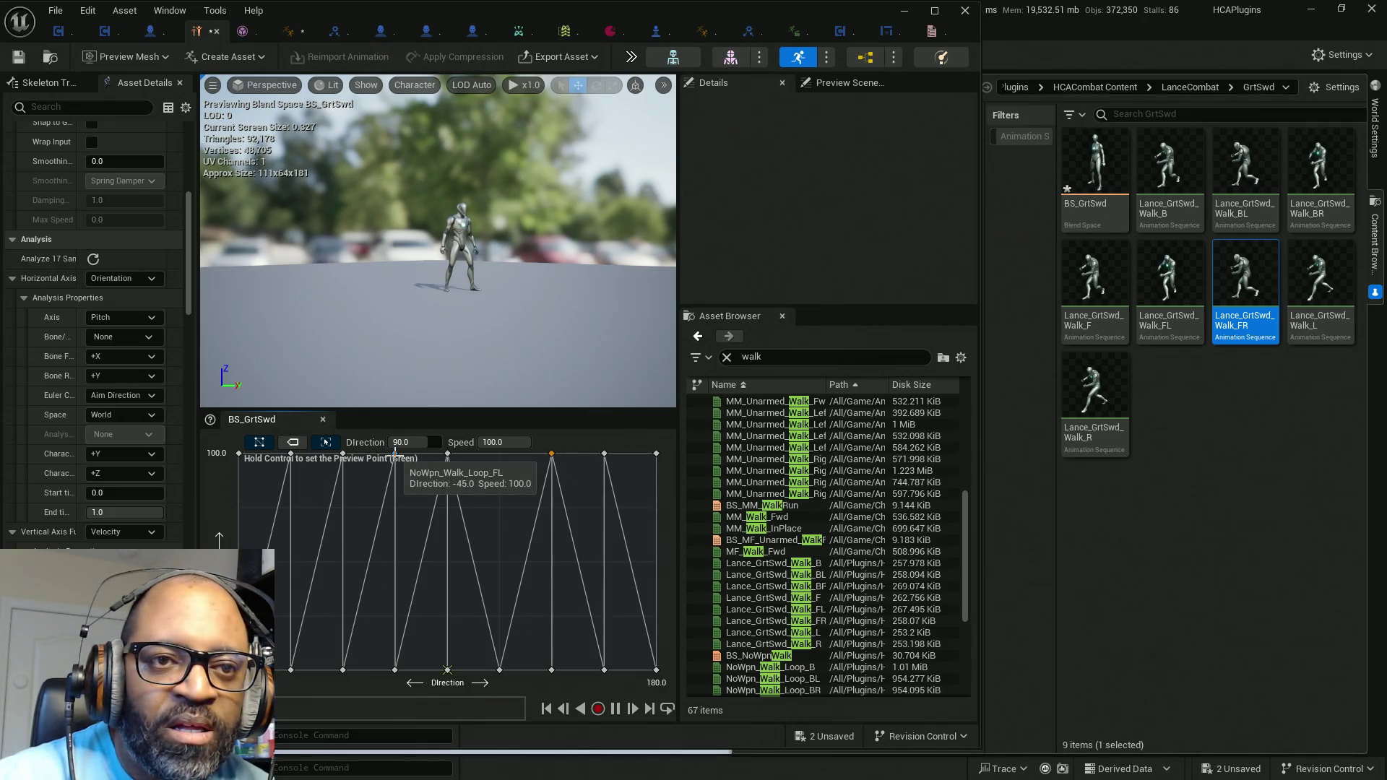
left_click(88, 10)
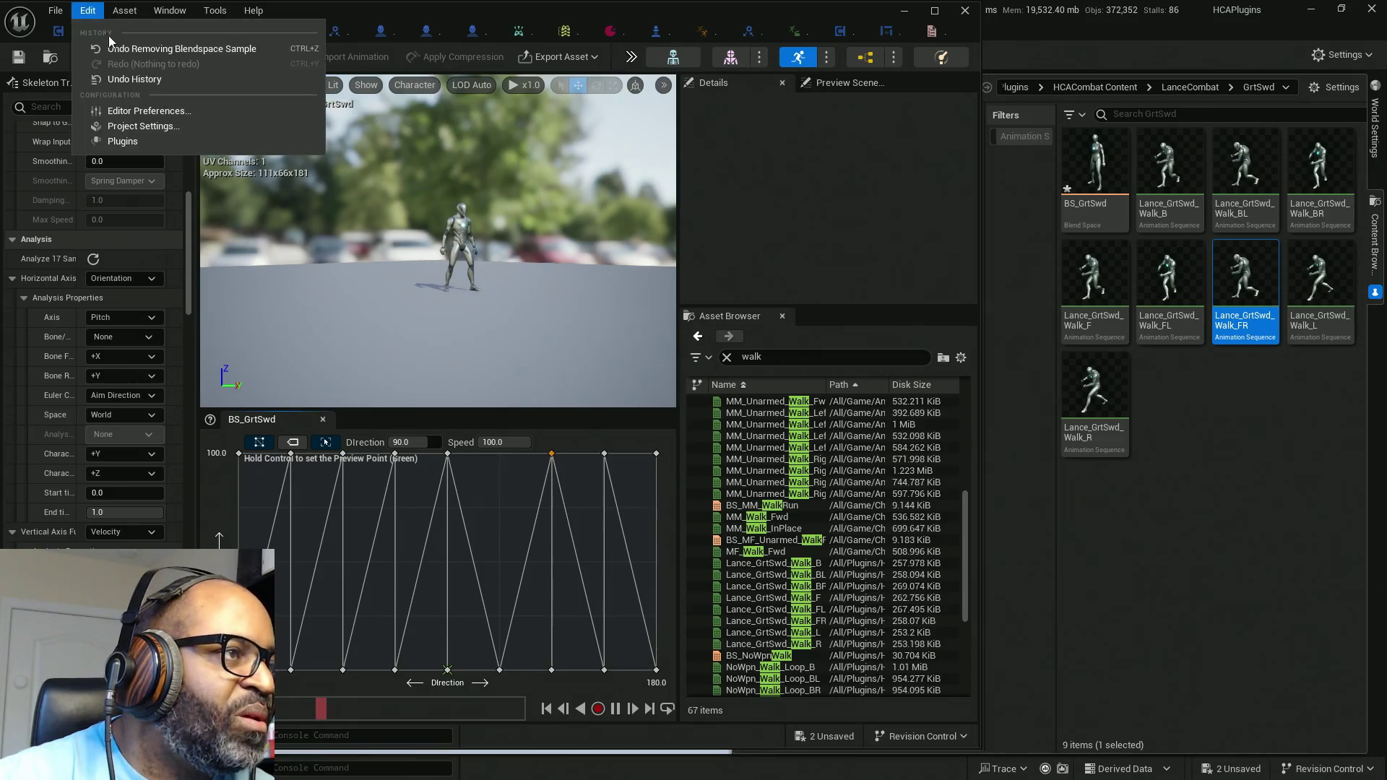
left_click(129, 79)
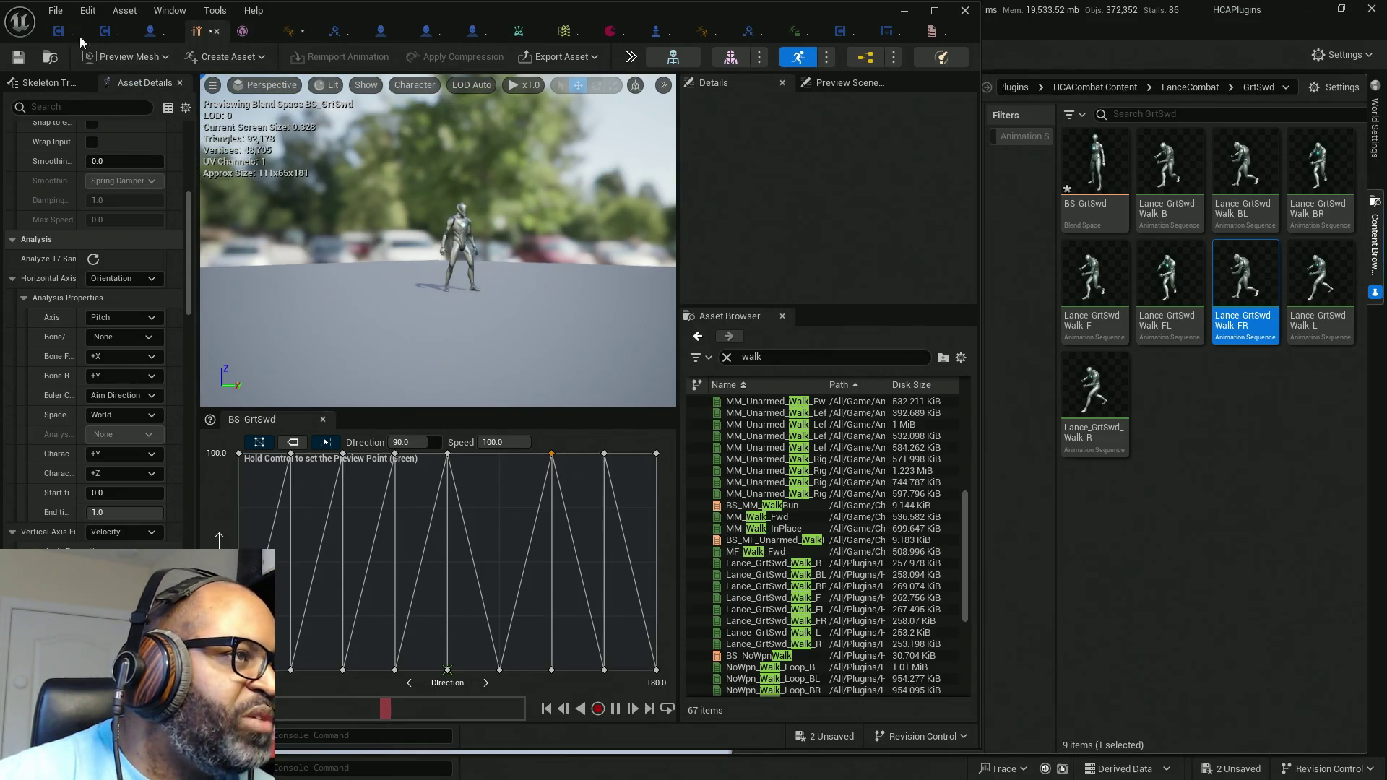
left_click(83, 10)
left_click(328, 156)
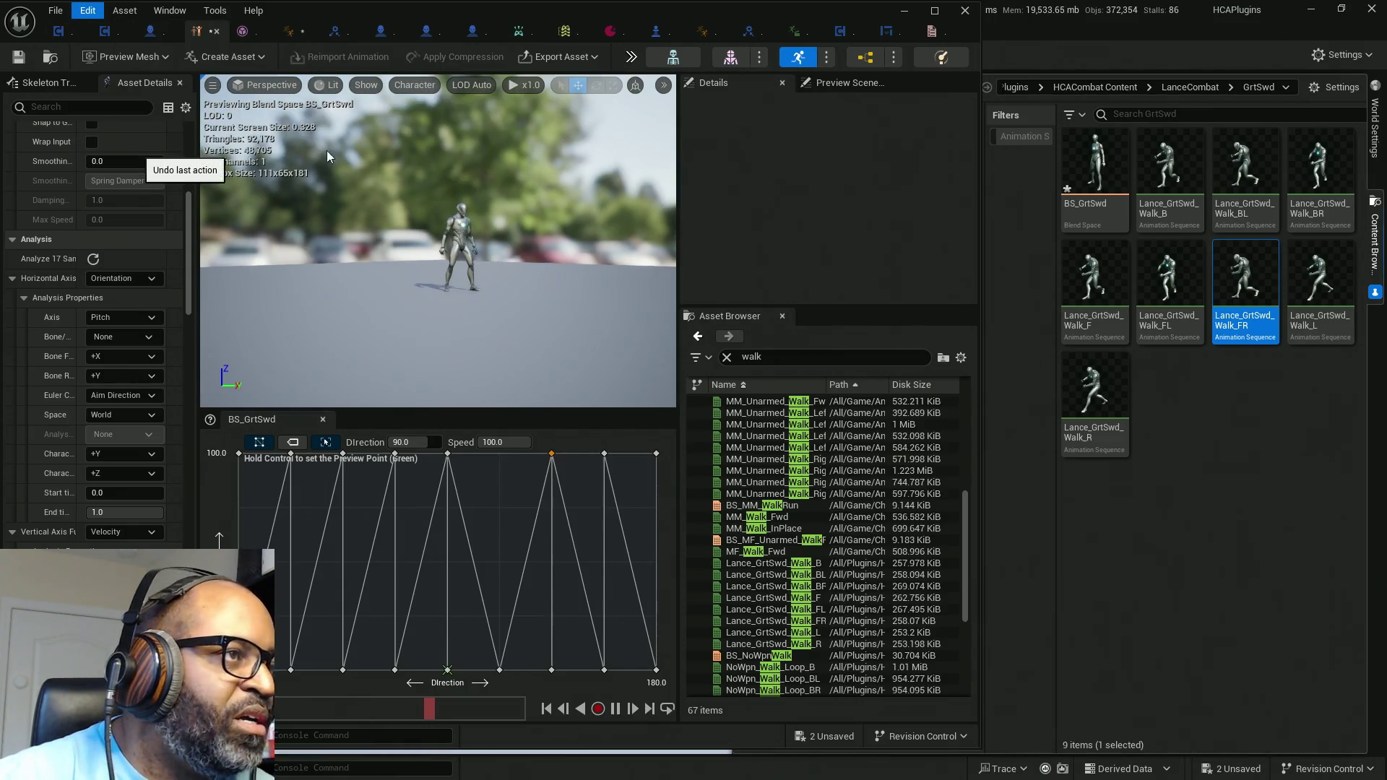
Step: Delete the Direction 90 sample and assign Lance_GrtSwd_Walk_BR to the Direction 135 sample
right_click(553, 457)
left_click(616, 521)
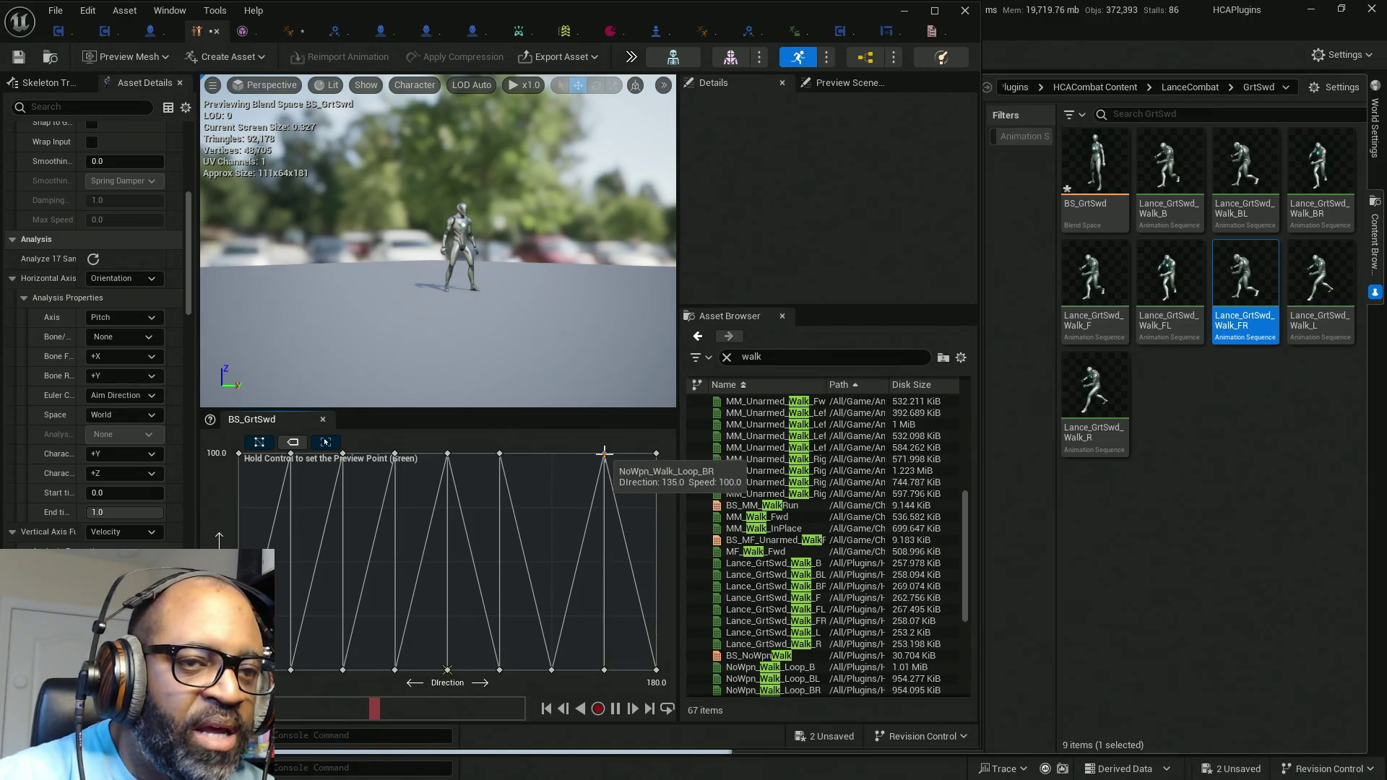
left_click(1320, 170)
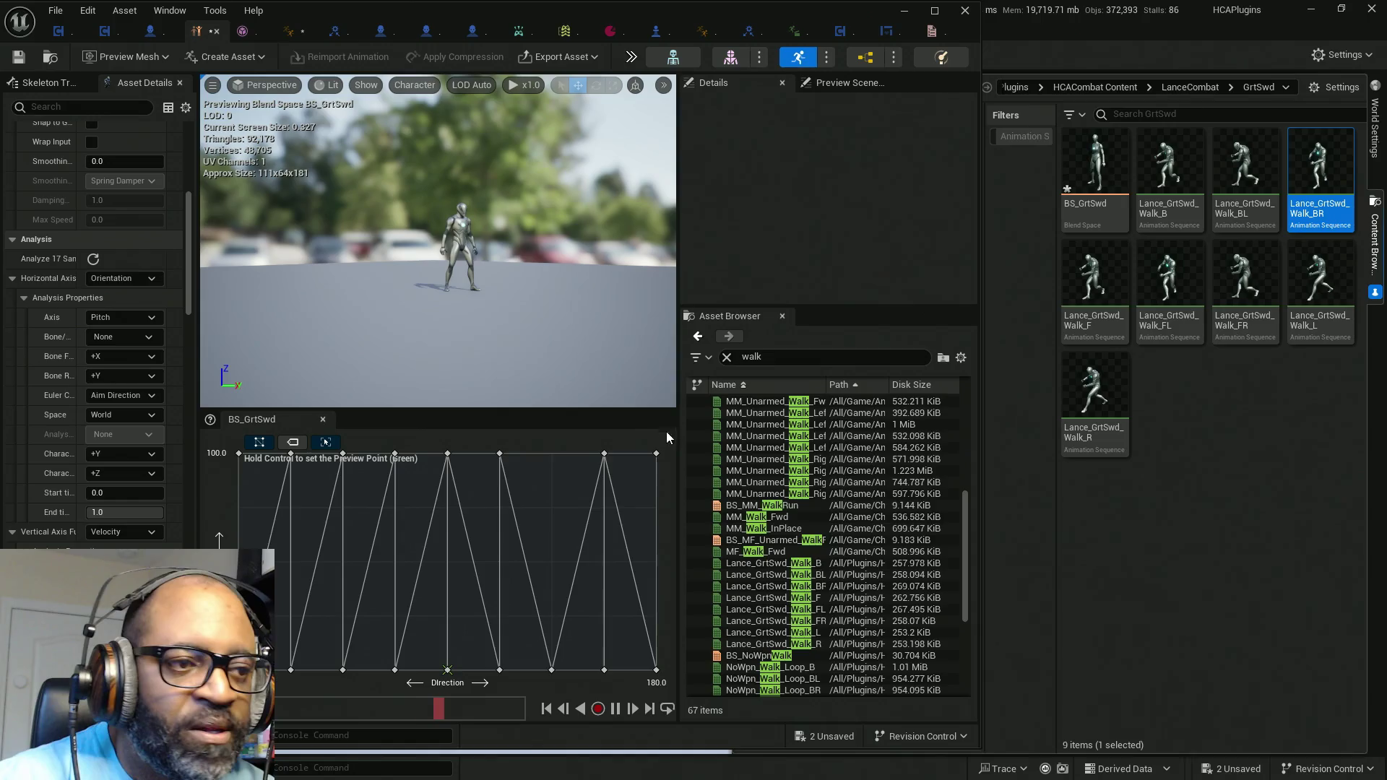
right_click(605, 454)
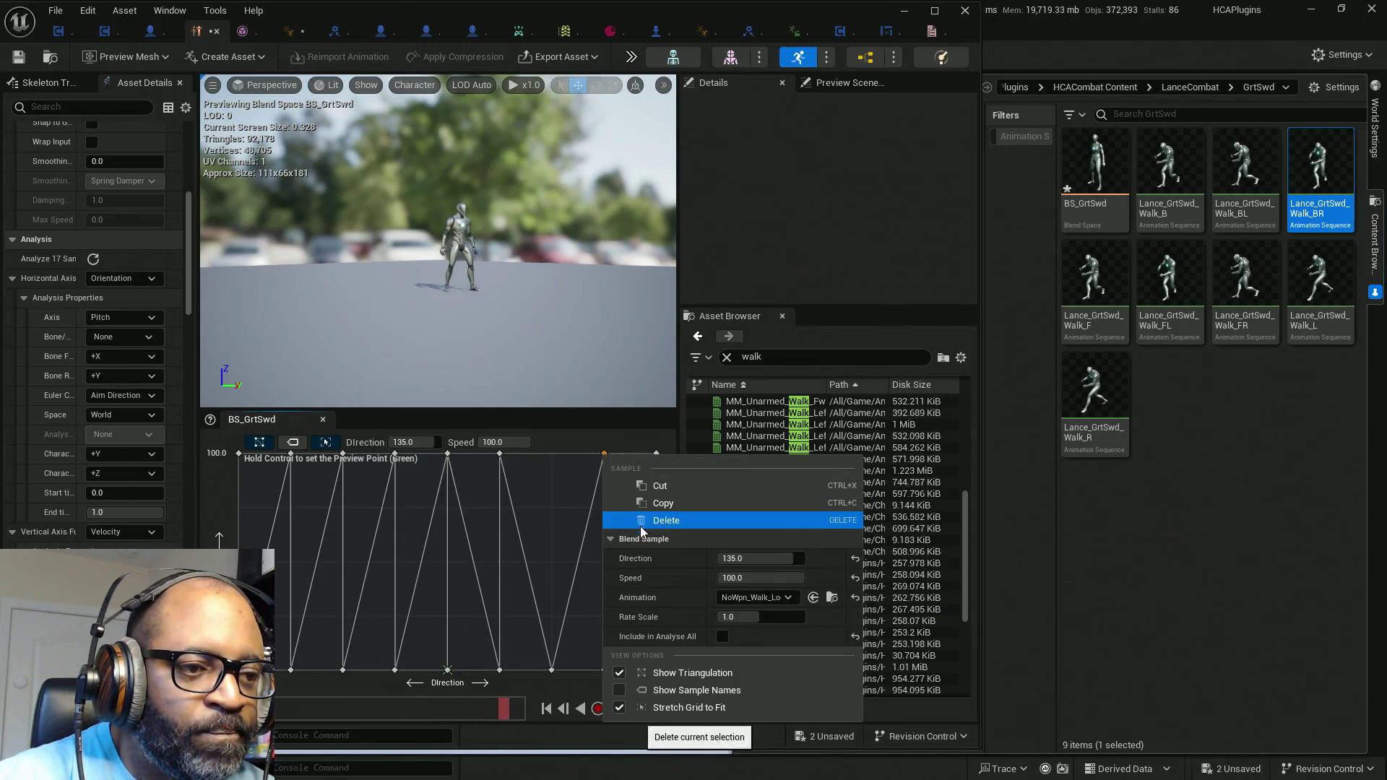
left_click(814, 597)
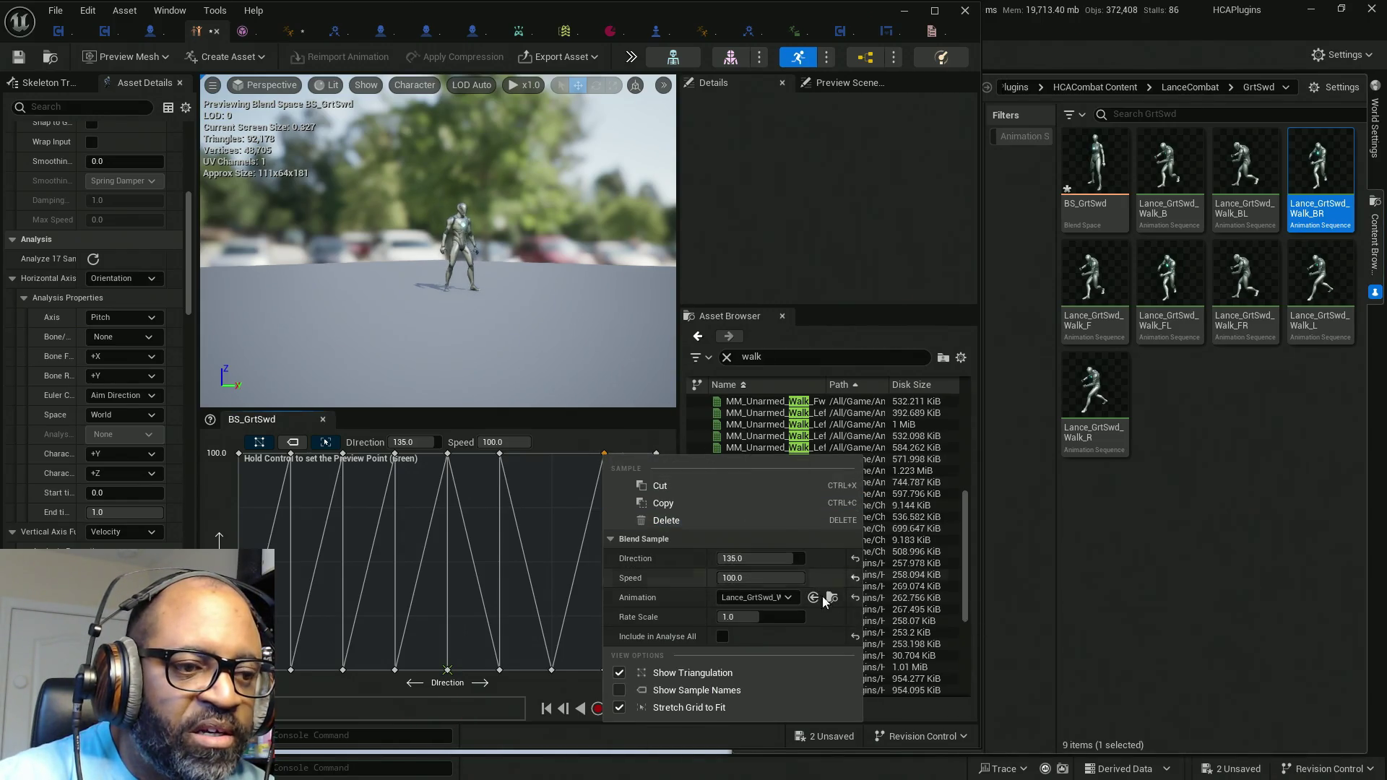
left_click(1155, 557)
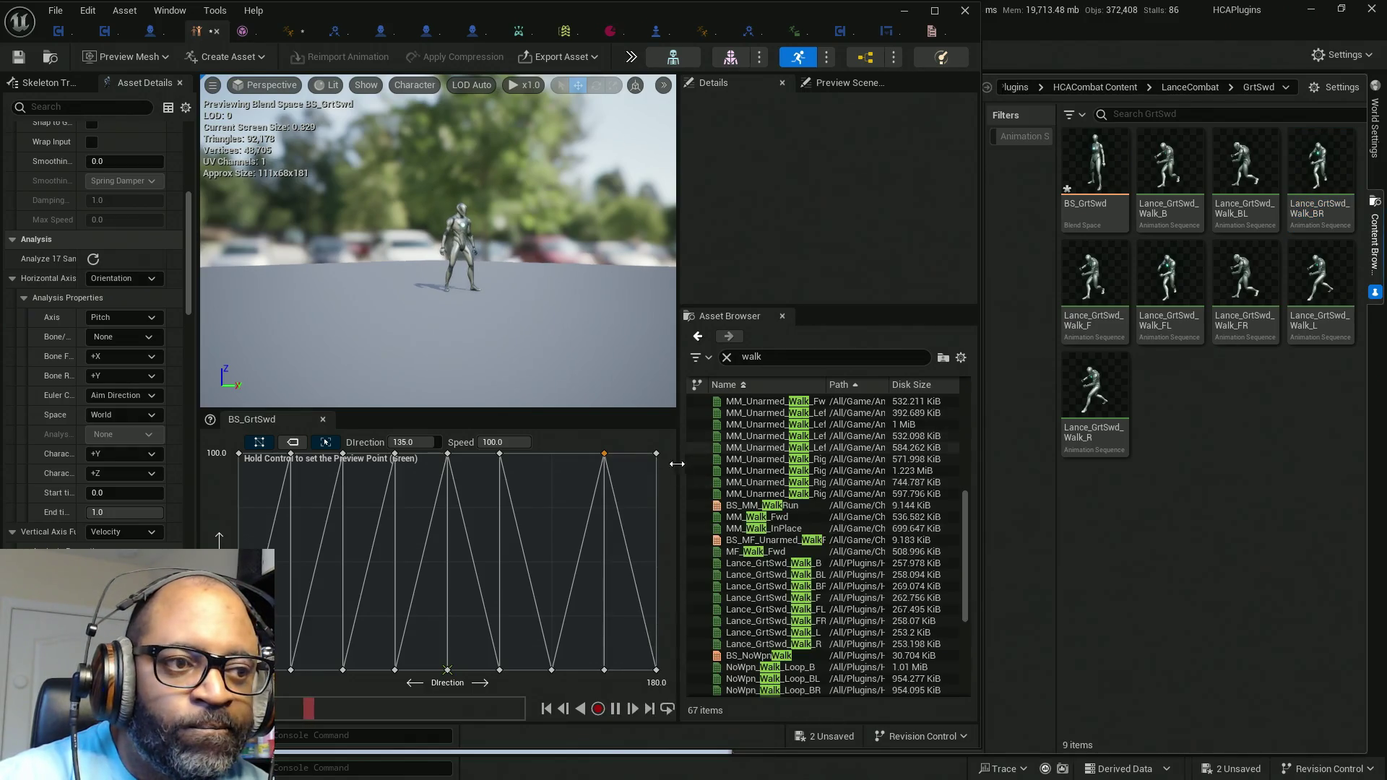
Step: Assign Lance_GrtSwd_Walk_B to the Direction 180 sample
left_click(655, 453)
left_click(1169, 173)
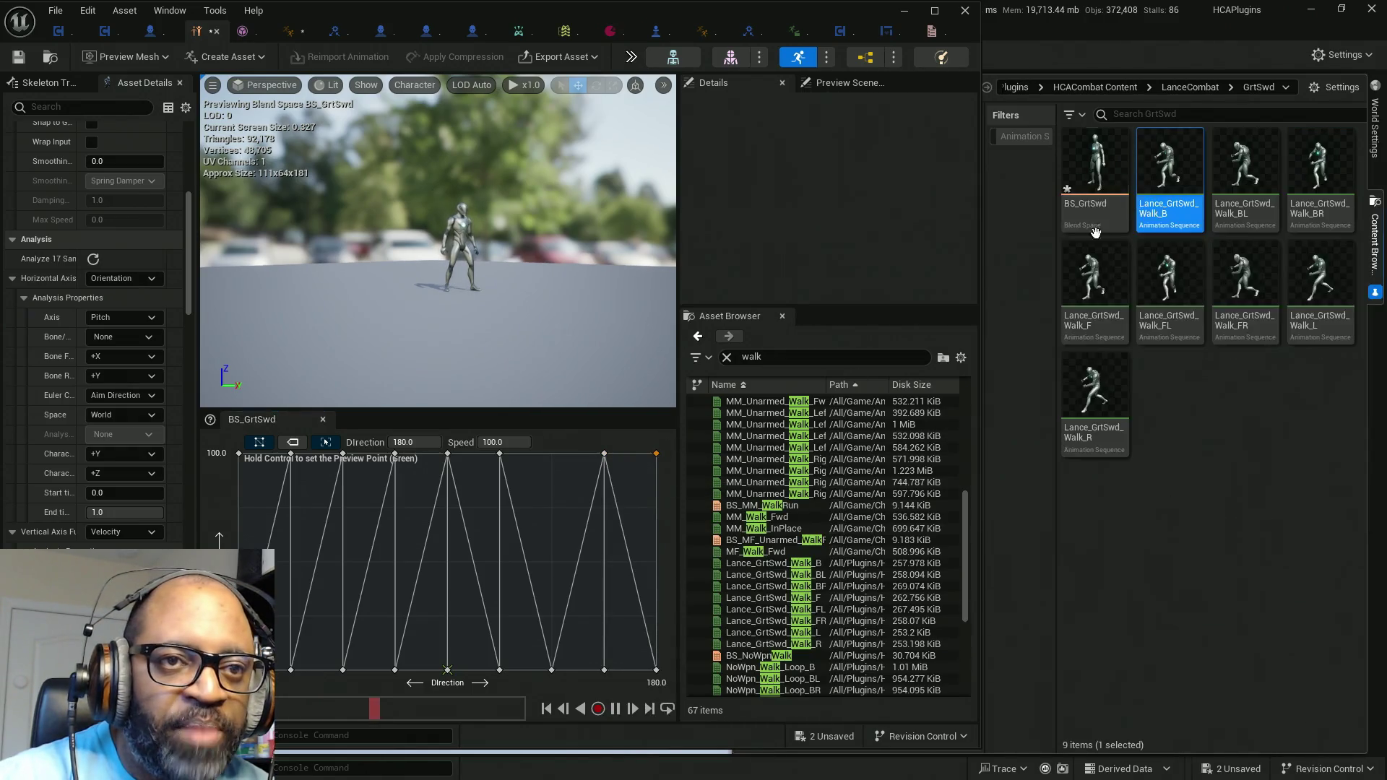
right_click(655, 454)
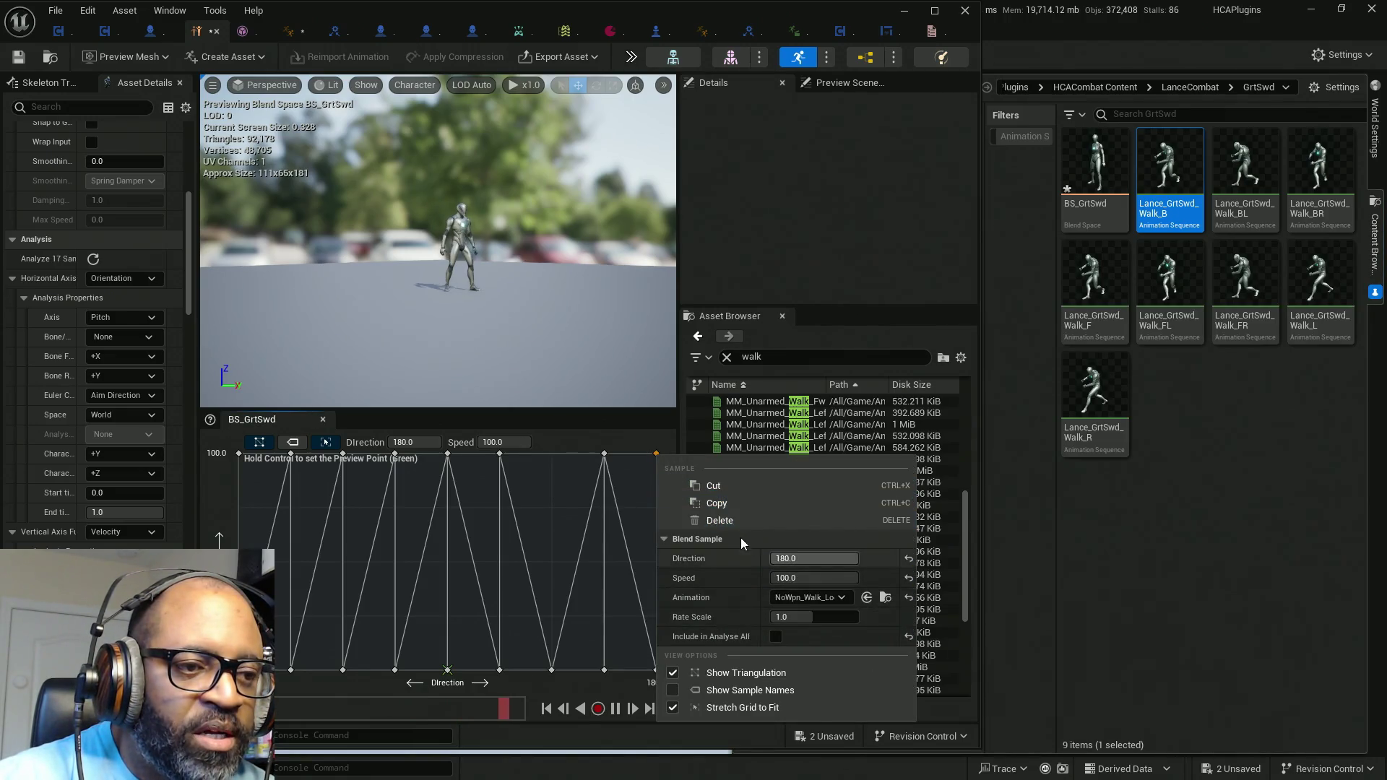
left_click(866, 598)
left_click(1145, 572)
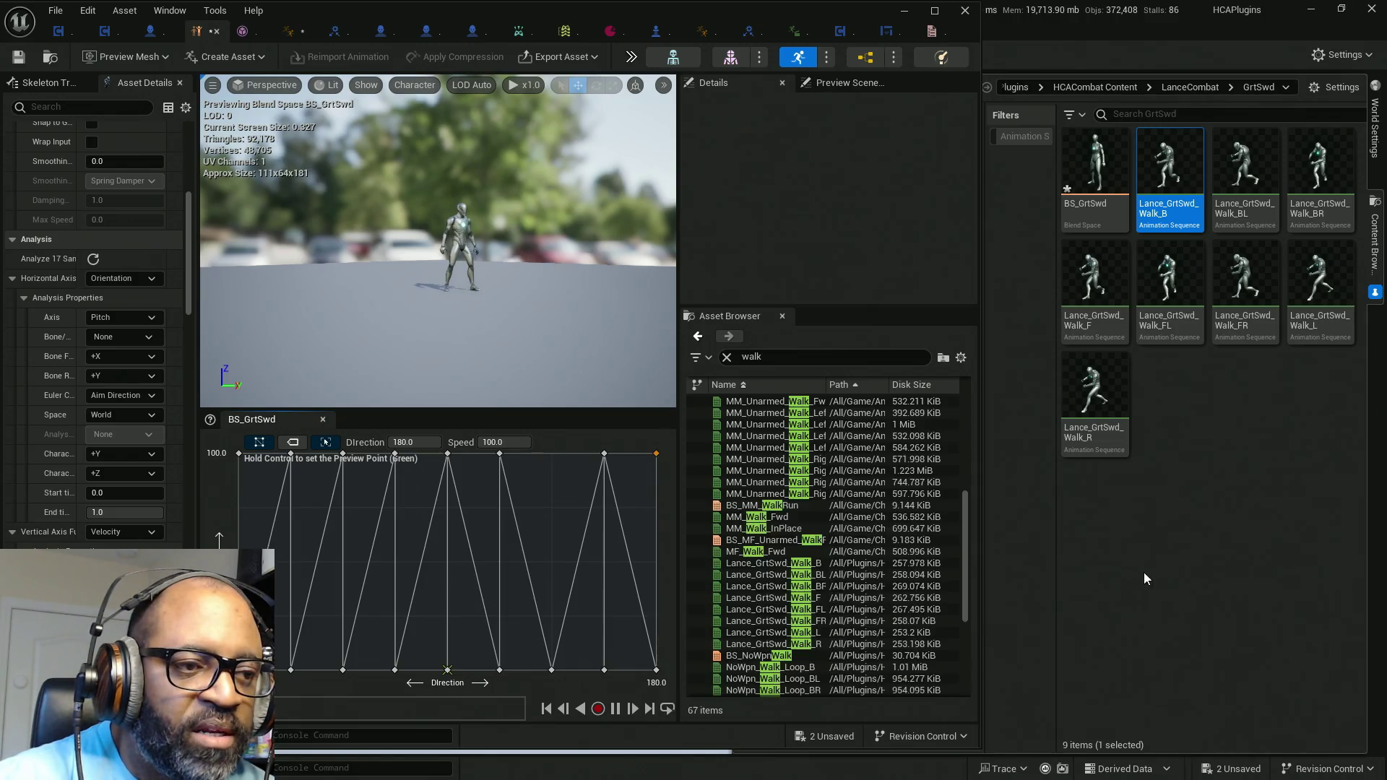
mouse_move(450, 455)
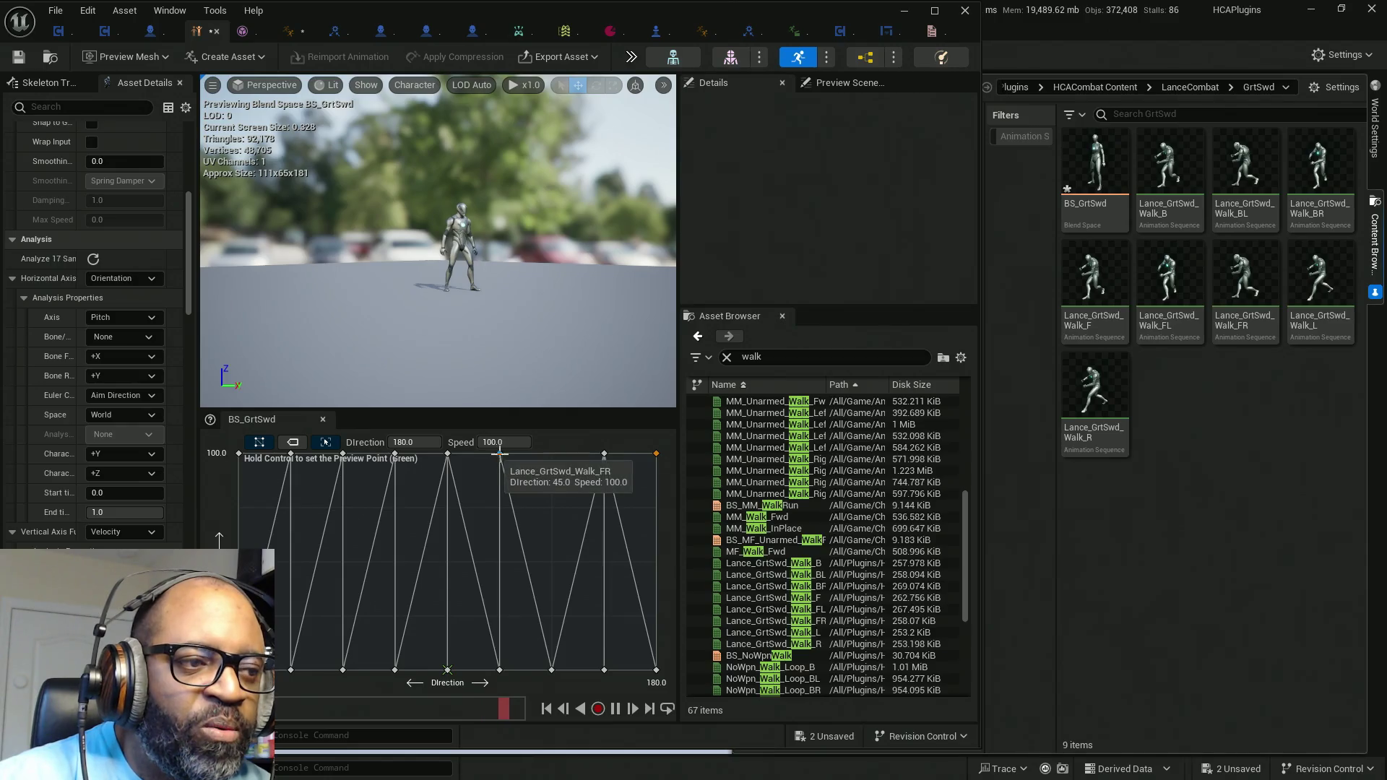
Step: Add Lance_GrtSwd_Walk_R as a new top-row sample and assign Lance_GrtSwd_Walk_FL to the -45 sample
left_click_drag(1101, 394, 551, 455)
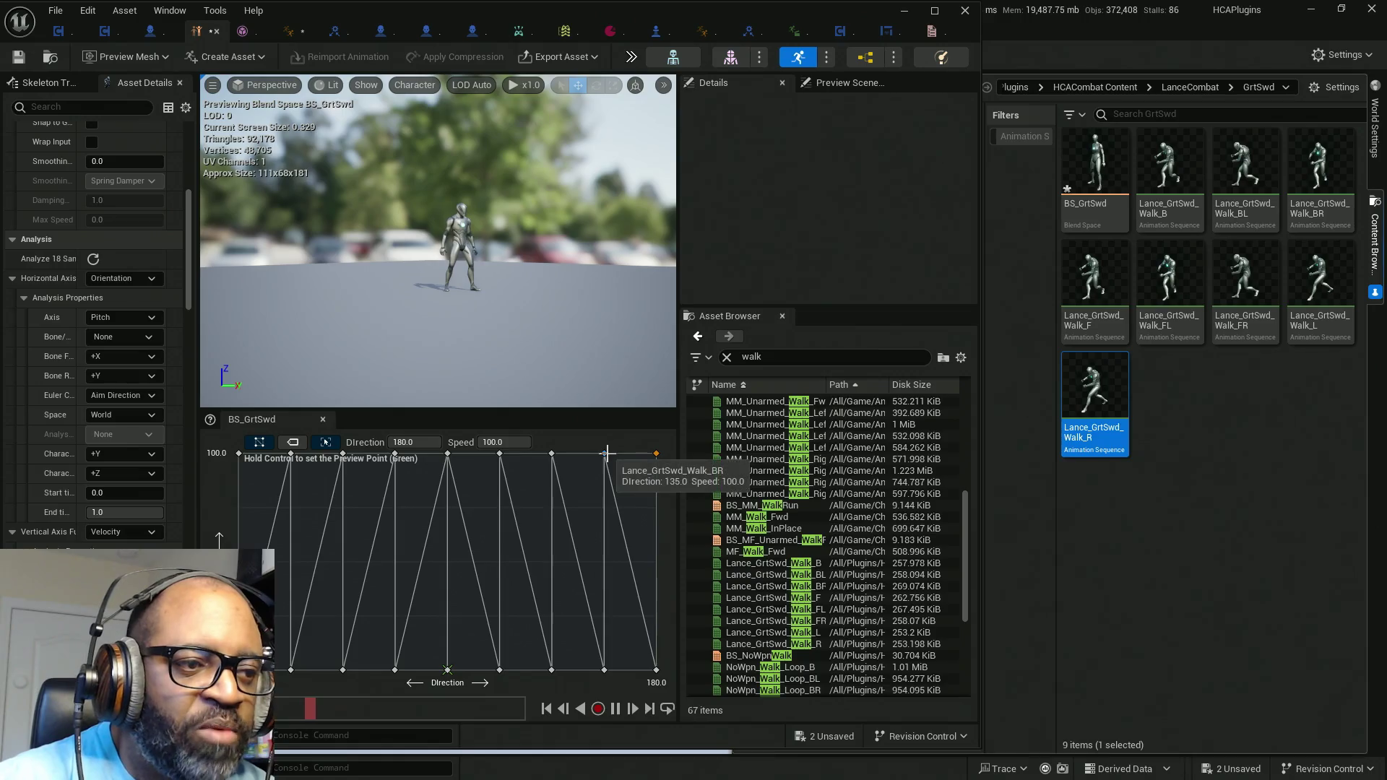
left_click(656, 453)
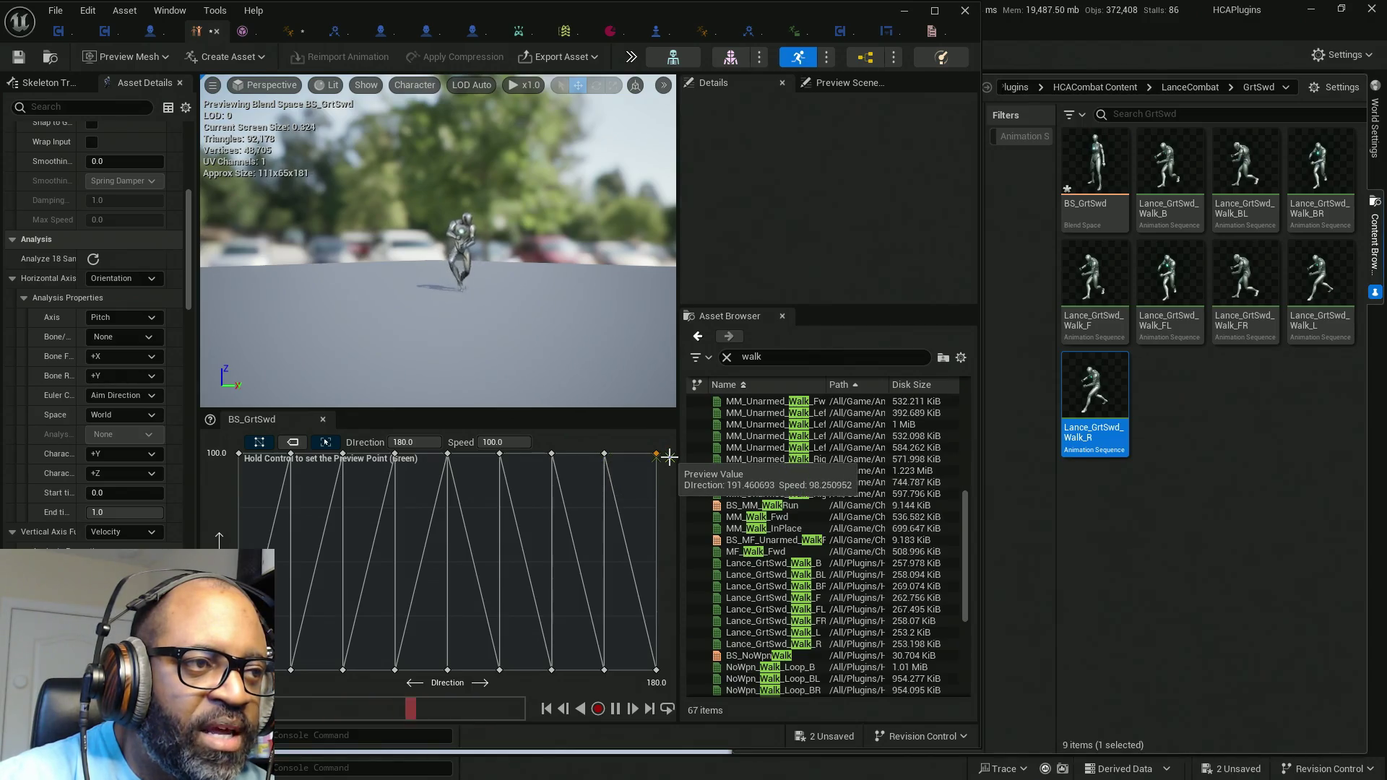
right_click(463, 493)
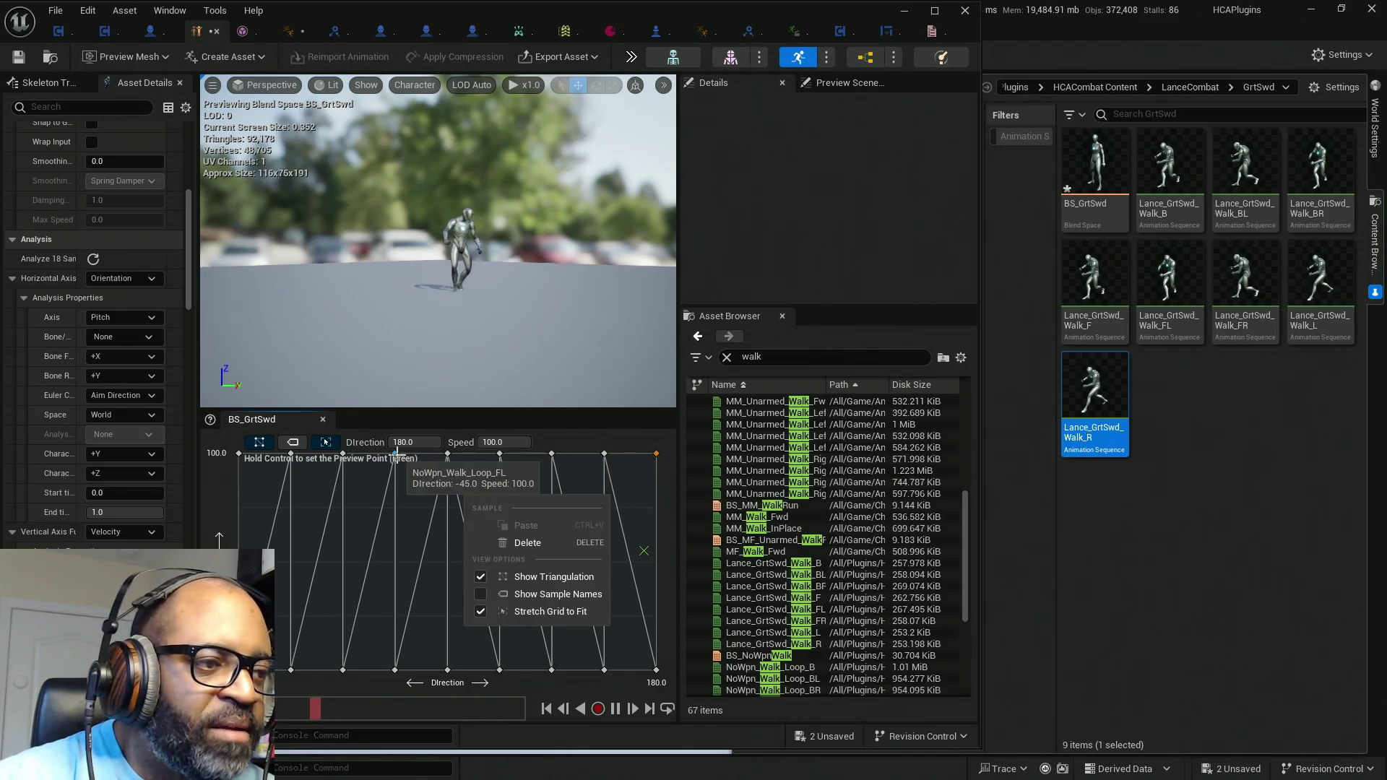
left_click(394, 455)
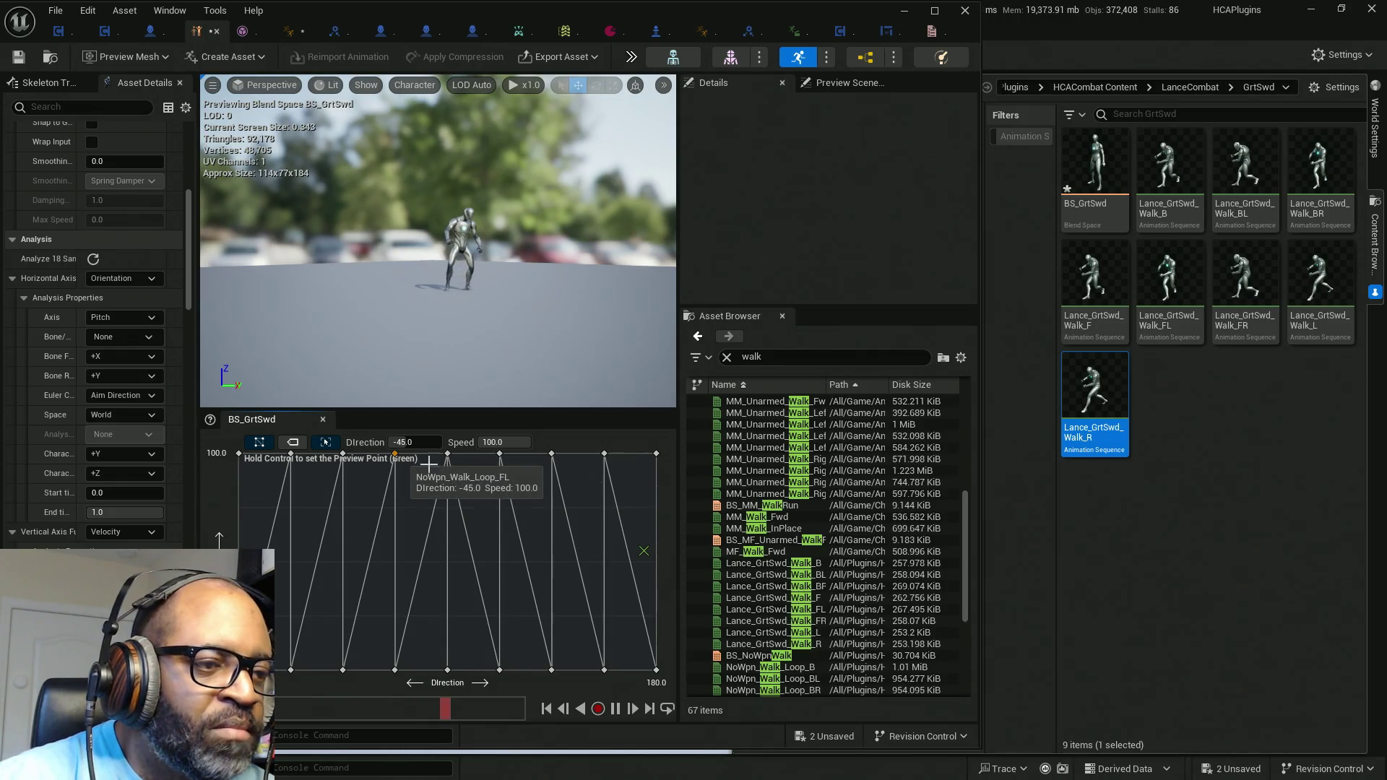
left_click(1168, 280)
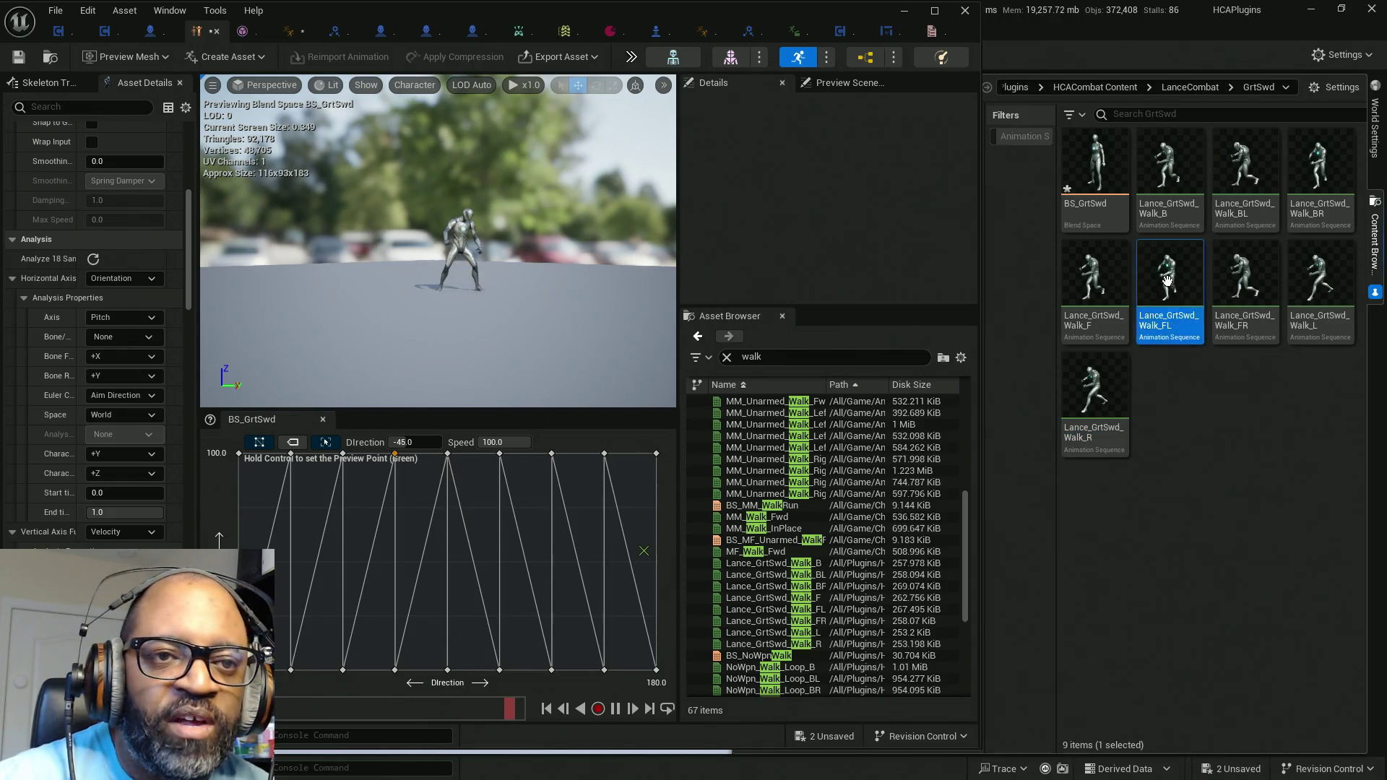
right_click(394, 459)
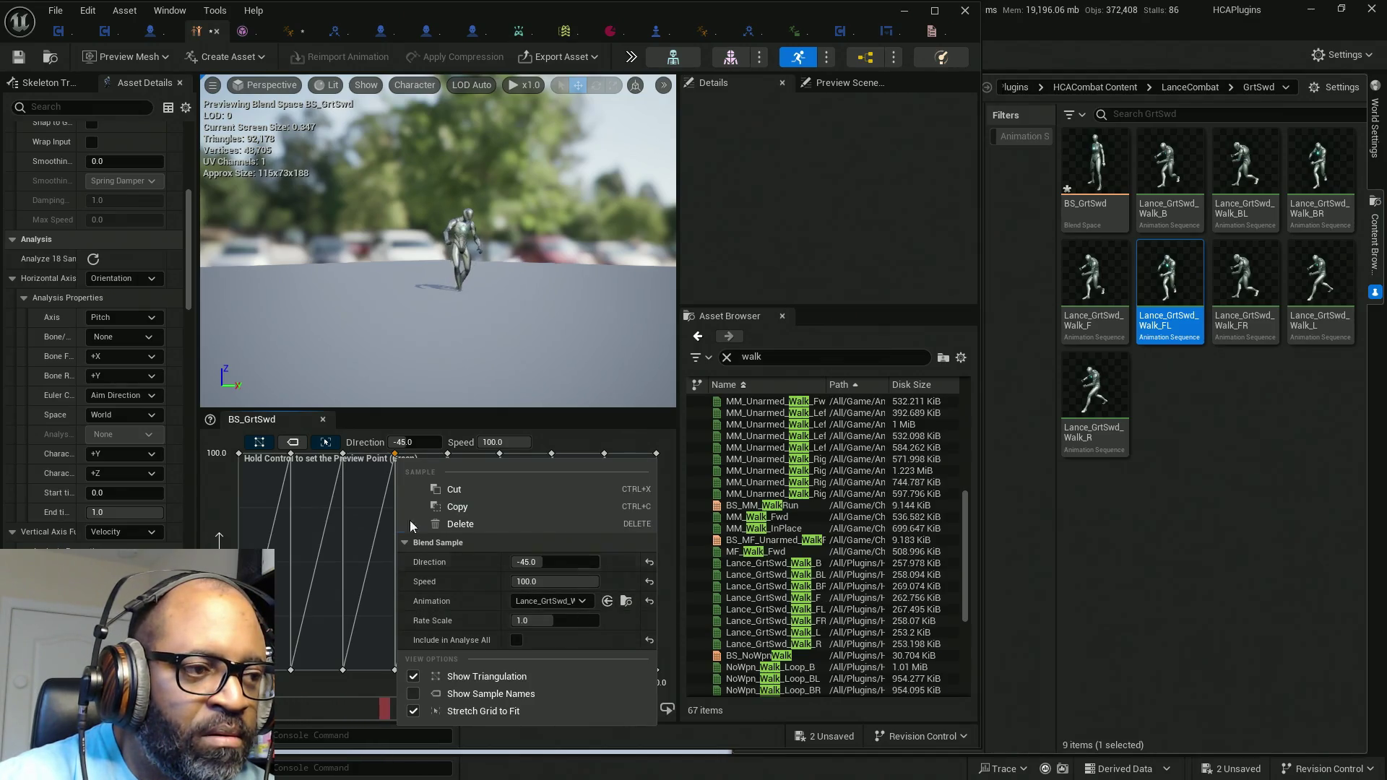
left_click(357, 479)
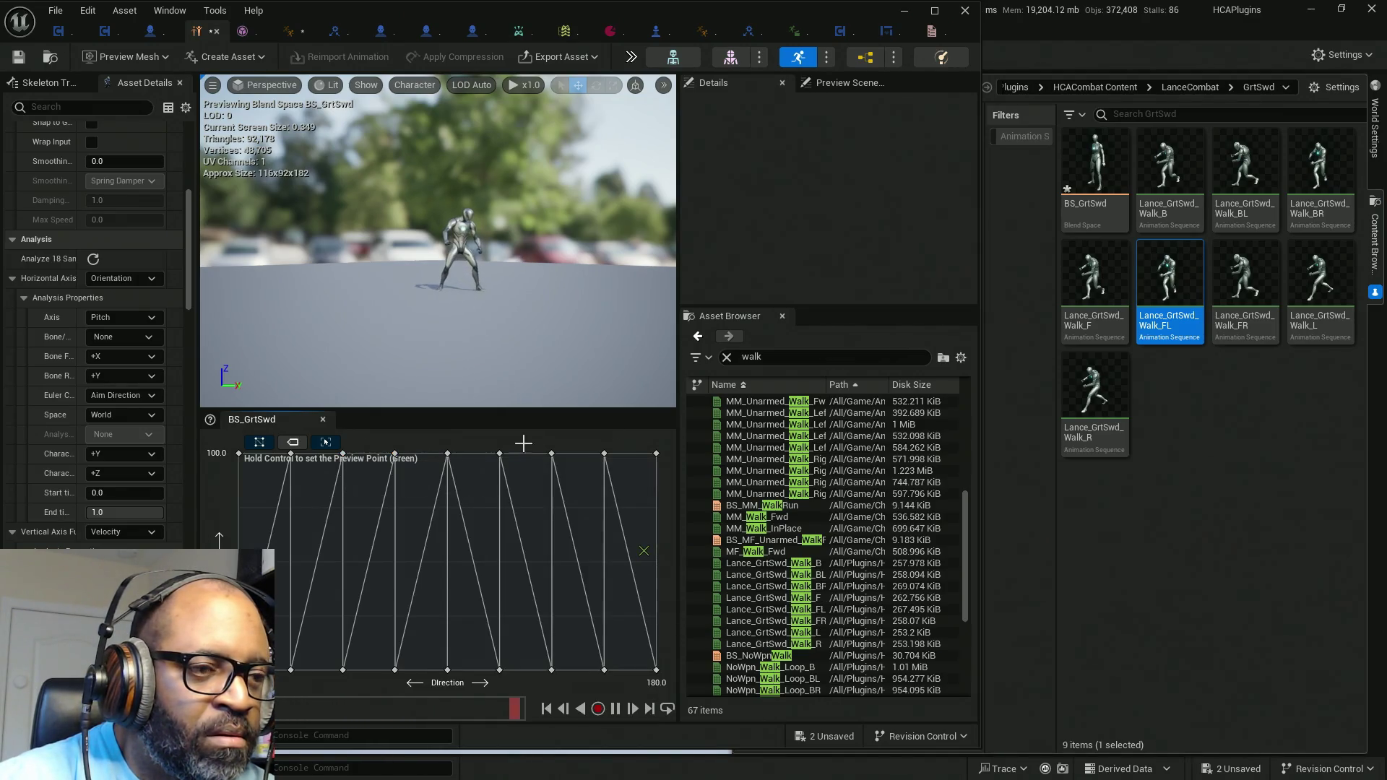
Step: Assign Walk_R to the -90 sample, Walk_BL and Walk_B to the -135 and -180 samples, then save BS_GrtSwd
left_click(1094, 383)
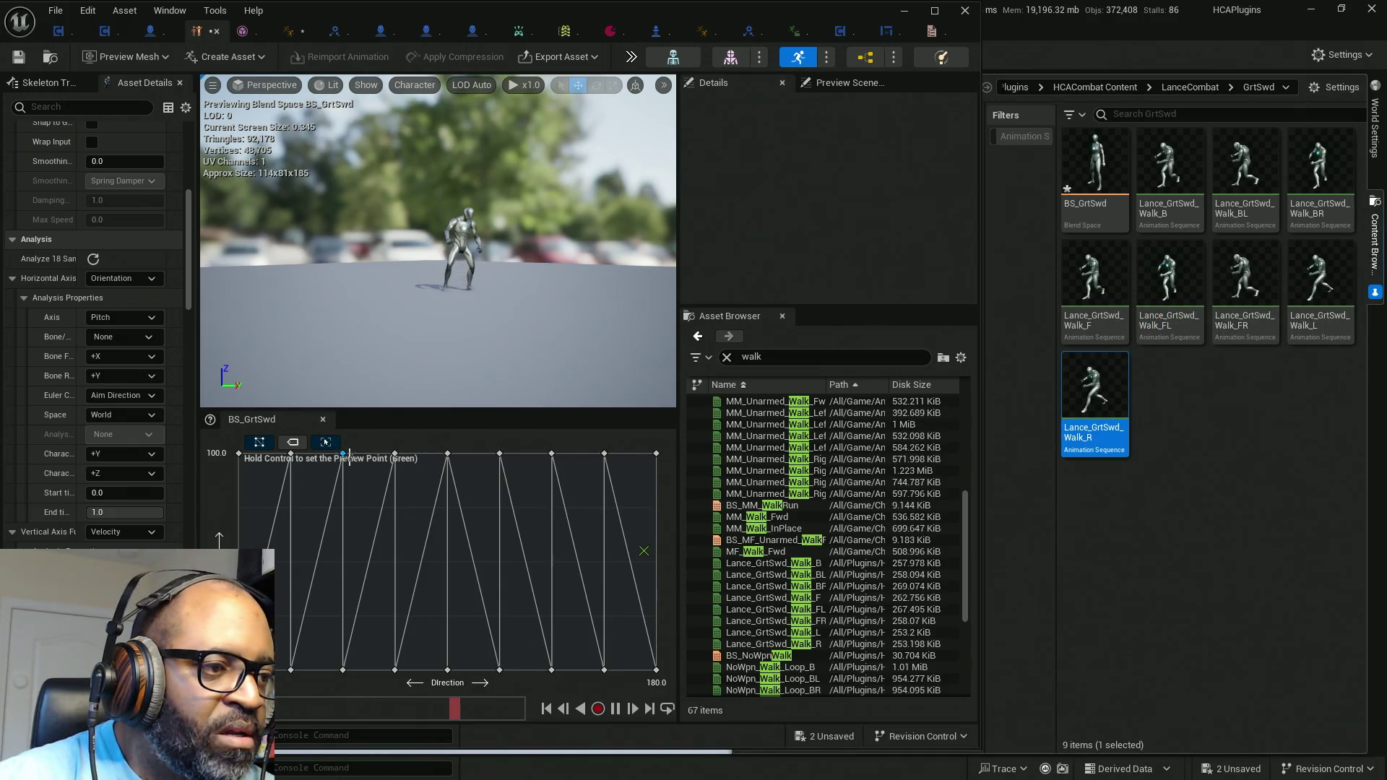
right_click(344, 454)
left_click(555, 600)
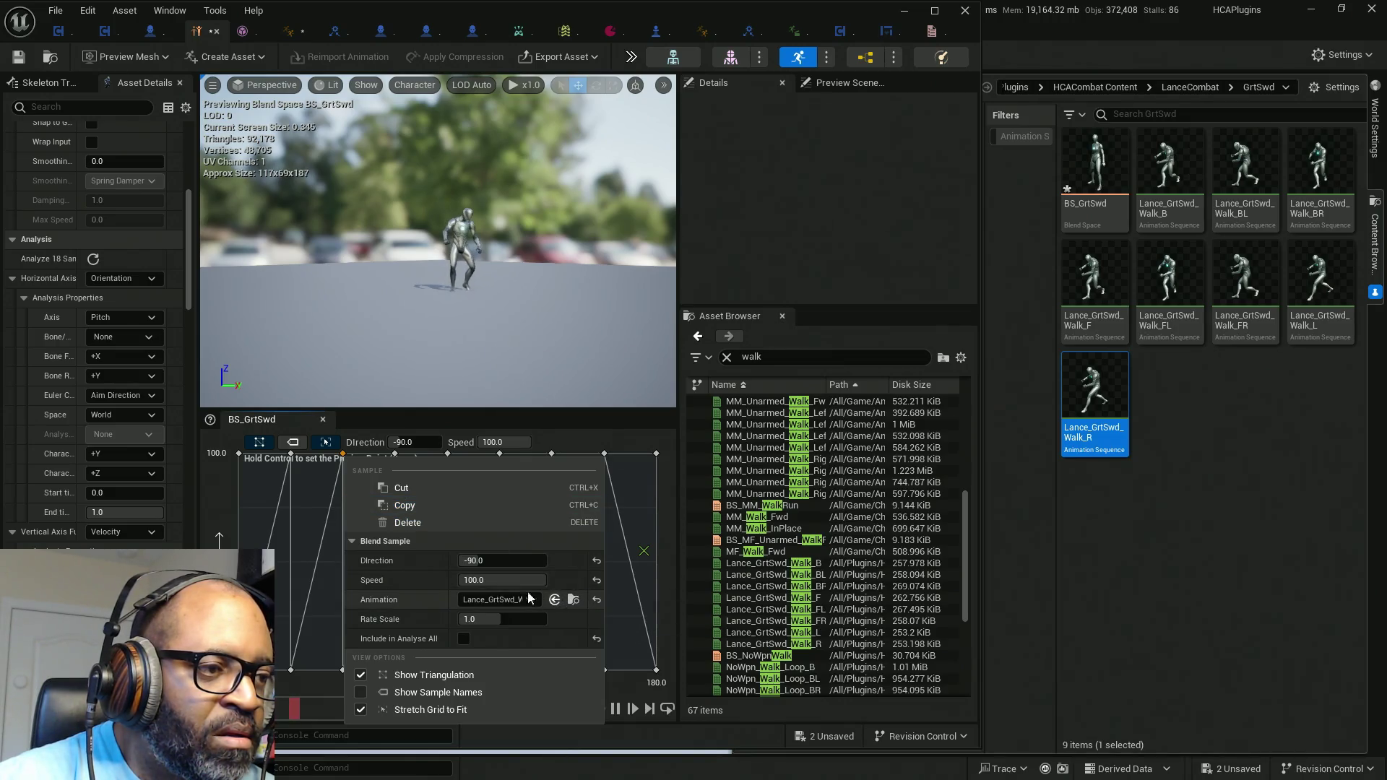
left_click(292, 453)
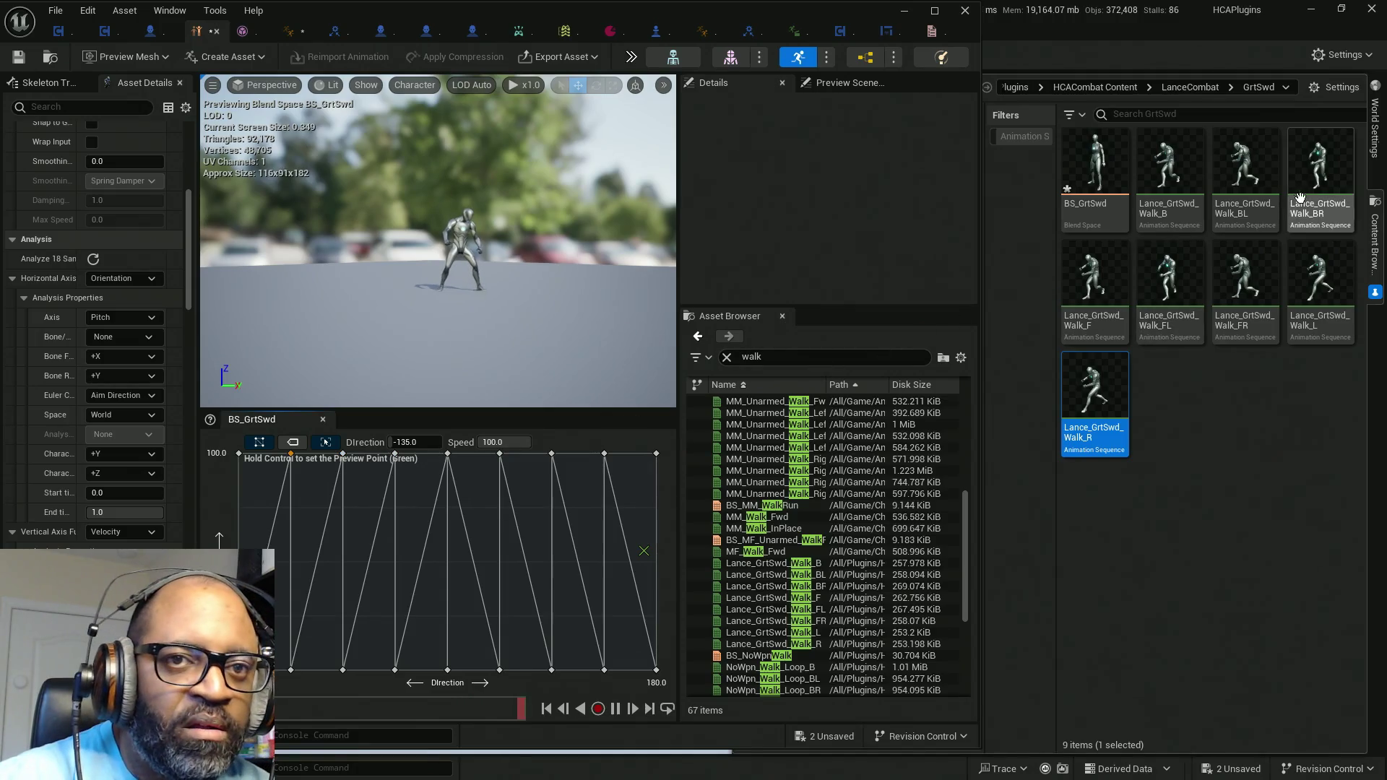
left_click(1244, 173)
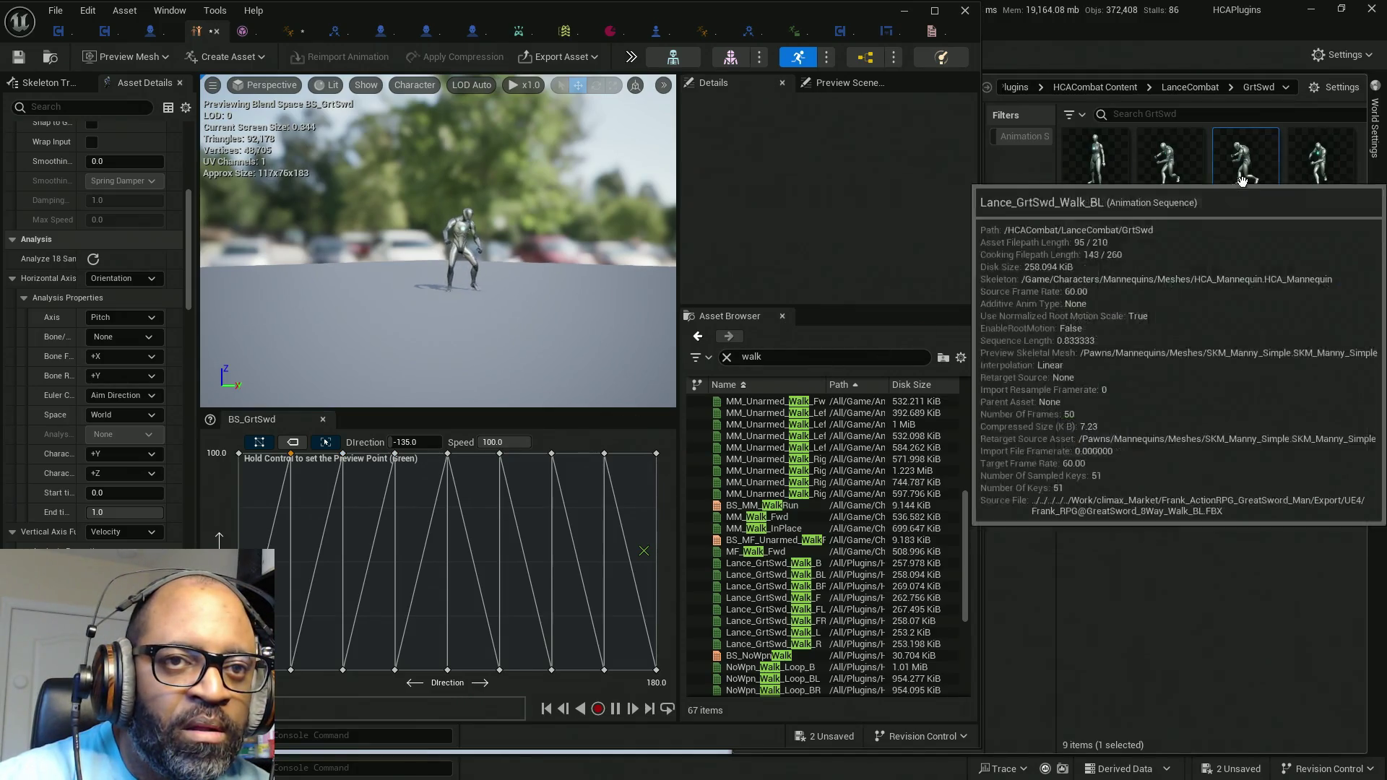
right_click(289, 455)
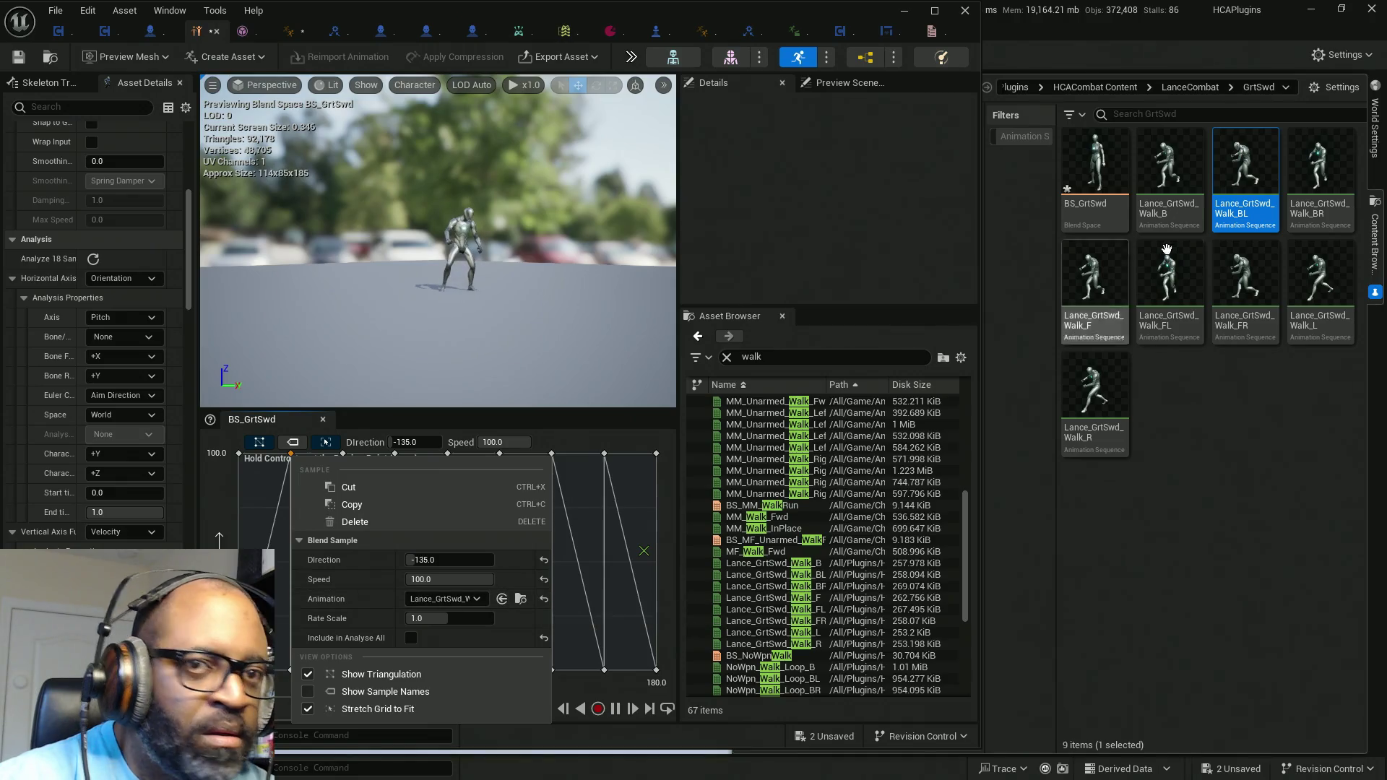
left_click(1169, 170)
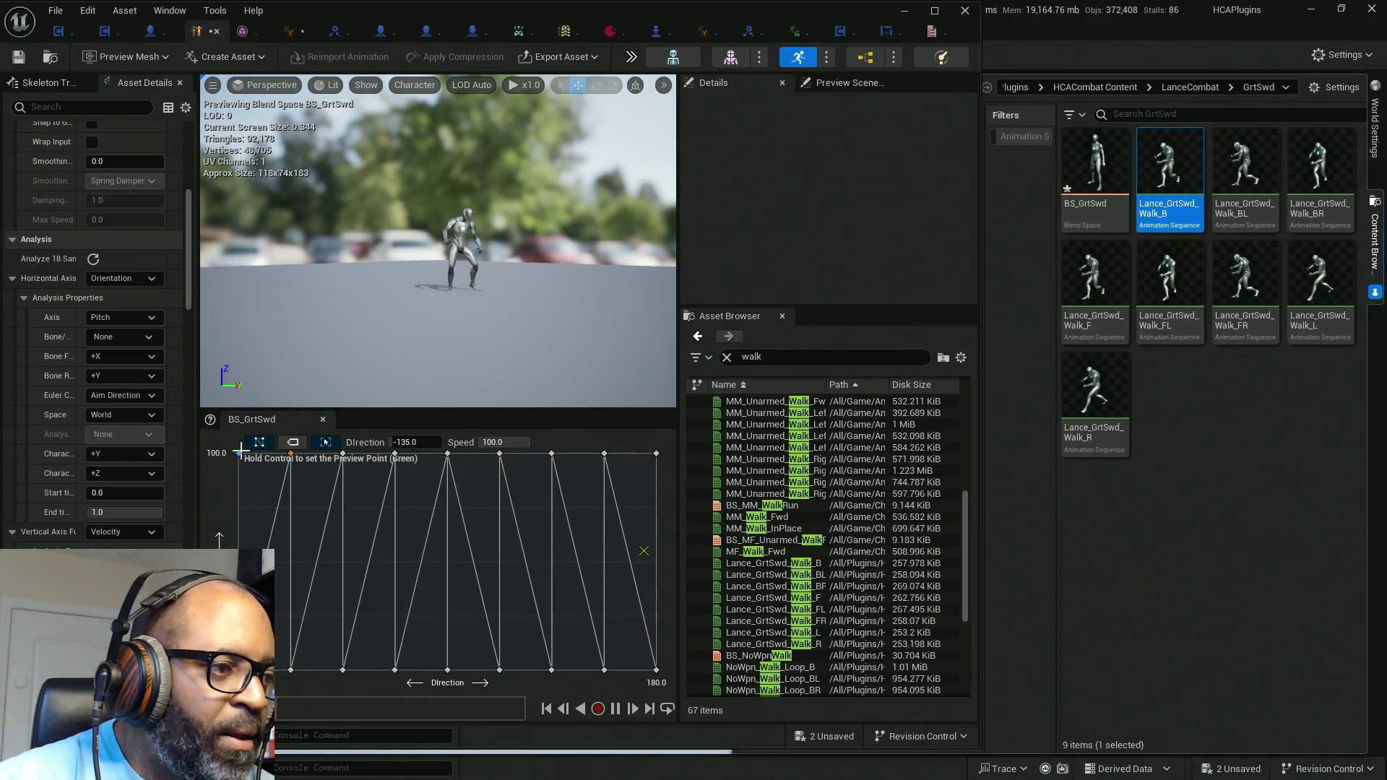
right_click(240, 453)
left_click(447, 601)
left_click(1105, 562)
key("ctrl+s")
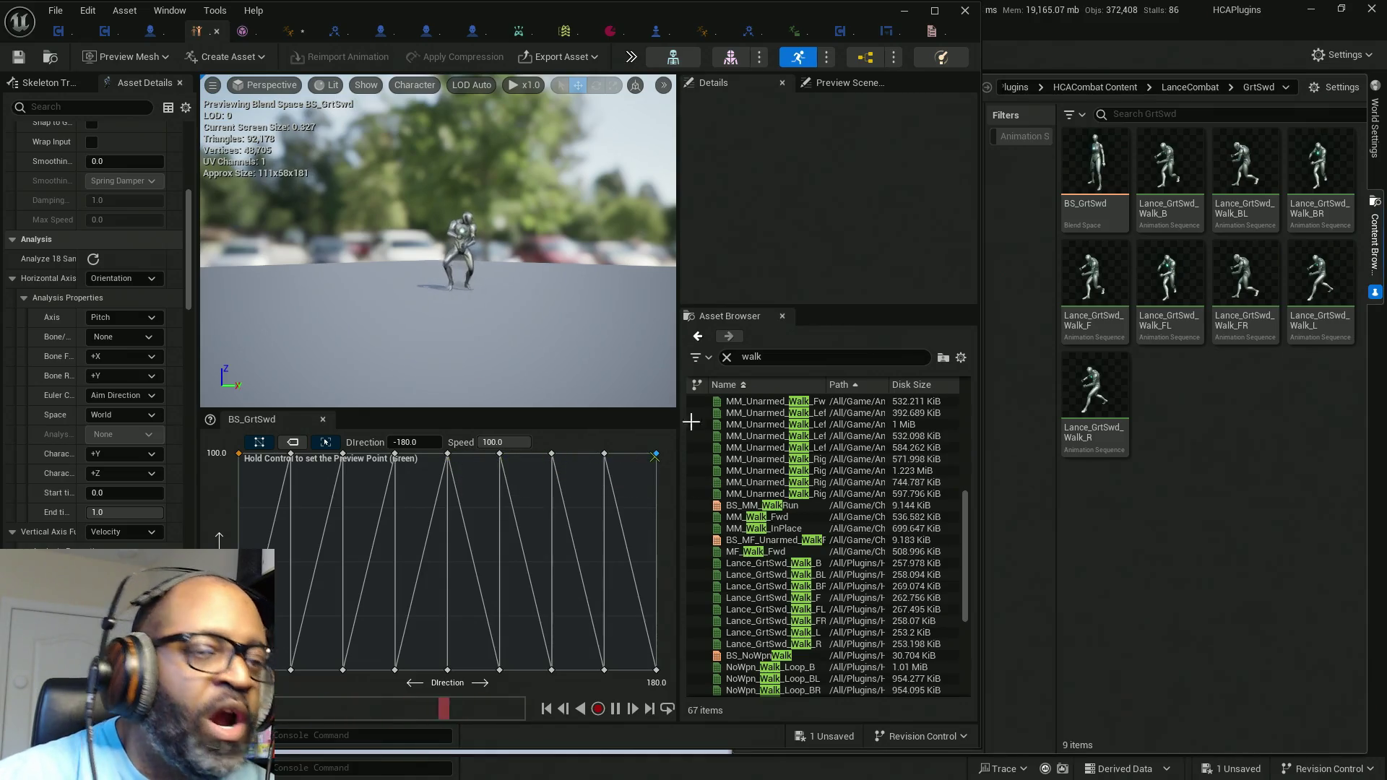
double_click(780, 14)
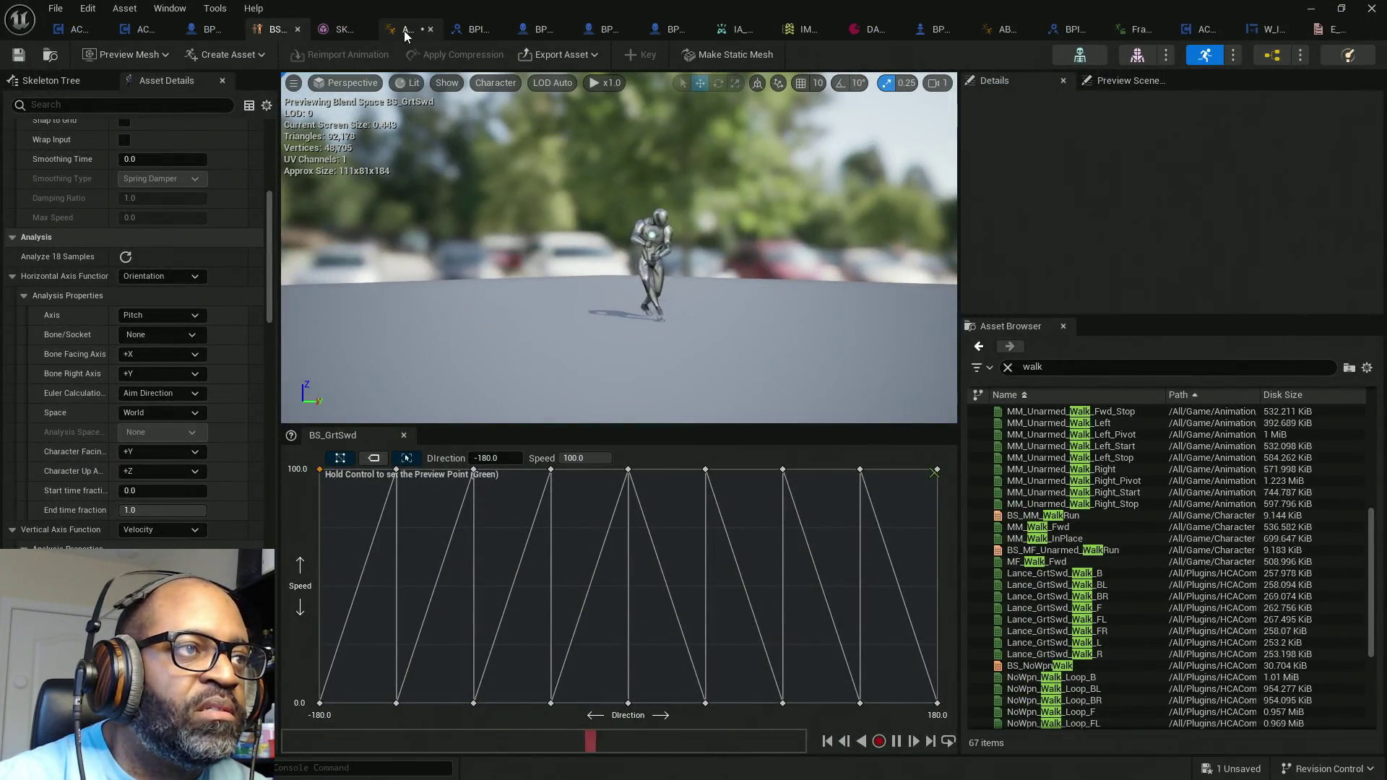
Step: In ABP_Manny, set the Great Swd blendspace slot to BS_GrtSwd and recompile
left_click(473, 30)
left_click(470, 276)
left_click_drag(662, 412, 728, 398)
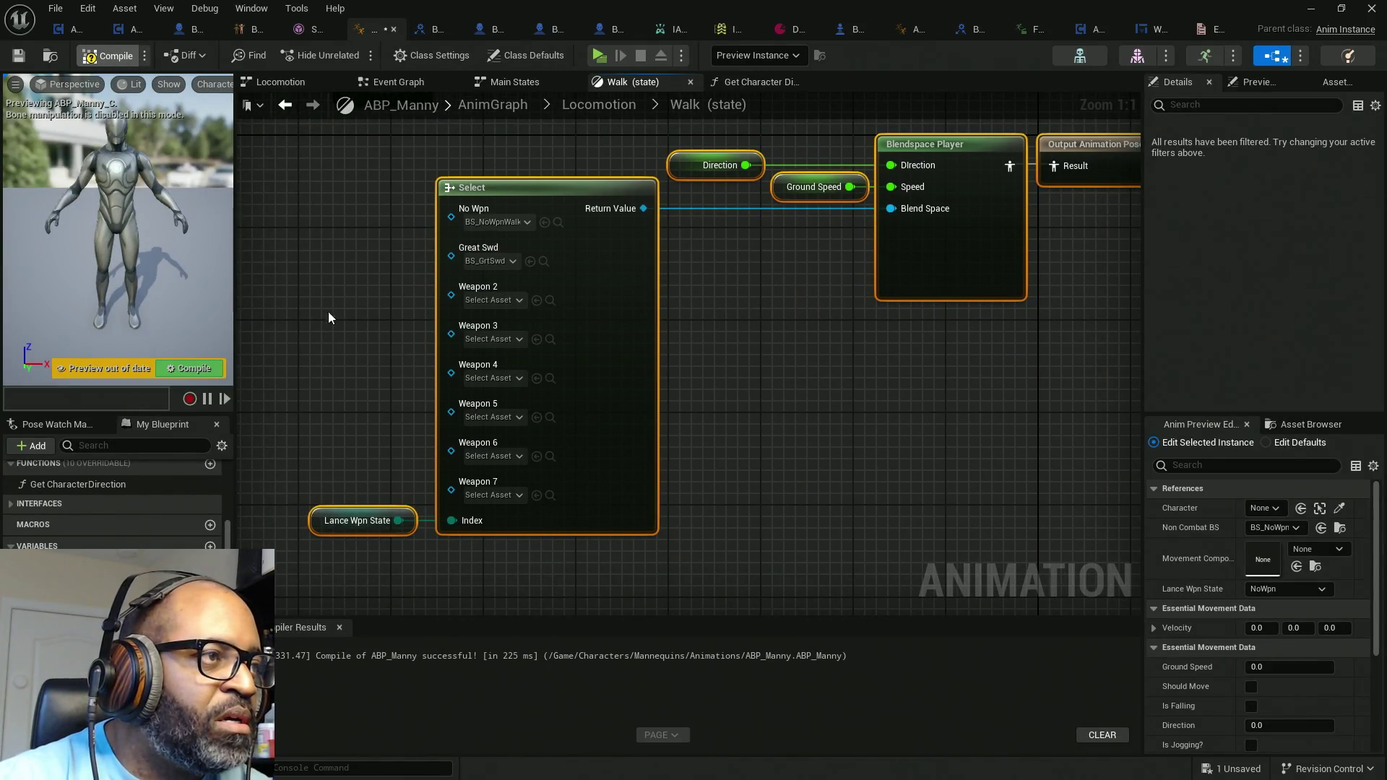
key("F7")
Step: Set Lance Wpn State to GreatSwd, then save and recompile ABP_Manny
left_click(383, 520)
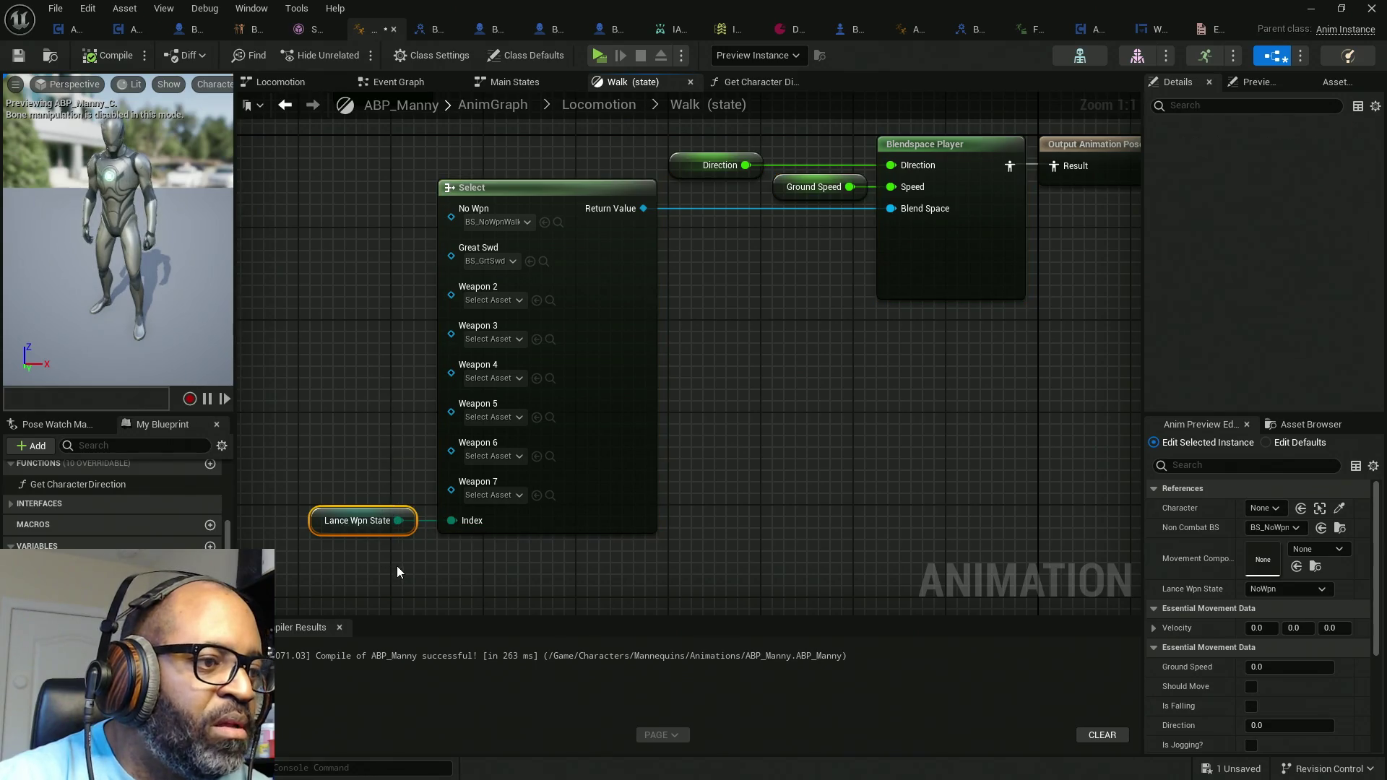
left_click(1295, 528)
left_click(1297, 528)
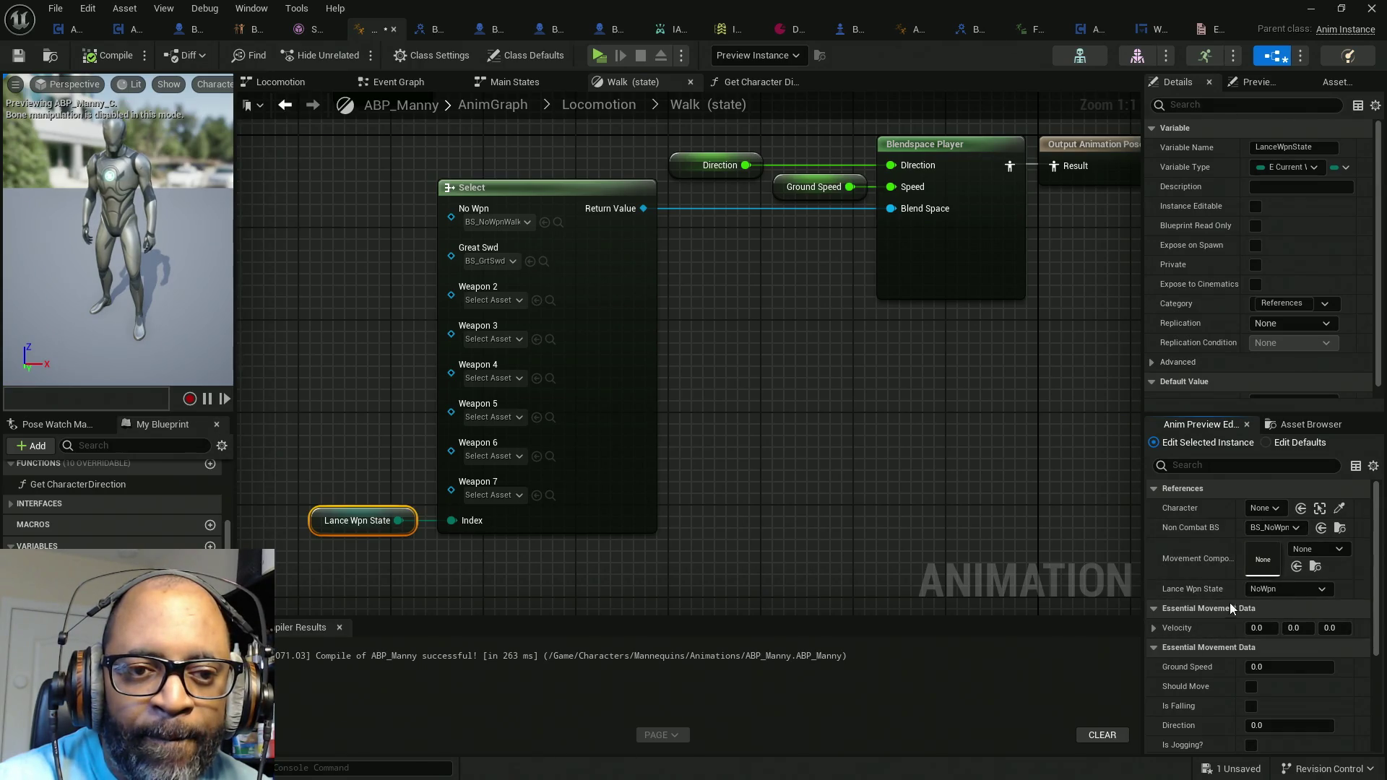
left_click(1287, 590)
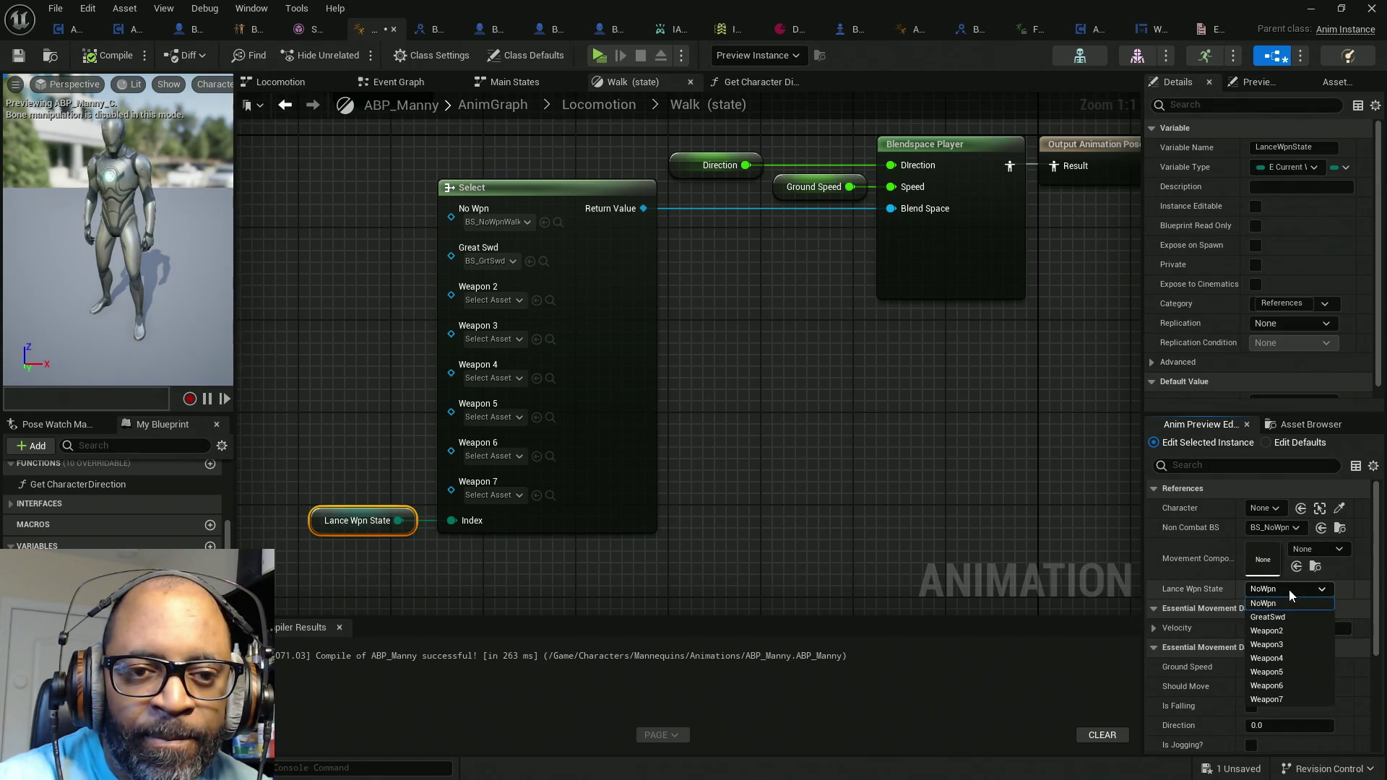
left_click(1268, 617)
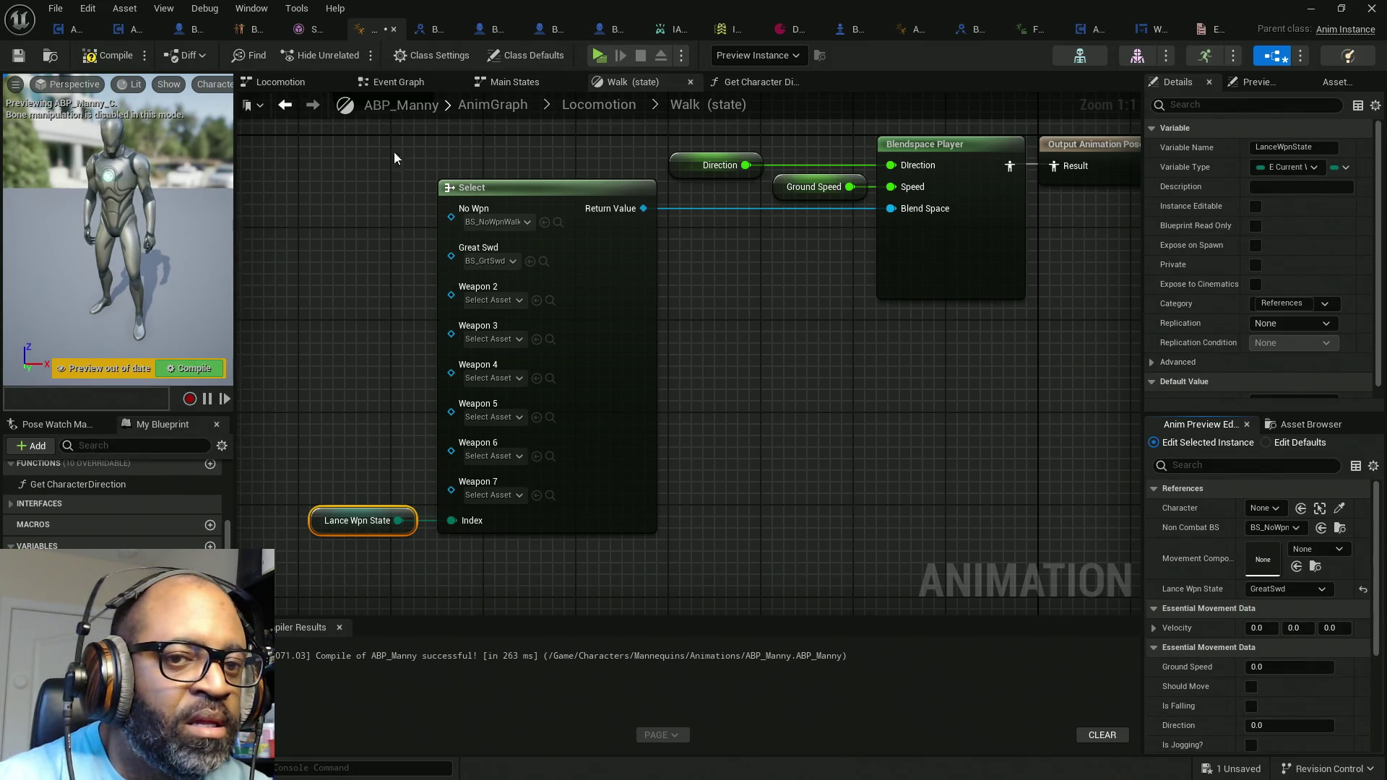
key("ctrl+s")
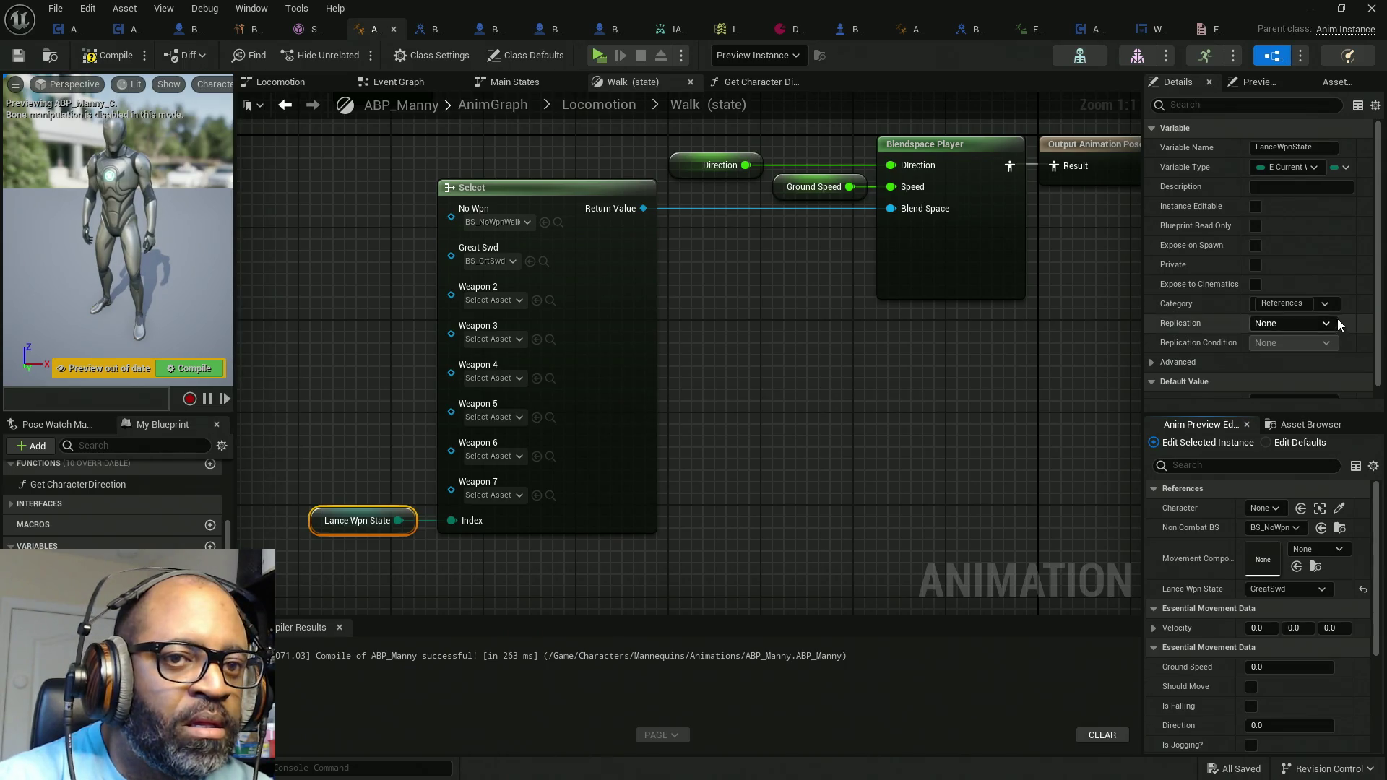
scroll(1337, 318, "down", 1)
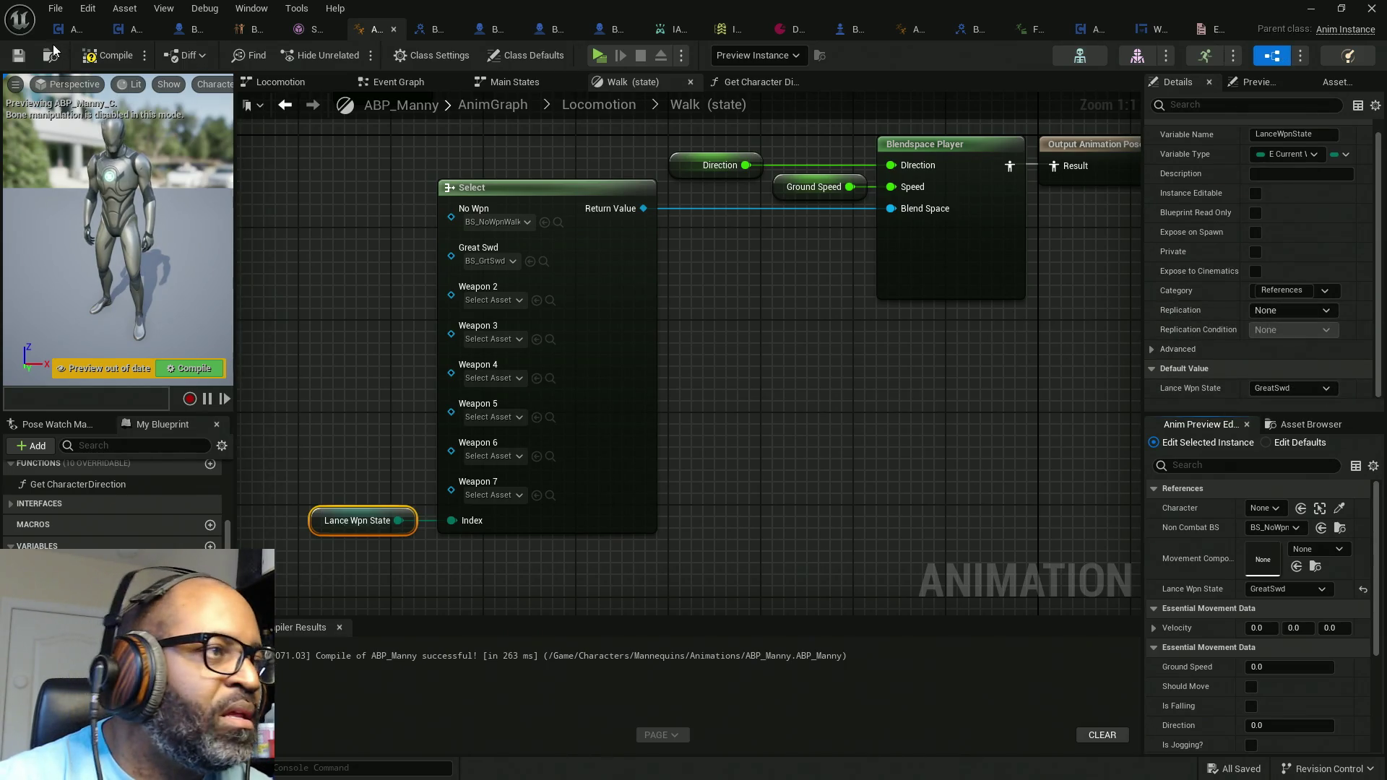
key("F7")
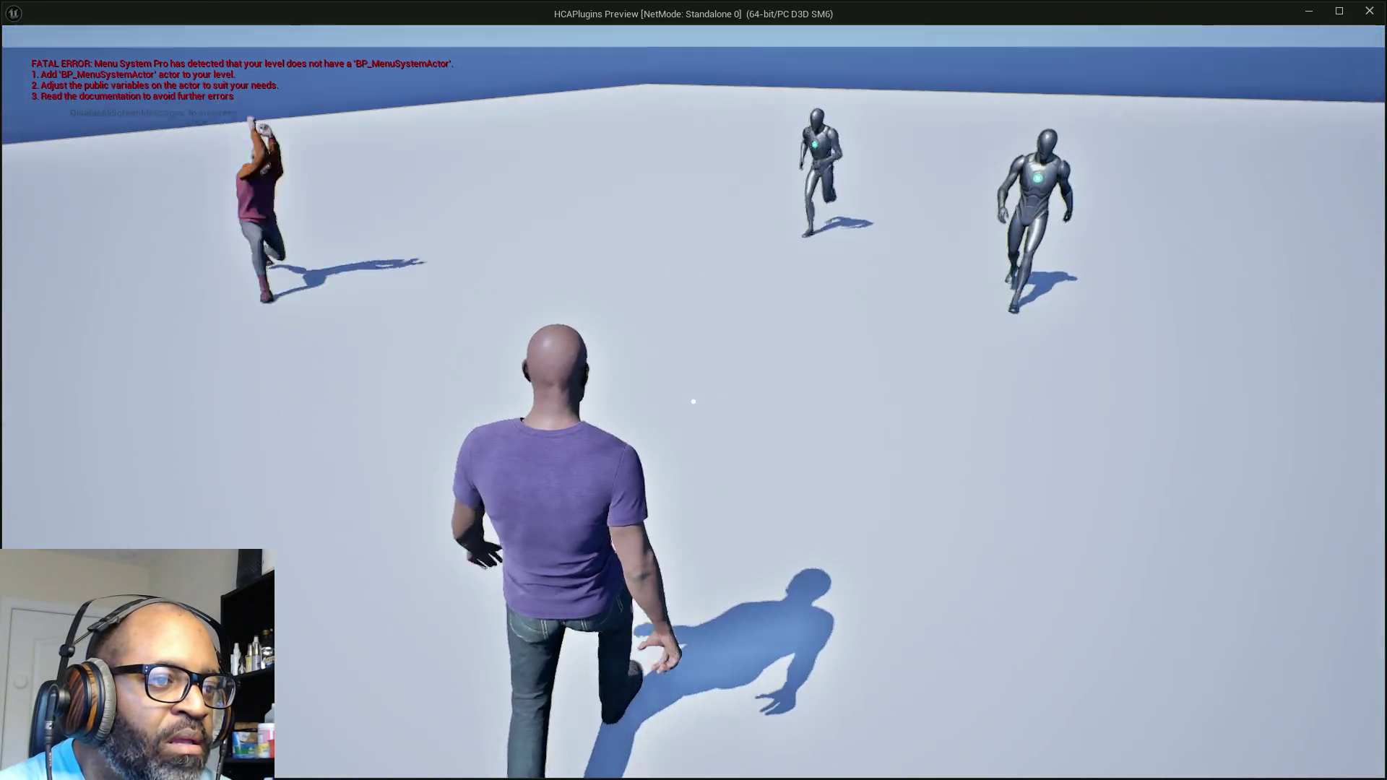
Step: Move the player forward and back, then fire a secondary attack to watch the GreatSwd walkers
key("w")
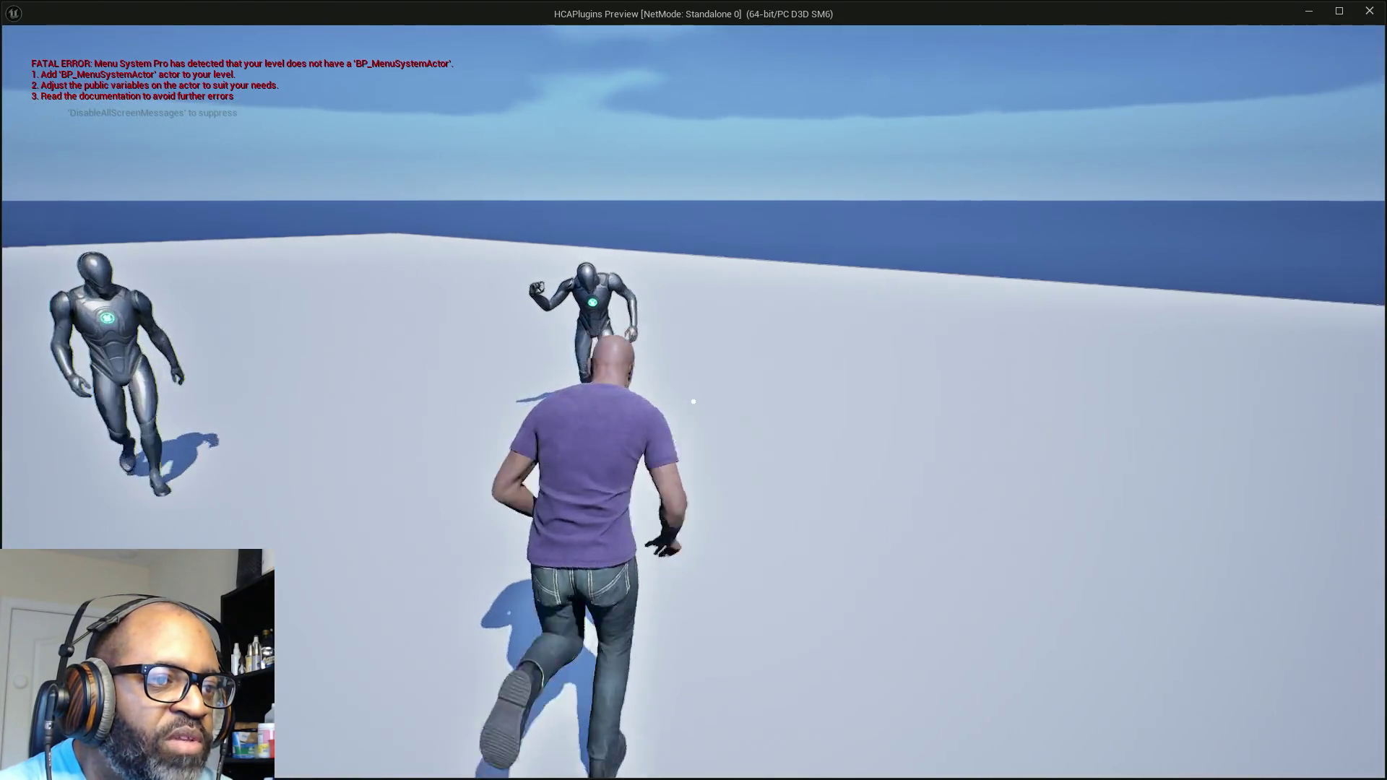
key("s")
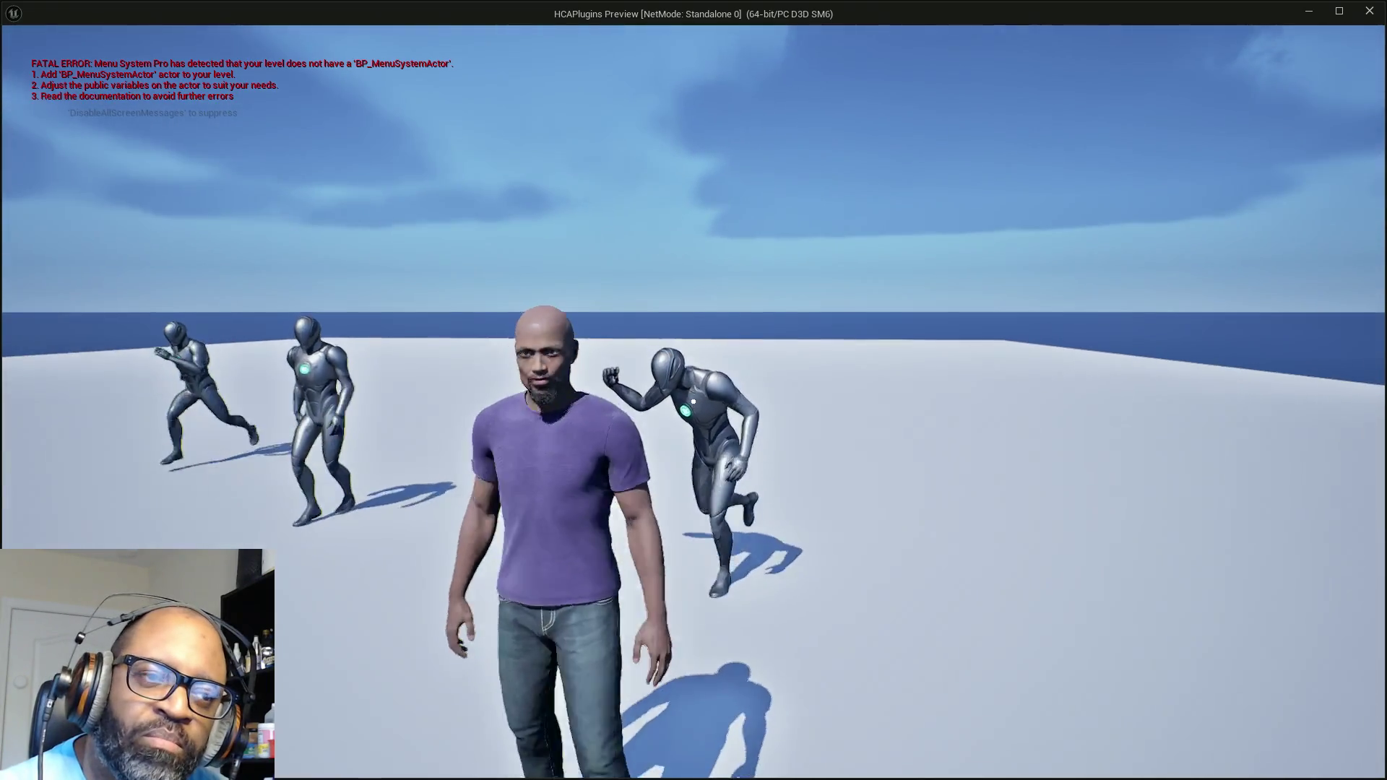
right_click(693, 401)
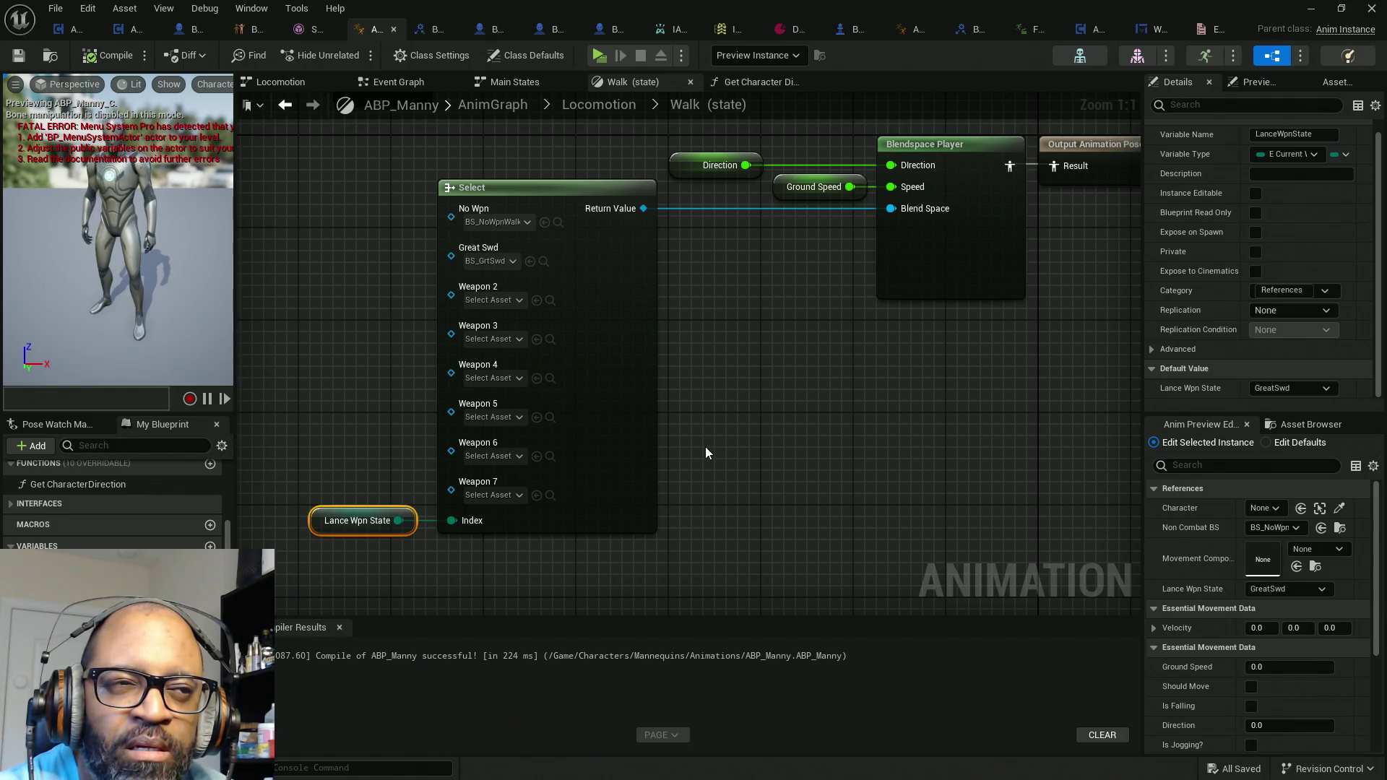
Step: Go from the Locomotion state machine into the Walk state graph and start a new play session
mouse_move(705, 446)
left_mouse_down()
mouse_move(876, 452)
mouse_move(851, 442)
left_mouse_up()
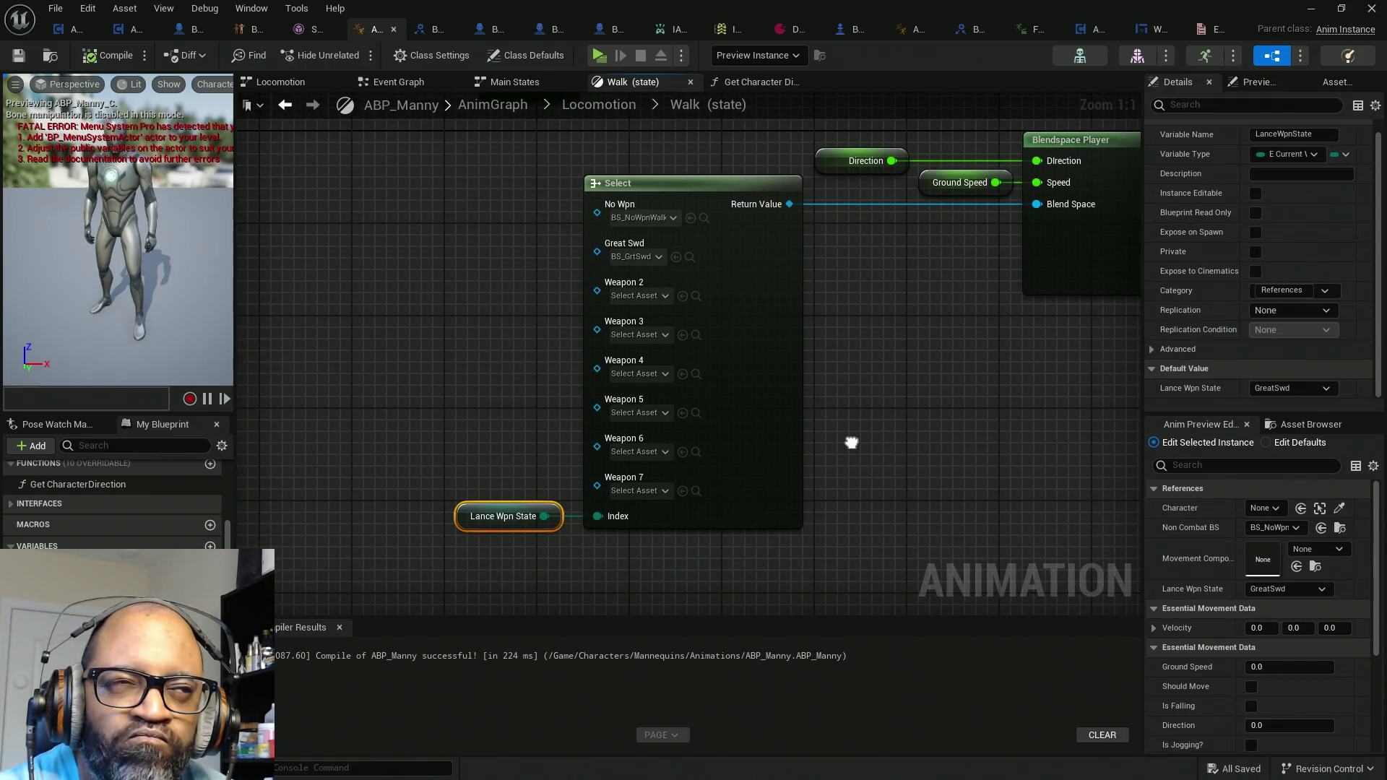
left_click(588, 106)
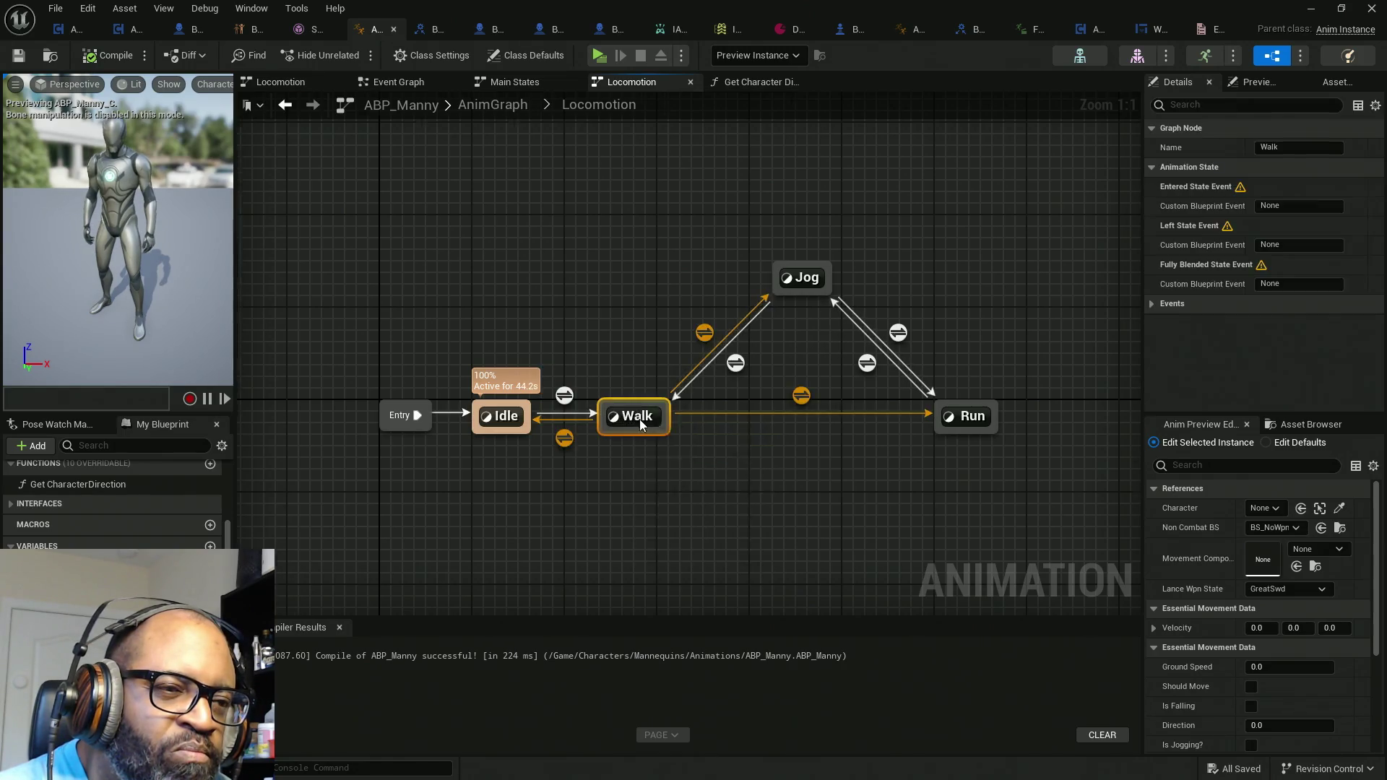
double_click(640, 417)
left_click_drag(725, 388, 791, 326)
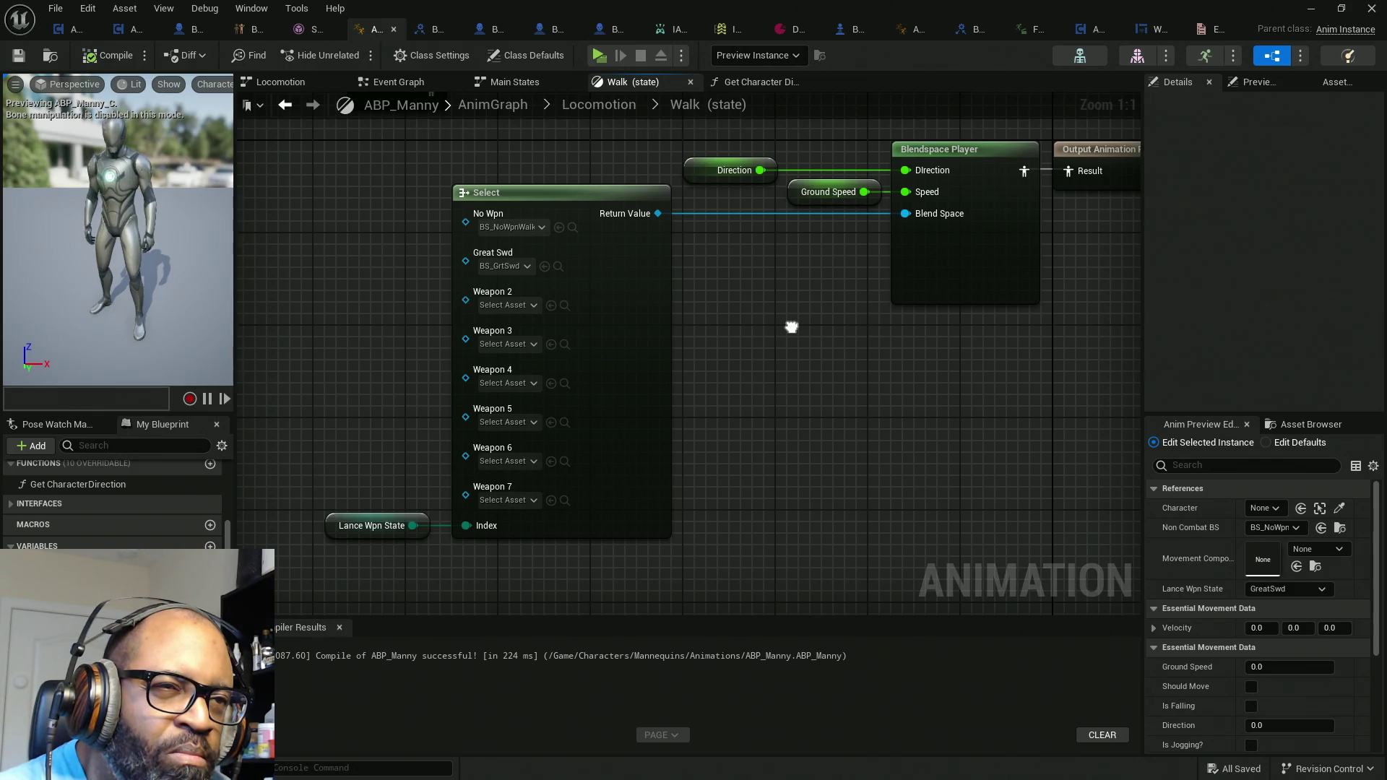
left_click(599, 55)
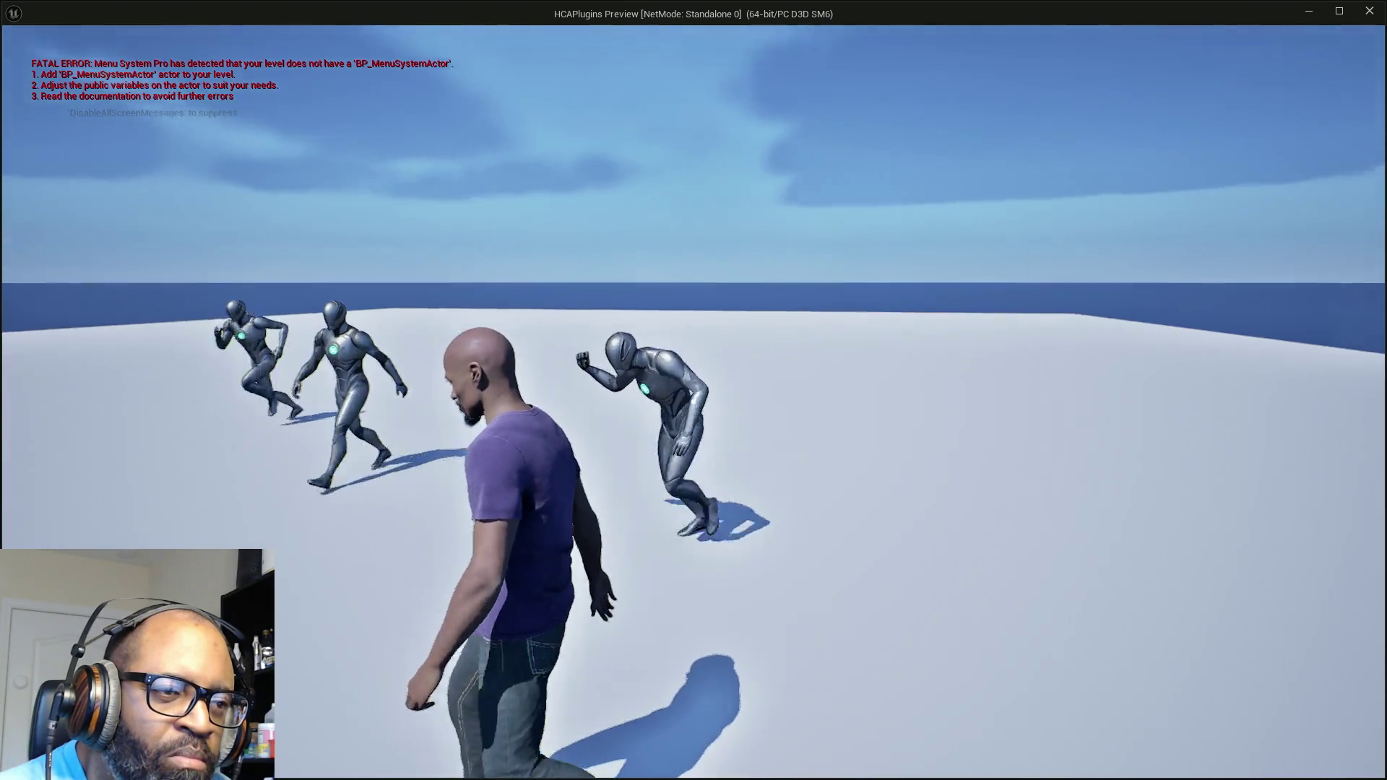
Step: Fire a secondary attack in game, switch to ABP_Manny, and list the running debug instances
right_click(693, 401)
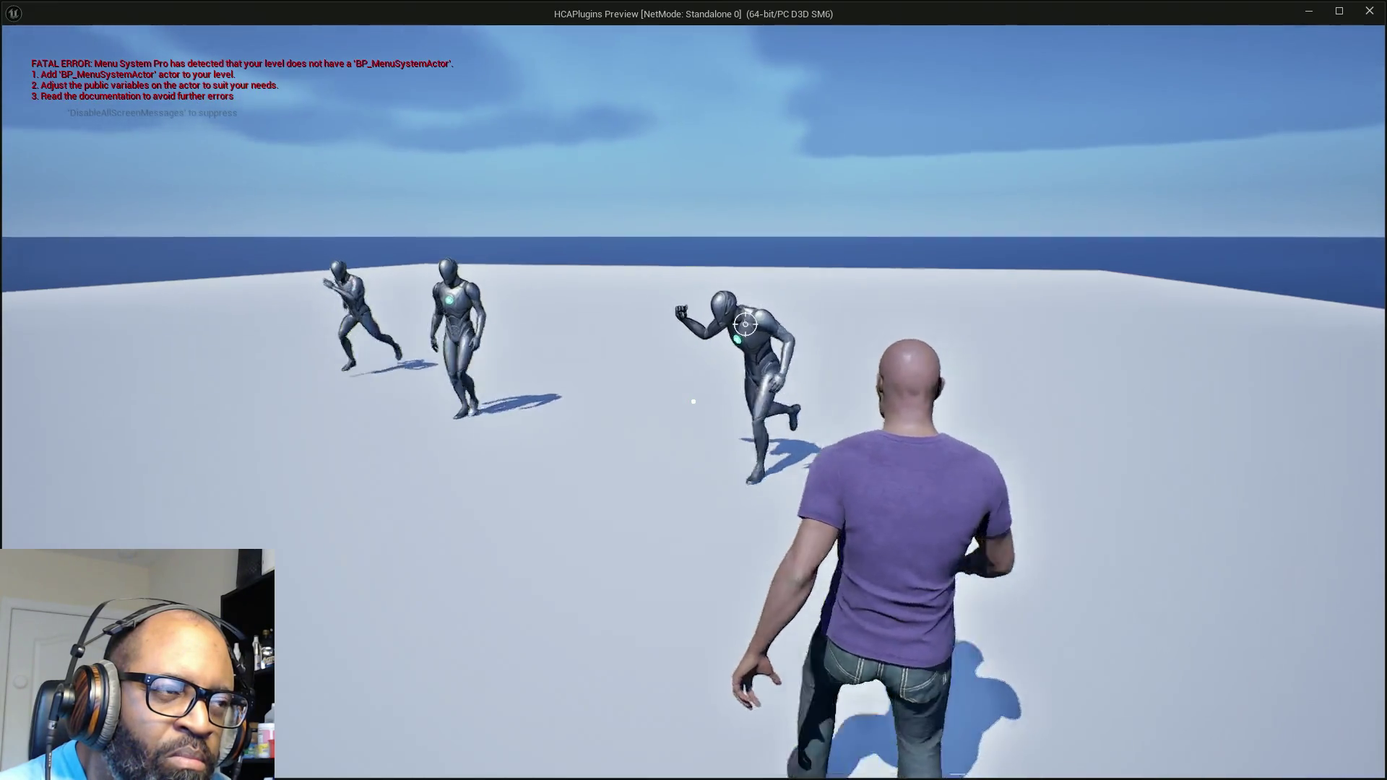
key("alt+Tab")
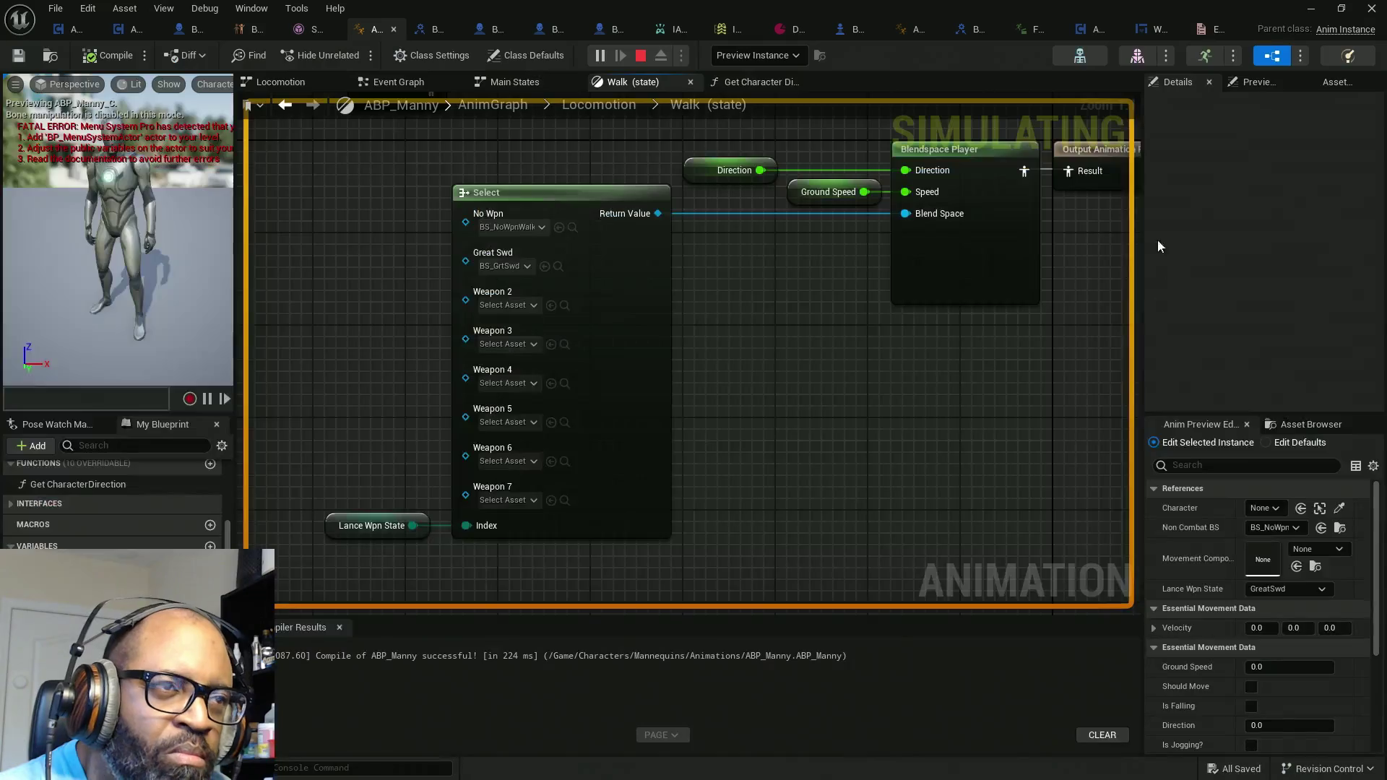
left_click(788, 55)
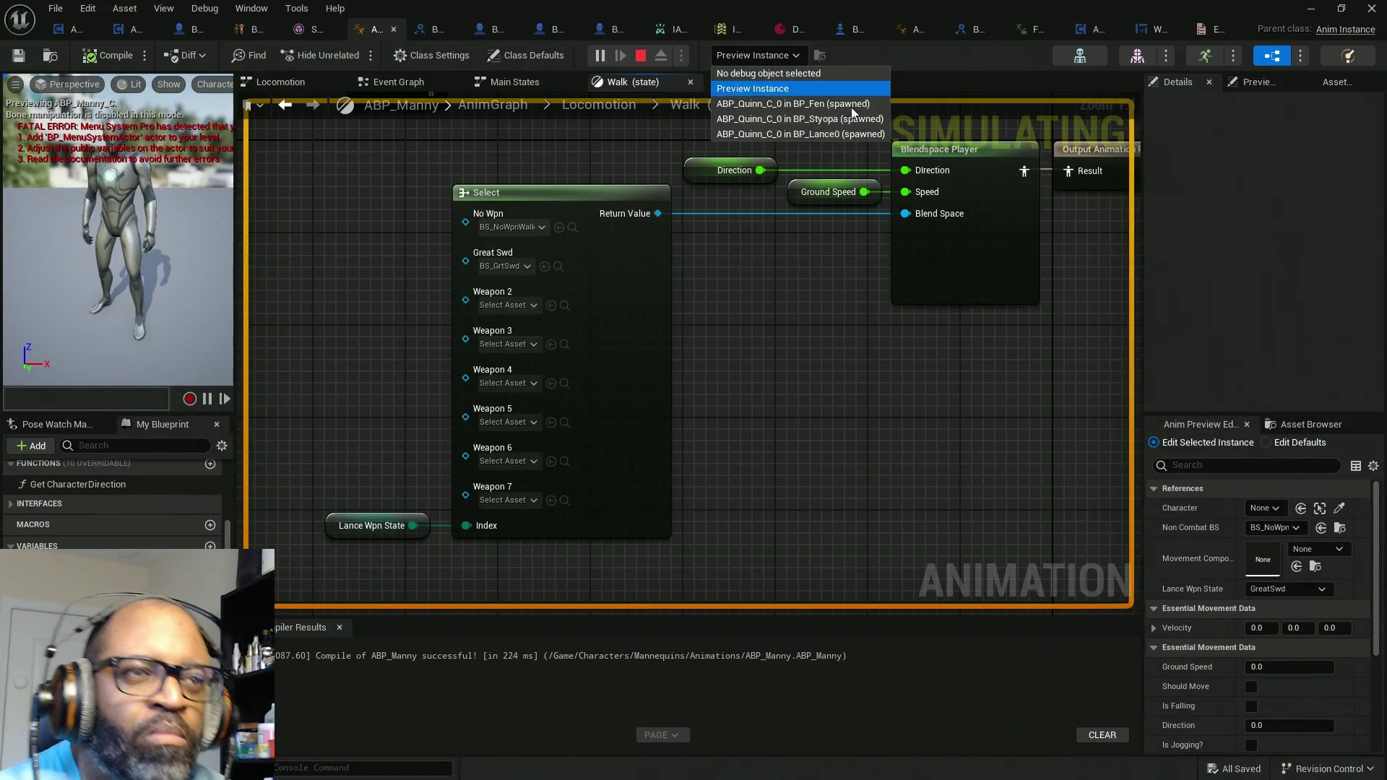
Step: Debug the ABP_Quinn_C_0 instance in BP_Lance0, then end the play session
left_click(847, 137)
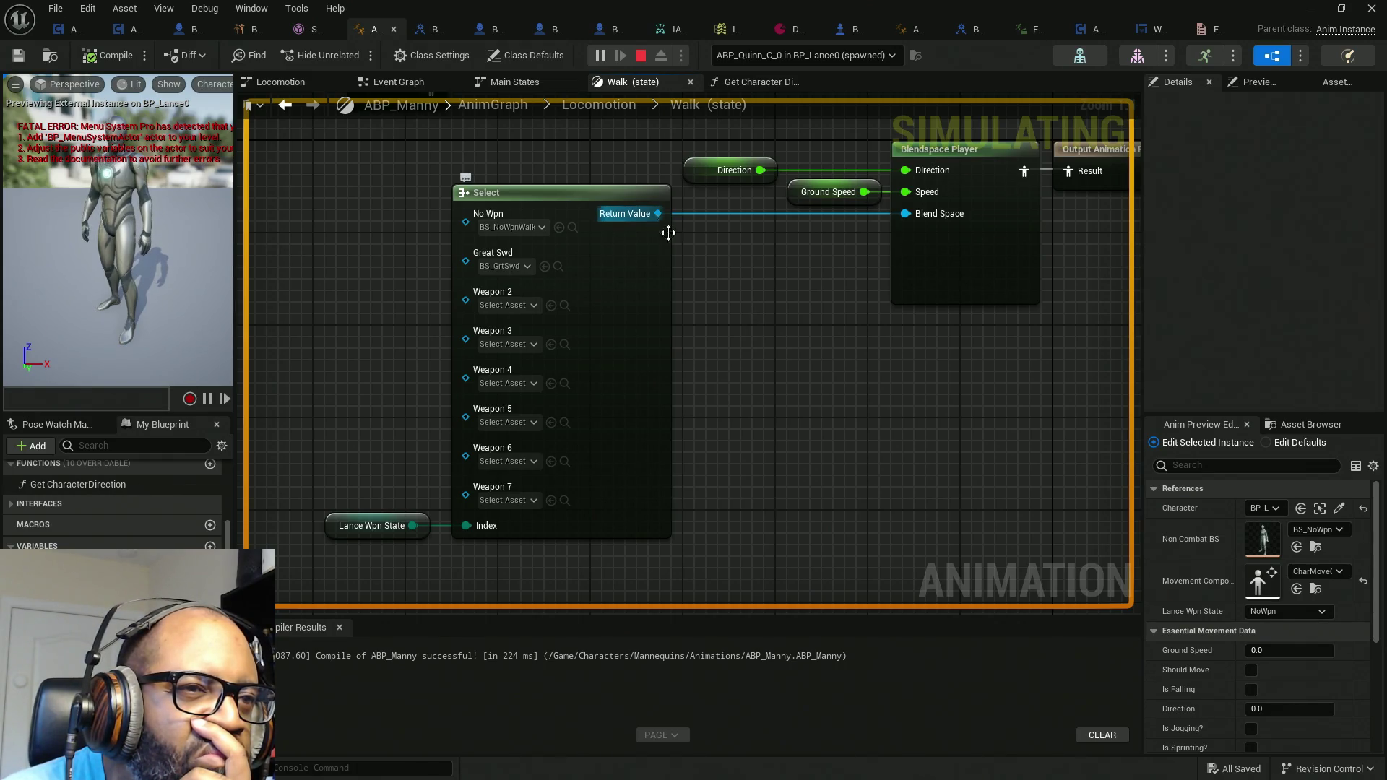
scroll(609, 446, "down", 5)
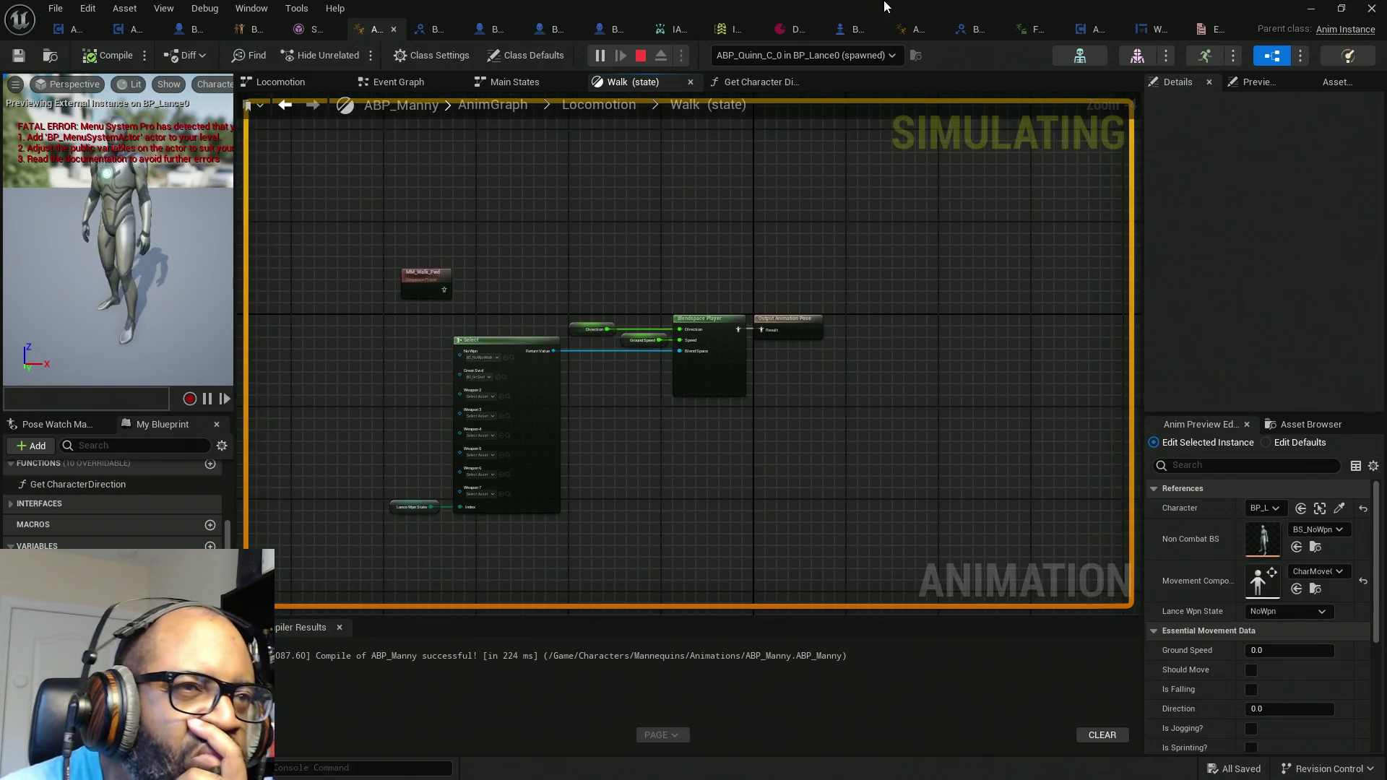
key("alt+Tab")
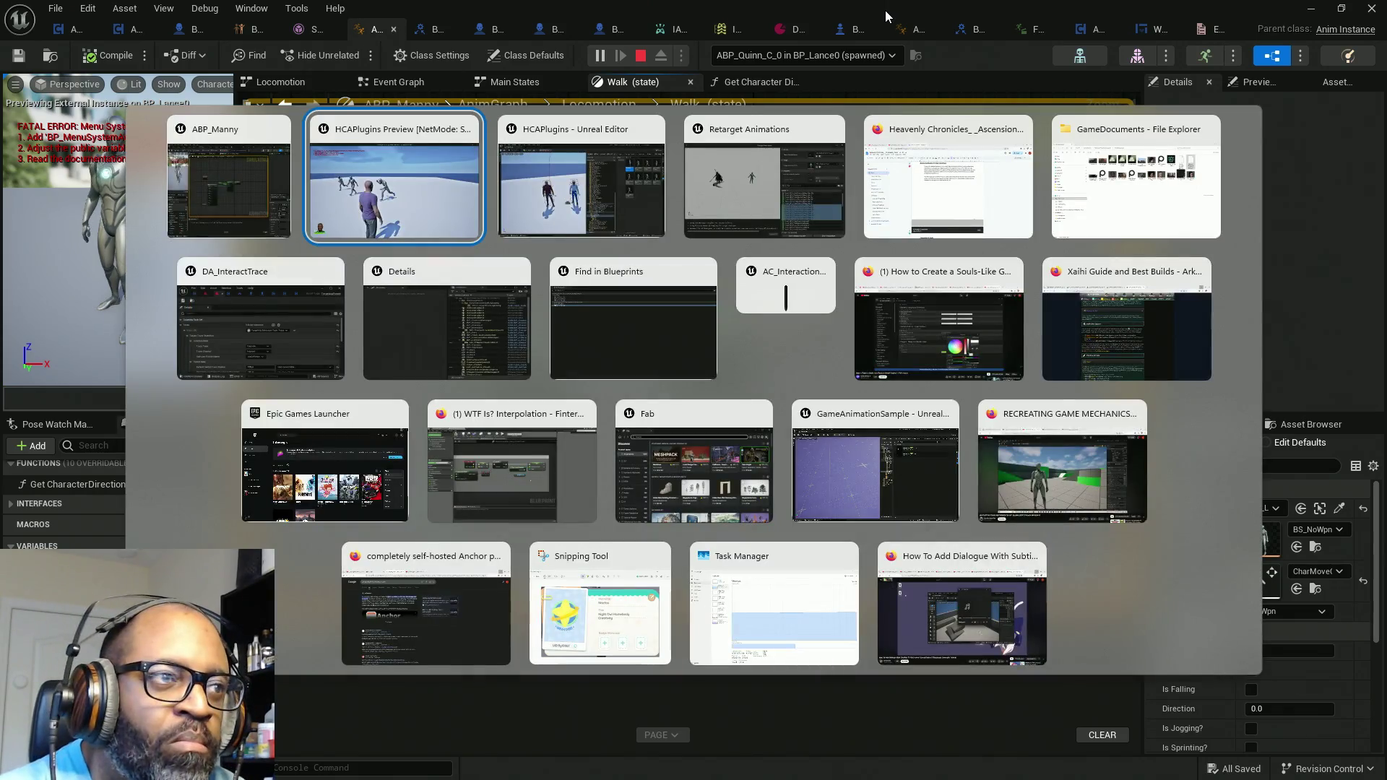
key("alt+Tab")
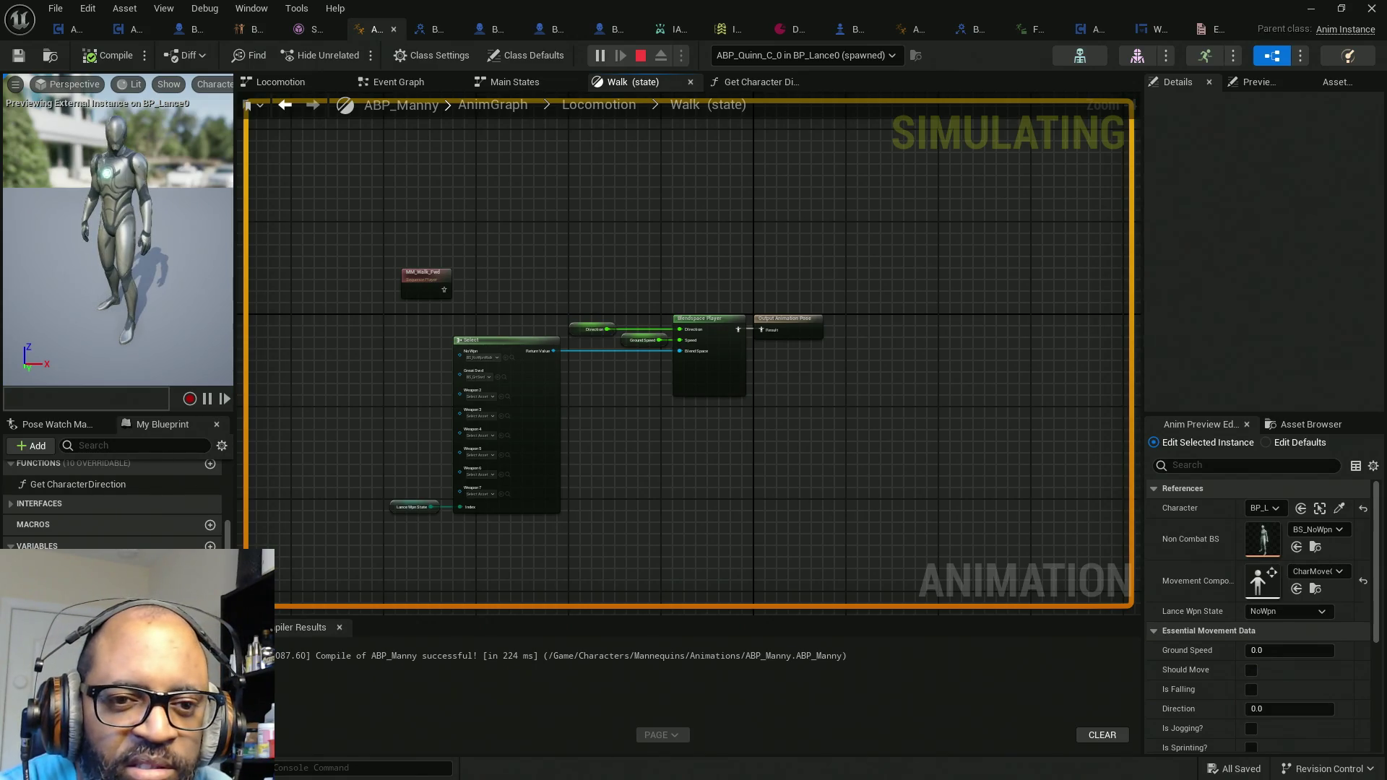
key("Escape")
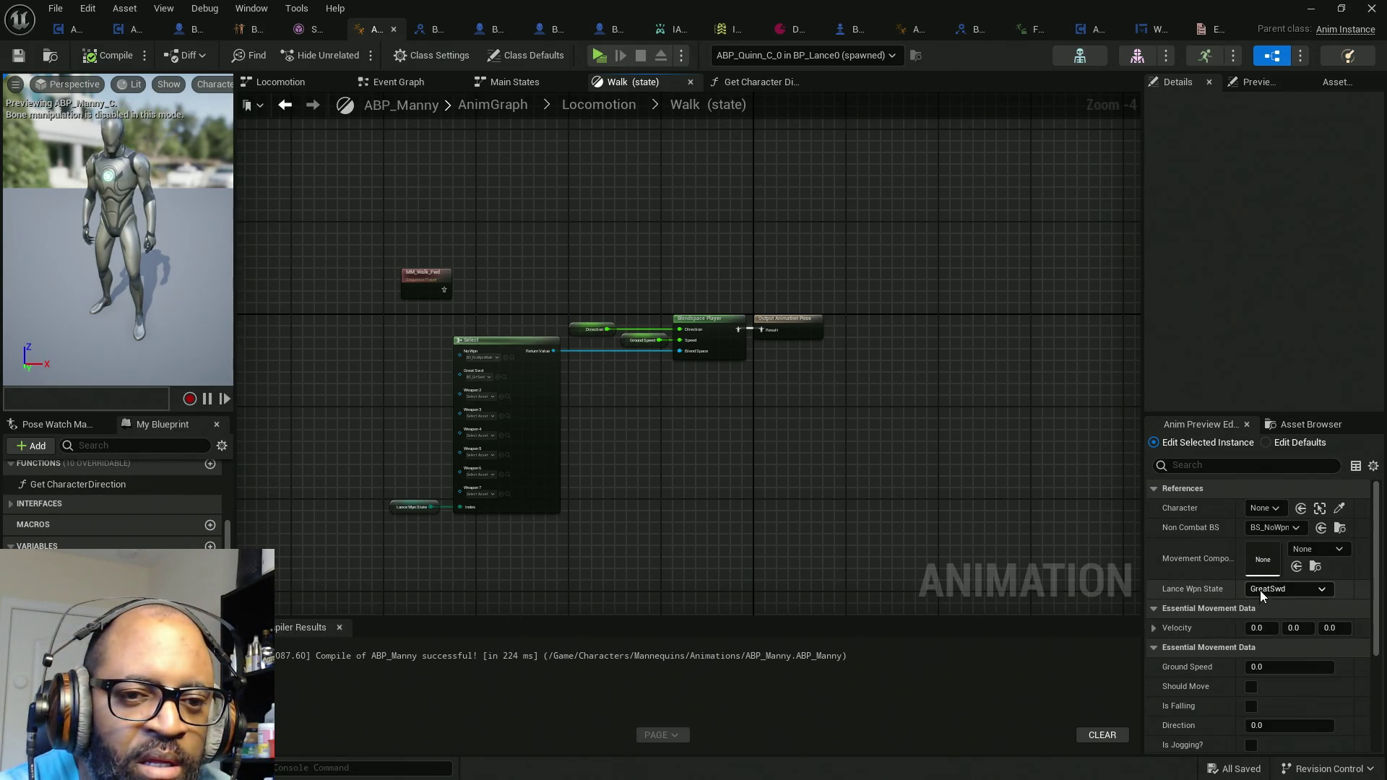
Step: Confirm LanceWpnState defaults to GreatSwd and return to the Locomotion state machine
left_click_drag(628, 559, 644, 429)
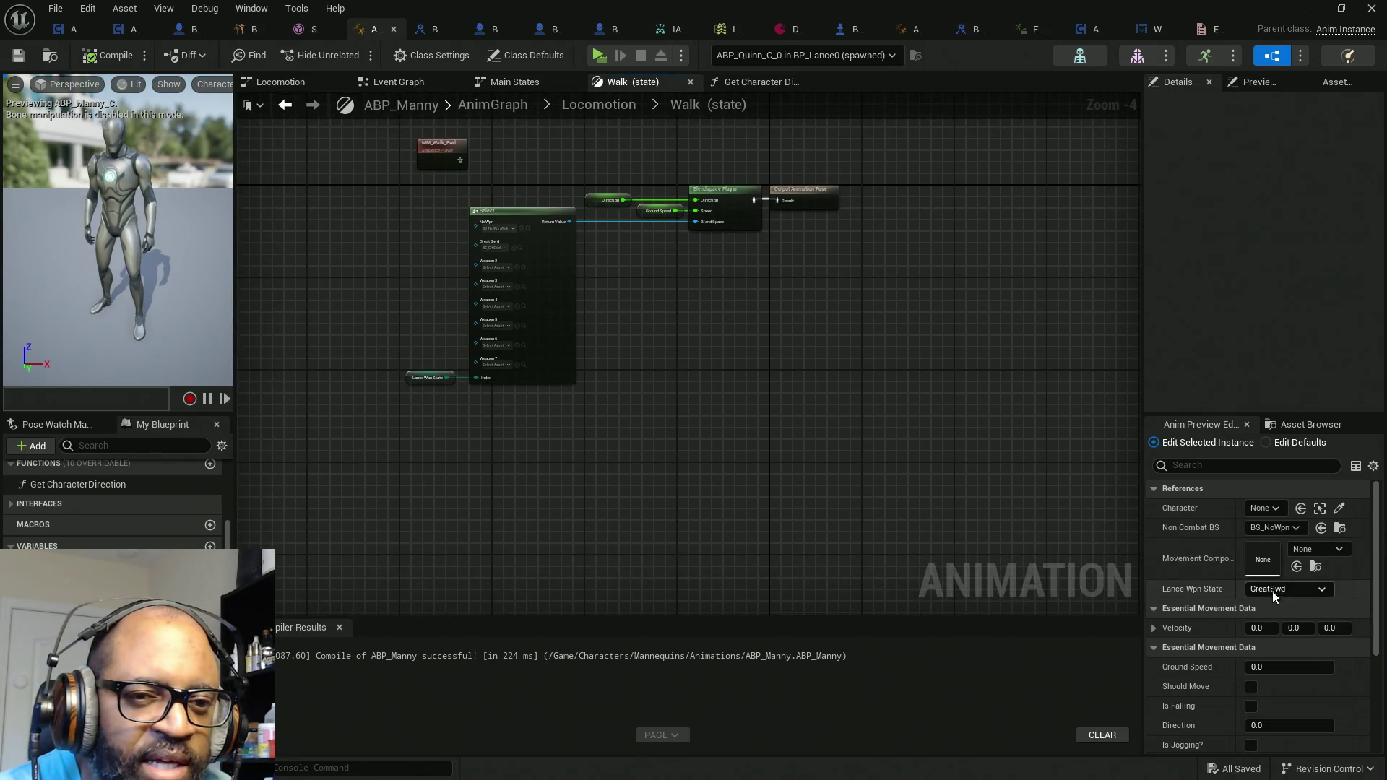
left_click(65, 571)
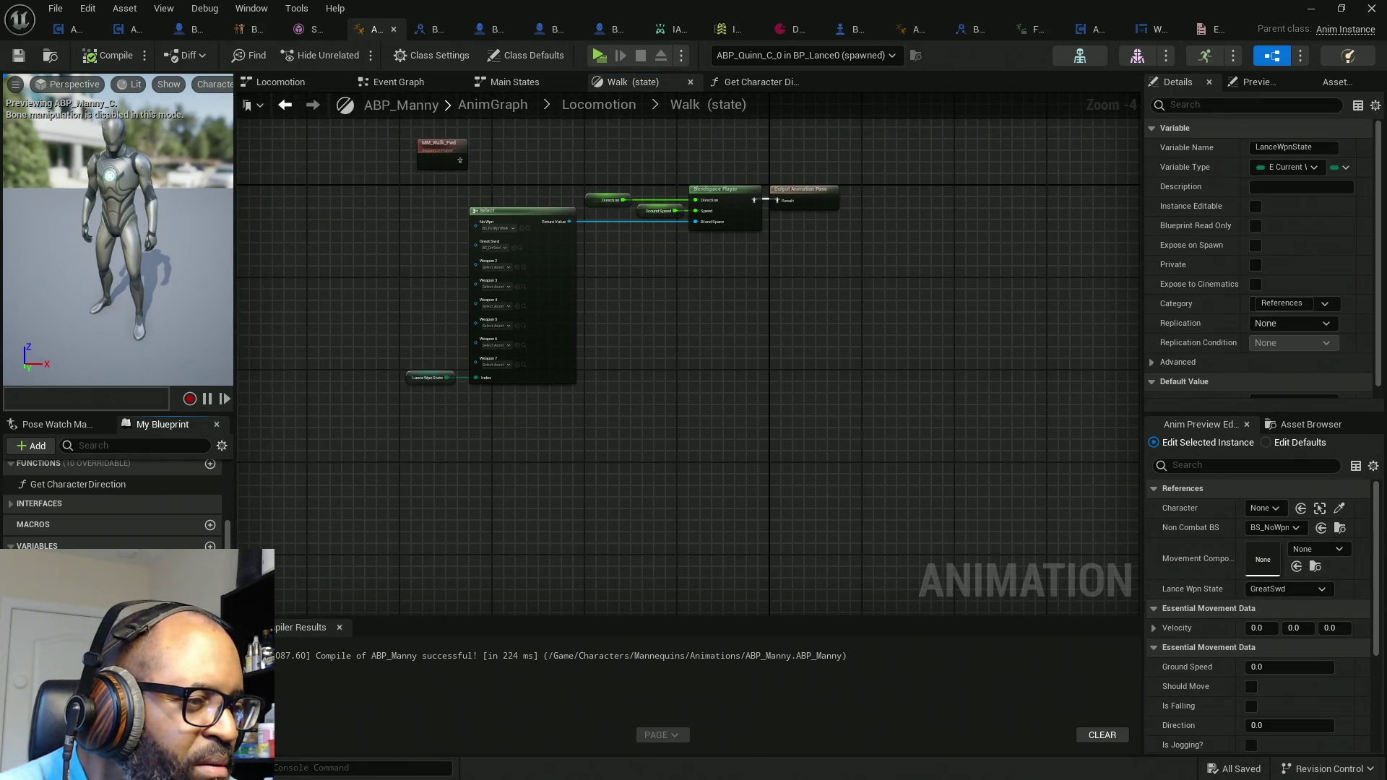
scroll(1196, 296, "down", 1)
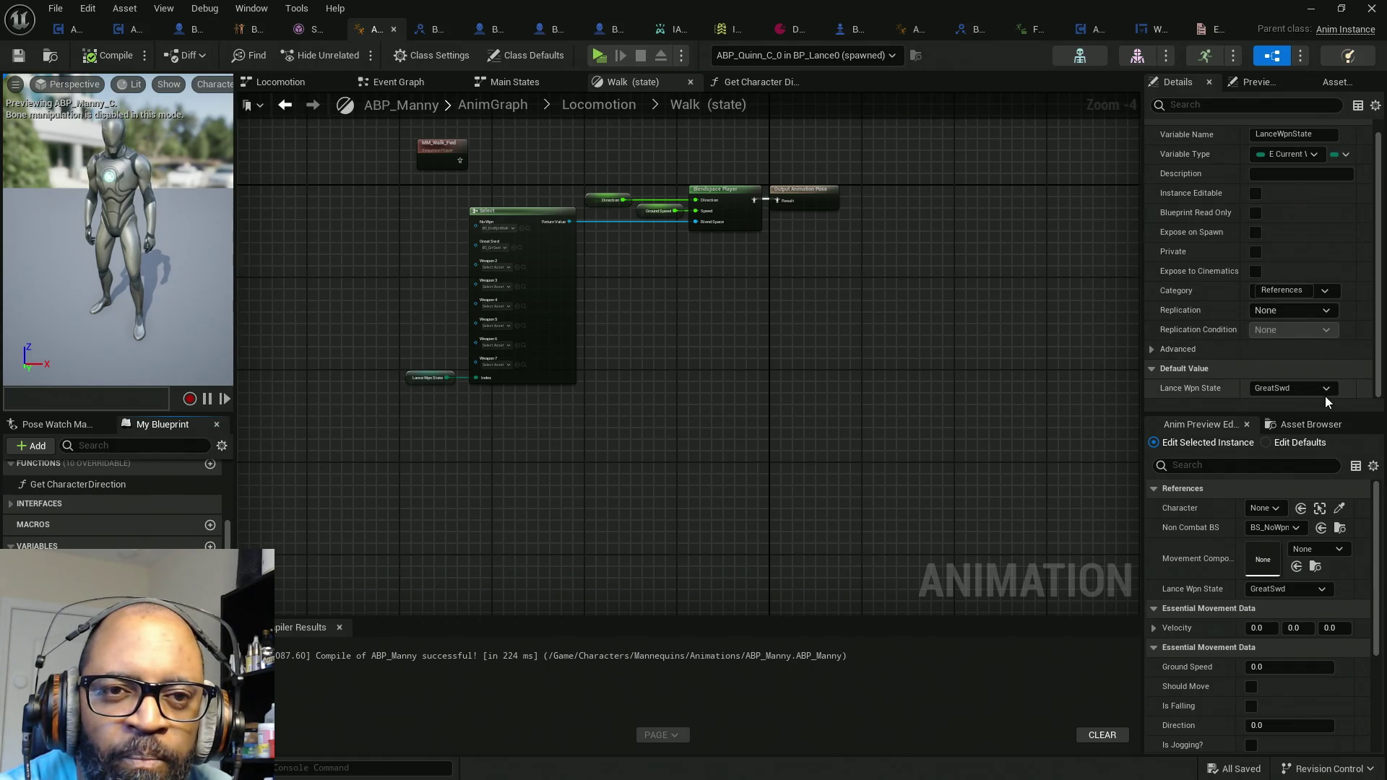
left_click(612, 108)
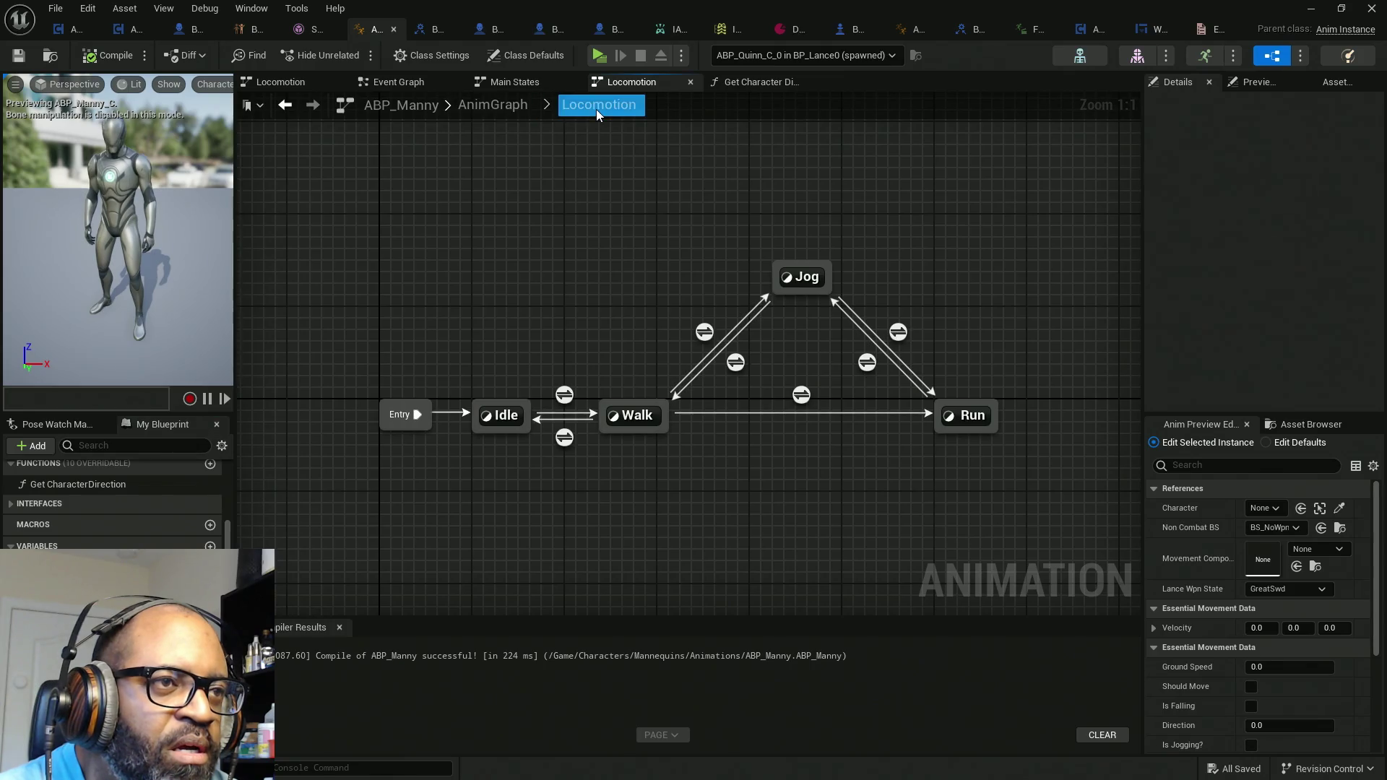
Step: Review the SET and Get Non Combat BS nodes in ABP_Manny's Event Graph, then switch to ABP_Quinn
double_click(635, 415)
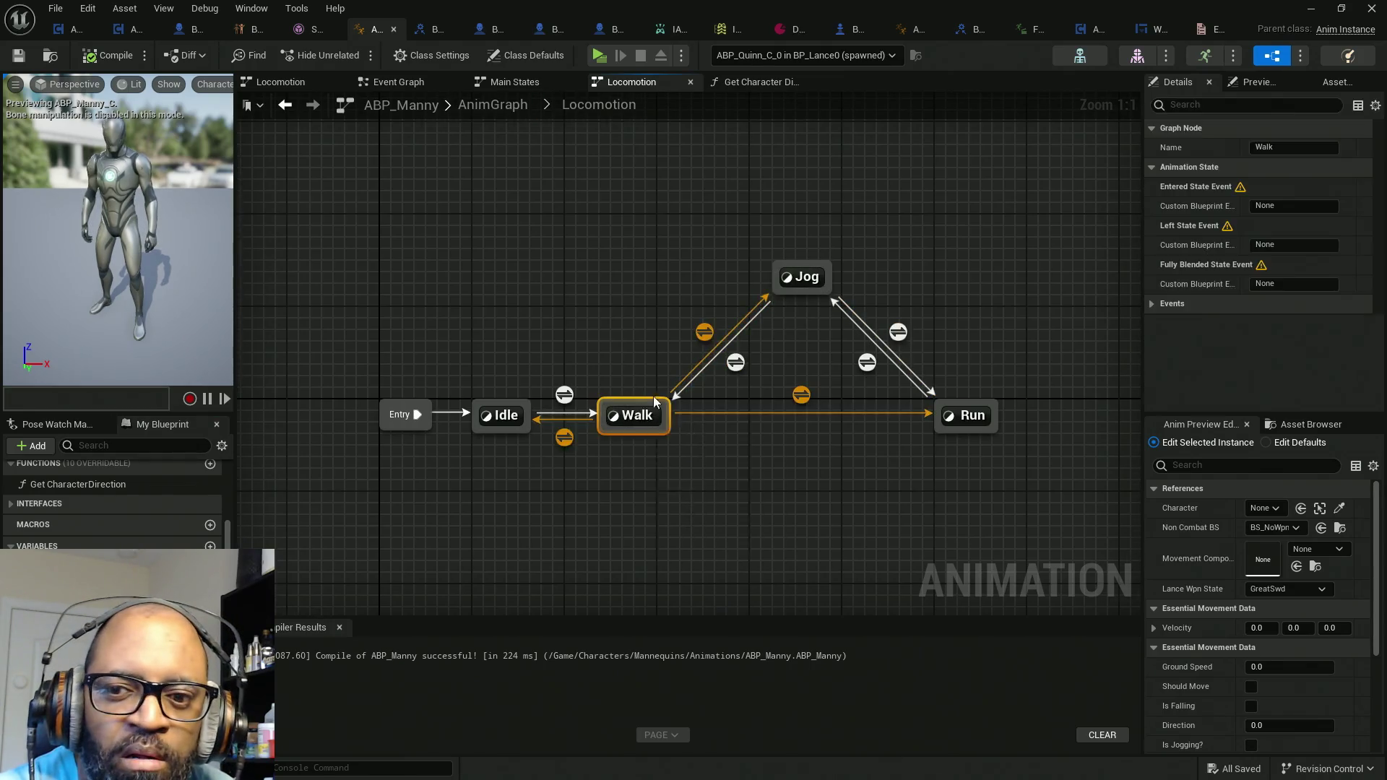
left_click(400, 82)
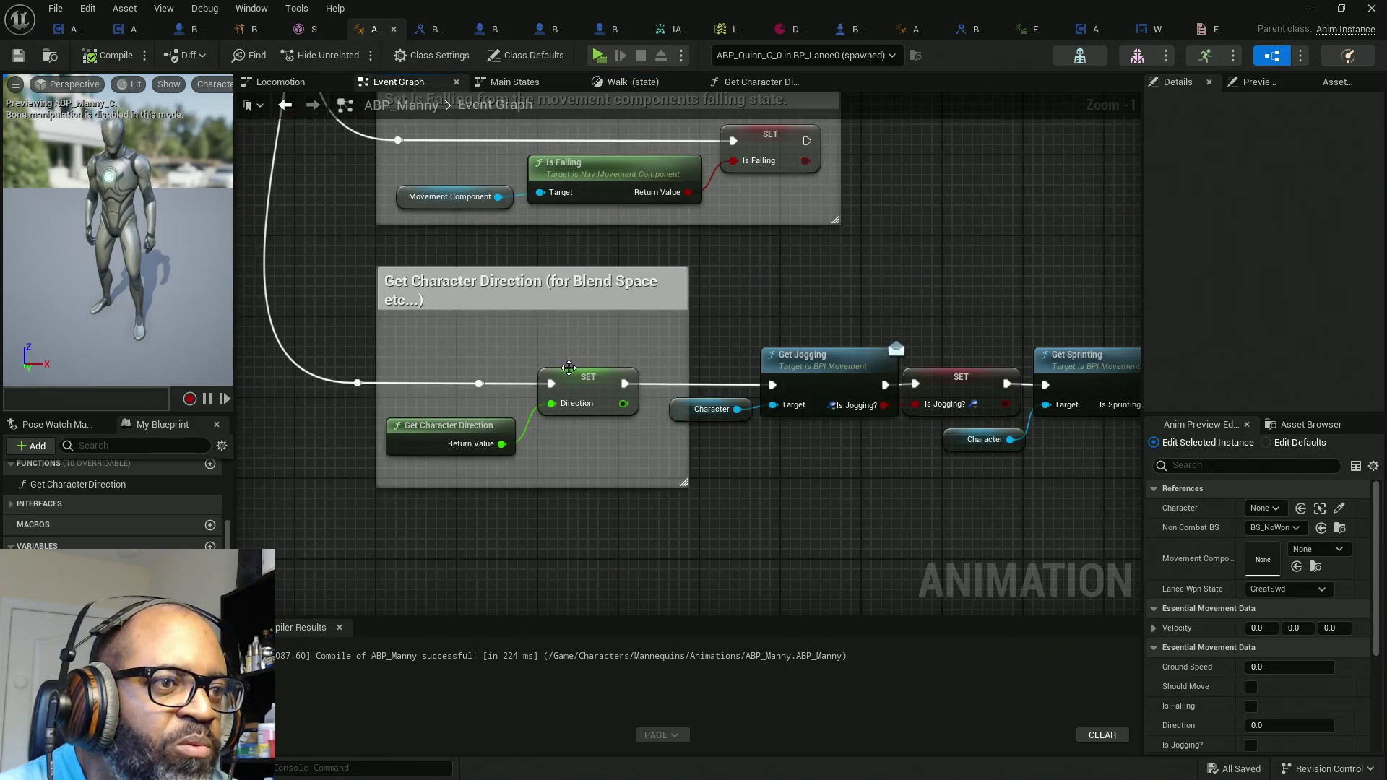
mouse_move(856, 329)
left_mouse_down()
mouse_move(588, 293)
mouse_move(882, 353)
mouse_move(826, 424)
mouse_move(784, 333)
mouse_move(773, 506)
mouse_move(593, 297)
mouse_move(578, 469)
mouse_move(535, 291)
mouse_move(667, 314)
left_mouse_up()
left_click_drag(893, 274, 696, 300)
left_click_drag(952, 129, 982, 311)
left_click_drag(990, 149, 855, 237)
left_click_drag(669, 300, 700, 303)
scroll(700, 303, "down", 10)
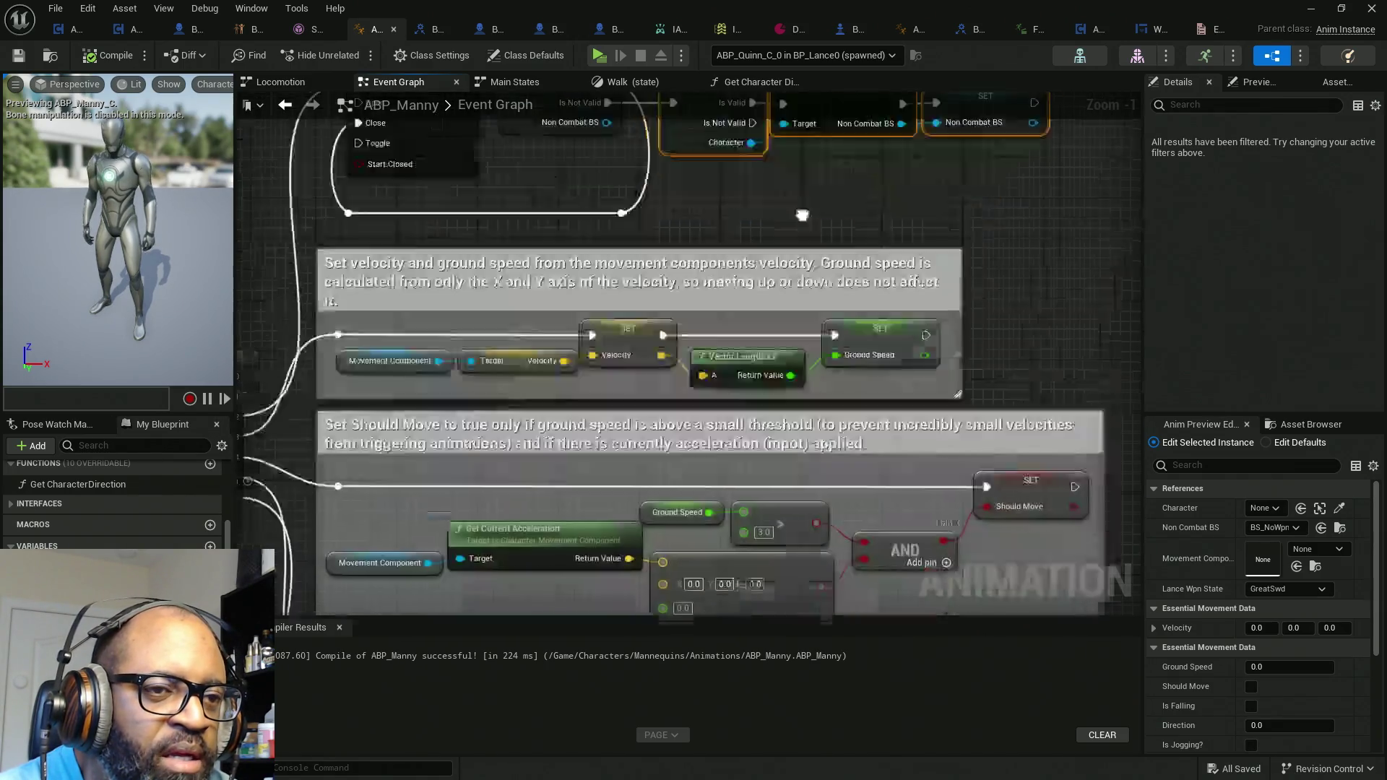
scroll(630, 487, "down", 5)
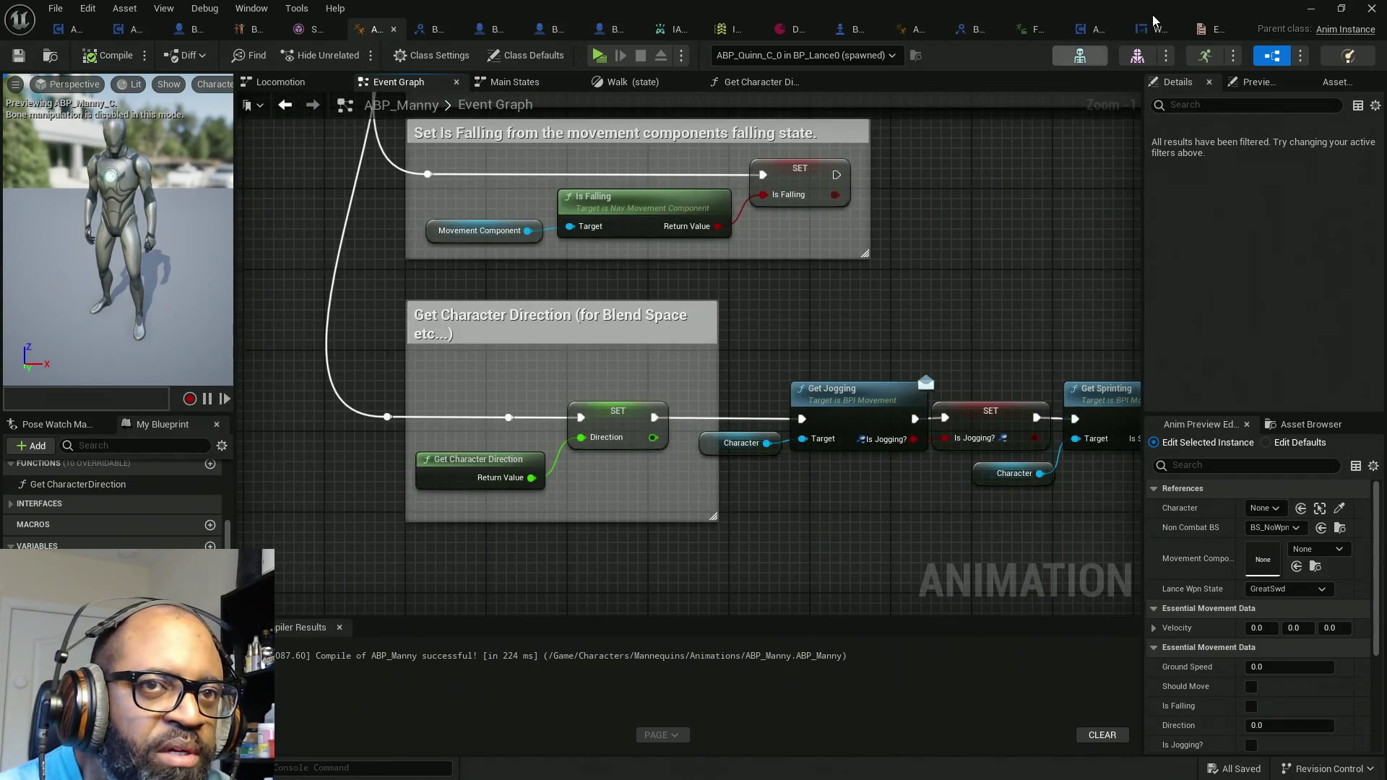
left_click(910, 32)
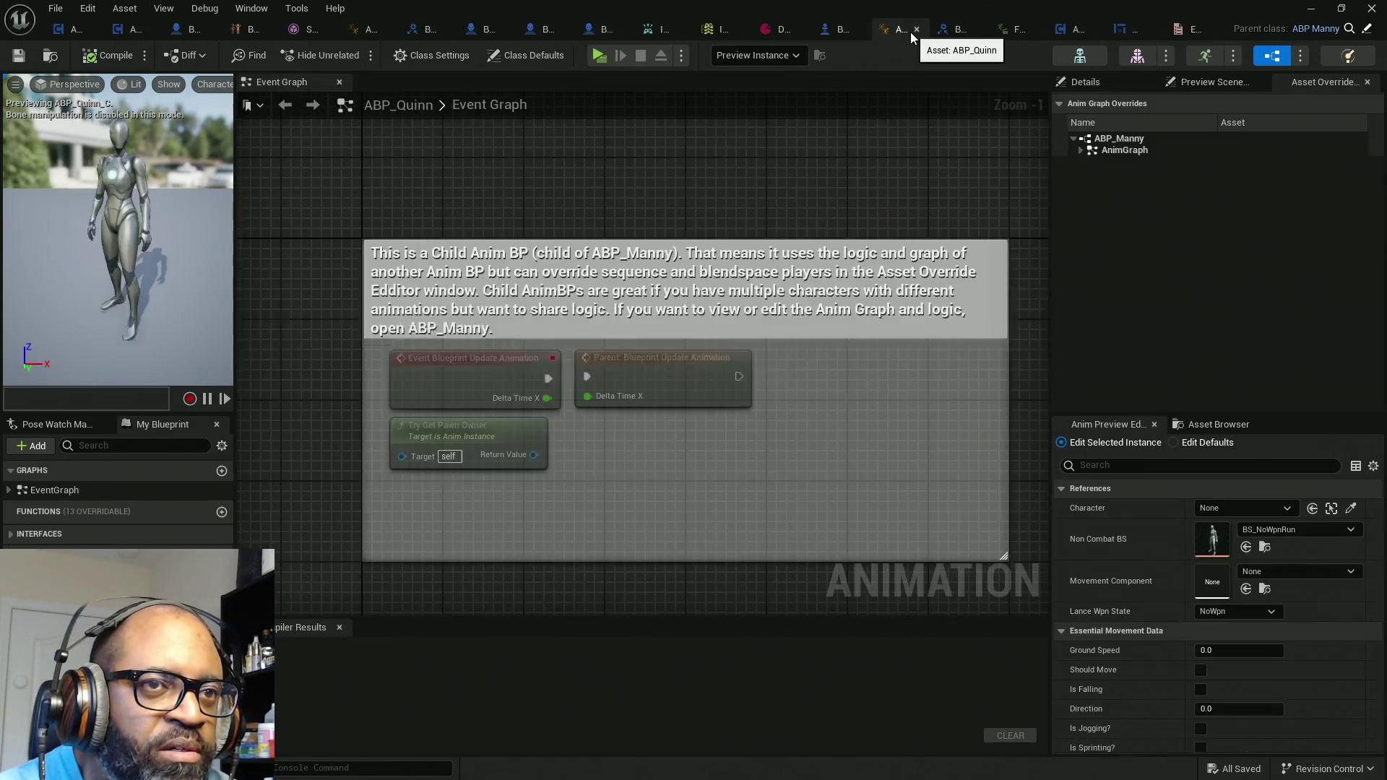
Step: Expand ABP_Quinn's AnimGraph overrides to the Locomotion Walk state and review its blend space options
left_click(1080, 151)
left_click(1088, 174)
left_click(1087, 162)
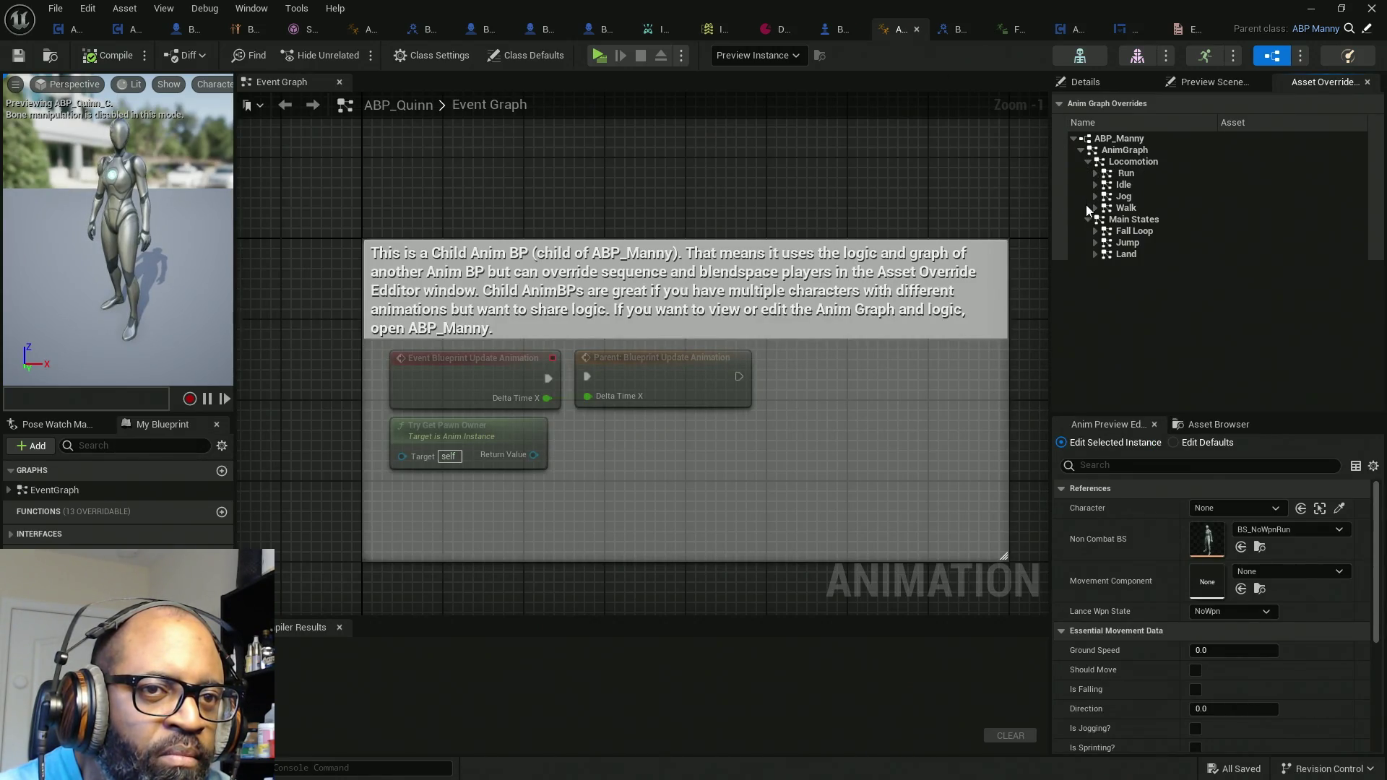
left_click_drag(1033, 367, 967, 300)
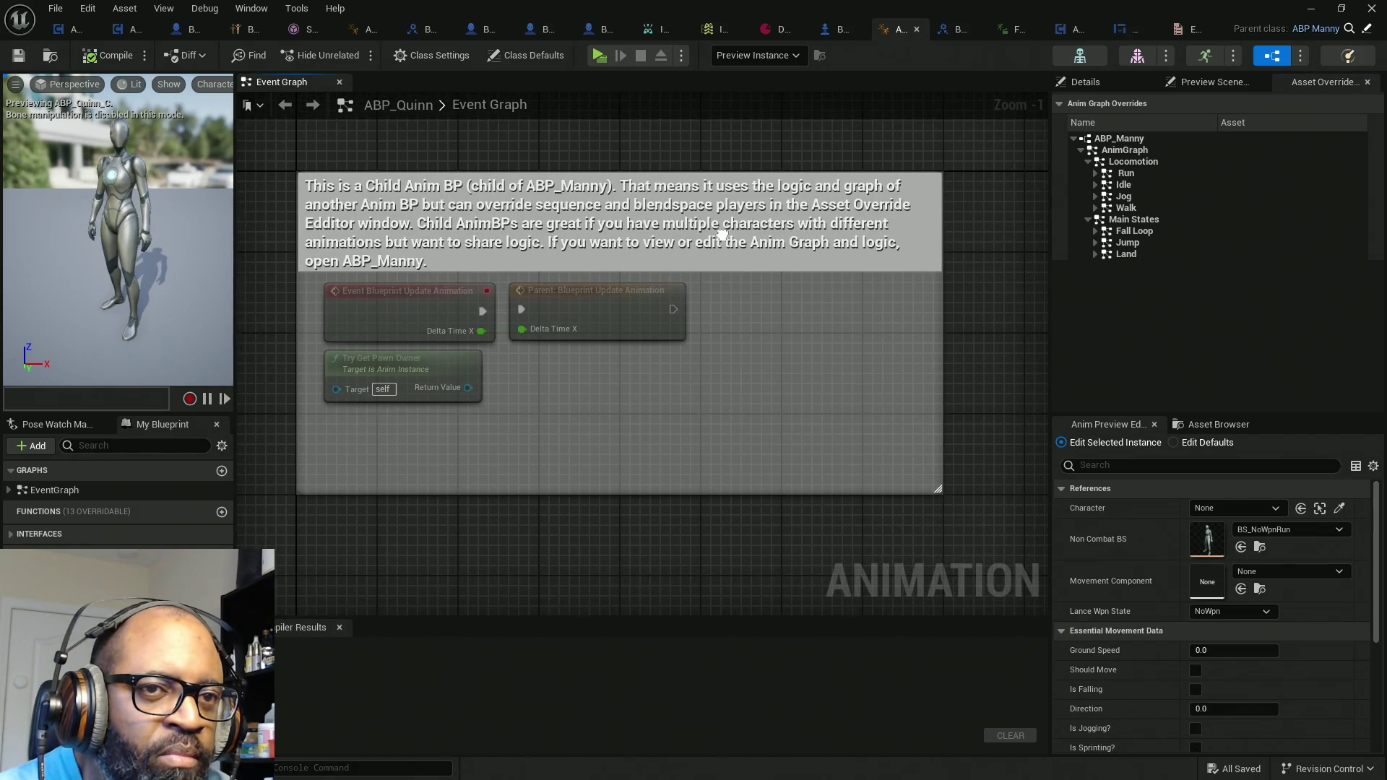
left_click(1097, 208)
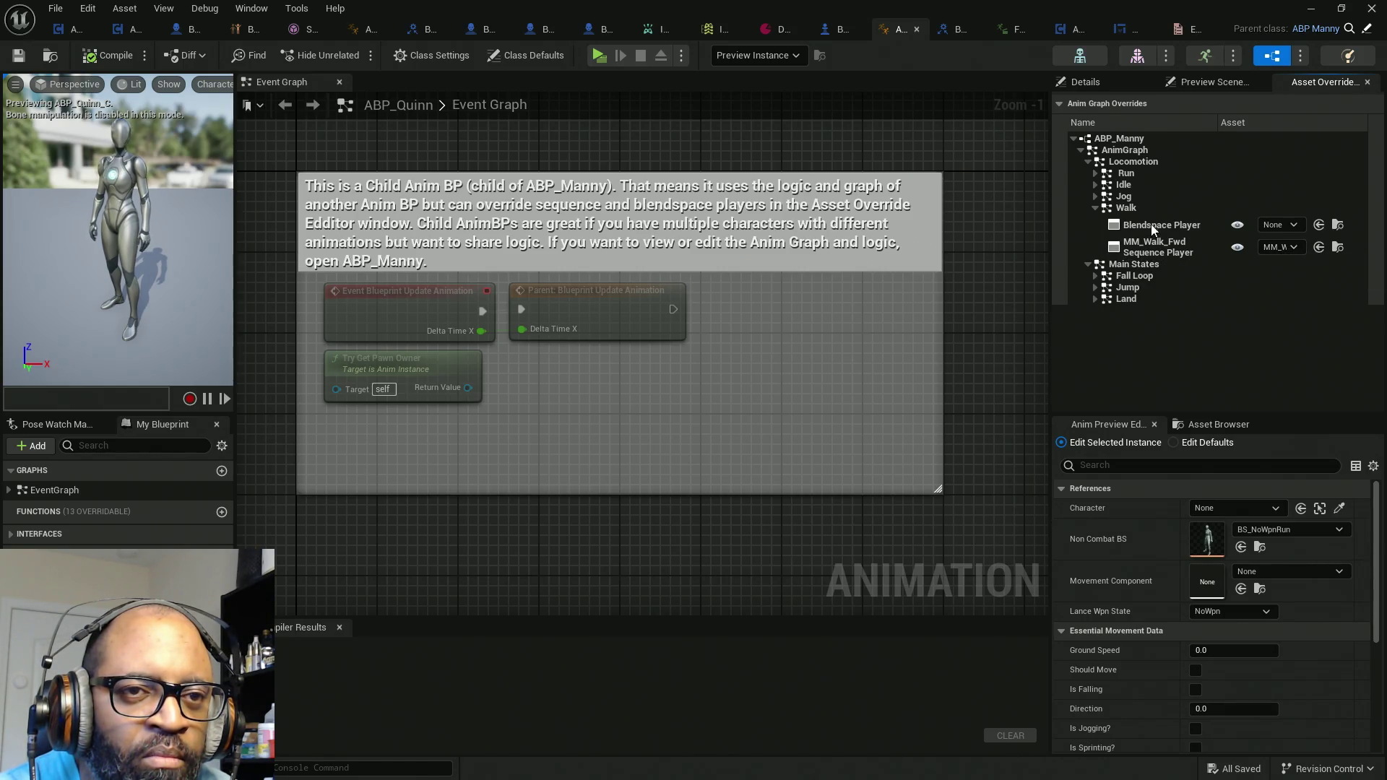
left_click(1287, 225)
left_click(1285, 220)
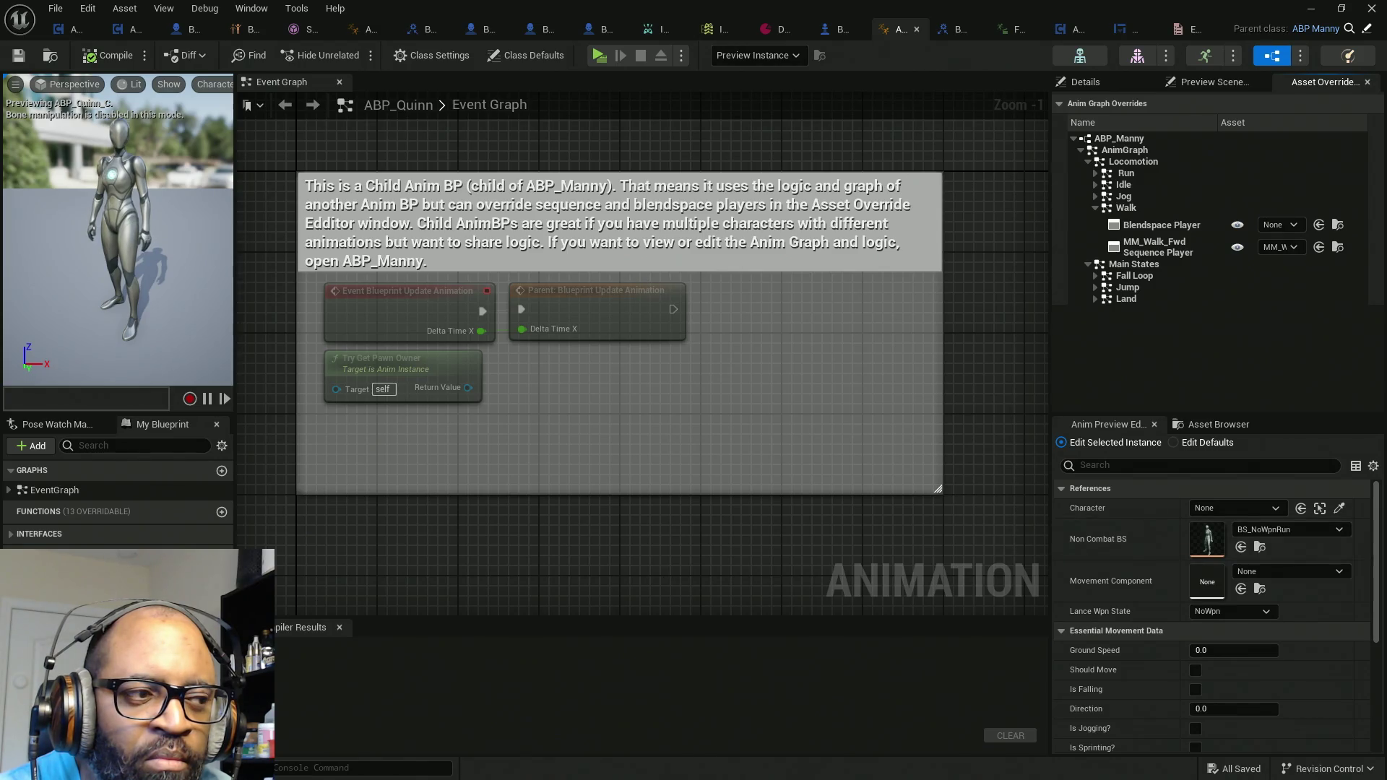
Step: Set Lance Wpn State to GreatSwd in the Anim Preview Editor and compile ABP_Quinn
left_click(1245, 614)
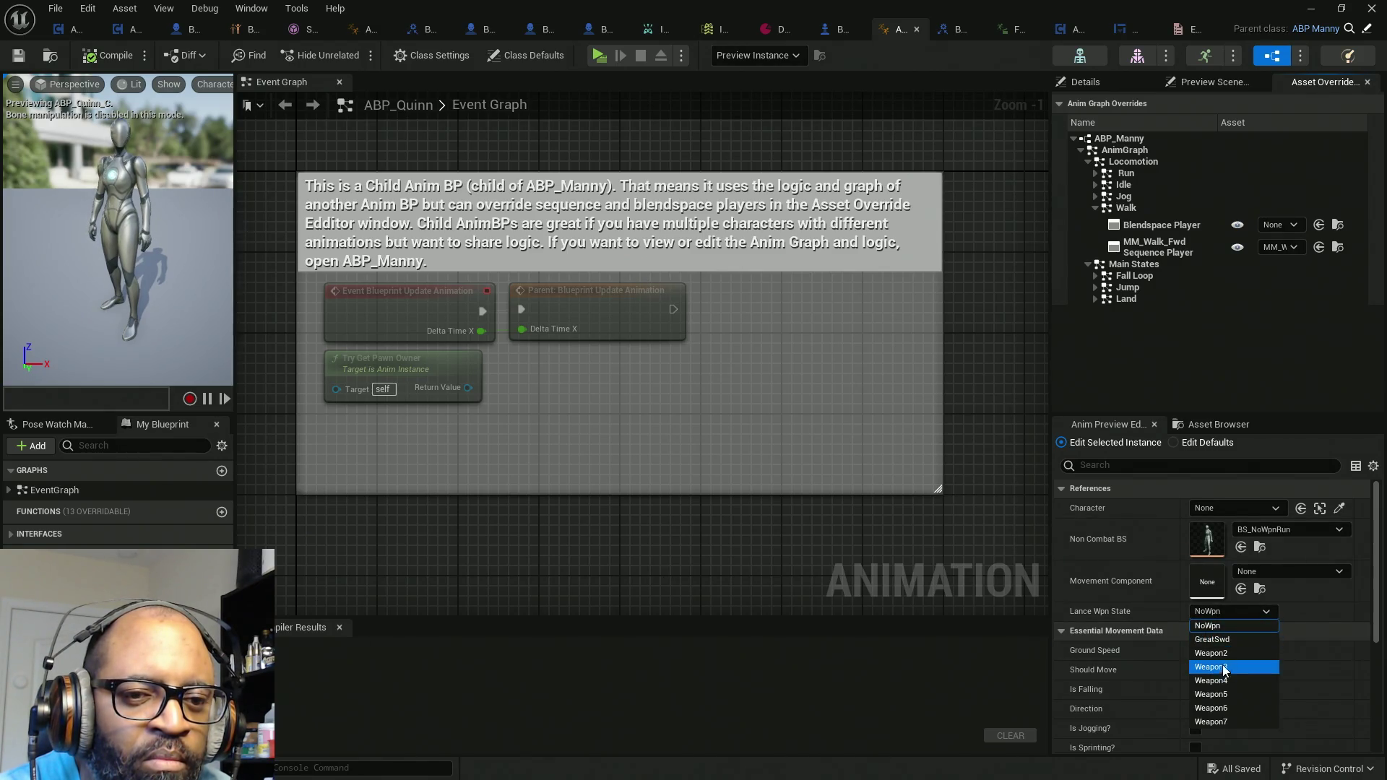
left_click(1217, 639)
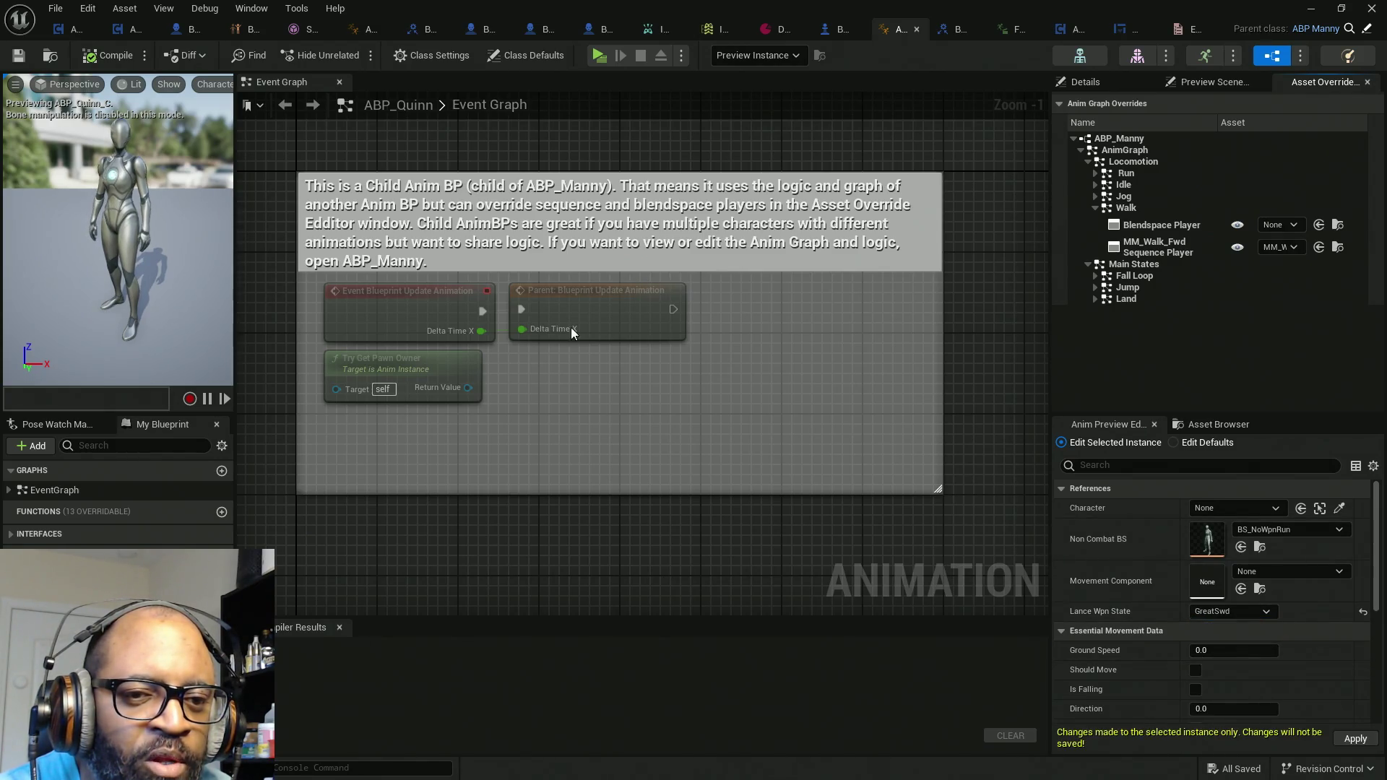
left_click(135, 64)
left_click(1355, 738)
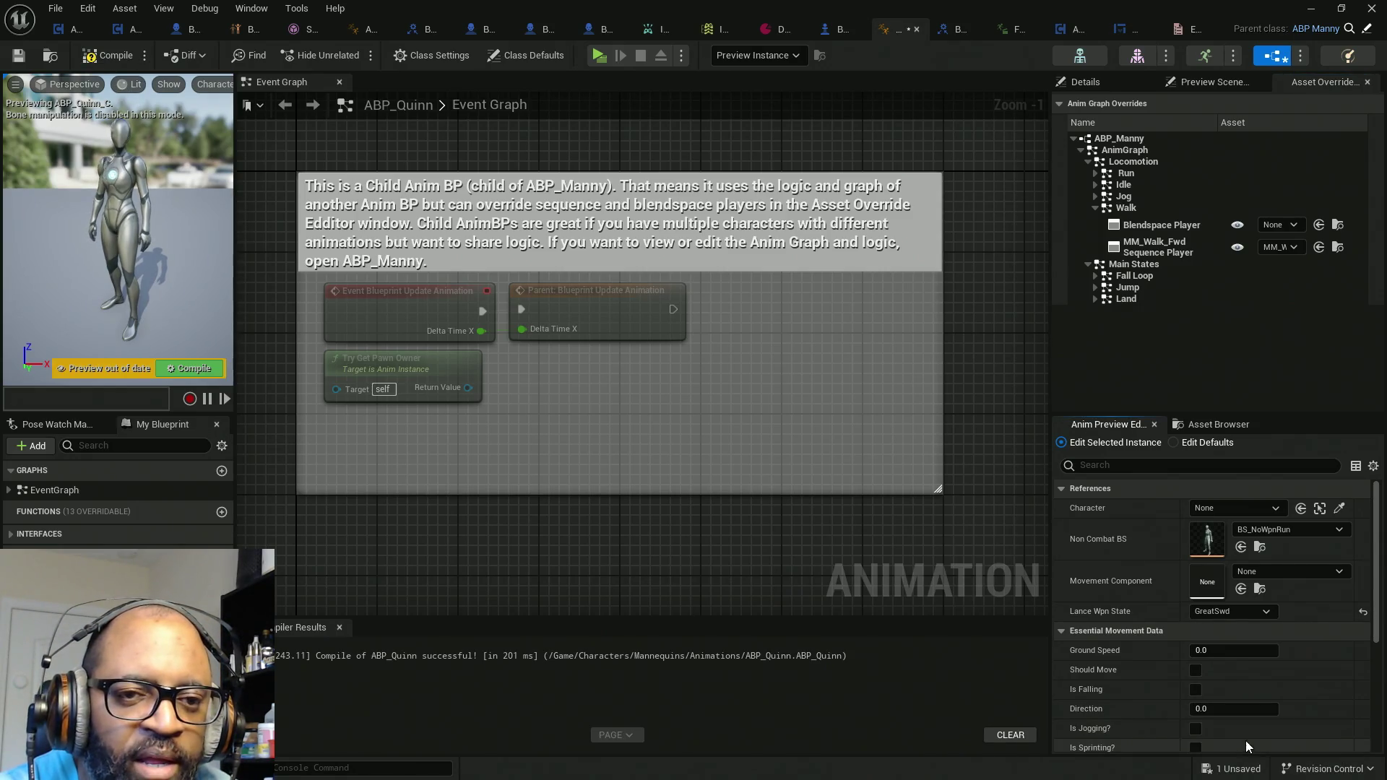
Step: Check the Class Defaults and LanceWpnState variable details, recompile with F7, and play the level
left_click(1097, 81)
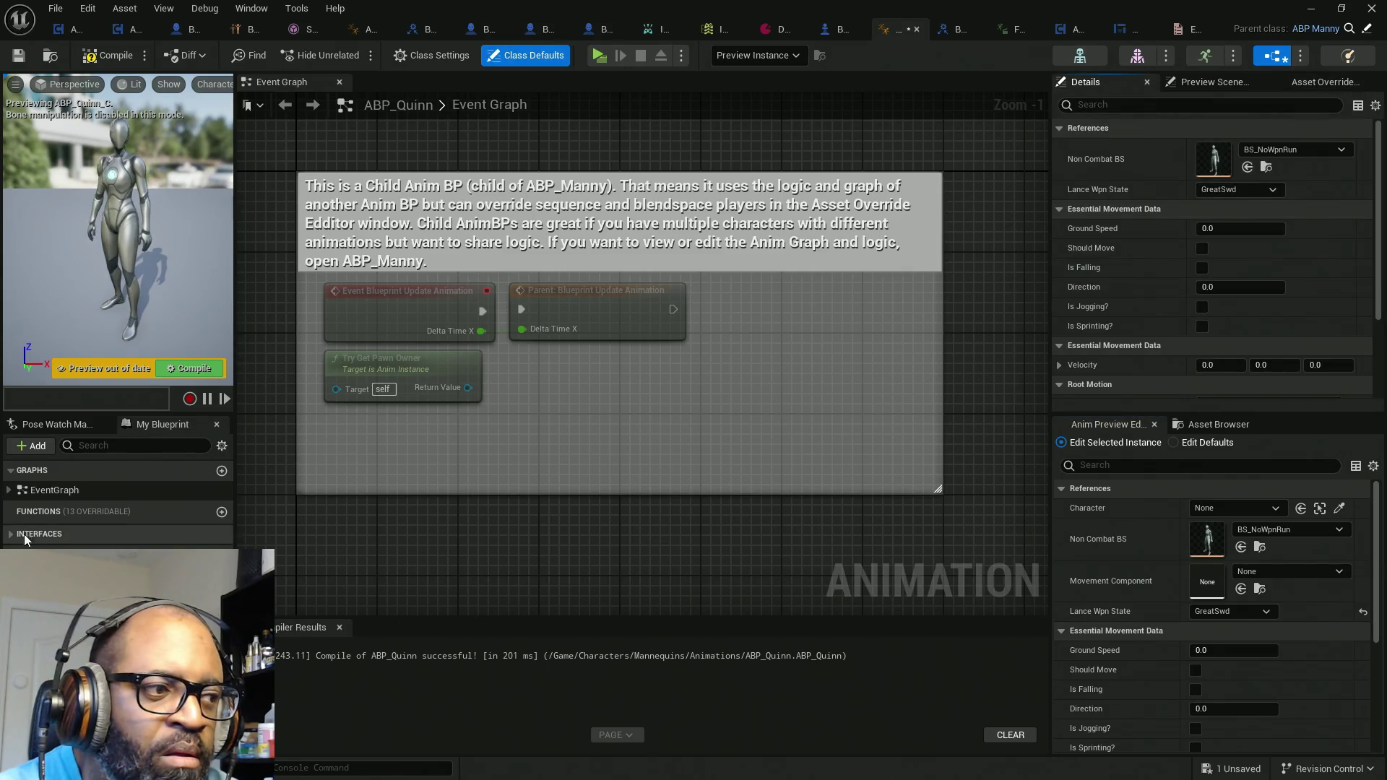
left_click(220, 447)
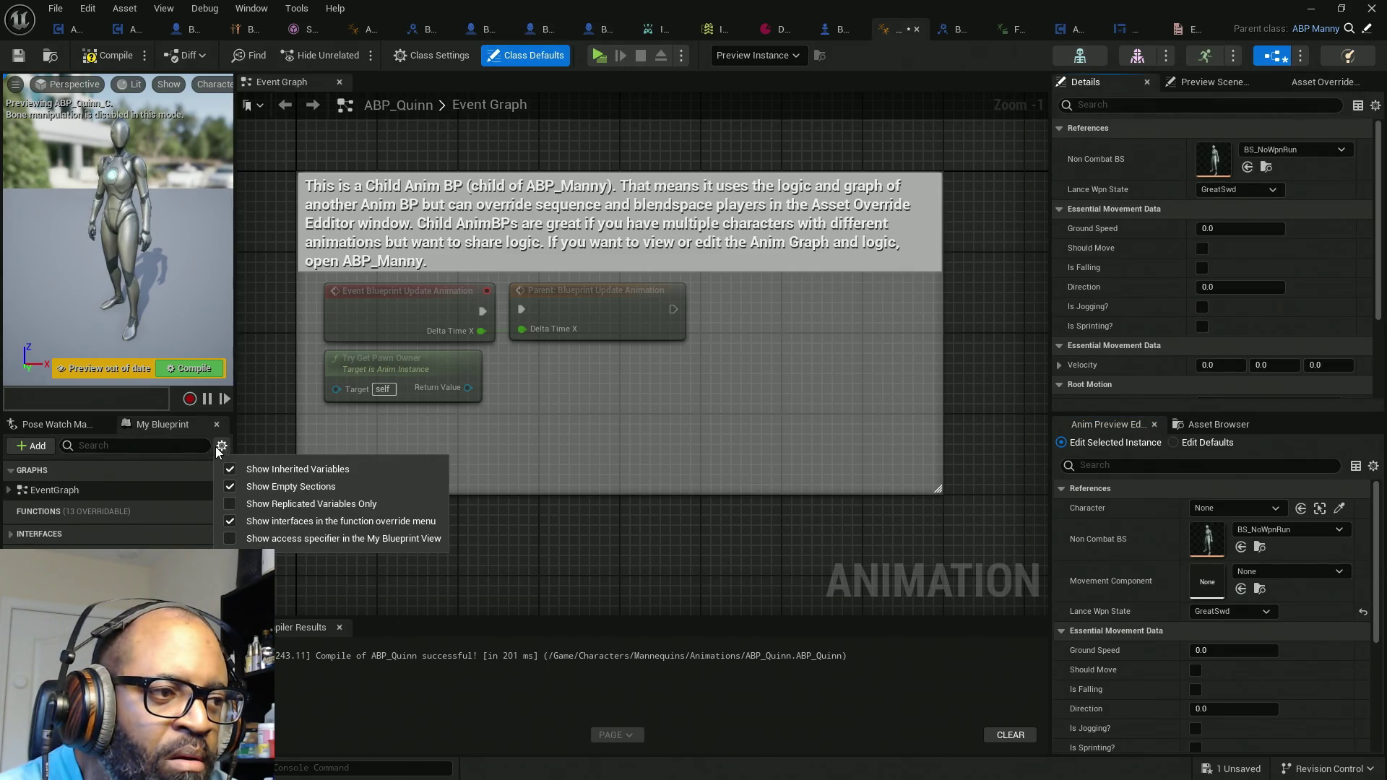
key("Escape")
left_click(65, 578)
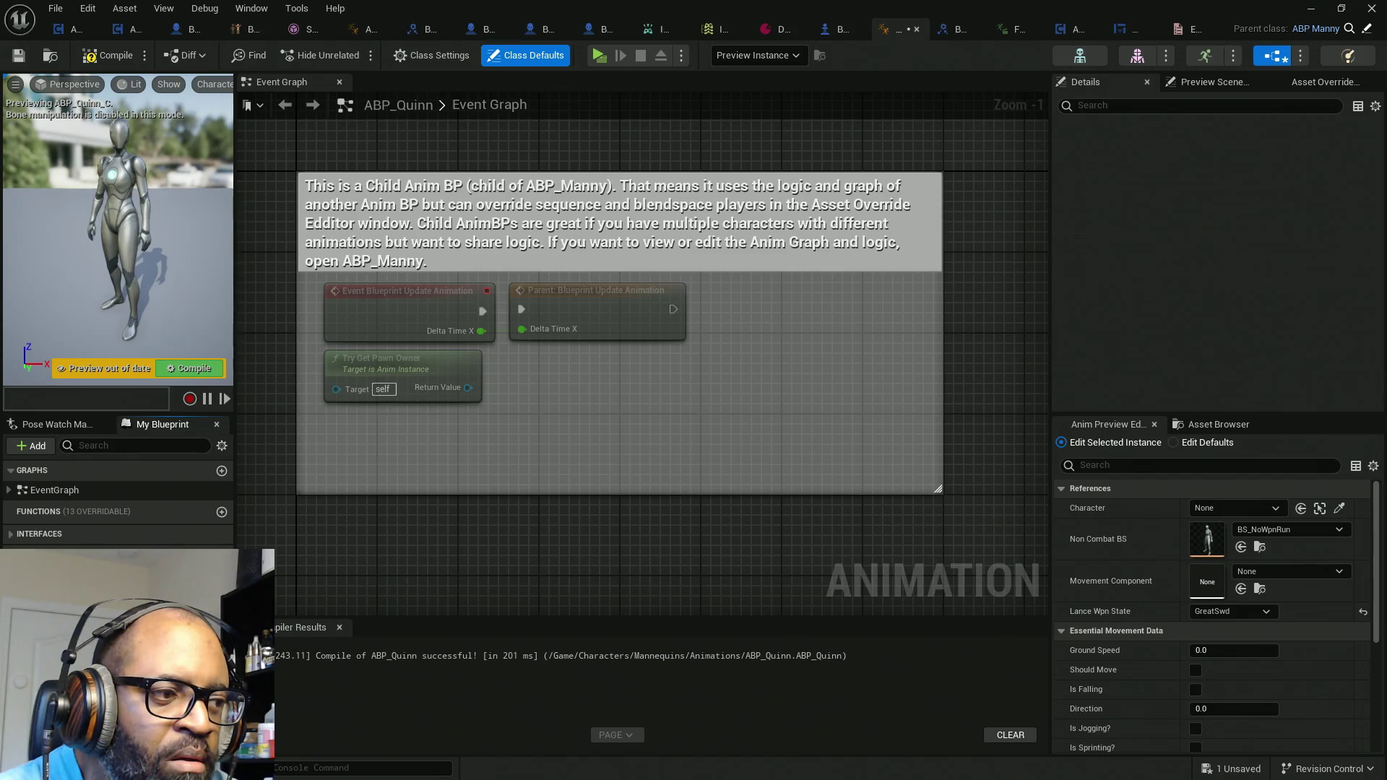
key("F7")
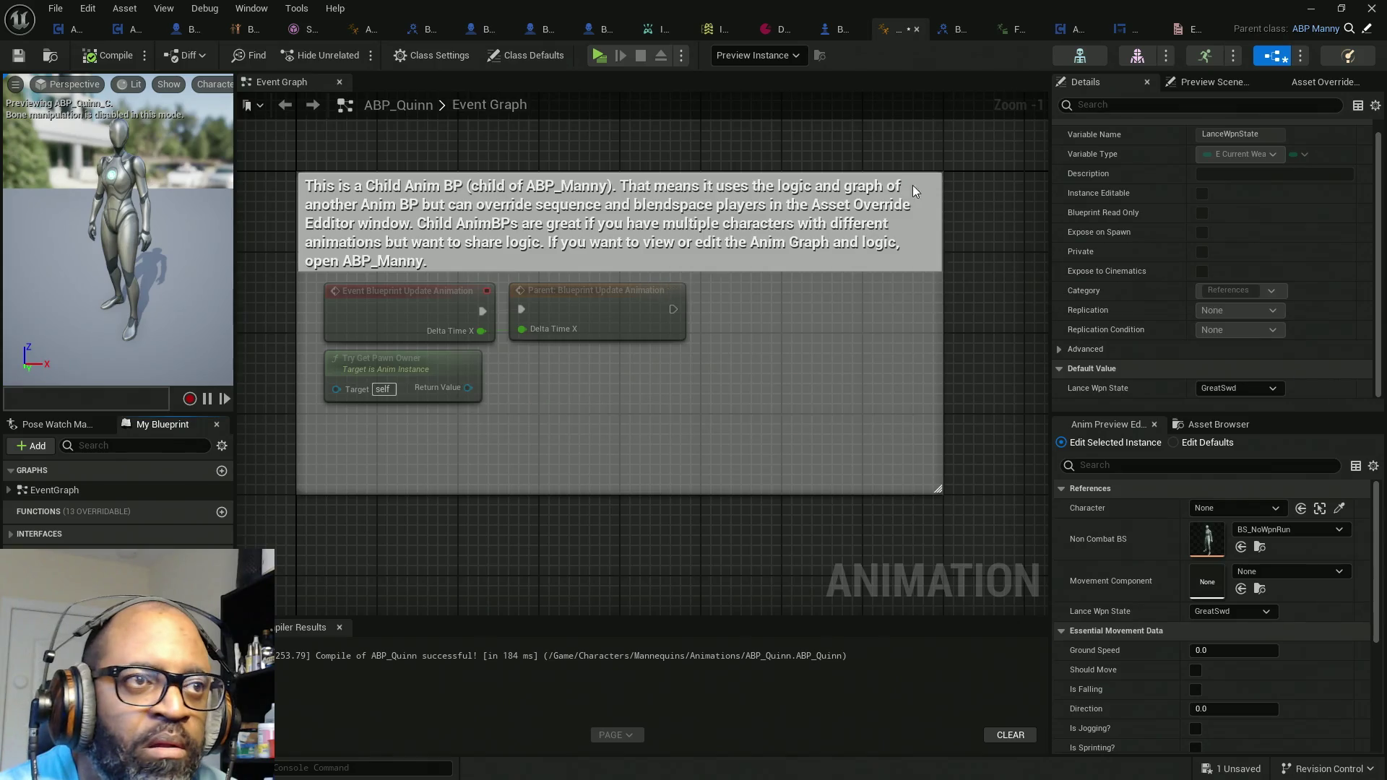
left_click(598, 55)
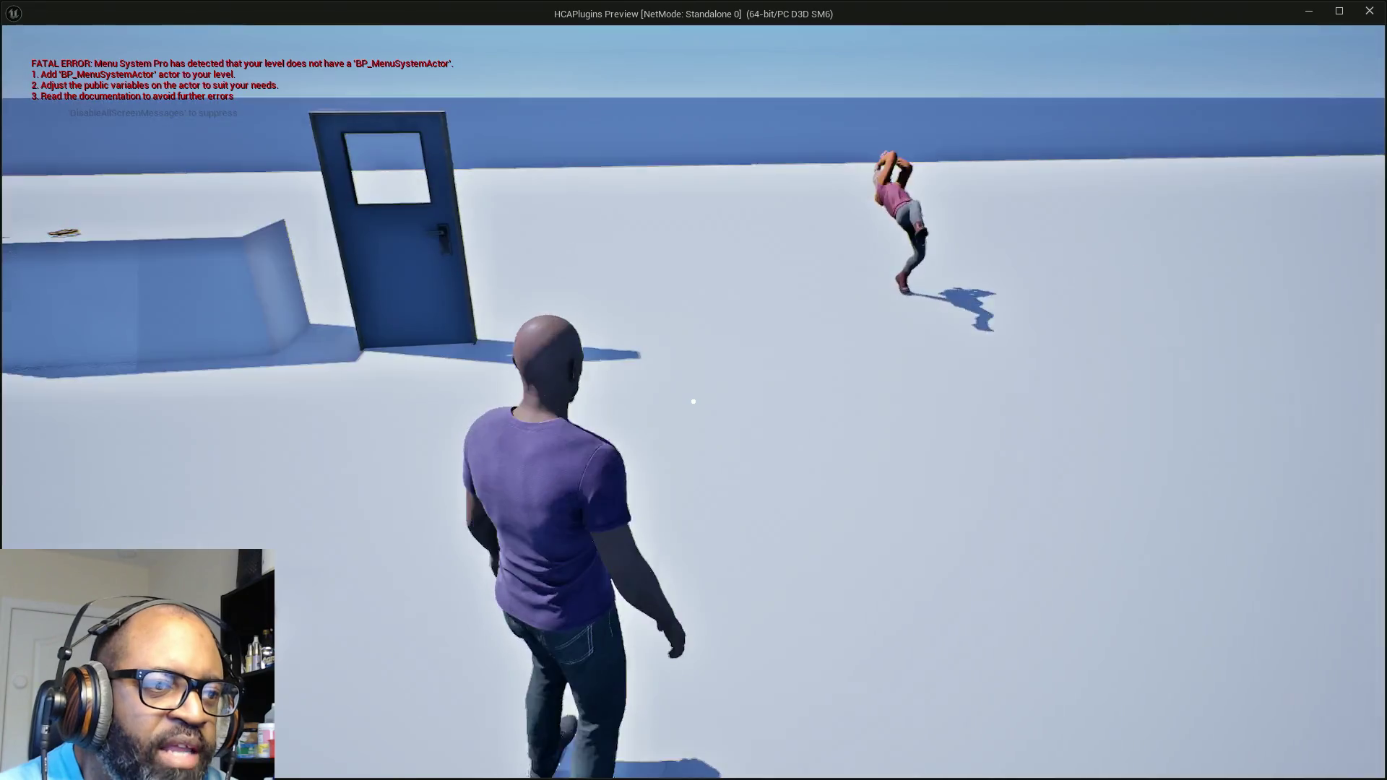
right_click(693, 401)
mouse_move(694, 401)
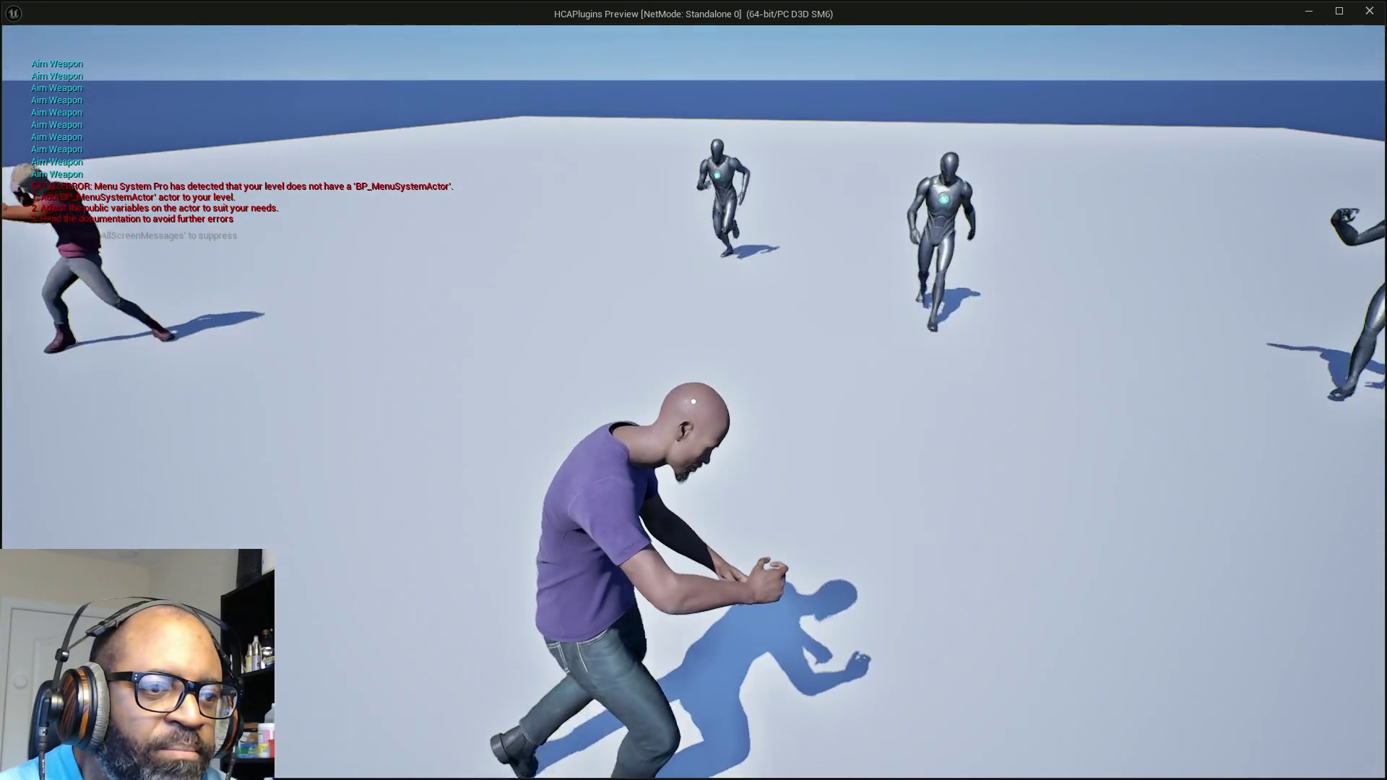
key("w")
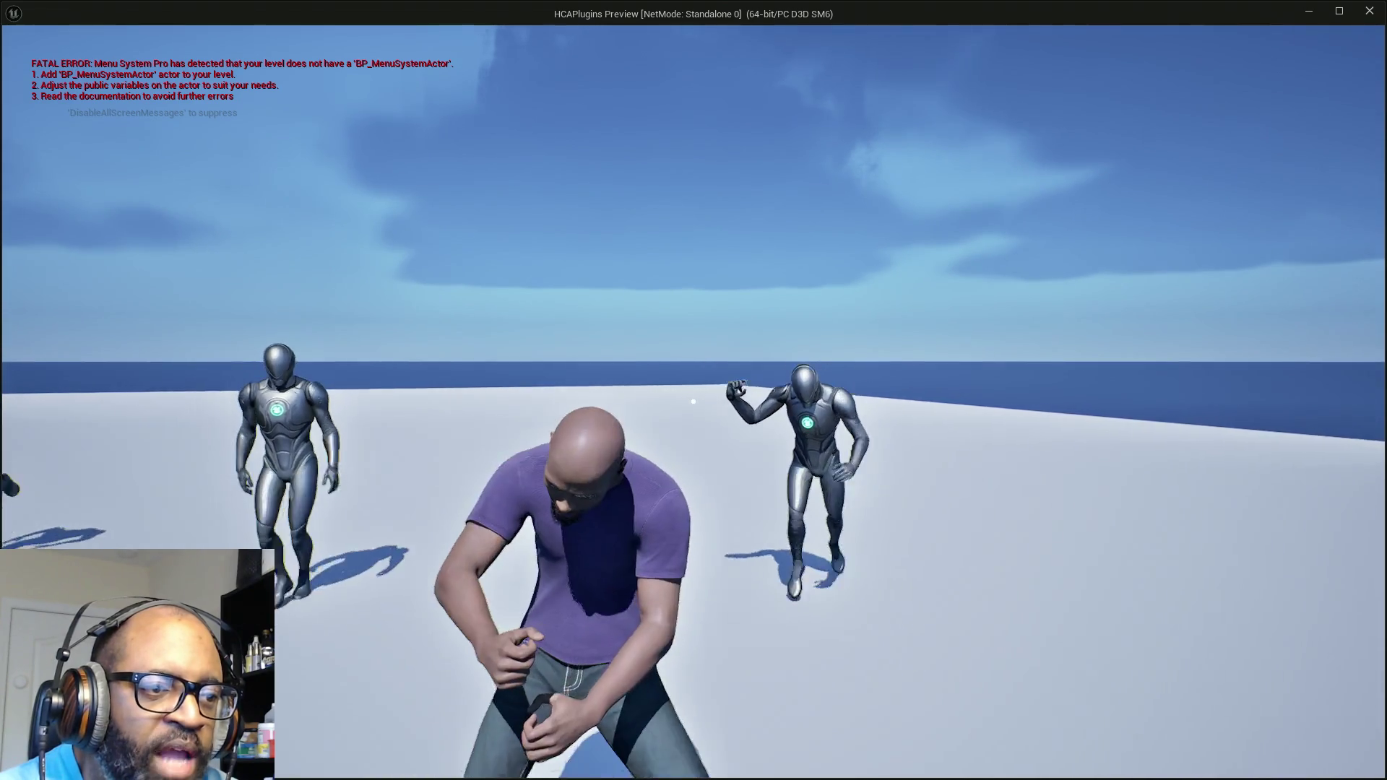
key("s")
key("Escape")
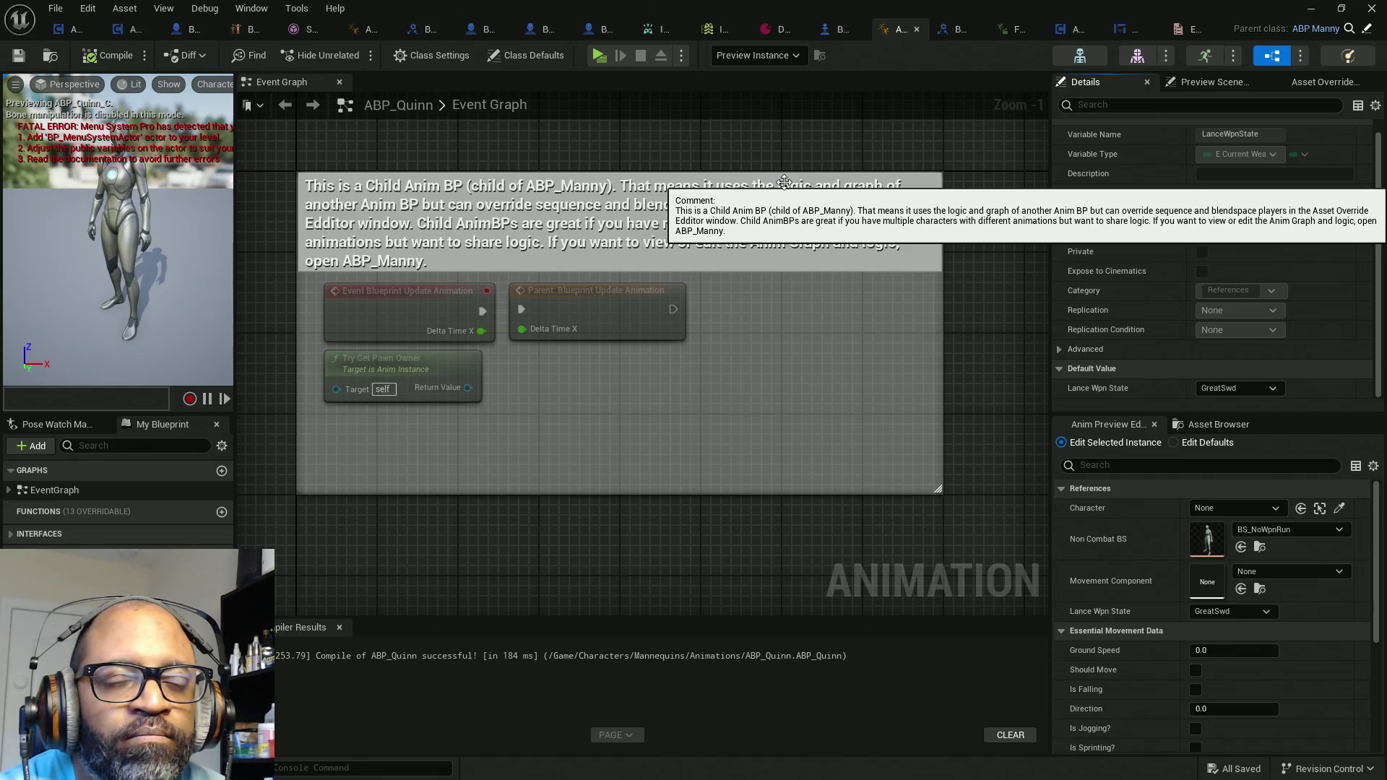
left_click(241, 32)
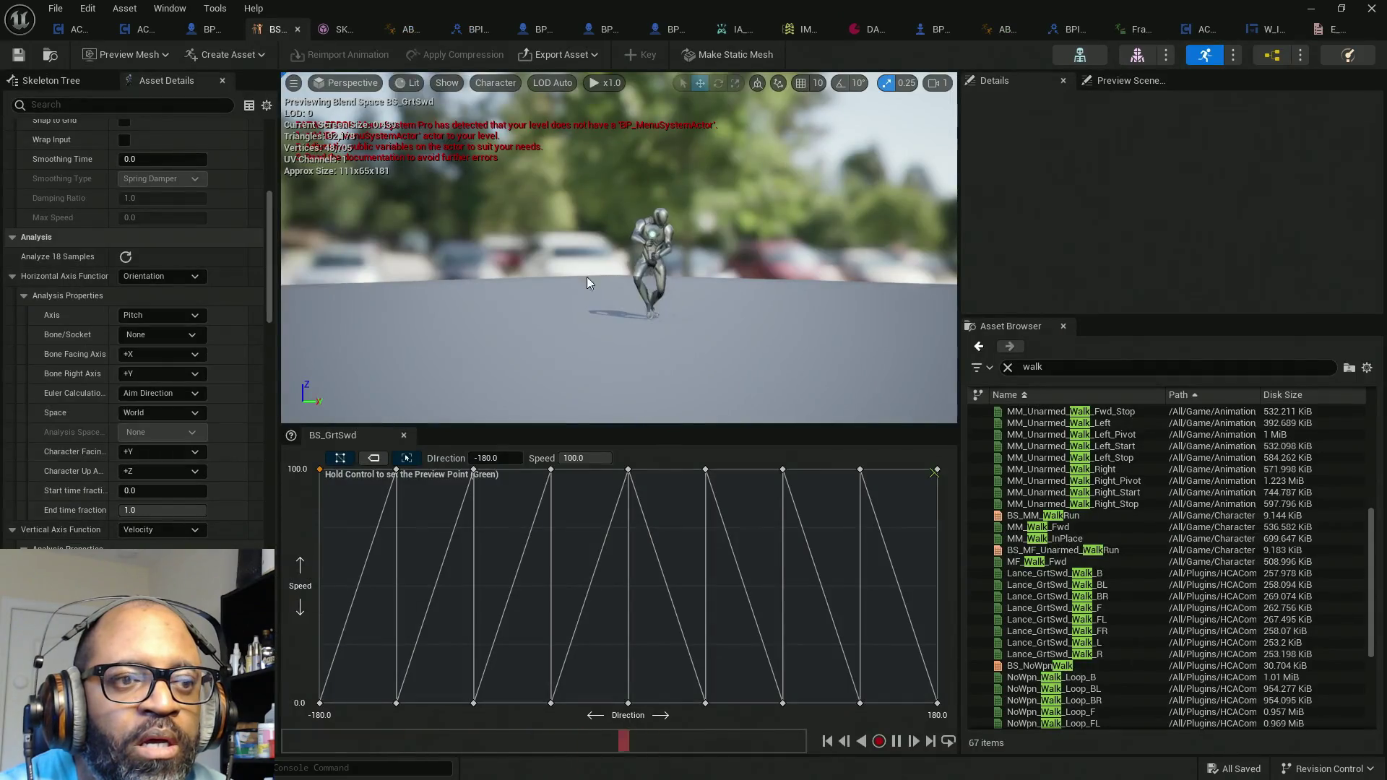
left_click(1001, 29)
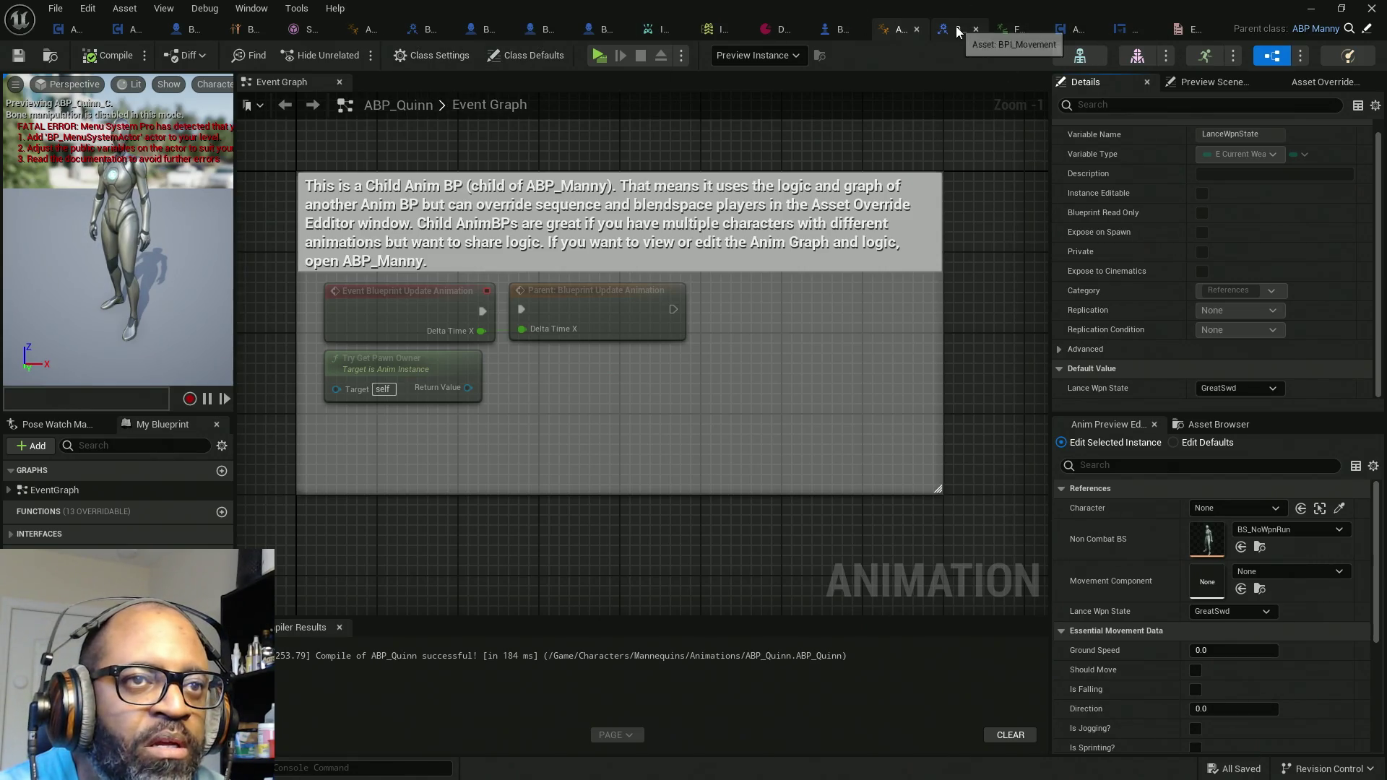
Step: Add a new function under Combat in BPI_Combat, typing GetCombatState and then erasing the name
left_click(421, 36)
left_click(1089, 101)
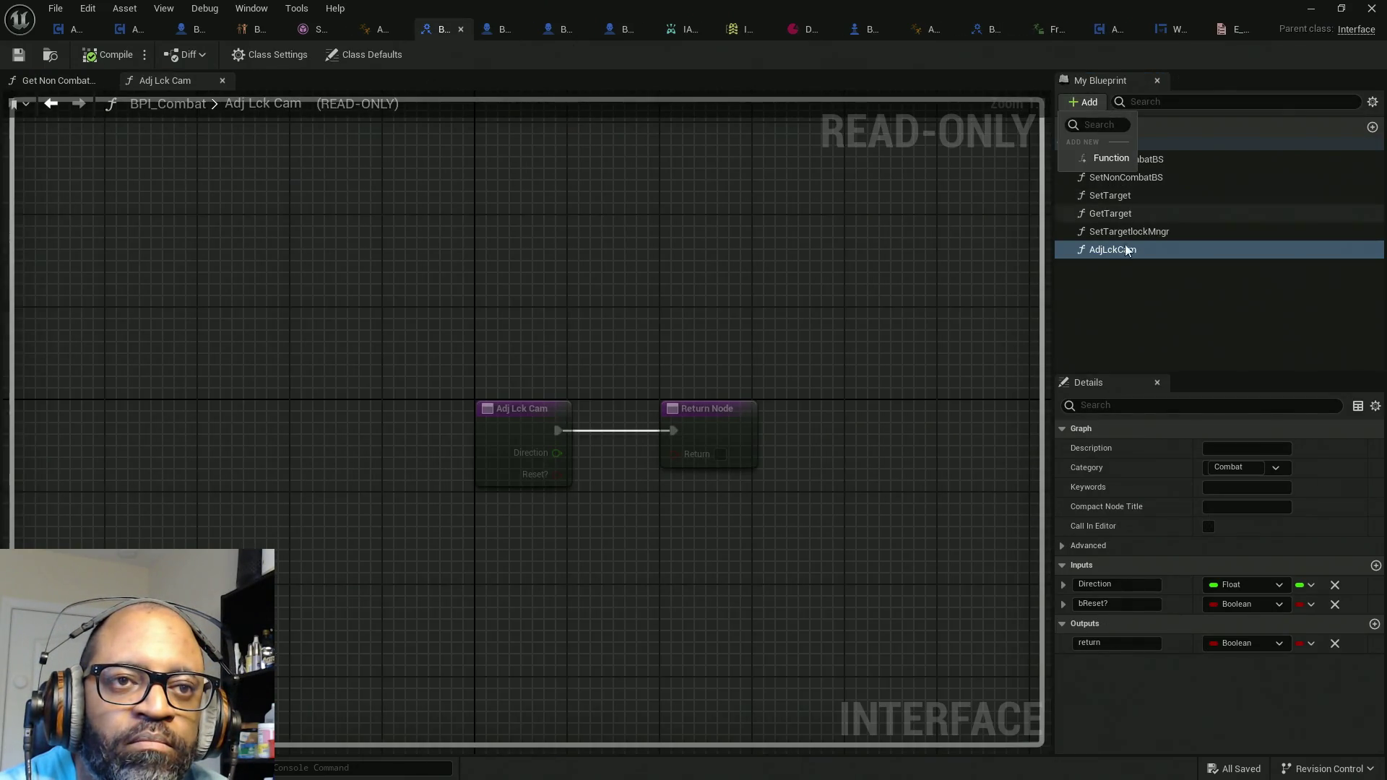
left_click(1091, 166)
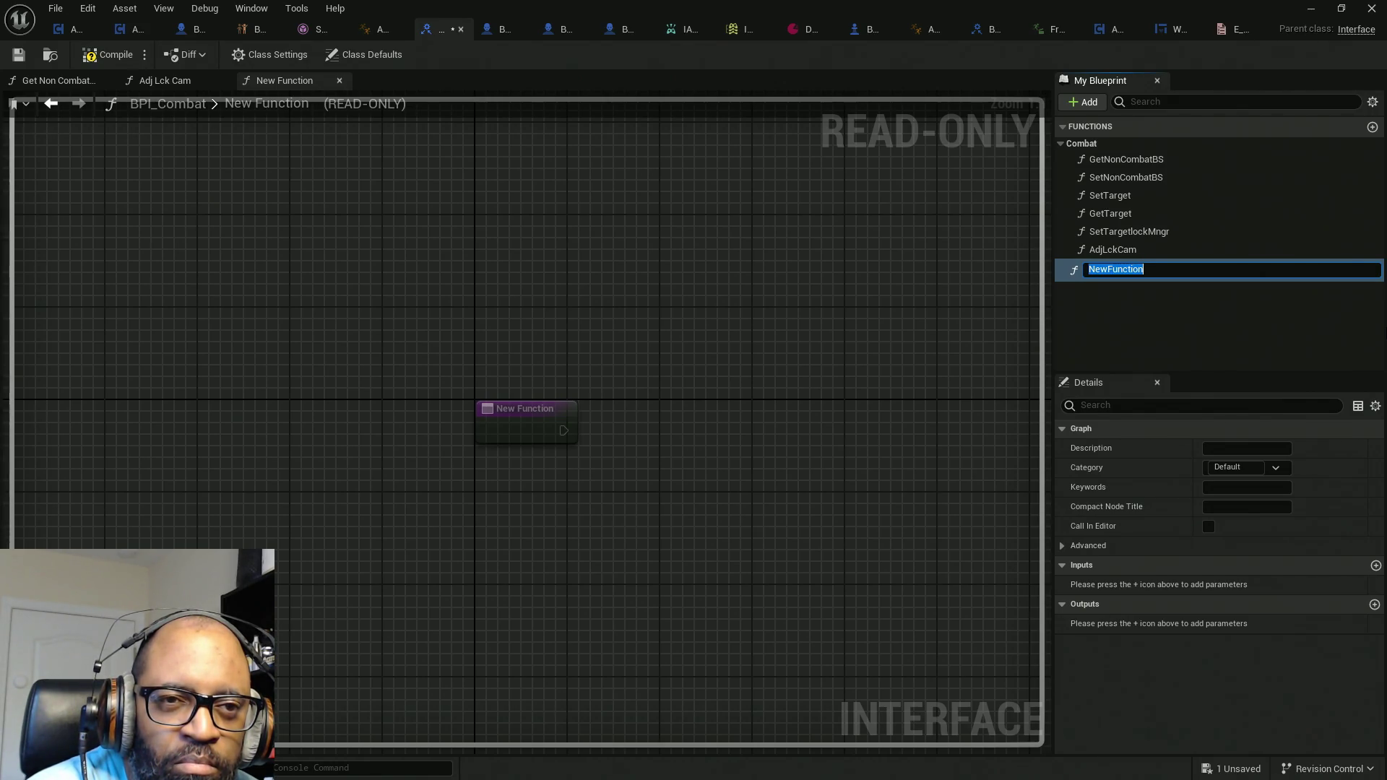
type("Get")
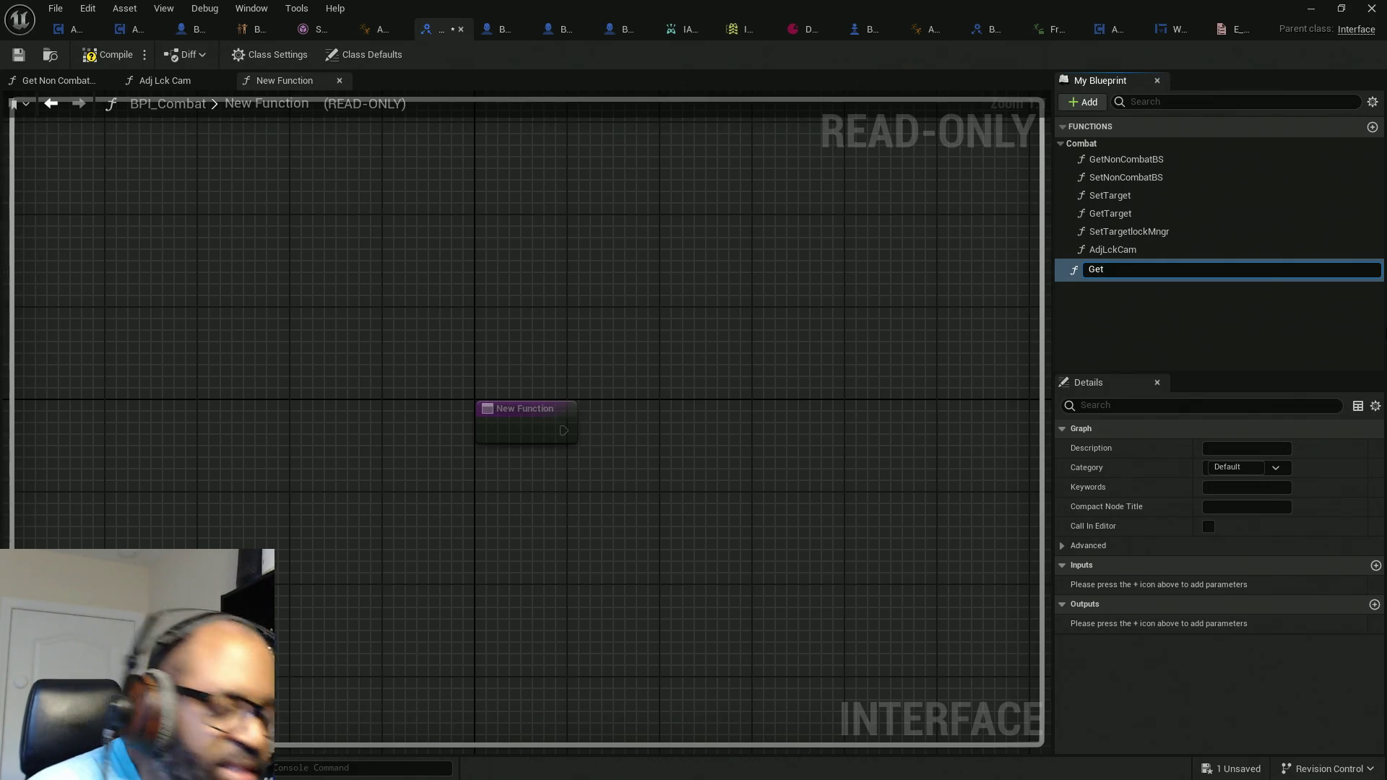
type("Combat")
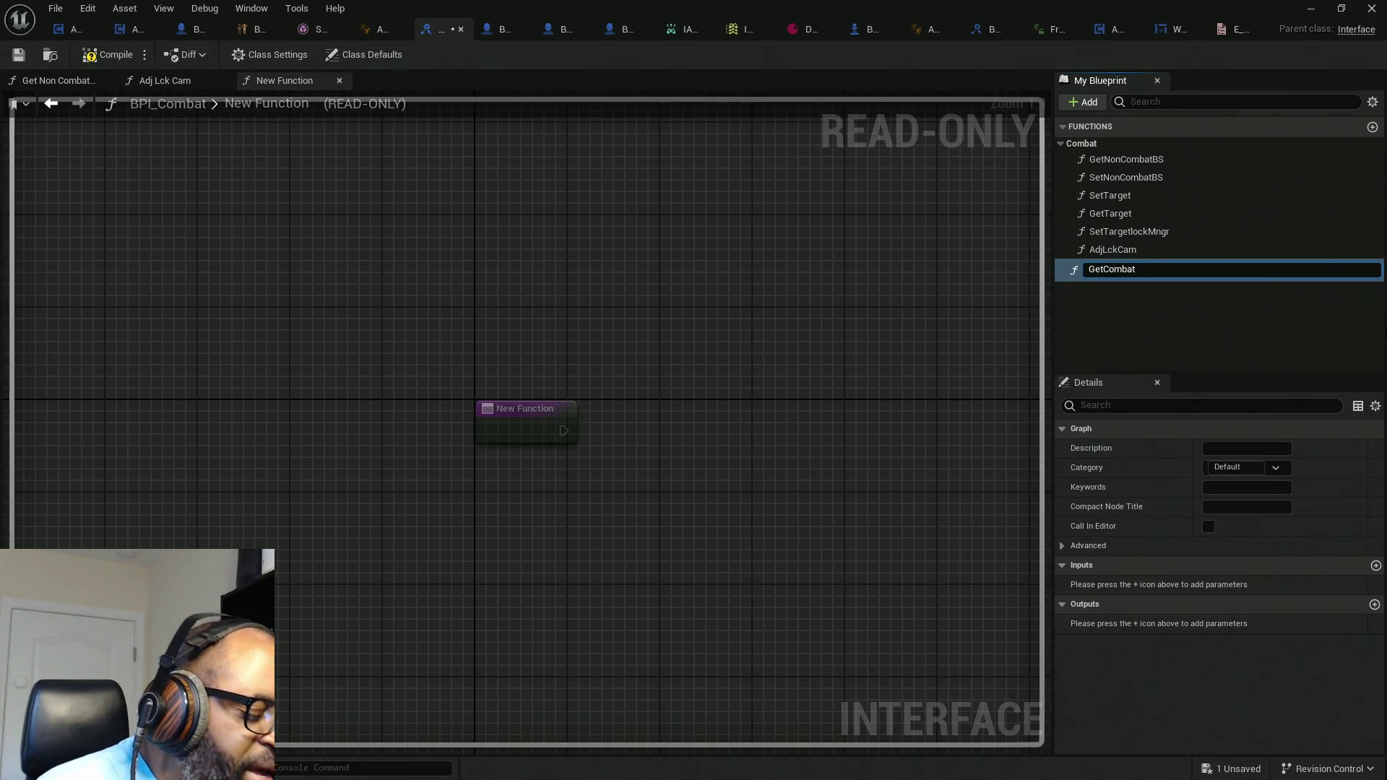
type("State")
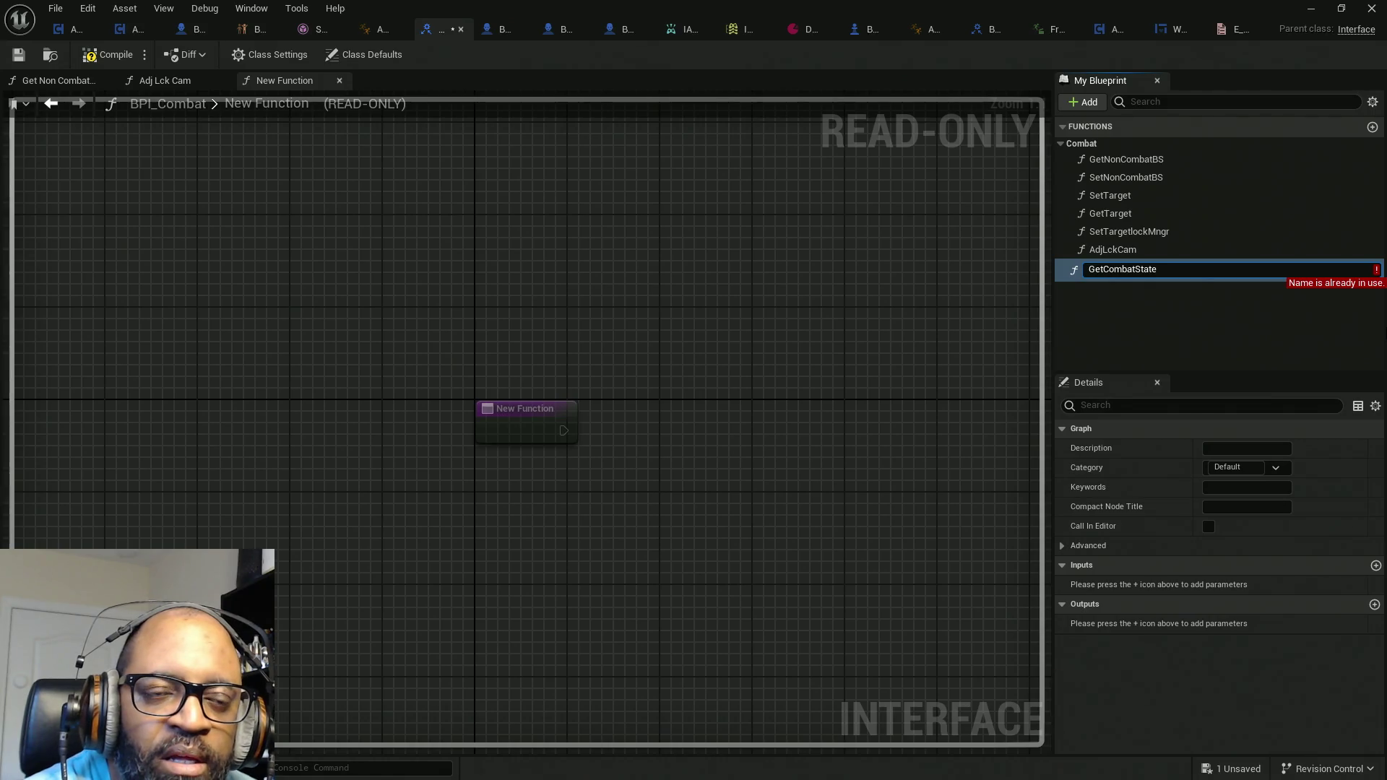
key("BackSpace")
key("BackSpace")
key("BackSpace")
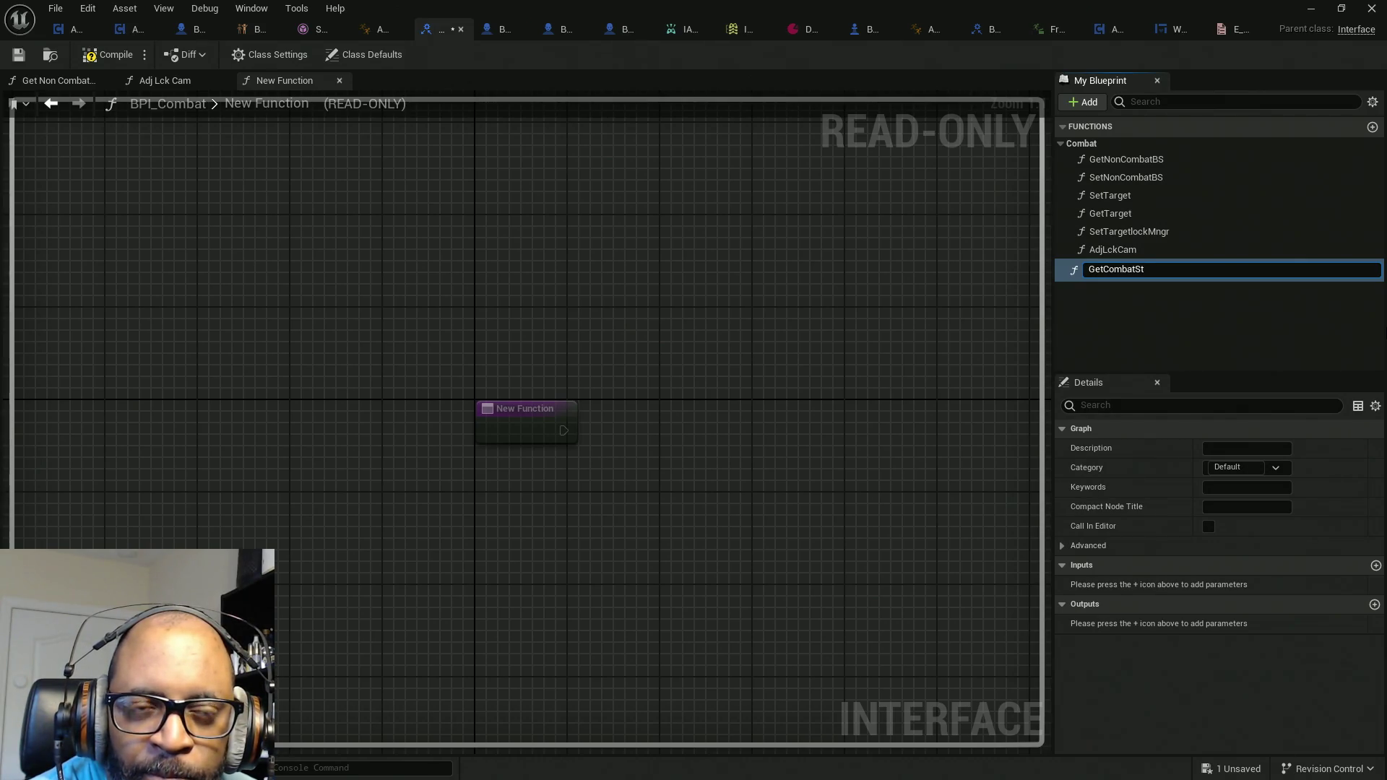
key("BackSpace")
key("BackSpace")
key("BackSpace")
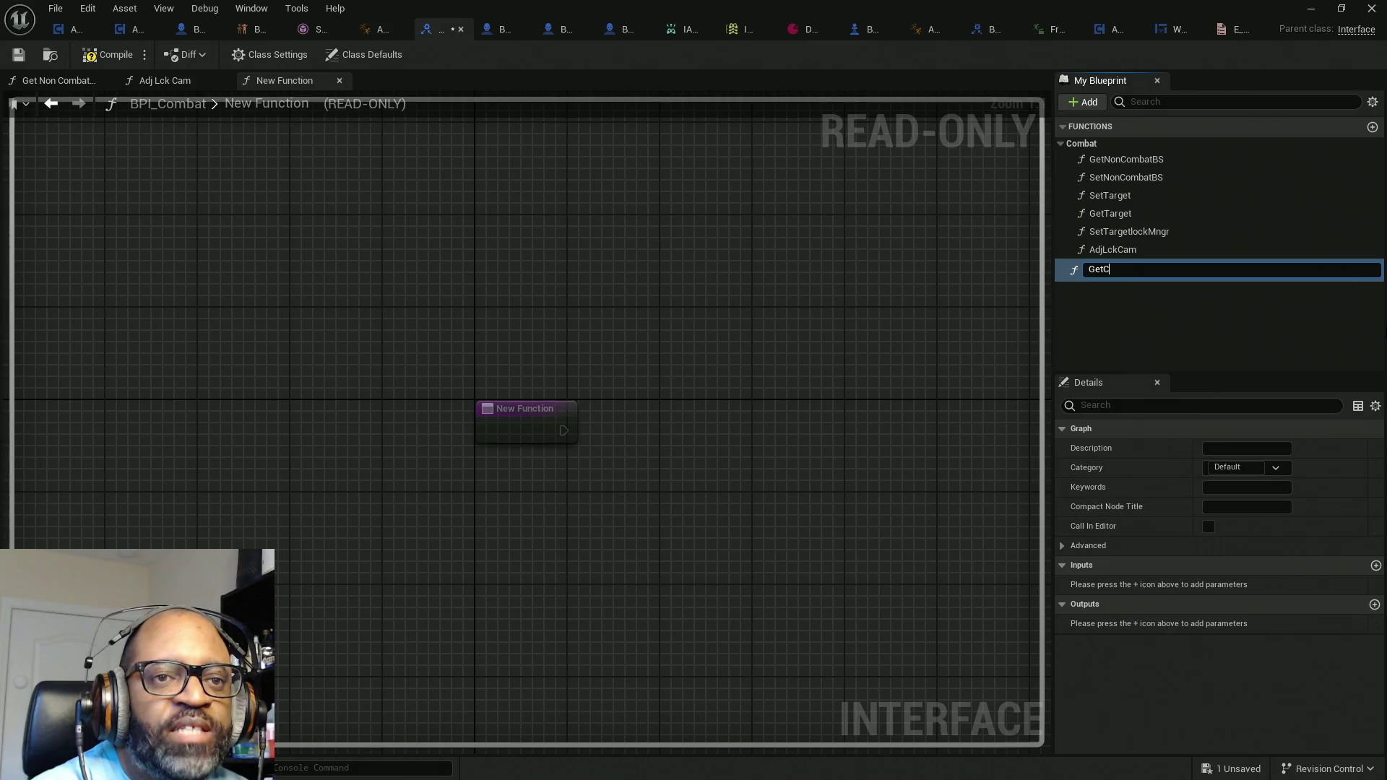
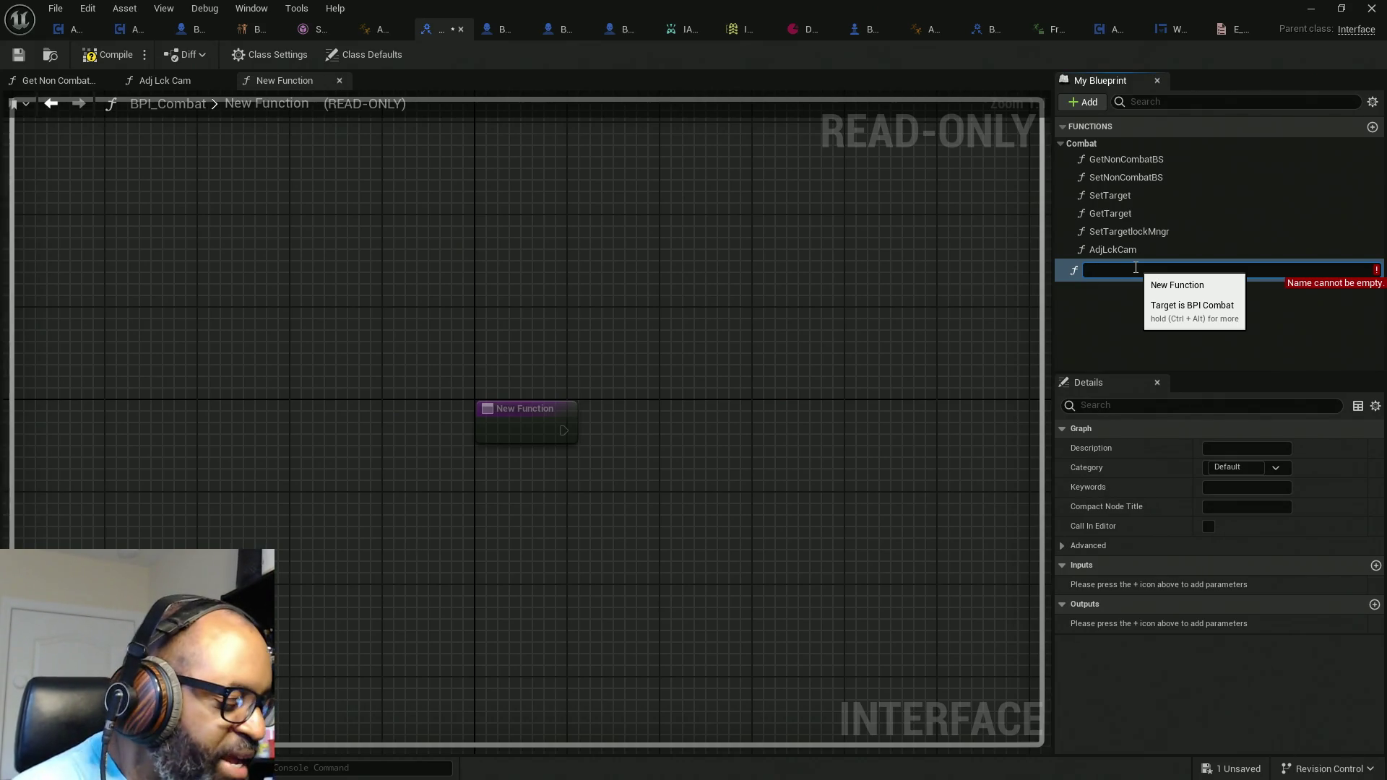
Step: Name the new interface function CheckCombatState and move it into the Combat category
type("CheckCombatState")
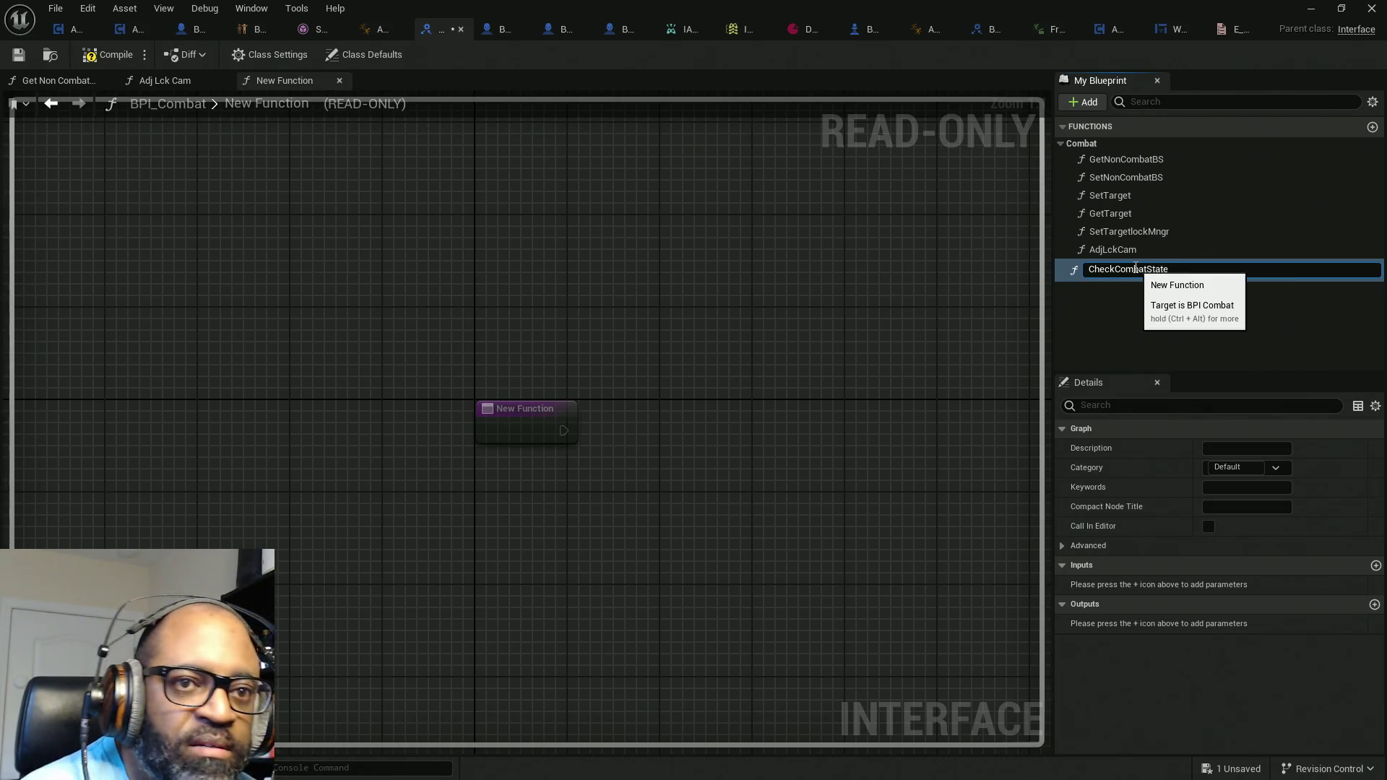
key("Return")
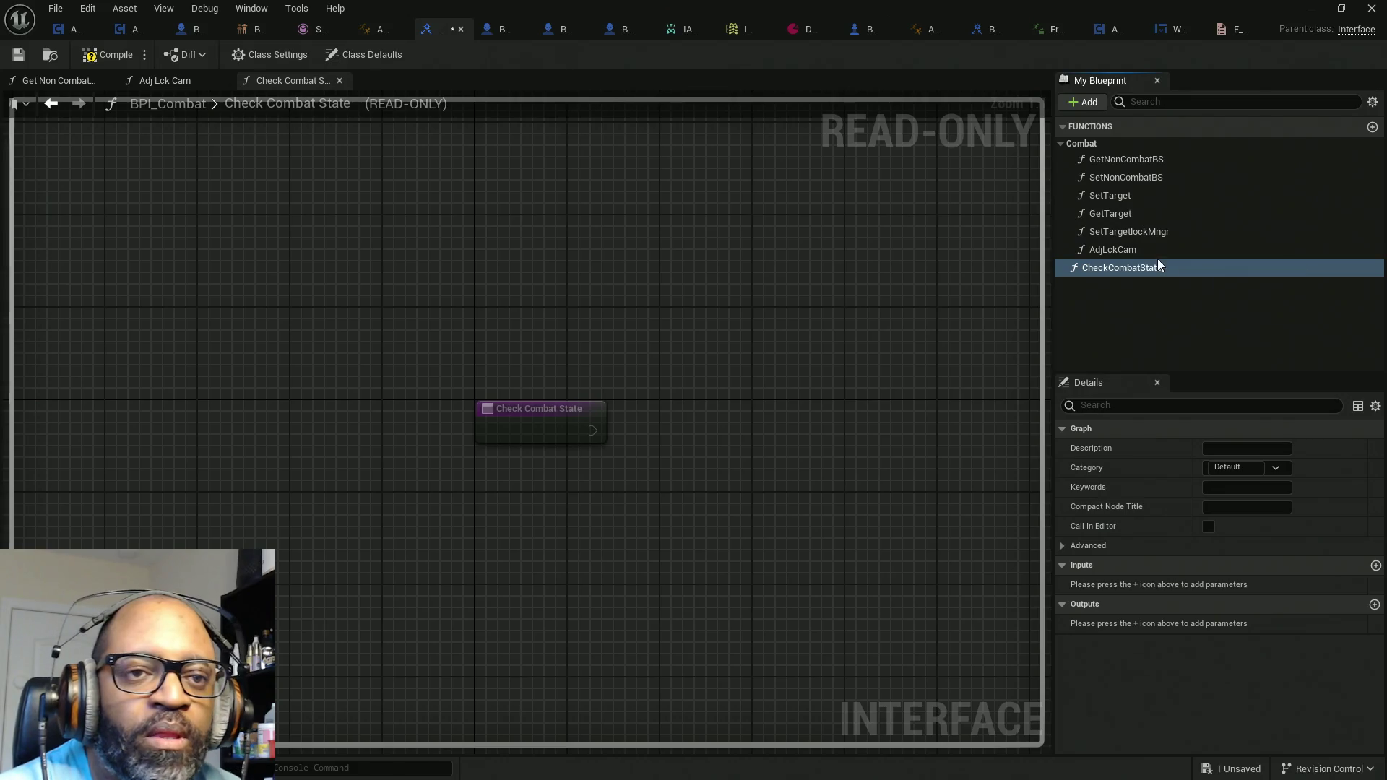
mouse_move(1163, 264)
left_mouse_down()
mouse_move(1104, 139)
mouse_move(1101, 150)
left_mouse_up()
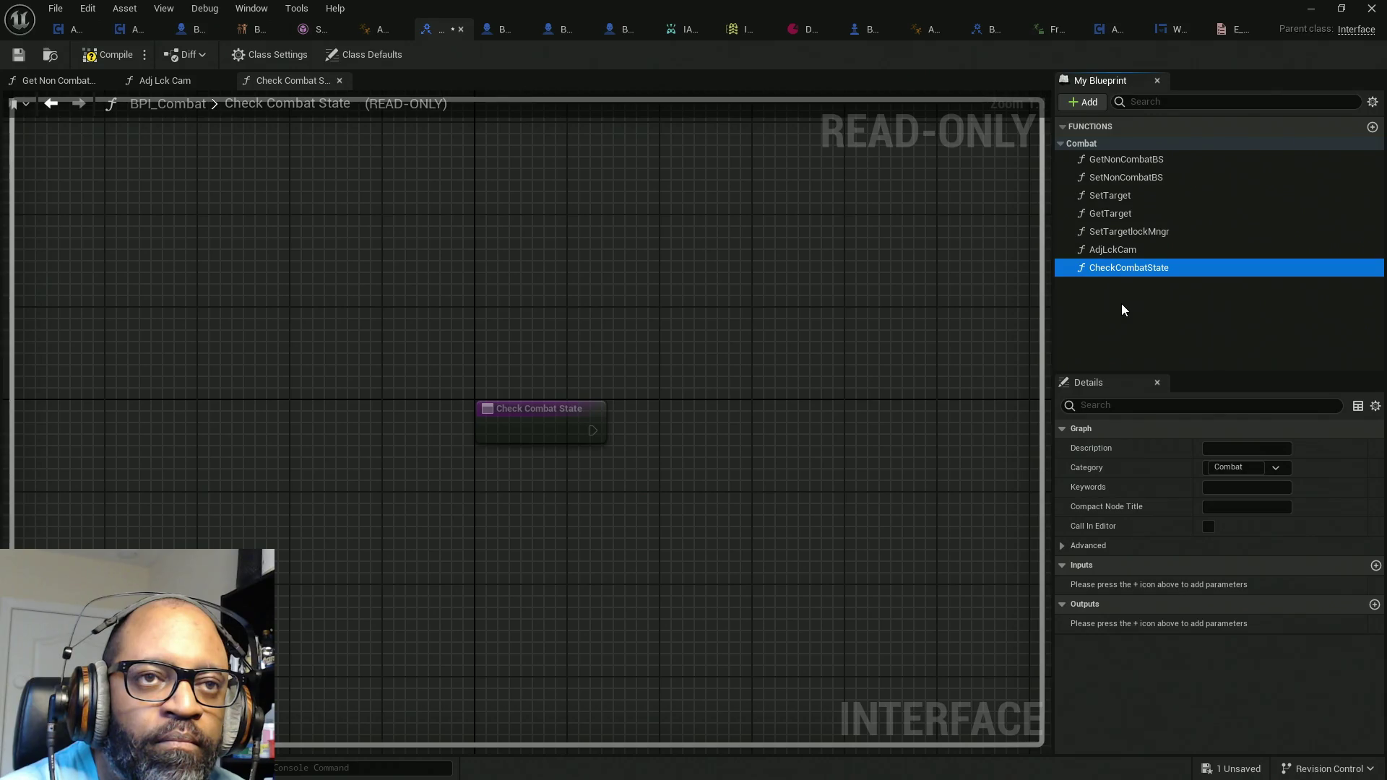
Step: Compile and save BPI_Combat, glance at ABP_Manny, then return to the interface
left_click(104, 55)
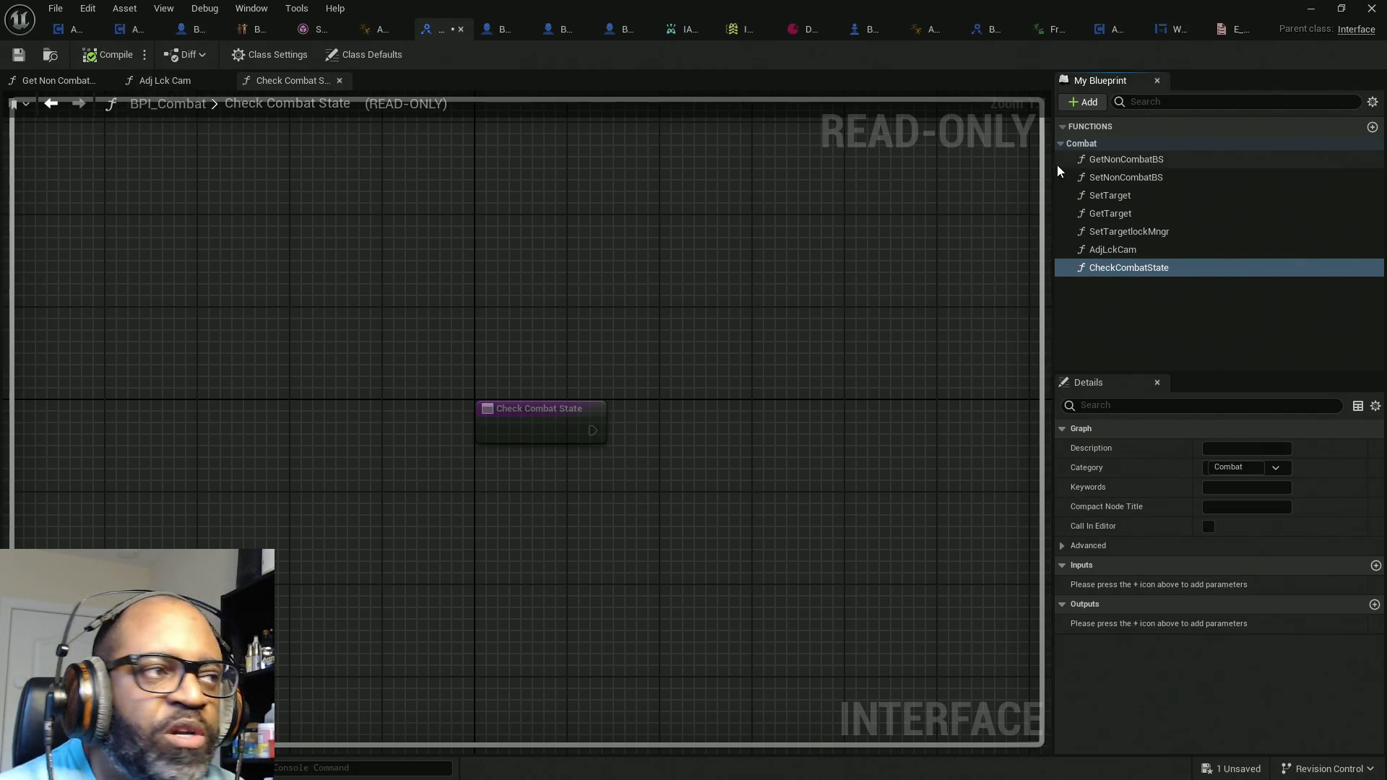
key("ctrl+s")
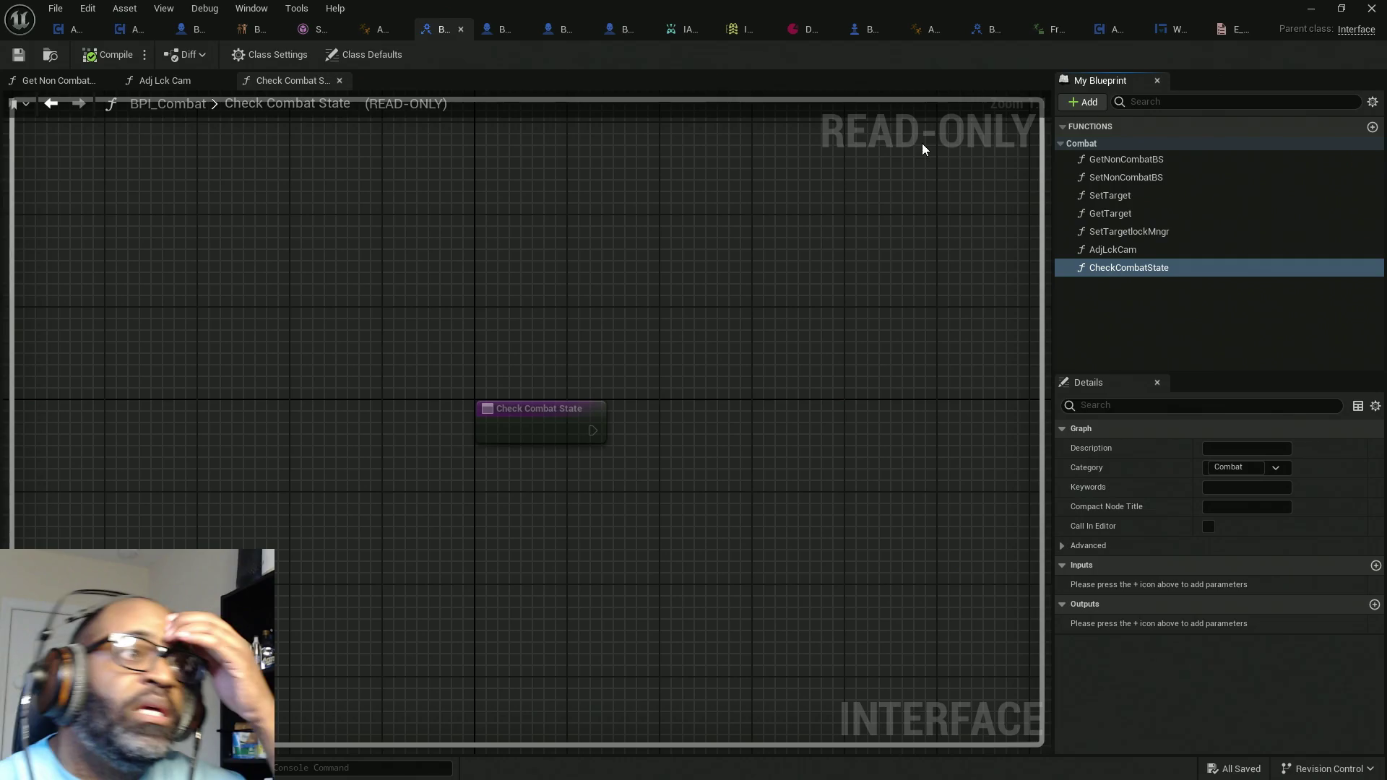
left_click(374, 33)
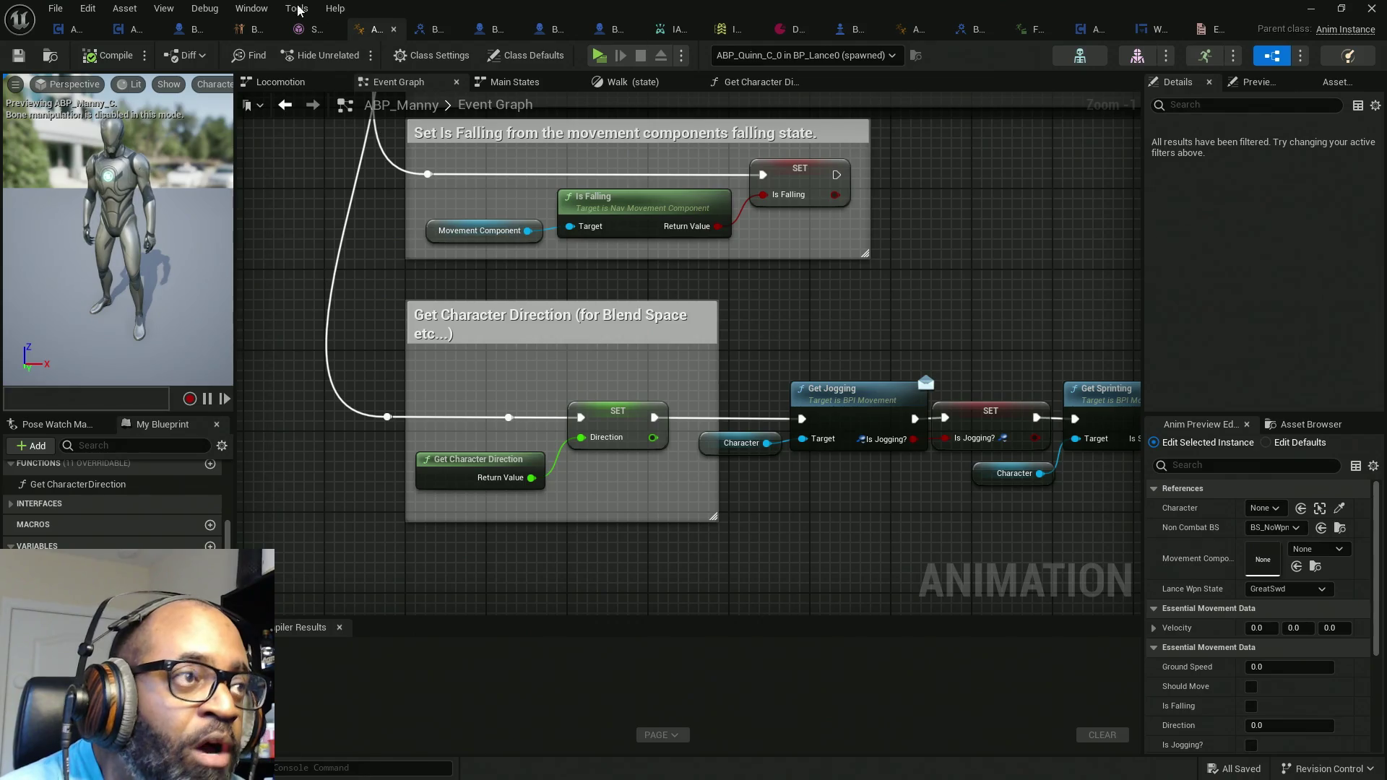
left_click(436, 29)
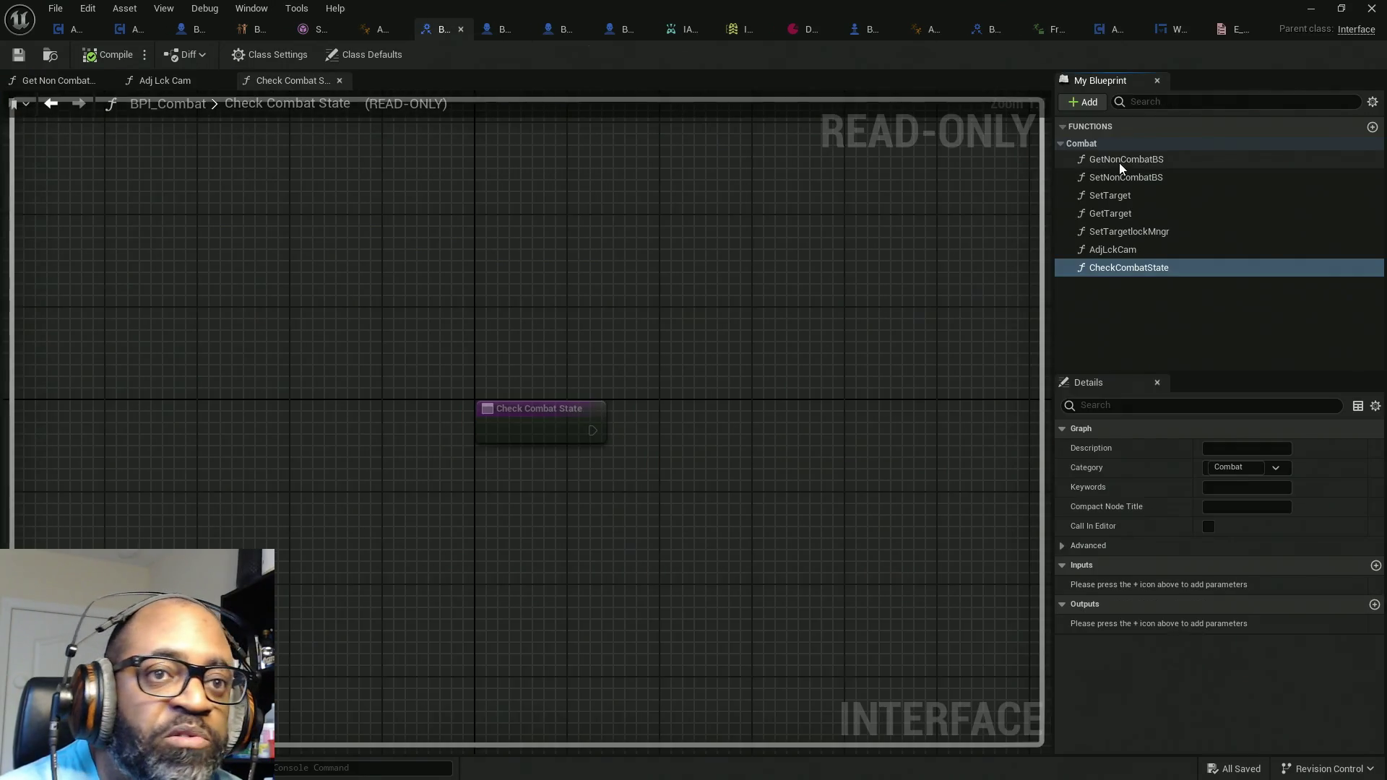
left_click(1087, 102)
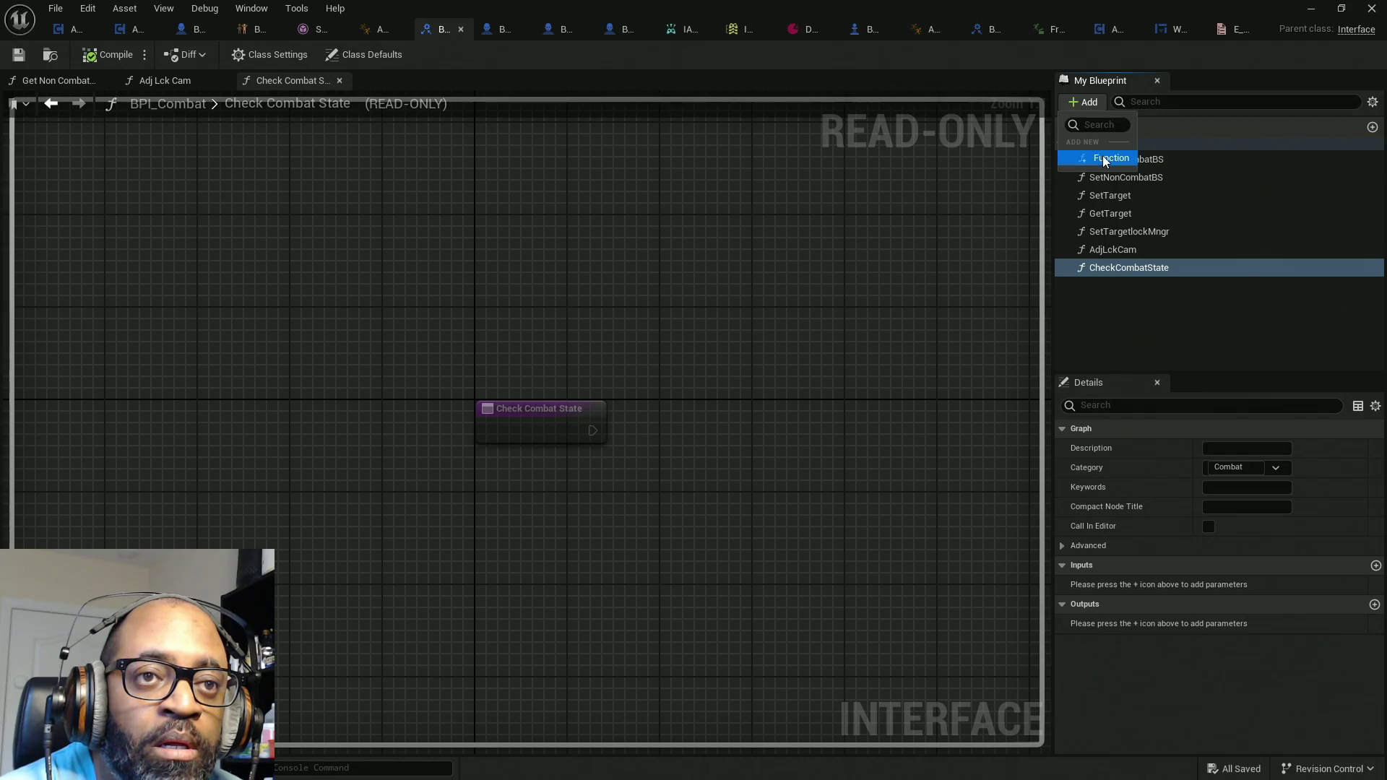
Step: Create a GetLanceCurrentWpn function and file it under the Combat category
left_click(1105, 158)
type("Get")
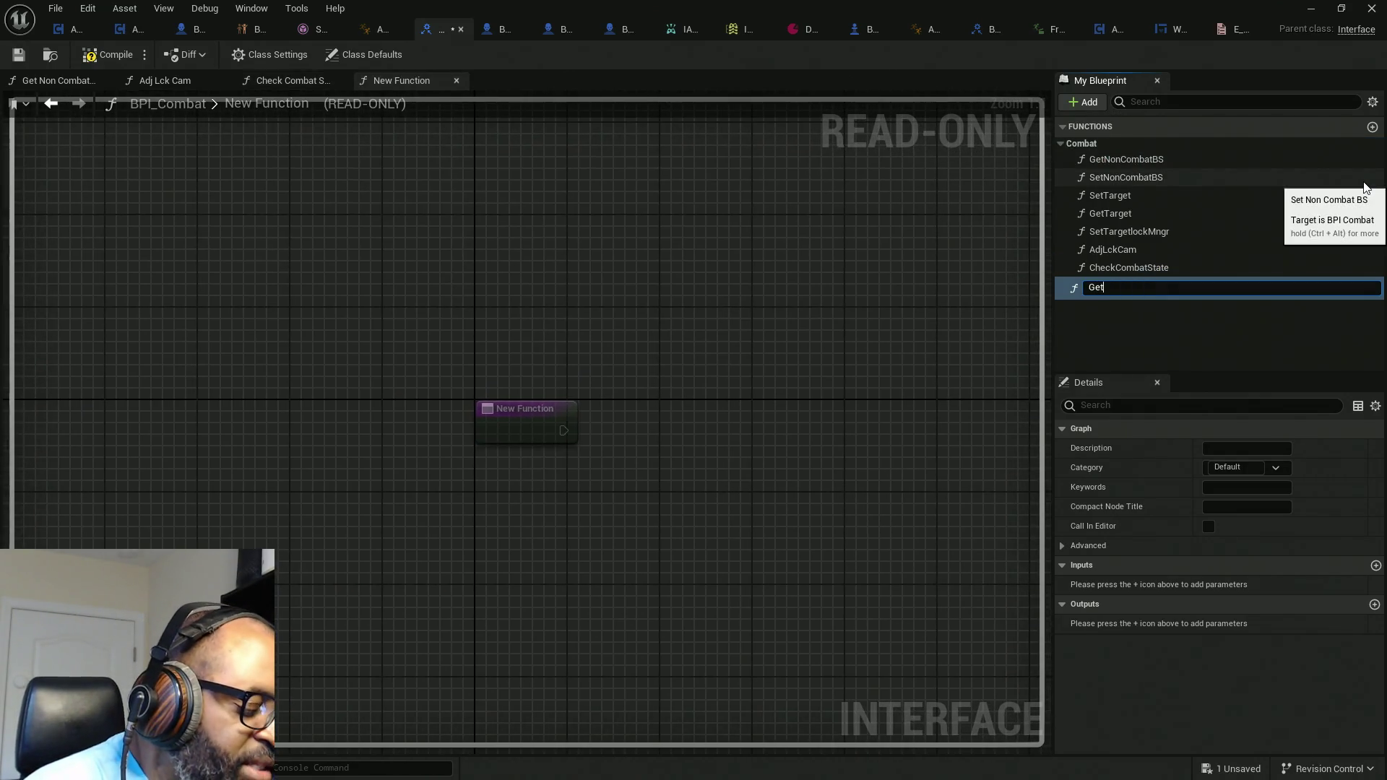
type("LanceCu")
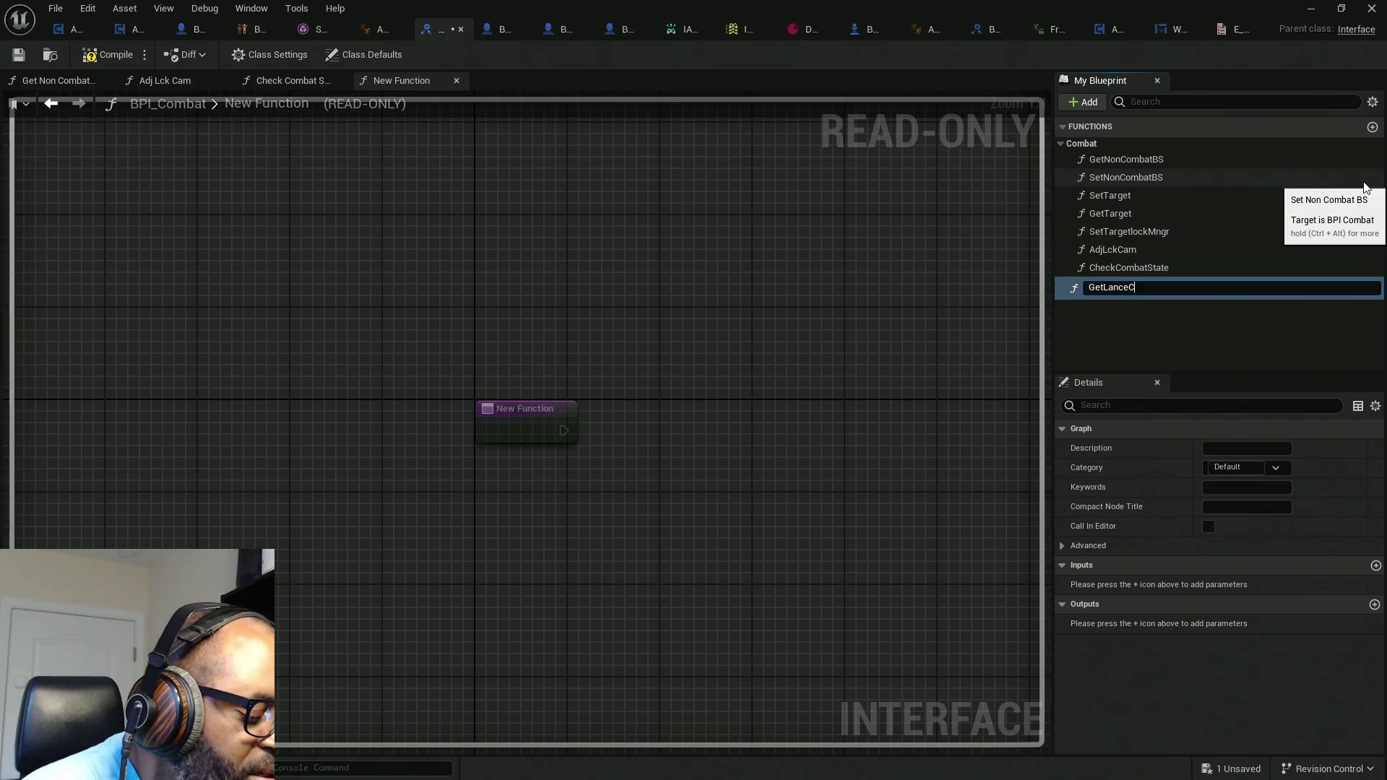
type("rrentW")
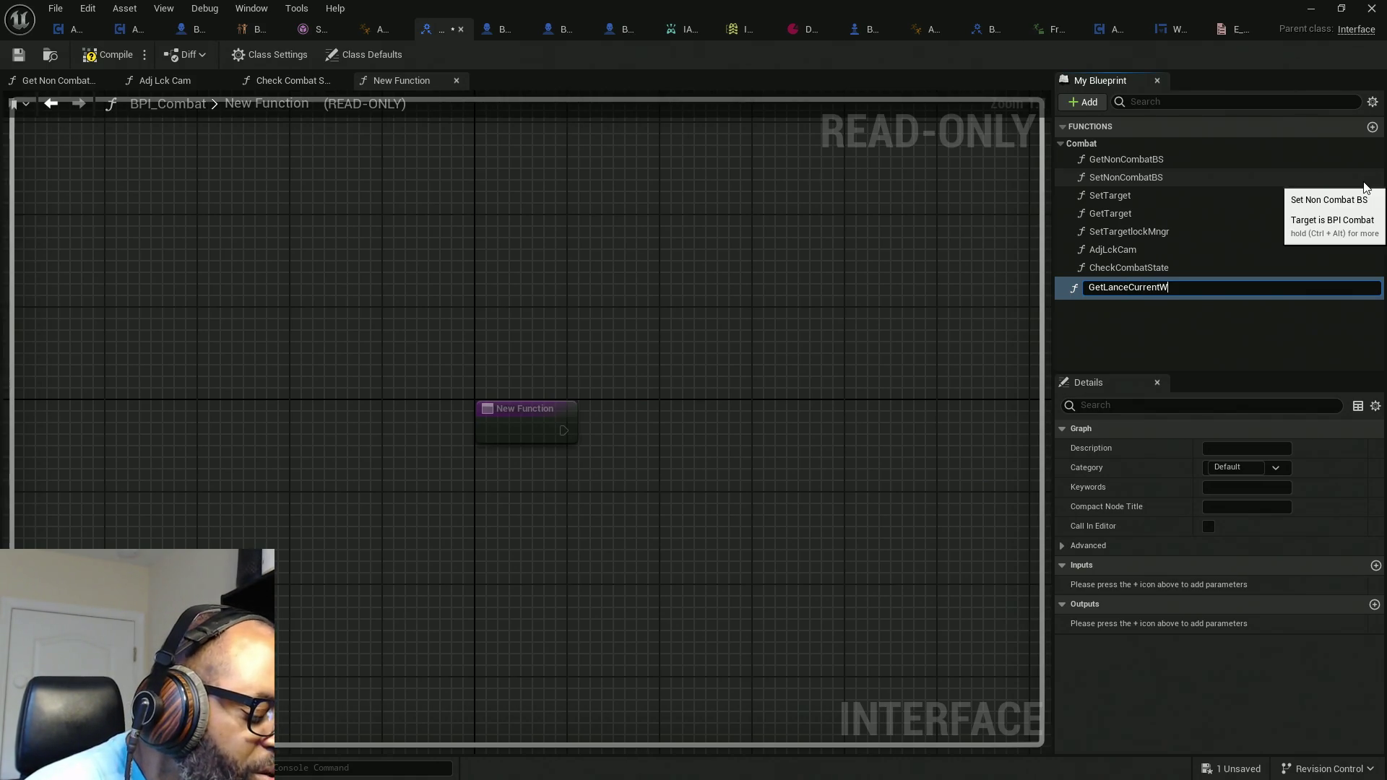
type("pn")
key("Return")
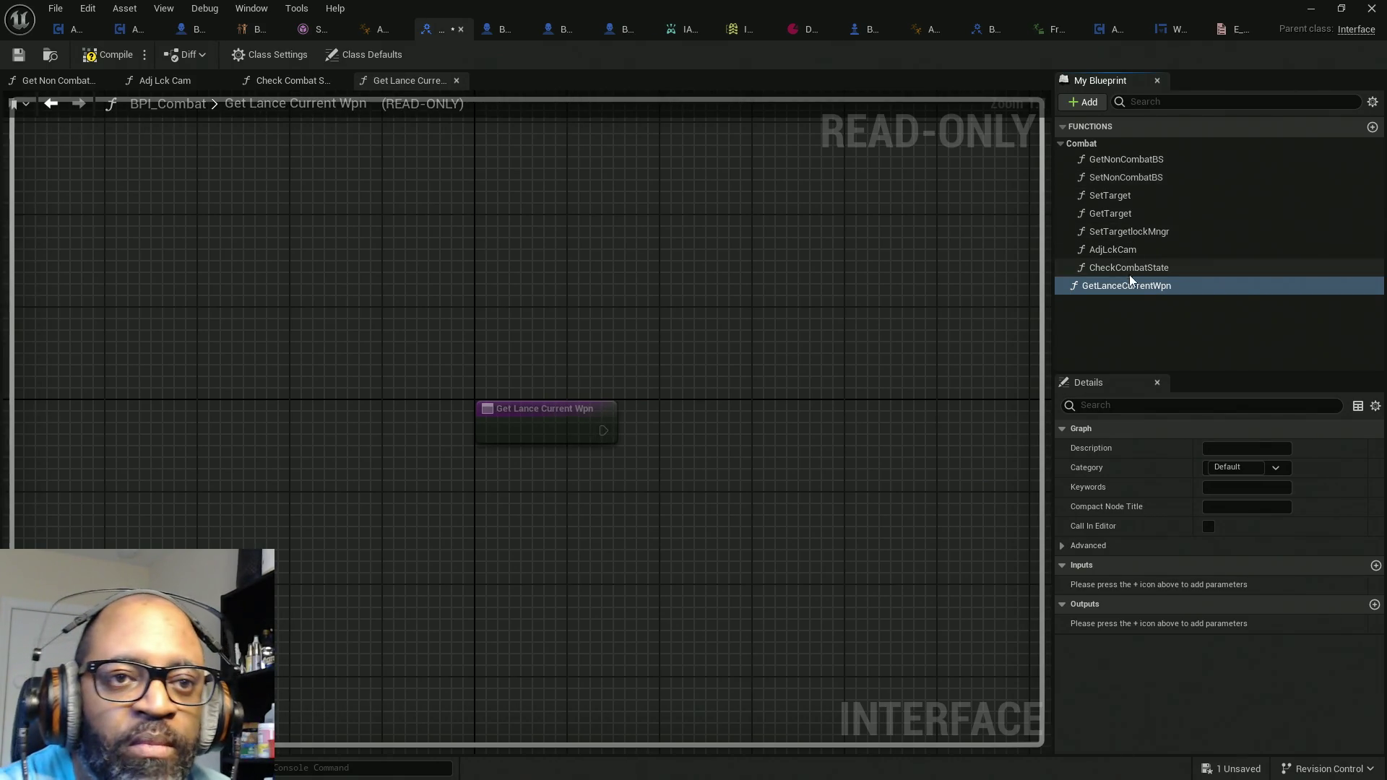
left_click_drag(1140, 295, 1097, 145)
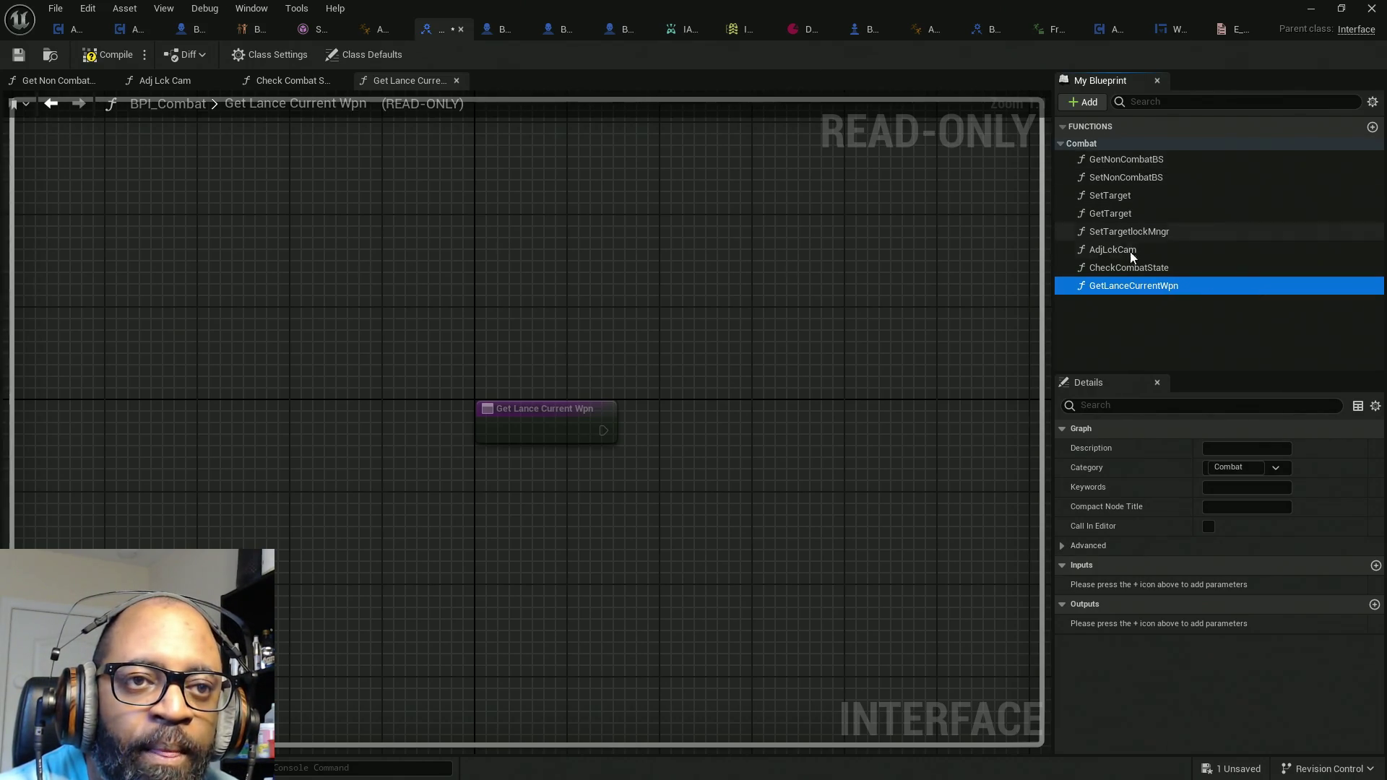
Step: Give CheckCombatState a renamed Boolean output, then add an output to GetLanceCurrentWpn
left_click(1131, 269)
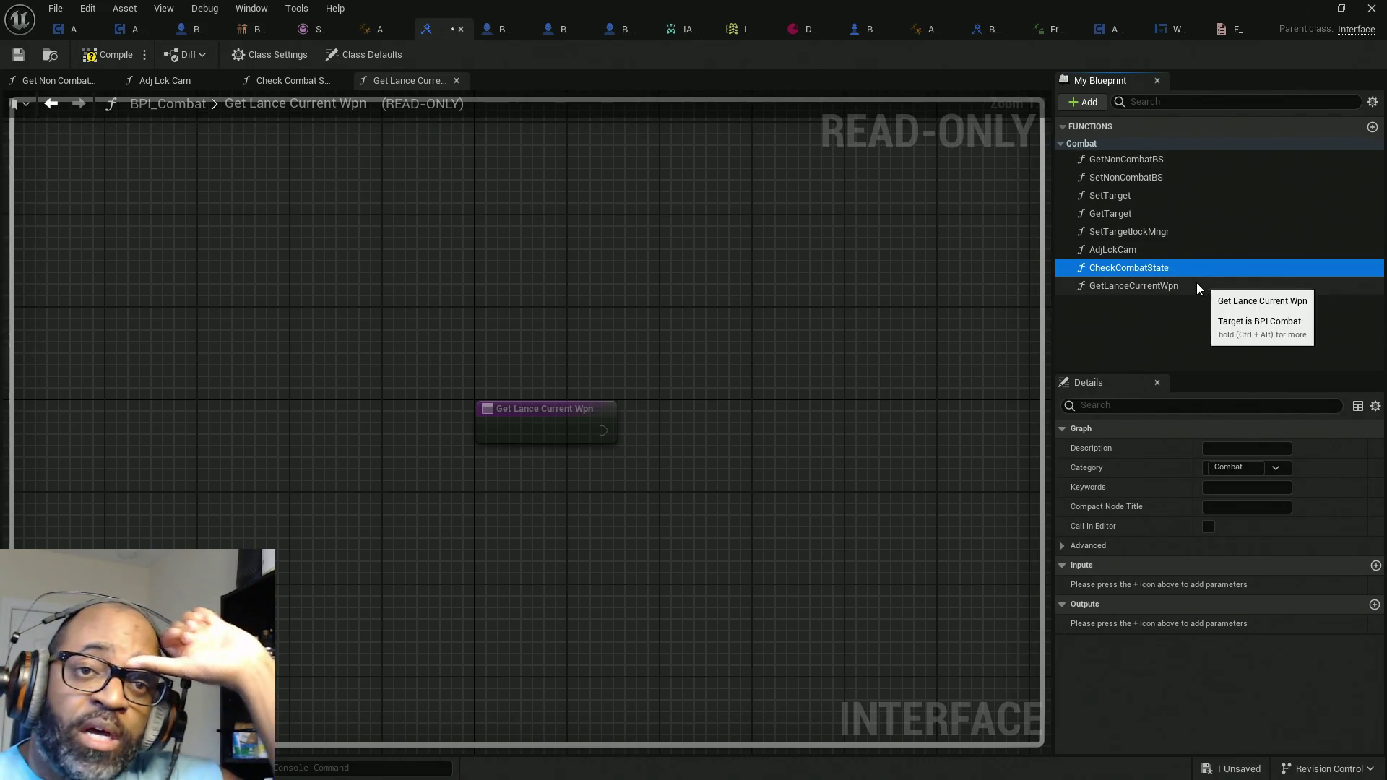
left_click(1374, 604)
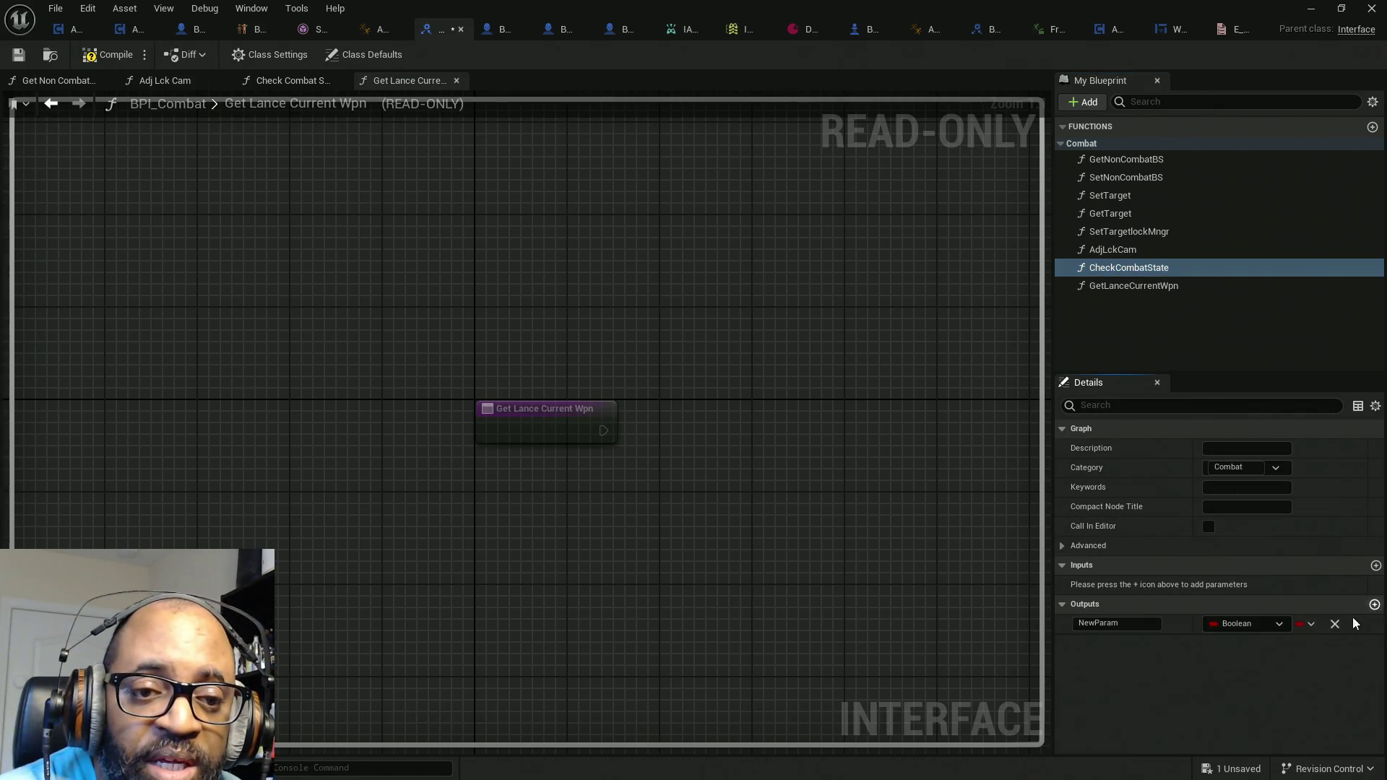
left_click(1113, 622)
type("bIsCom")
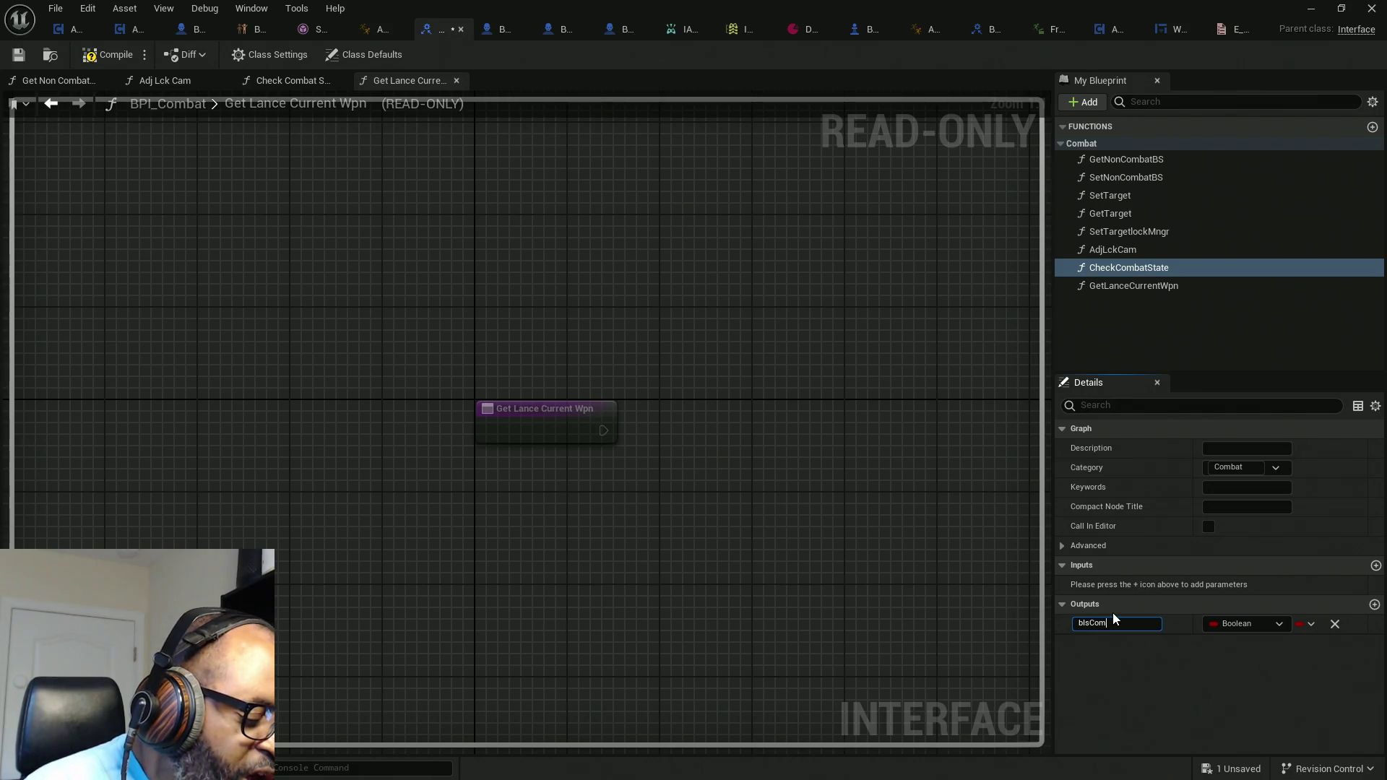
type("bat")
key("Return")
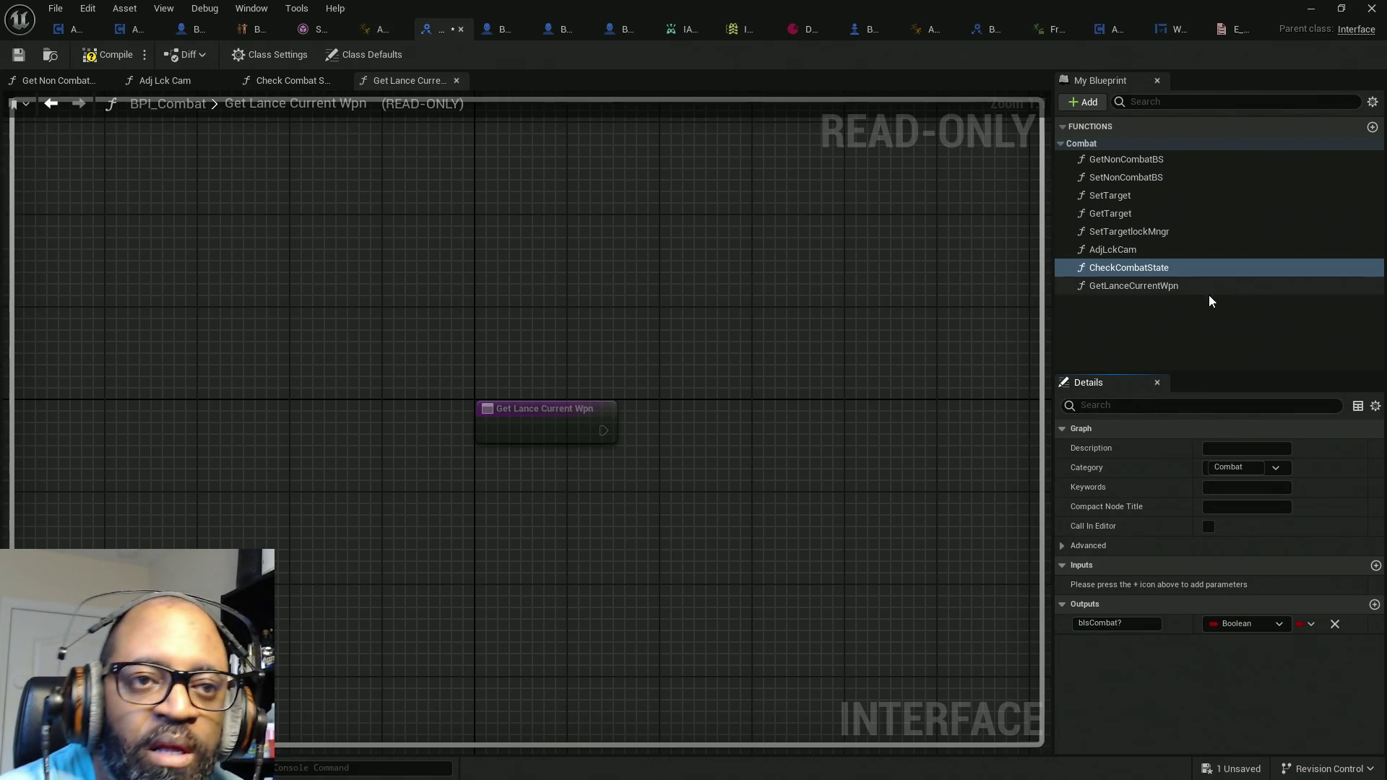
left_click(1167, 286)
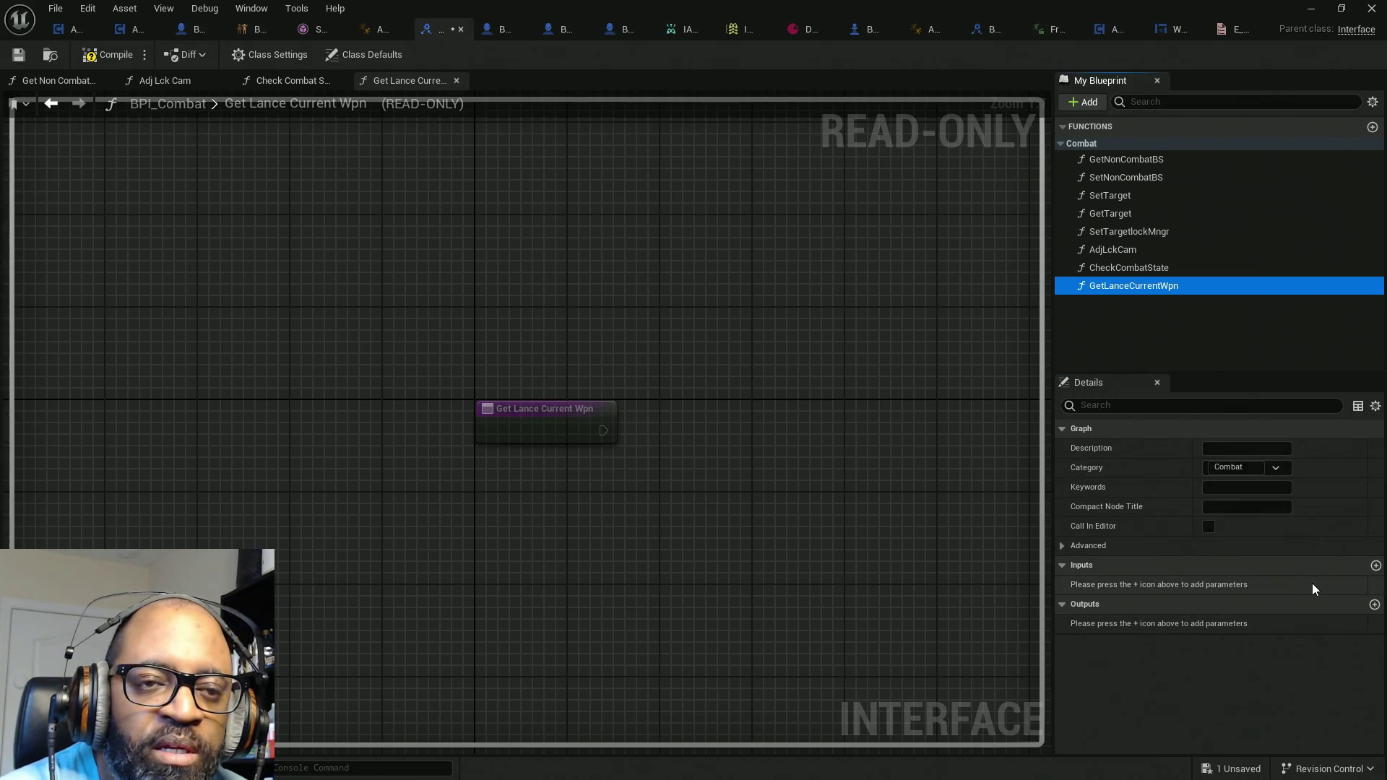
left_click(1374, 603)
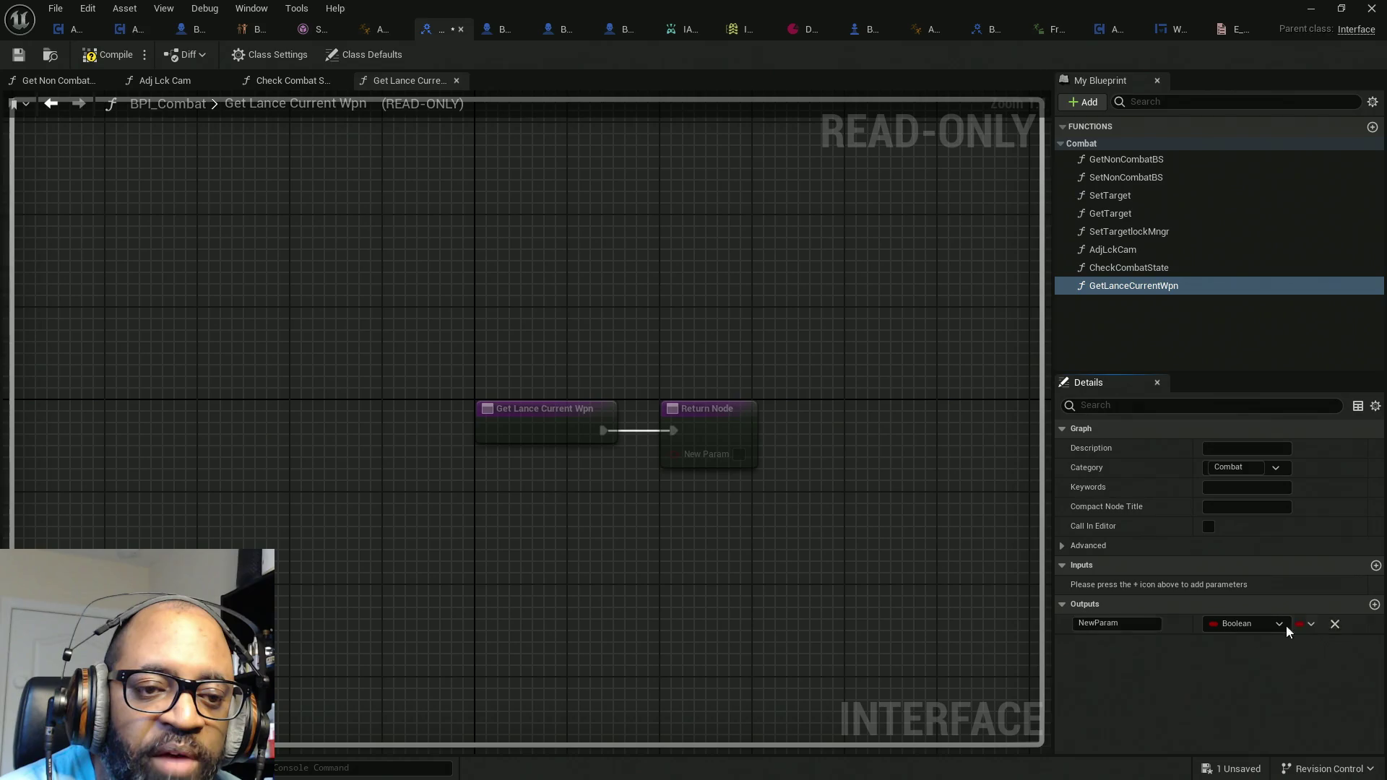
Step: Make GetLanceCurrentWpn's output an E Current Weapon enum named CurrentWpn, then compile
left_click(1239, 625)
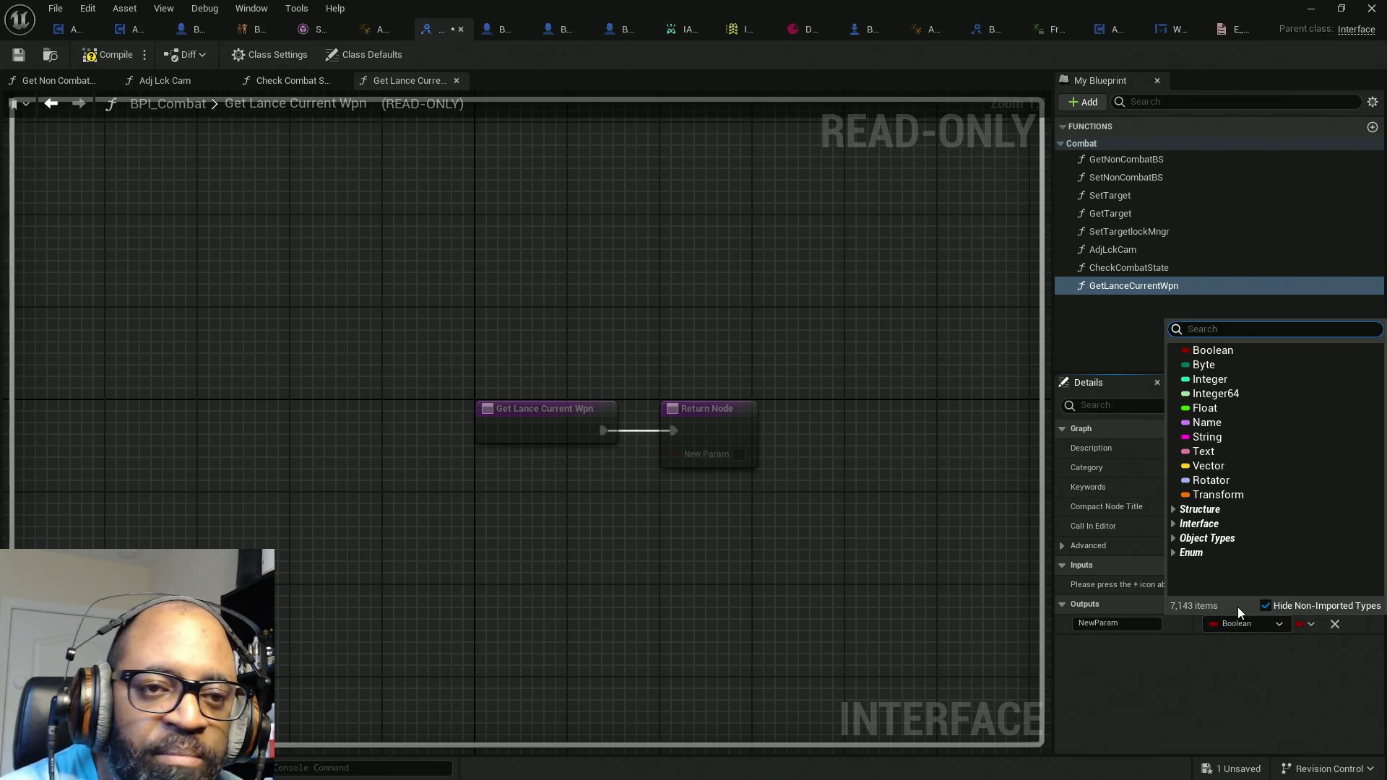
type("E_Cu")
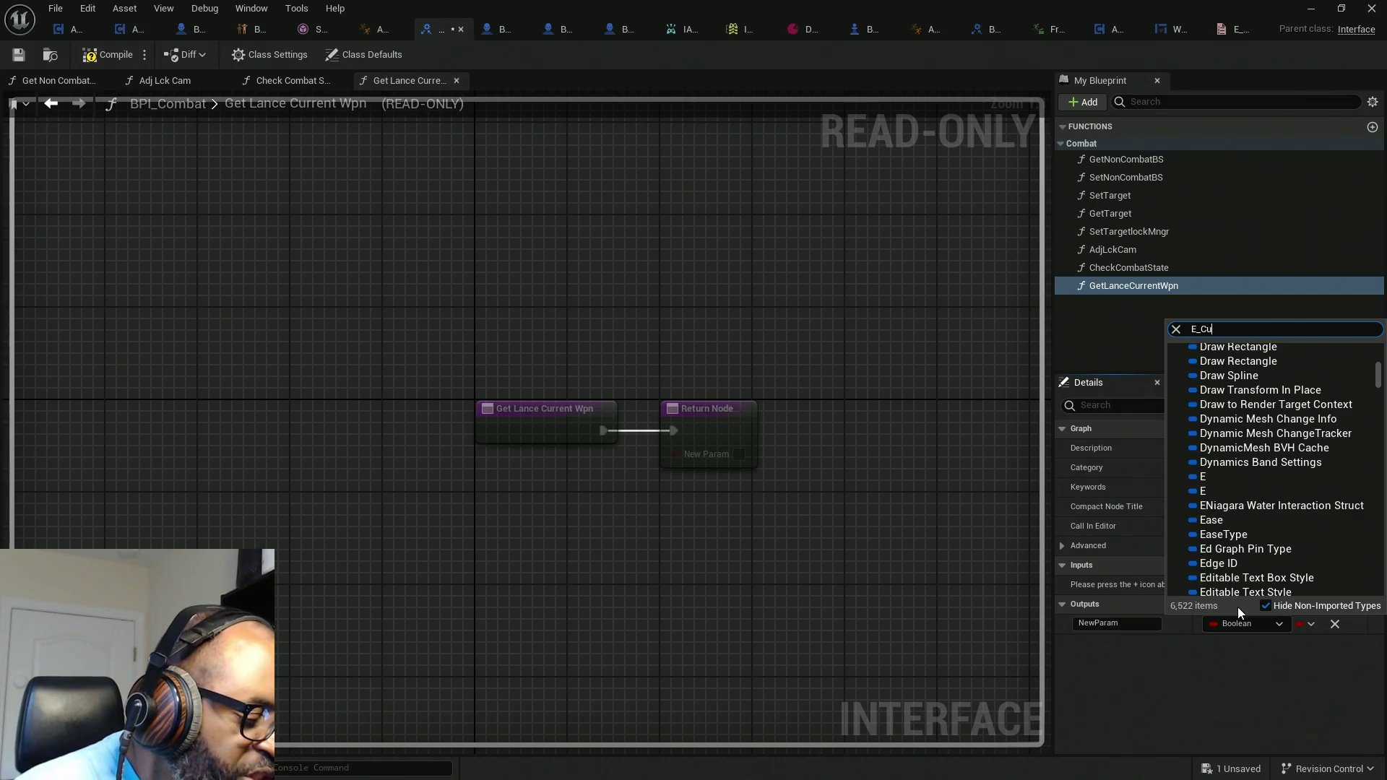
type("rrentwpn")
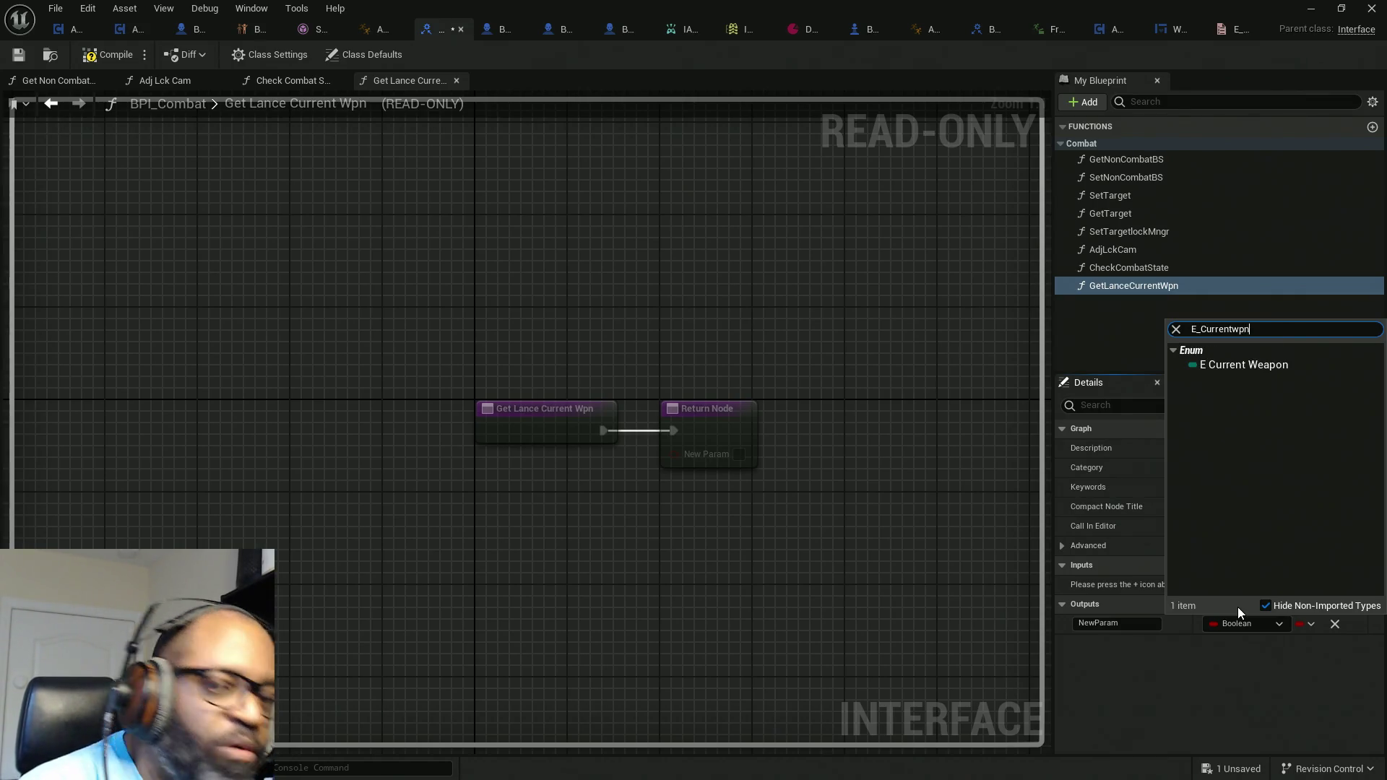
key("BackSpace")
key("BackSpace")
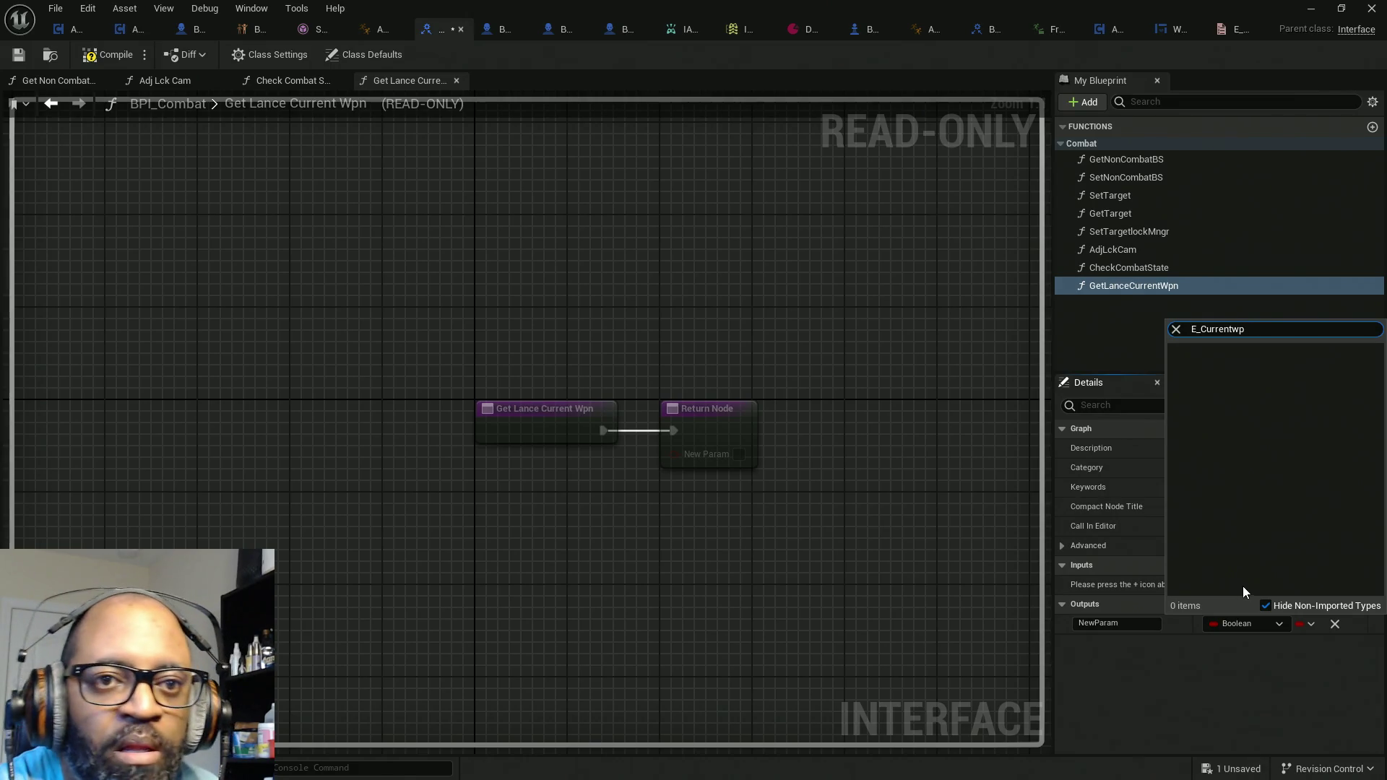
left_click(1237, 363)
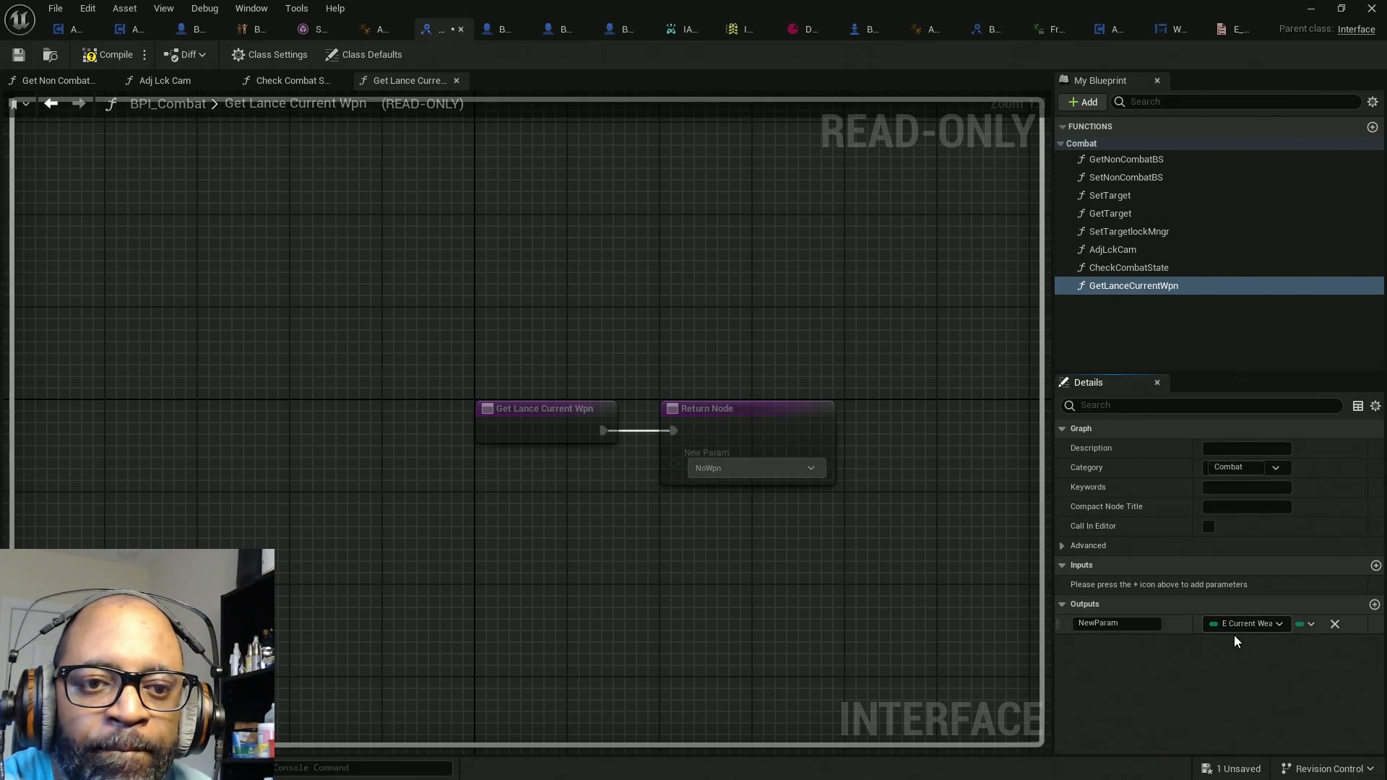
left_click(1122, 630)
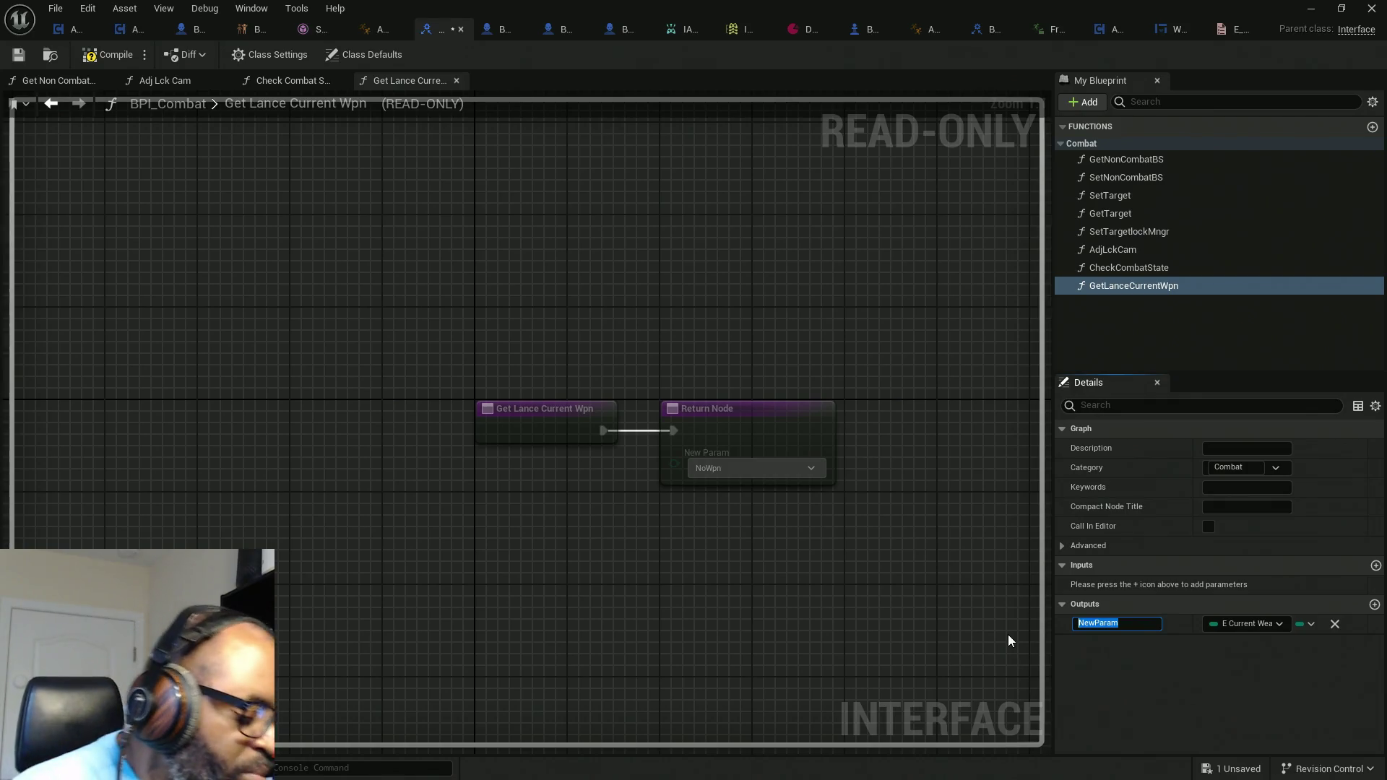
type("Current")
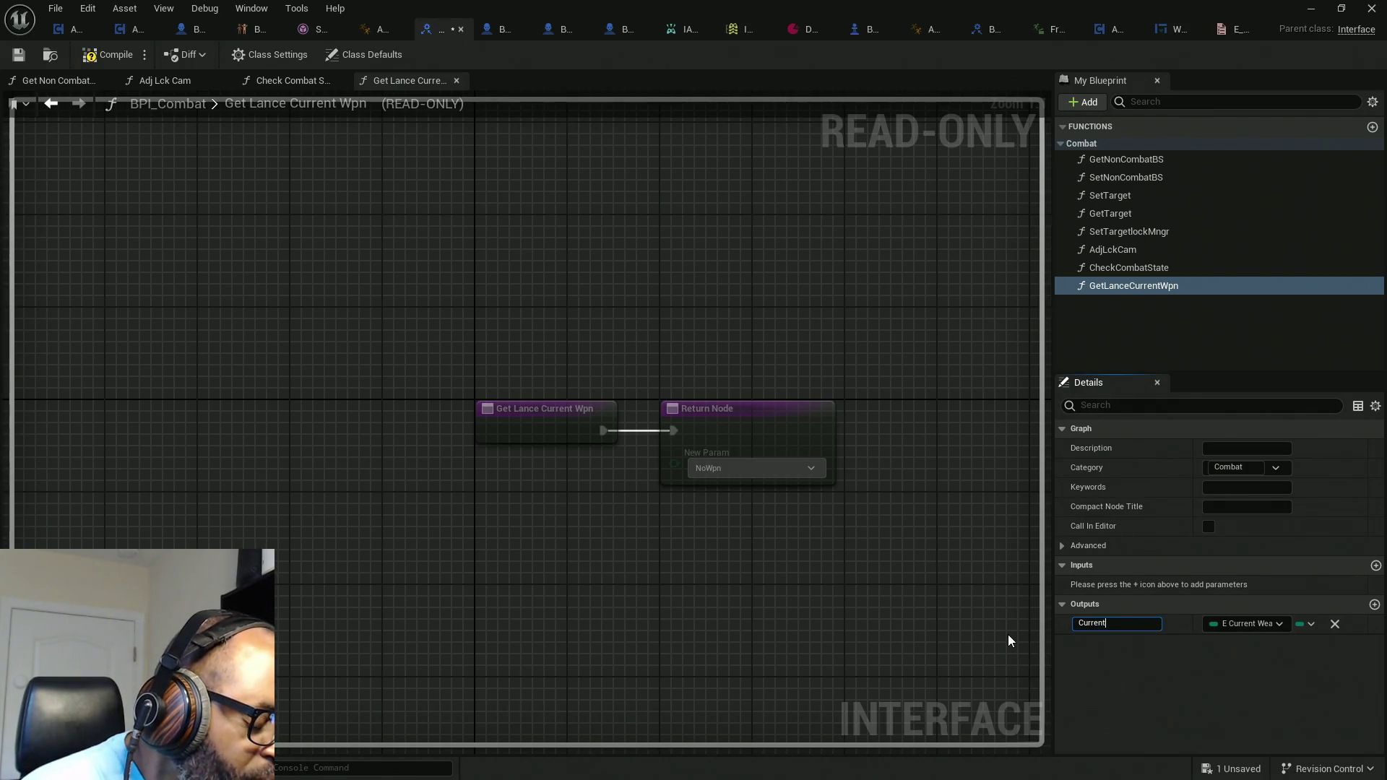
type("Wpn")
key("Return")
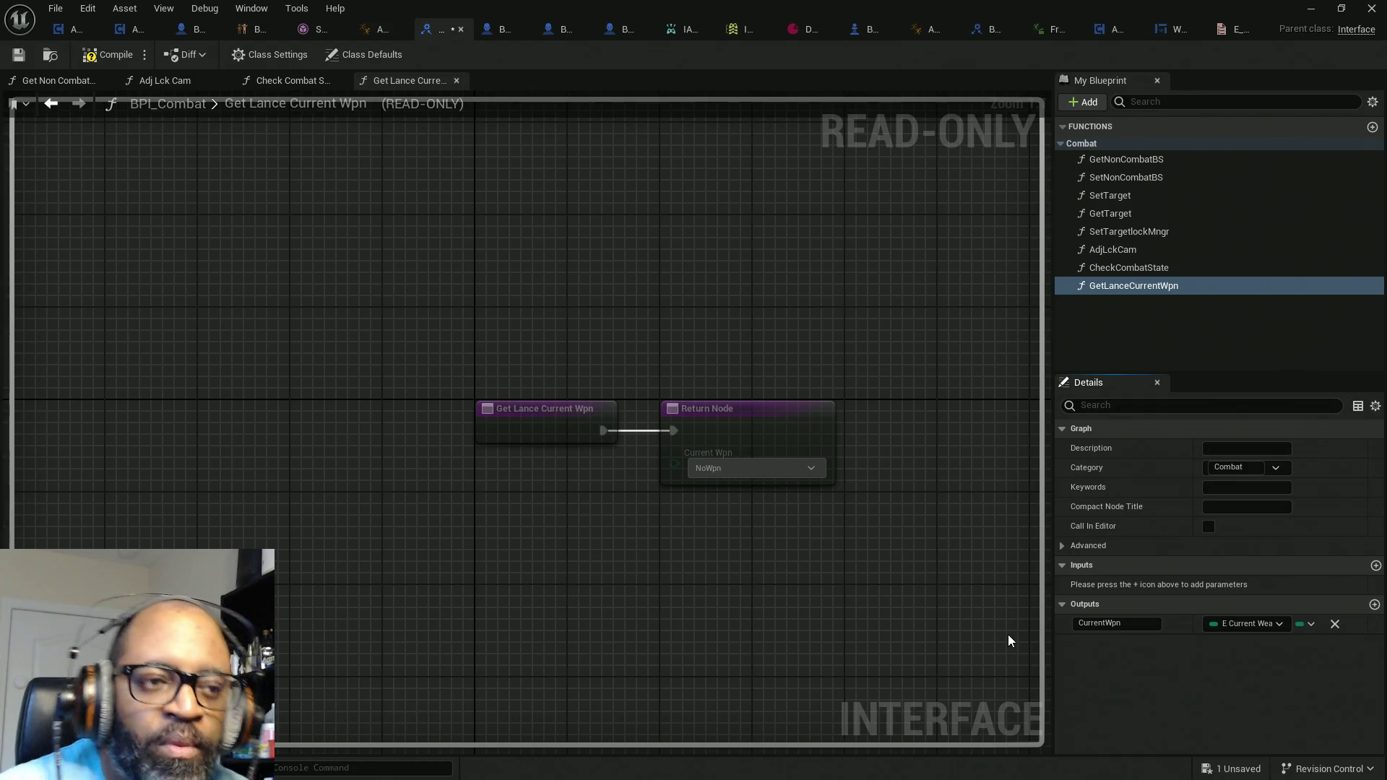
left_click(109, 54)
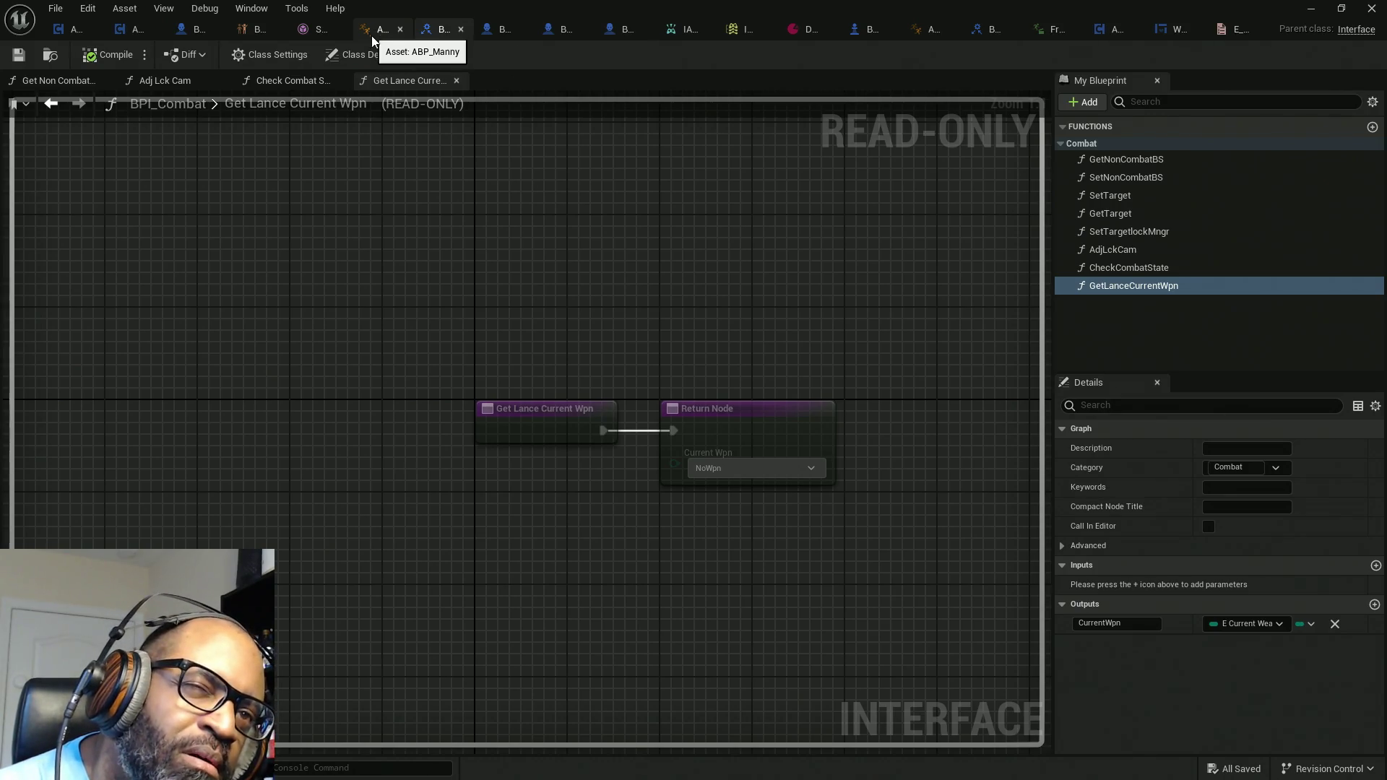
left_click(376, 32)
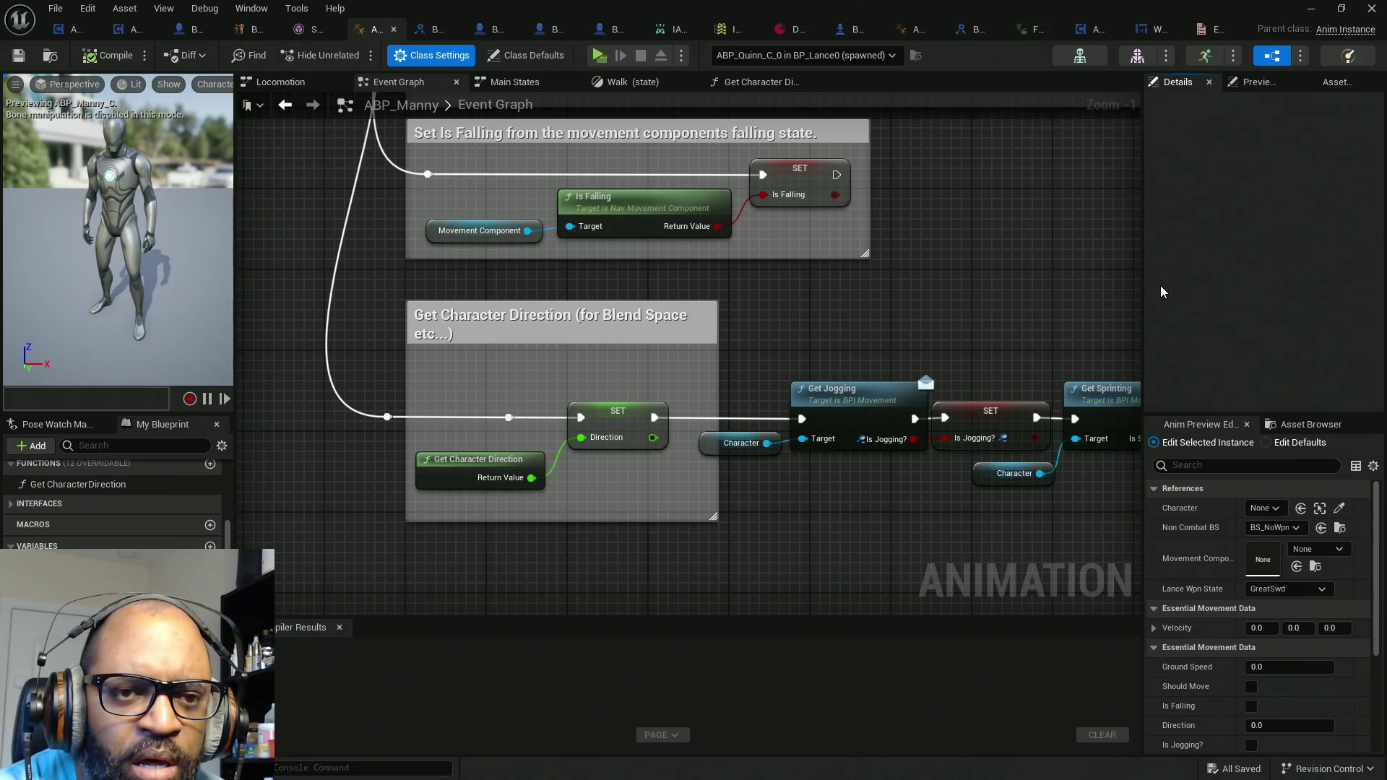
Step: Review ABP_Manny's Class Settings to check its implemented interfaces
mouse_move(1146, 288)
left_mouse_down()
mouse_move(1006, 325)
mouse_move(939, 361)
mouse_move(889, 361)
left_mouse_up()
left_click(498, 60)
left_click(432, 57)
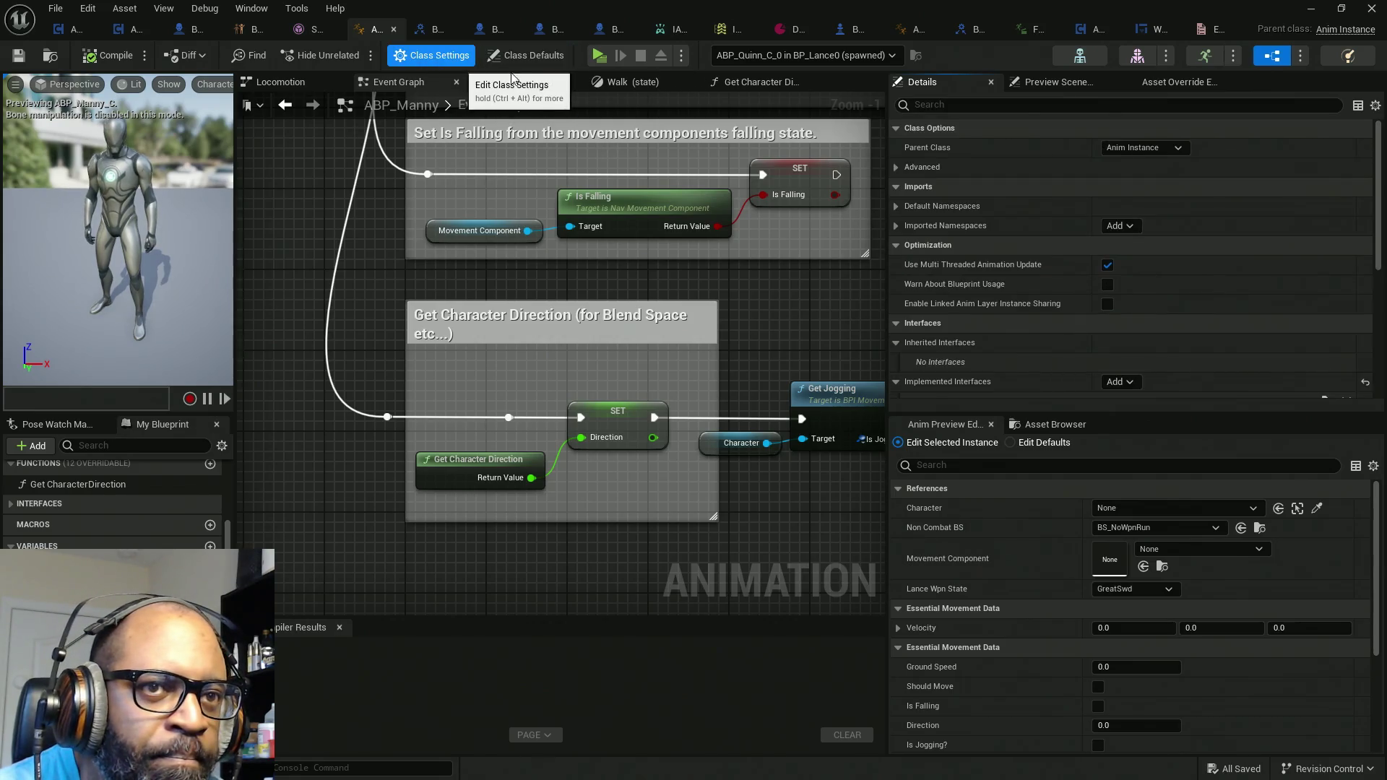
scroll(1047, 316, "down", 5)
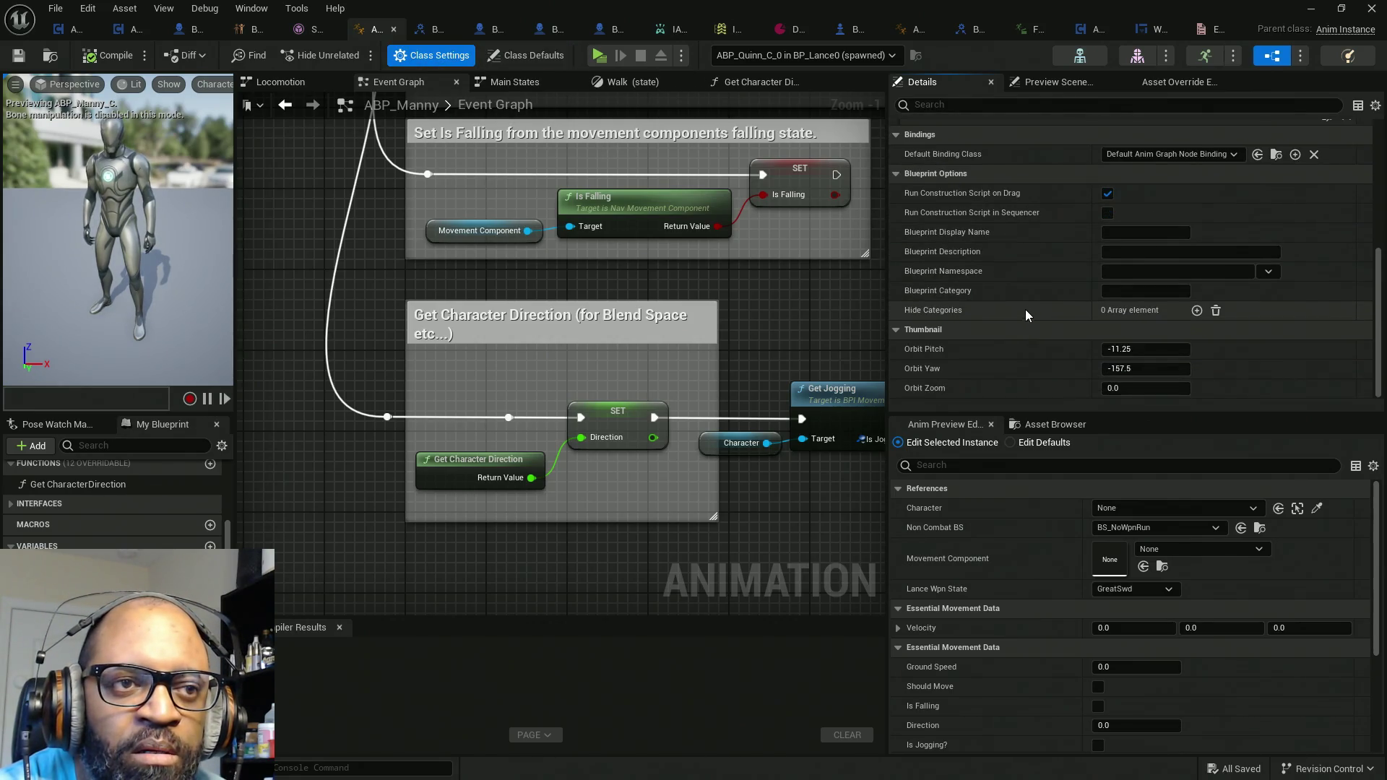
scroll(952, 314, "up", 3)
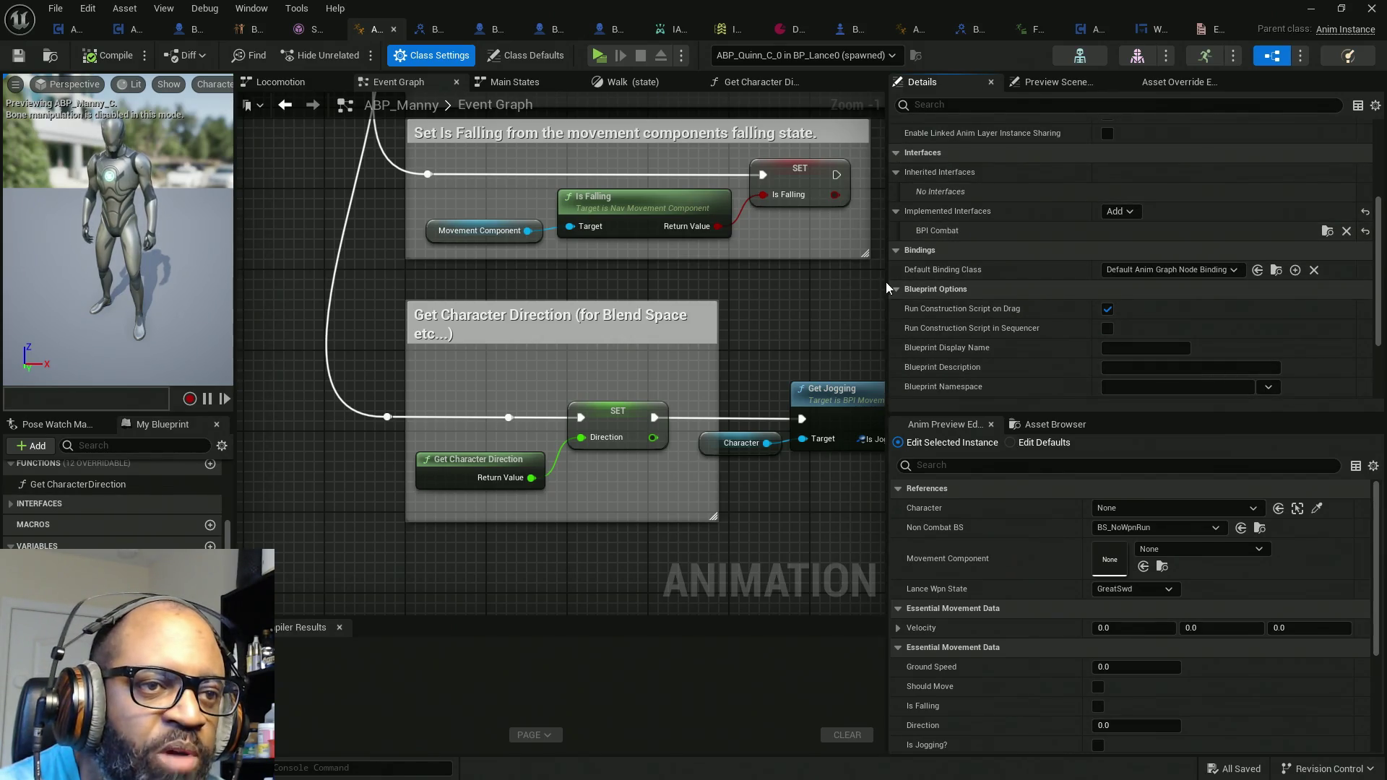
left_click_drag(887, 281, 1149, 284)
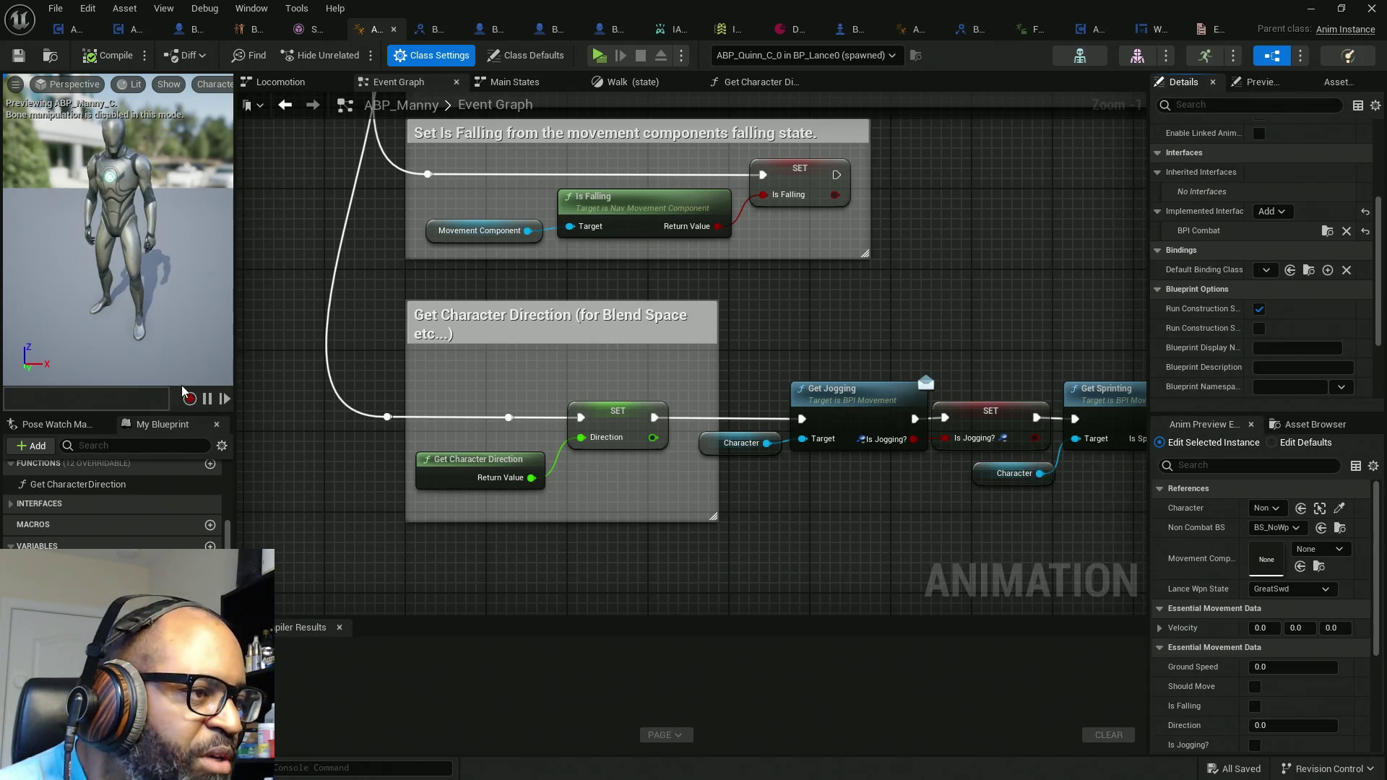
Step: Expand My Blueprint's Interfaces list to show the Combat interface functions
left_click_drag(170, 413, 157, 322)
scroll(109, 448, "up", 1)
left_click(20, 481)
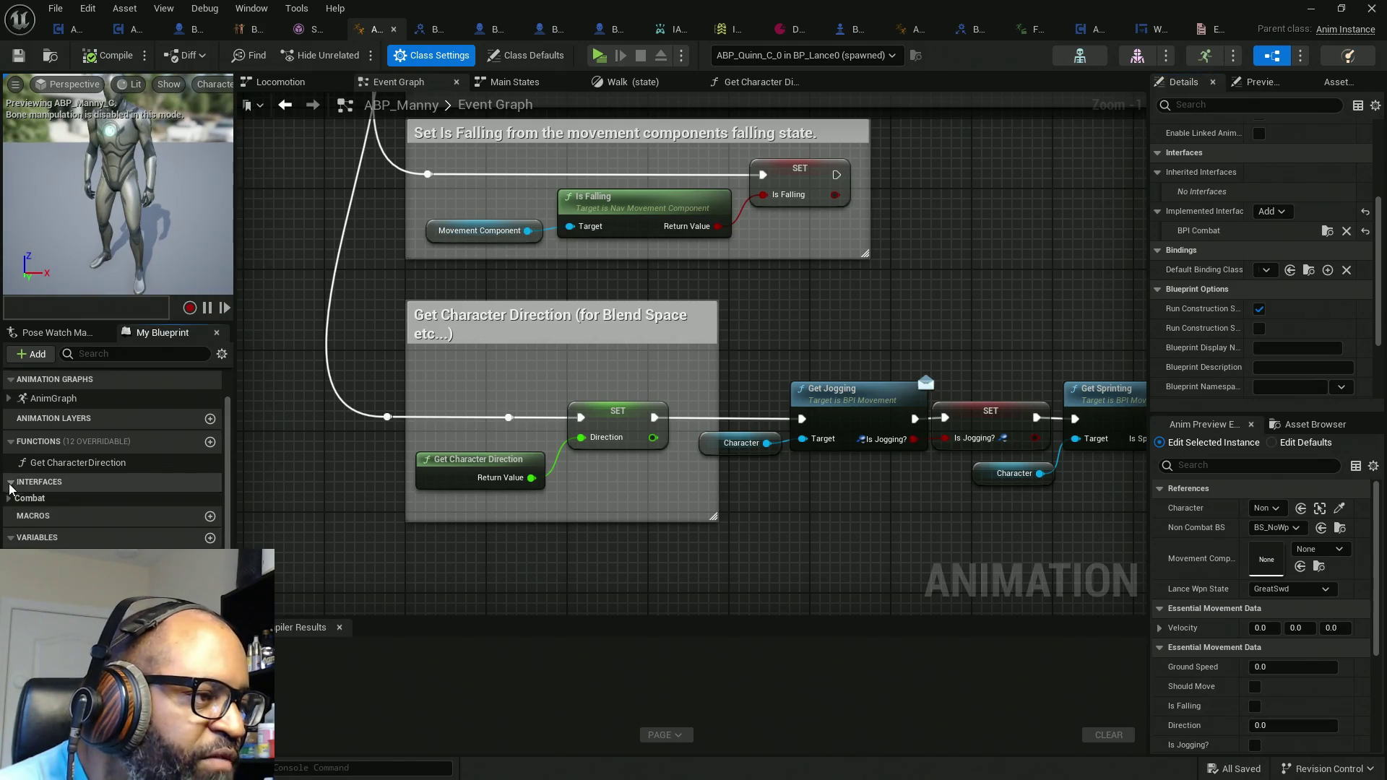
left_click(19, 495)
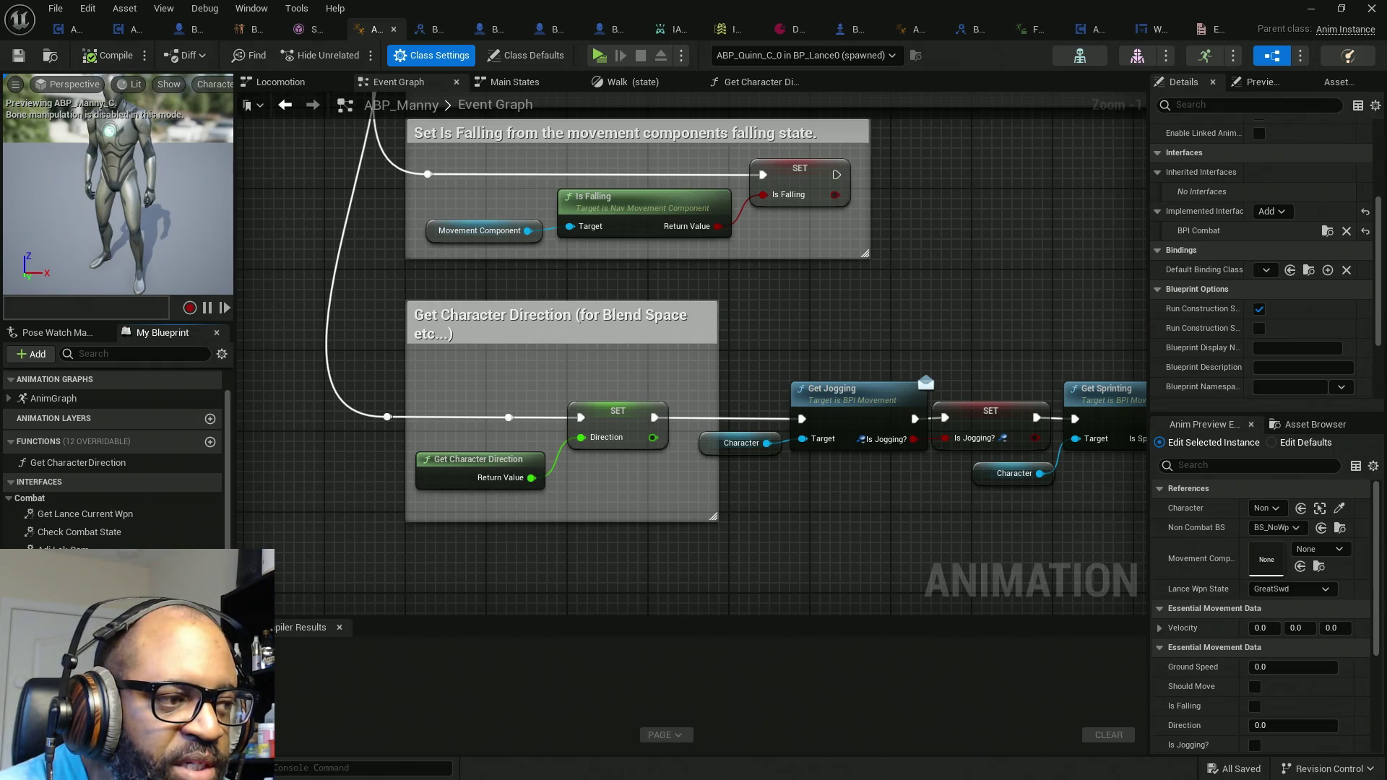
Step: Widen the Get Character Direction comment to enclose the Get Jogging and Get Sprinting nodes
left_click_drag(392, 509, 381, 687)
scroll(722, 361, "down", 4)
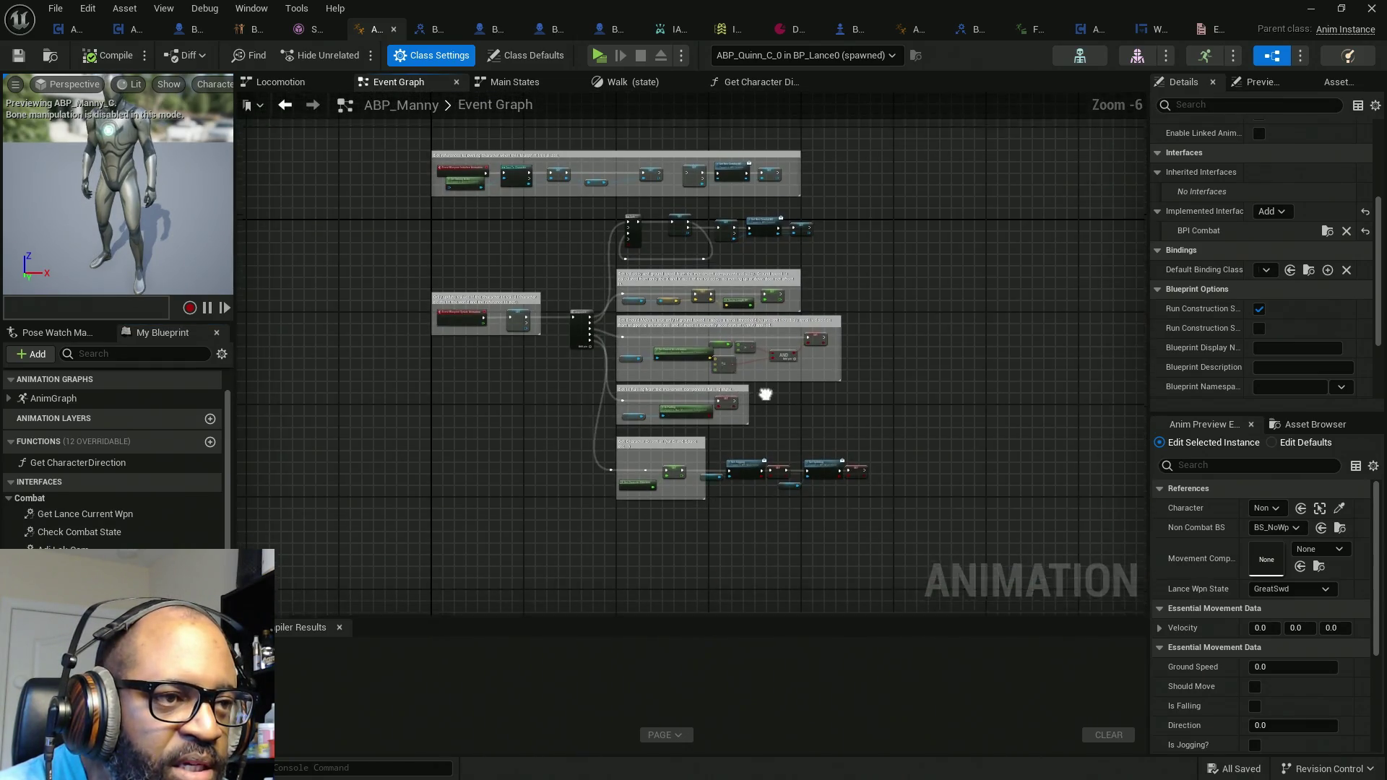
scroll(671, 281, "up", 3)
scroll(671, 281, "up", 1)
left_click_drag(711, 287, 701, 440)
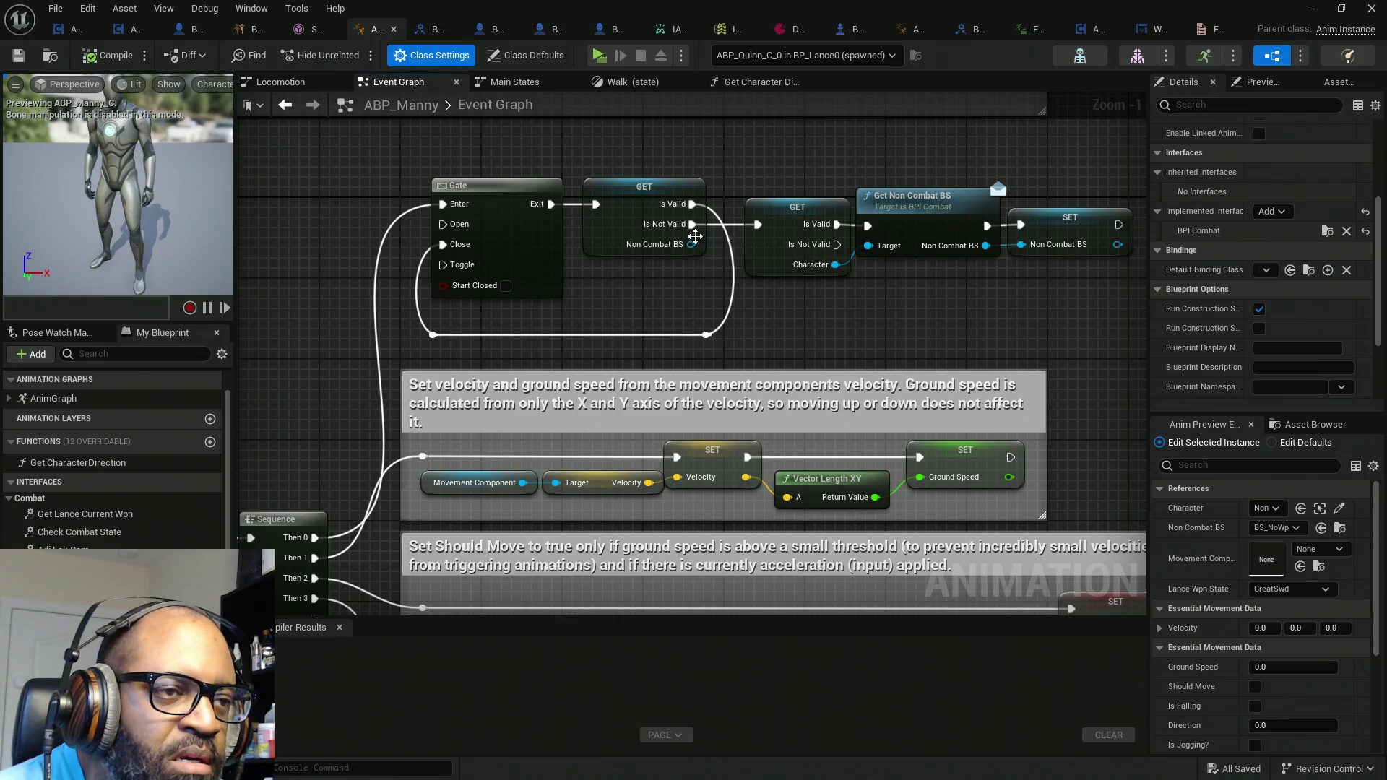
mouse_move(895, 323)
left_mouse_down()
mouse_move(891, 171)
mouse_move(709, 173)
left_mouse_up()
scroll(691, 393, "down", 2)
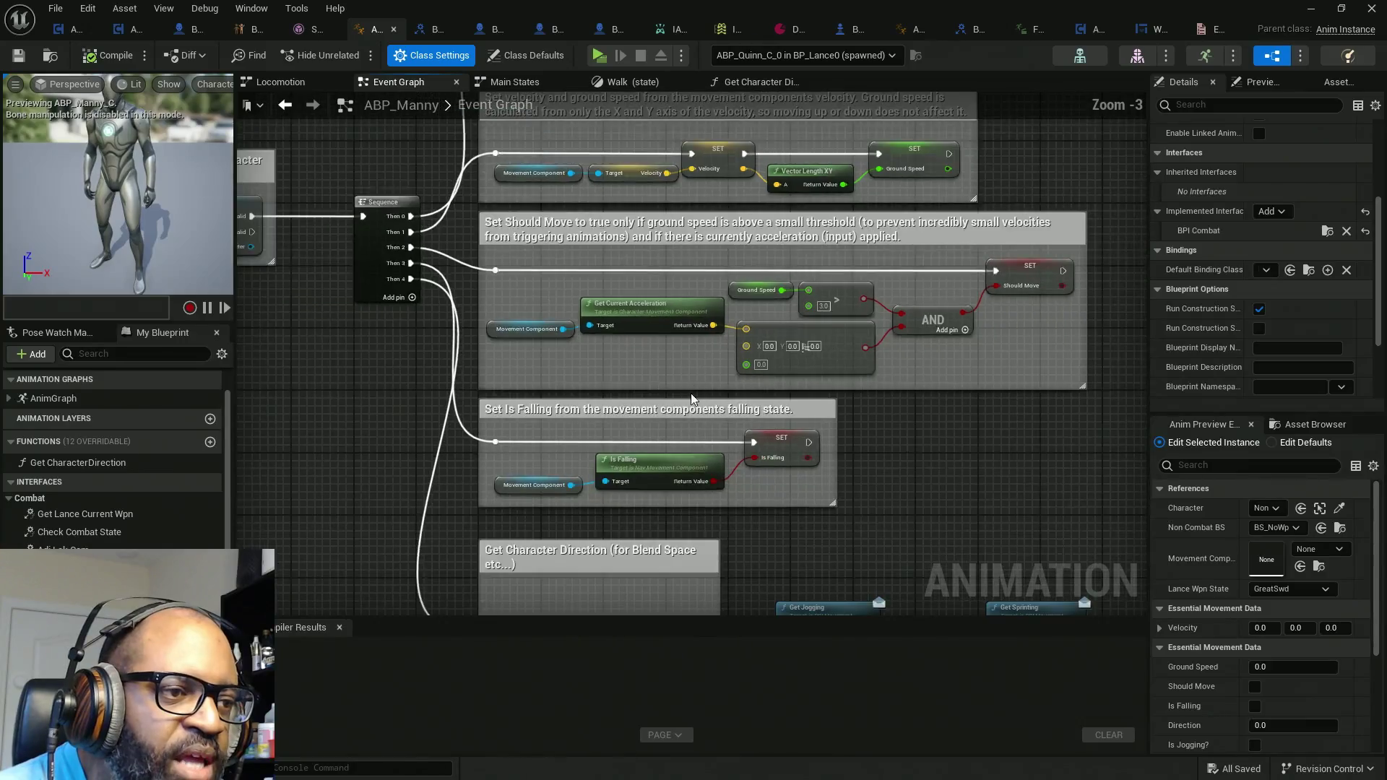
left_click_drag(691, 393, 700, 302)
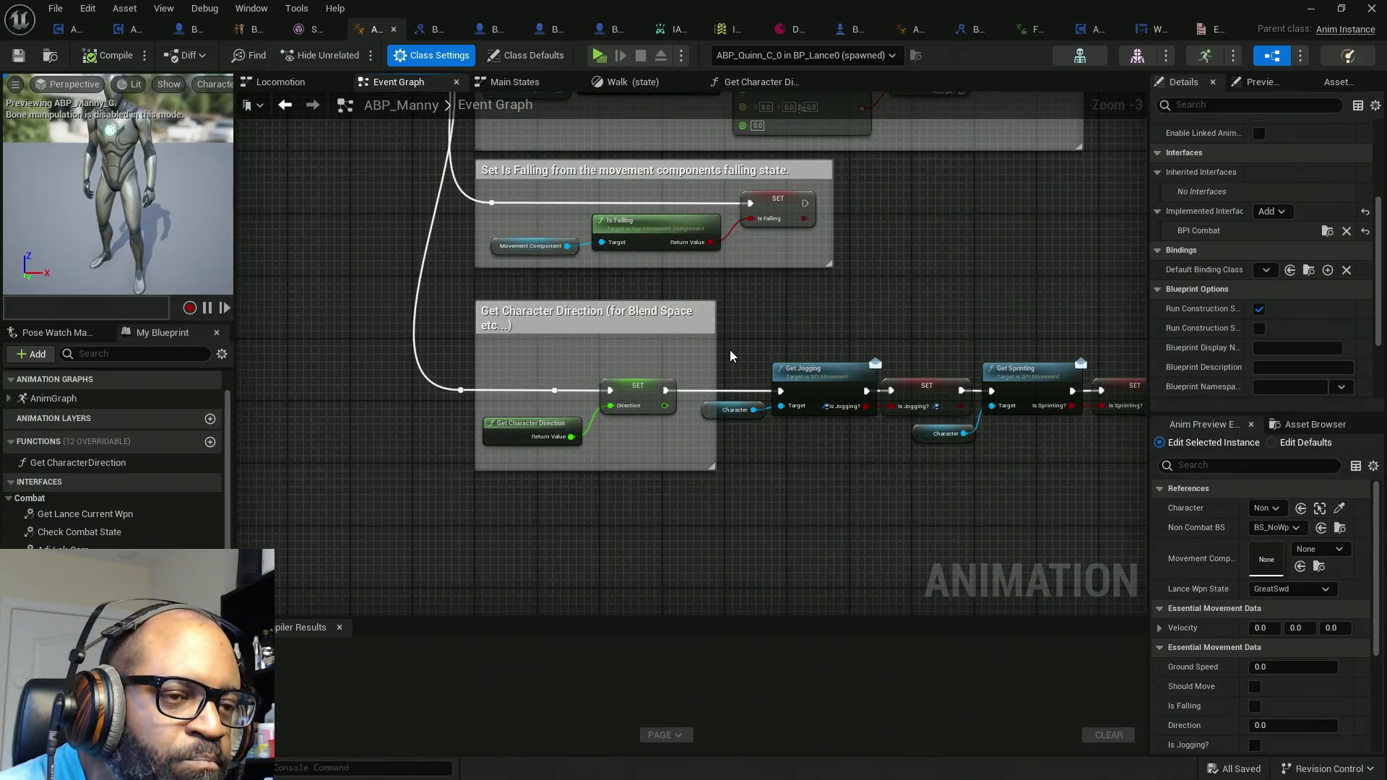
scroll(729, 354, "down", 2)
mouse_move(731, 365)
left_mouse_down()
mouse_move(928, 378)
mouse_move(905, 386)
left_mouse_up()
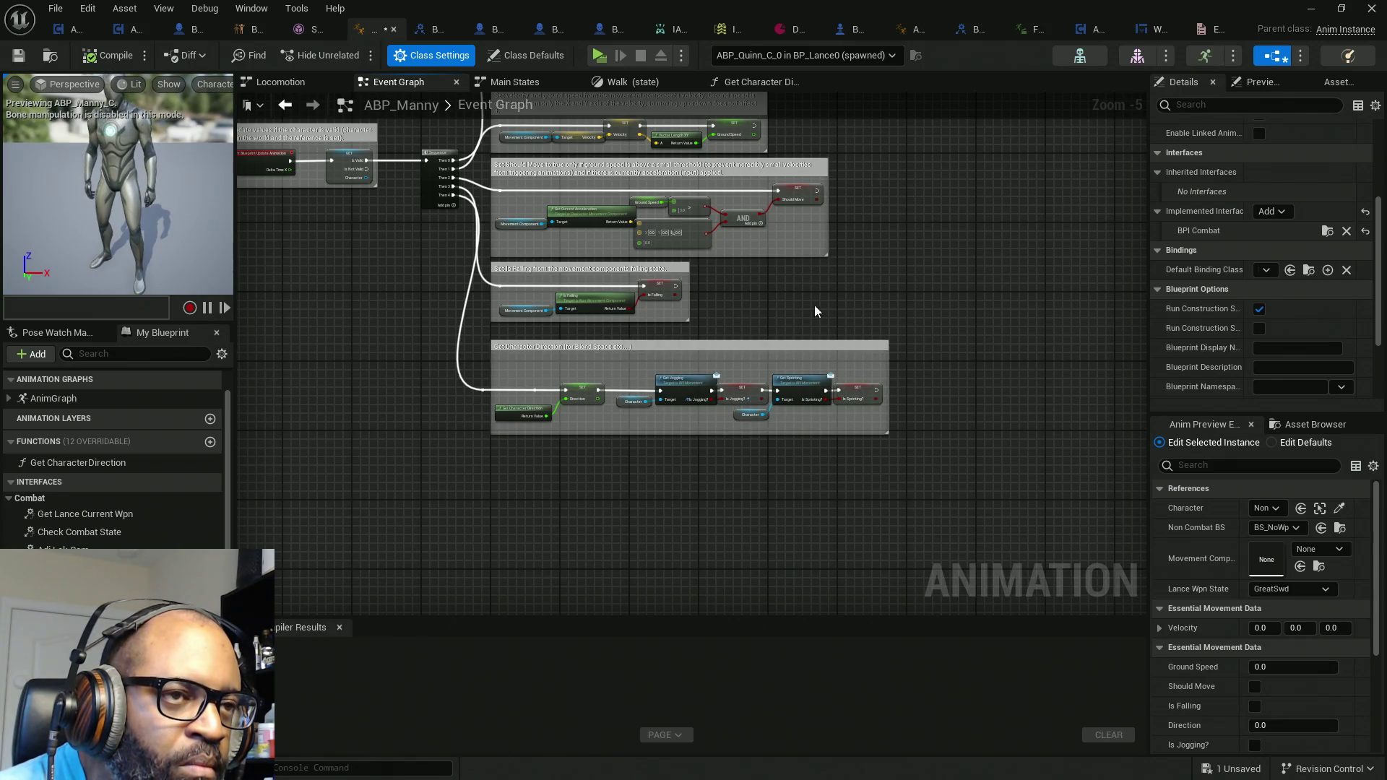
left_click_drag(815, 310, 808, 468)
scroll(754, 302, "up", 2)
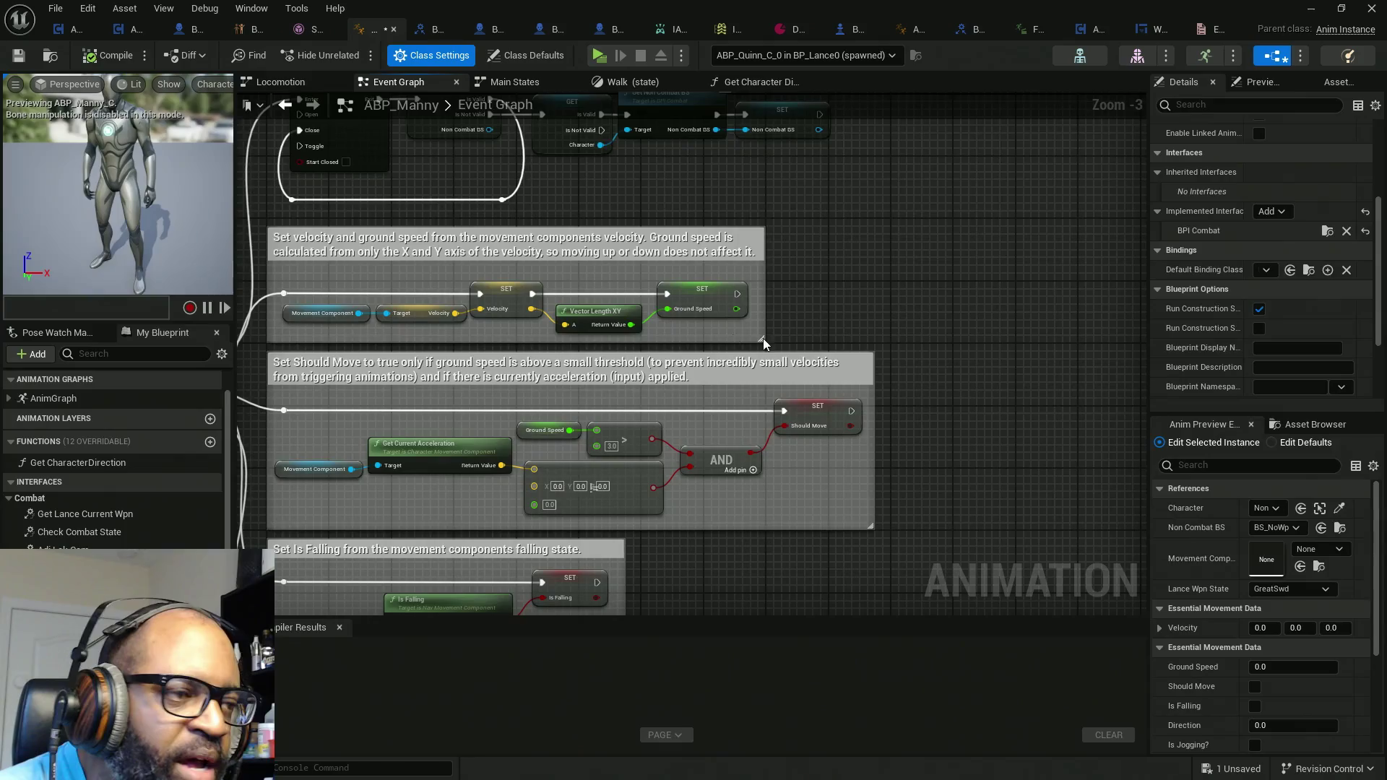
Step: Add a Try Get Pawn Owner node to the event graph
right_click(796, 313)
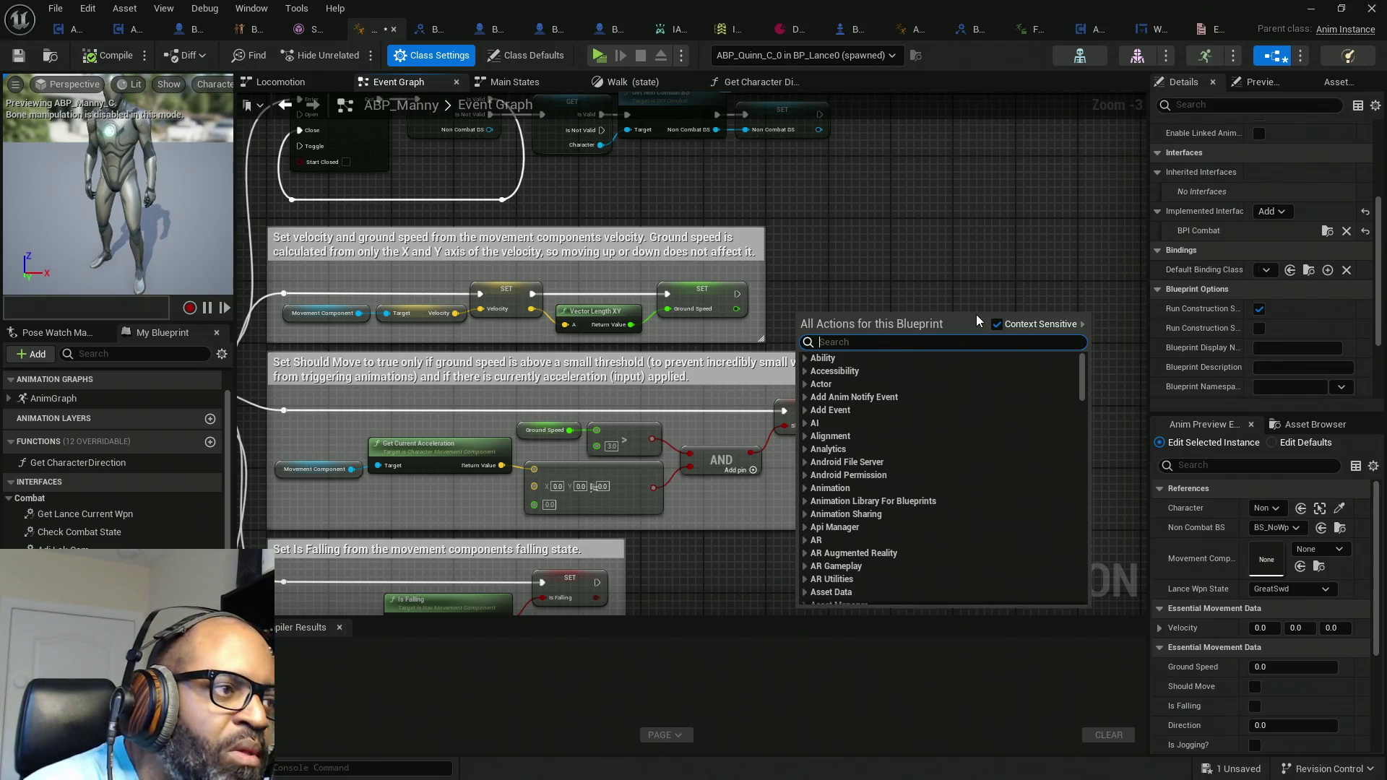
type("get pawn")
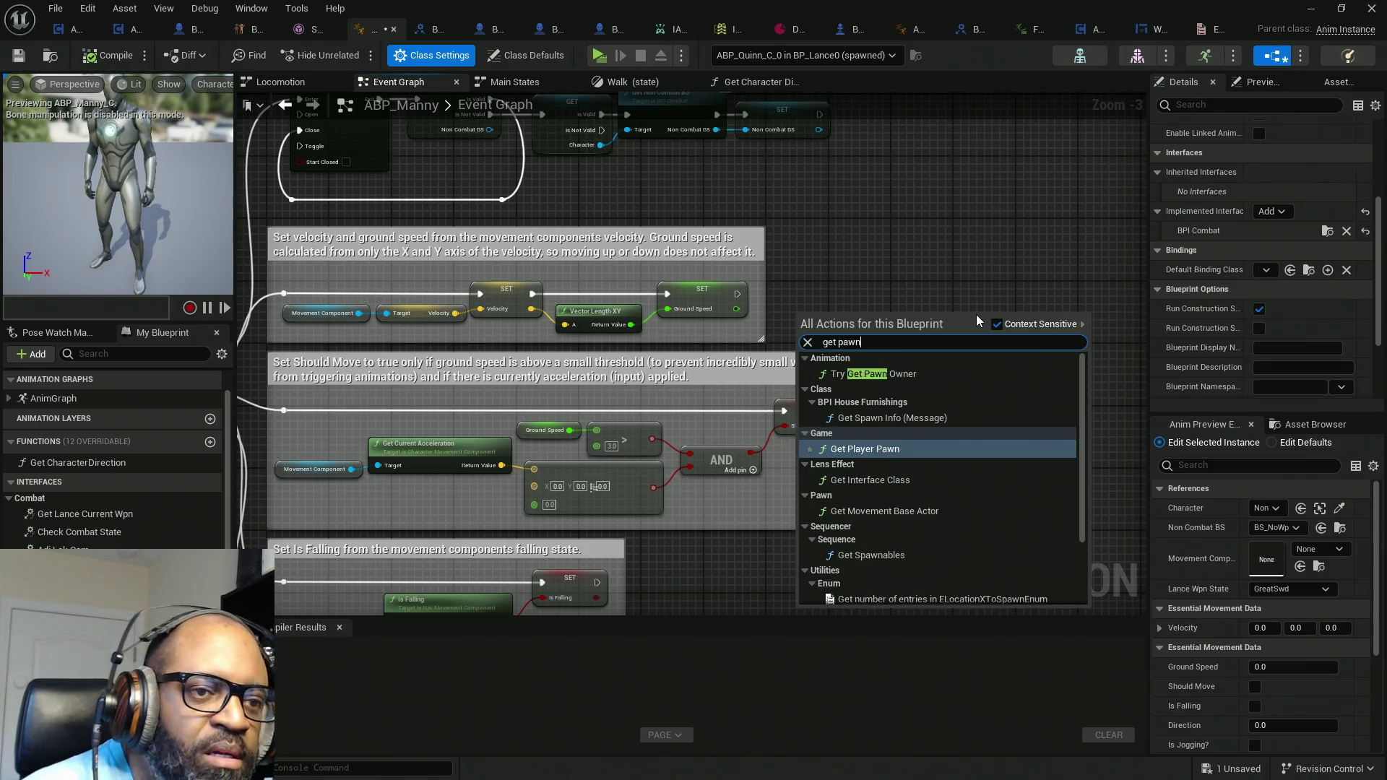
left_click(883, 374)
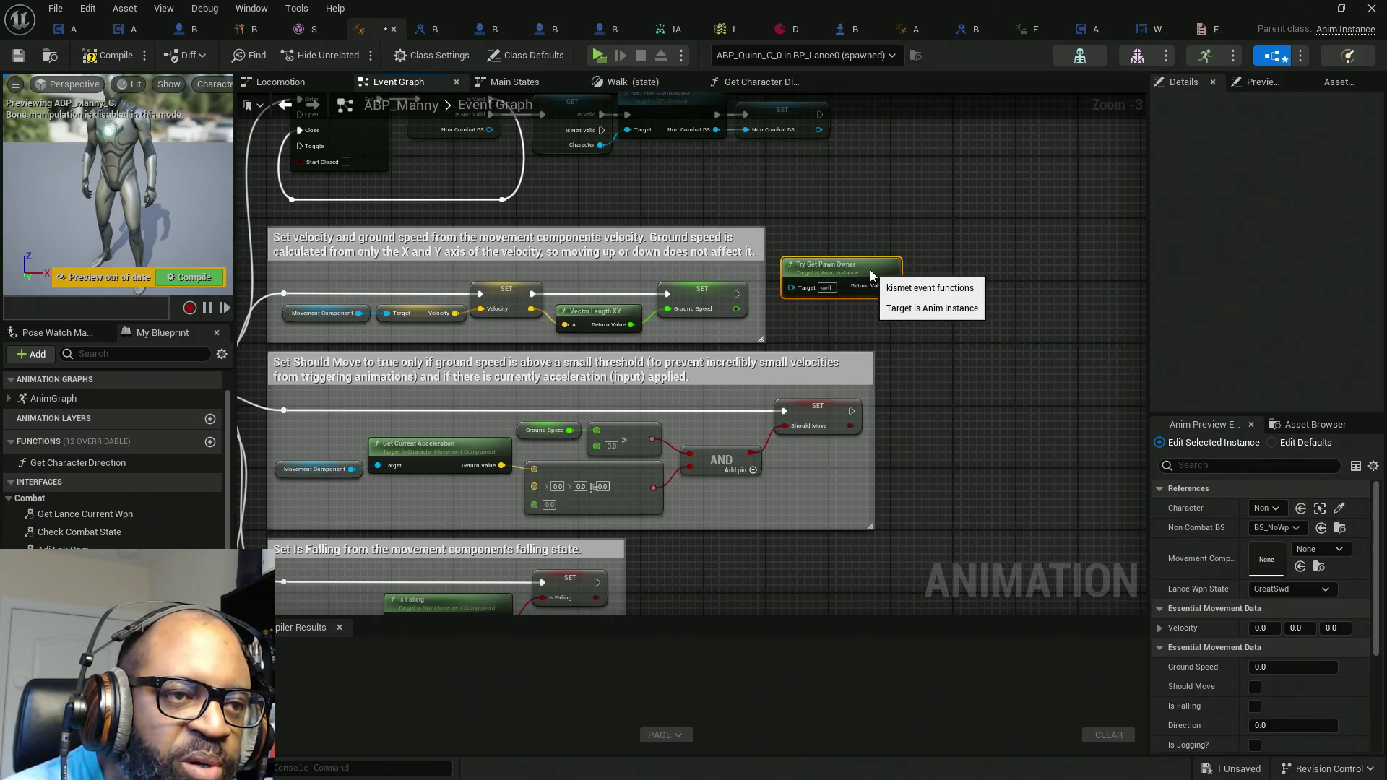
Step: Connect a Get Controller node to Try Get Pawn Owner's return value
scroll(871, 282, "up", 3)
left_click_drag(809, 296, 889, 288)
key("Escape")
type("get controller")
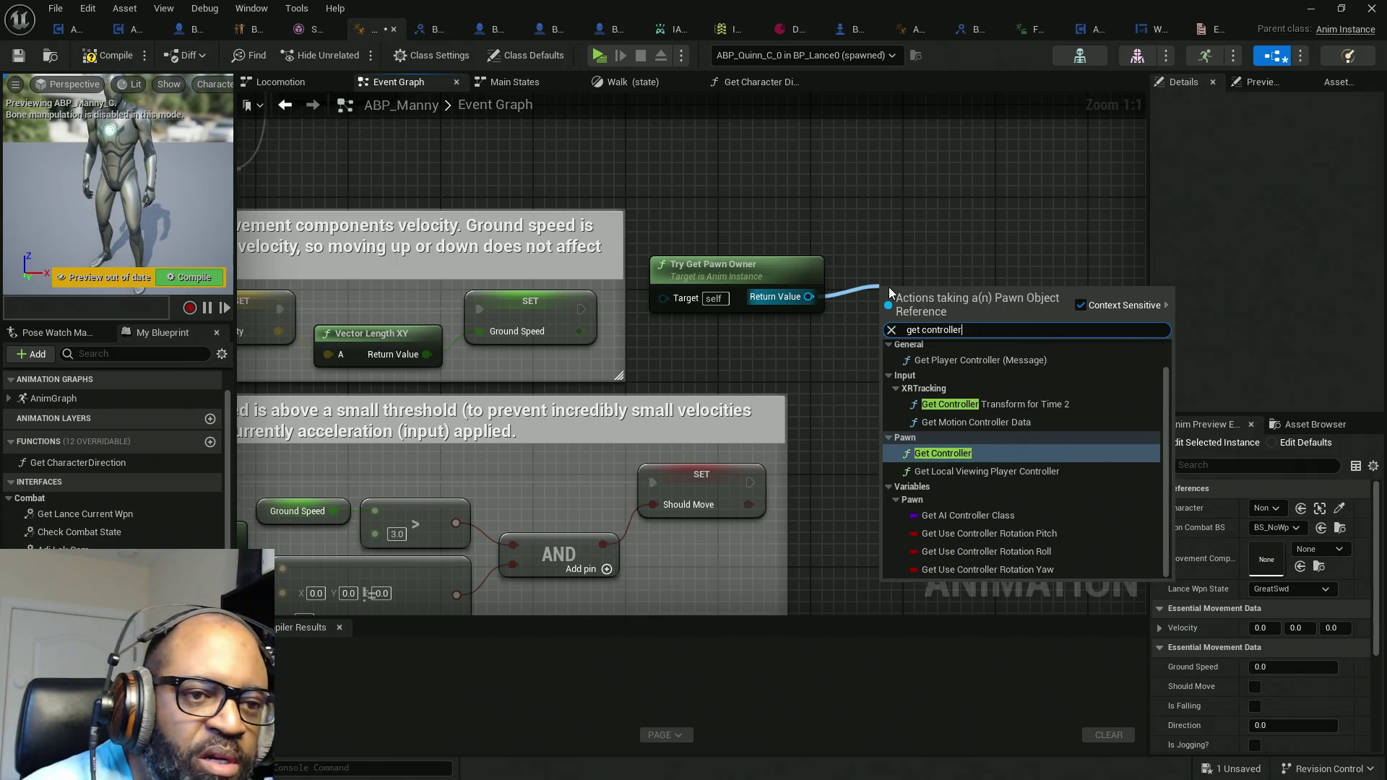
key("Return")
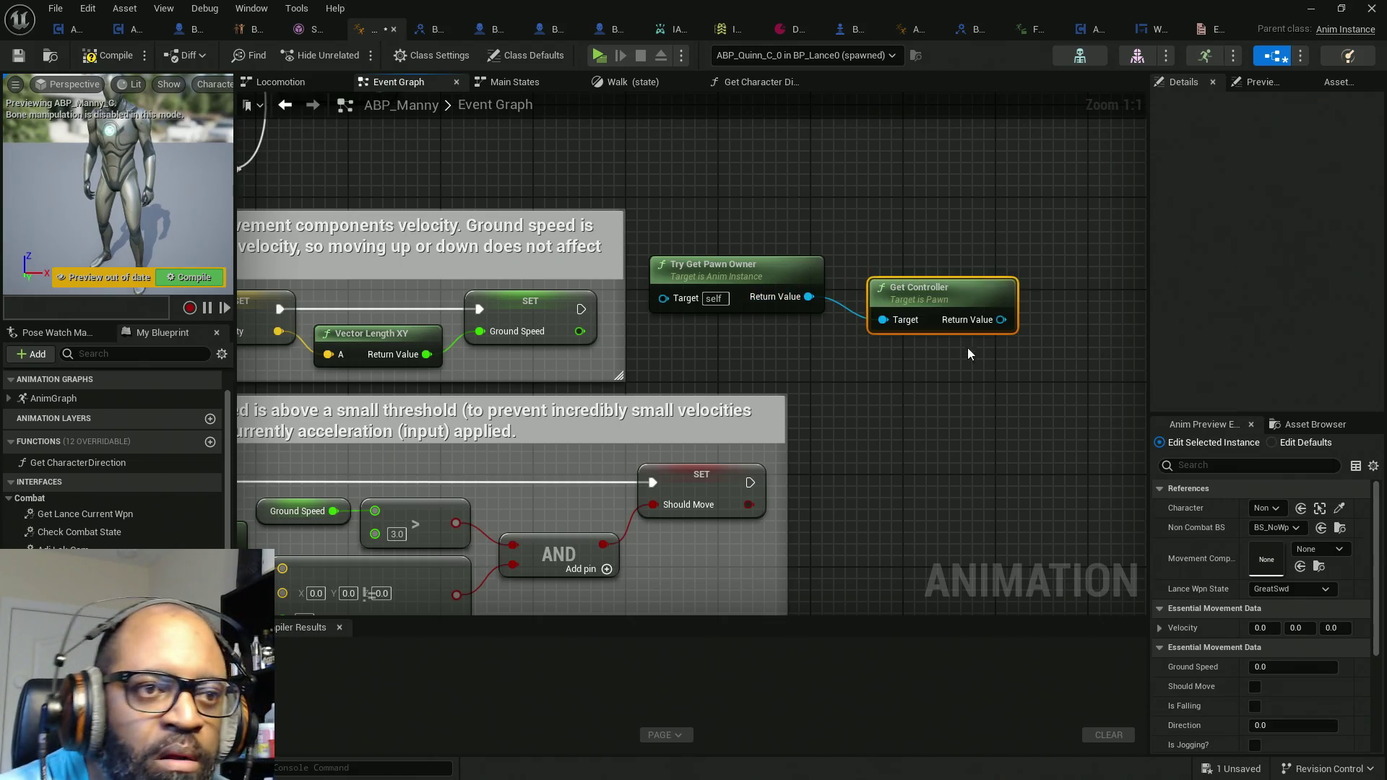
left_click_drag(932, 341, 770, 344)
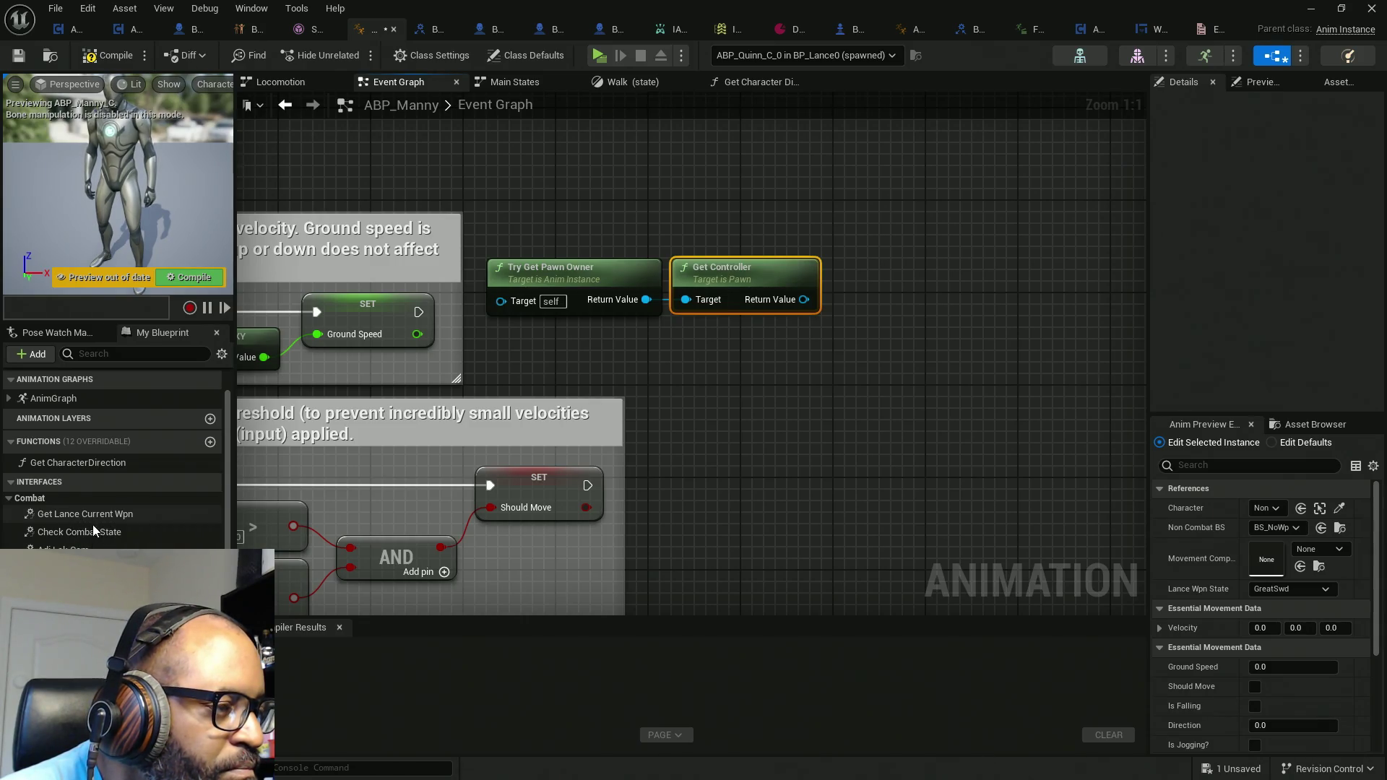
Step: Call Get Lance Current Wpn on the controller, executing after the Ground Speed SET
right_click(847, 307)
type("get")
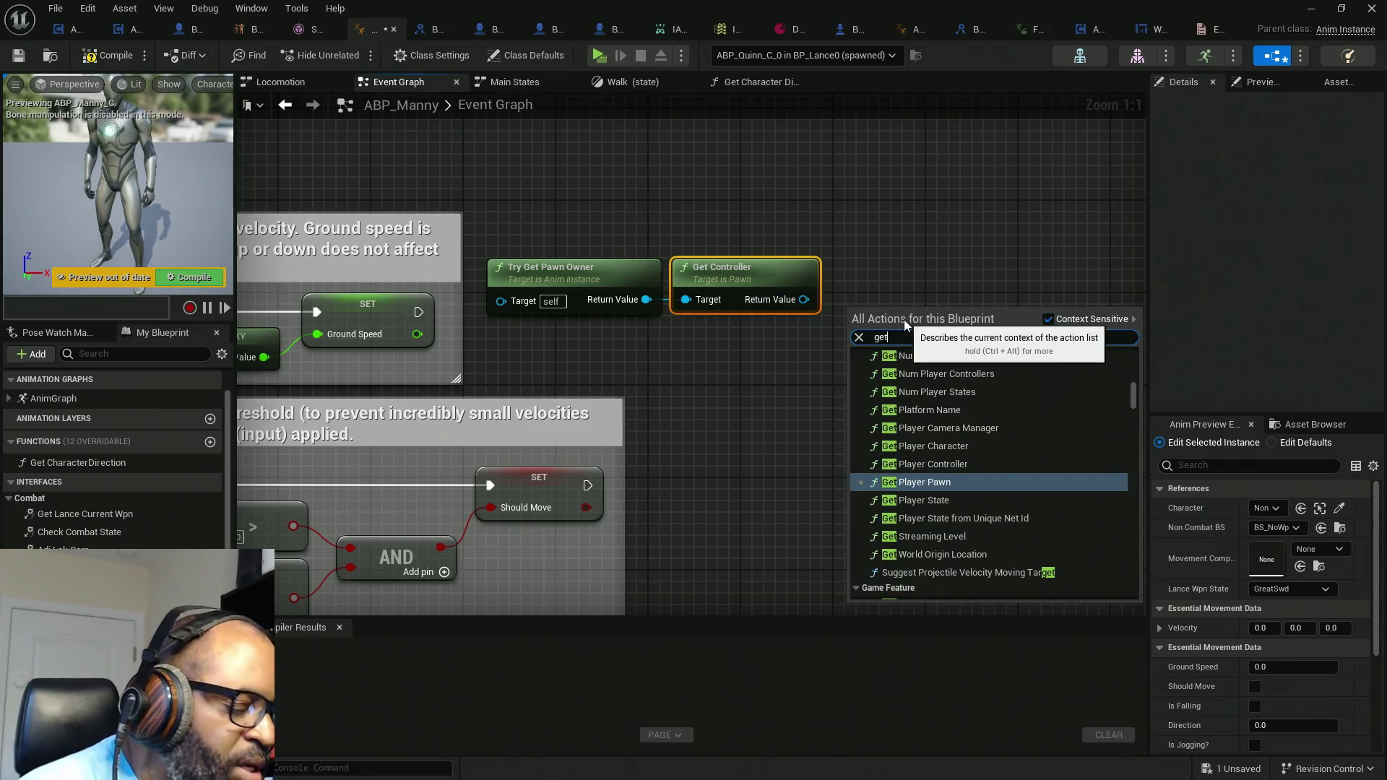
type(" lance")
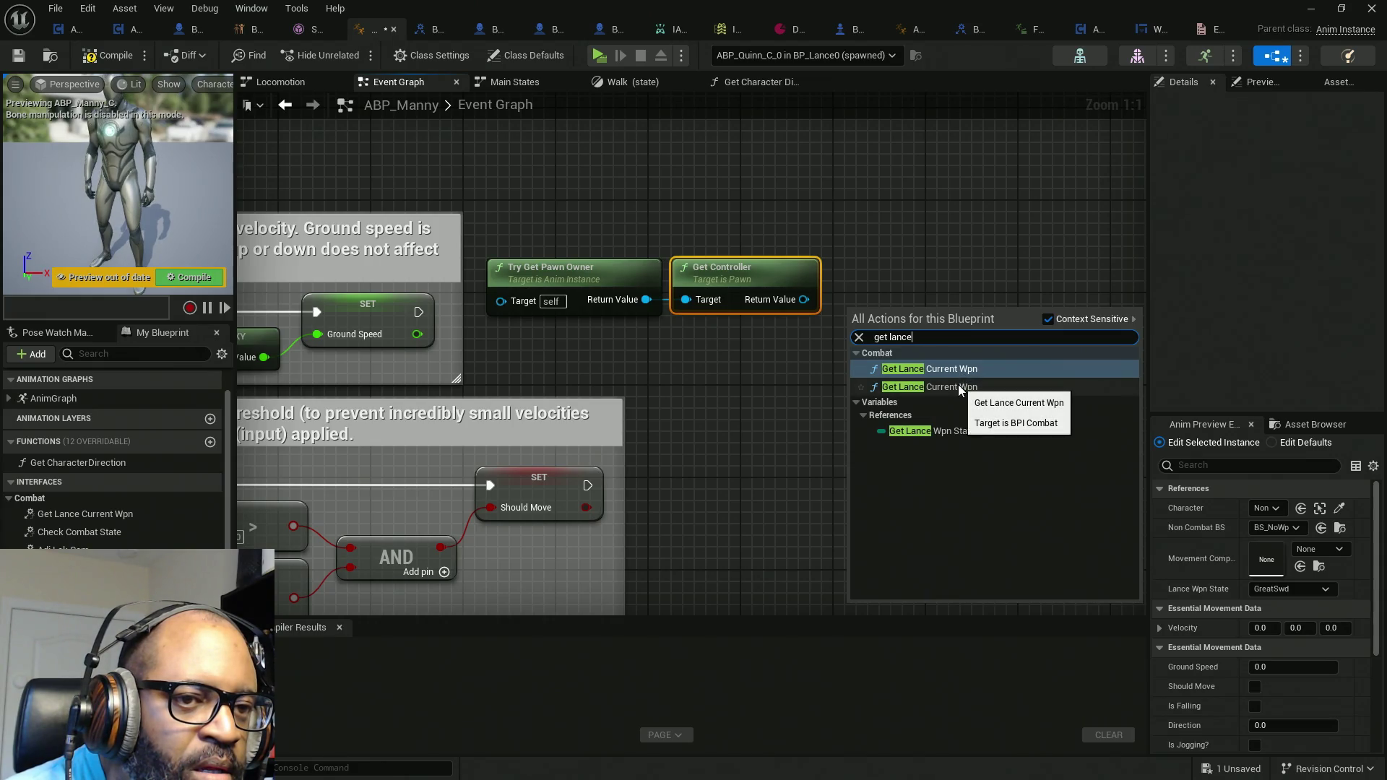
left_click(956, 387)
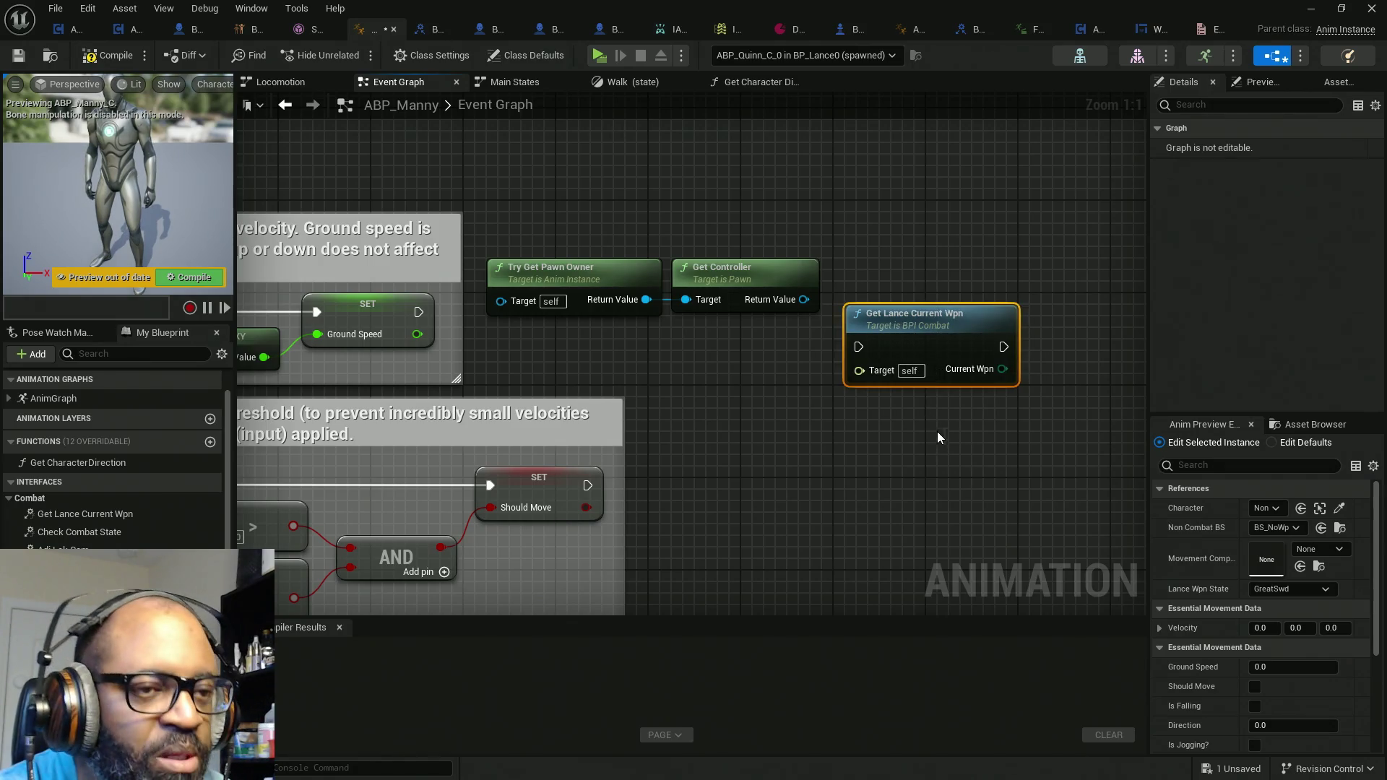
key("Delete")
left_click_drag(805, 302, 863, 282)
type("get lance")
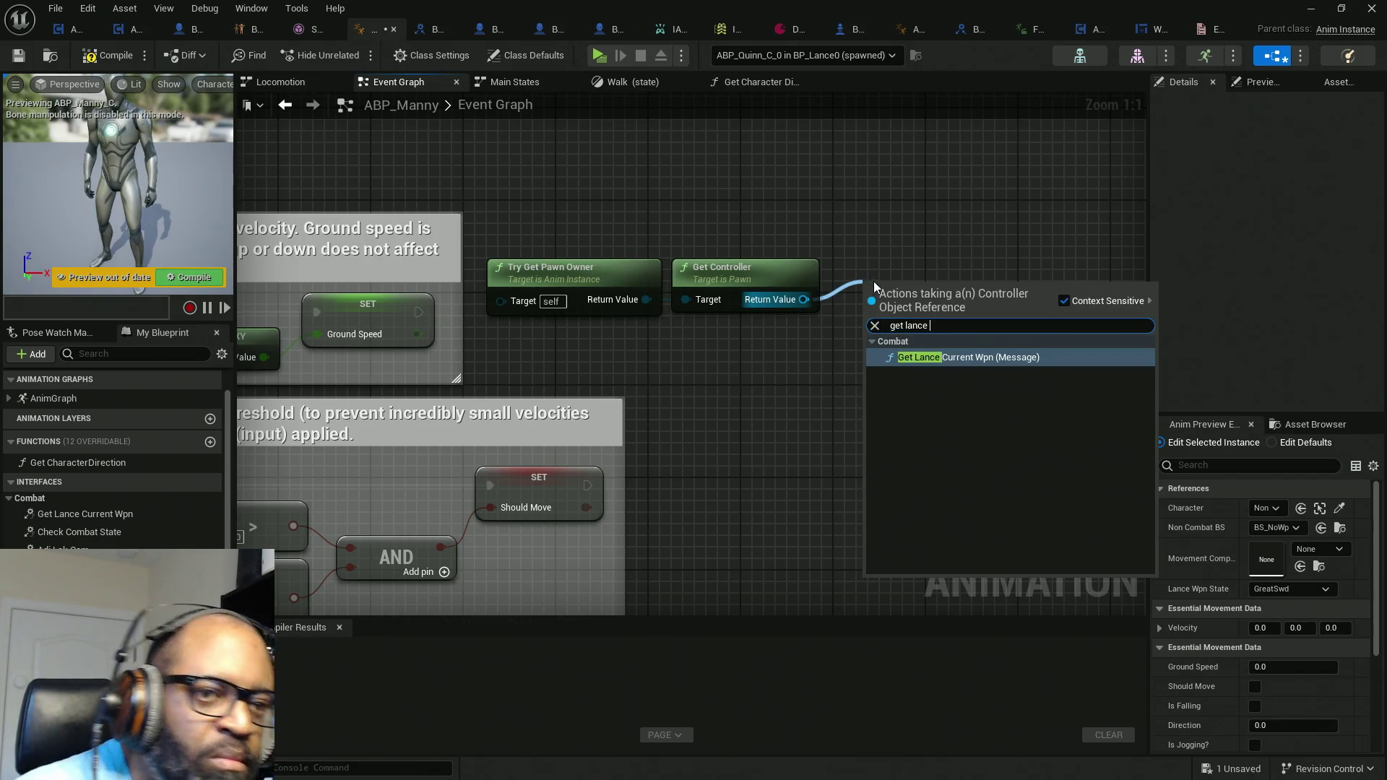
left_click(935, 357)
left_click_drag(870, 323, 417, 312)
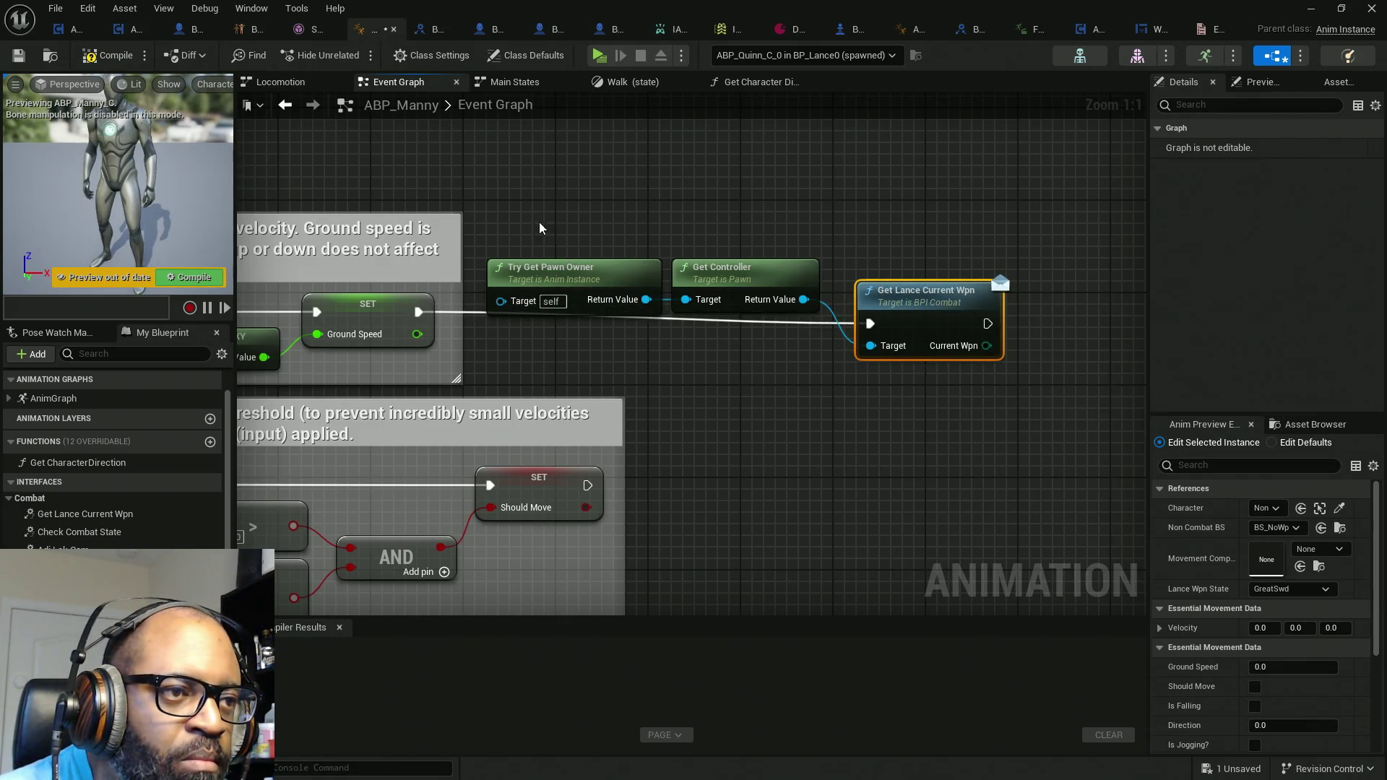
Step: Rearrange the Try Get Pawn Owner, Get Controller and Get Lance Current Wpn nodes
left_click(552, 271)
left_click(711, 272, "shift")
left_click_drag(738, 269, 730, 341)
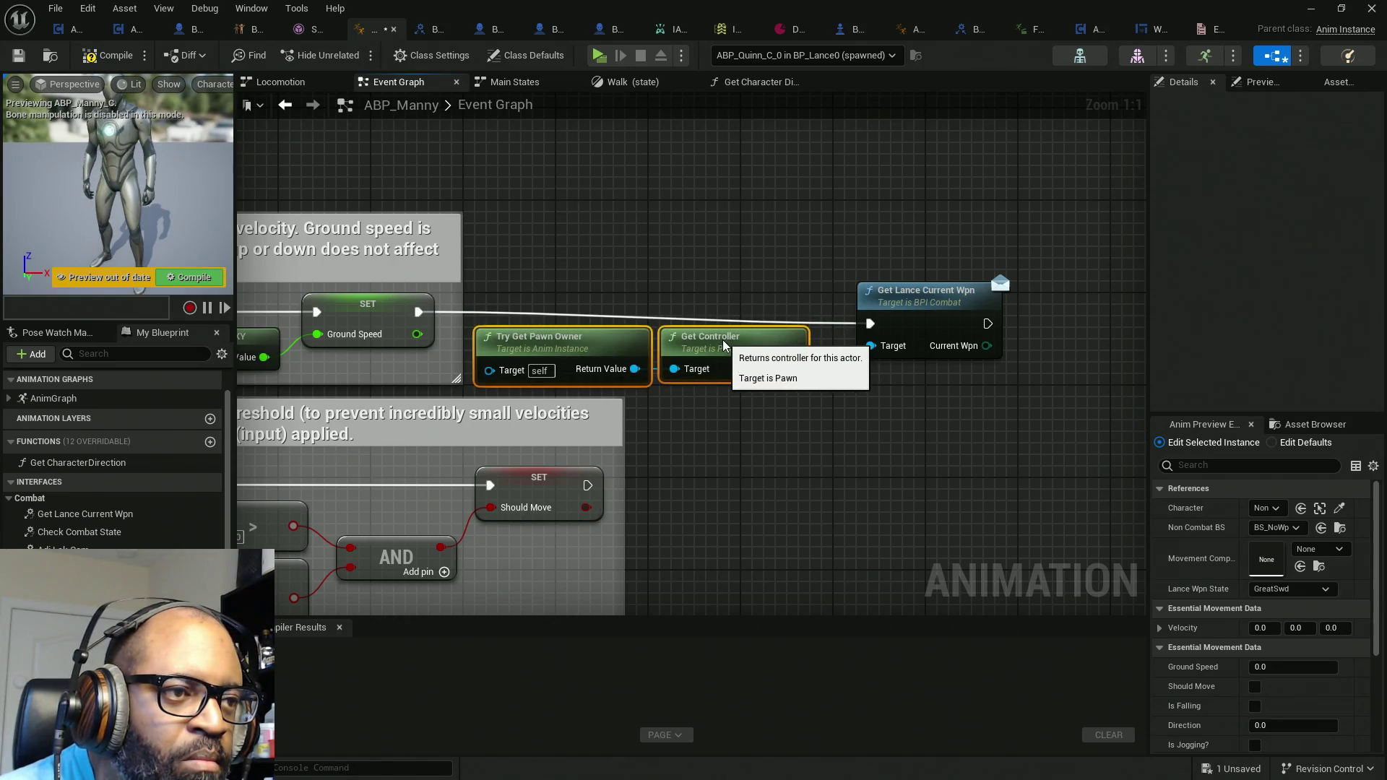
mouse_move(931, 315)
left_mouse_down()
mouse_move(908, 304)
mouse_move(913, 393)
mouse_move(882, 362)
left_mouse_up()
scroll(116, 448, "down", 5)
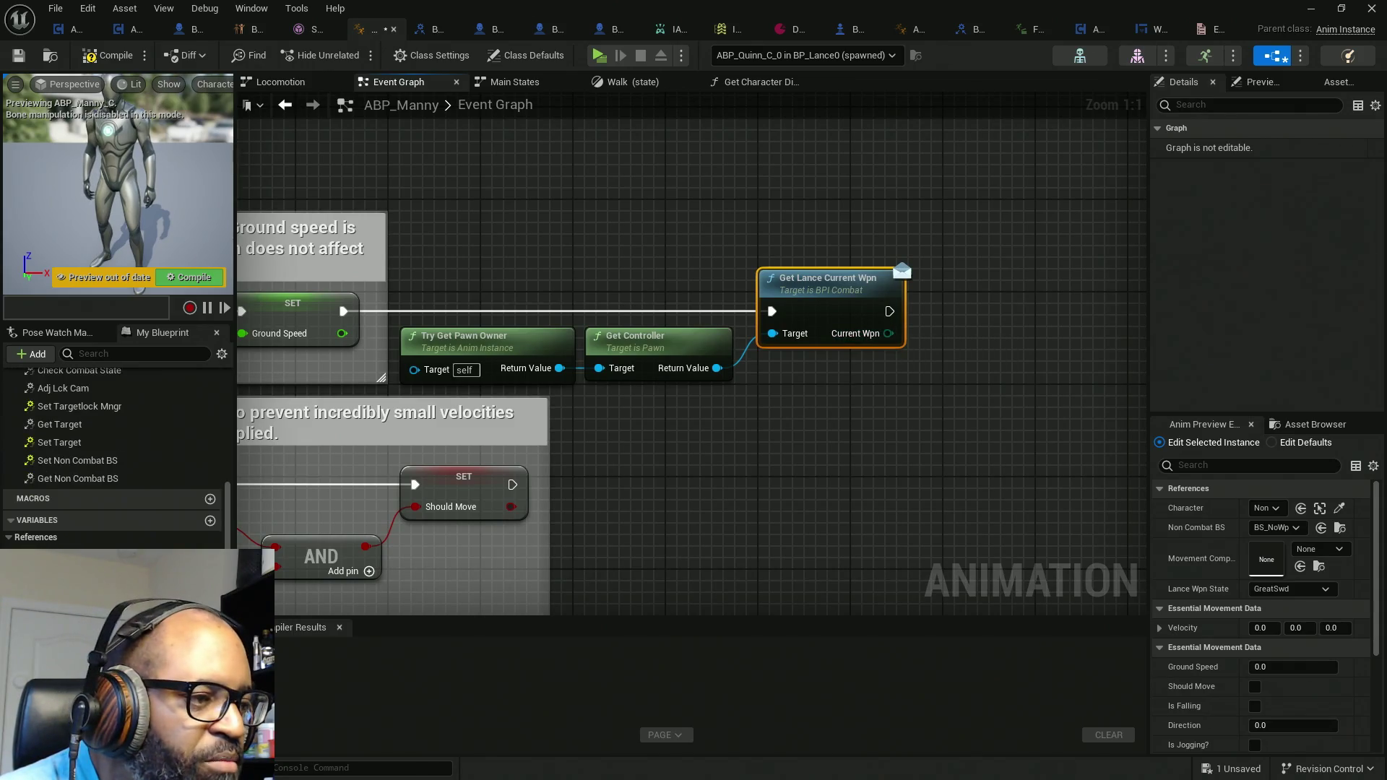
scroll(115, 462, "down", 1)
Step: Store Current Wpn in Lance Wpn State and compile ABP_Manny
mouse_move(65, 579)
left_mouse_down()
mouse_move(991, 443)
mouse_move(892, 310)
mouse_move(895, 334)
mouse_move(975, 307)
left_mouse_up()
left_click(108, 55)
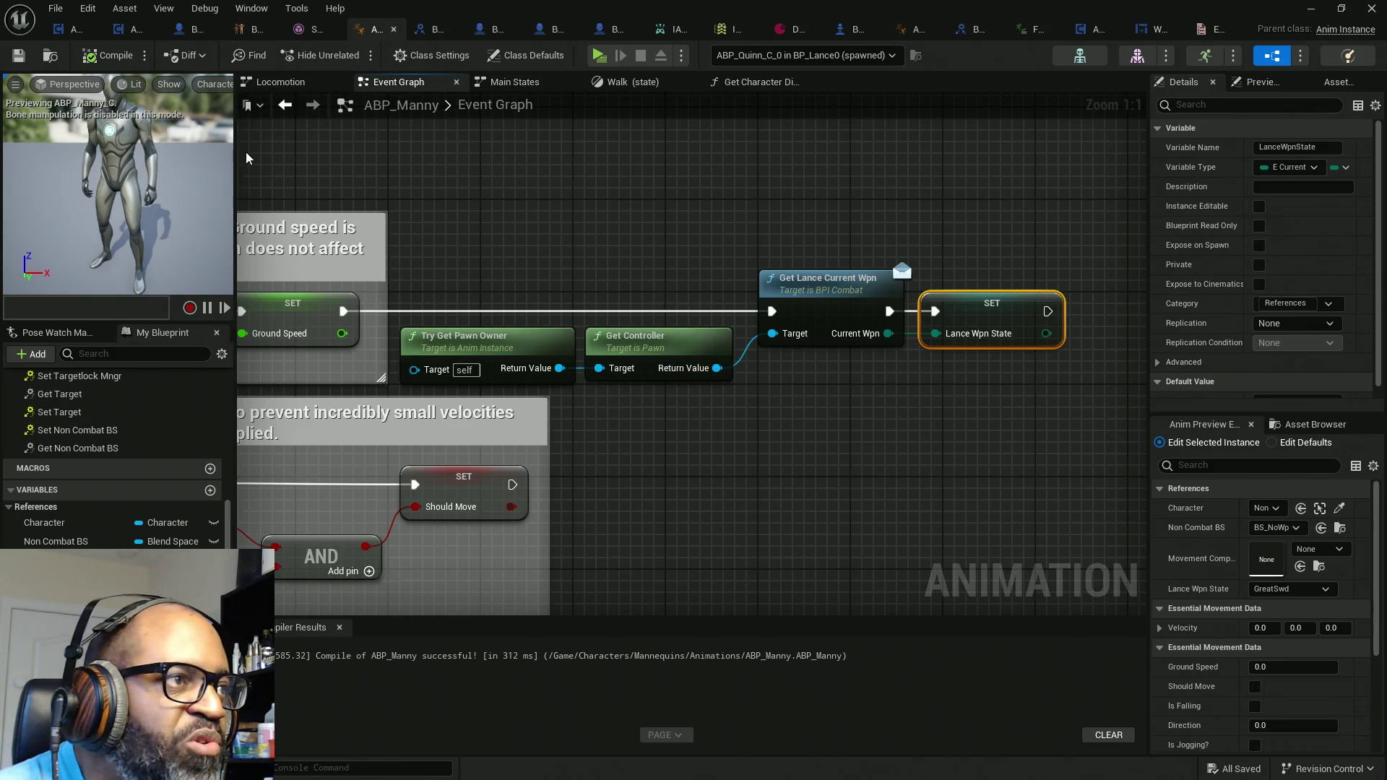
mouse_move(404, 8)
left_mouse_down()
mouse_move(238, 171)
mouse_move(239, 303)
mouse_move(238, 4)
left_mouse_up()
key("alt+Tab")
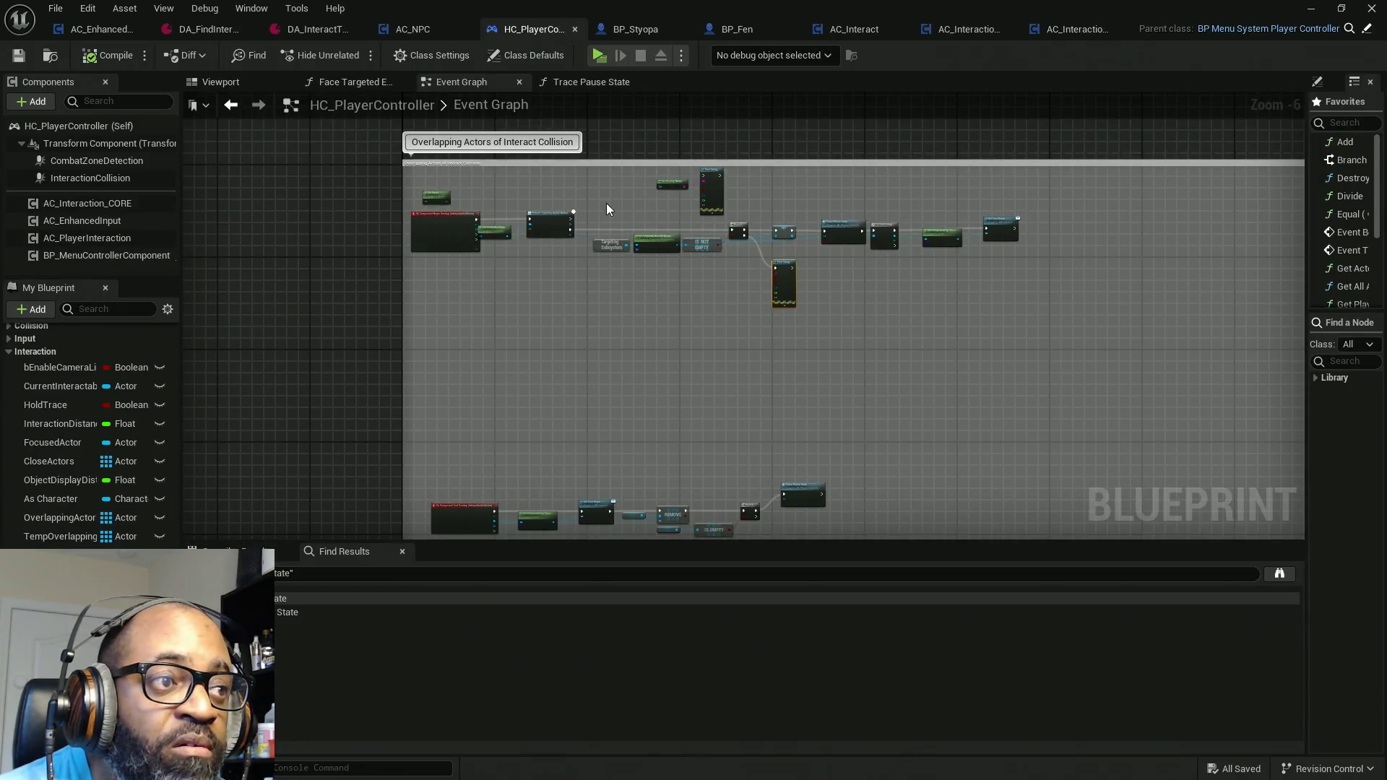
Step: Open the Get Lance Current Wpn graph from HC_PlayerController's Combat category, then launch play
left_click_drag(601, 186, 528, 458)
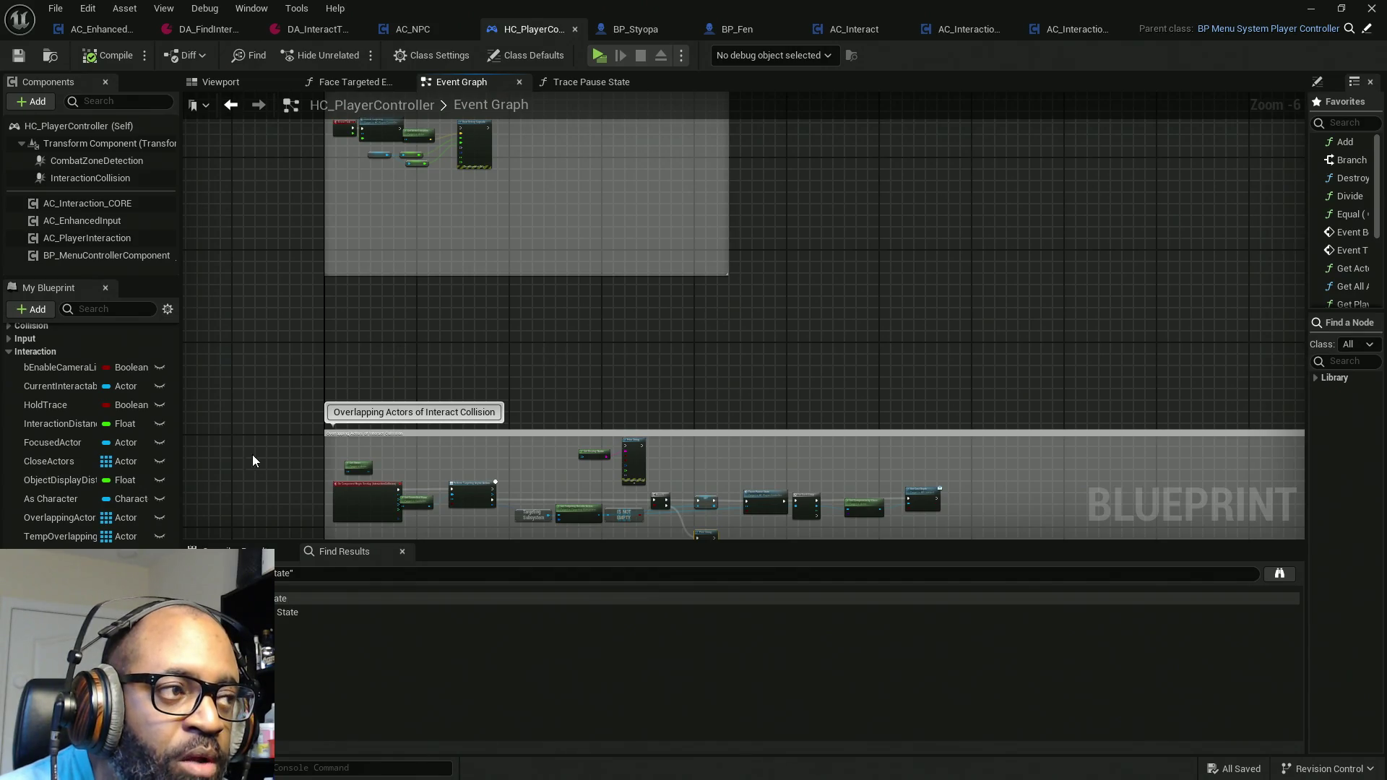
scroll(42, 367, "up", 4)
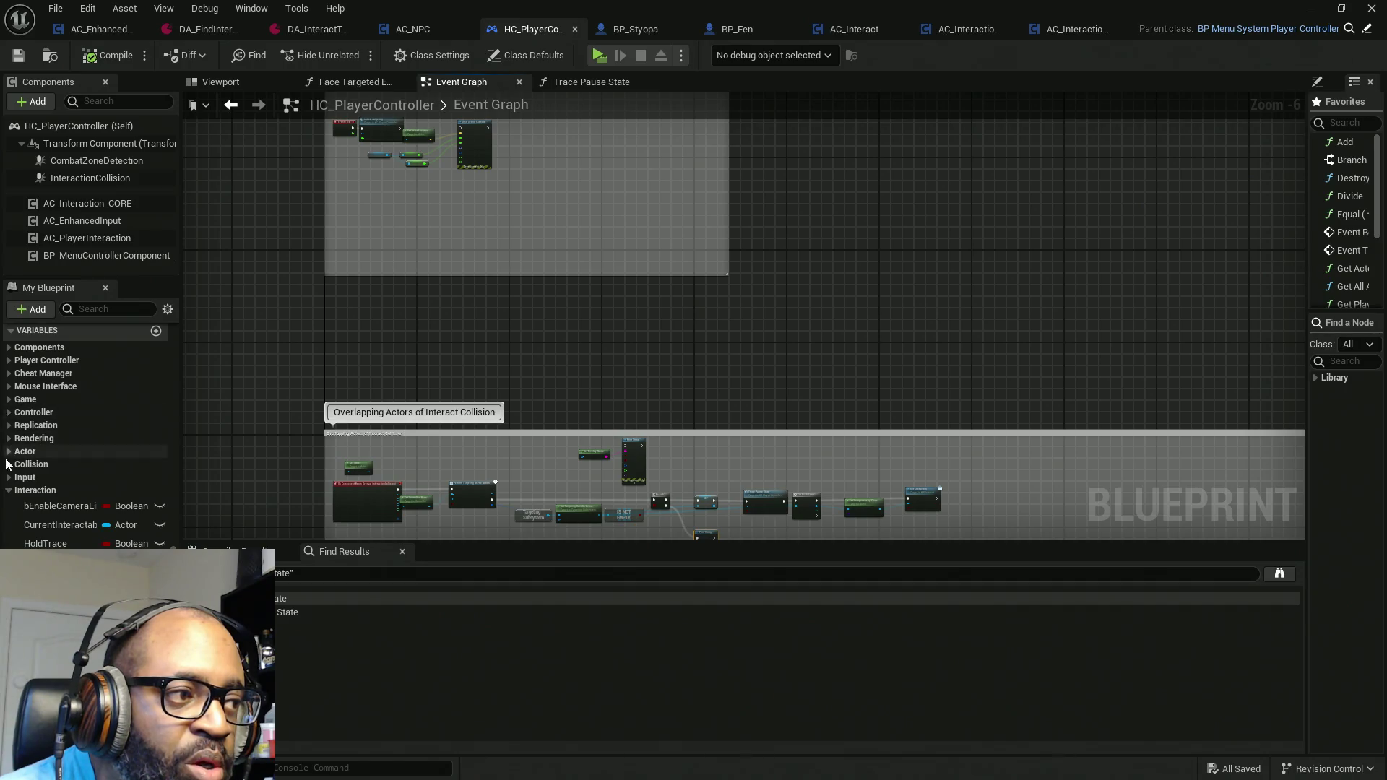
scroll(10, 433, "up", 4)
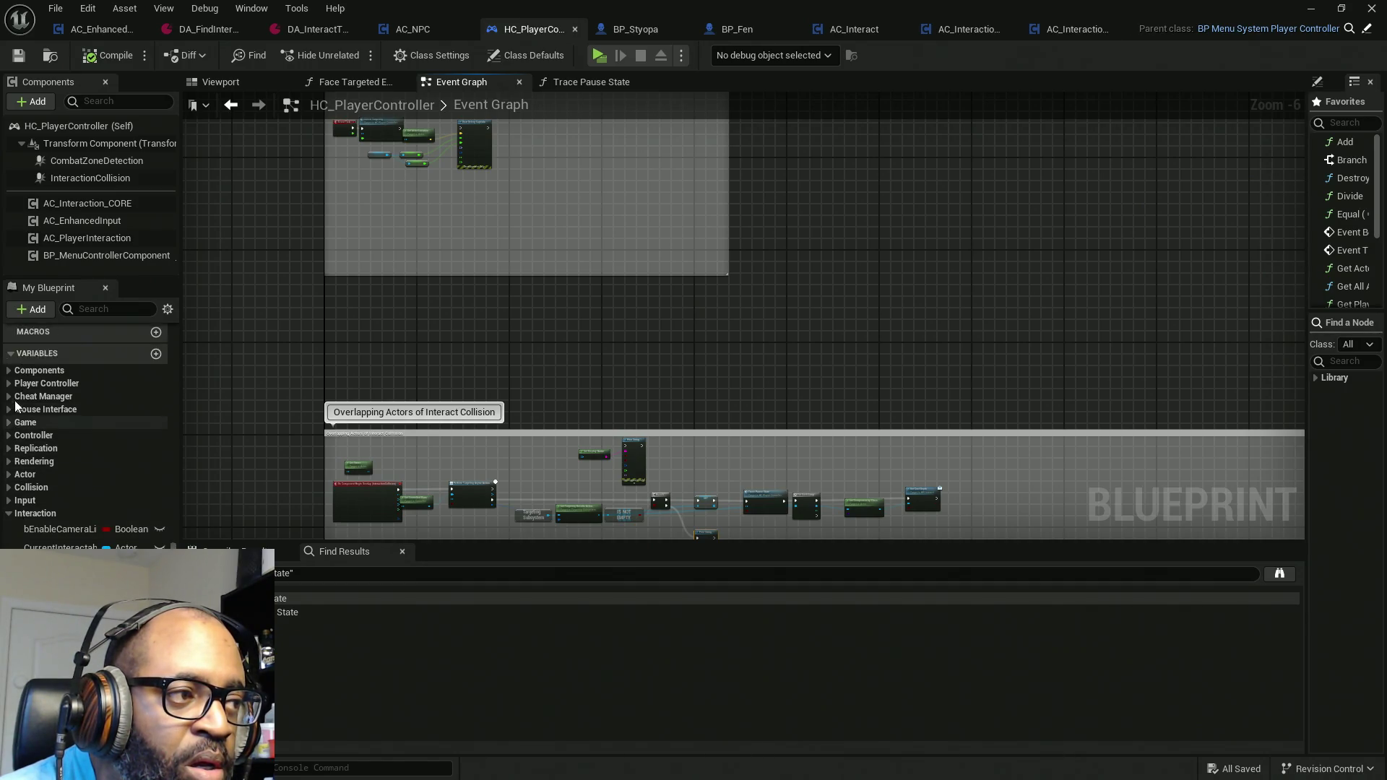
scroll(39, 470, "up", 8)
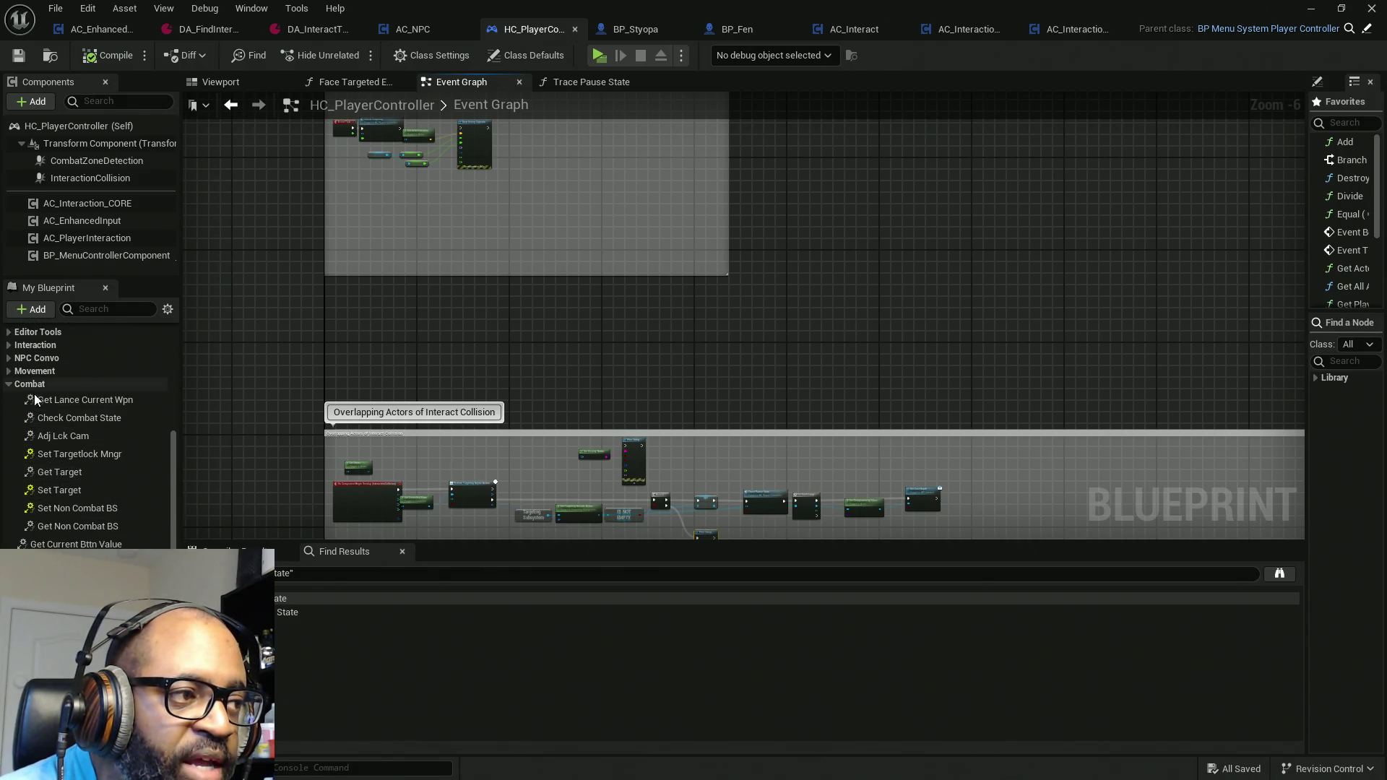
double_click(85, 402)
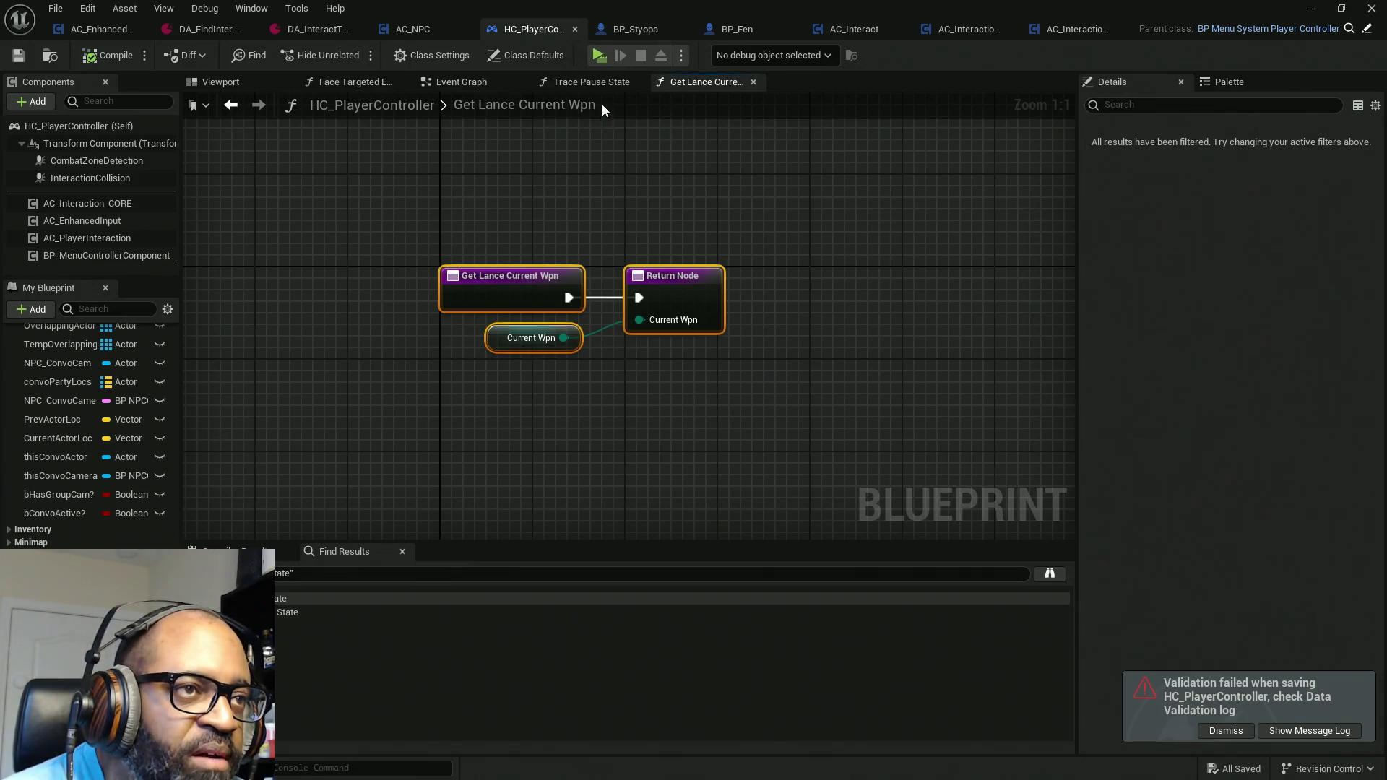
left_click(598, 54)
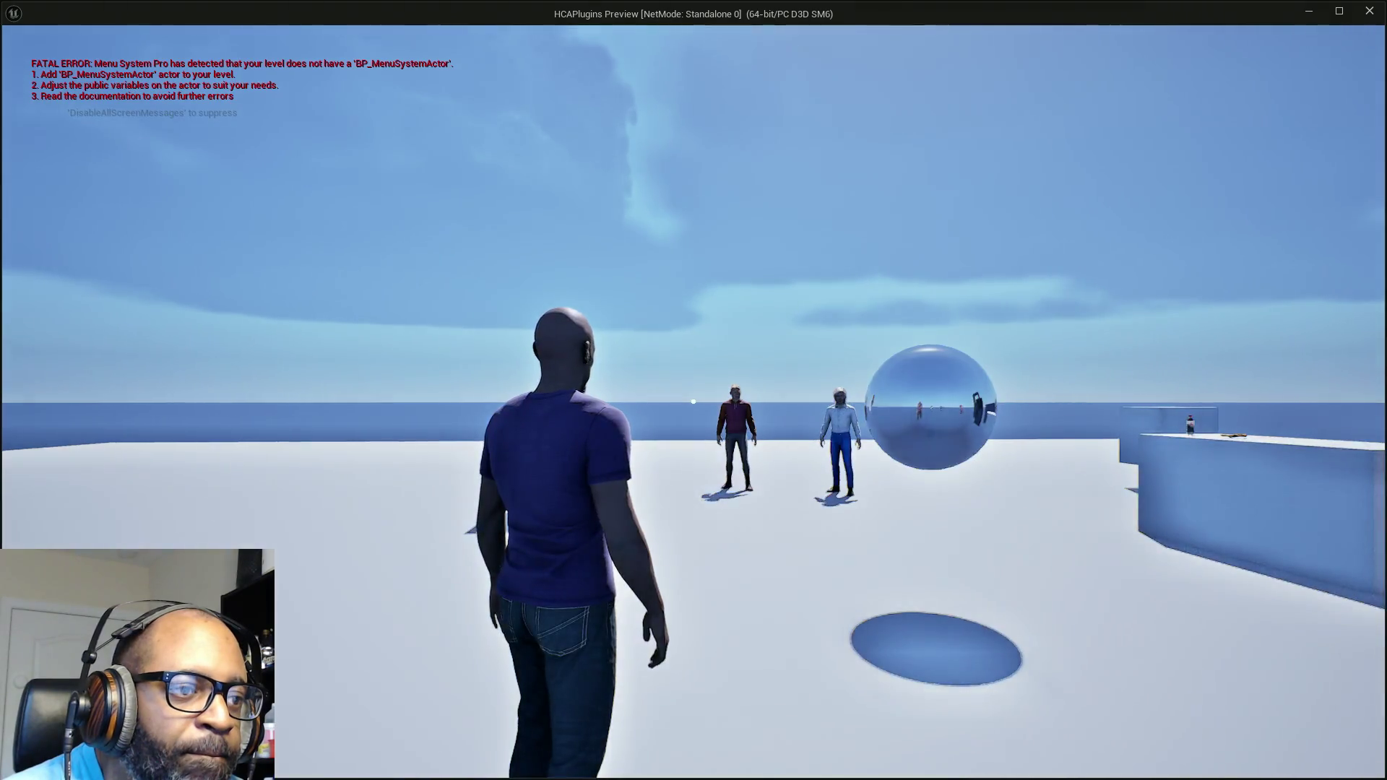
Step: Walk forward in a quick play test, then view AC_EnhancedInput's Targeting (Lockon) logic
key("w")
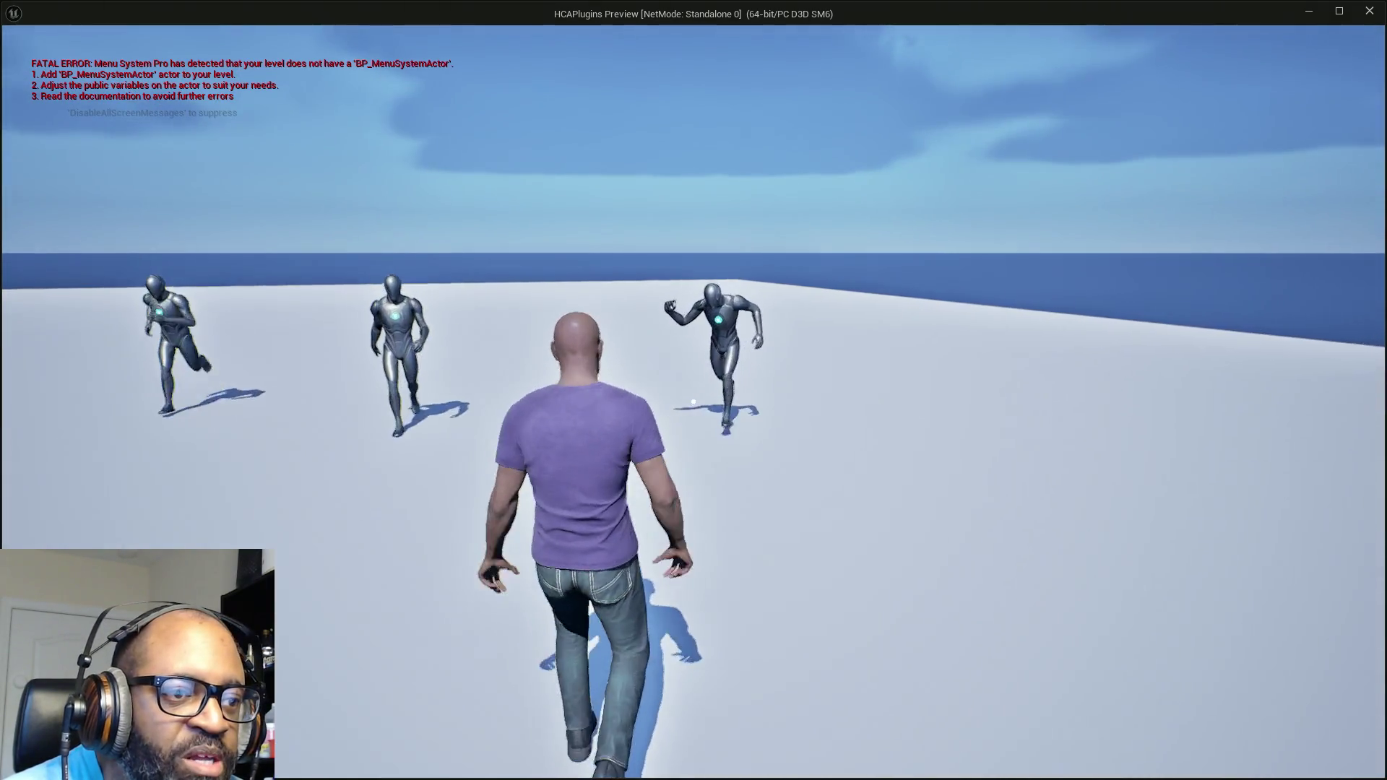
key("Escape")
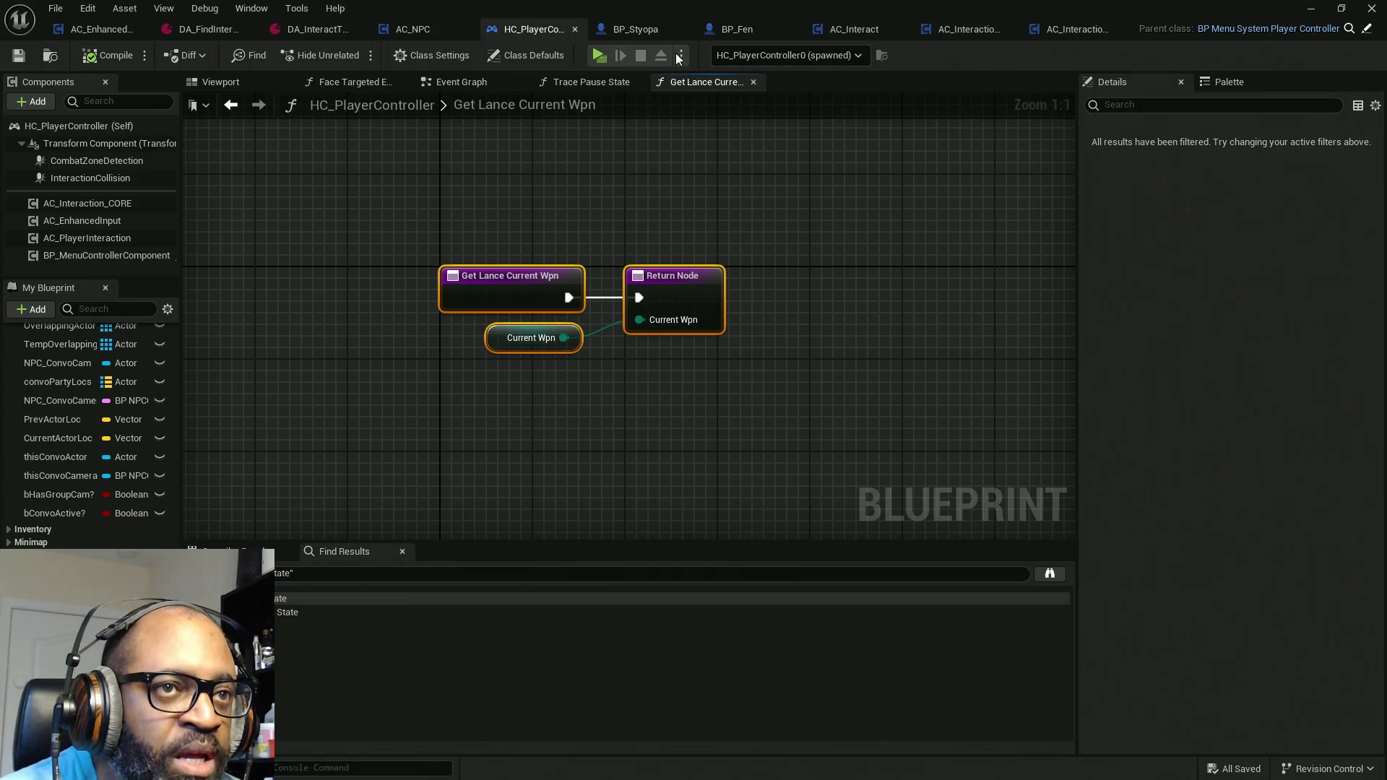
left_click(103, 30)
scroll(654, 333, "down", 6)
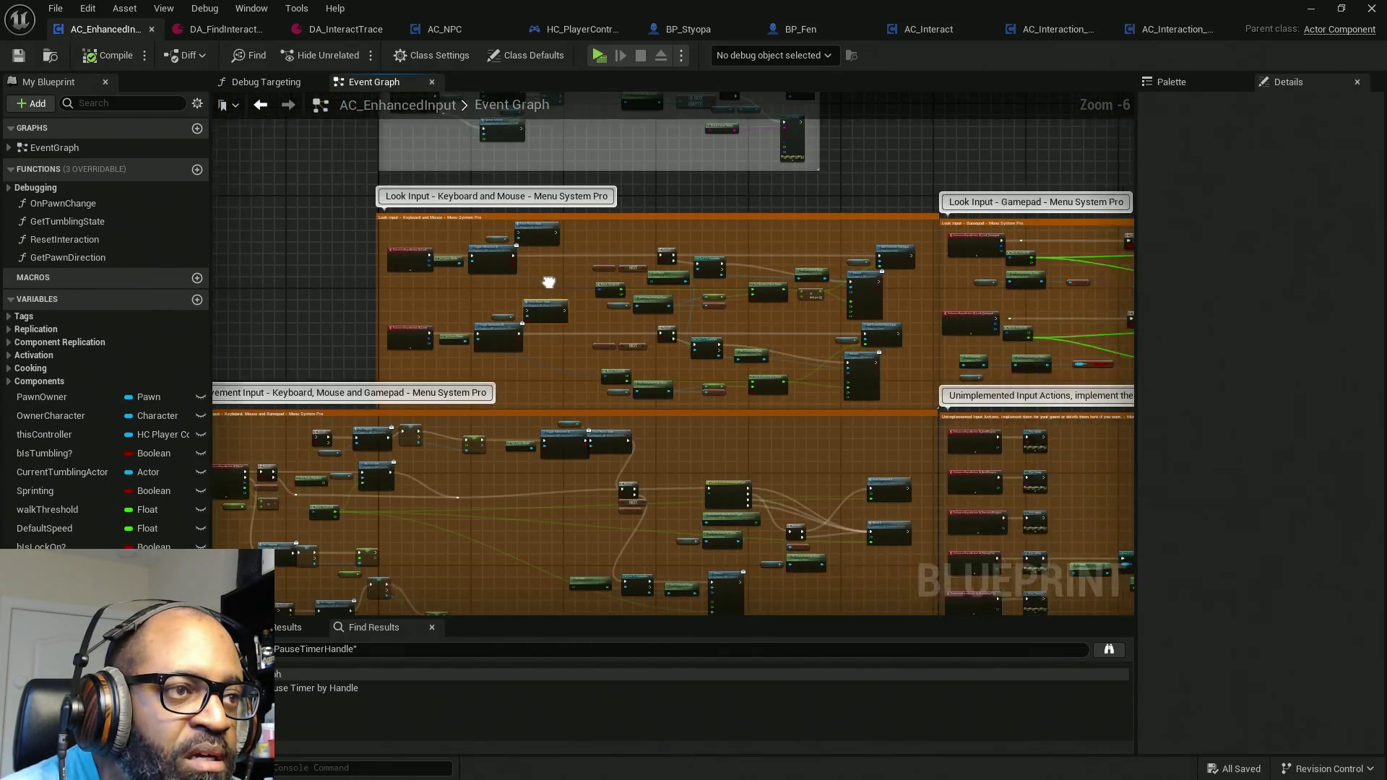
mouse_move(842, 306)
left_mouse_down()
mouse_move(797, 273)
mouse_move(815, 309)
left_mouse_up()
scroll(774, 309, "down", 5)
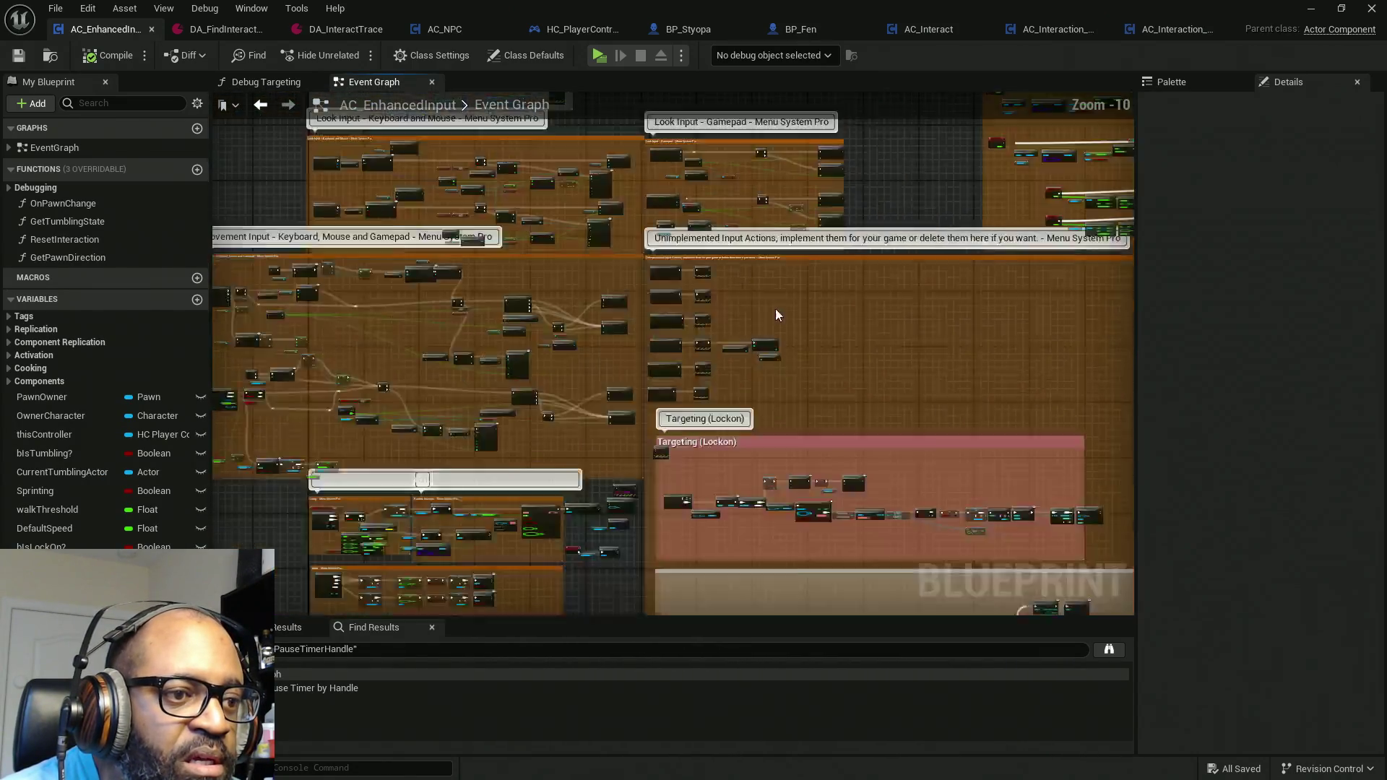
scroll(851, 386, "up", 10)
left_click_drag(851, 386, 1042, 365)
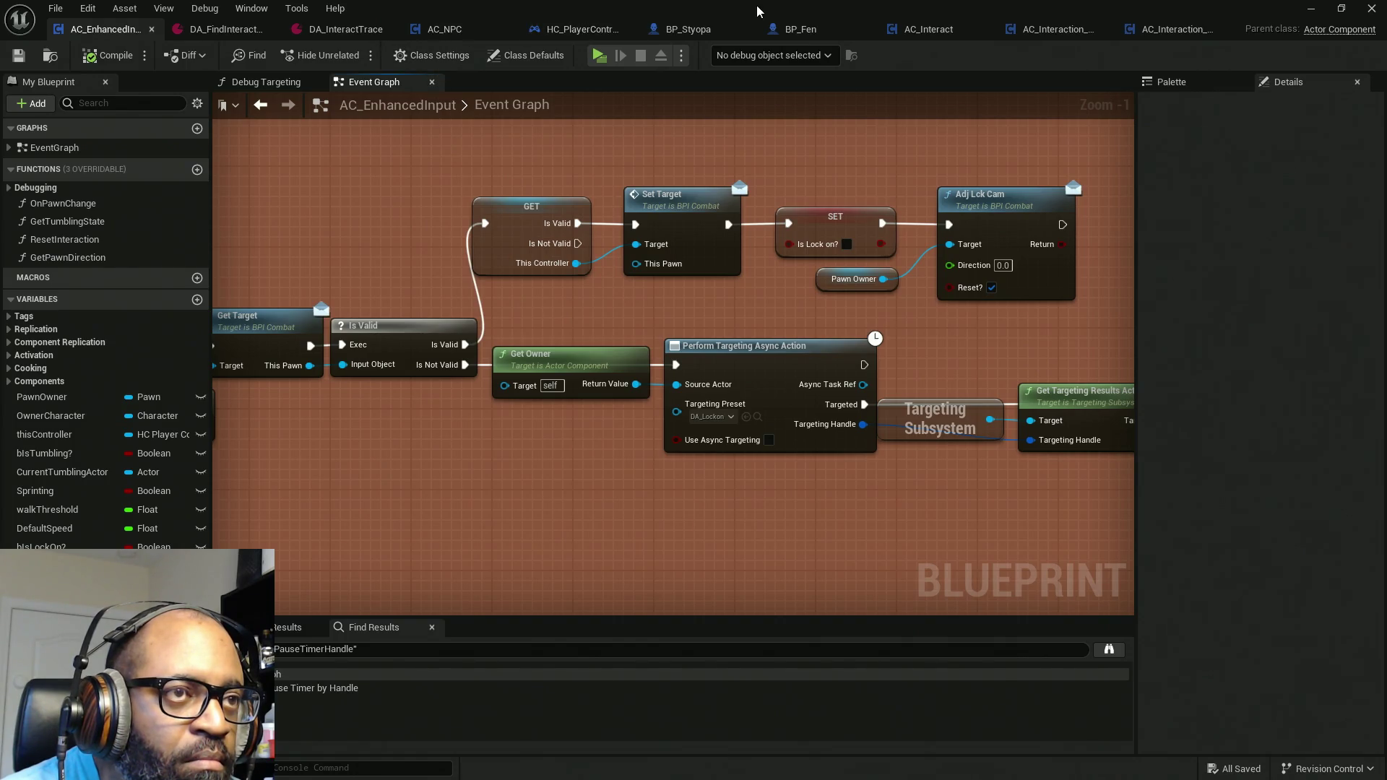
key("alt+Tab")
Step: Return to BPI_Combat, select CheckCombatState, and open the Add menu
left_click(437, 29)
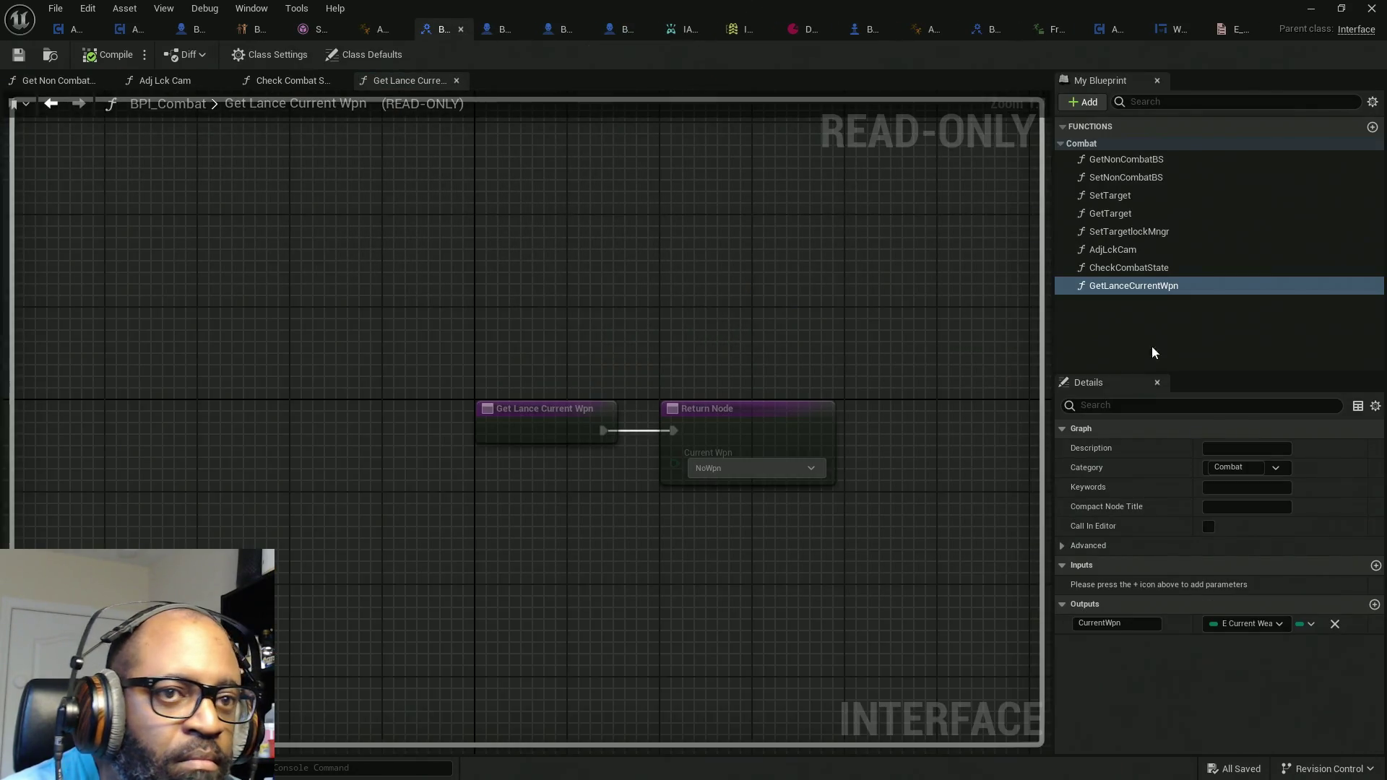
left_click(1128, 267)
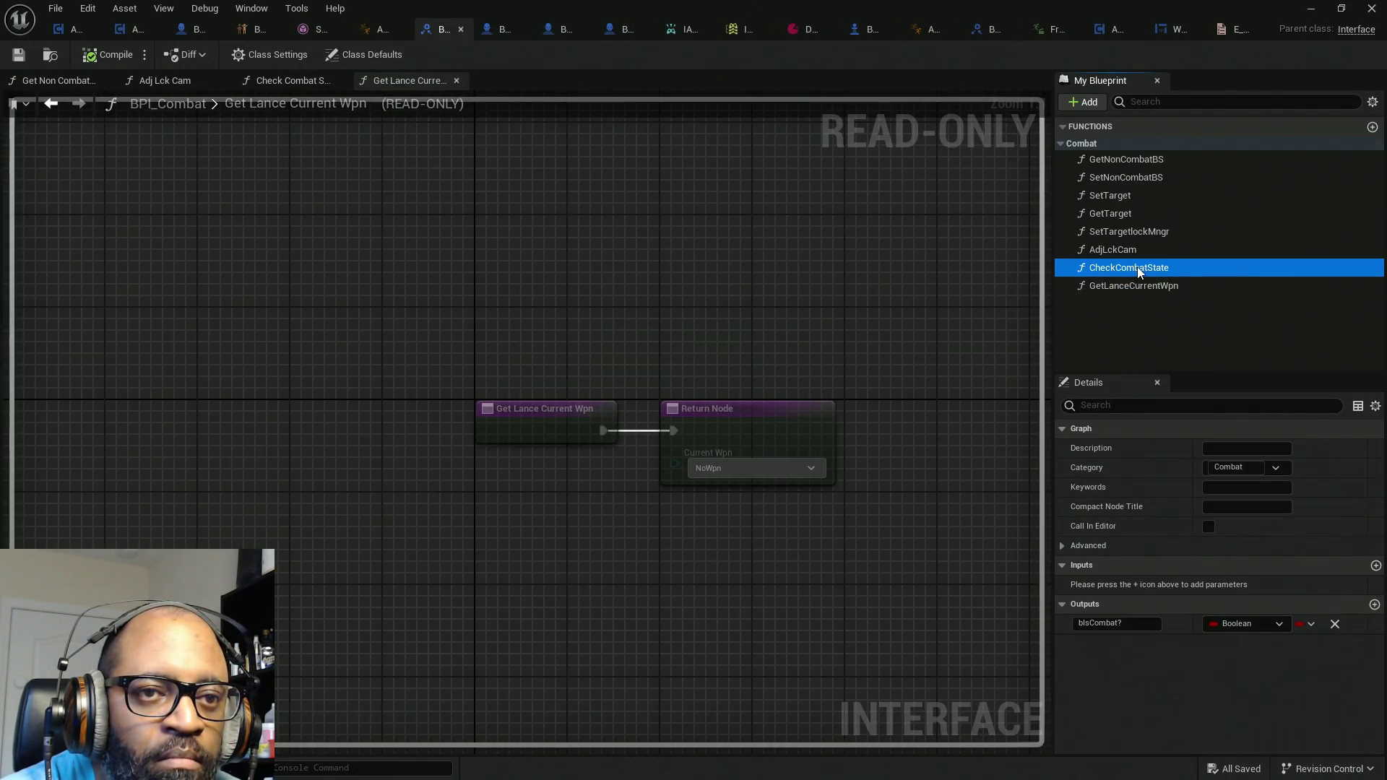
left_click(1137, 266)
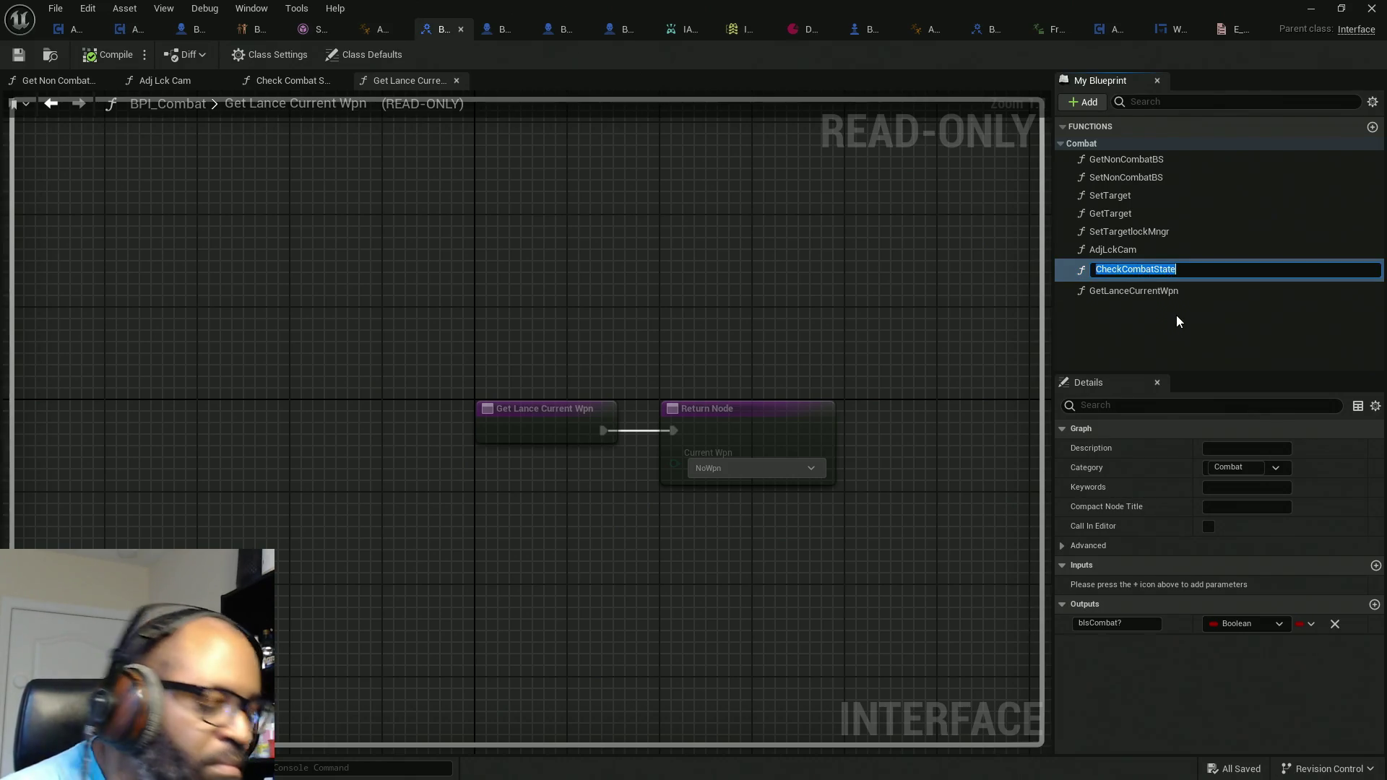
left_click(1164, 354)
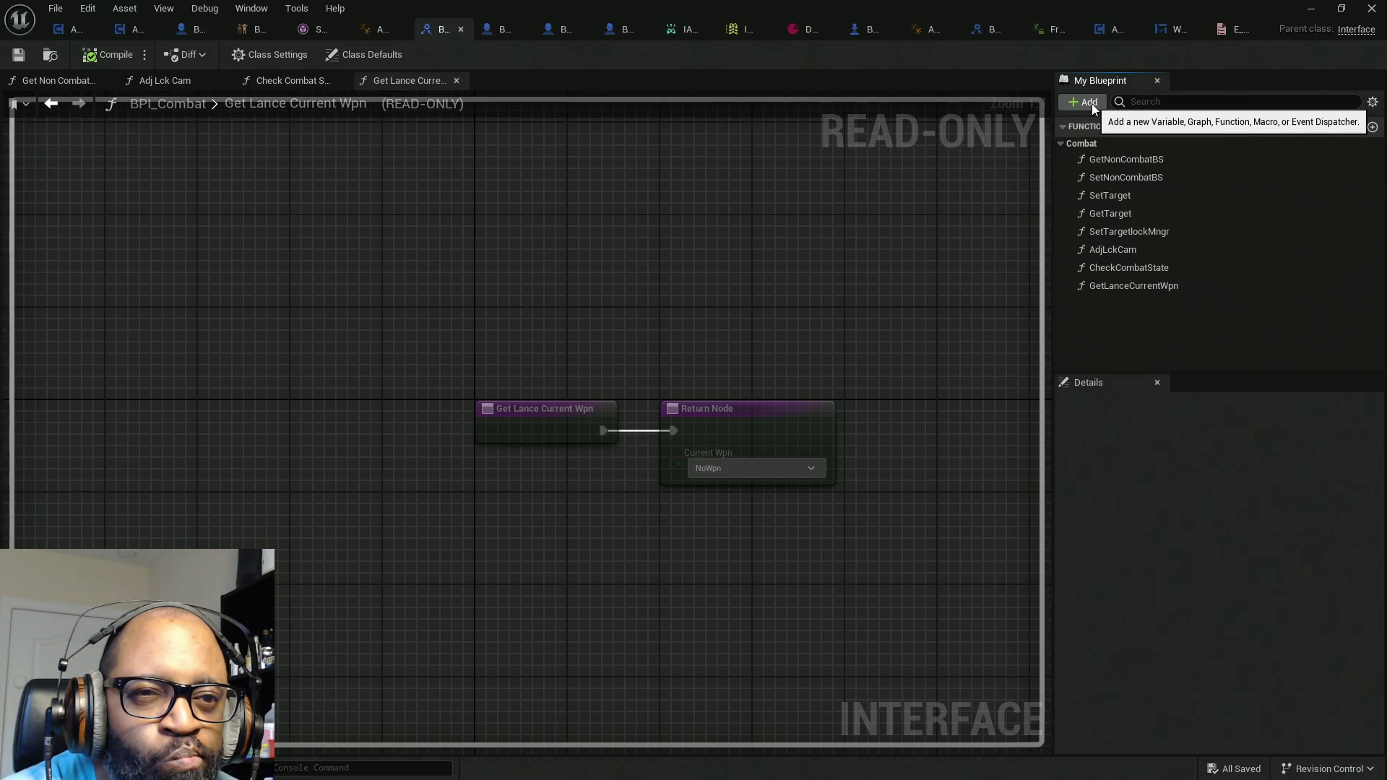
left_click(1091, 103)
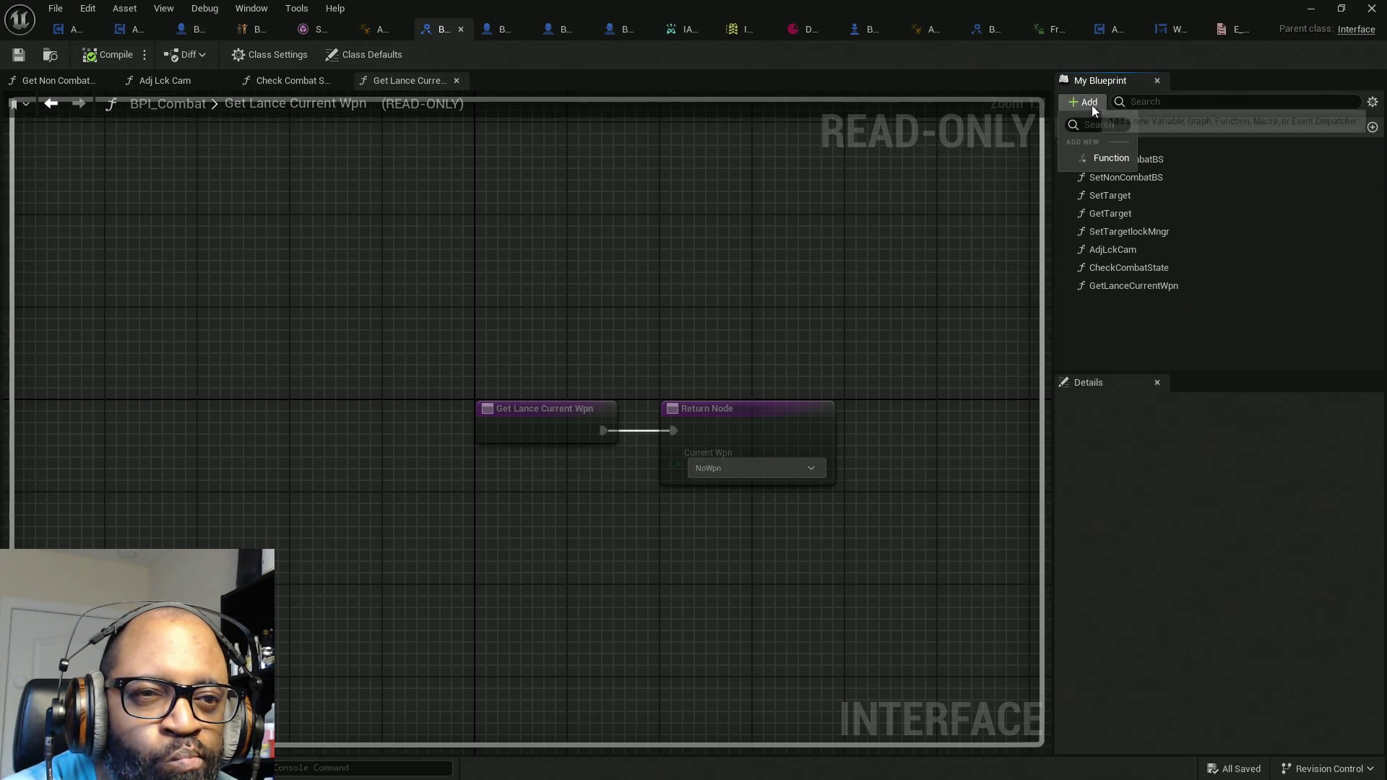
Step: Create a function named SetCombatState and move it into the Combat category
key("Escape")
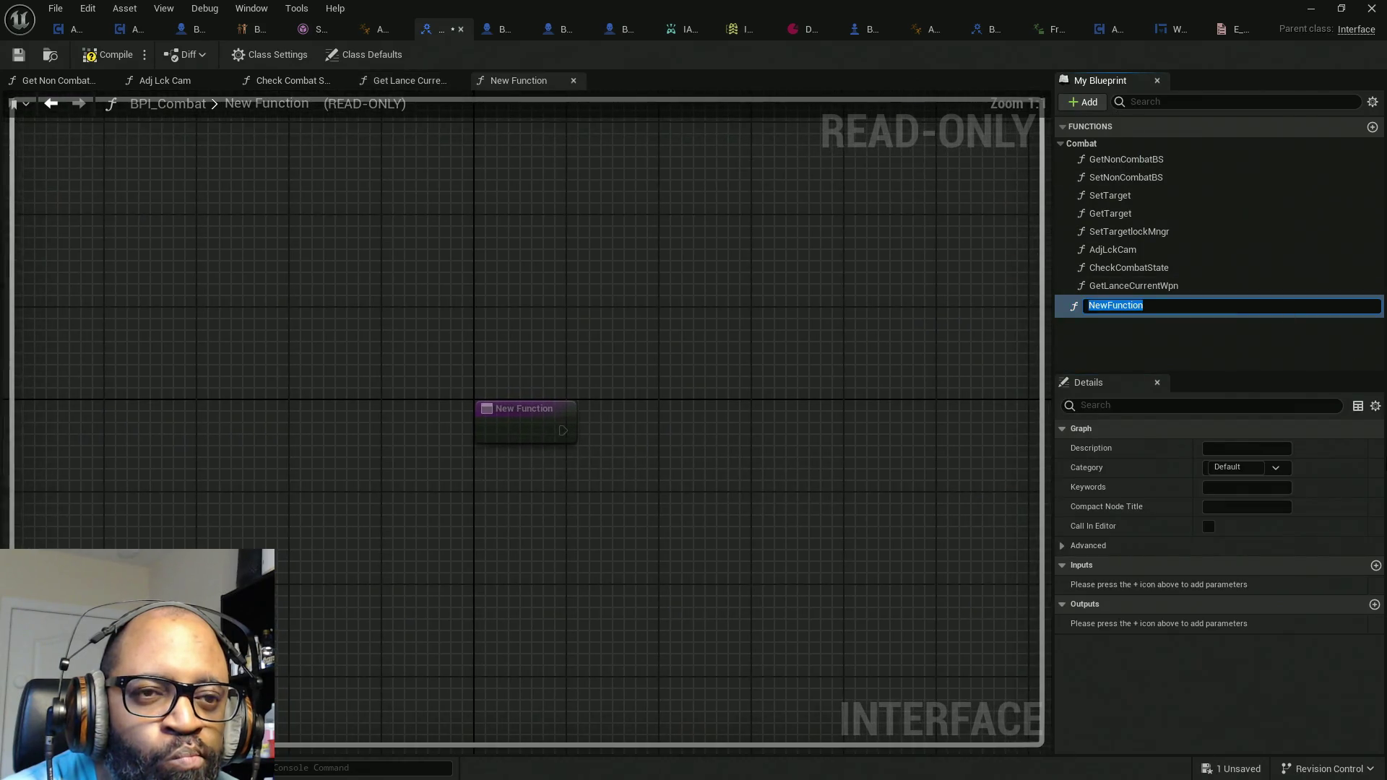
type("Set")
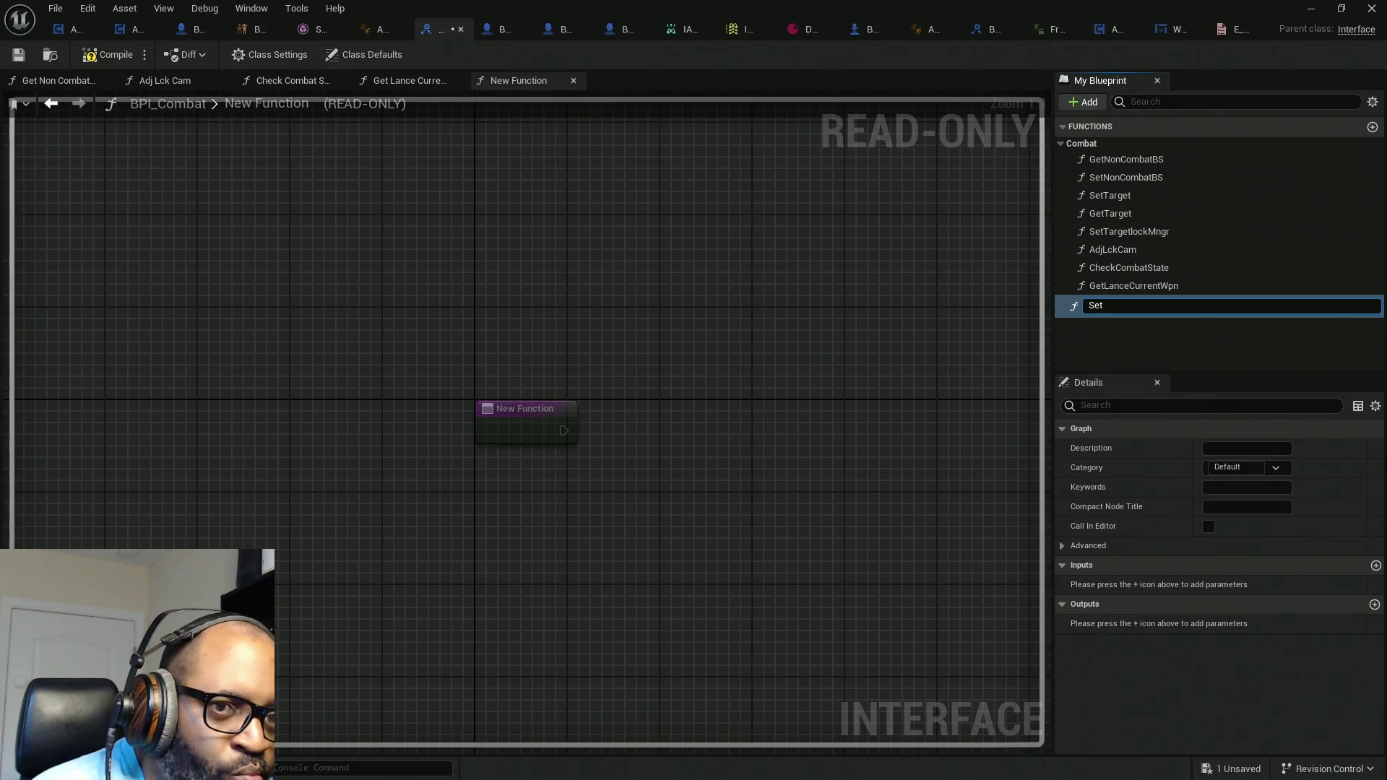
type("CheckCombatState")
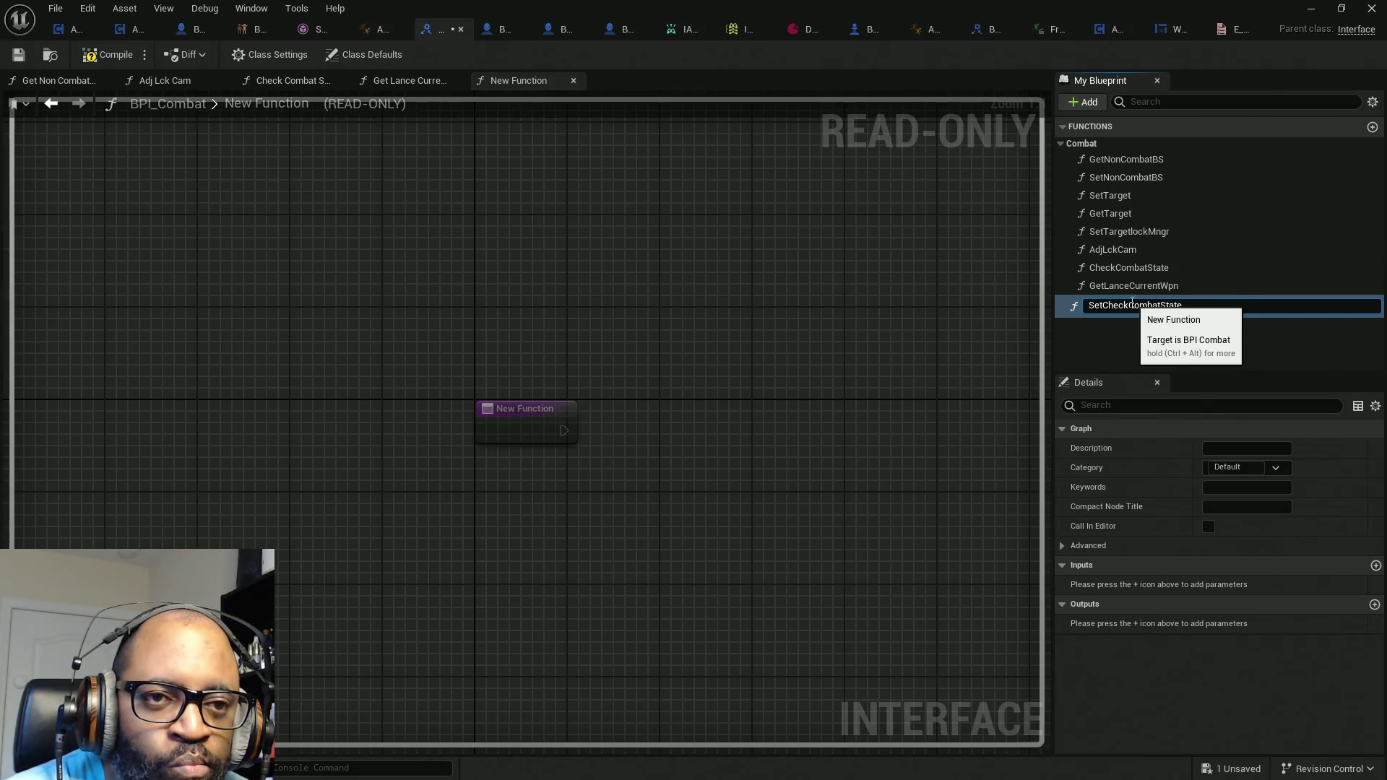
left_click_drag(1129, 305, 1102, 304)
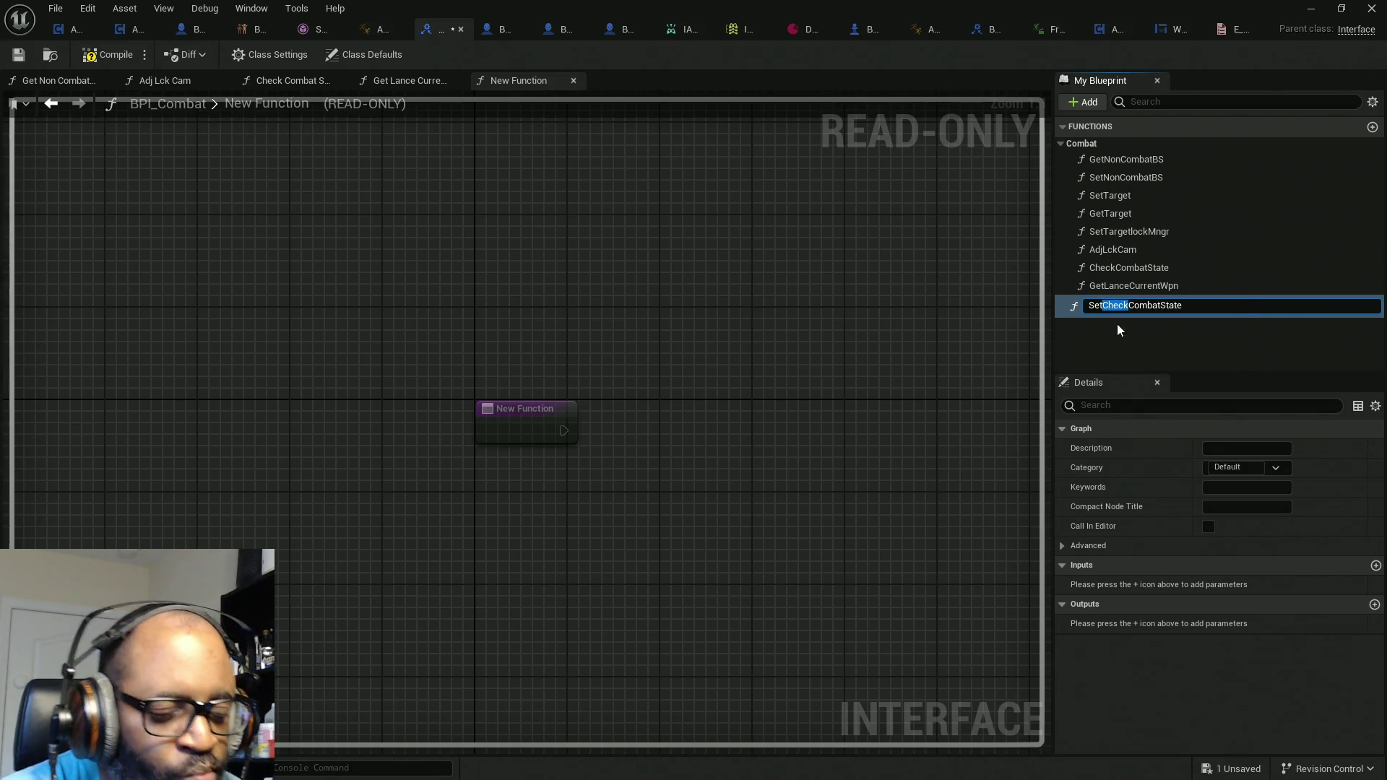
key("Return")
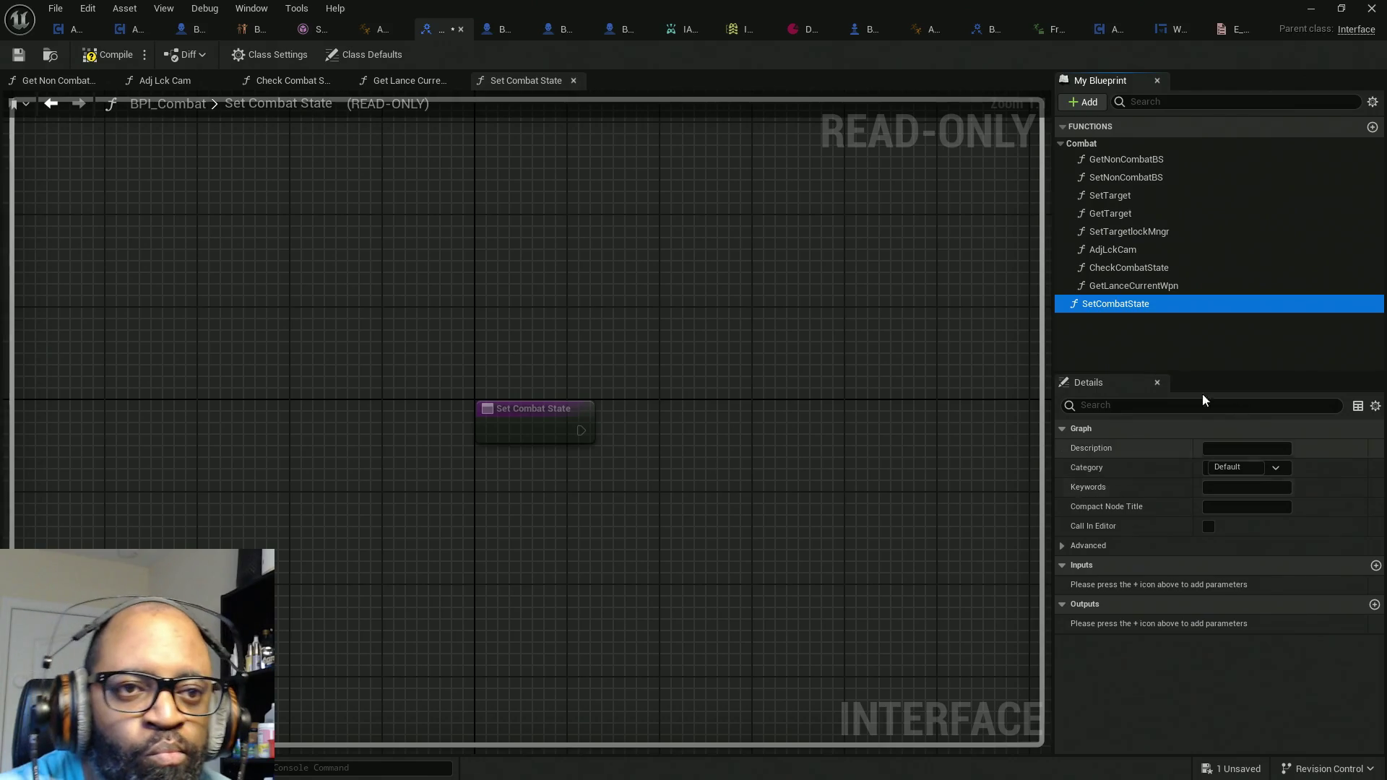
mouse_move(1177, 306)
left_mouse_down()
mouse_move(1131, 168)
mouse_move(1085, 145)
left_mouse_up()
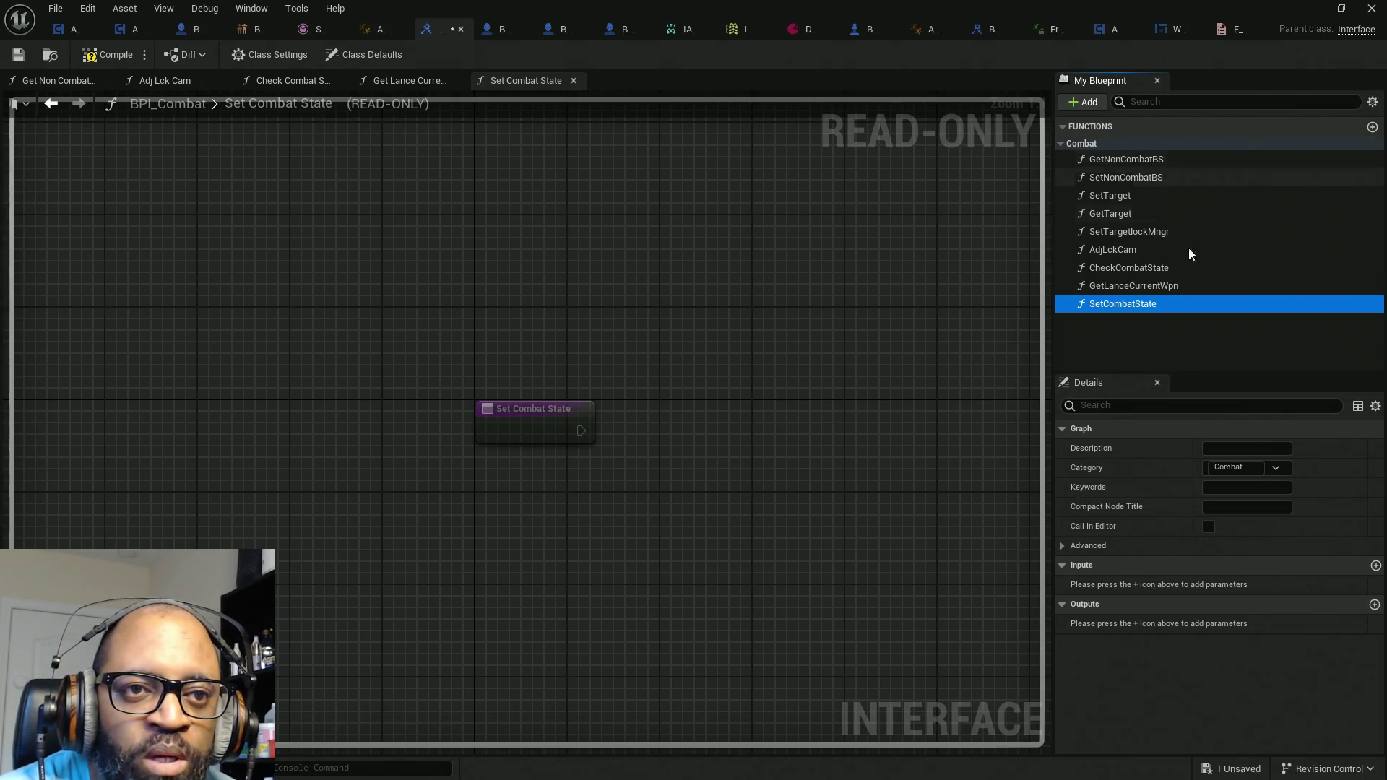
Step: Add an E Current Weapon output parameter to the new function
left_click(1374, 604)
left_click(1277, 626)
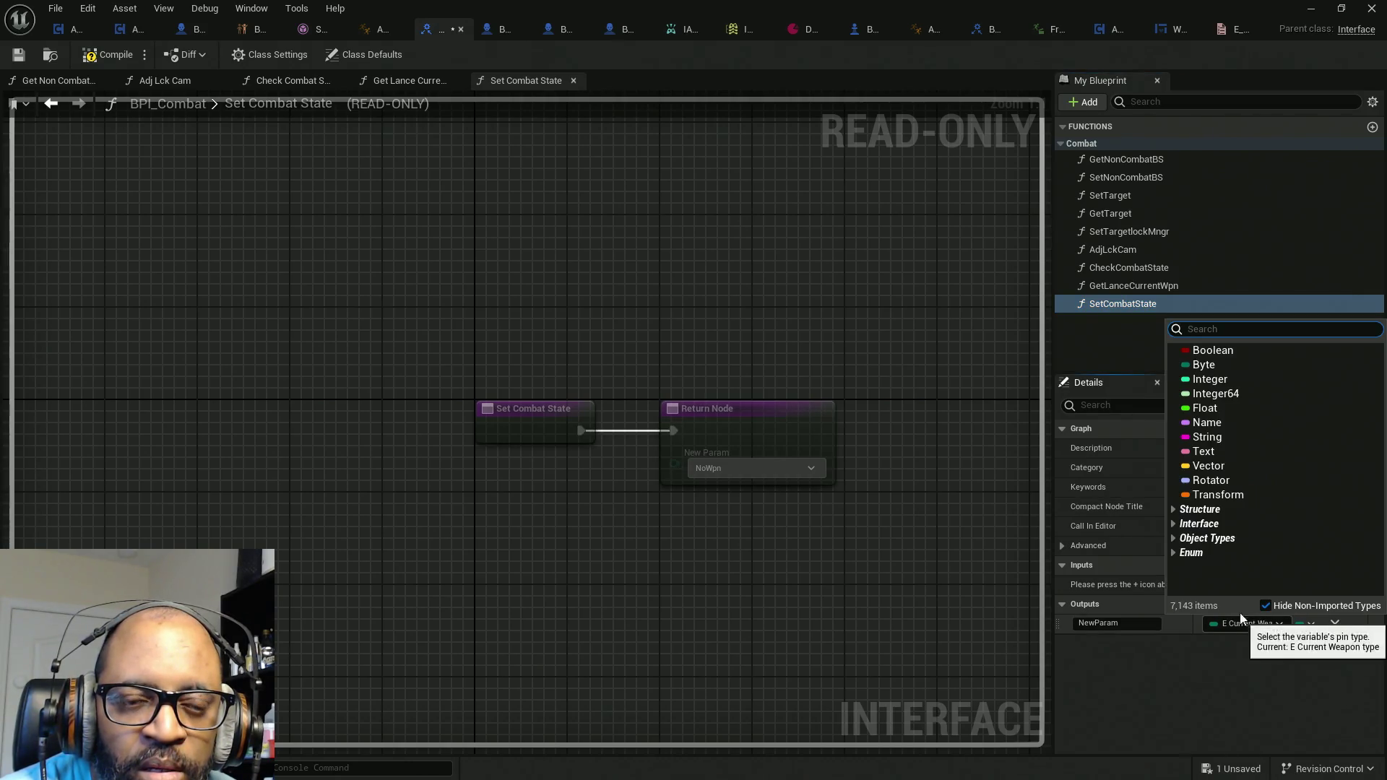
left_click(1137, 300)
Step: Rename the function to SetLanceCurrentWpn
left_click(1134, 305)
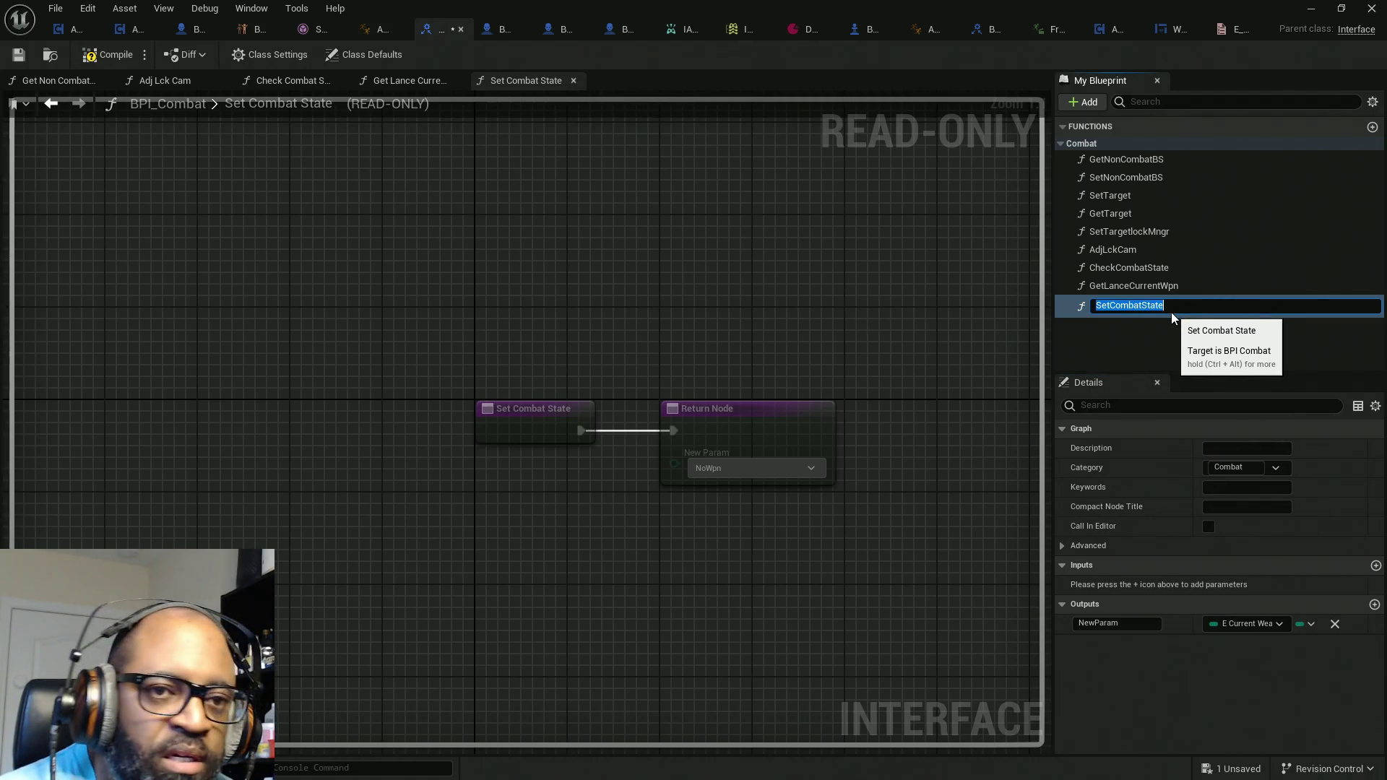
key("BackSpace")
type("SetLanceCurrent")
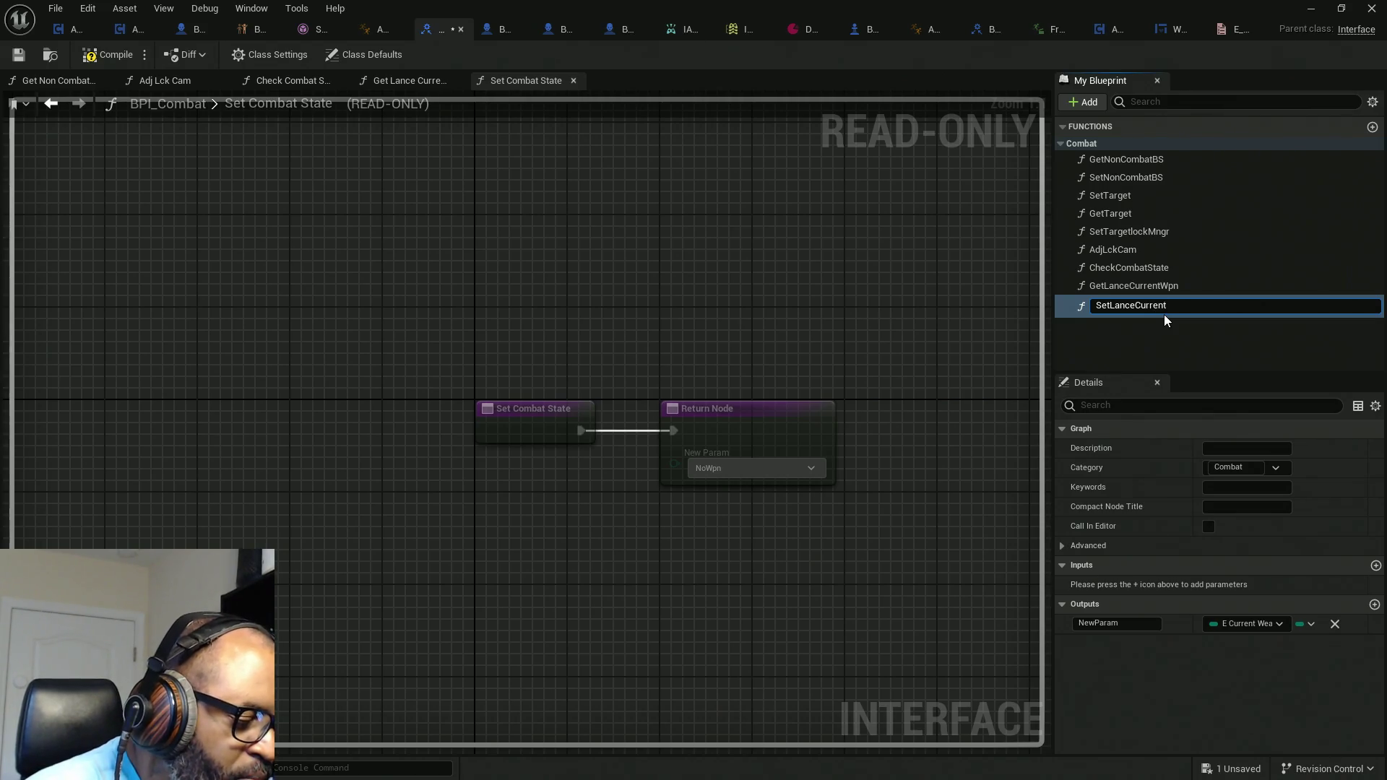
type("Wpn")
key("Return")
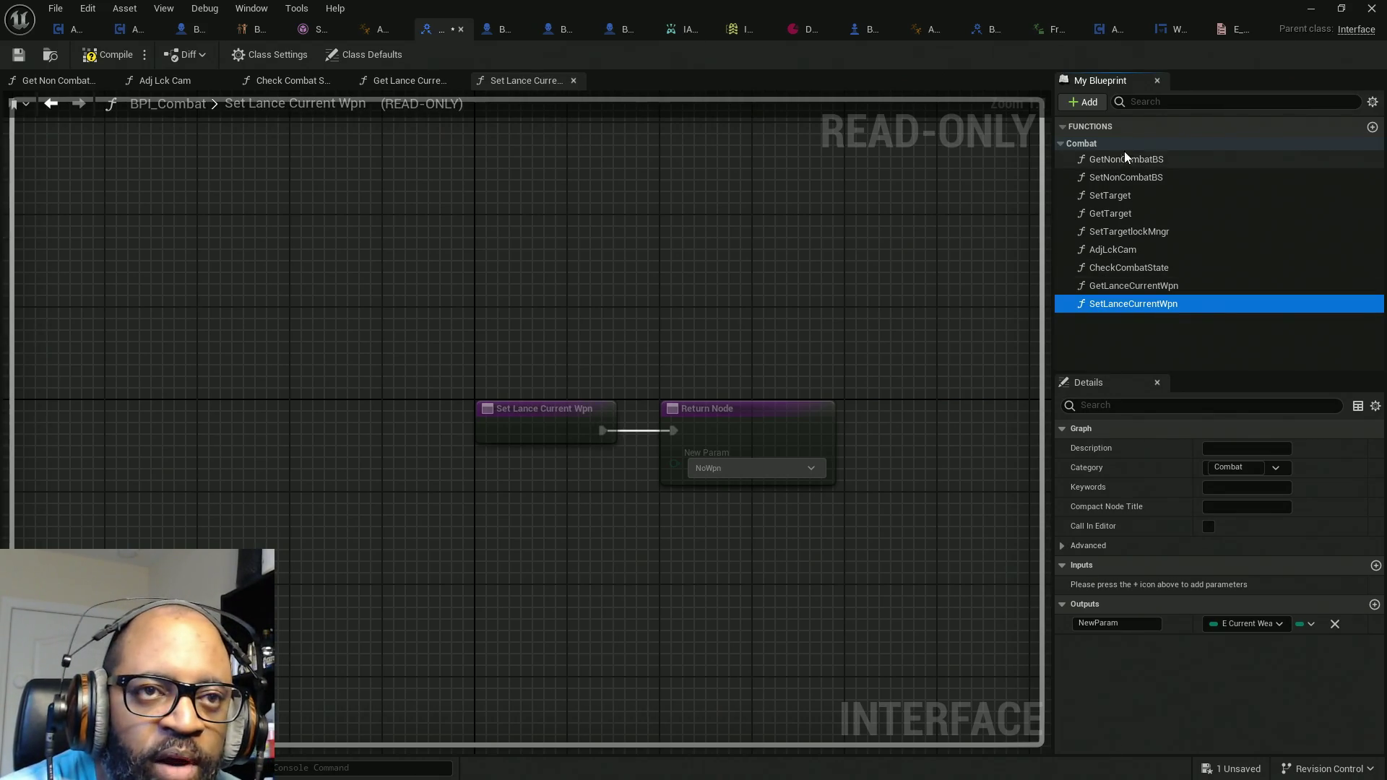
left_click(1089, 103)
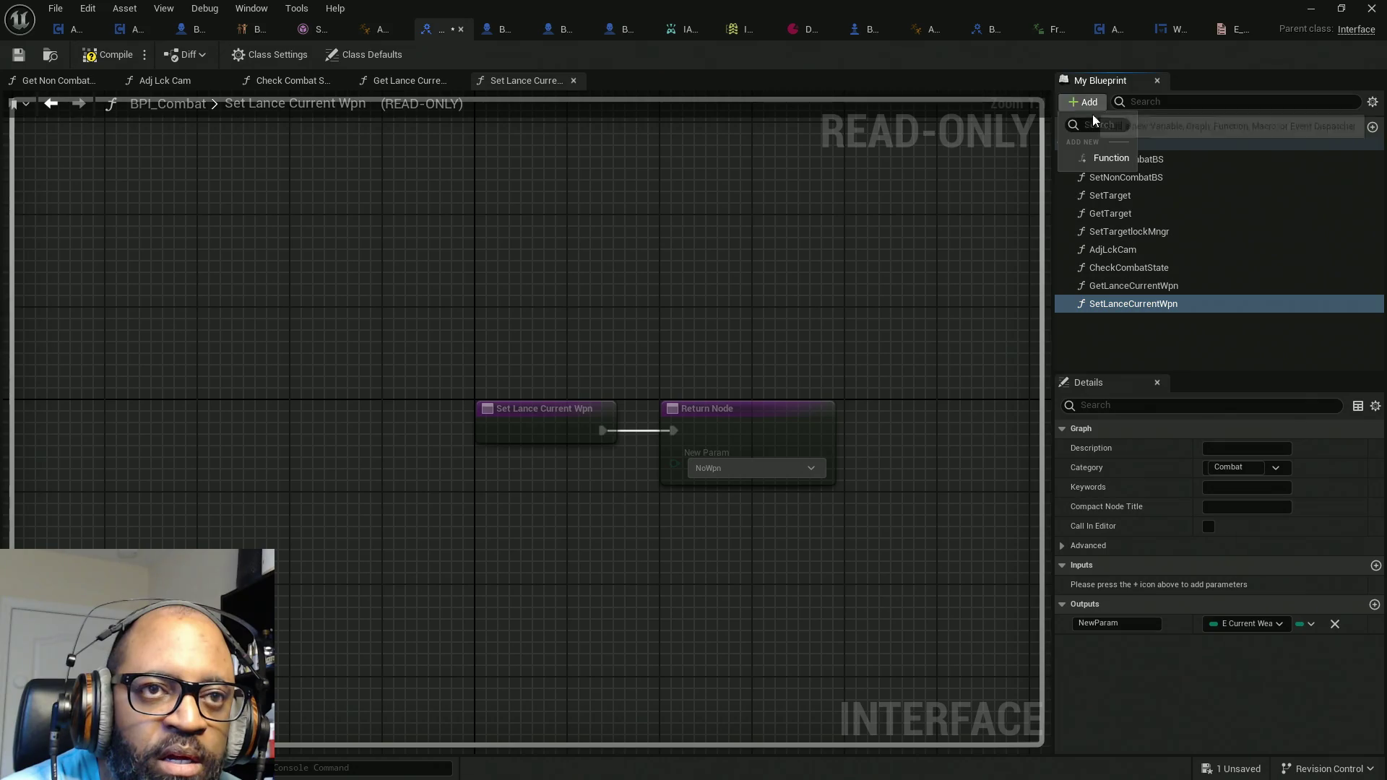
Step: Add a SetCombatState function to BPI_Combat and move it into the Combat category
left_click(1109, 157)
type("SetCombatState")
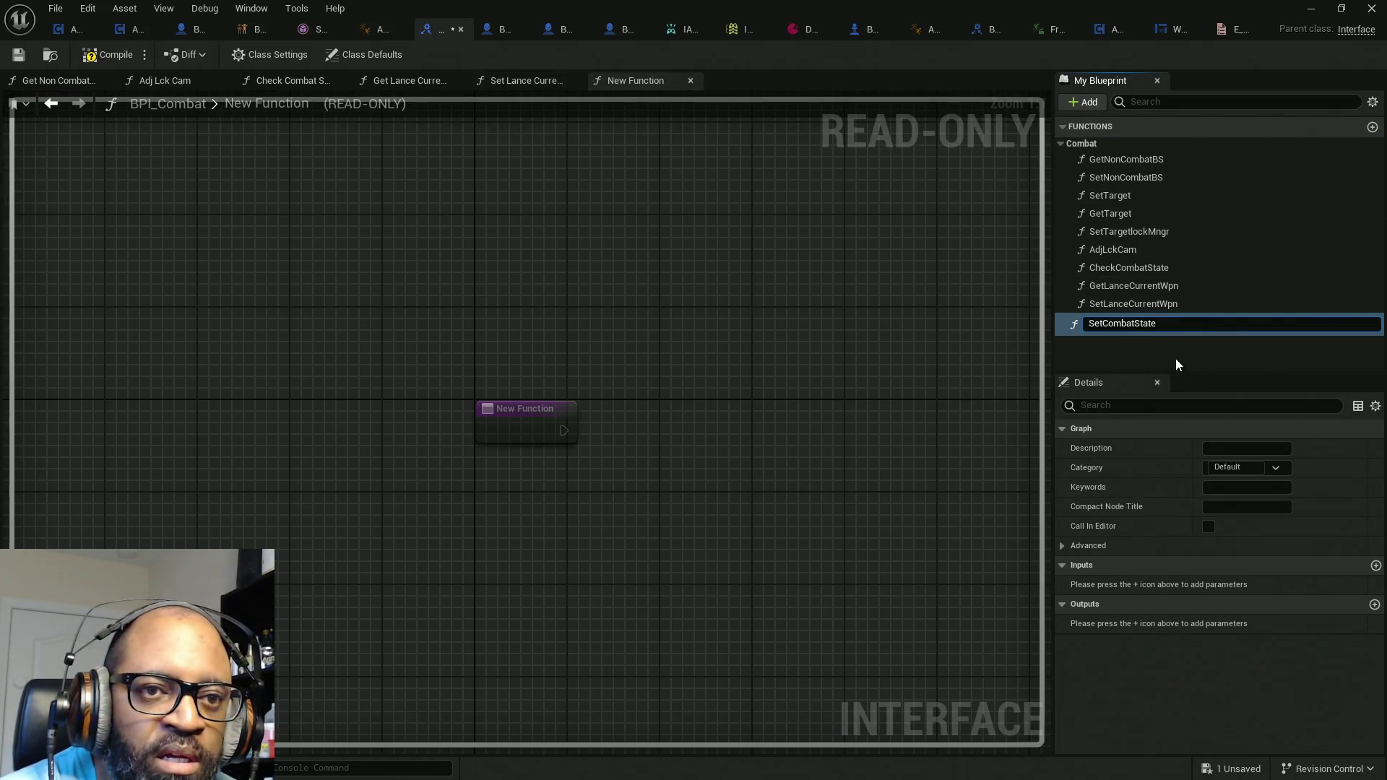
key("Return")
mouse_move(1103, 322)
left_mouse_down()
mouse_move(1109, 212)
mouse_move(1083, 143)
left_mouse_up()
Step: Give SetCombatState a Boolean output named bIsCombat?
left_click(1374, 605)
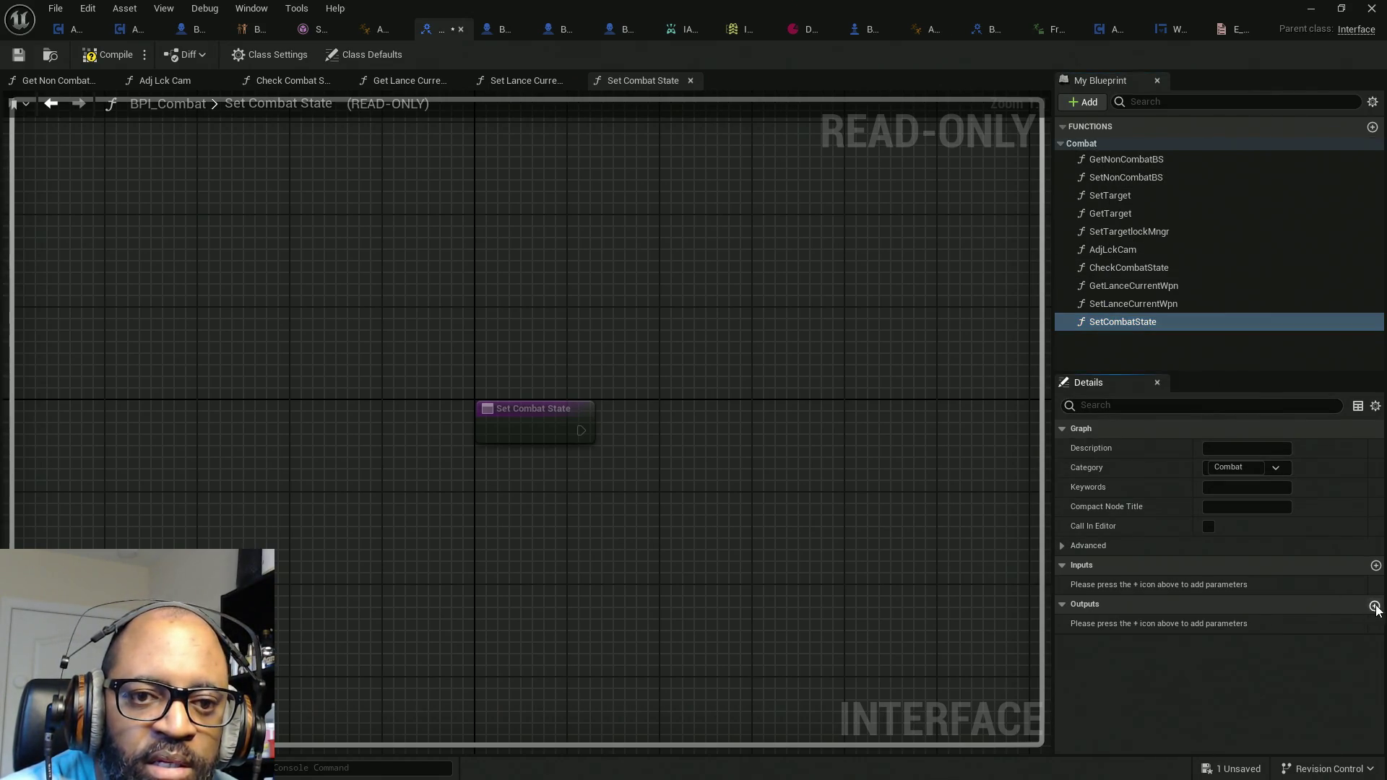
left_click(1279, 624)
left_click(1196, 349)
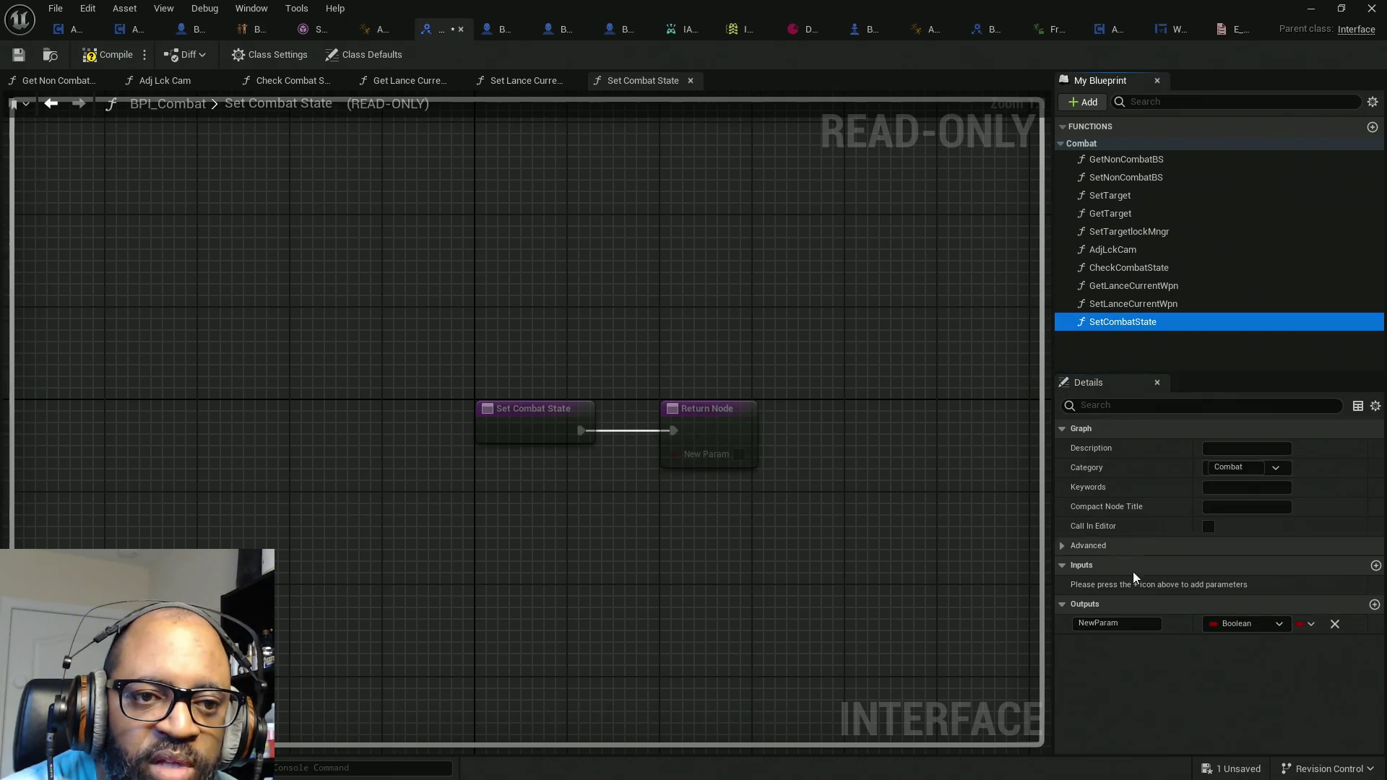
left_click(1129, 623)
type("bIsCom")
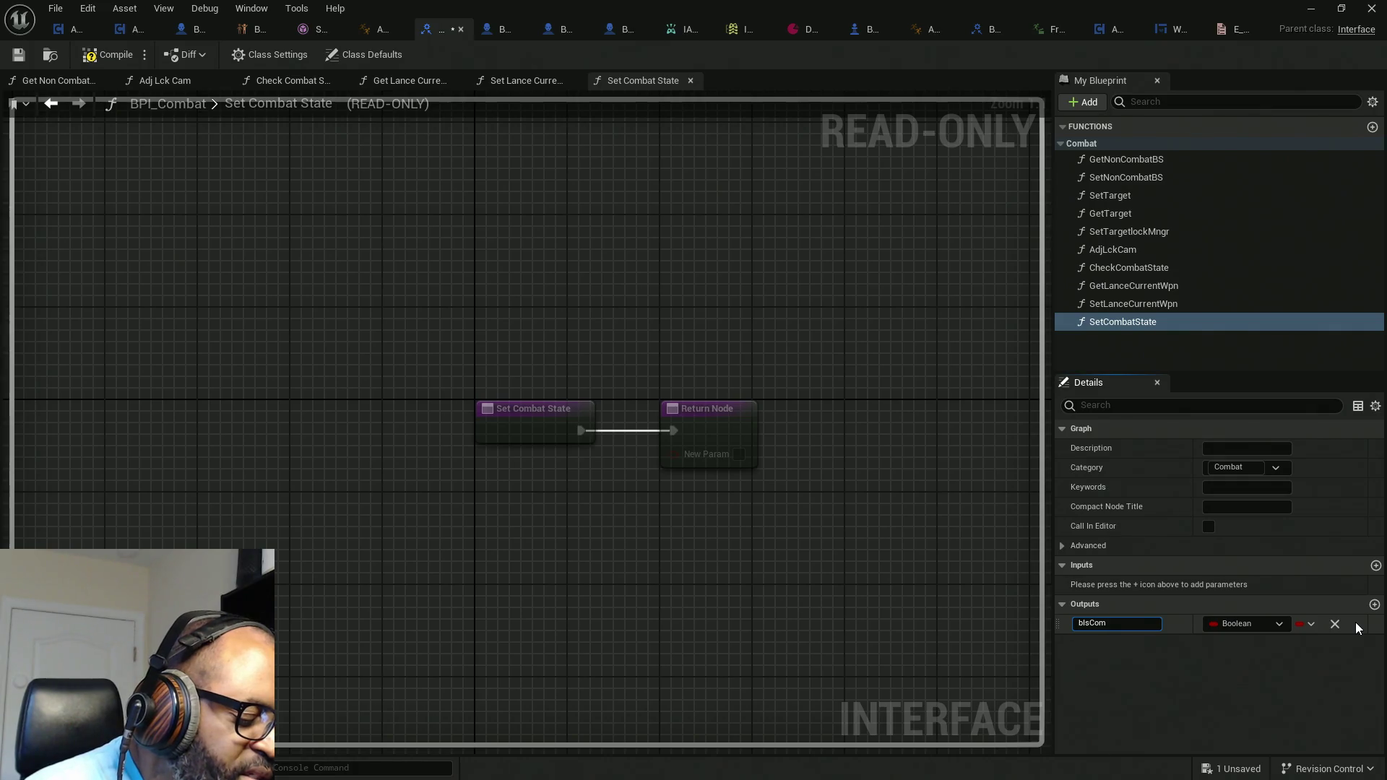
key("Return")
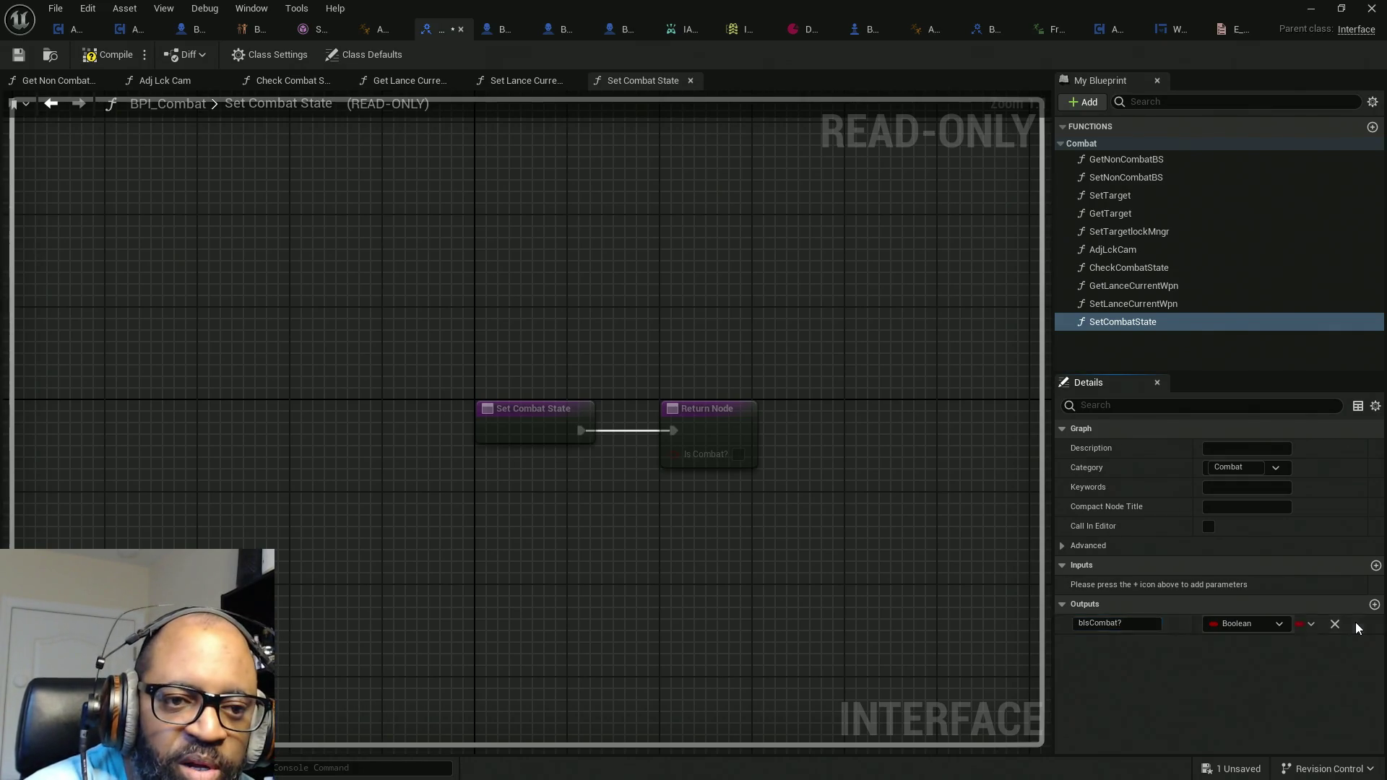
Step: Compile BPI_Combat, save all assets, and switch back to AC_EnhancedInput's event graph
left_click(93, 62)
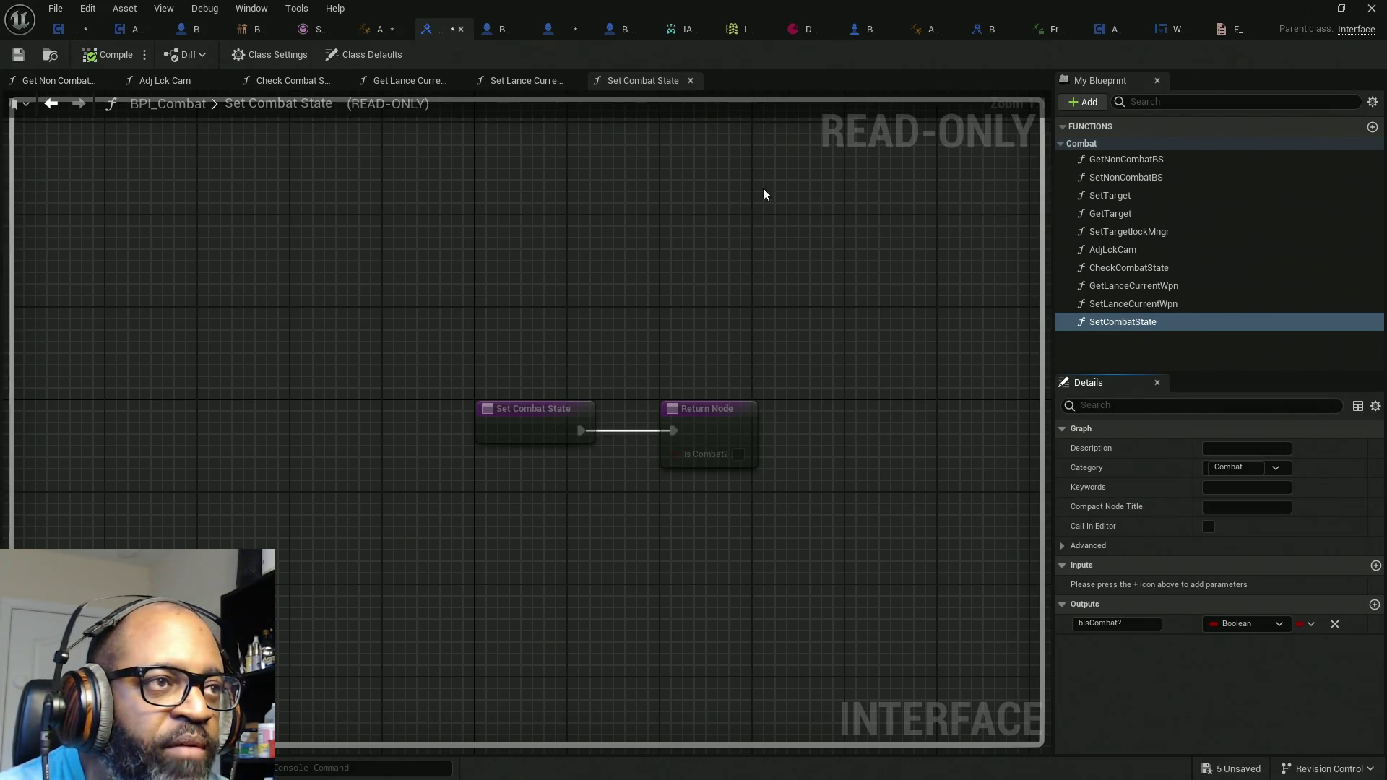
key("ctrl+shift+s")
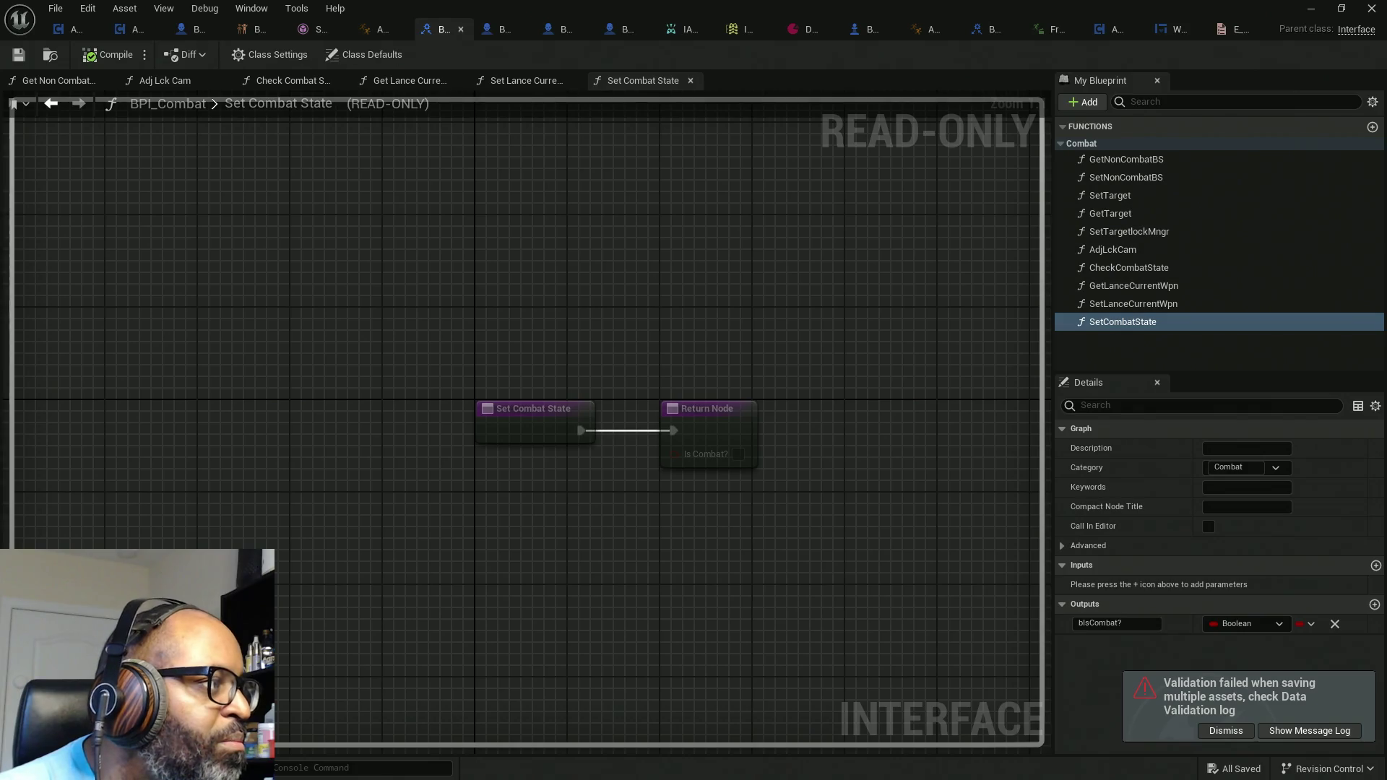
key("alt+Tab")
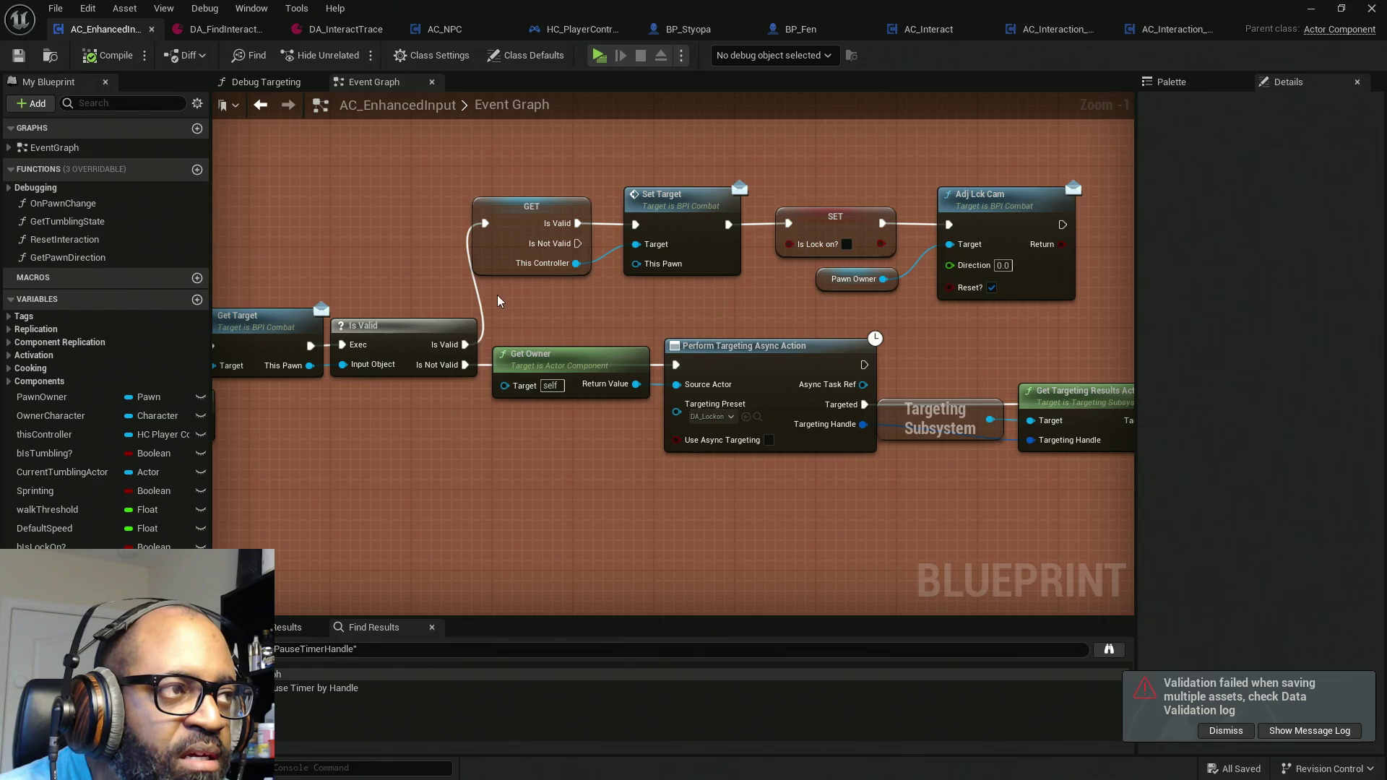
scroll(433, 292, "down", 5)
scroll(323, 320, "up", 2)
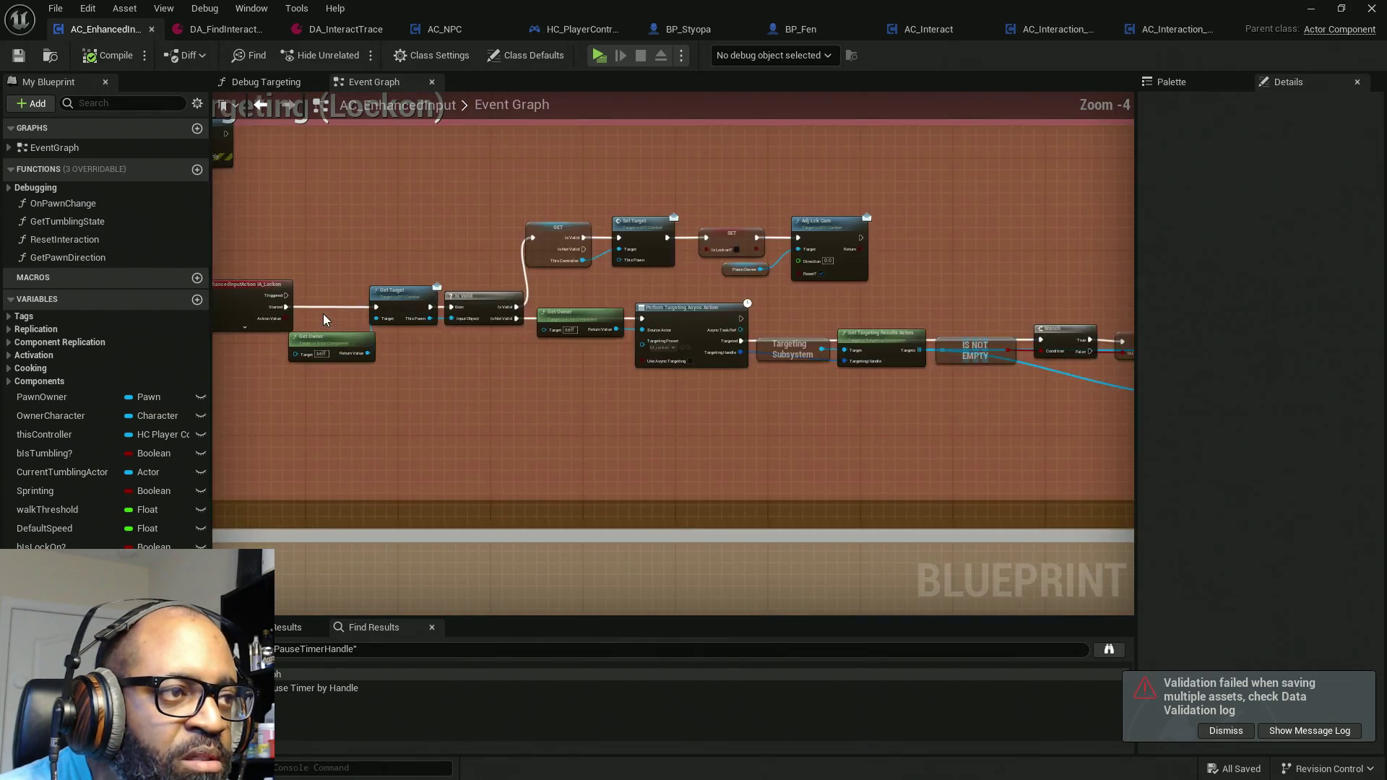
Step: Shift the Branch-through-Set Target lock-on nodes to the right
scroll(301, 241, "up", 1)
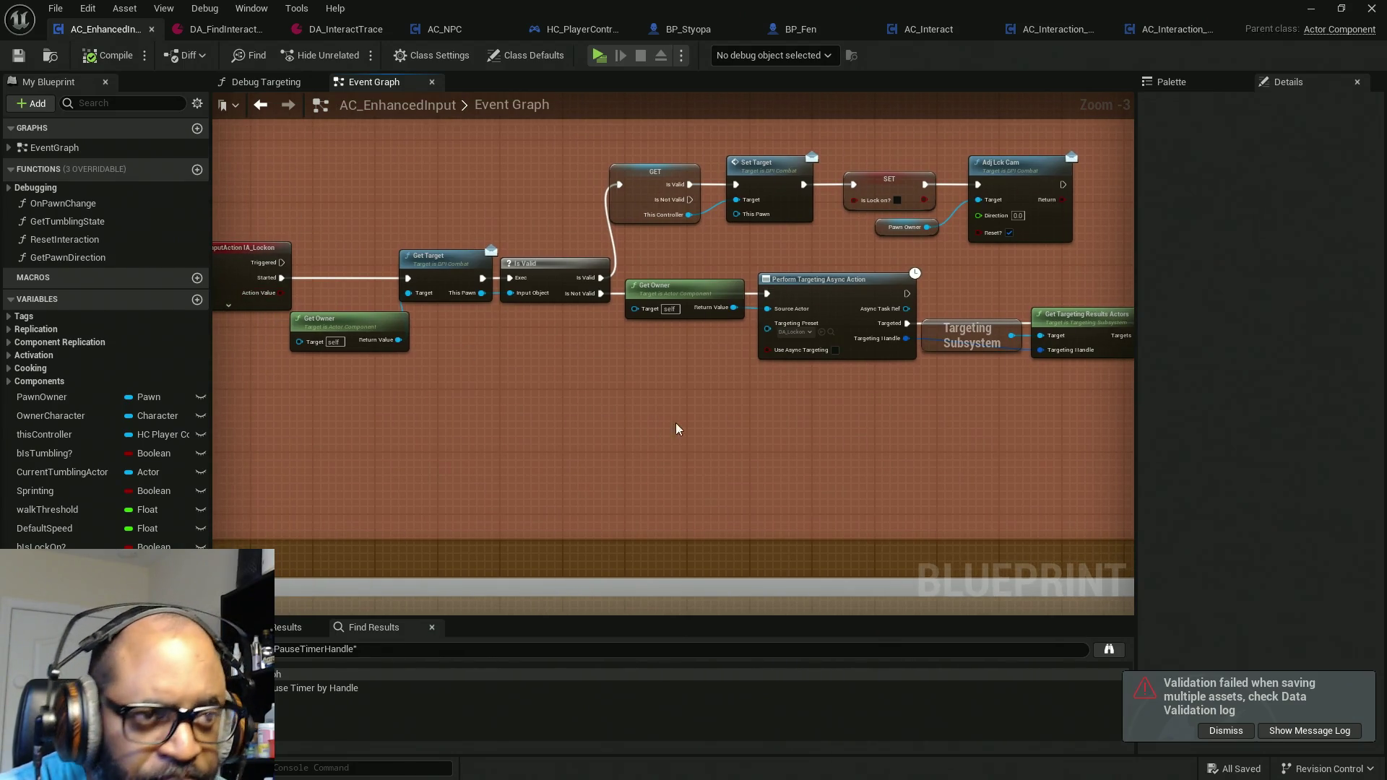
mouse_move(923, 430)
left_mouse_down()
mouse_move(703, 406)
mouse_move(387, 409)
left_mouse_up()
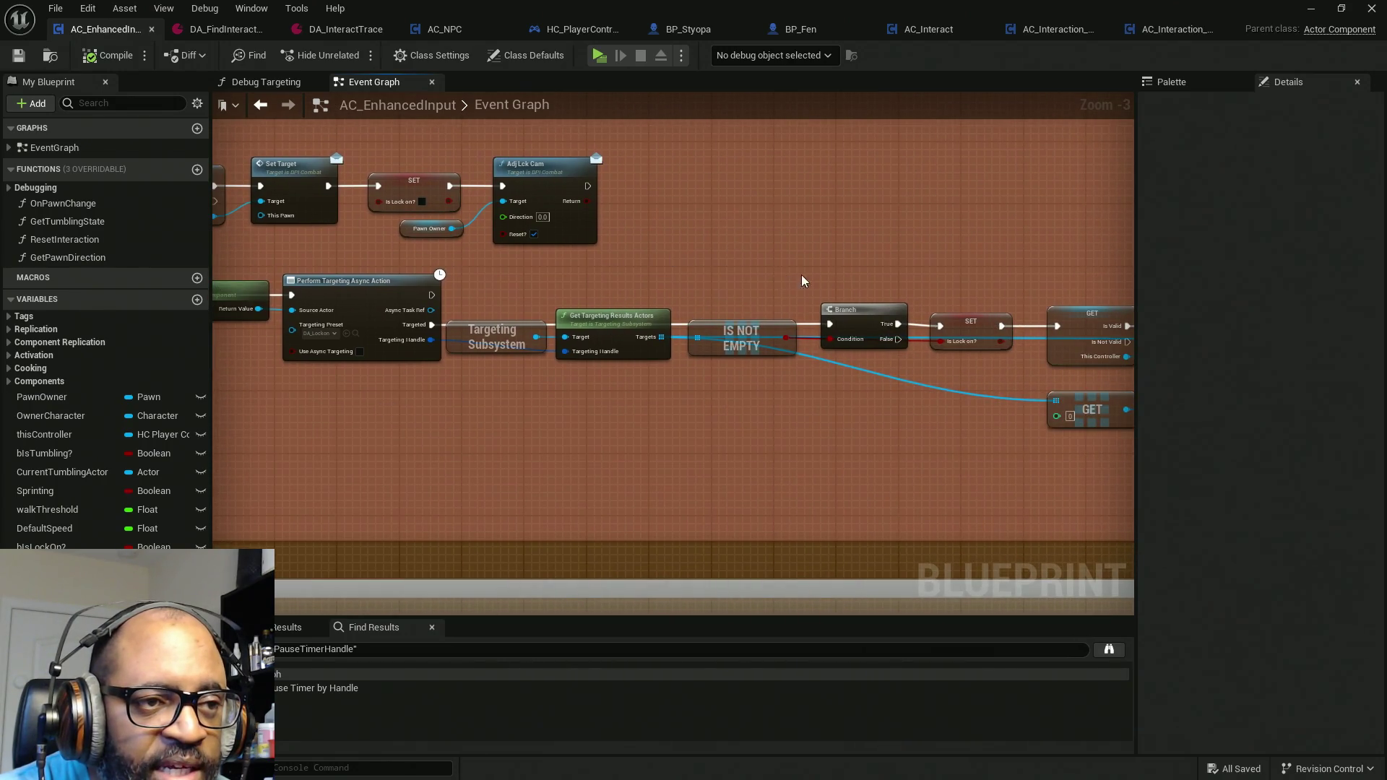
left_click_drag(898, 496, 610, 458)
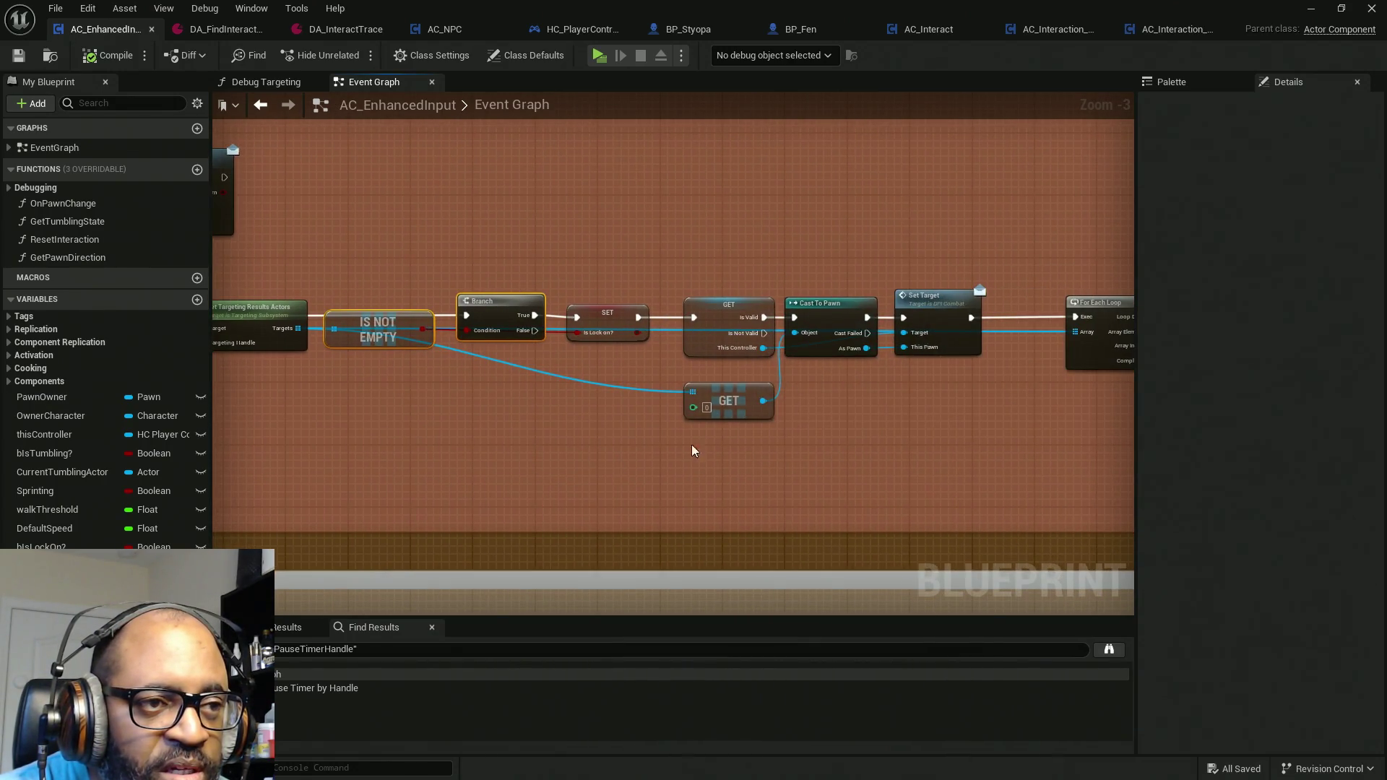
scroll(968, 444, "down", 2)
scroll(816, 417, "up", 2)
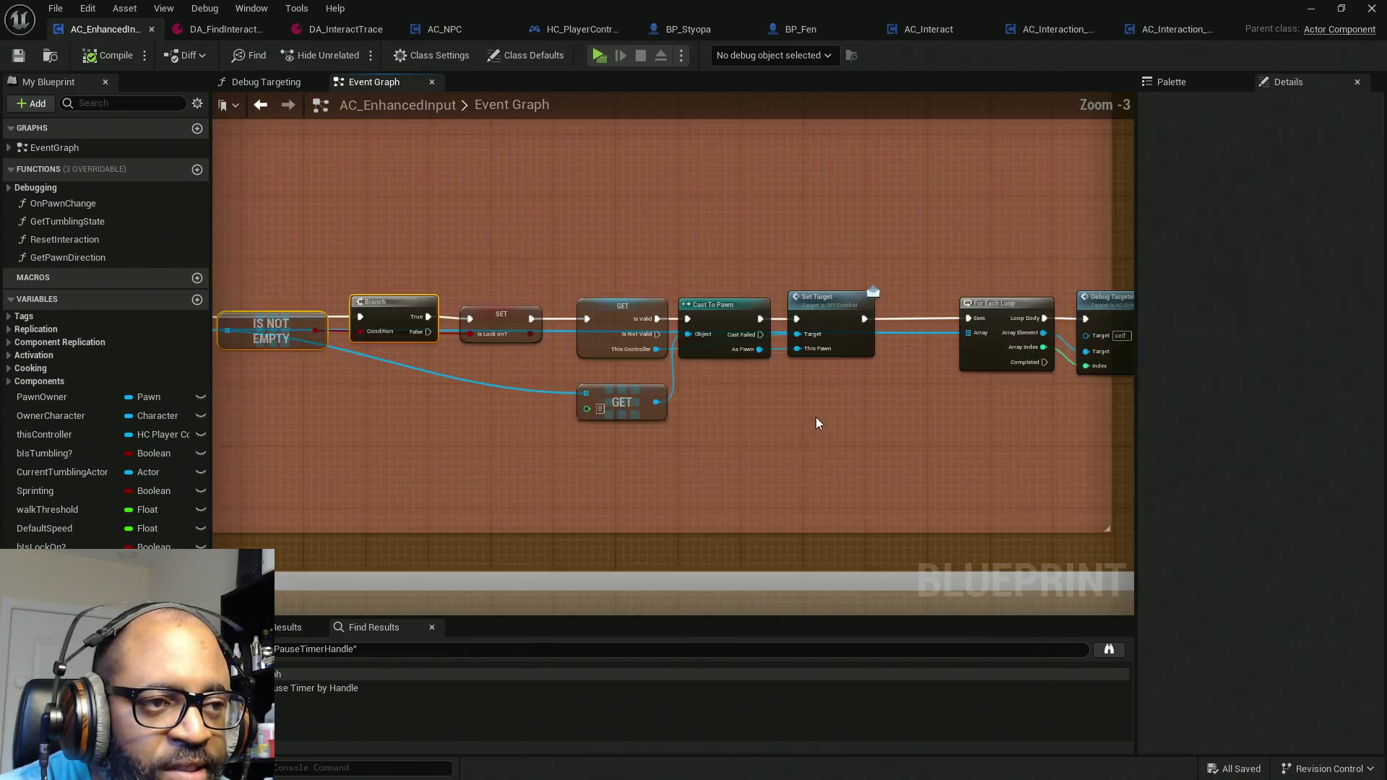
mouse_move(868, 214)
left_mouse_down()
mouse_move(612, 461)
mouse_move(501, 504)
mouse_move(418, 513)
left_mouse_up()
left_click_drag(406, 317, 473, 318)
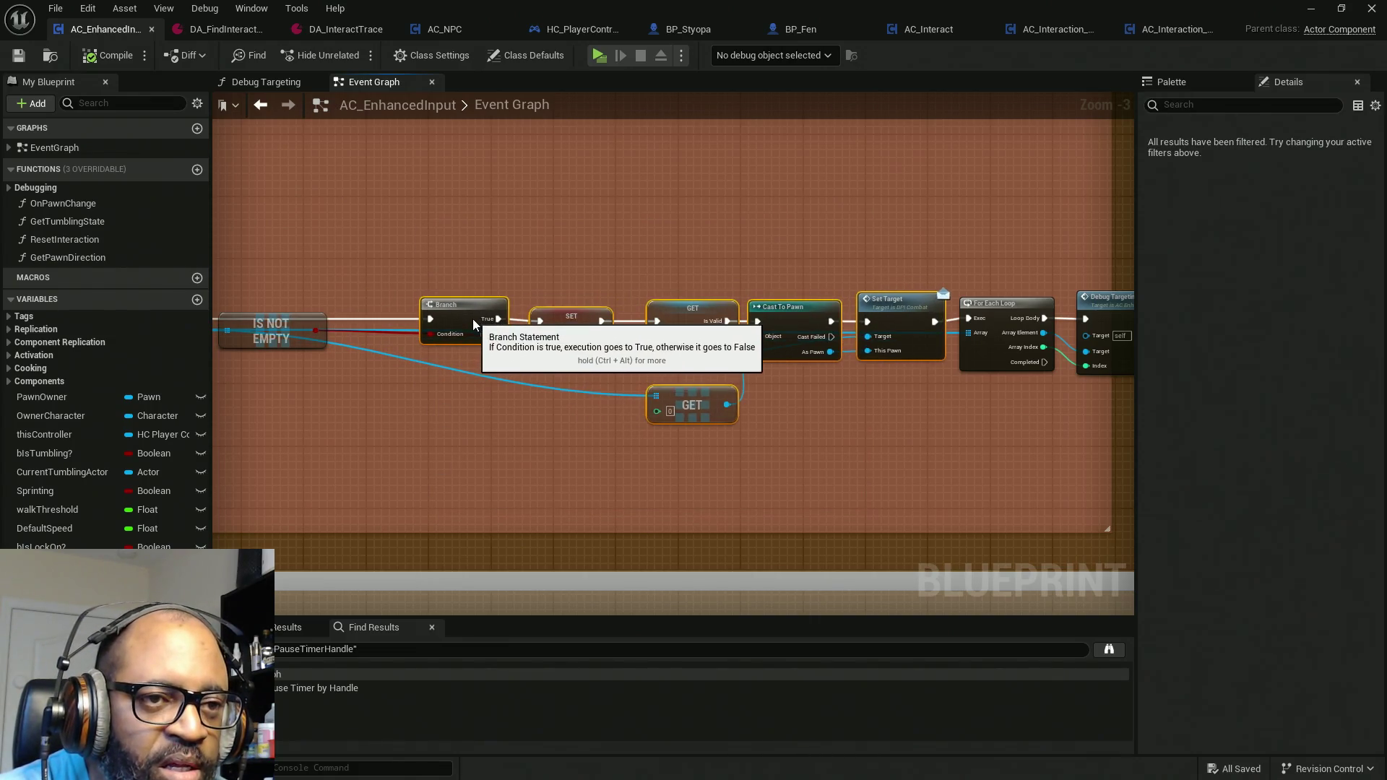
left_click_drag(380, 394, 639, 429)
Step: Realign the Branch node with the IS NOT EMPTY check
scroll(640, 429, "up", 3)
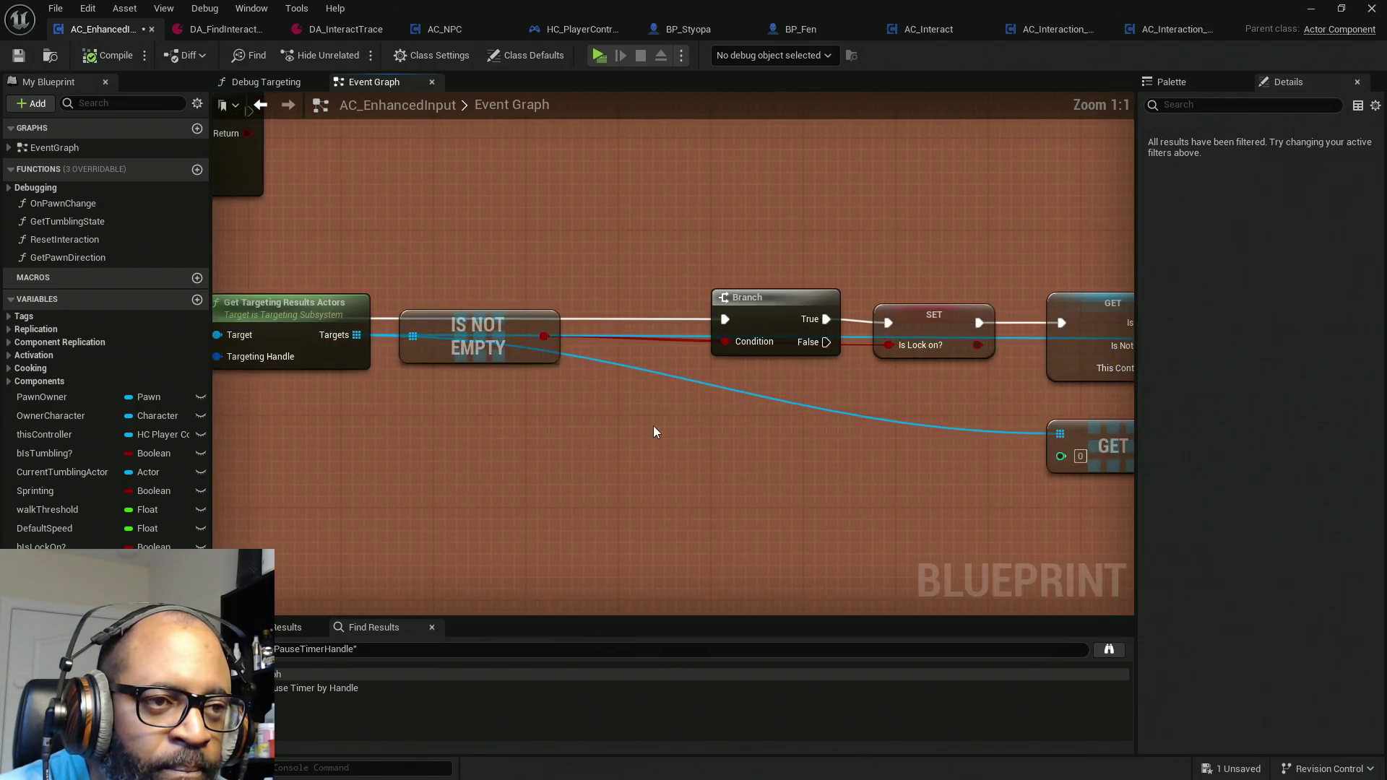
left_click(797, 318)
left_click_drag(797, 318, 658, 320)
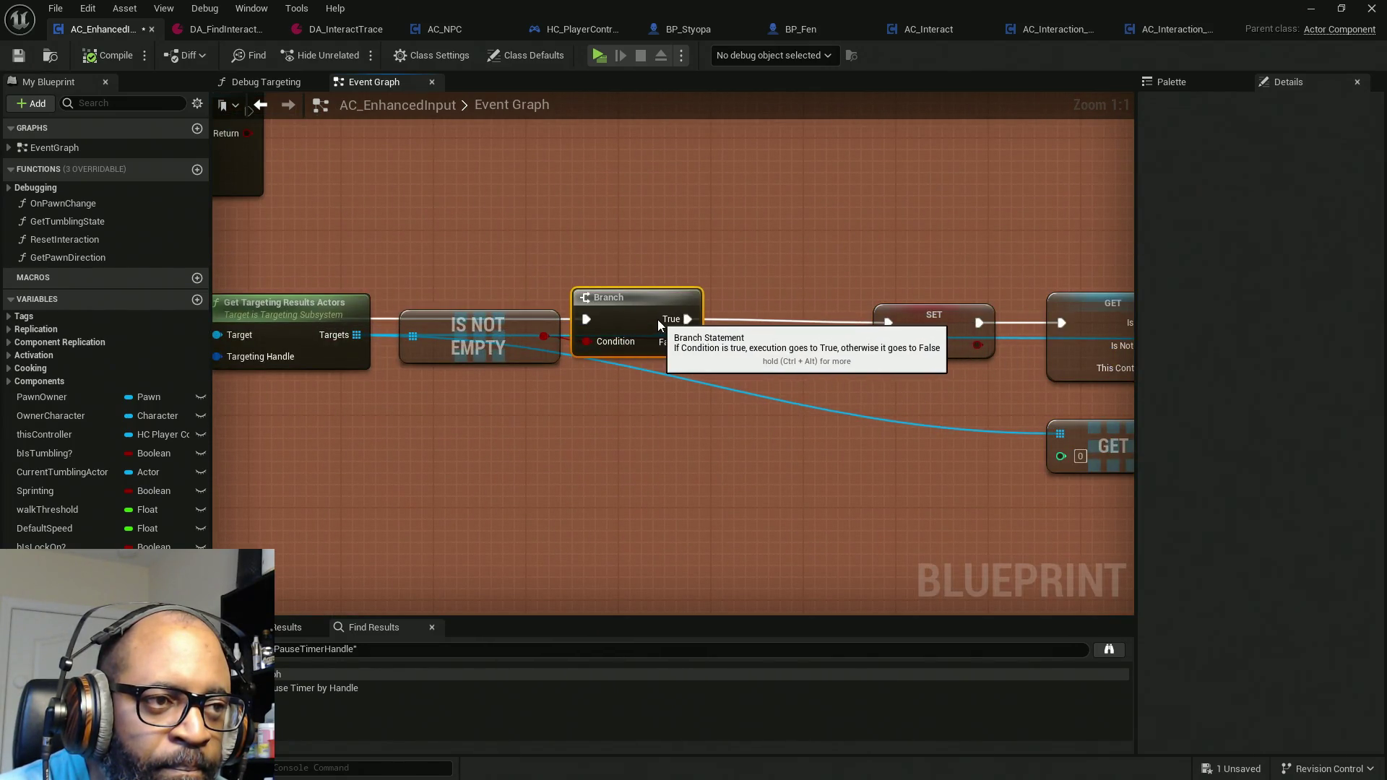
left_click_drag(485, 350, 463, 350)
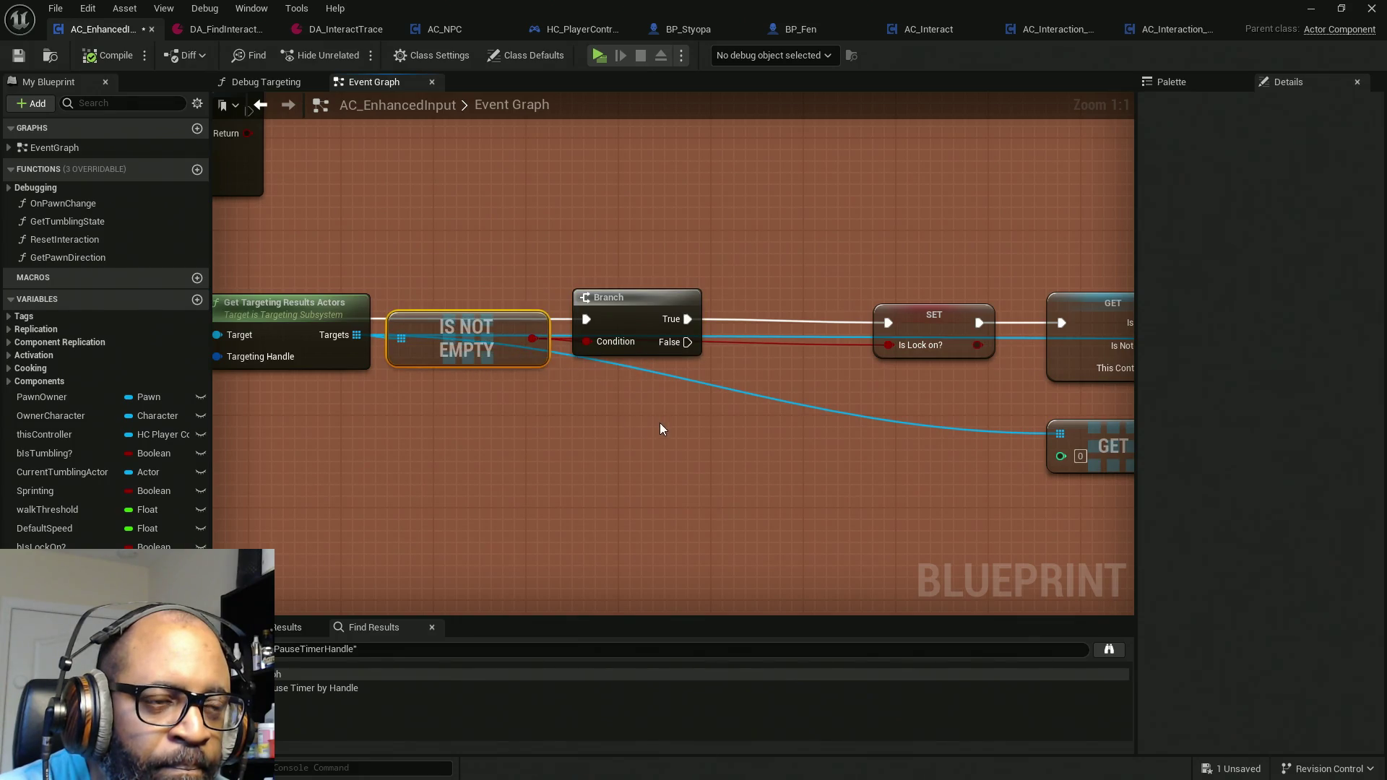
Step: Widen the comment box and move the chain after Branch right to open a gap
scroll(822, 416, "down", 4)
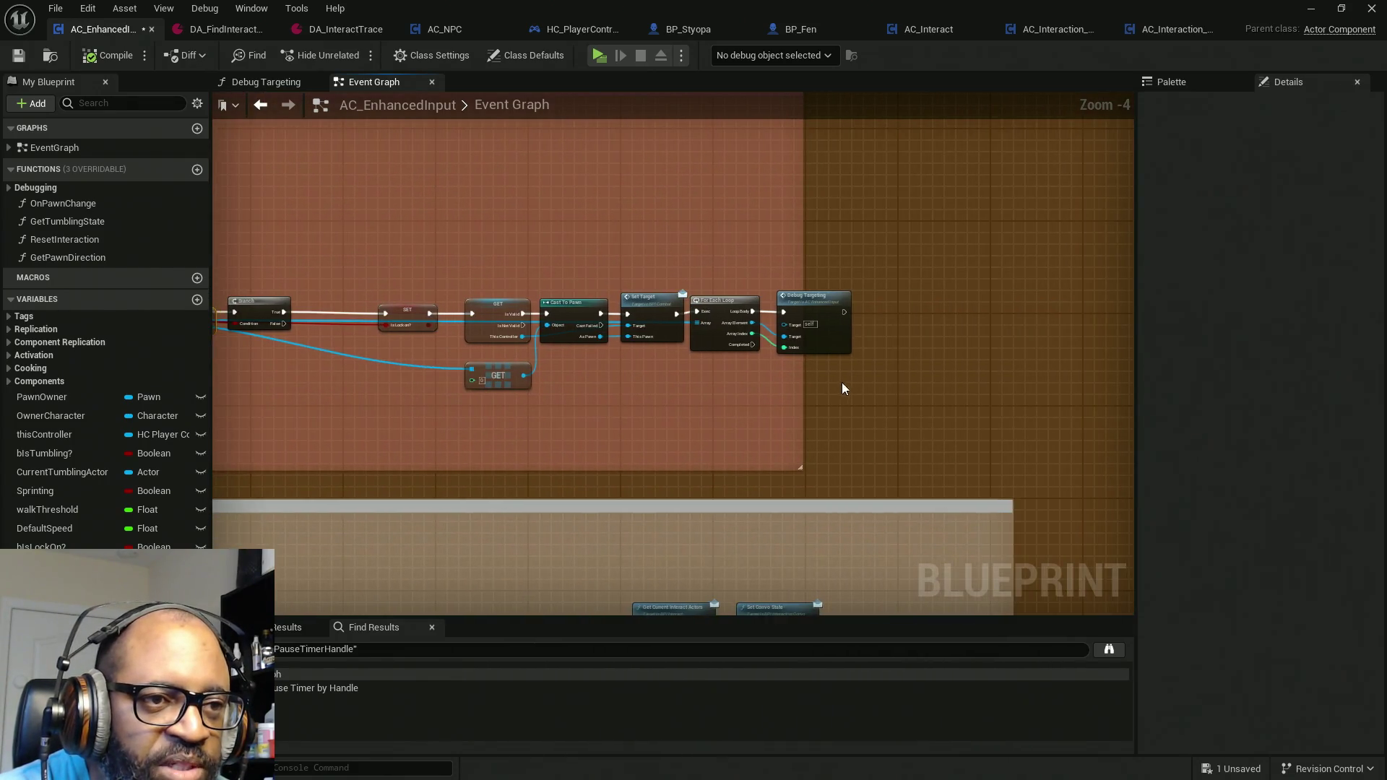
mouse_move(802, 391)
left_mouse_down()
mouse_move(1124, 390)
mouse_move(1109, 391)
left_mouse_up()
mouse_move(973, 217)
left_mouse_down()
mouse_move(532, 396)
mouse_move(376, 419)
left_mouse_up()
left_click_drag(498, 317, 711, 318)
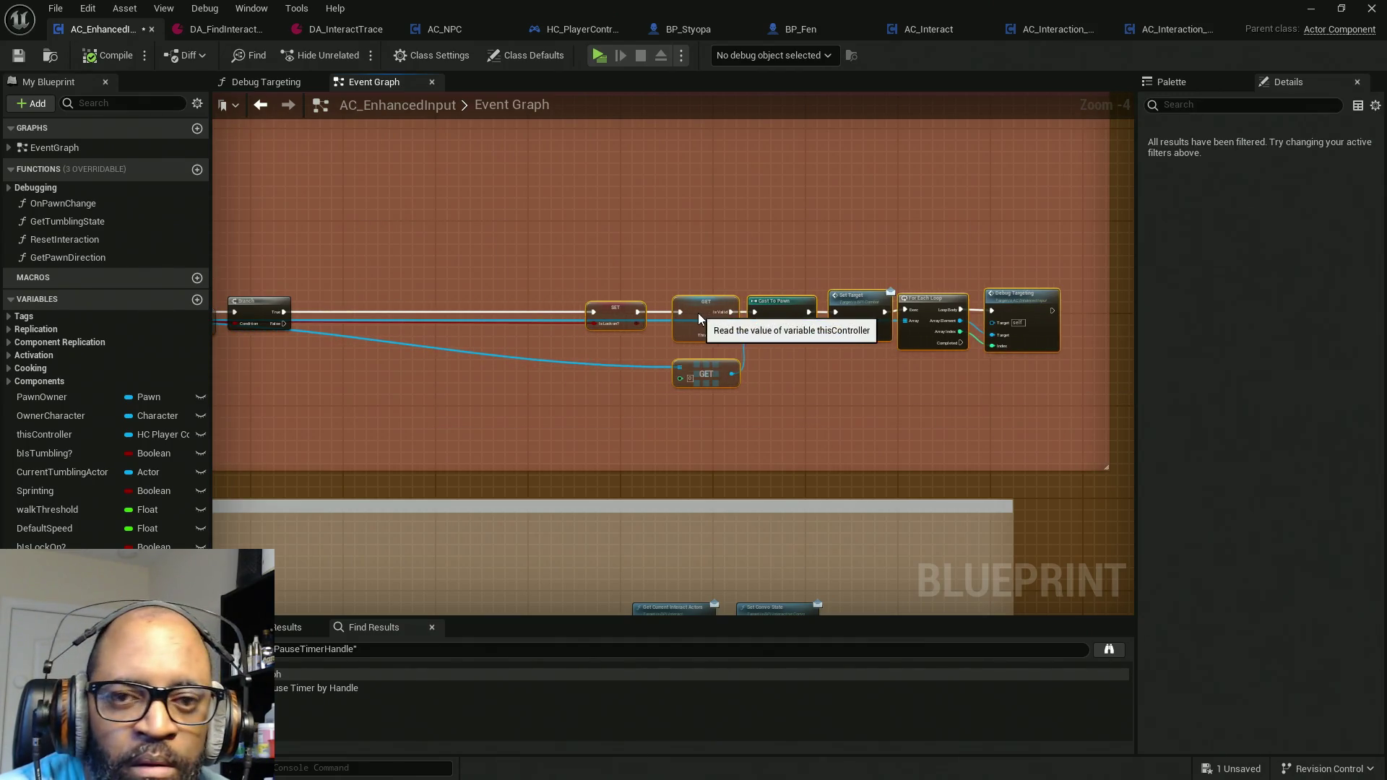
scroll(585, 363, "up", 4)
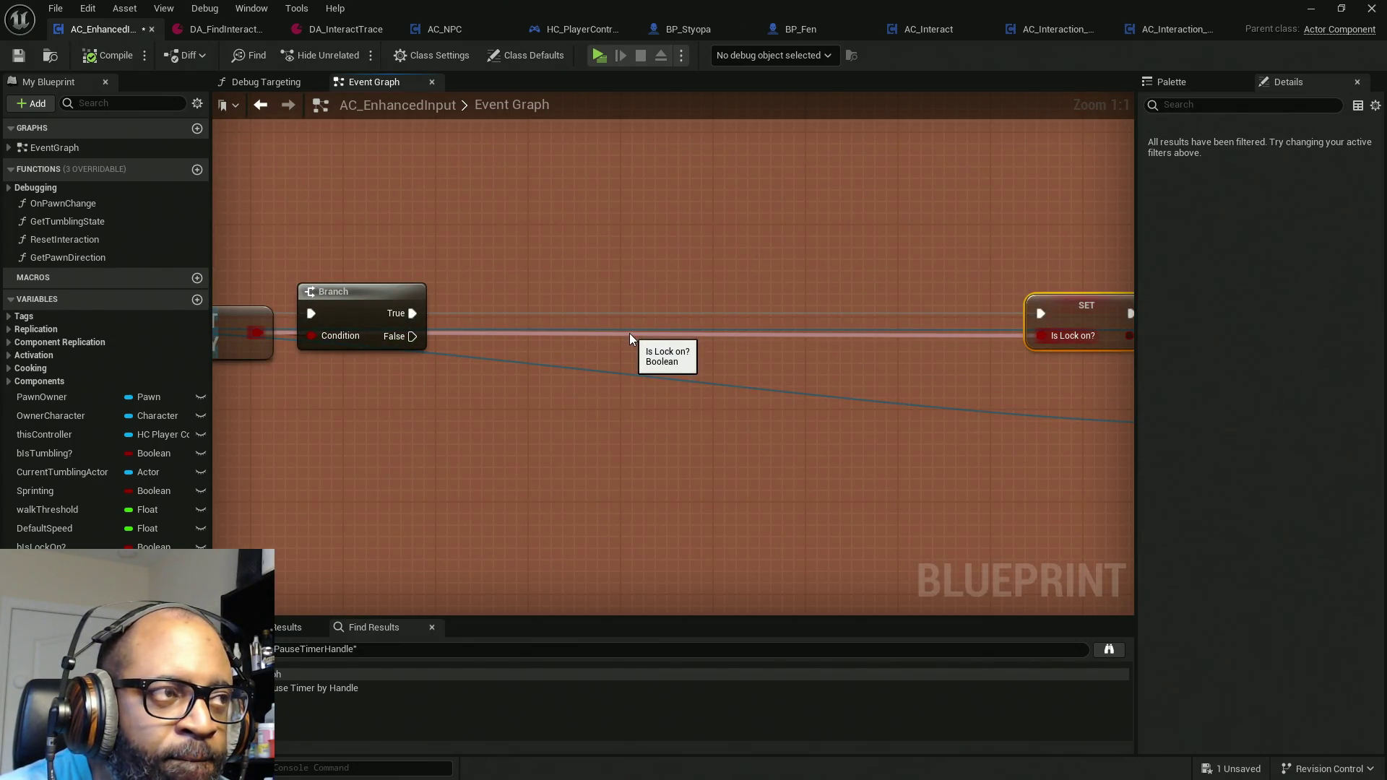
Step: Place a This Controller getter above the Branch node
right_click(458, 395)
type("get")
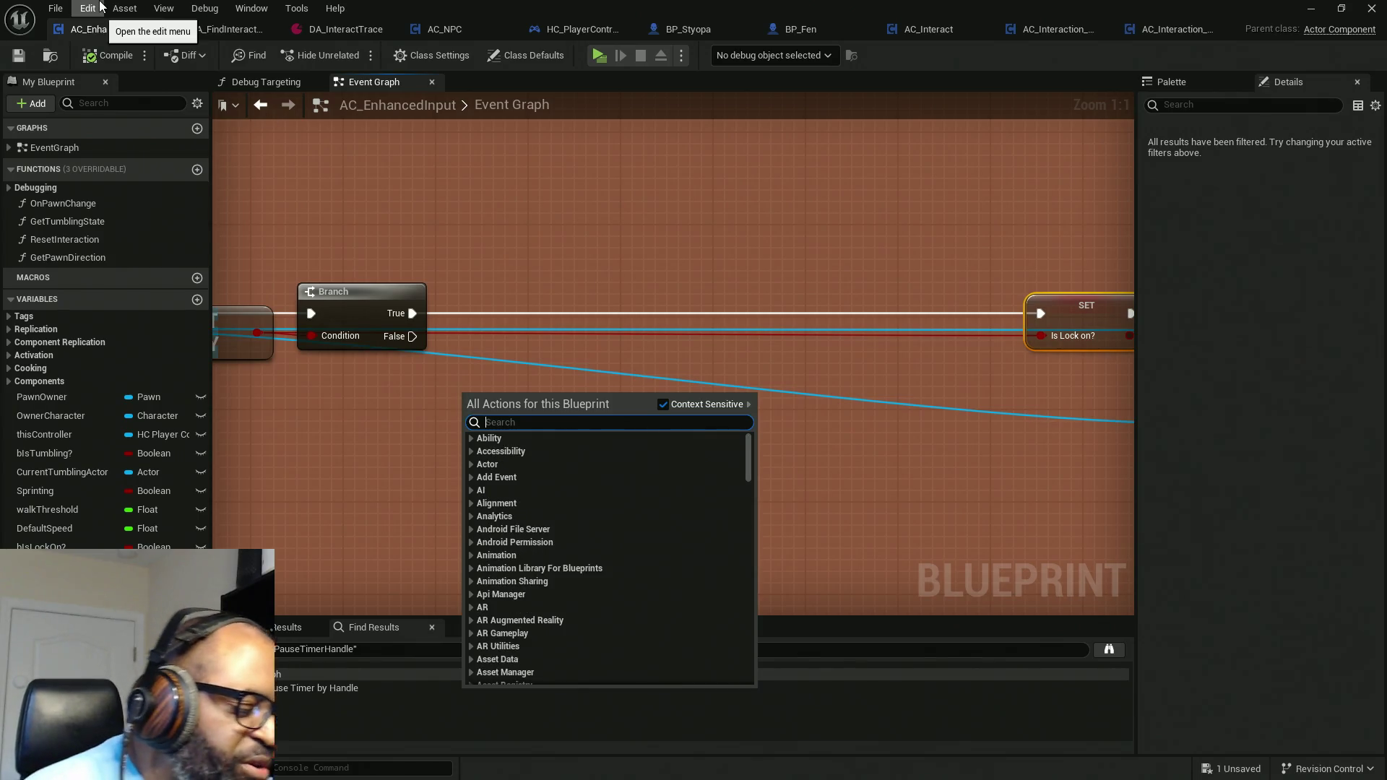
type("owner")
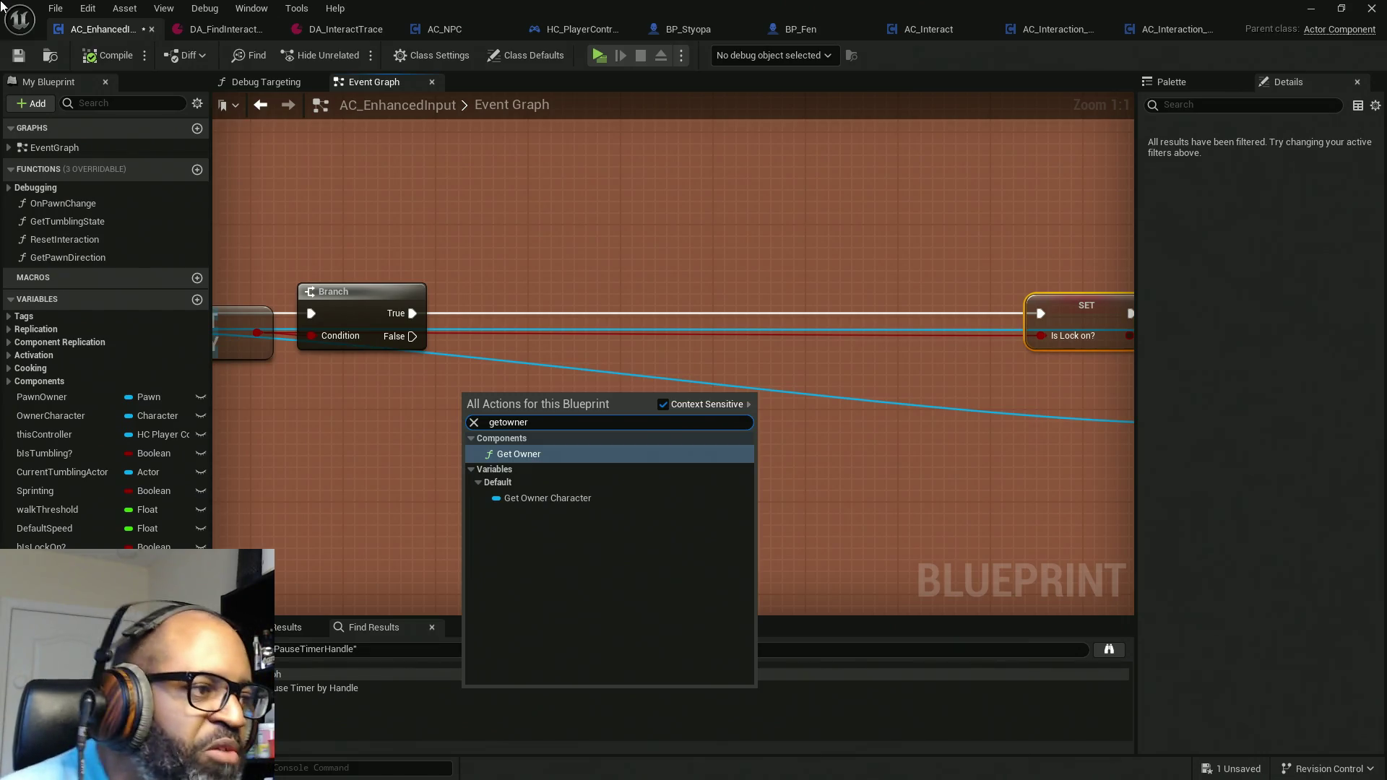
left_click(517, 248)
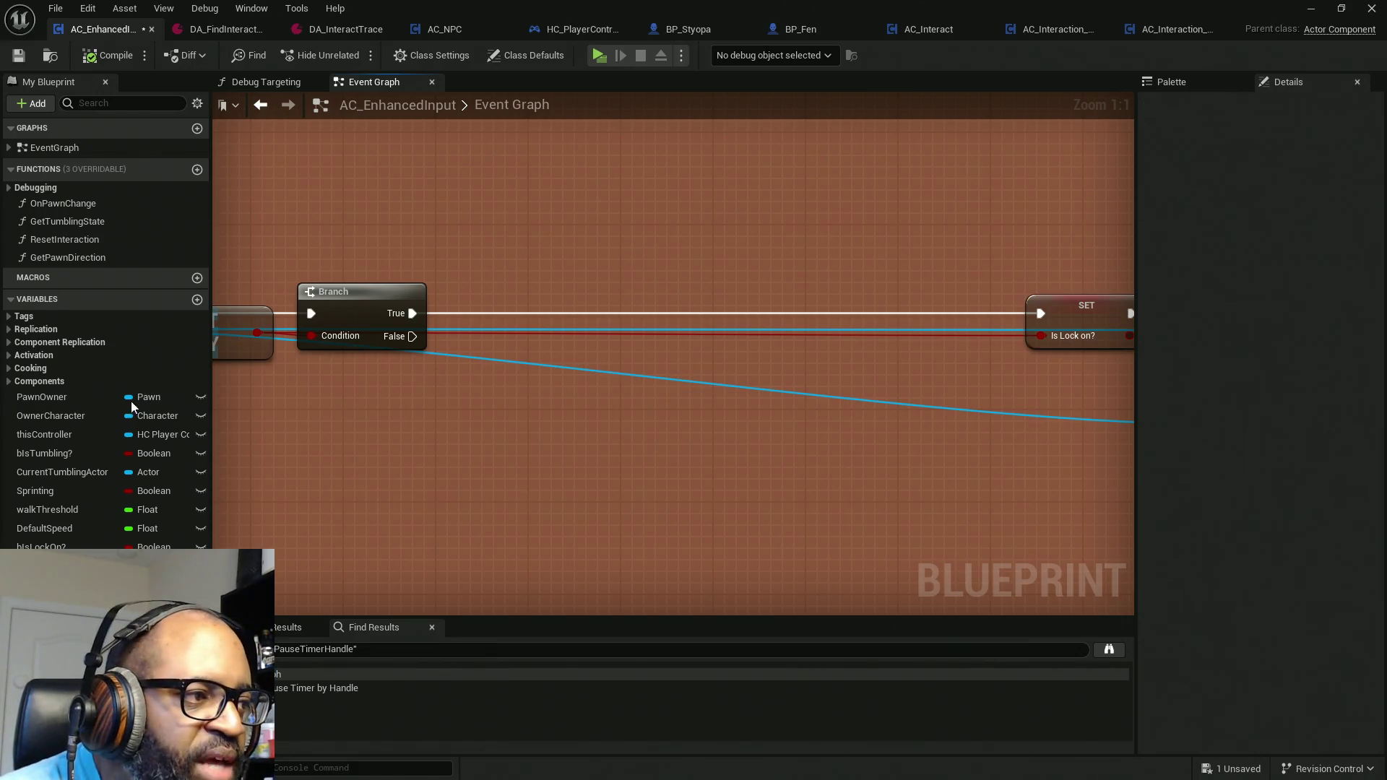
left_click(47, 437)
mouse_move(49, 437)
left_mouse_down()
mouse_move(567, 297)
mouse_move(560, 283)
mouse_move(454, 270)
left_mouse_up()
mouse_move(540, 261)
left_mouse_down()
mouse_move(449, 272)
mouse_move(340, 260)
mouse_move(491, 269)
left_mouse_up()
Step: Add a Set Combat State call targeting This Controller
left_click(372, 272)
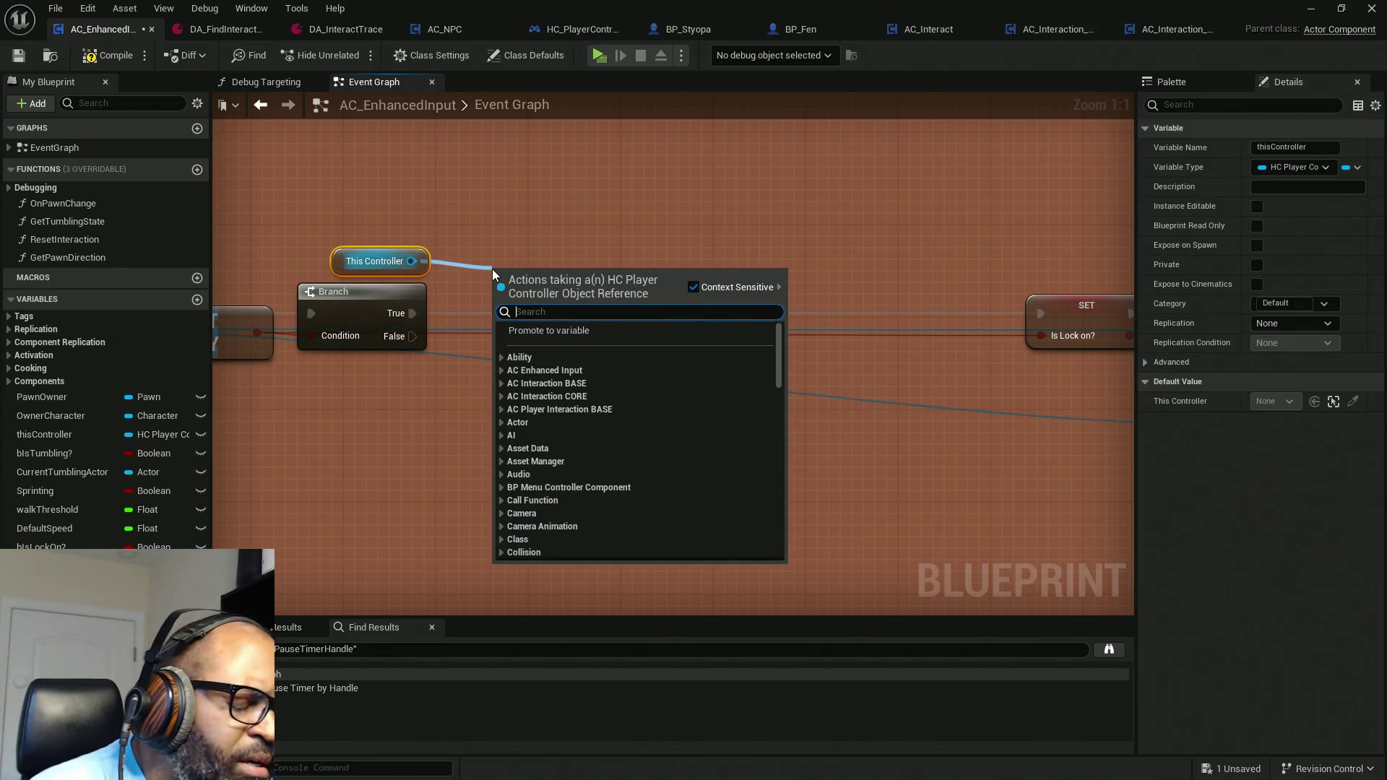
type("s")
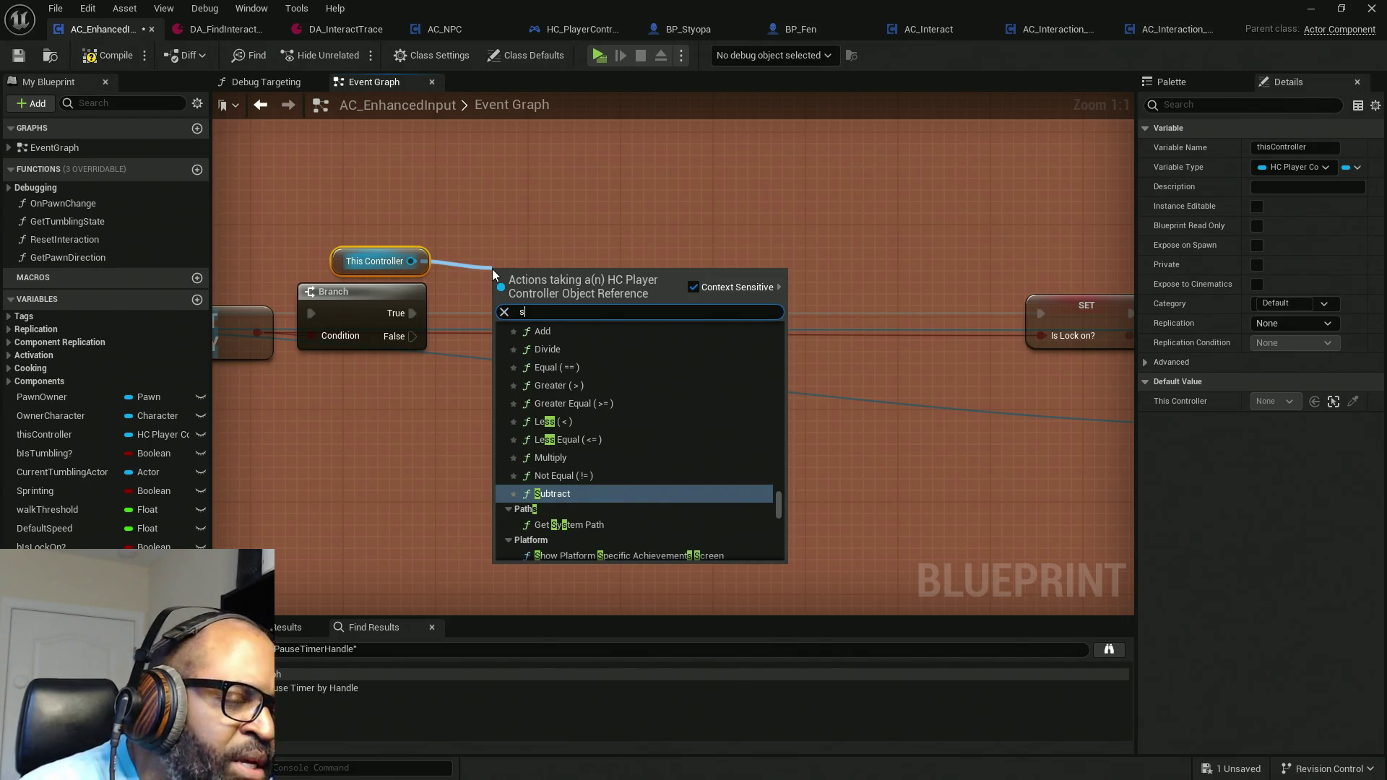
type("et comba")
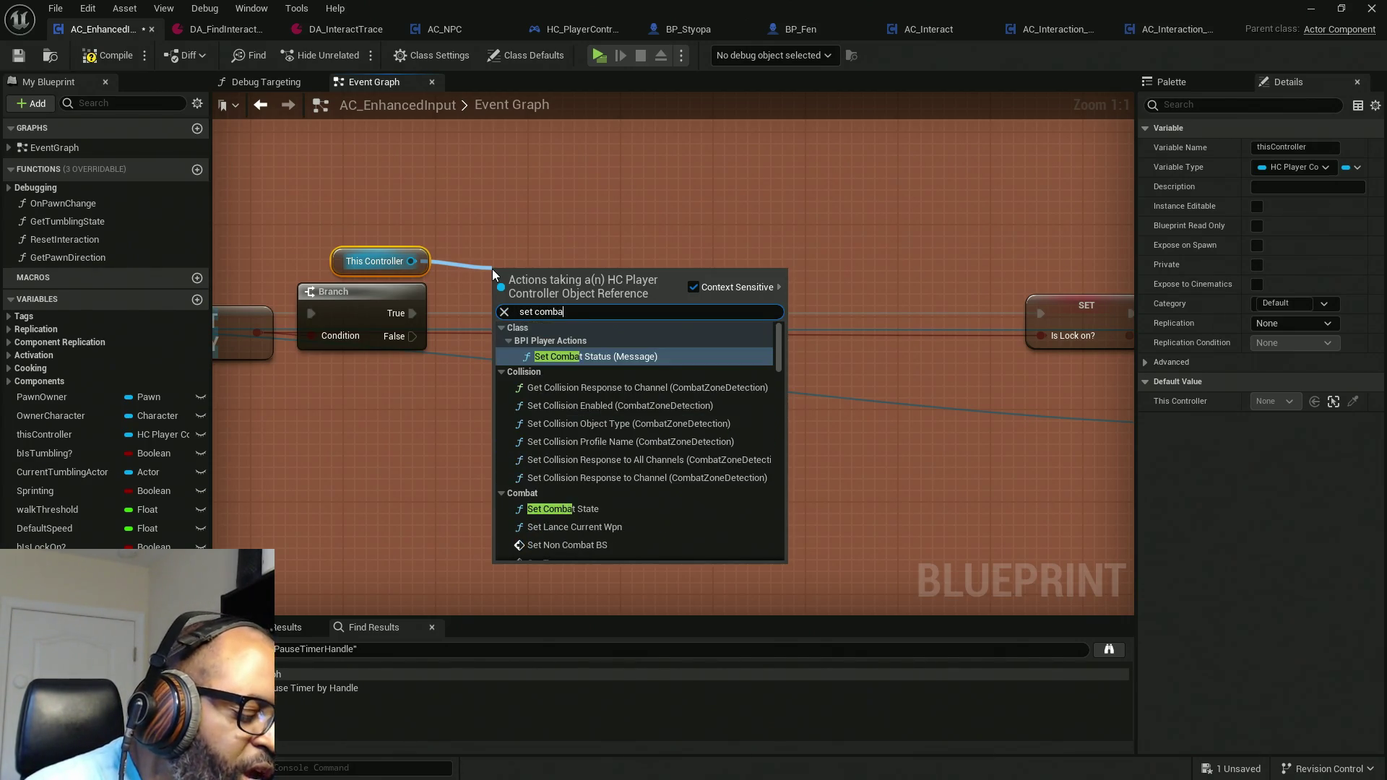
type("t")
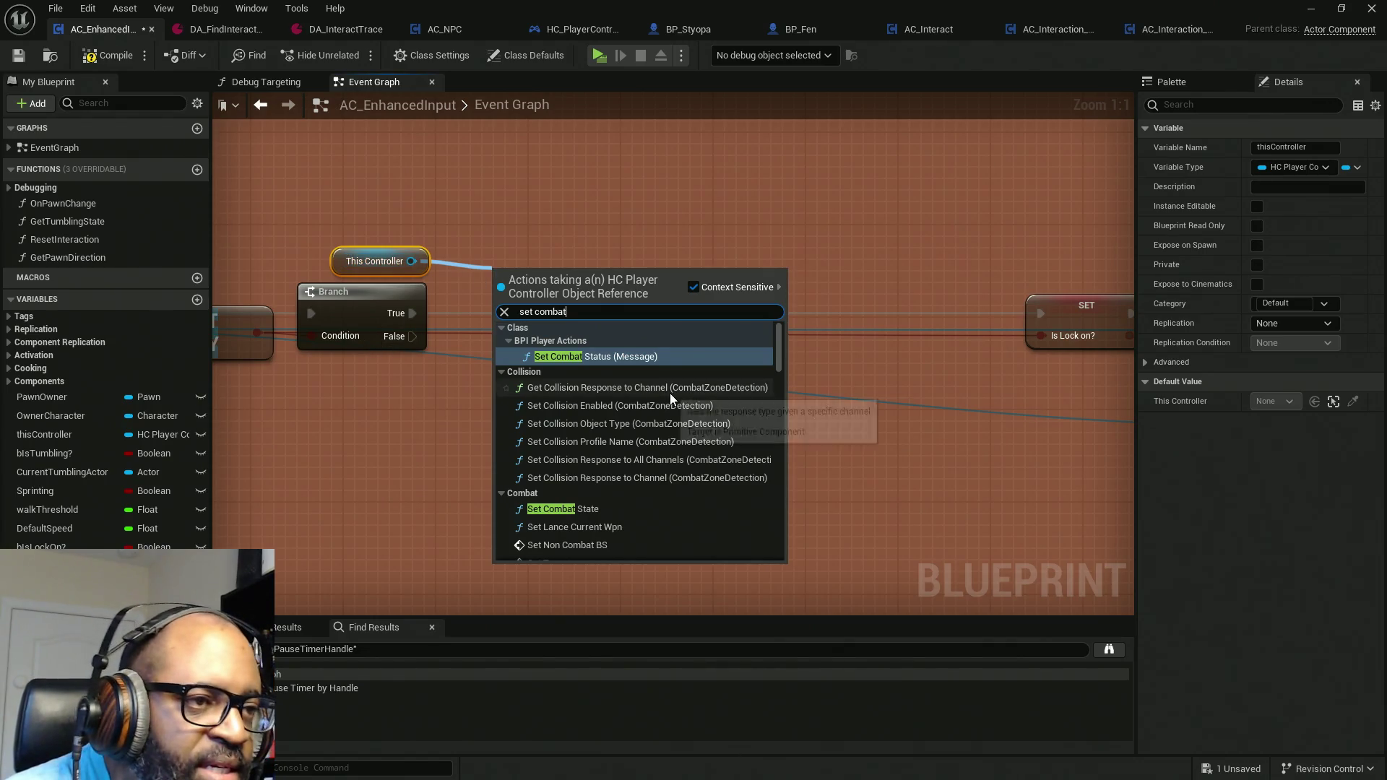
left_click(588, 510)
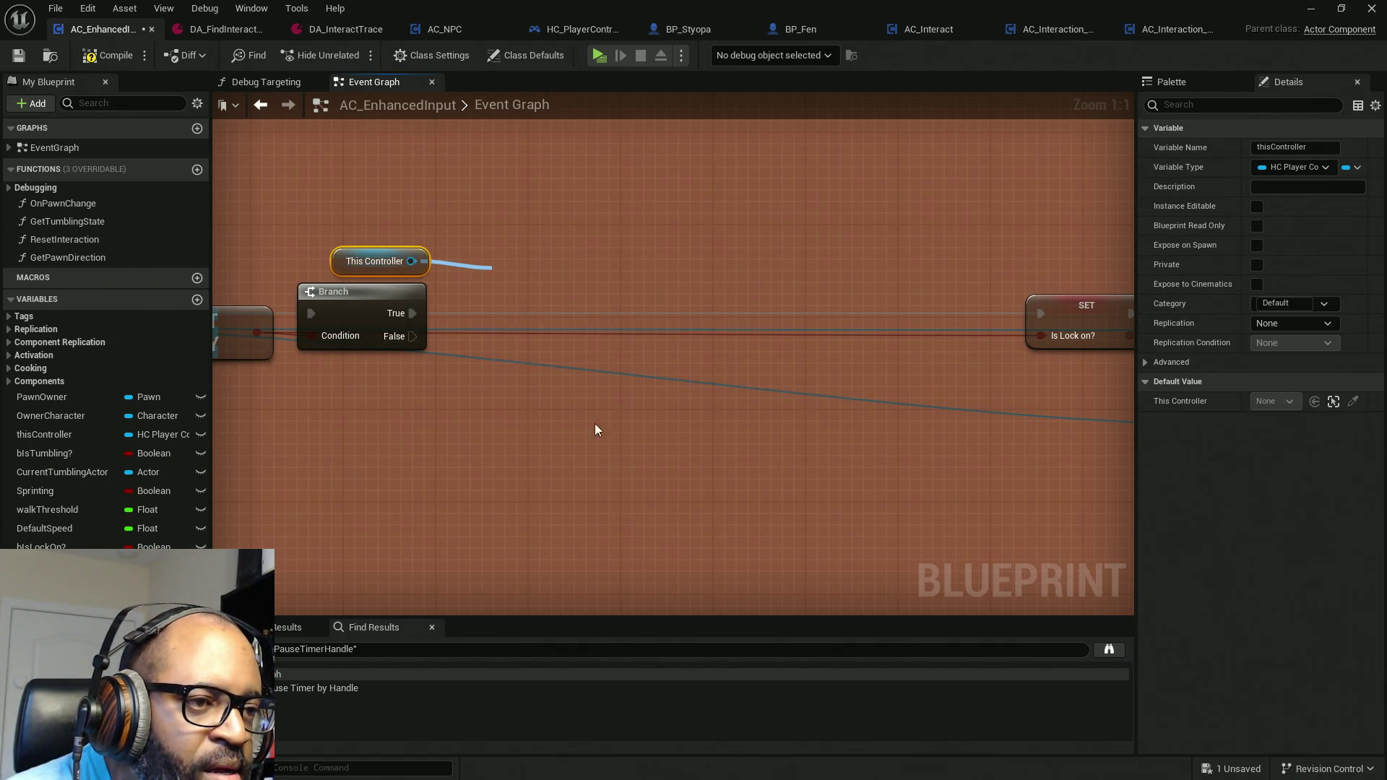
left_click_drag(542, 300, 504, 209)
Step: Add a Set Lance Current Wpn call on This Controller beside Set Combat State
mouse_move(411, 261)
left_mouse_down()
mouse_move(565, 271)
mouse_move(710, 253)
mouse_move(711, 266)
left_mouse_up()
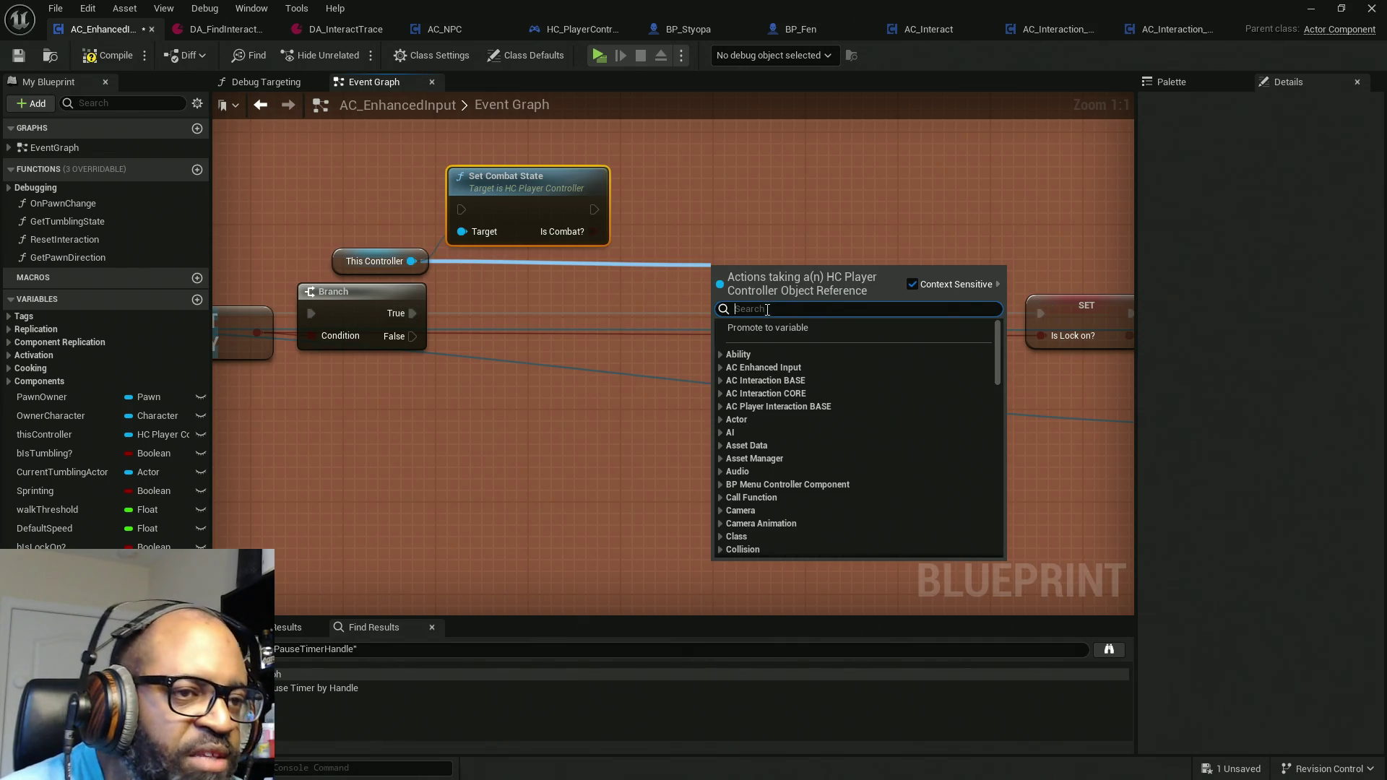
type("sete")
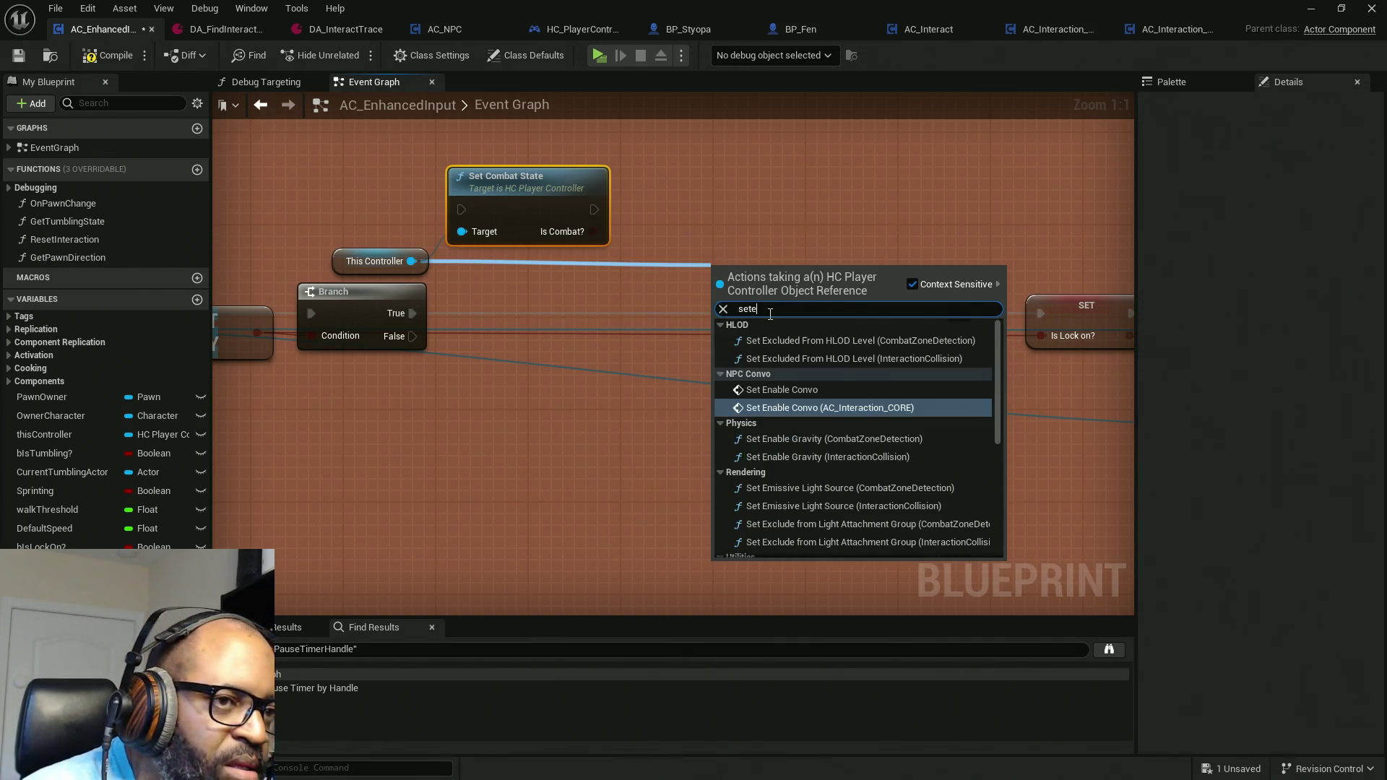
key("BackSpace")
type("wpn")
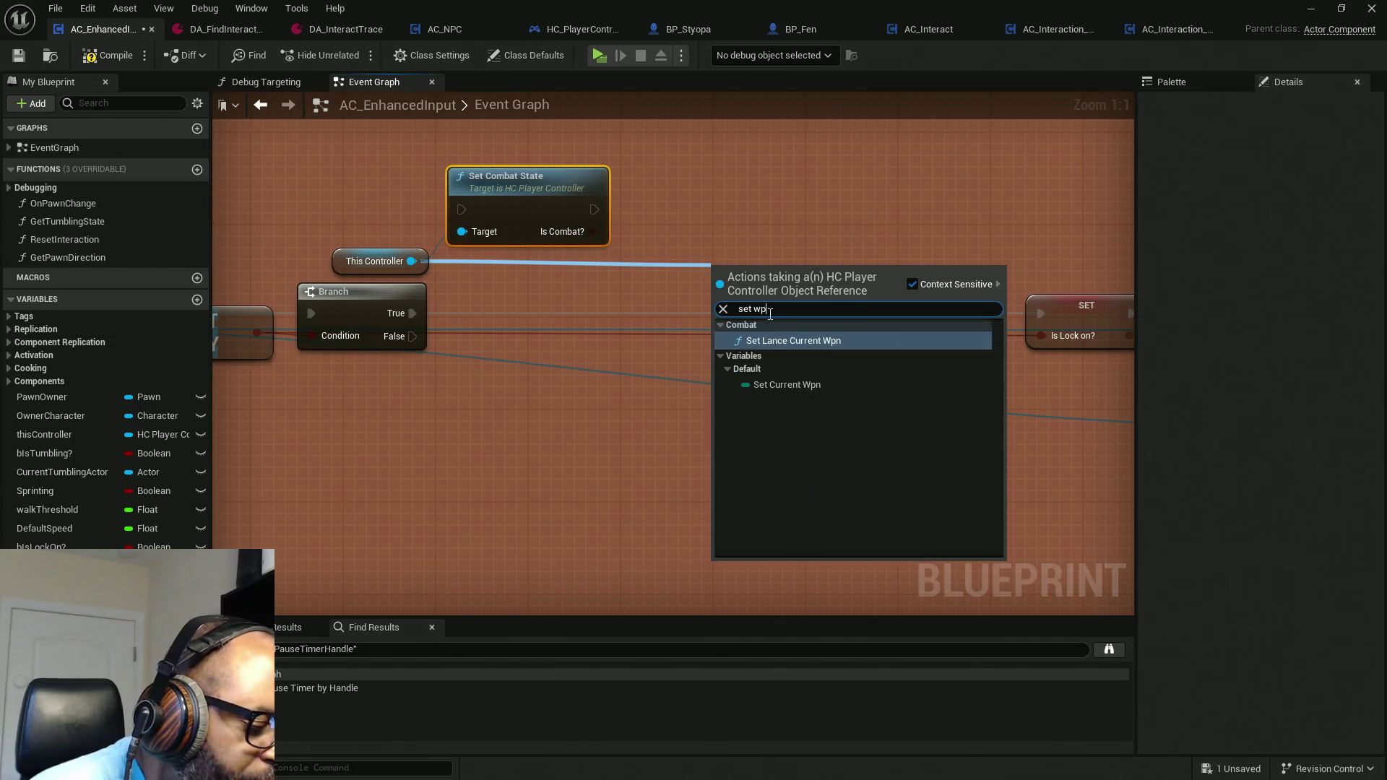
left_click(785, 345)
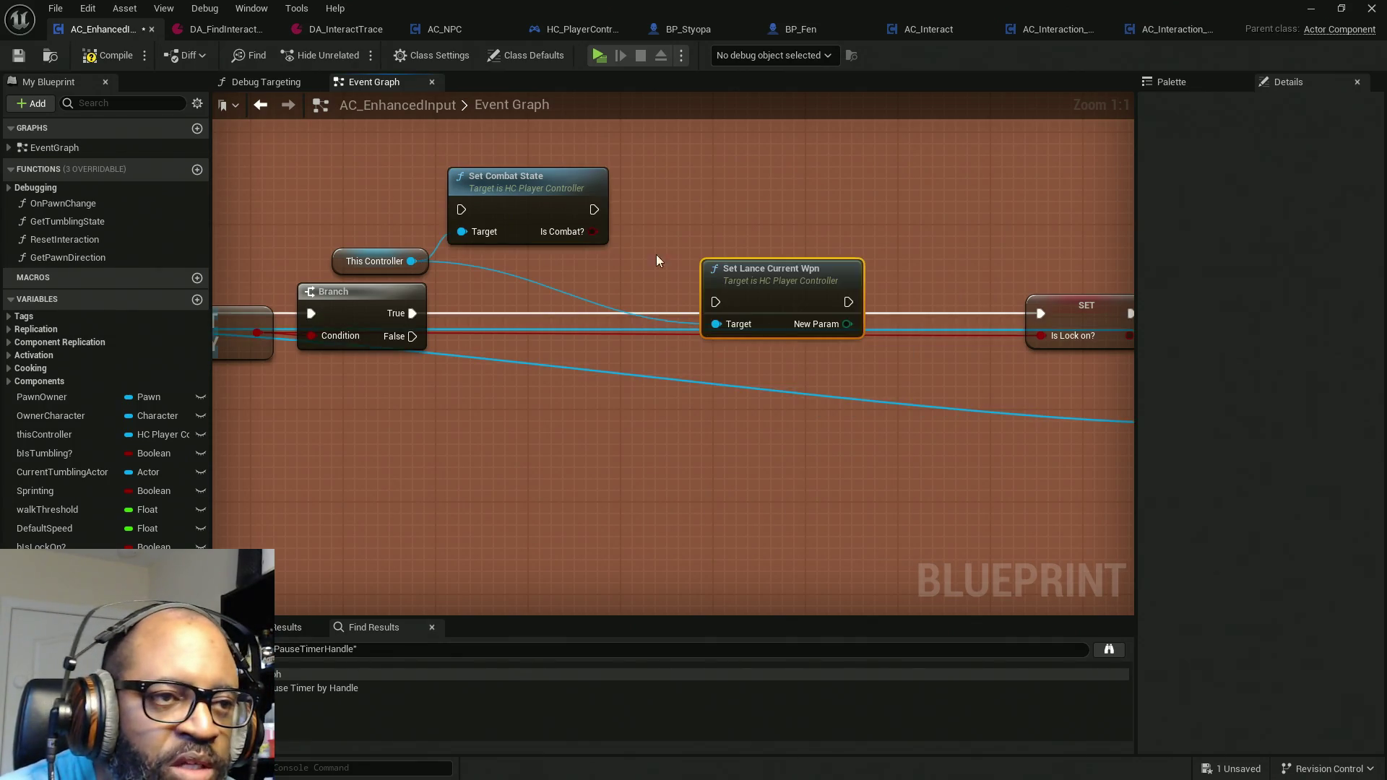
left_click_drag(748, 273, 722, 141)
Step: Chain Branch True → Set Combat State → Set Lance Current Wpn → SET
mouse_move(523, 202)
left_mouse_down()
mouse_move(554, 288)
mouse_move(539, 302)
left_mouse_up()
mouse_move(410, 314)
left_mouse_down()
mouse_move(433, 324)
mouse_move(810, 223)
mouse_move(824, 175)
left_mouse_up()
mouse_move(692, 174)
left_mouse_down()
mouse_move(704, 198)
mouse_move(613, 316)
left_mouse_up()
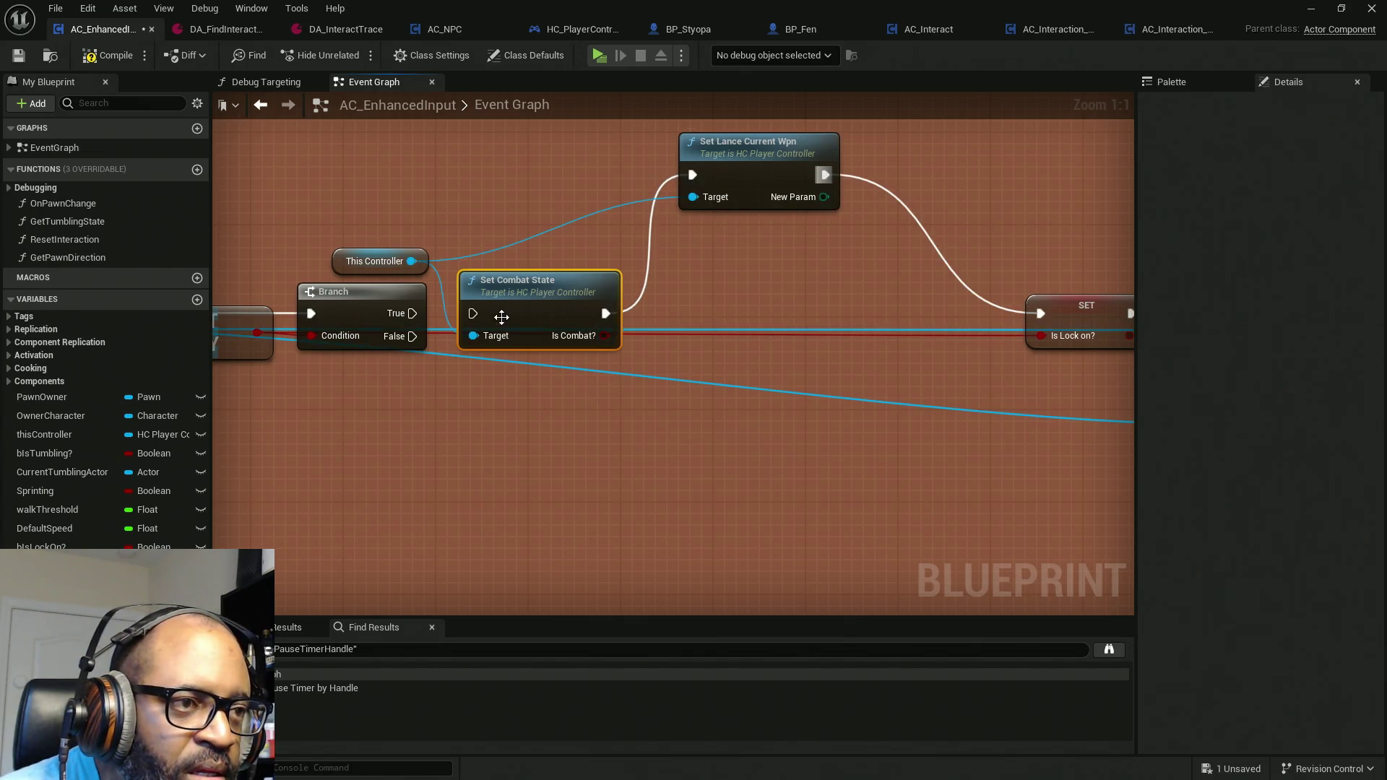
left_click_drag(480, 315, 408, 314)
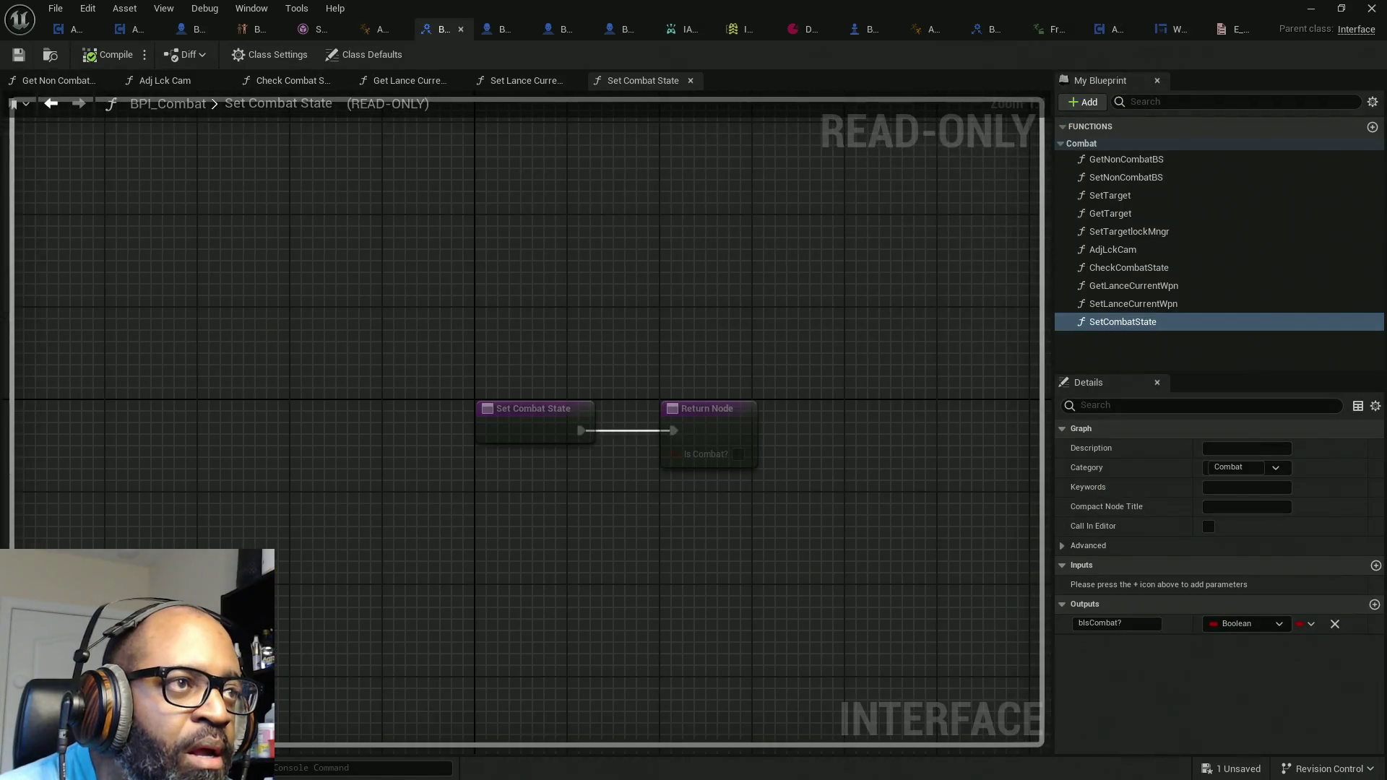
Step: Add an E Current Weapon input to SetLanceCurrentWpn
left_click(1151, 302)
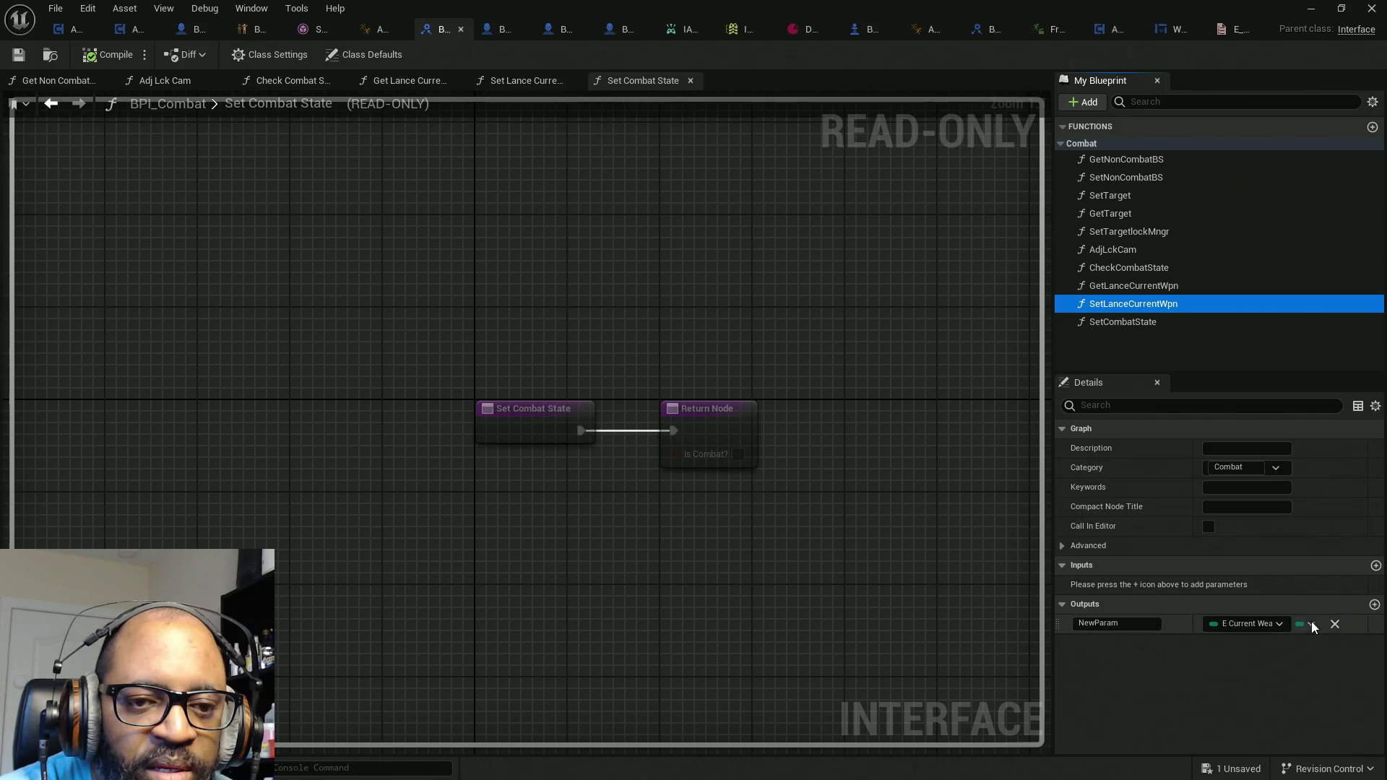
left_click(1375, 566)
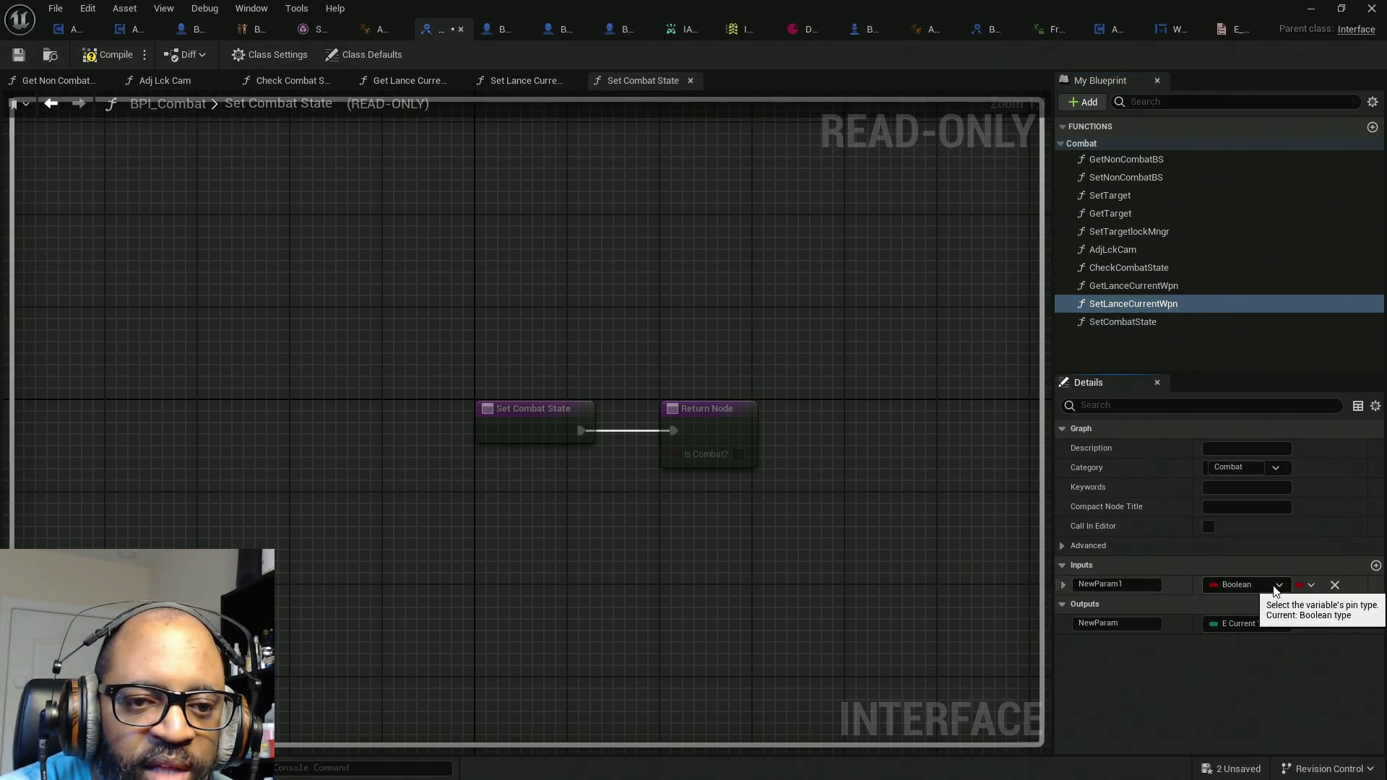
left_click(1274, 587)
type("_Current we")
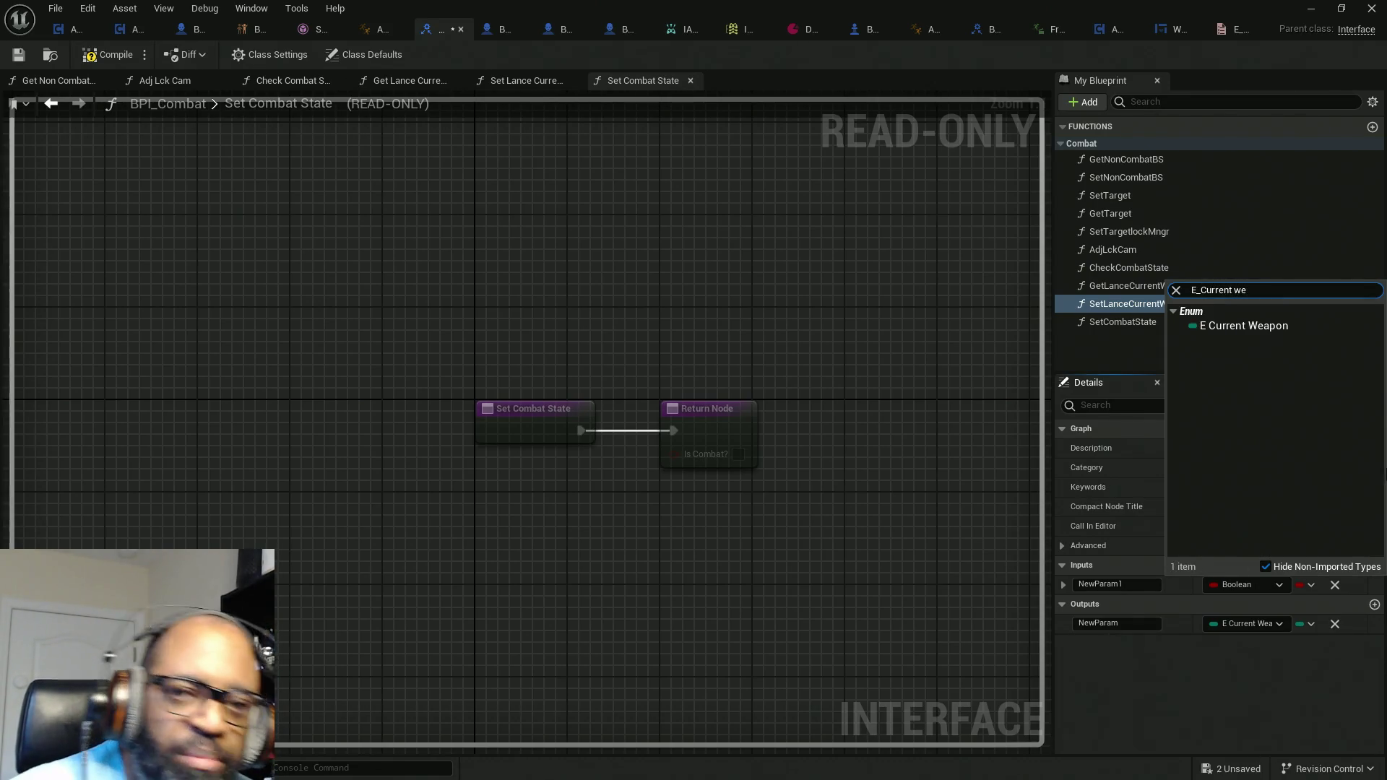
left_click(1206, 326)
Step: Change the SetLanceCurrentWpn output to a Boolean named return
left_click(1267, 624)
left_click(1196, 357)
left_click(1121, 623)
left_click(1121, 624)
type("return")
key("Return")
Step: Name the new input CurrentWpn and save all assets
left_click(1116, 584)
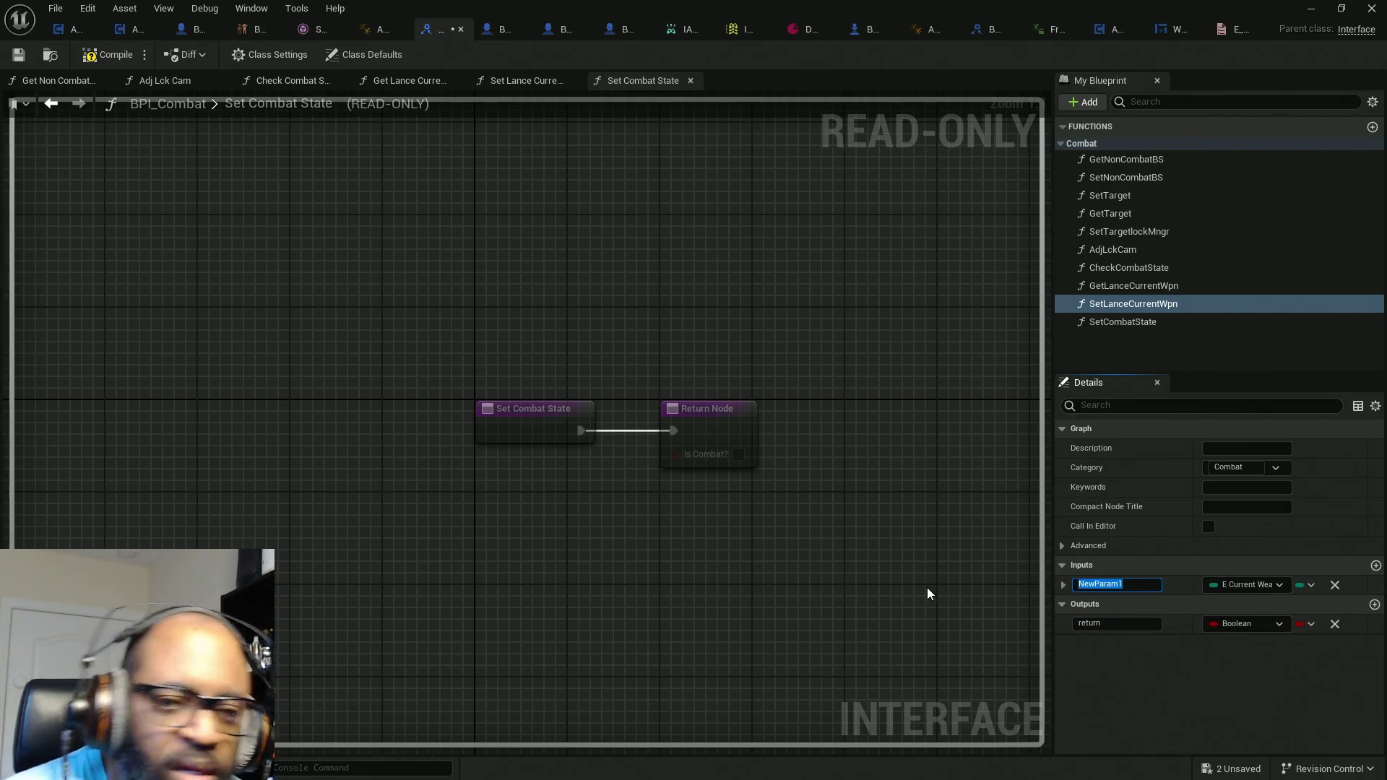
type("Curee")
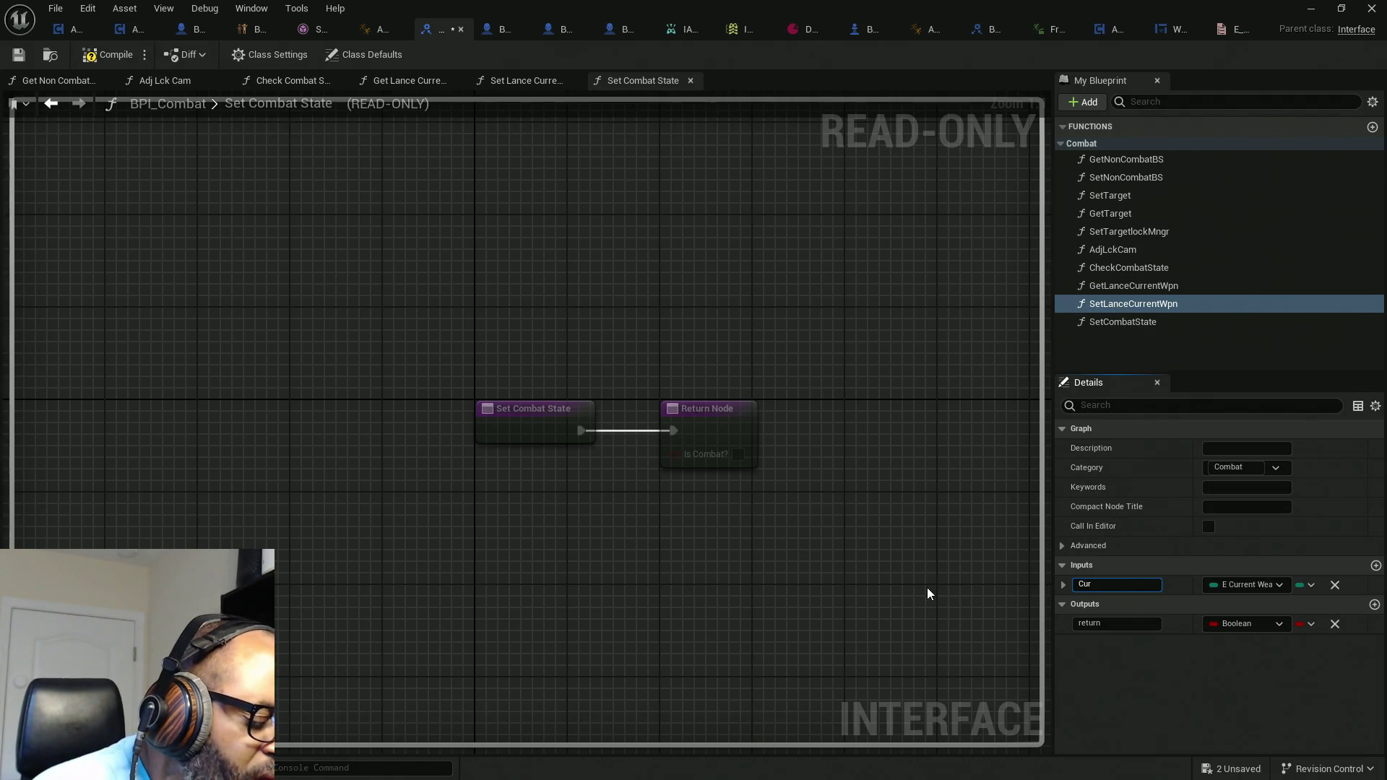
key("BackSpace")
key("BackSpace")
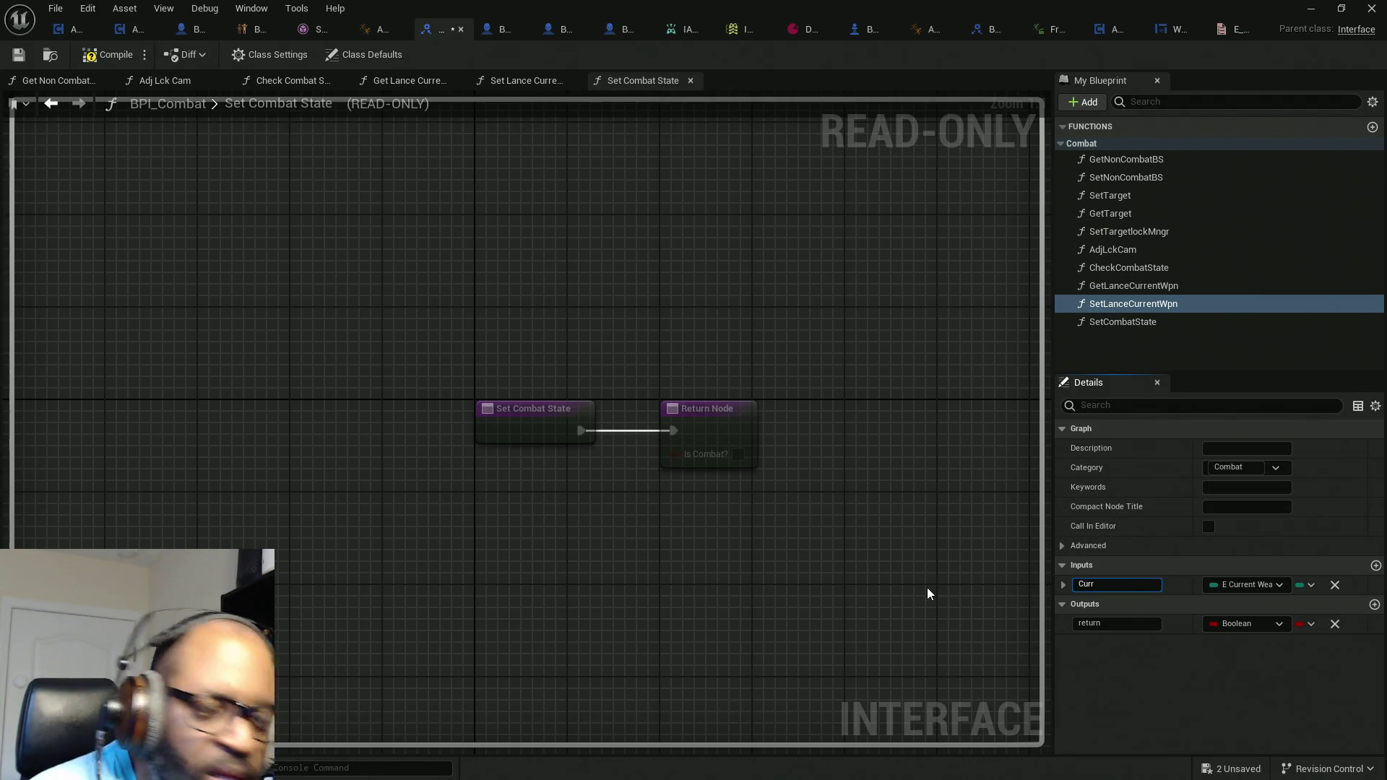
type("rentWpn")
key("Return")
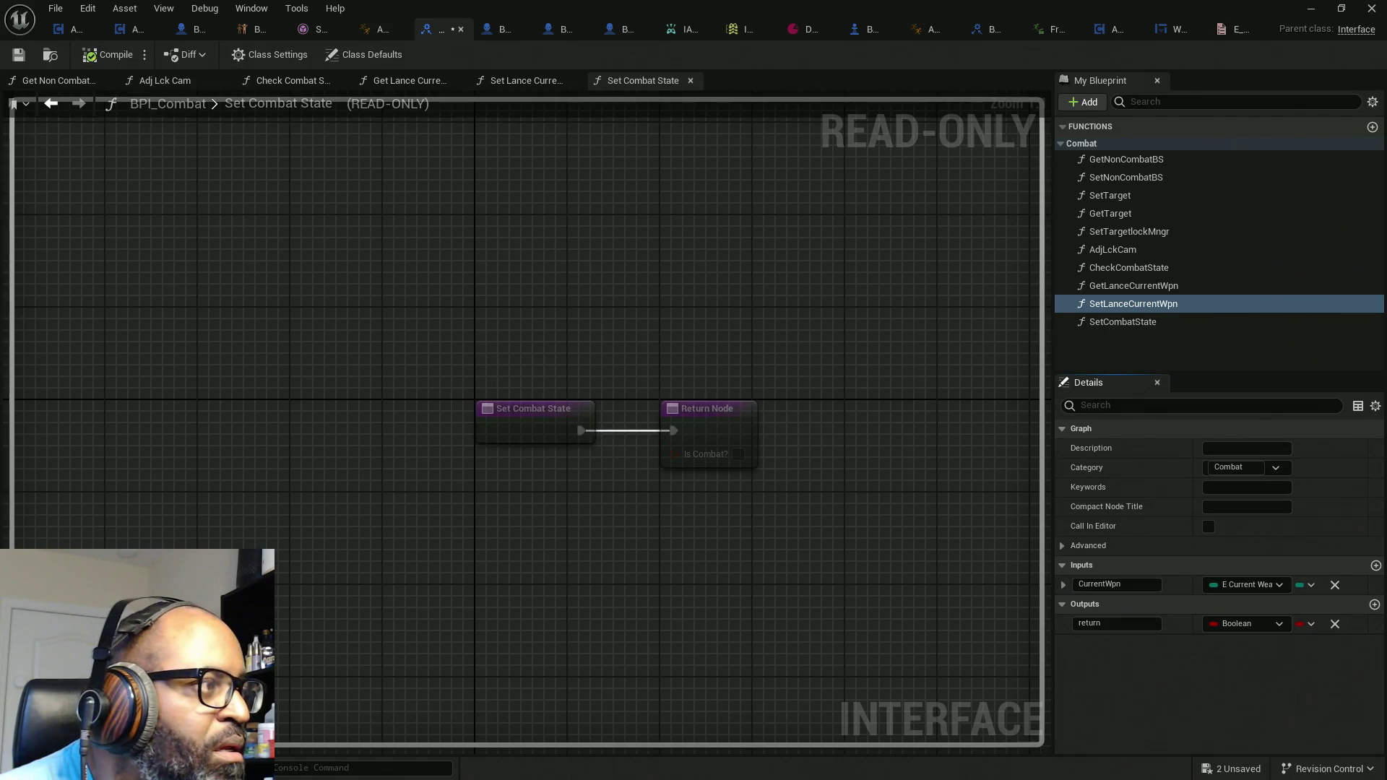
key("ctrl+shift+s")
key("alt+Tab")
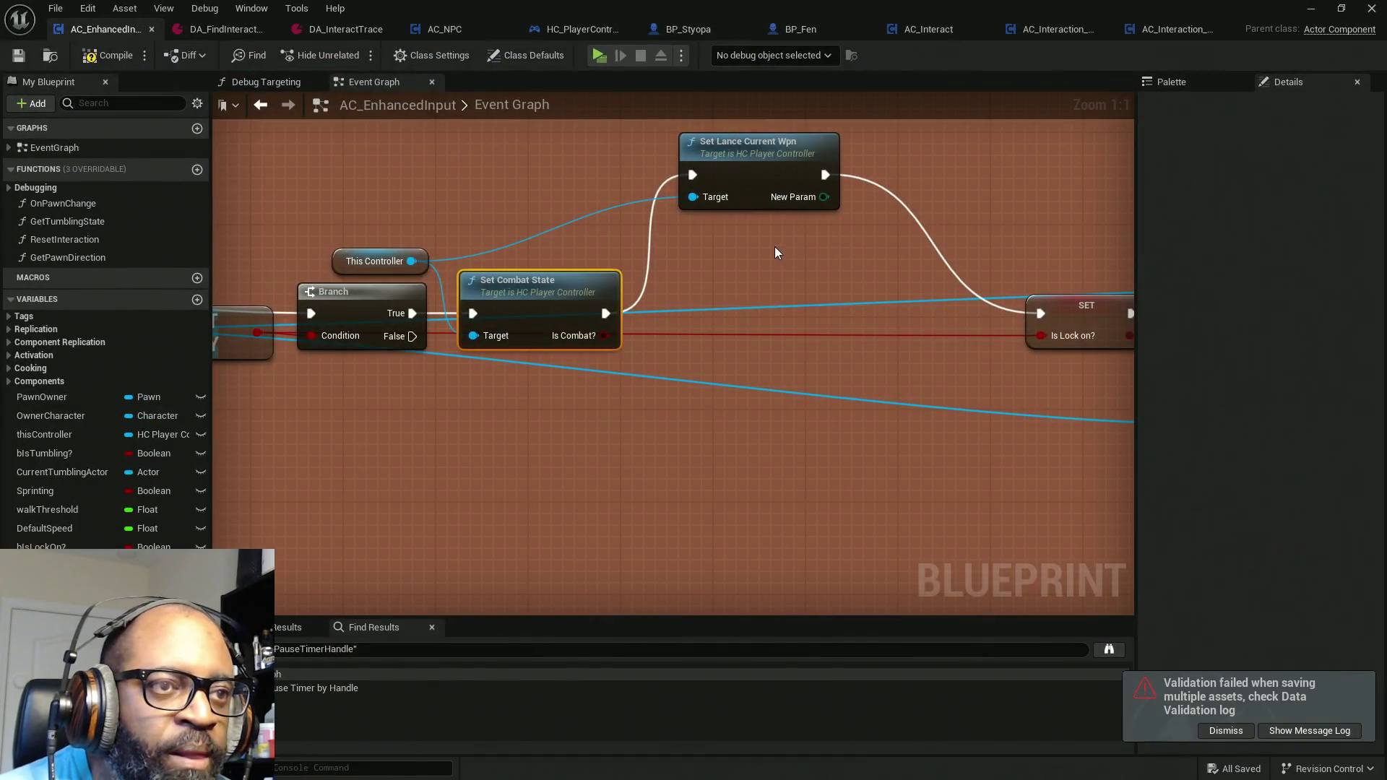
Step: Refresh Set Lance Current Wpn, set its Current Wpn to GreatSwd, and save
right_click(747, 173)
left_click(785, 302)
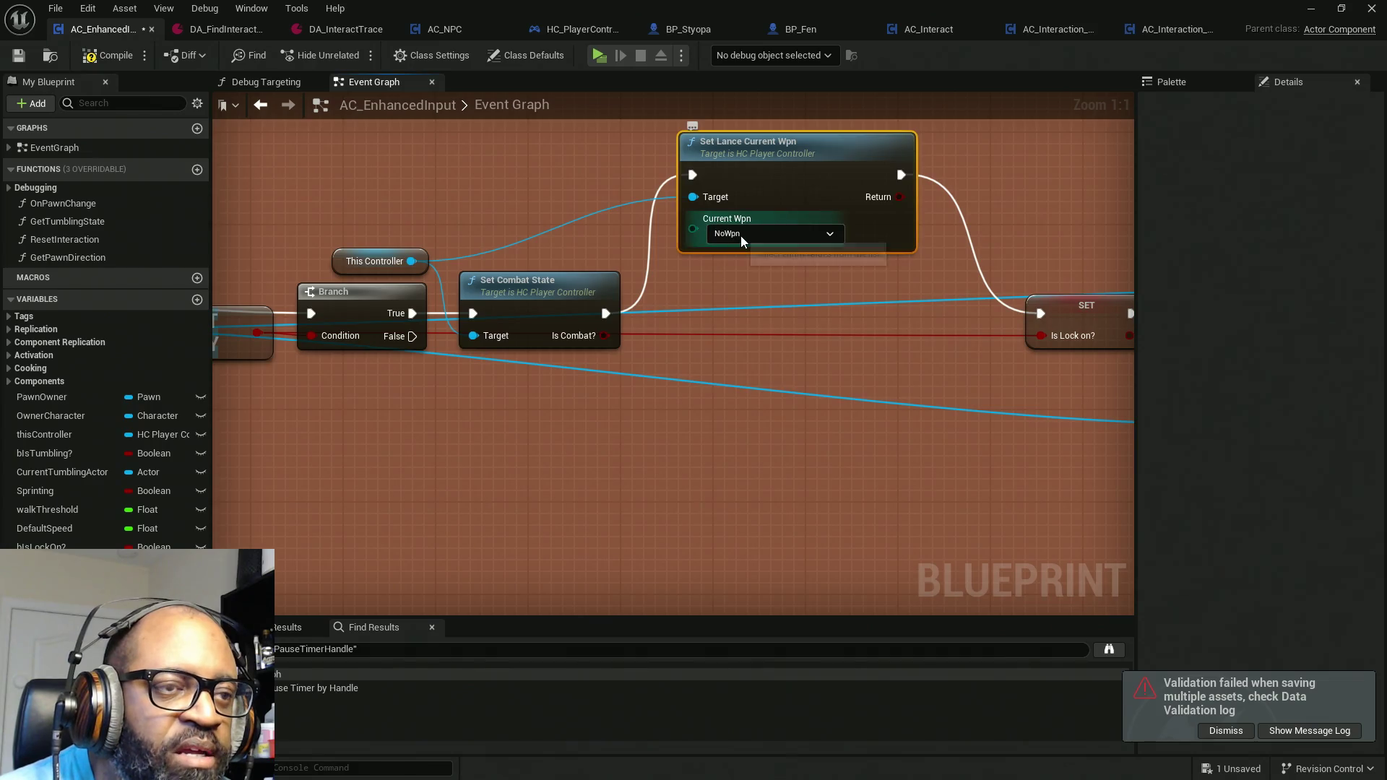
left_click(739, 236)
left_click(734, 257)
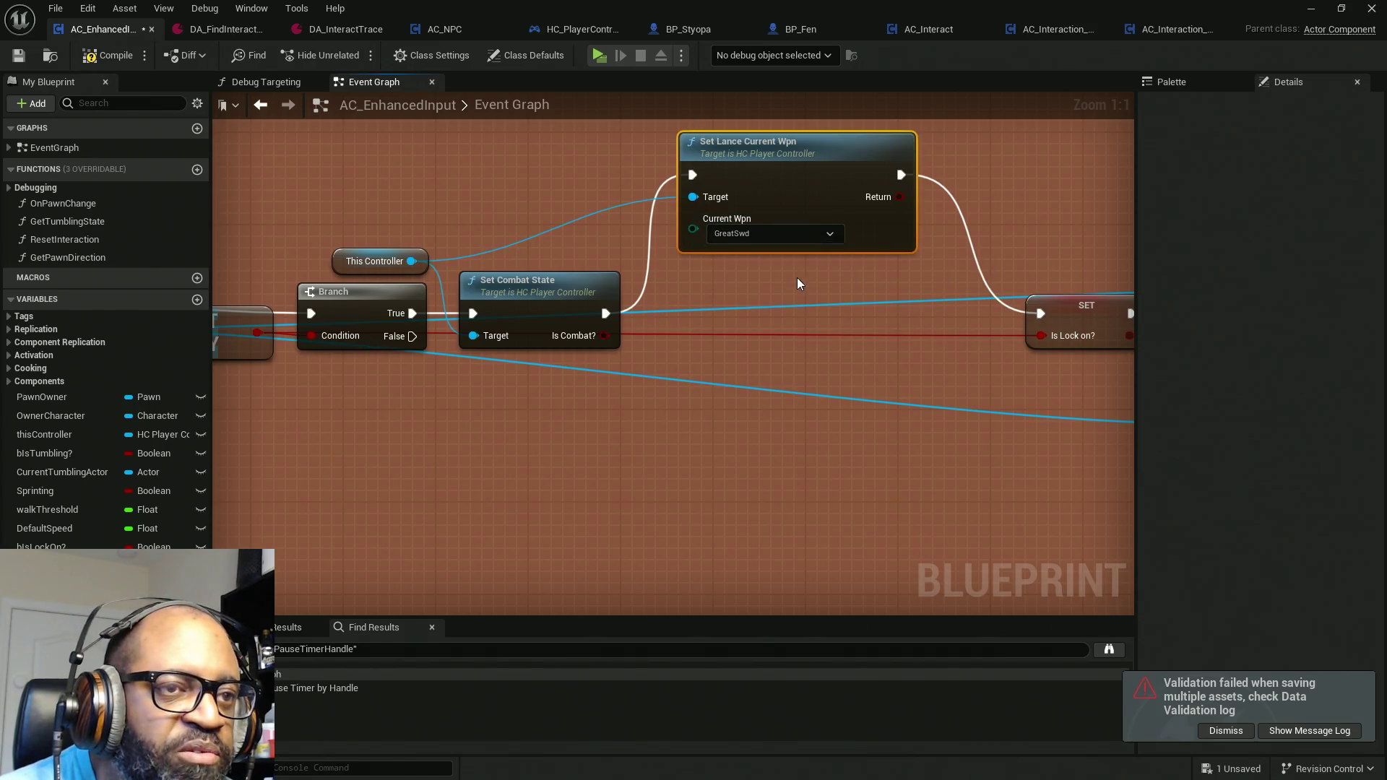
left_click_drag(796, 277, 692, 282)
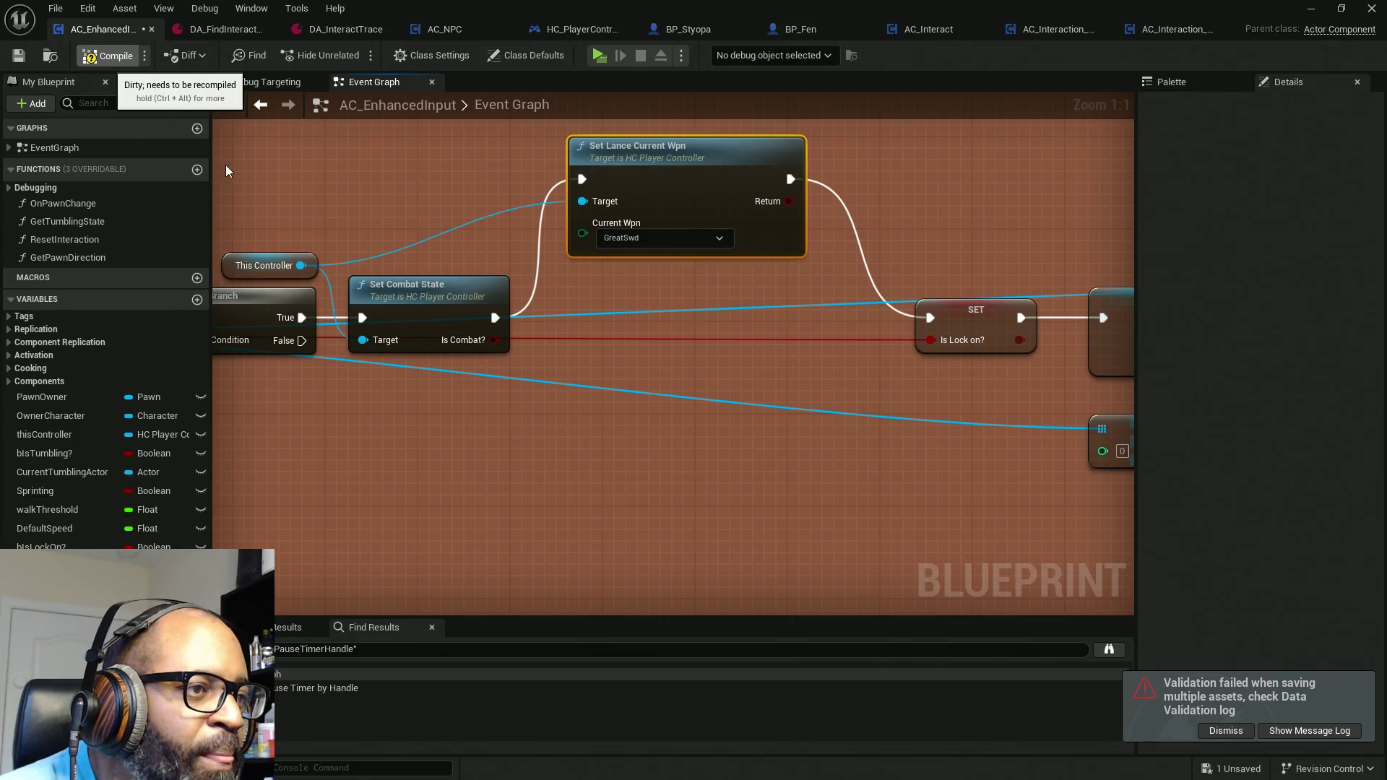
key("ctrl+s")
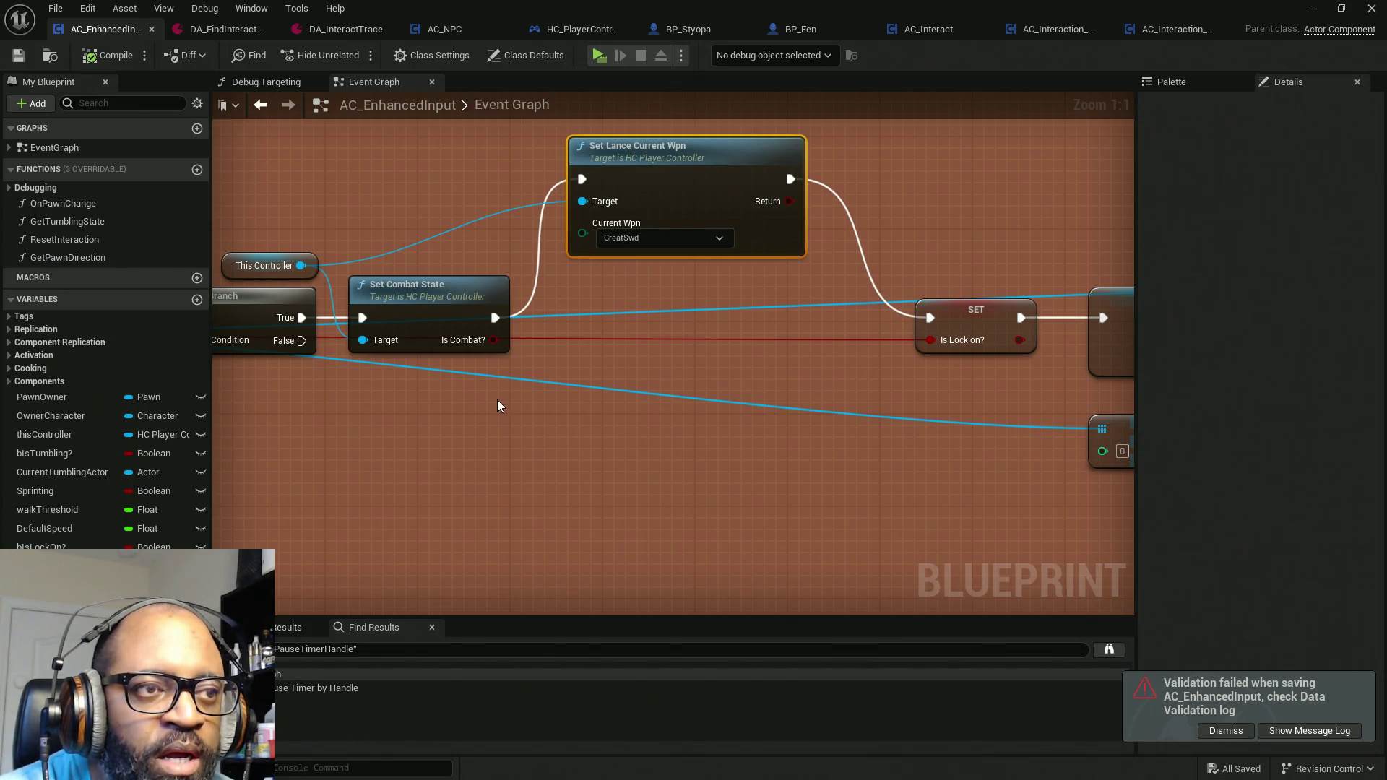
Step: Paste a copy of Set Lance Current Wpn below the original
scroll(499, 404, "down", 6)
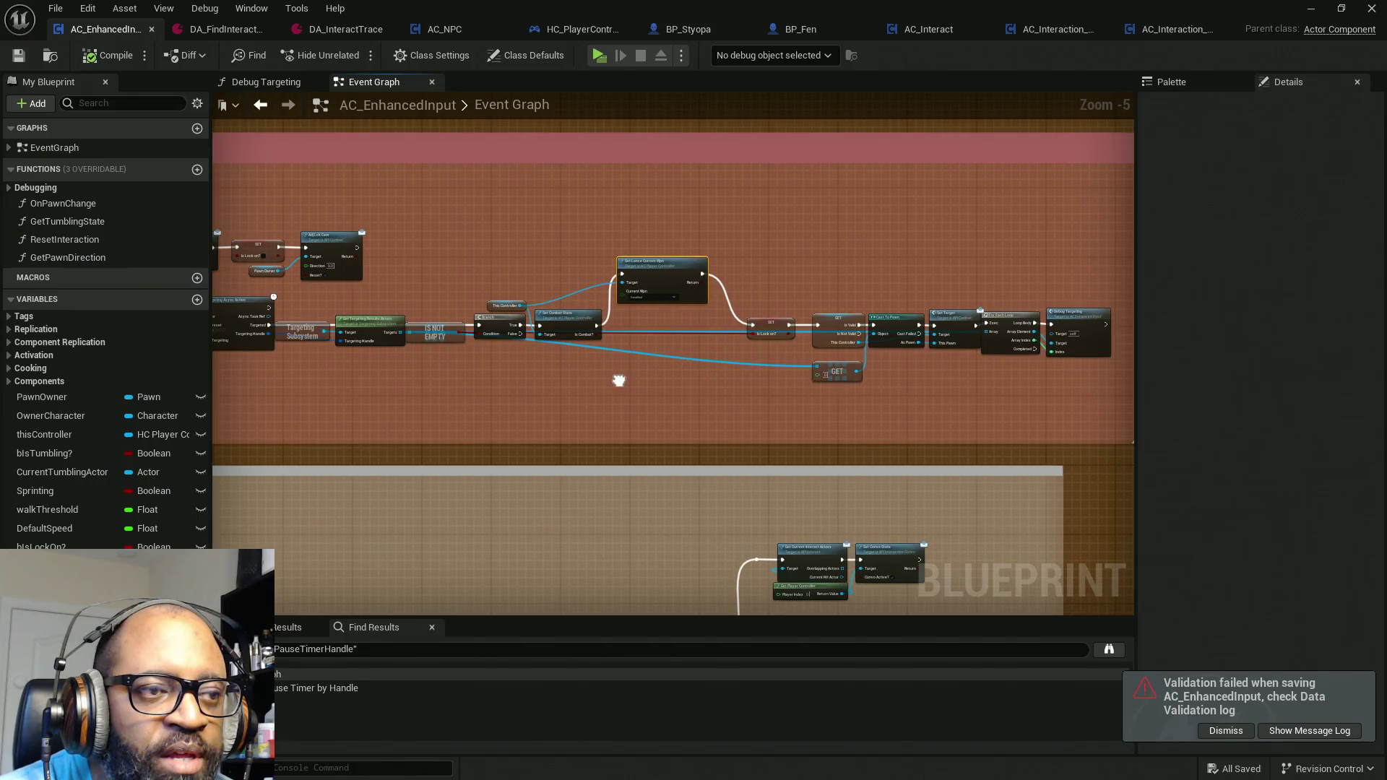
scroll(537, 347, "up", 2)
scroll(538, 347, "up", 3)
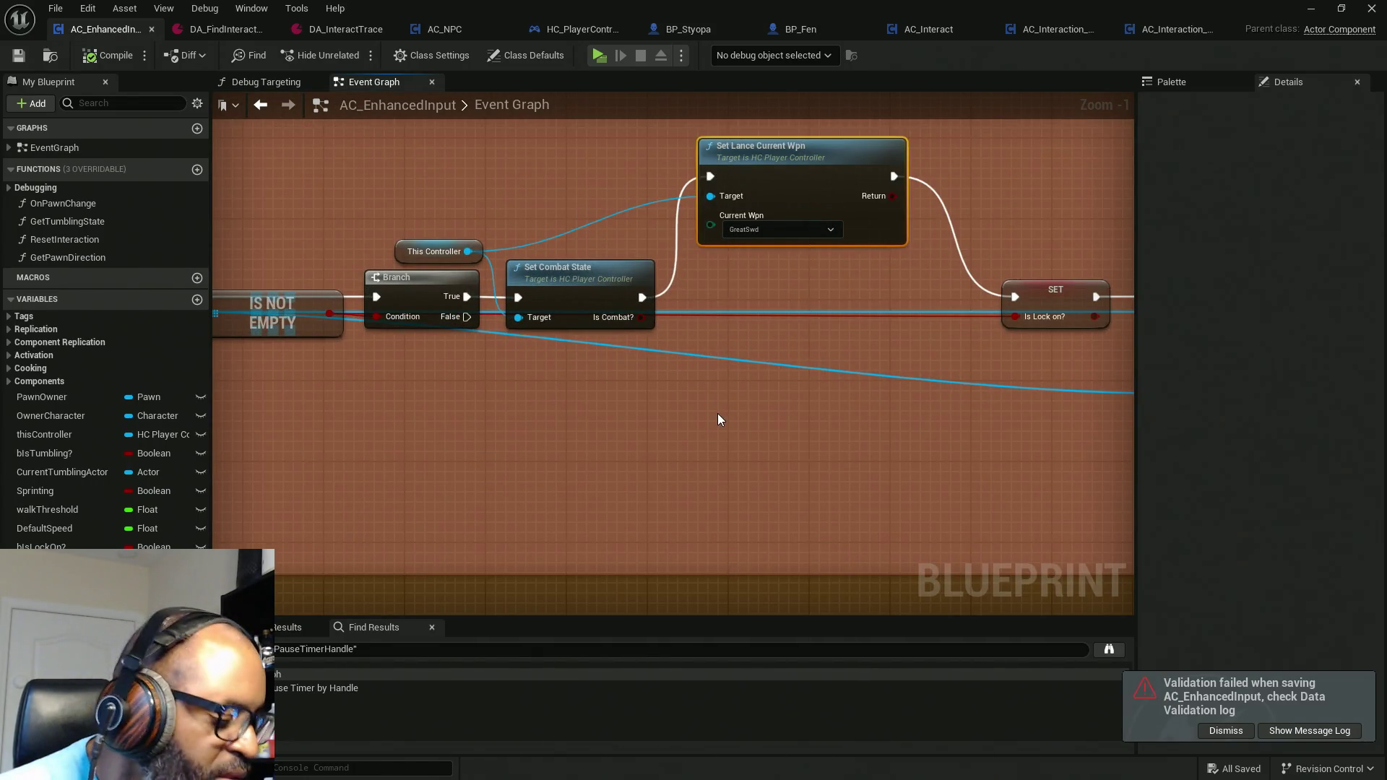
key("ctrl+v")
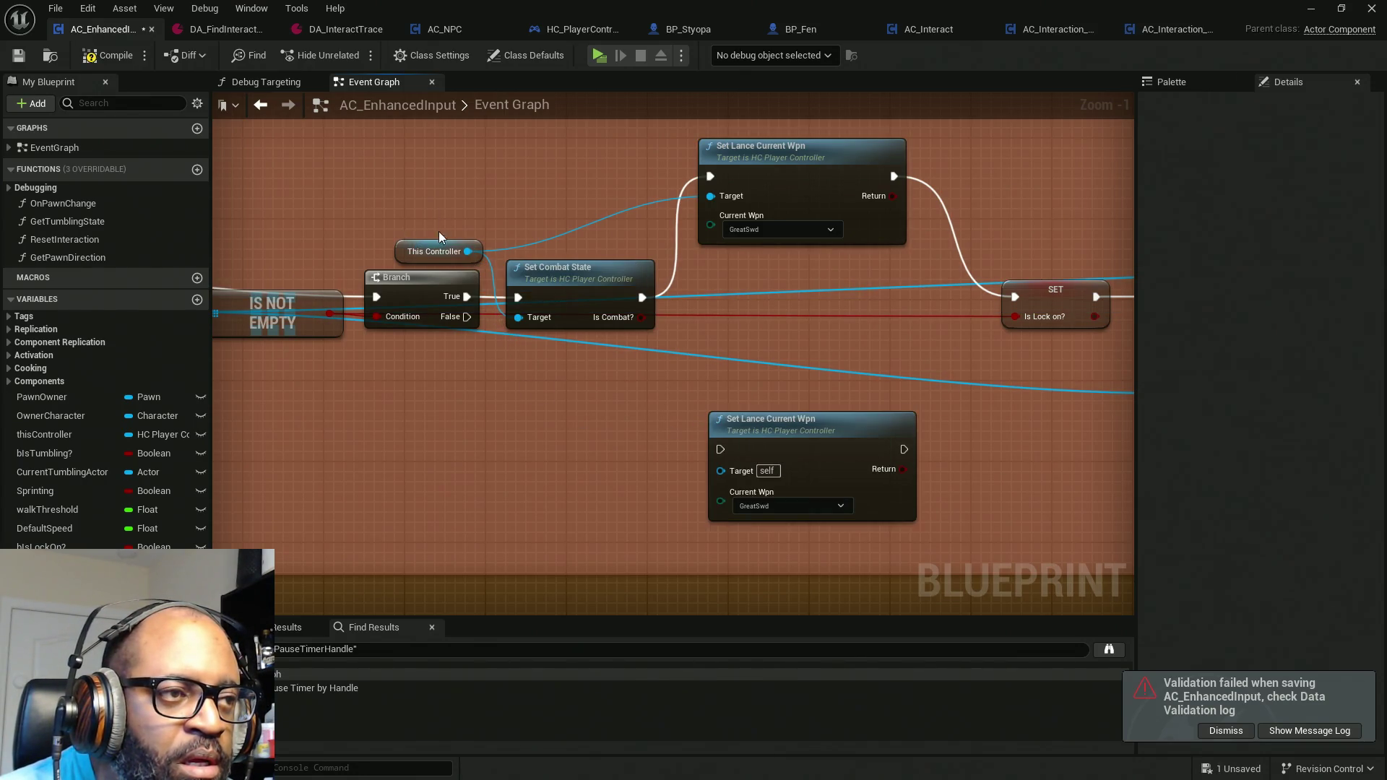
Step: Feed a copied This Controller into the pasted node's Target and set Current Wpn to NoWpn
left_click(437, 251)
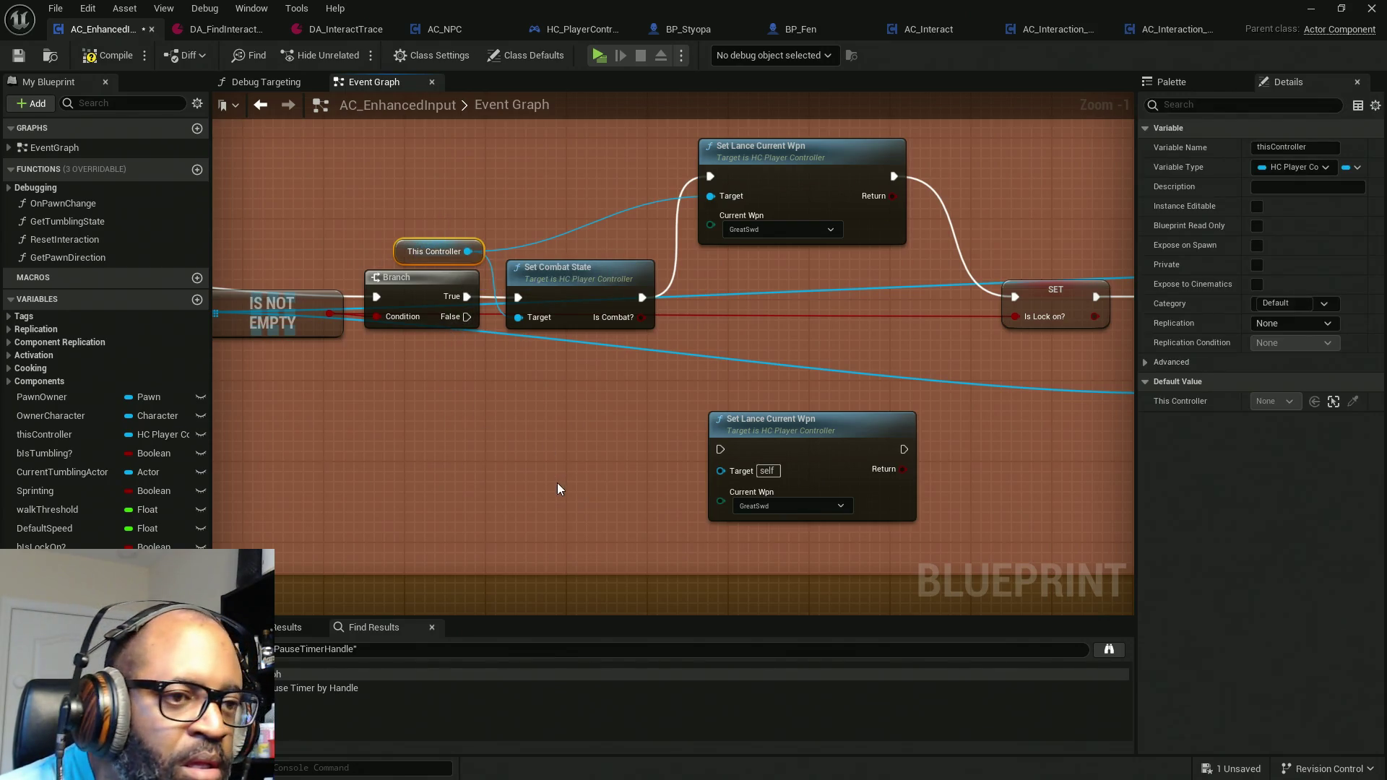
key("ctrl+c")
key("ctrl+v")
mouse_move(640, 474)
left_mouse_down()
mouse_move(721, 470)
mouse_move(467, 317)
left_mouse_up()
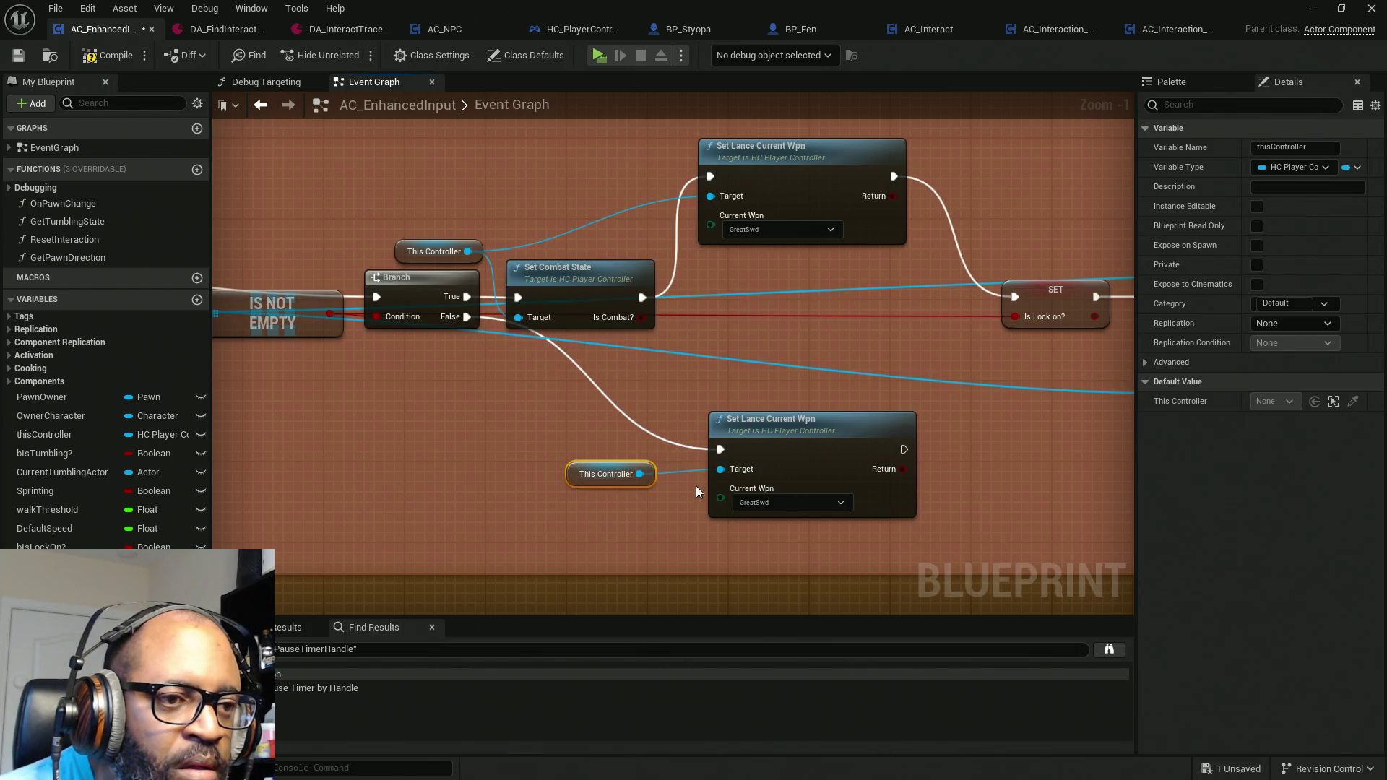
left_click(776, 504)
left_click(763, 514)
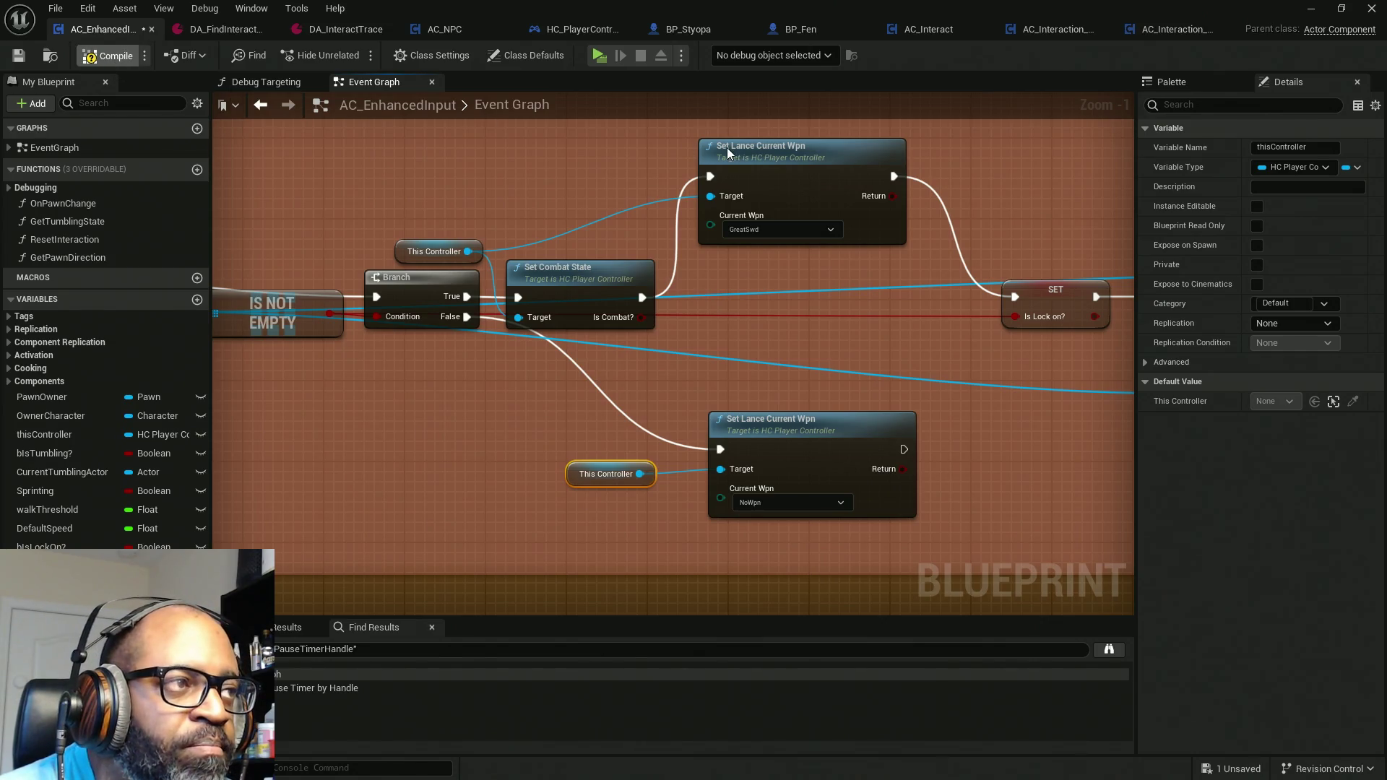
Step: Compile and save the blueprint, then start playing the level
key("F7")
key("ctrl+s")
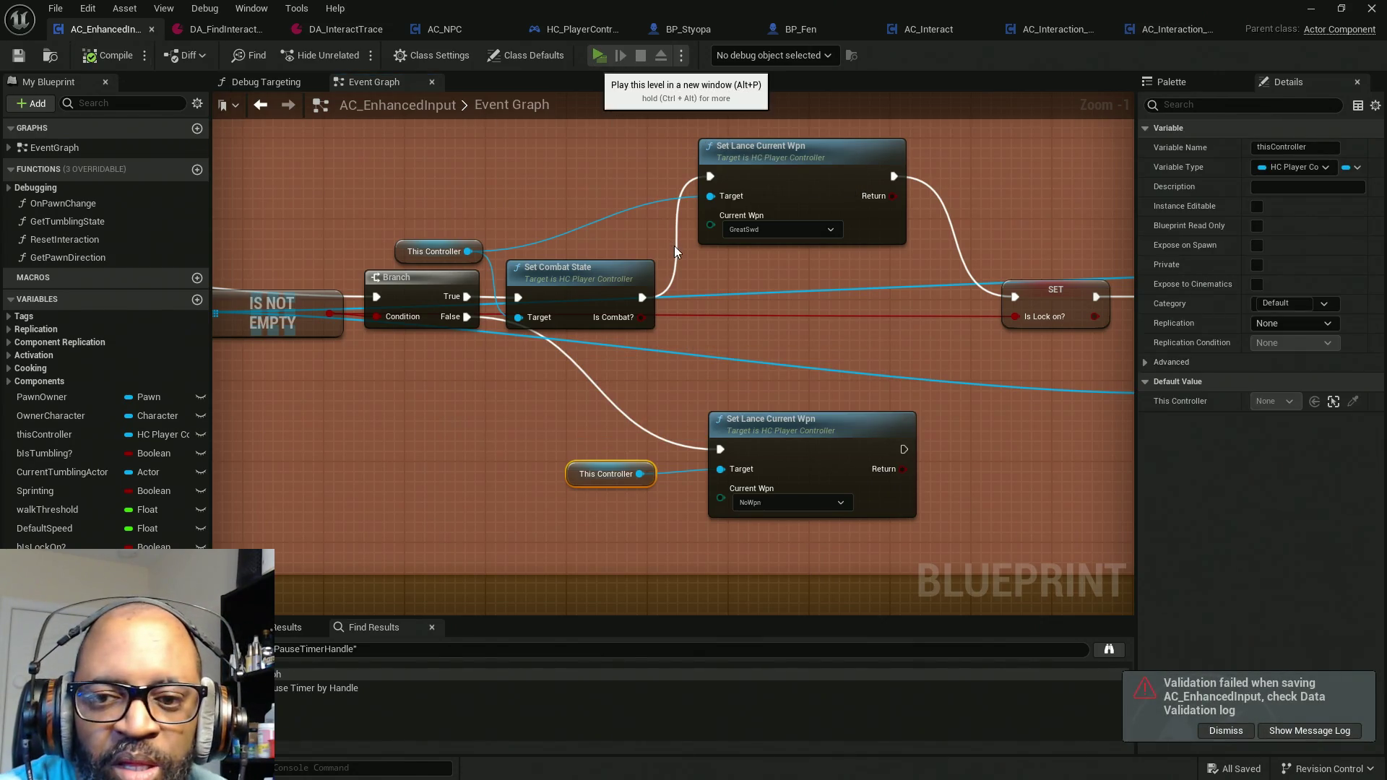
key("alt+p")
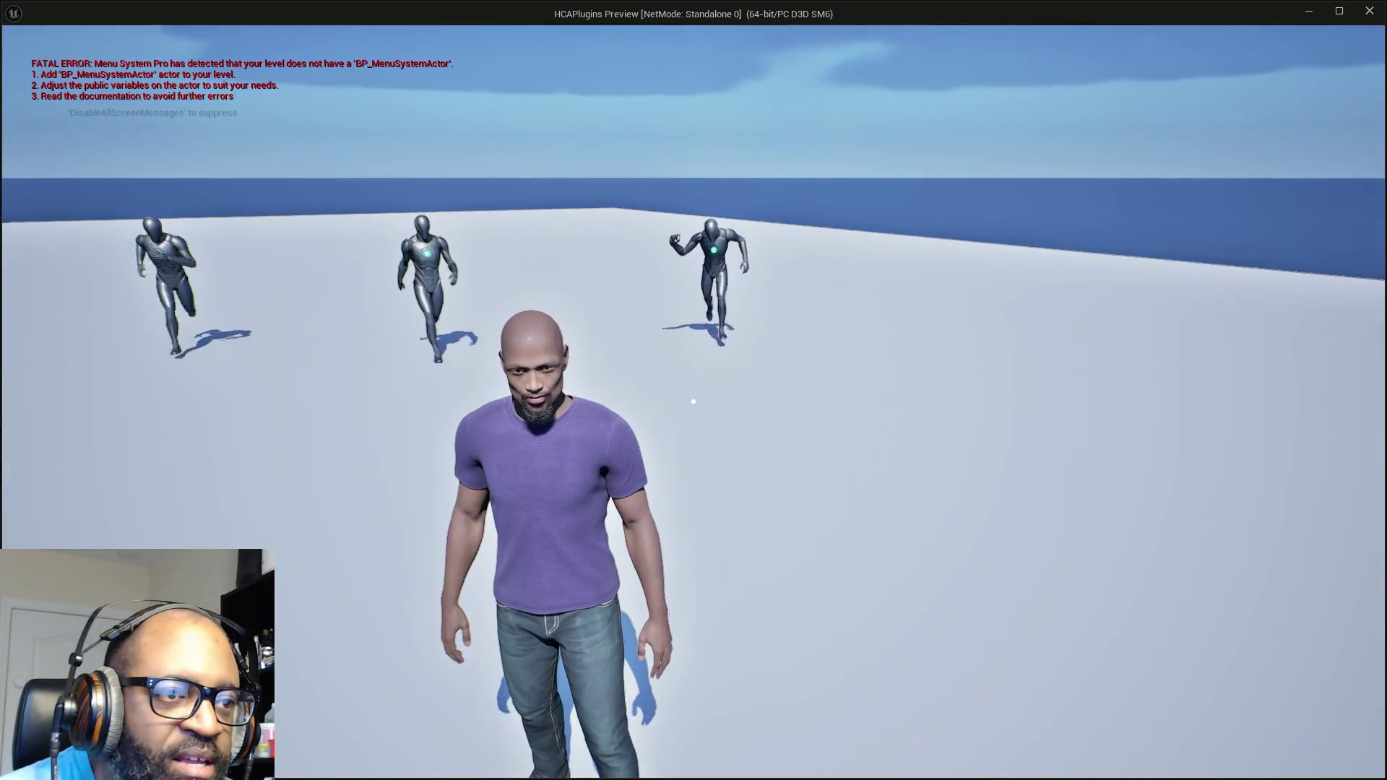
Step: Walk the character around the level with W, D and S
key("w")
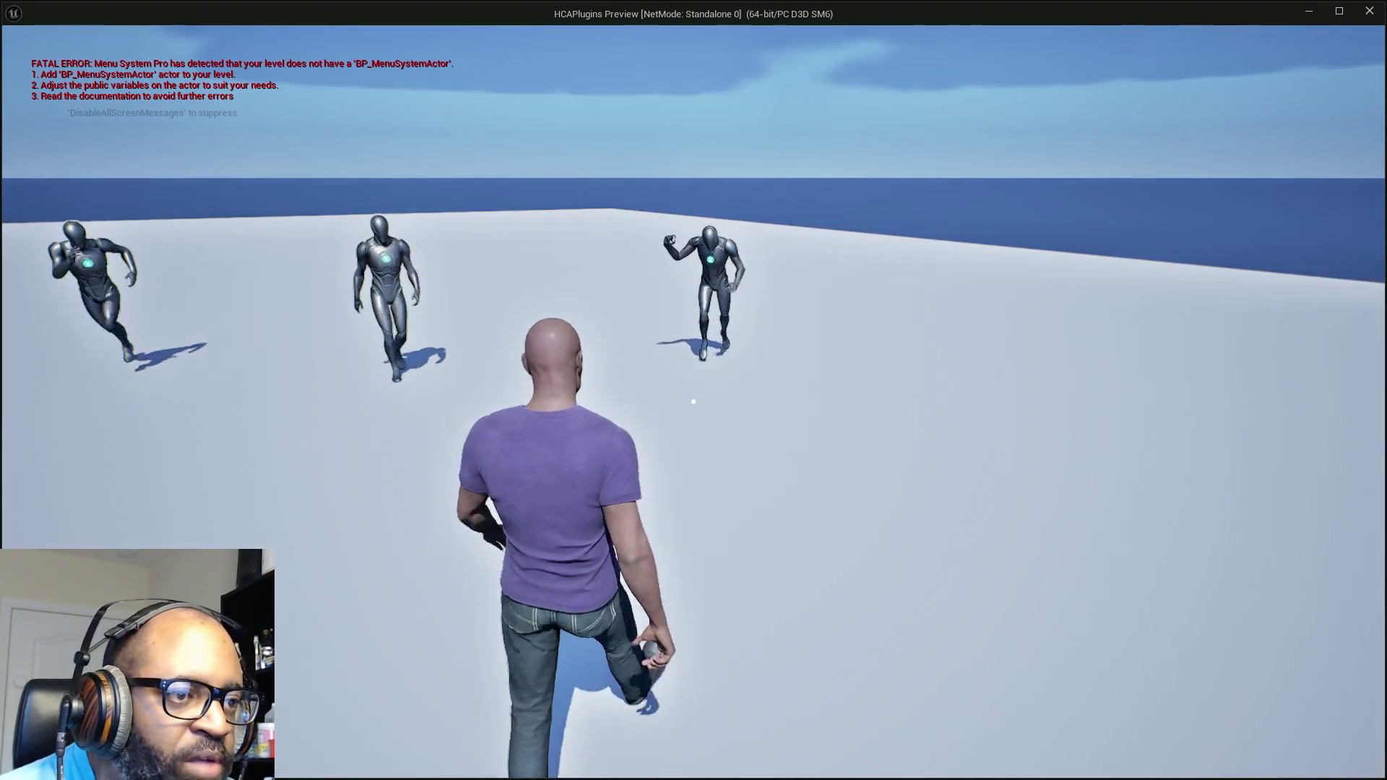
key("d")
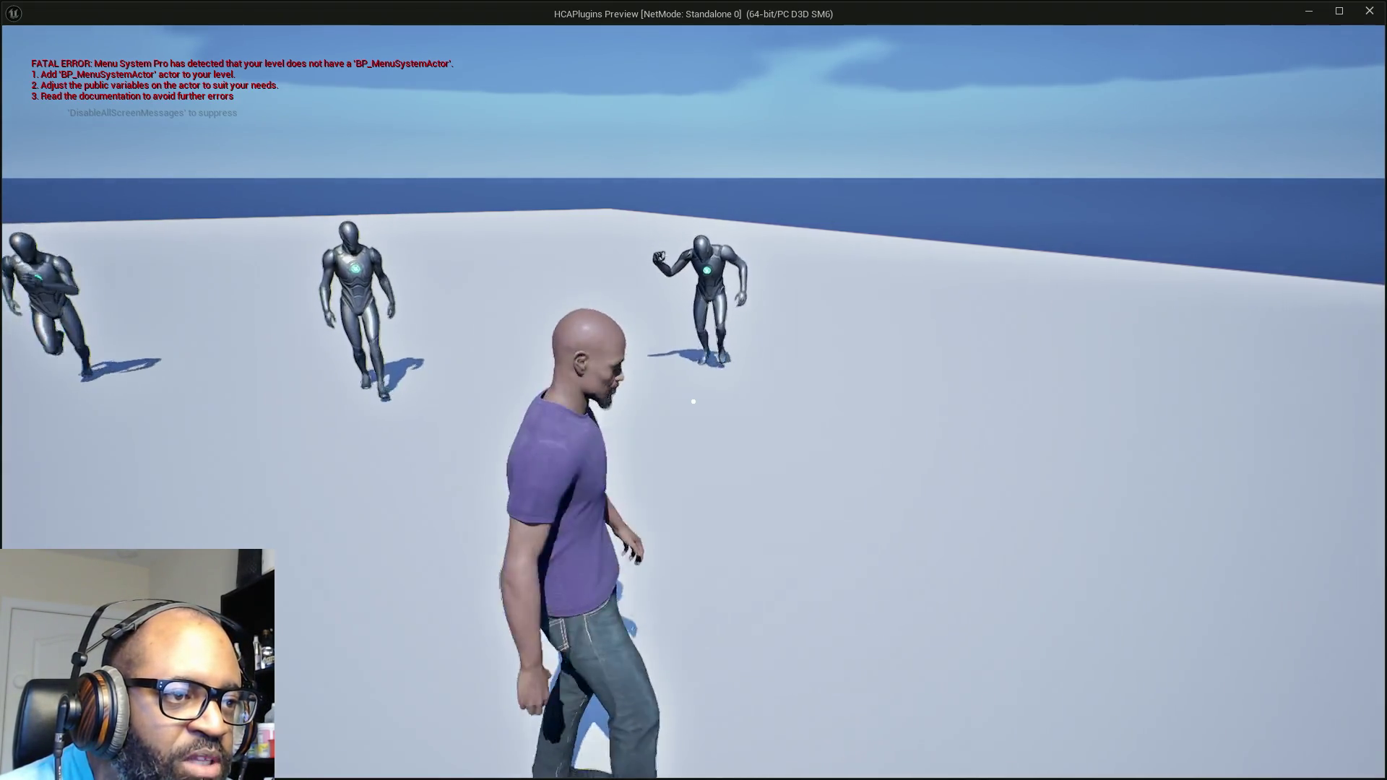
key("s")
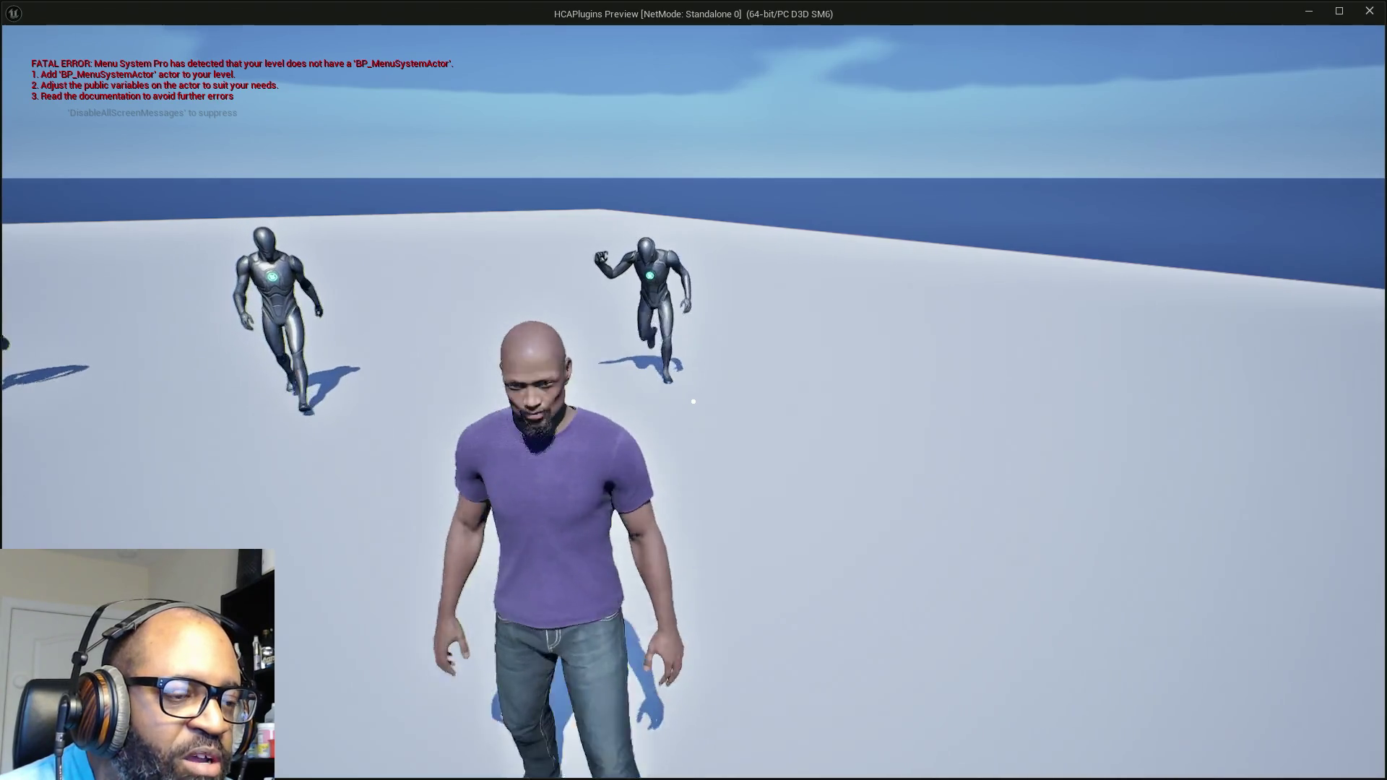
key("d")
key("s")
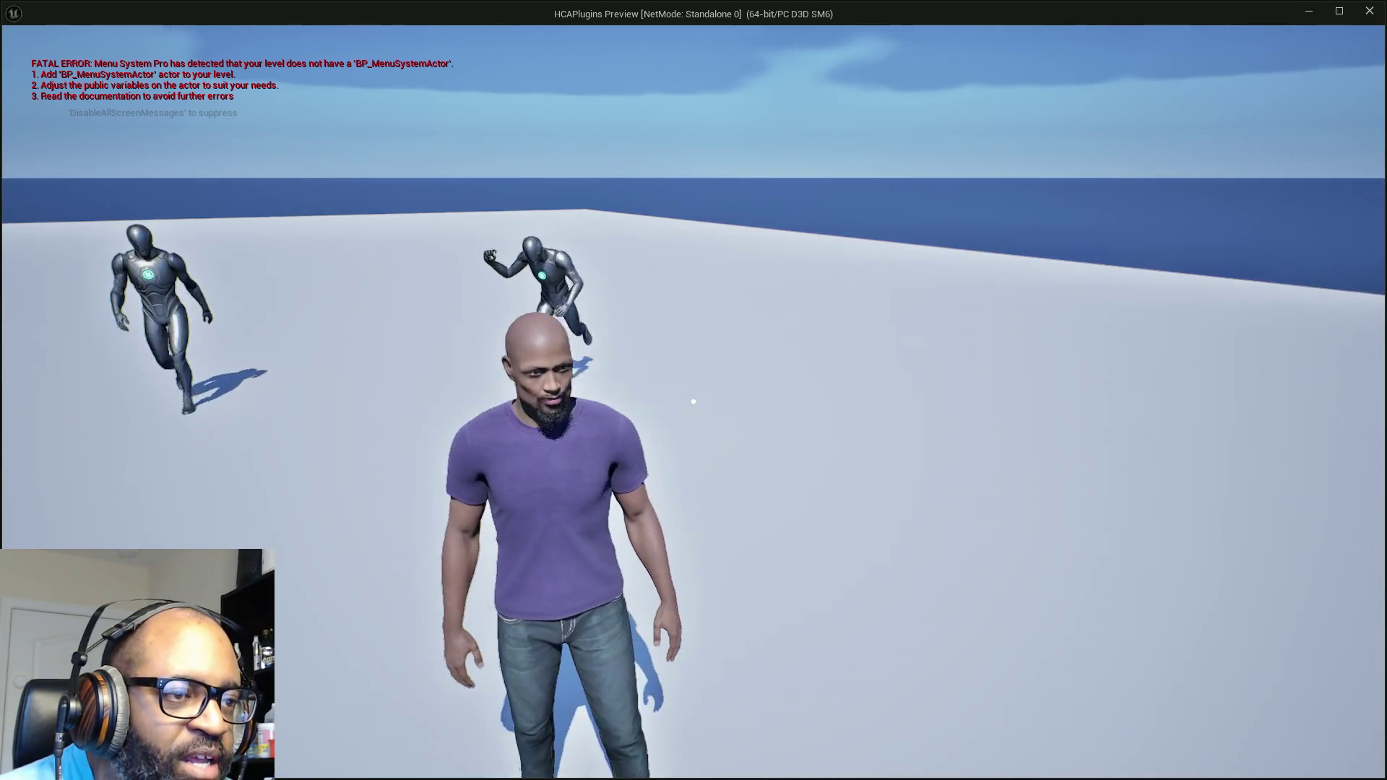
key("d")
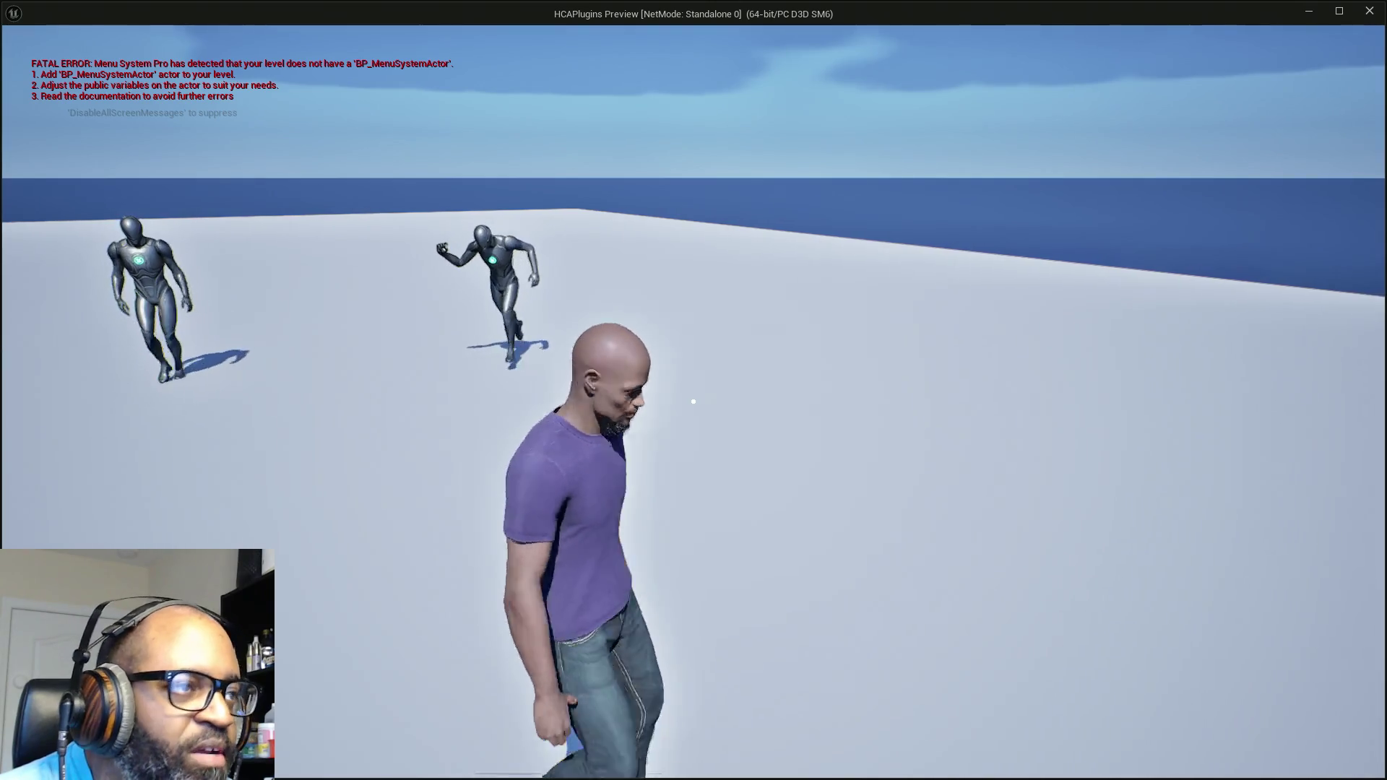
key("d")
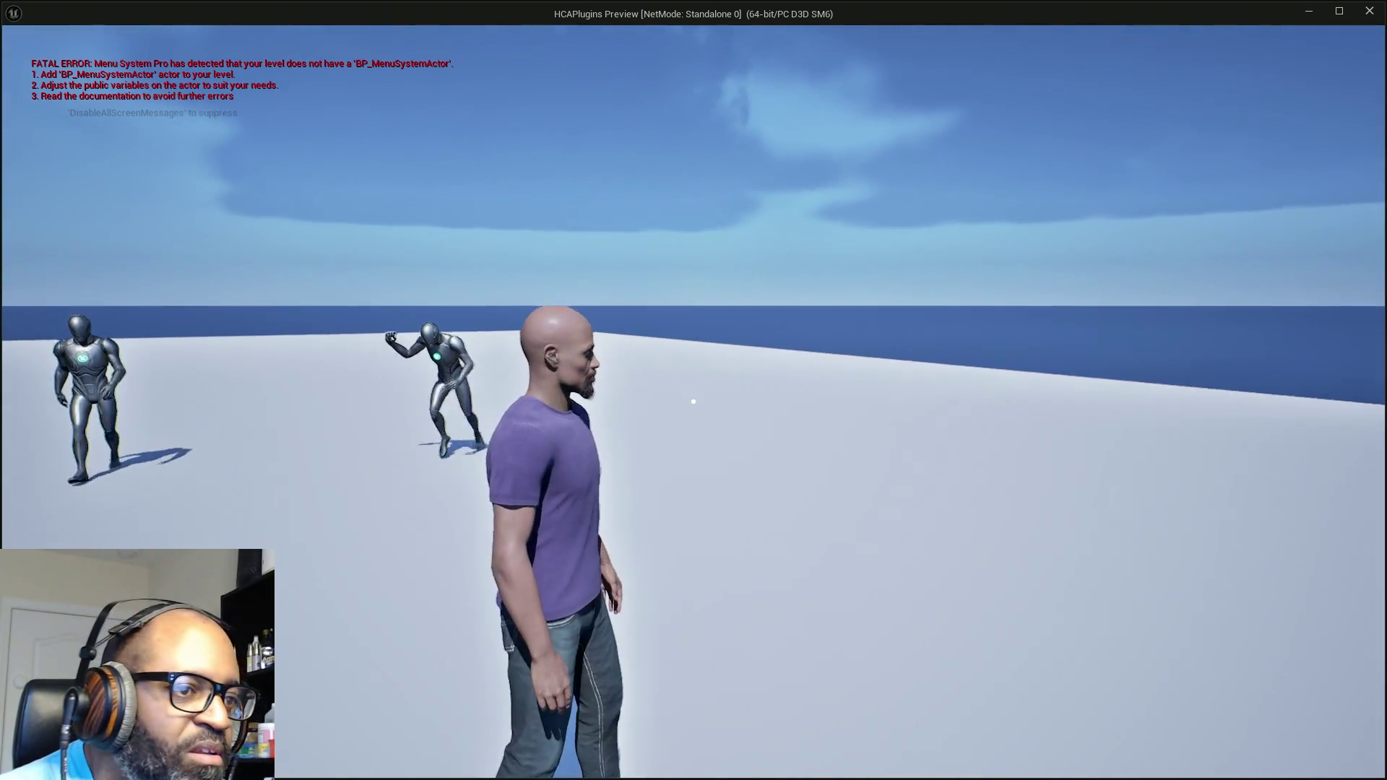
key("alt+Tab")
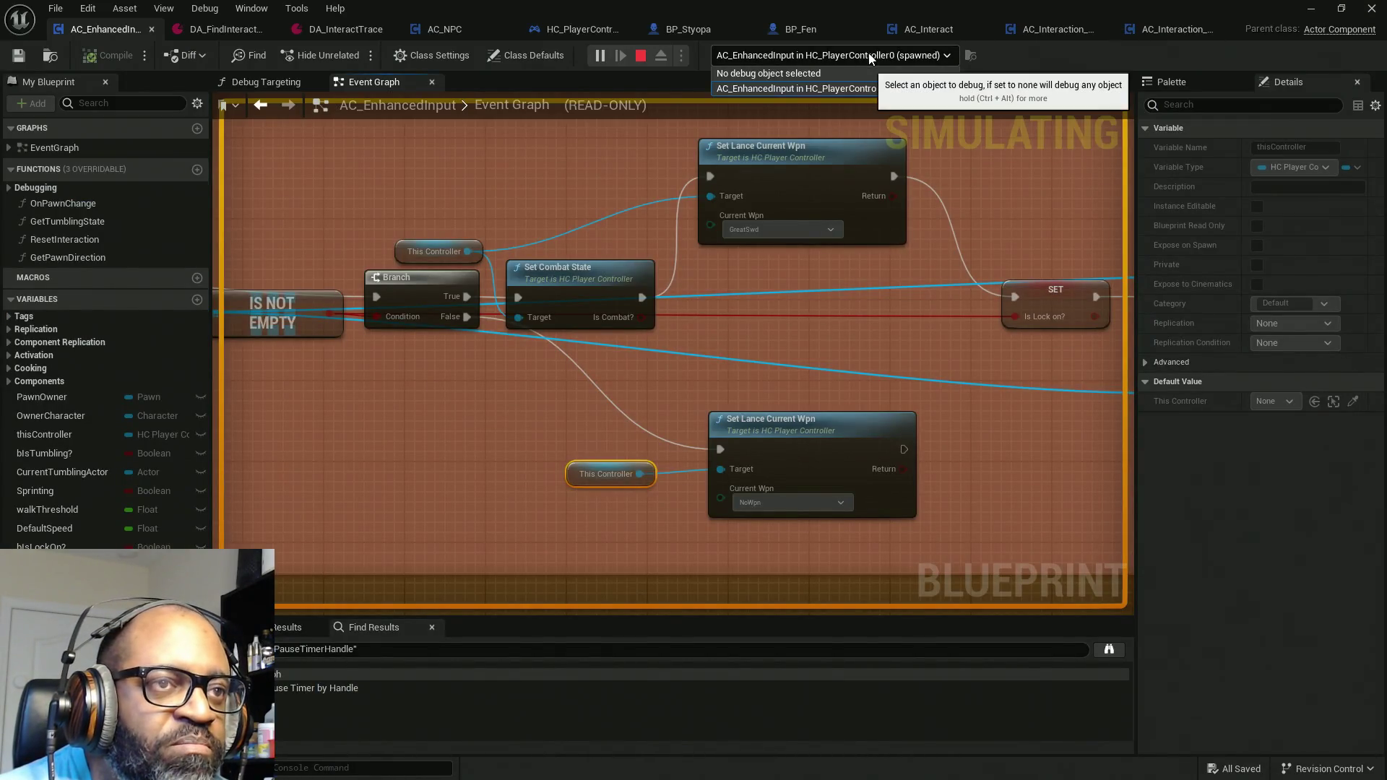
Step: In ABP_Manny, inspect the Get Lance Current Wpn → Set Lance Wpn State nodes, then open the Walk state graph
key("alt+Tab")
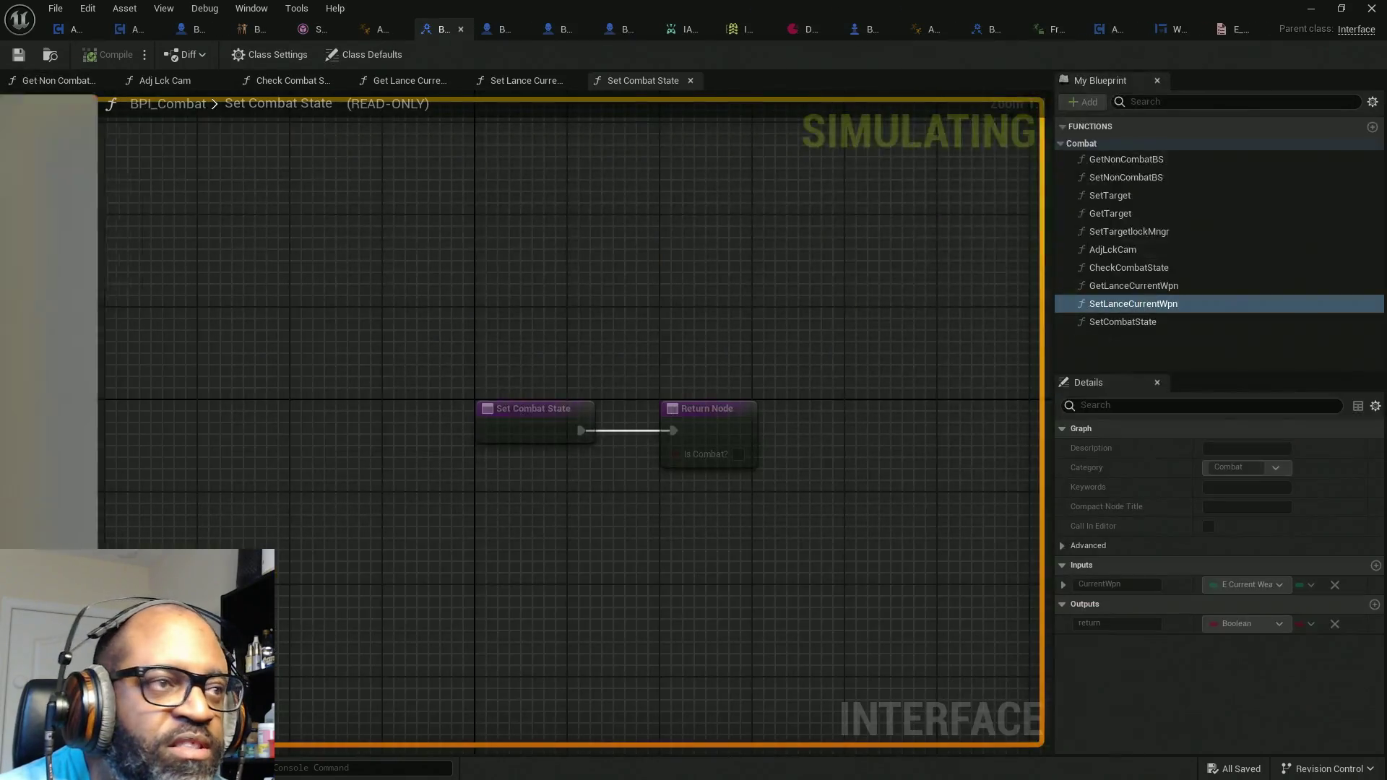
left_click(377, 32)
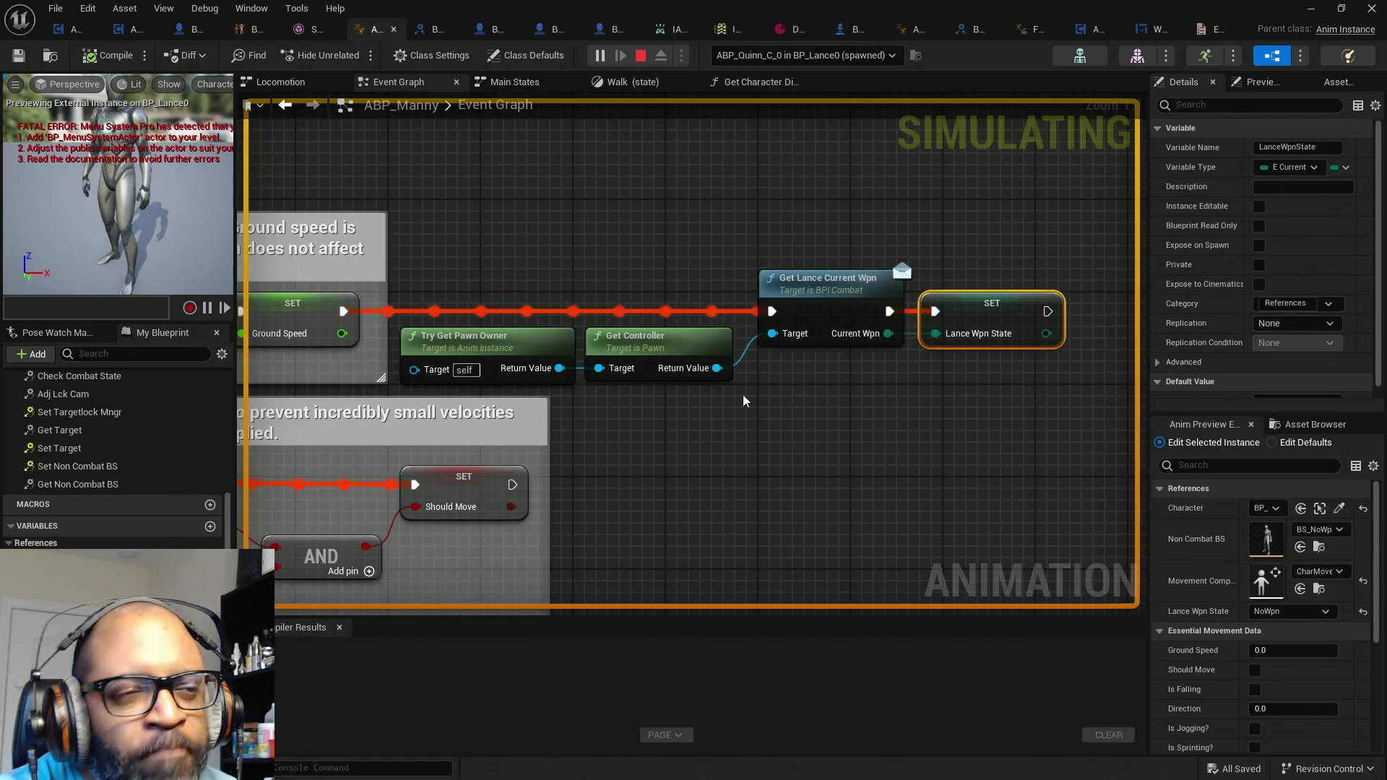
scroll(742, 394, "down", 4)
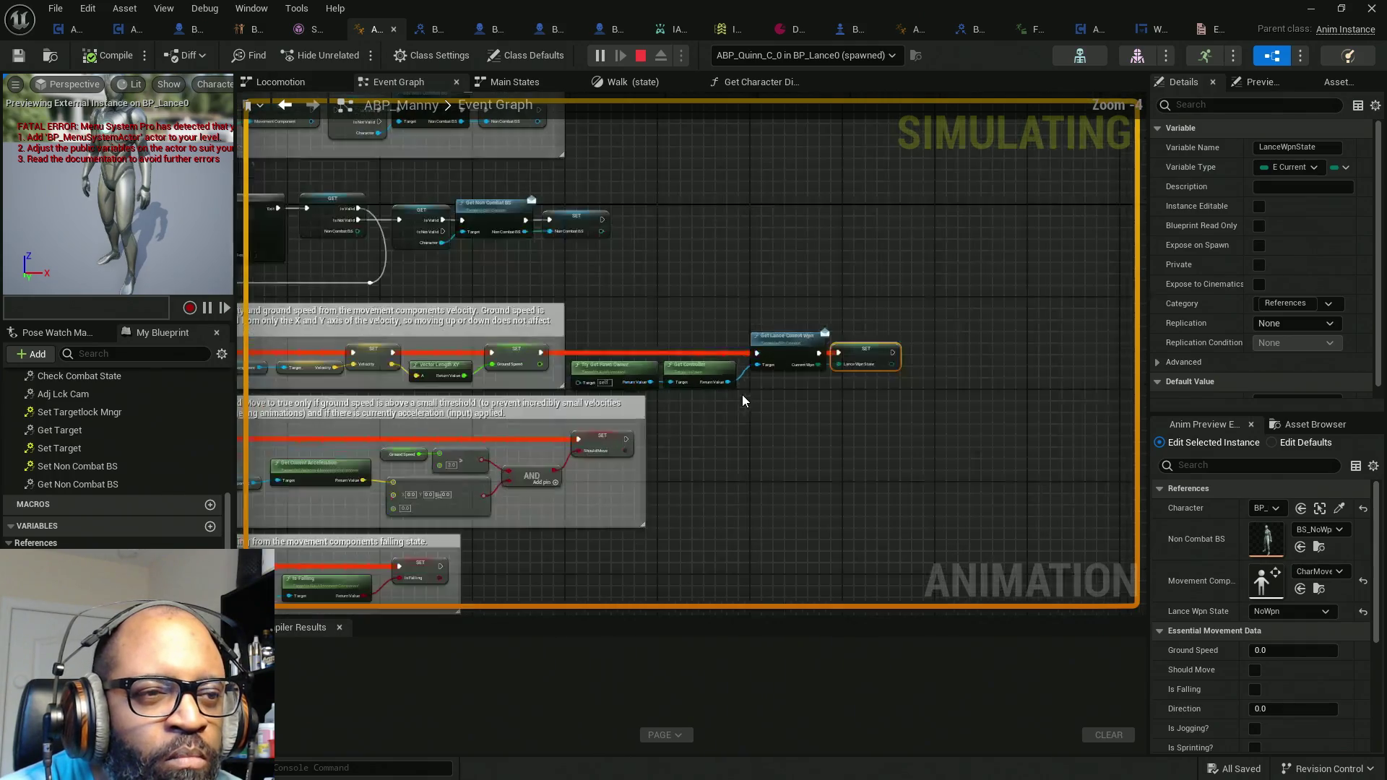
scroll(796, 327, "up", 4)
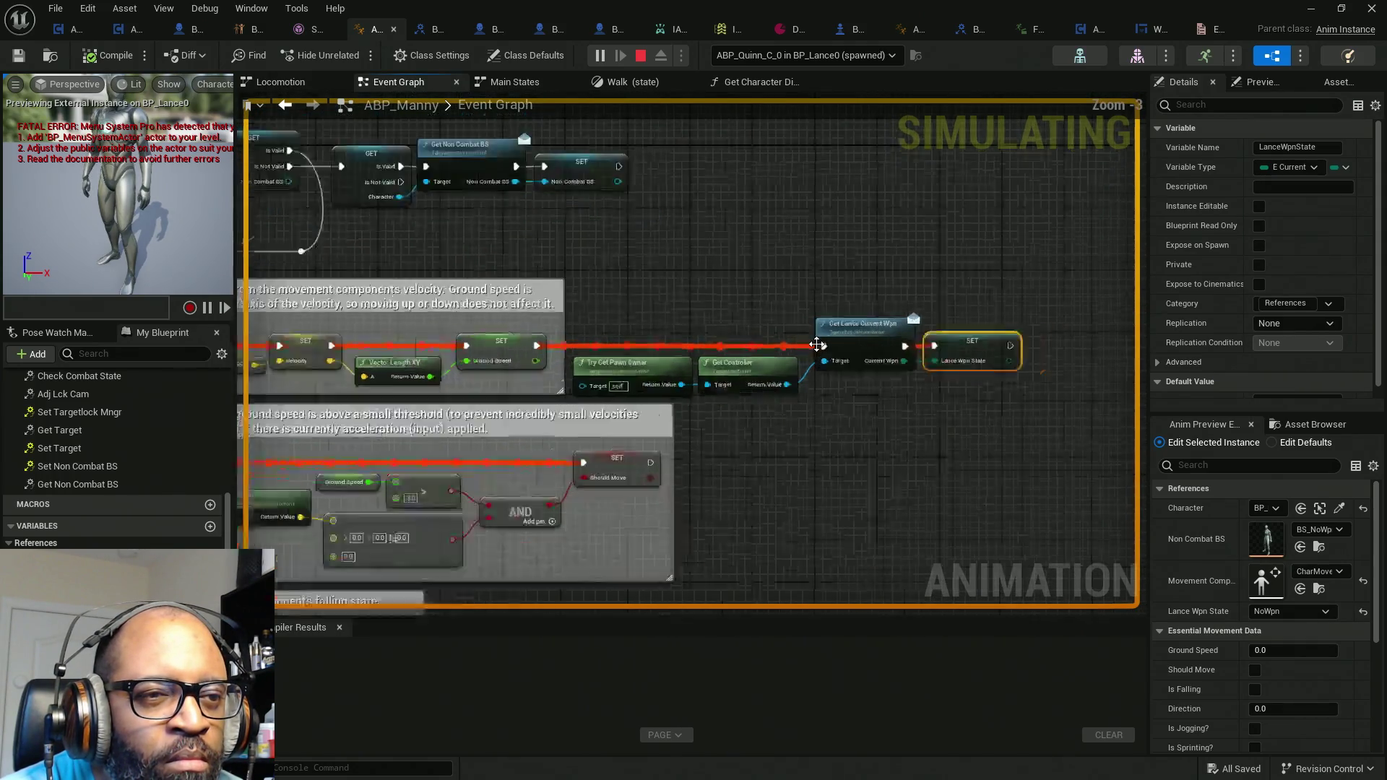
mouse_move(550, 230)
left_mouse_down()
mouse_move(968, 413)
mouse_move(936, 411)
mouse_move(1027, 416)
left_mouse_up()
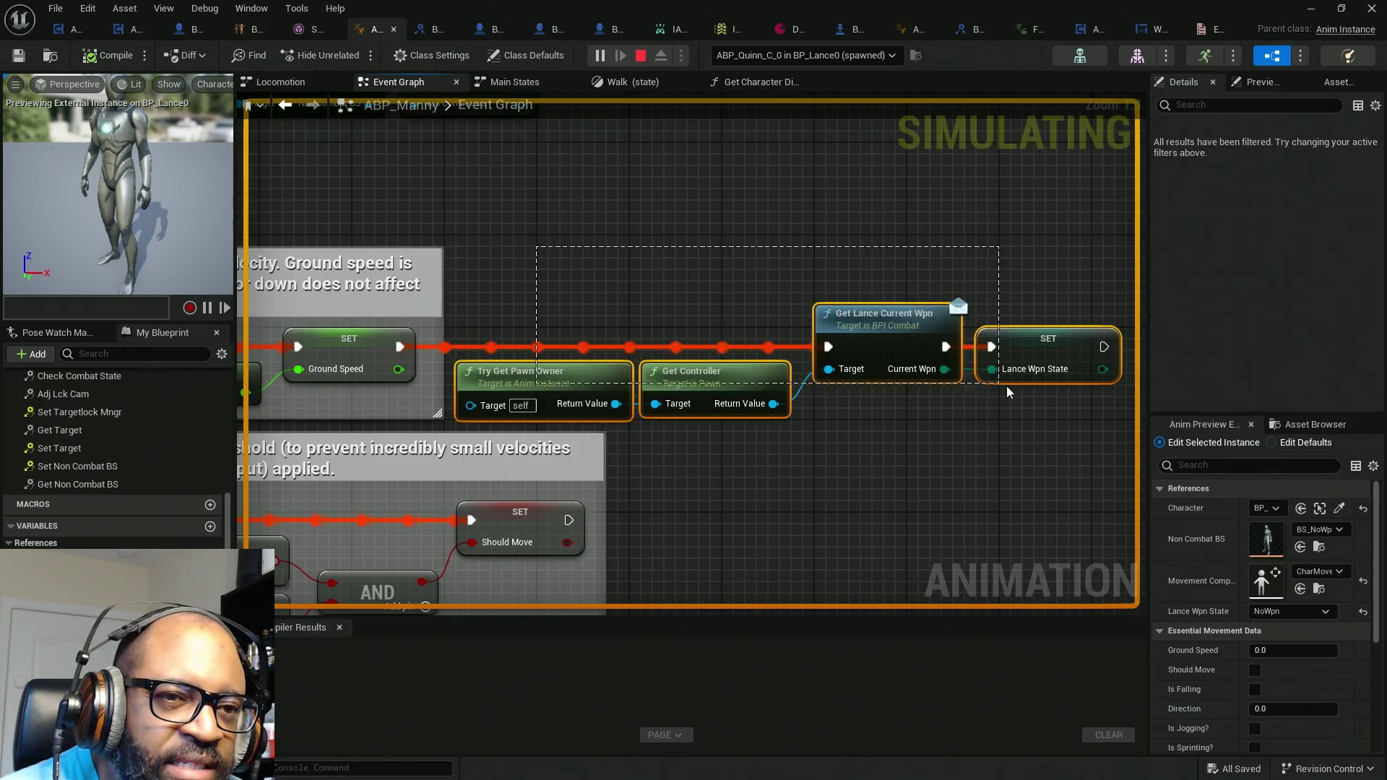
left_click_drag(892, 475, 845, 397)
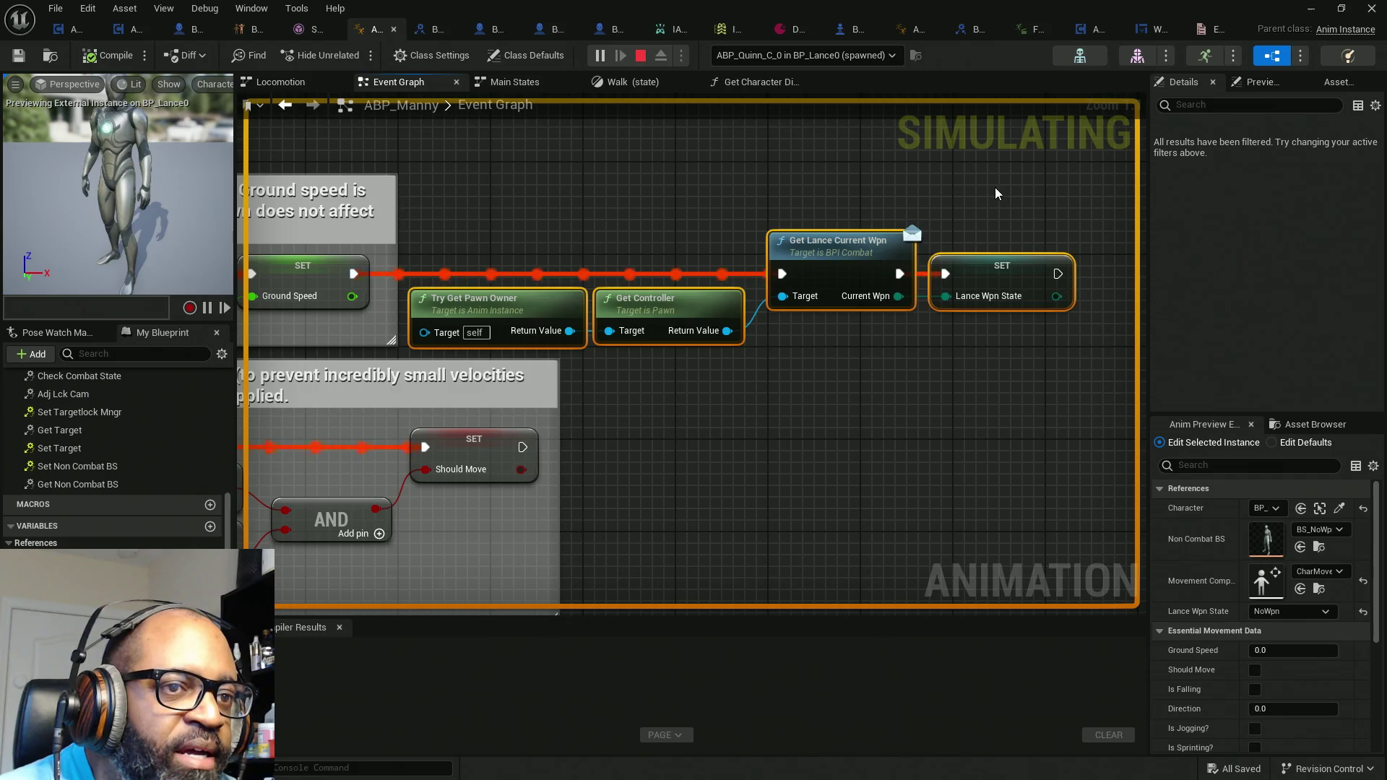
left_click_drag(978, 189, 540, 307)
left_click(626, 82)
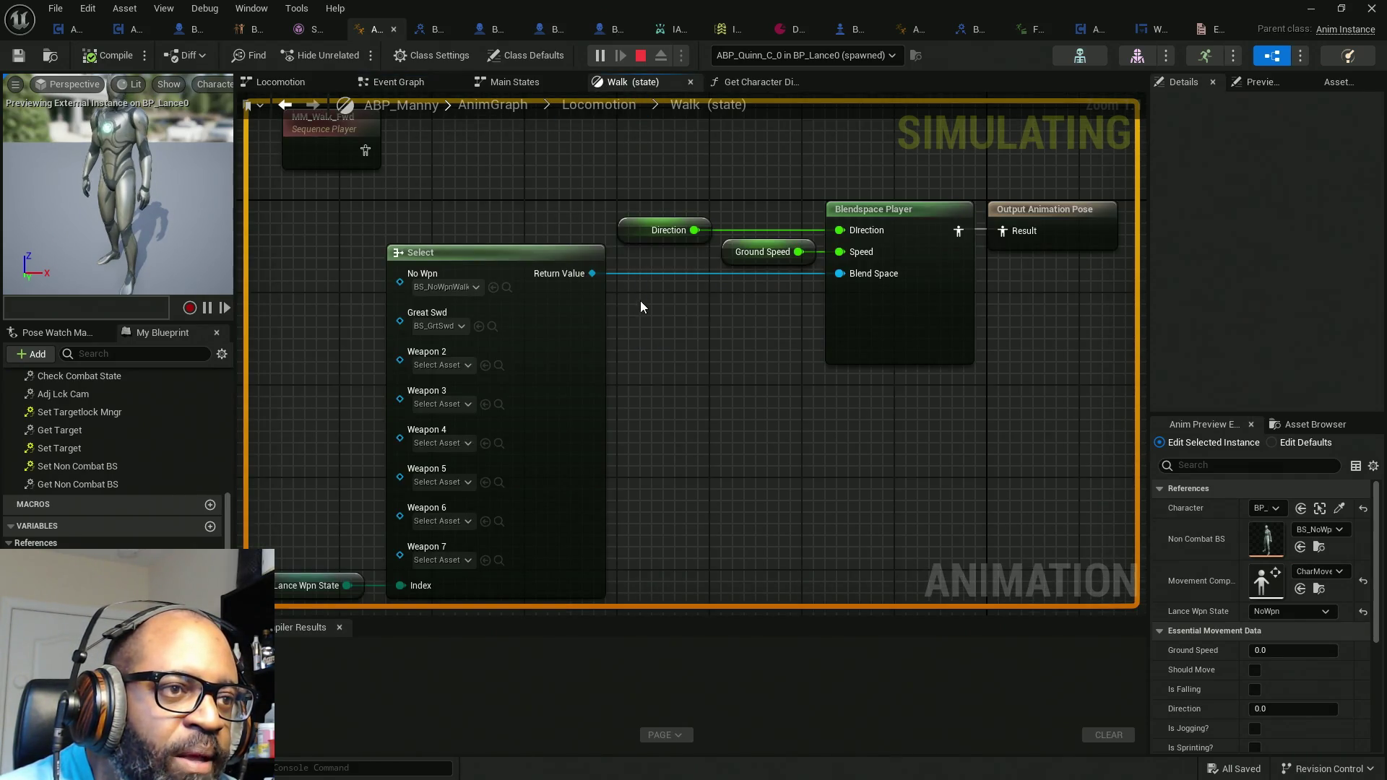
Step: Switch between the editor and game windows, ending on the HCAPlugins Preview game
mouse_move(728, 267)
left_mouse_down()
mouse_move(719, 382)
mouse_move(698, 288)
left_mouse_up()
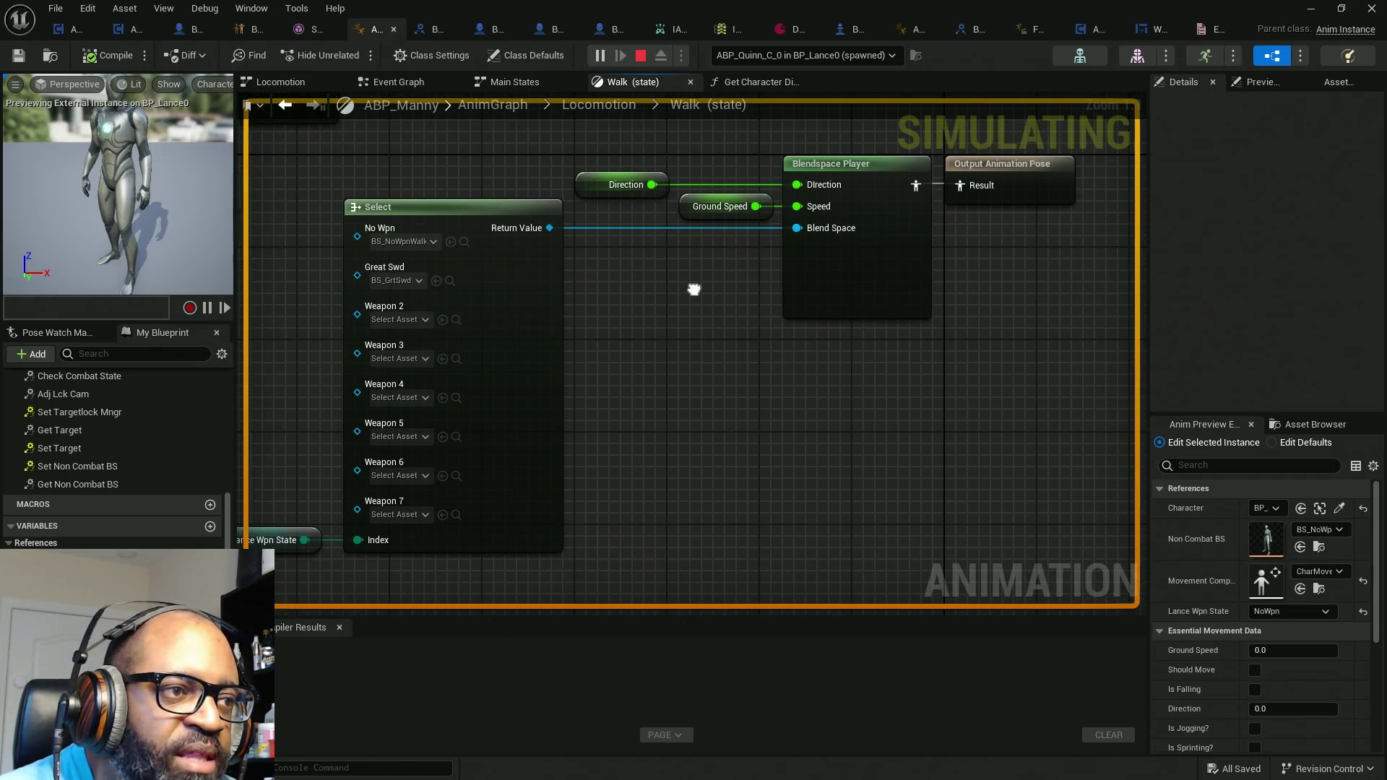
key("alt+Tab")
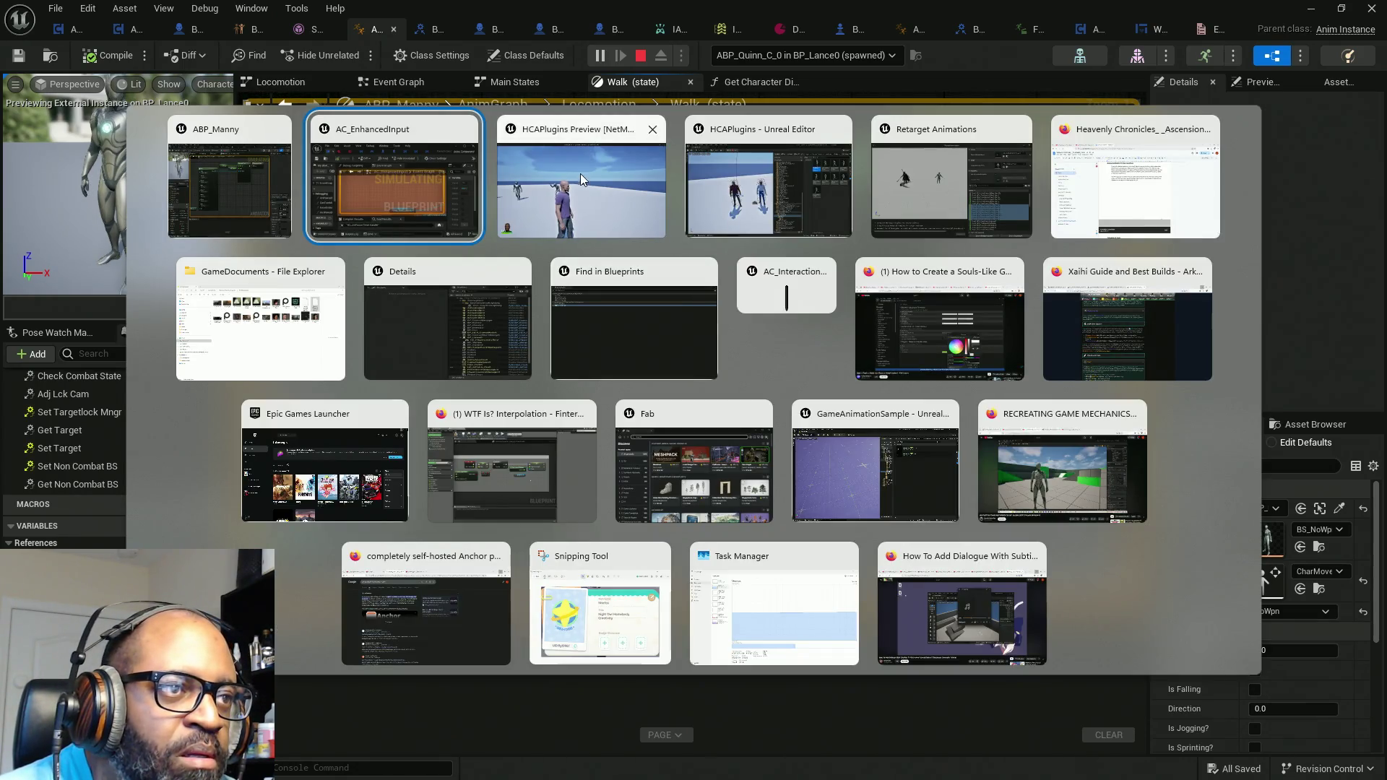
left_click(579, 174)
key("alt+Tab")
key("alt+Tab")
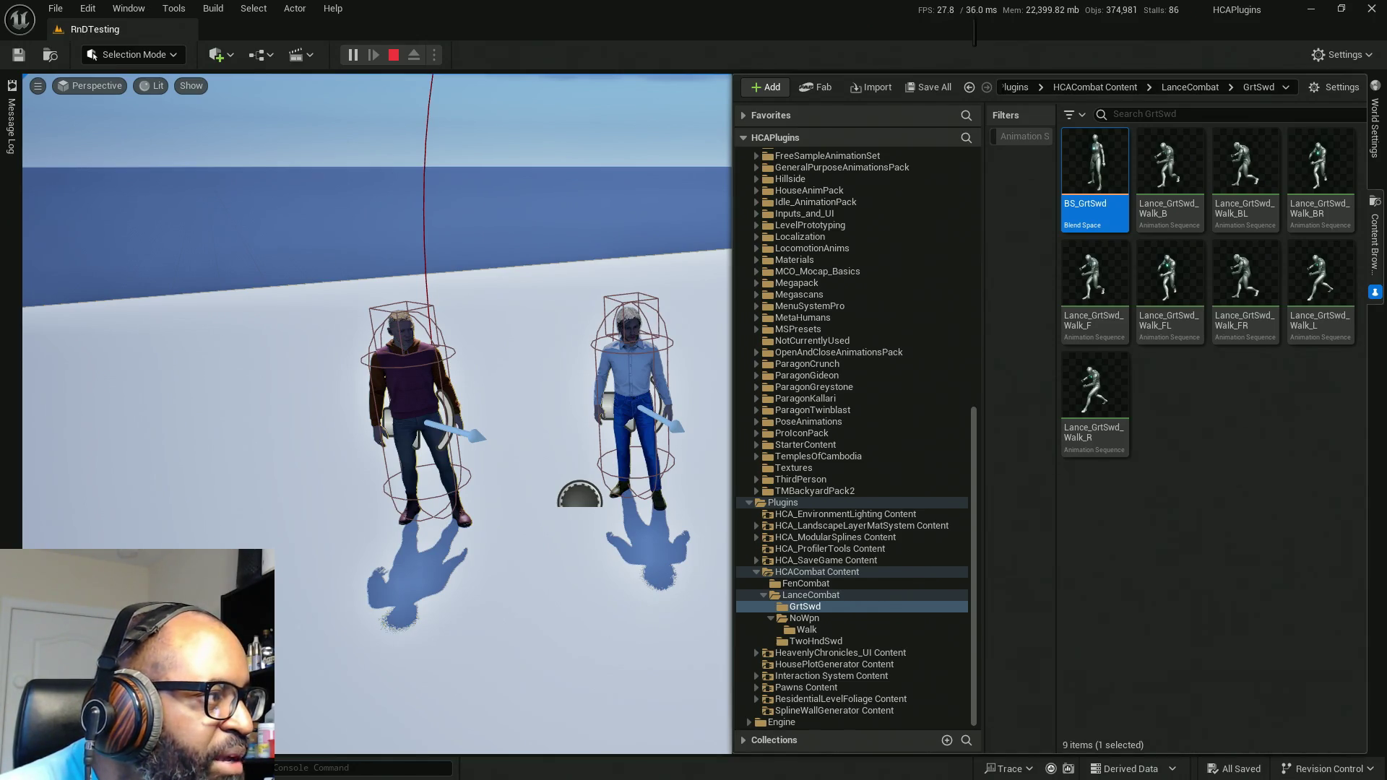
key("alt+Tab")
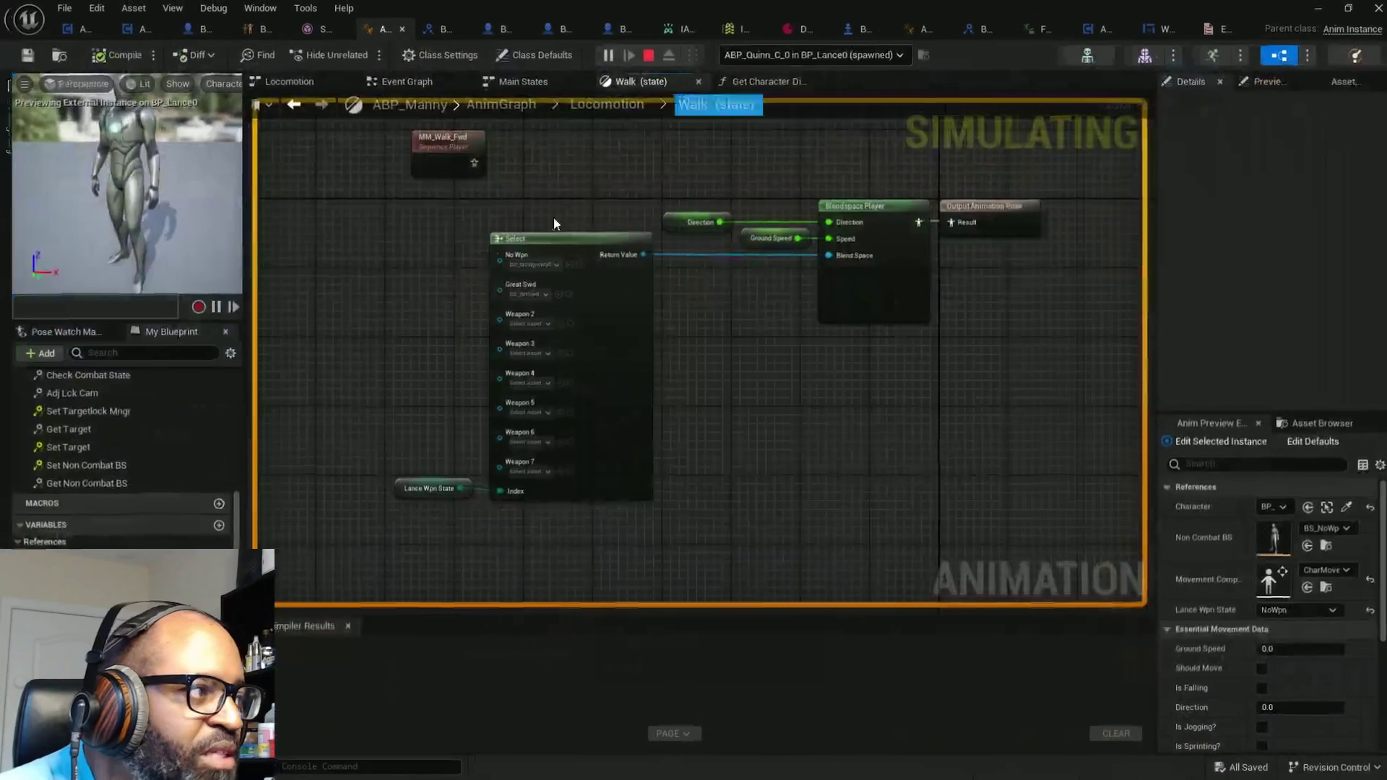
key("alt+Tab")
left_click(395, 188)
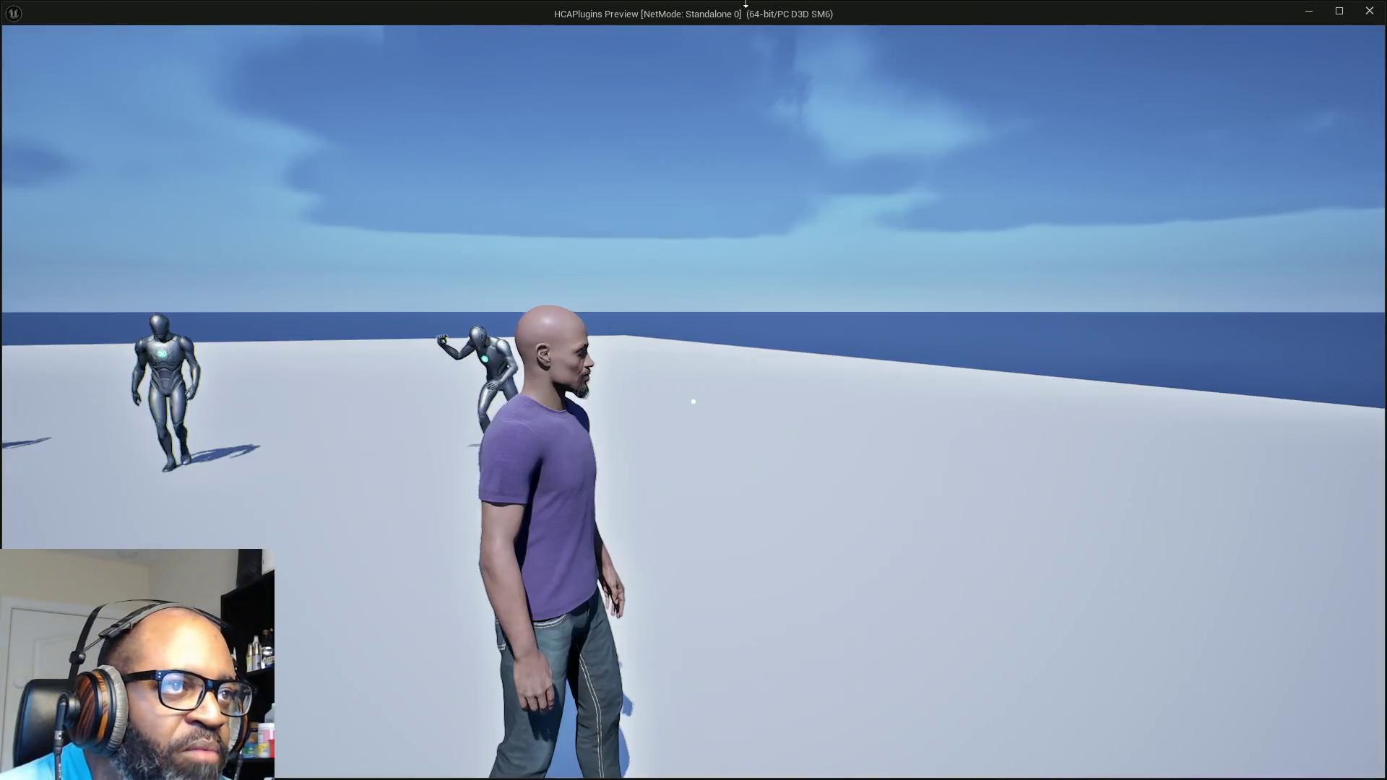
key("alt+Tab")
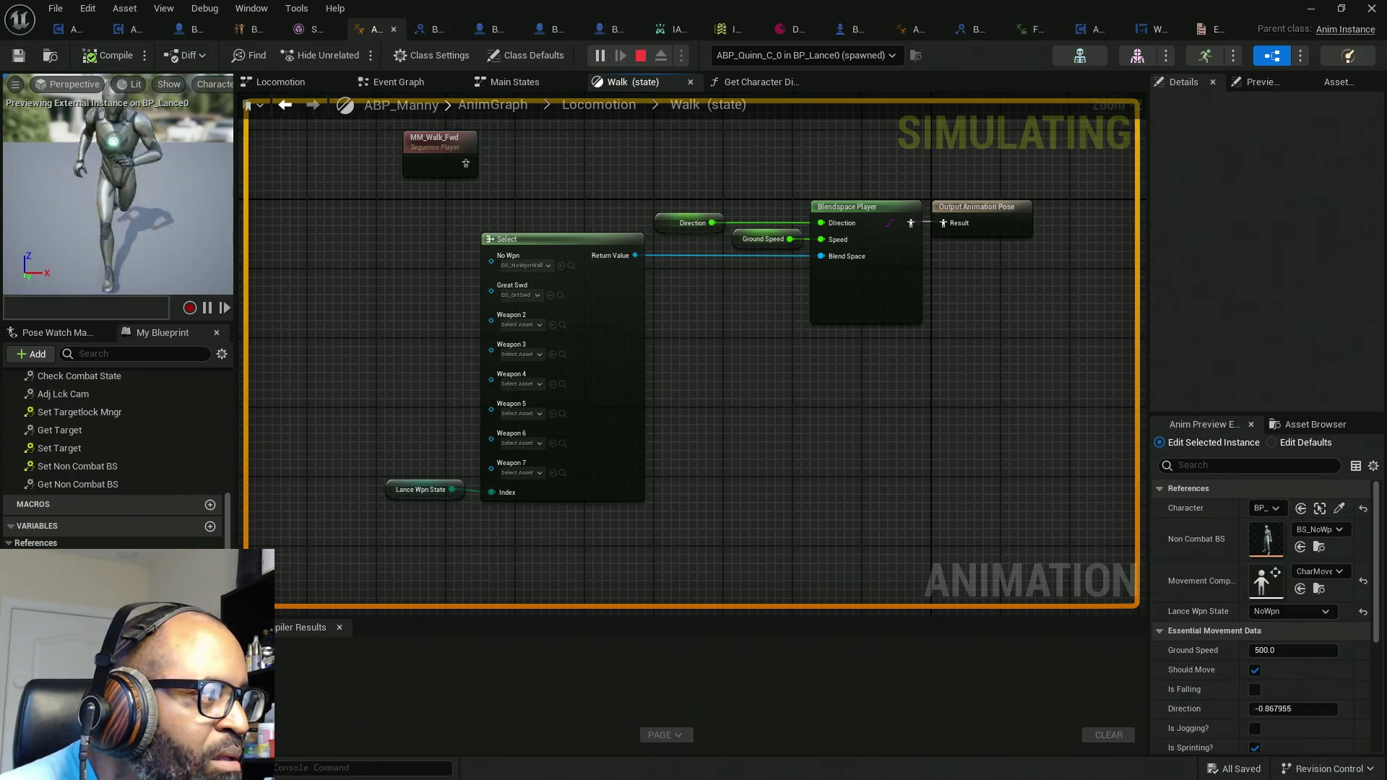
key("alt+Tab")
key("Tab")
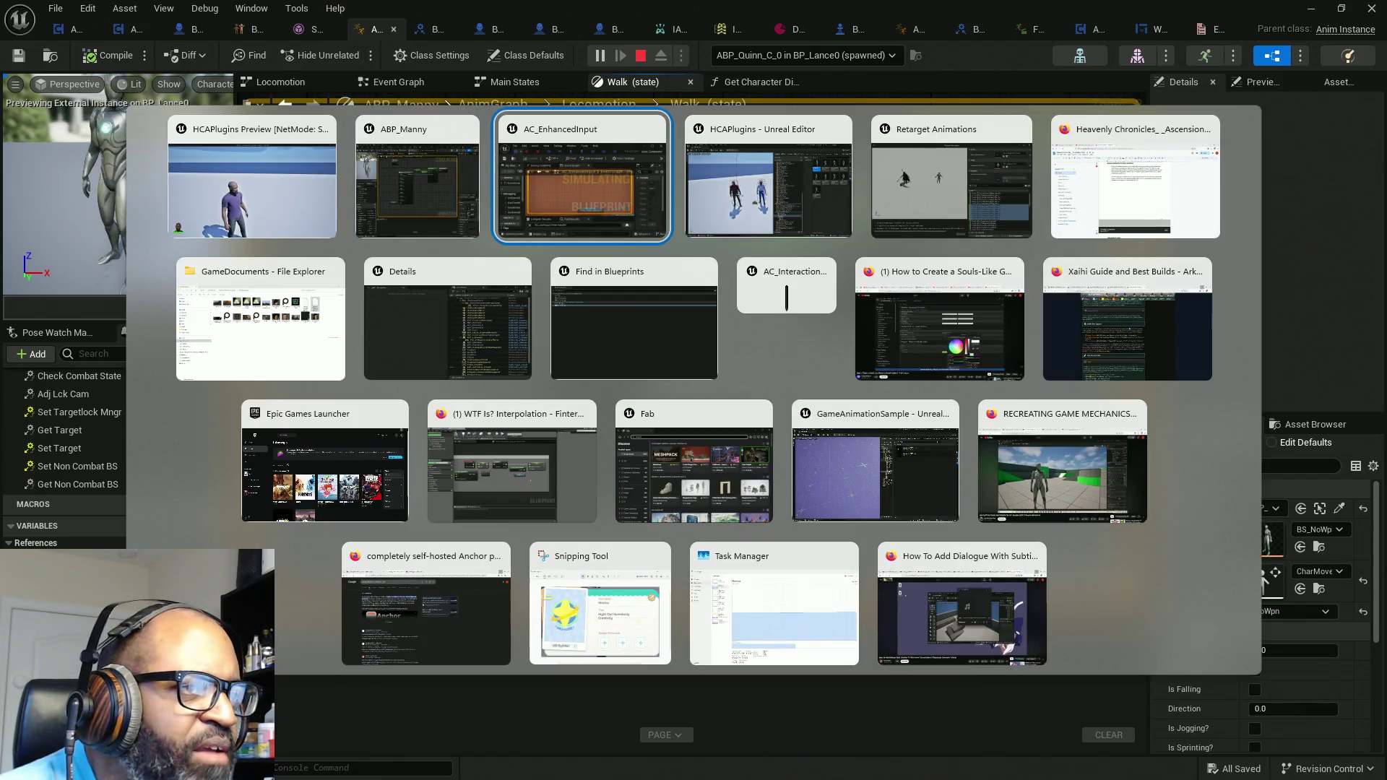
key("alt+Tab")
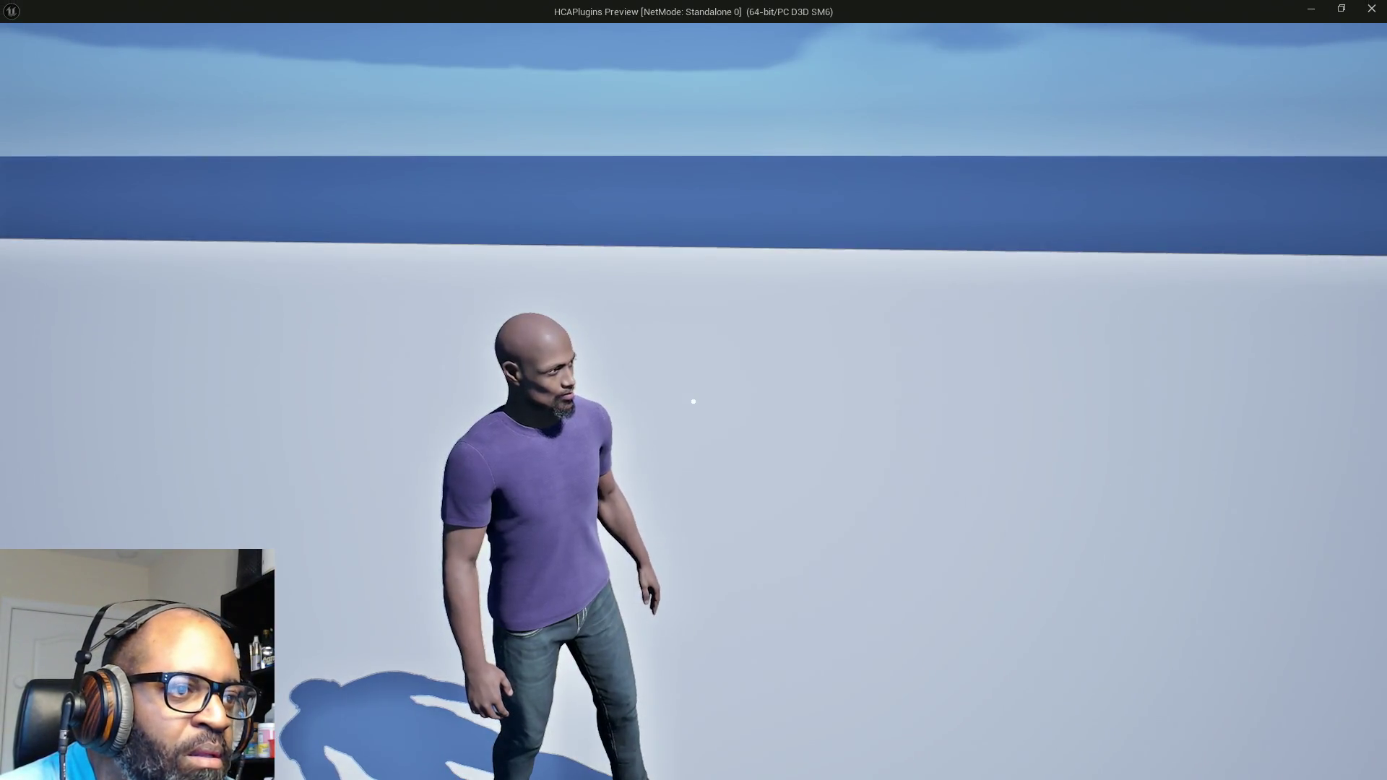
Step: Walk the character toward the mannequins, lock onto an enemy, then return to the editor
key("w")
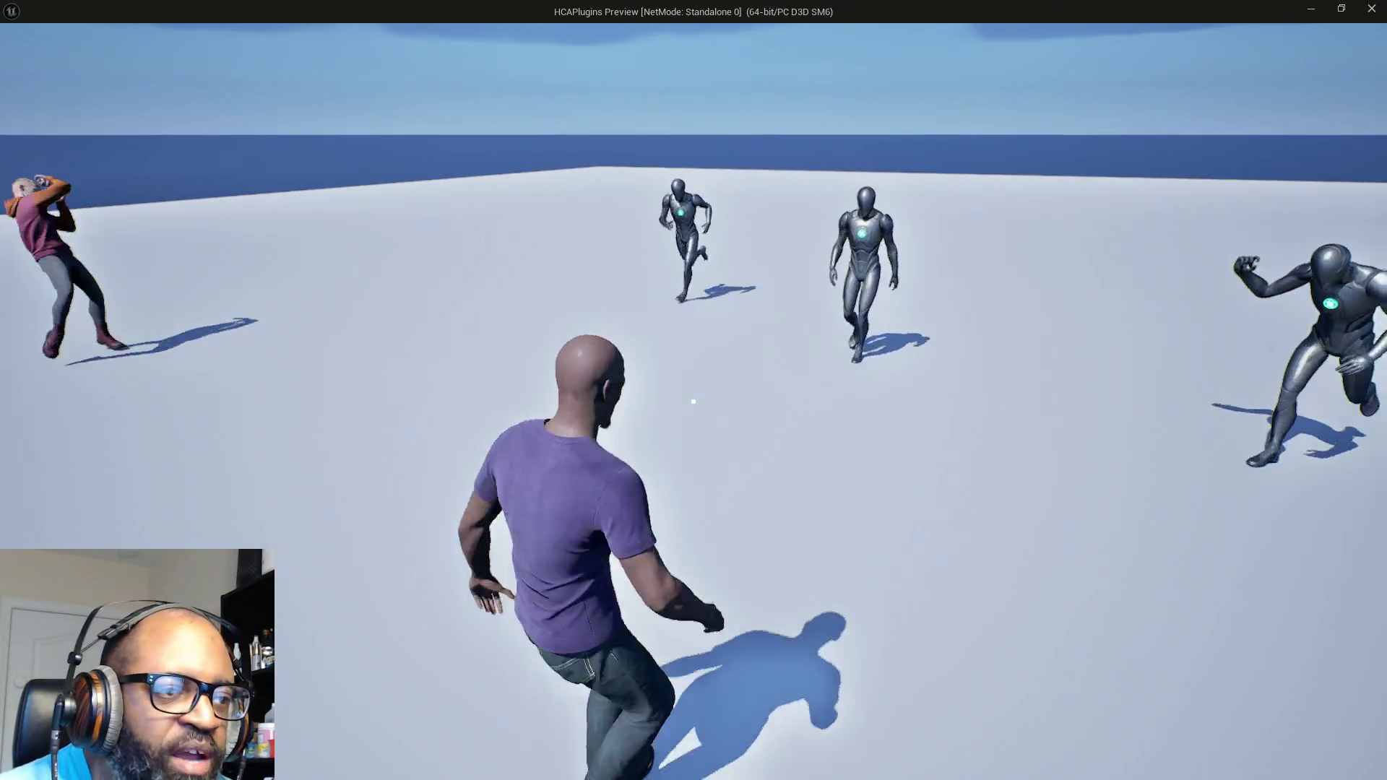
mouse_move(693, 401)
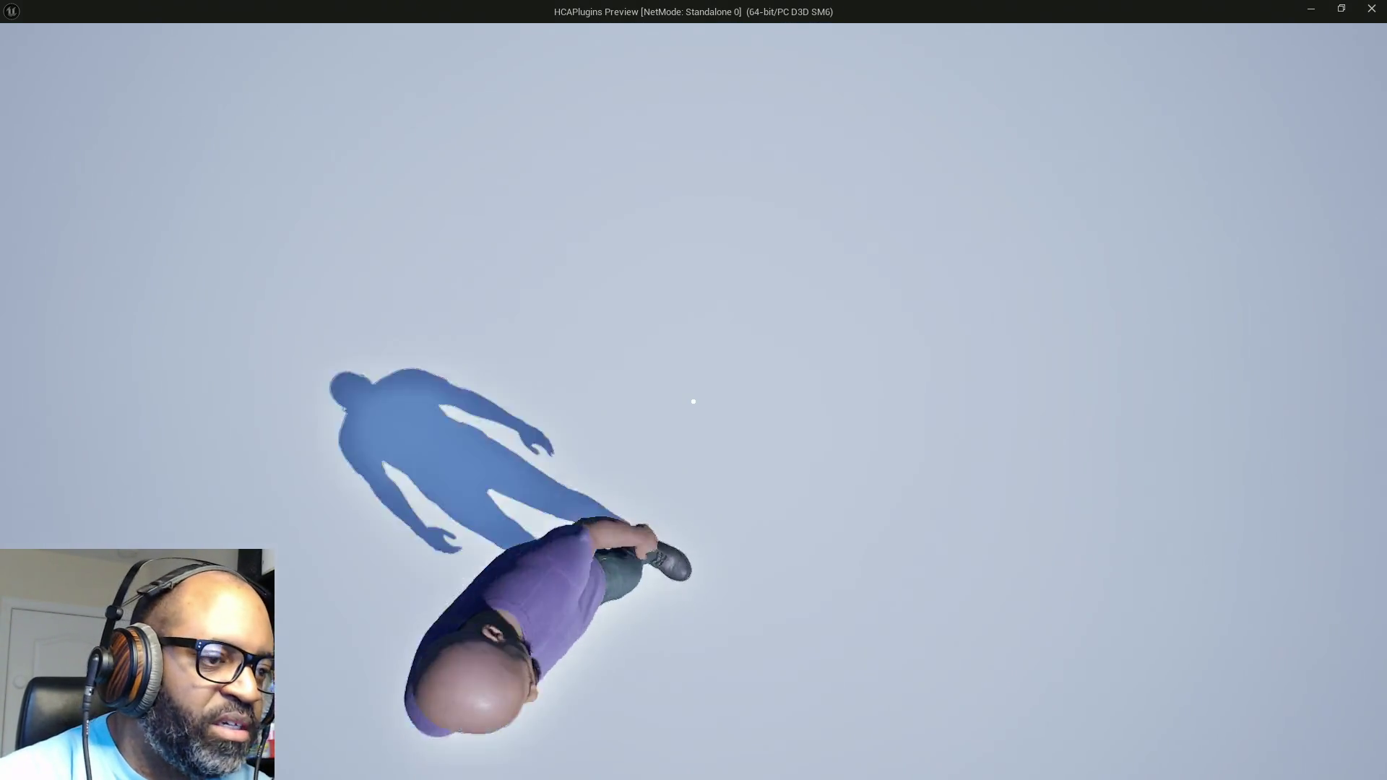
key("w")
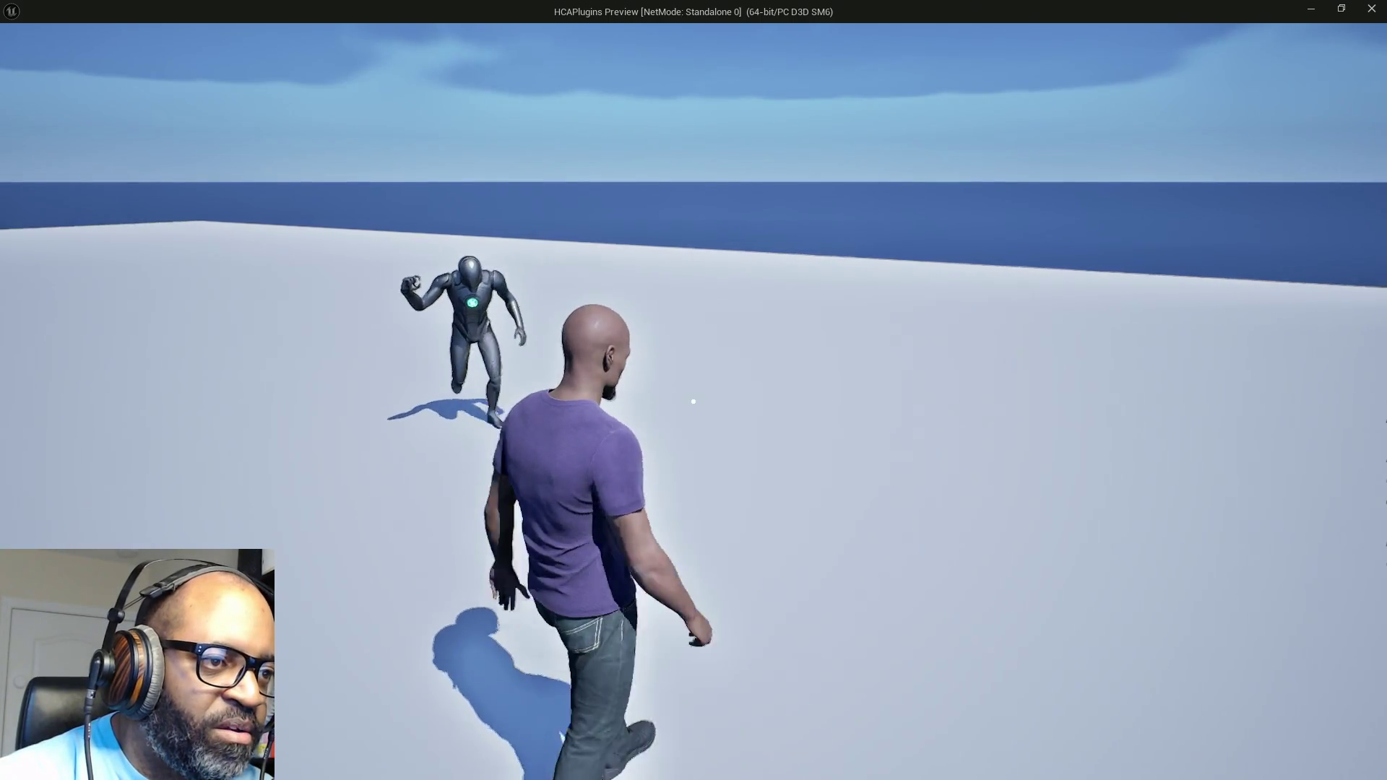
key("w")
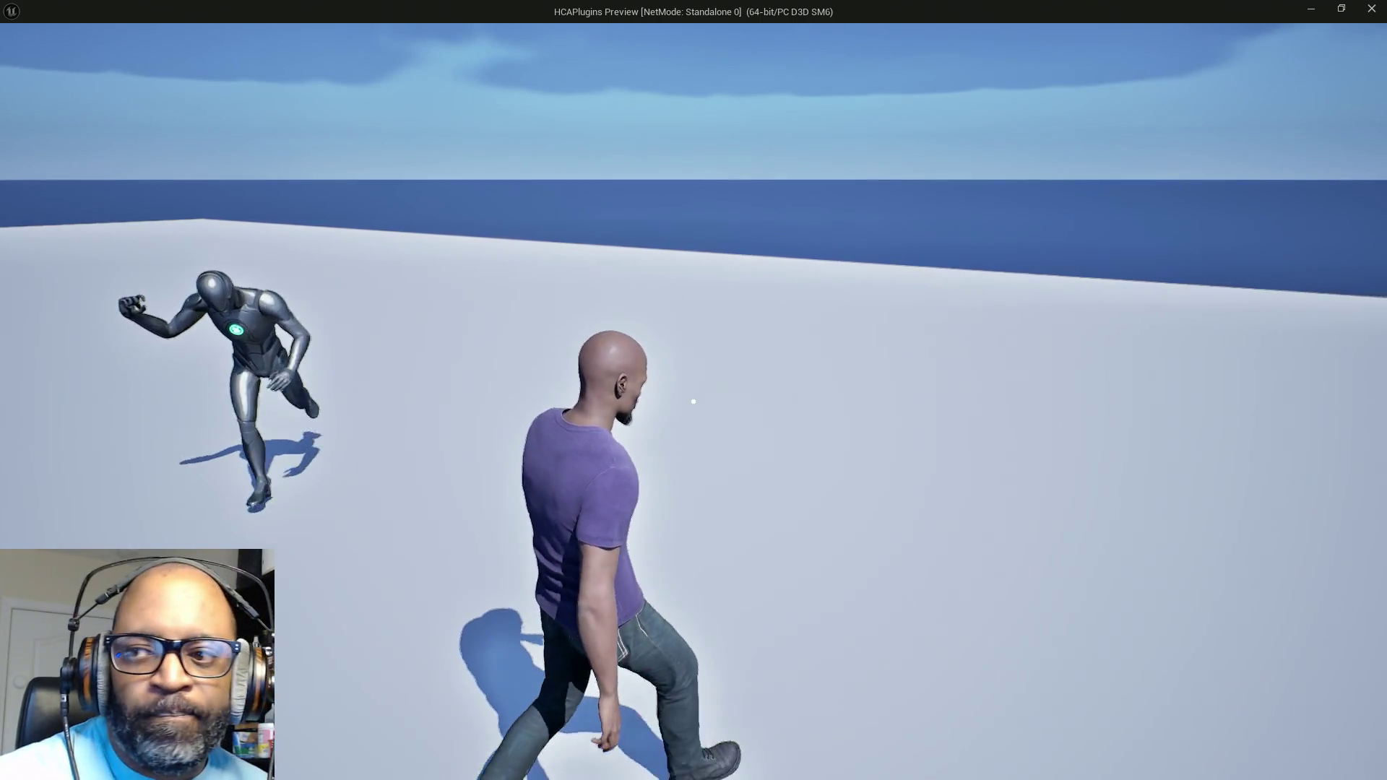
key("w")
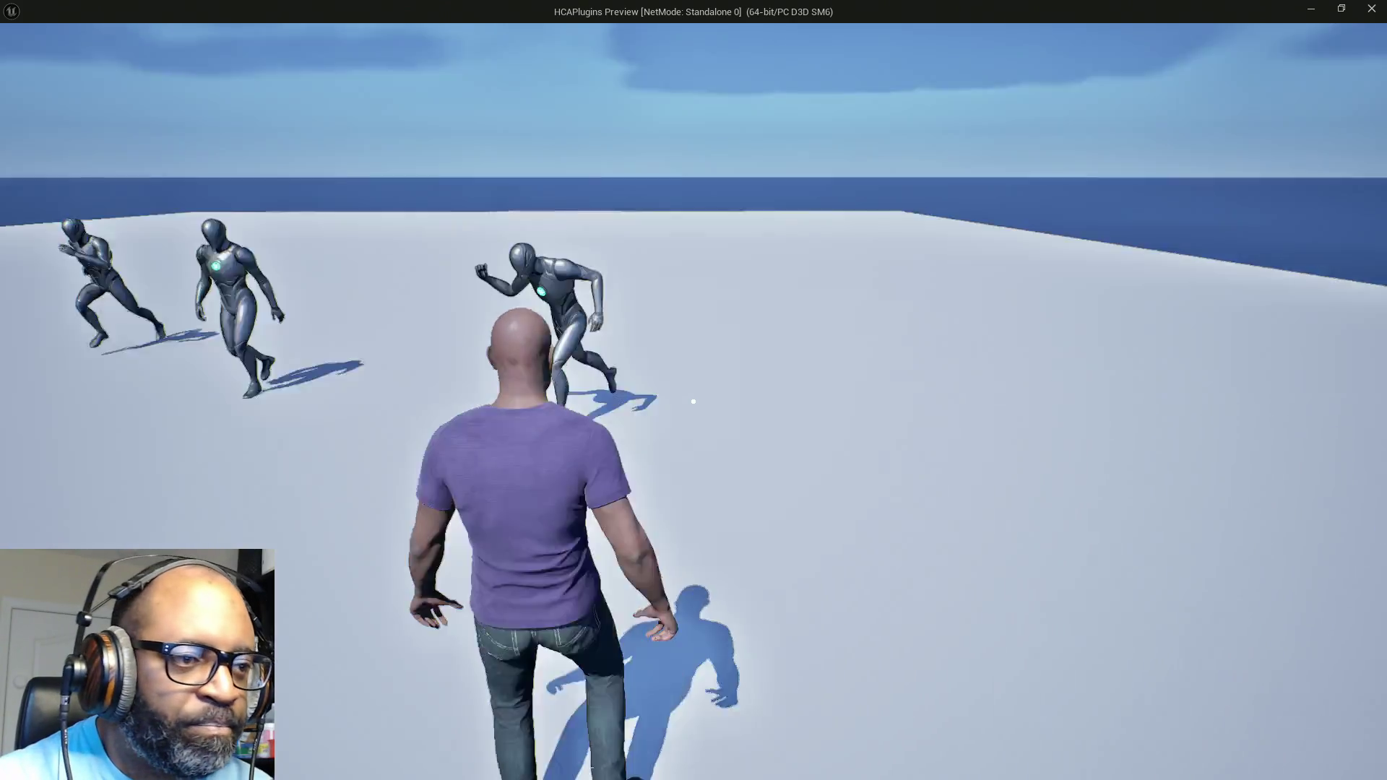
key("w")
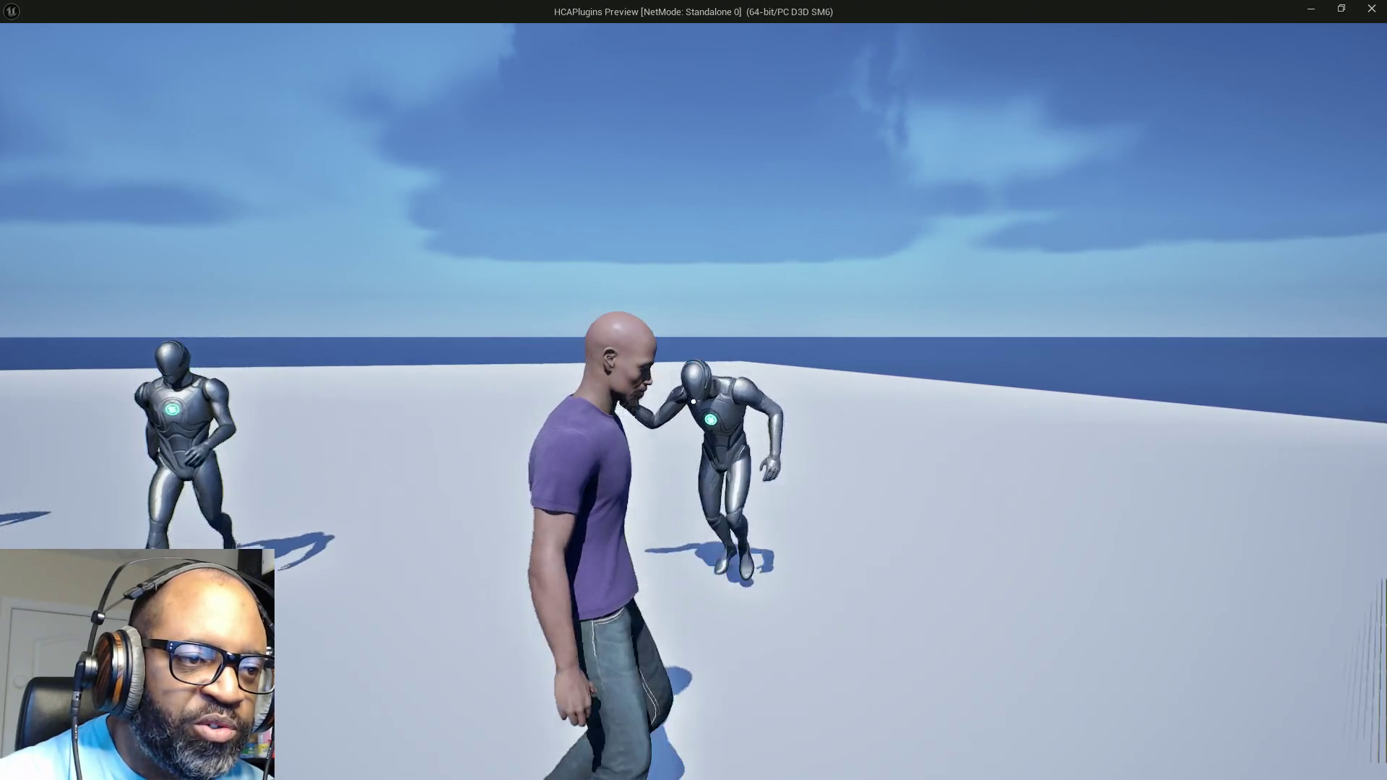
right_click(693, 401)
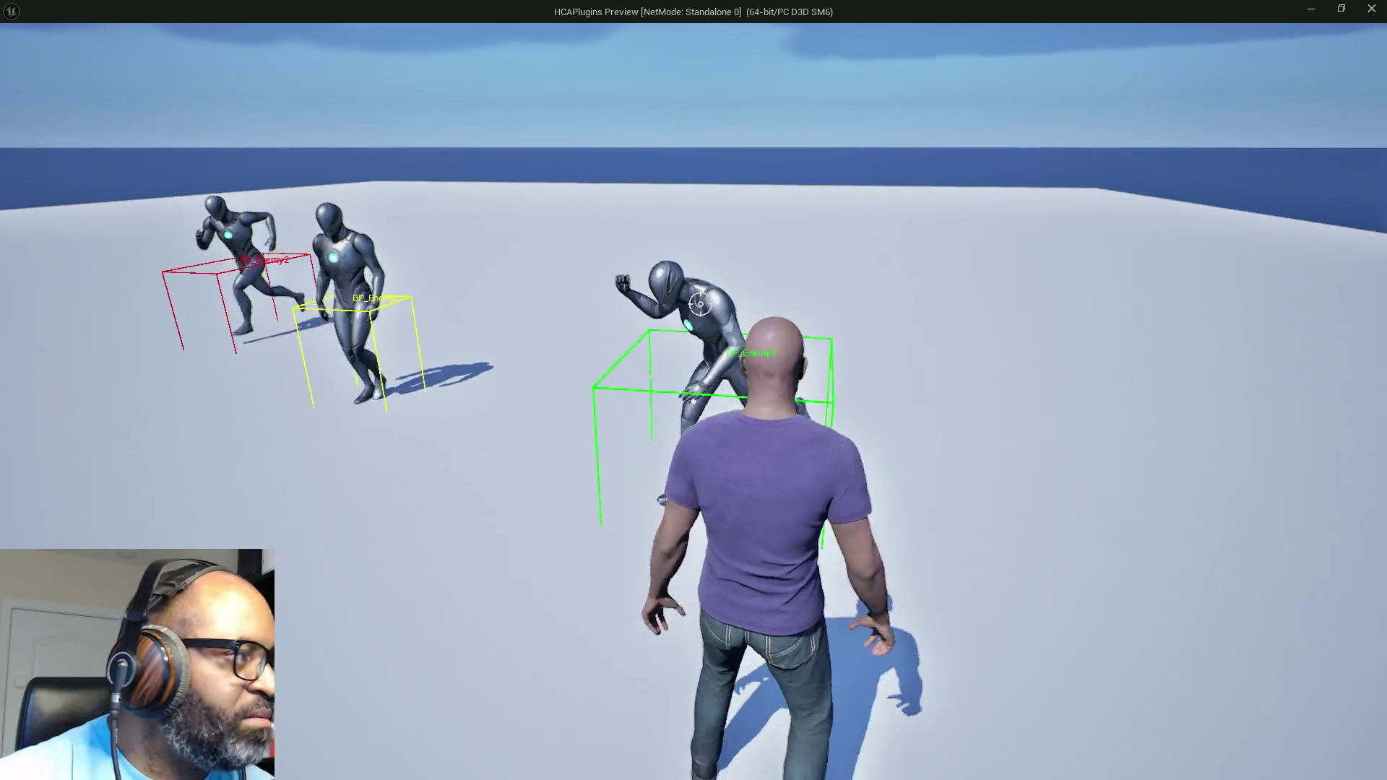
key("alt+Tab")
key("alt+Tab")
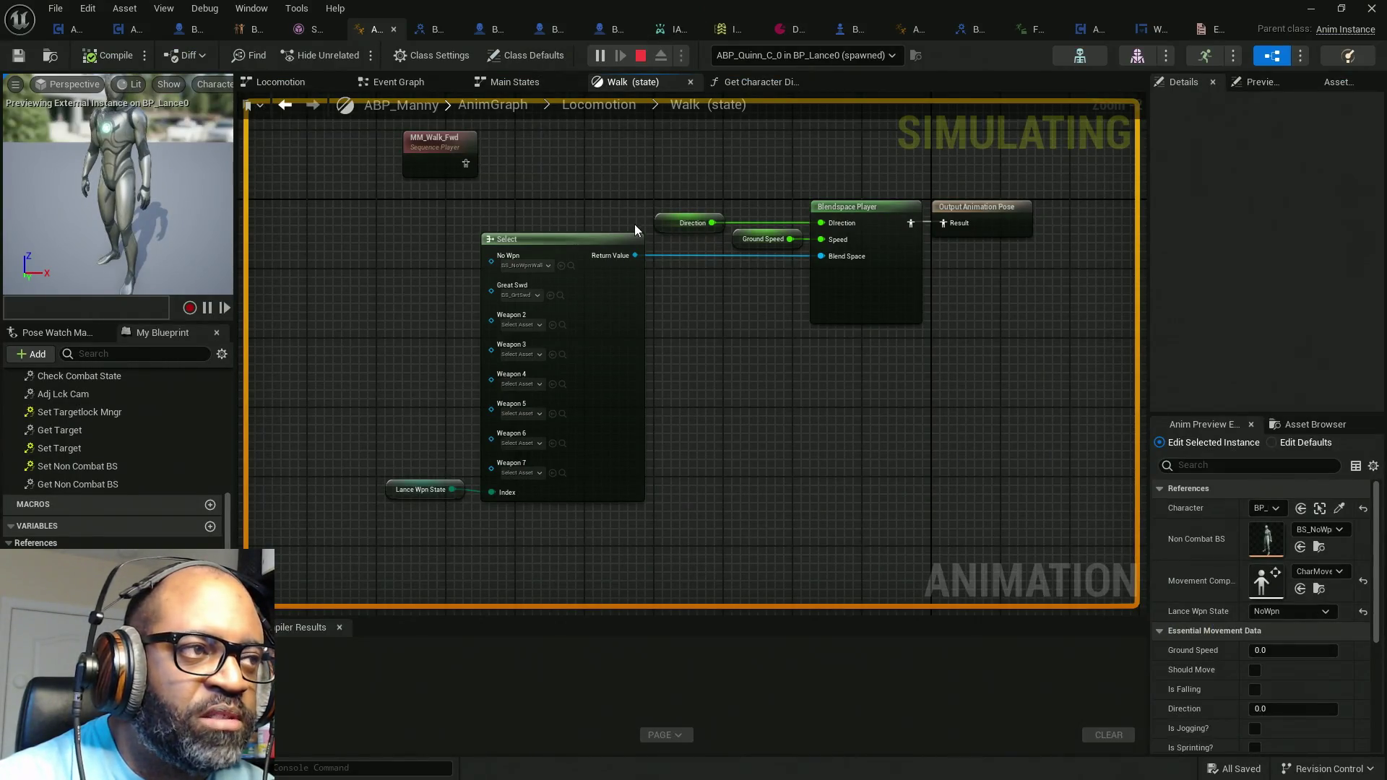
Step: Switch to the ABP_Quinn animation blueprint's Event Graph
left_click(908, 31)
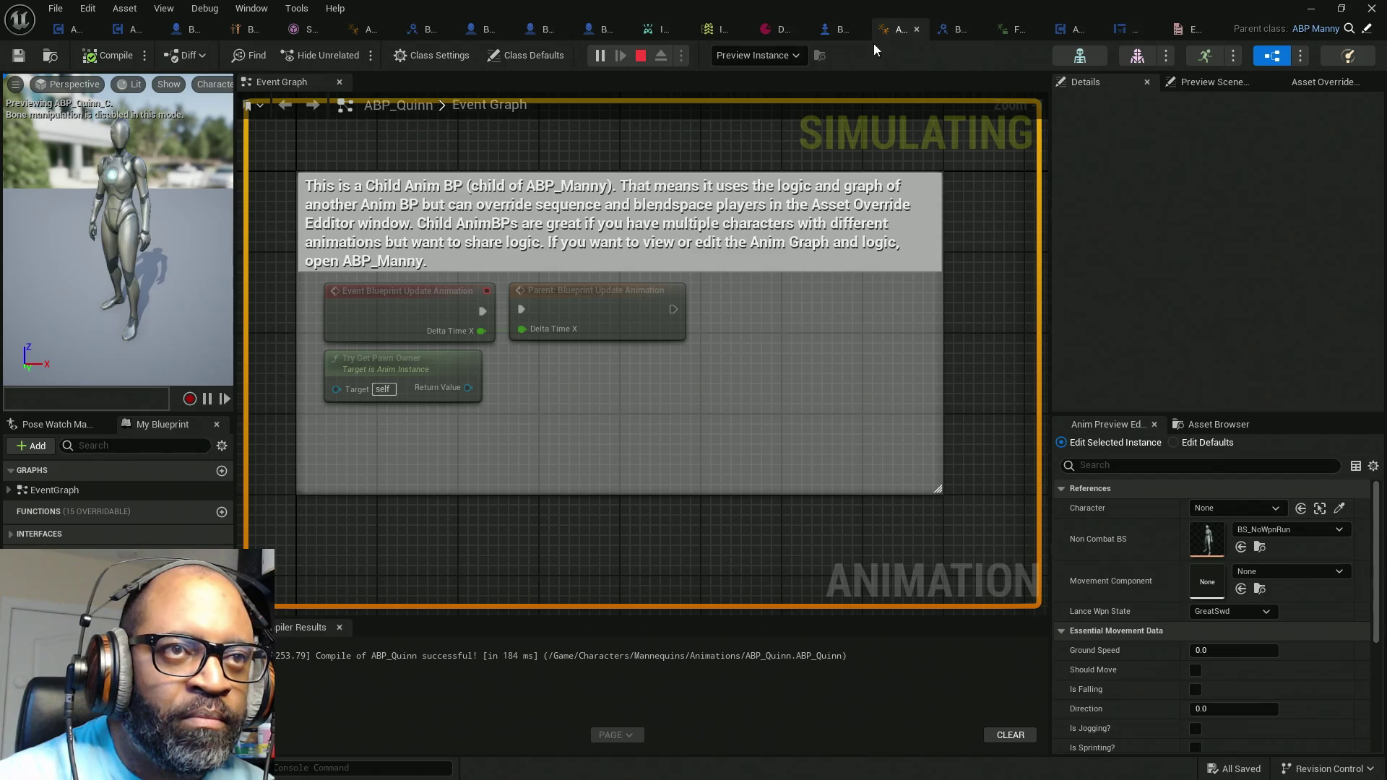
Step: Expand the asset override list's AnimGraph, Main States and Locomotion entries down to the Walk state
left_click(1228, 83)
left_click(1326, 82)
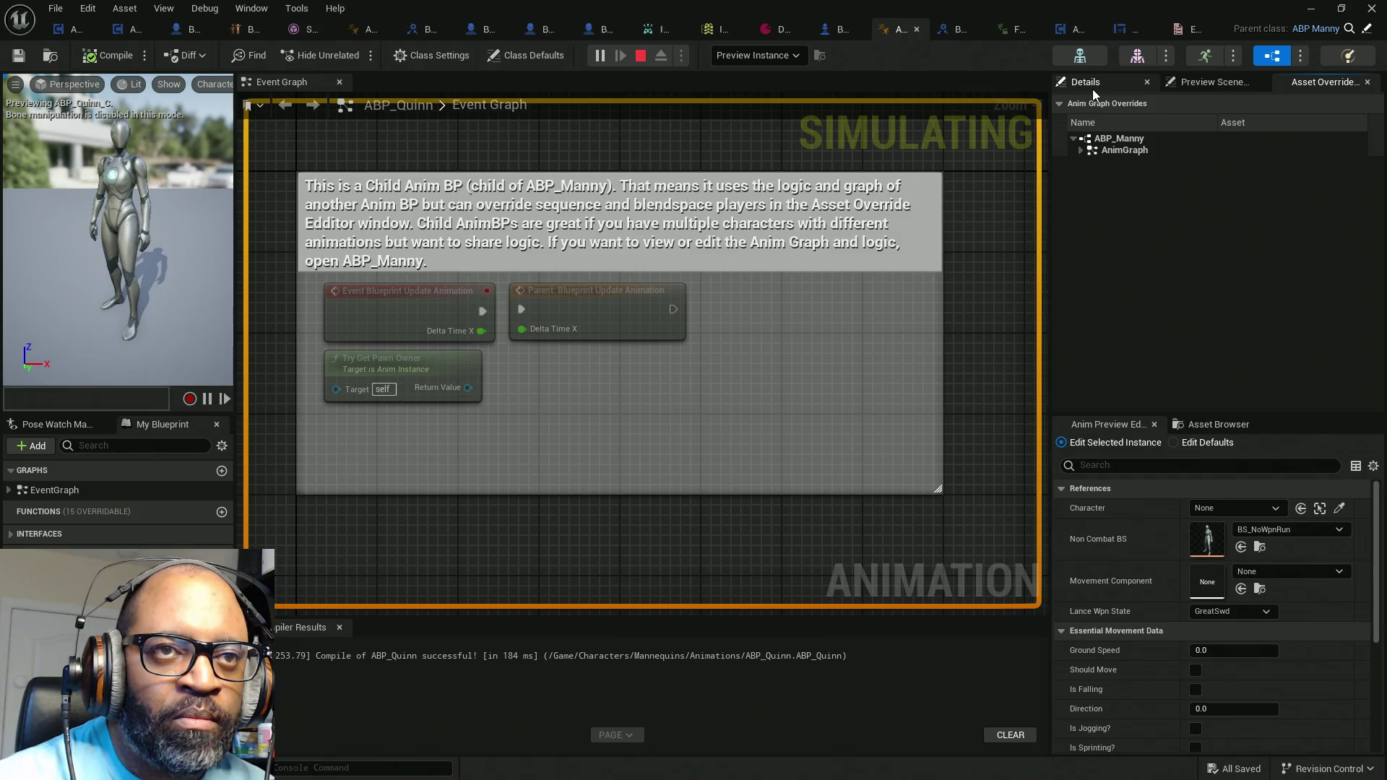
left_click(1080, 150)
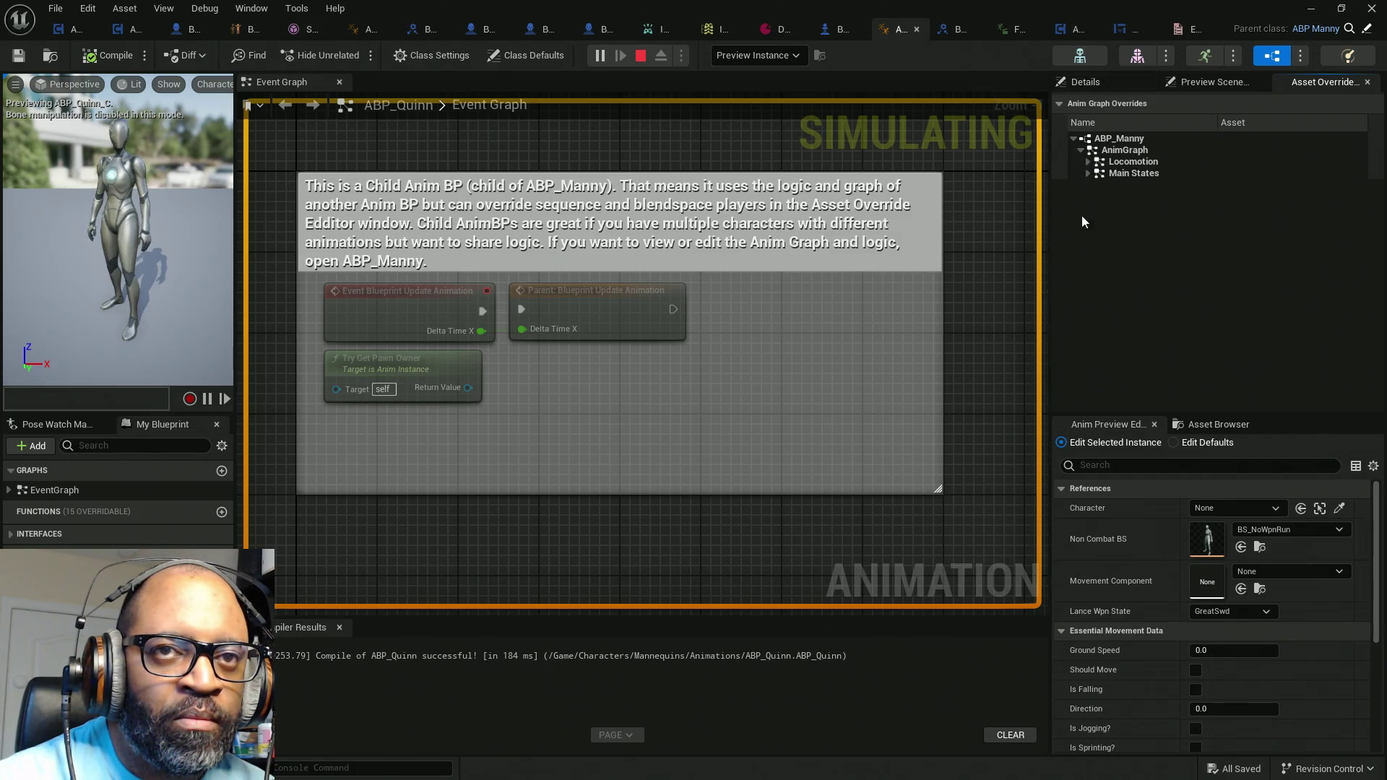
left_click(1087, 172)
left_click(1088, 162)
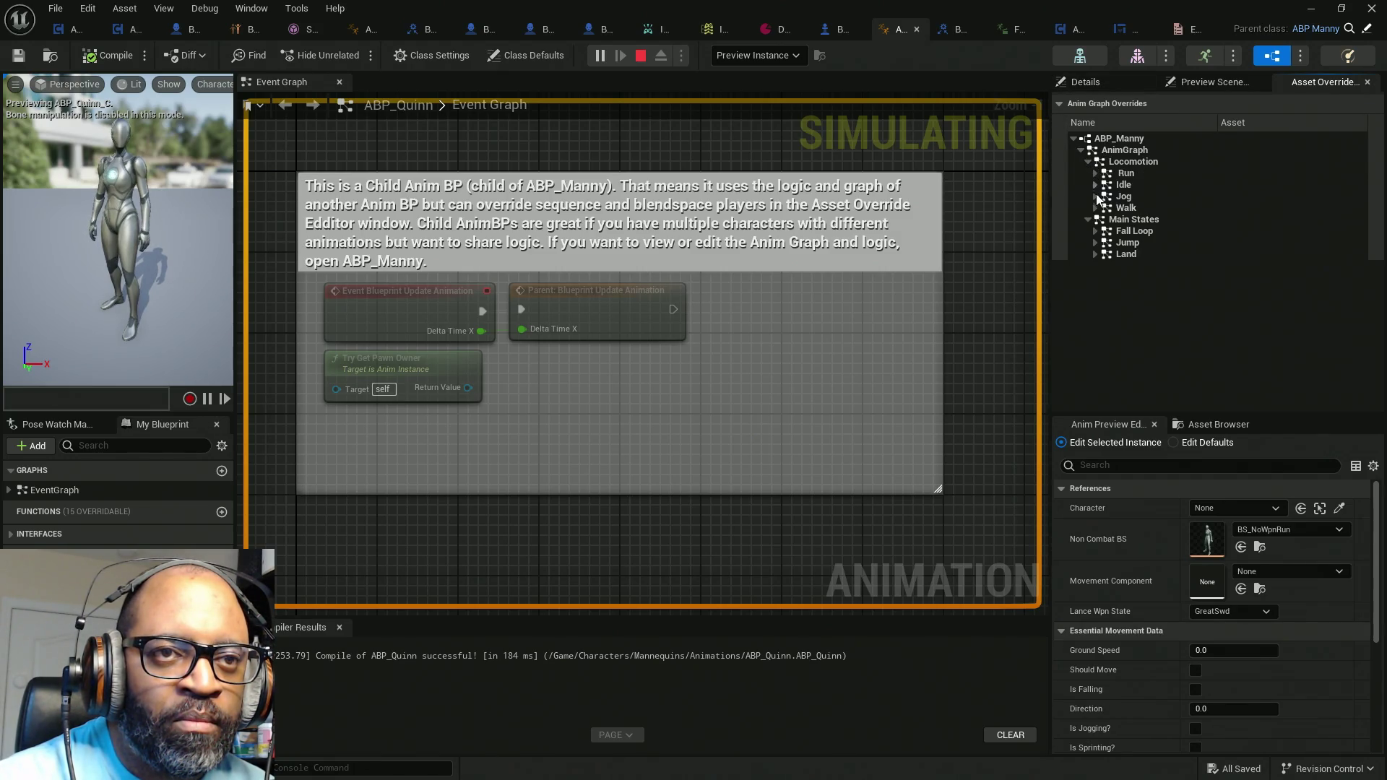
left_click(1095, 208)
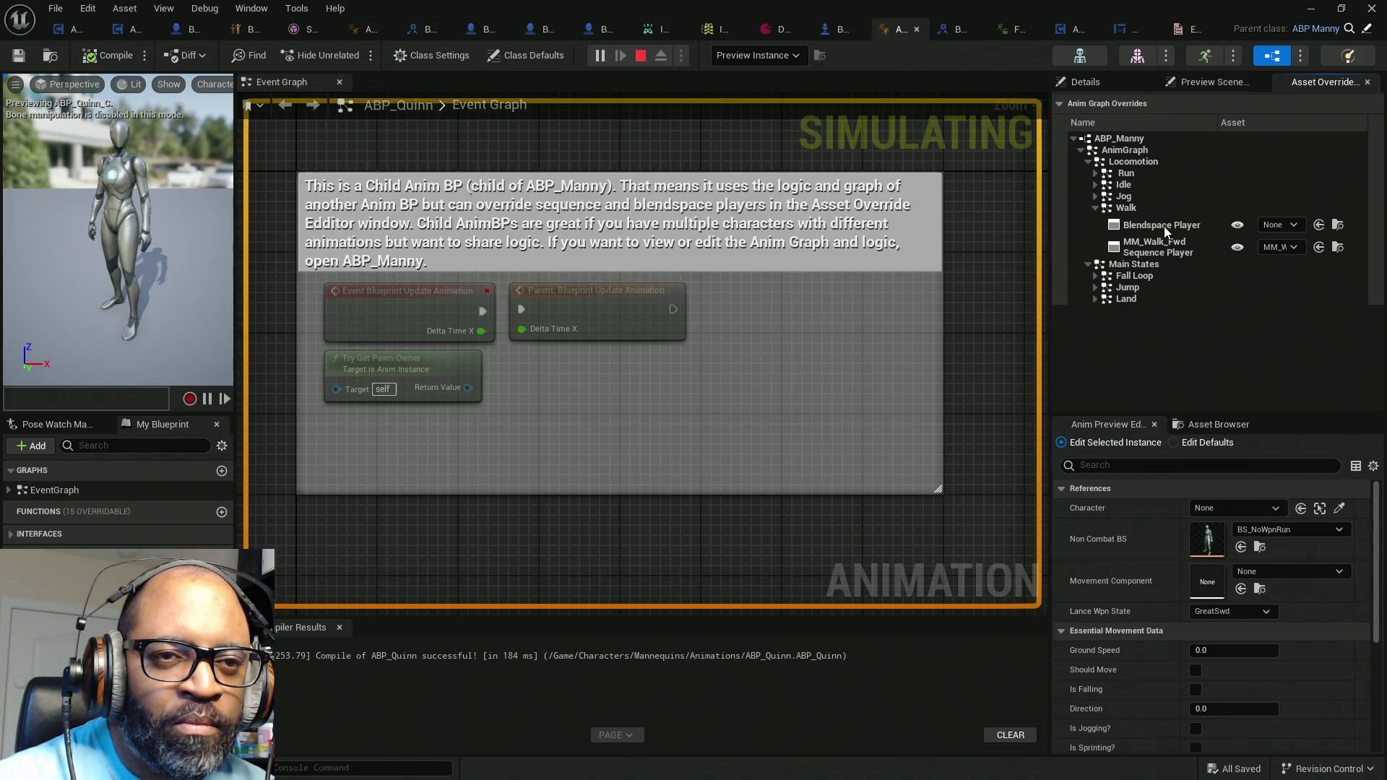
Step: Review the Walk state's blendspace choices, then return to ABP_Manny's Walk state graph
left_click(1281, 226)
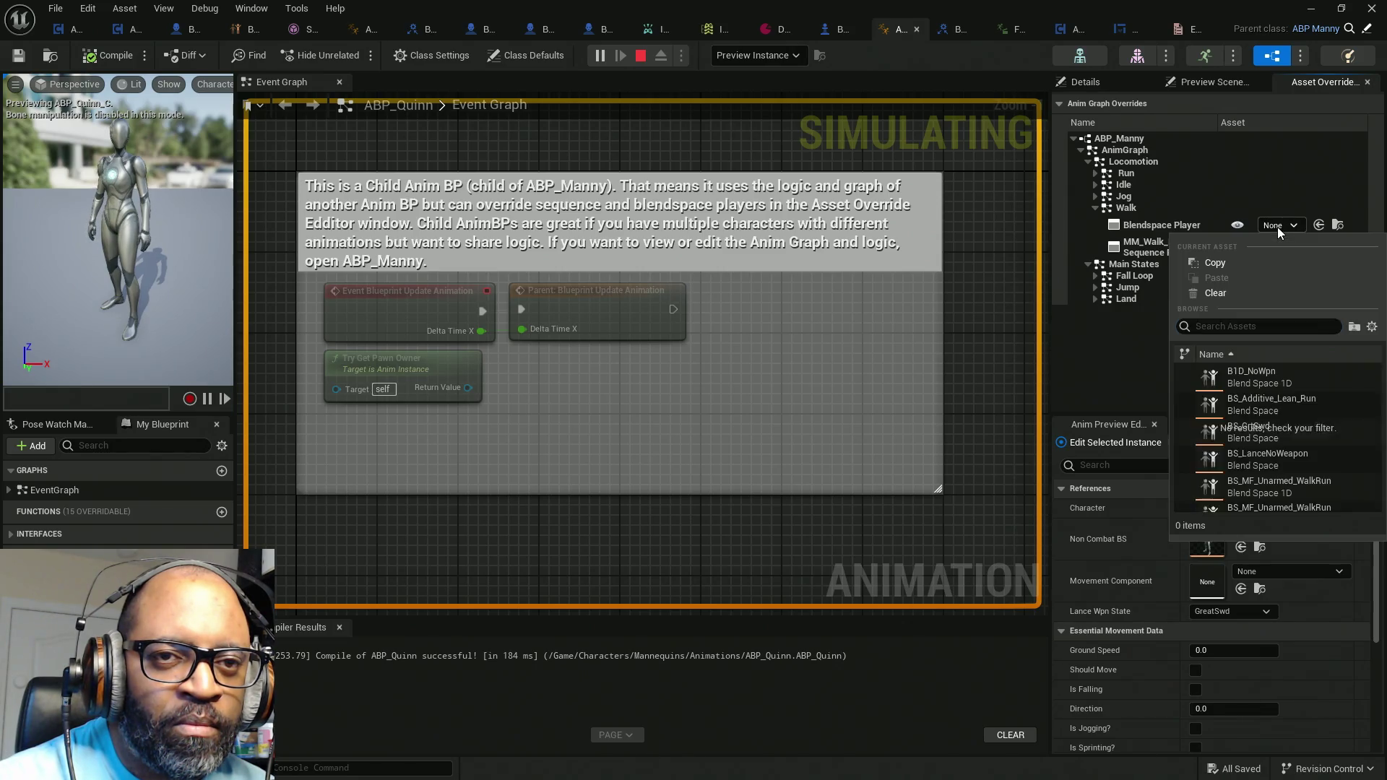
left_click(1128, 226)
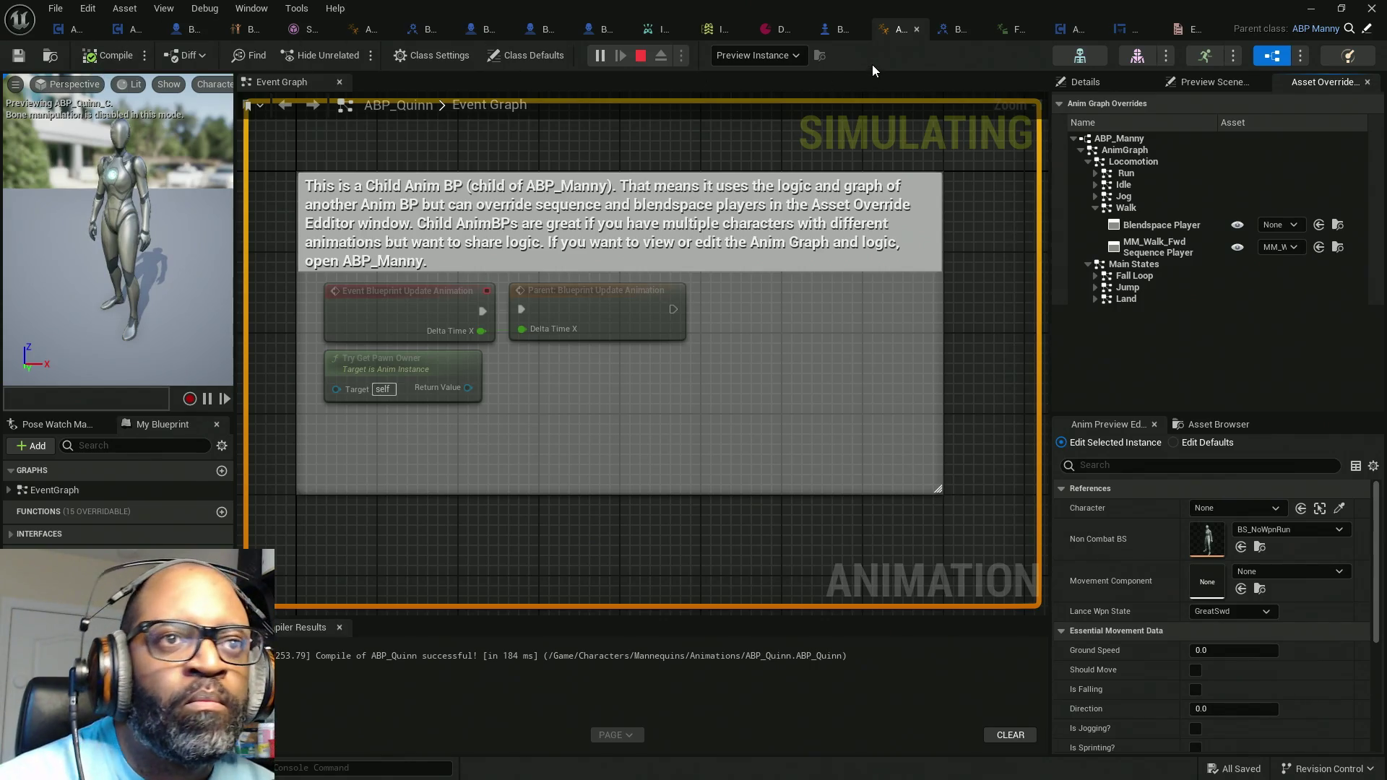
left_click(363, 29)
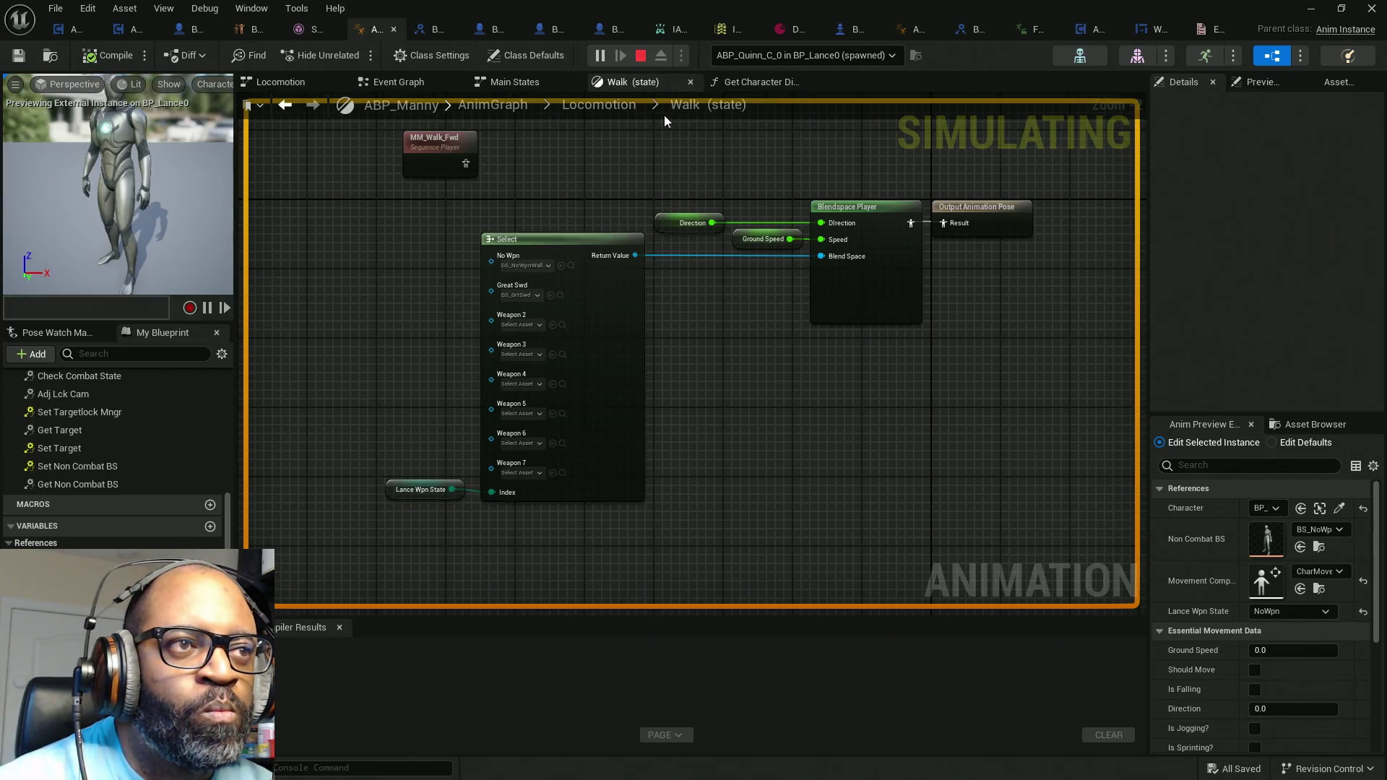
Step: Browse up to the AnimGraph, peek into Main States, then open the Locomotion state machine
left_click(600, 108)
left_click(499, 106)
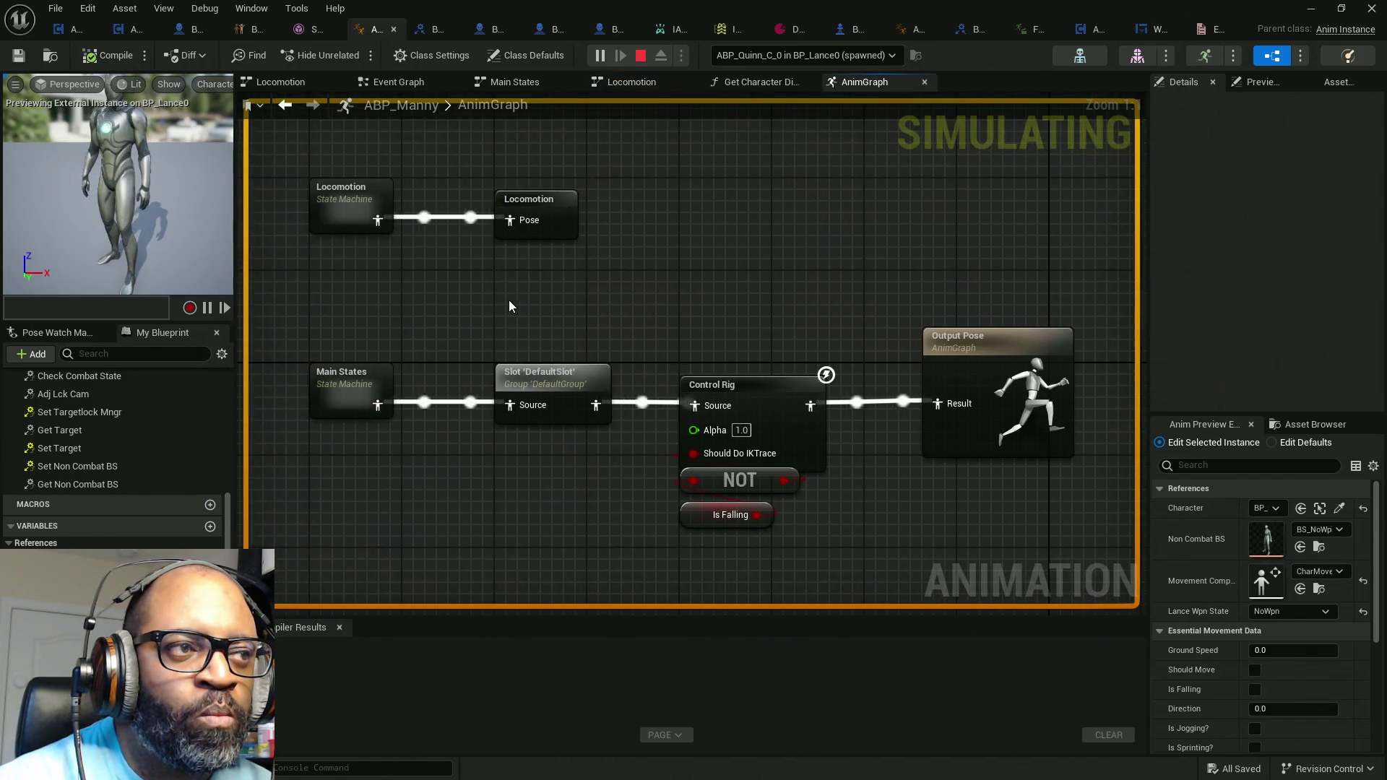
left_click_drag(508, 306, 706, 294)
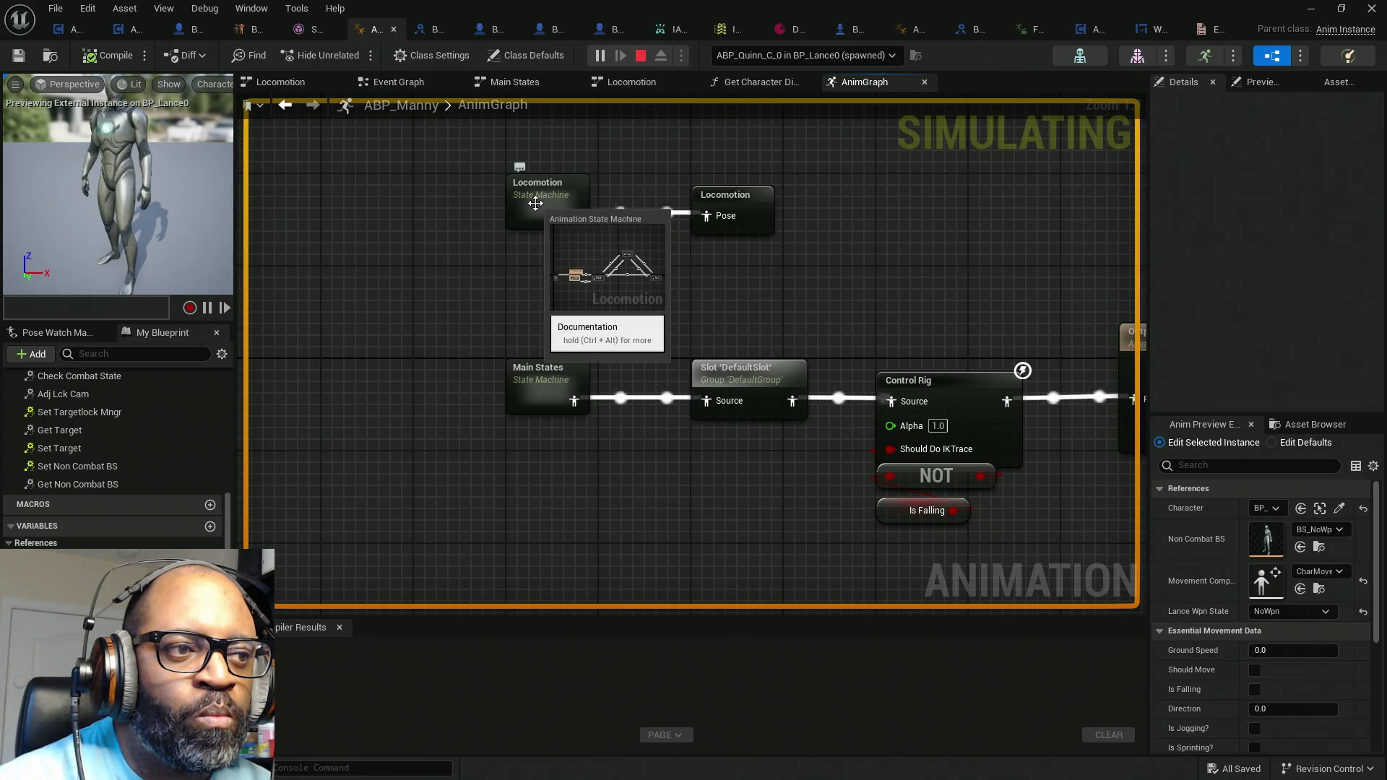
double_click(537, 389)
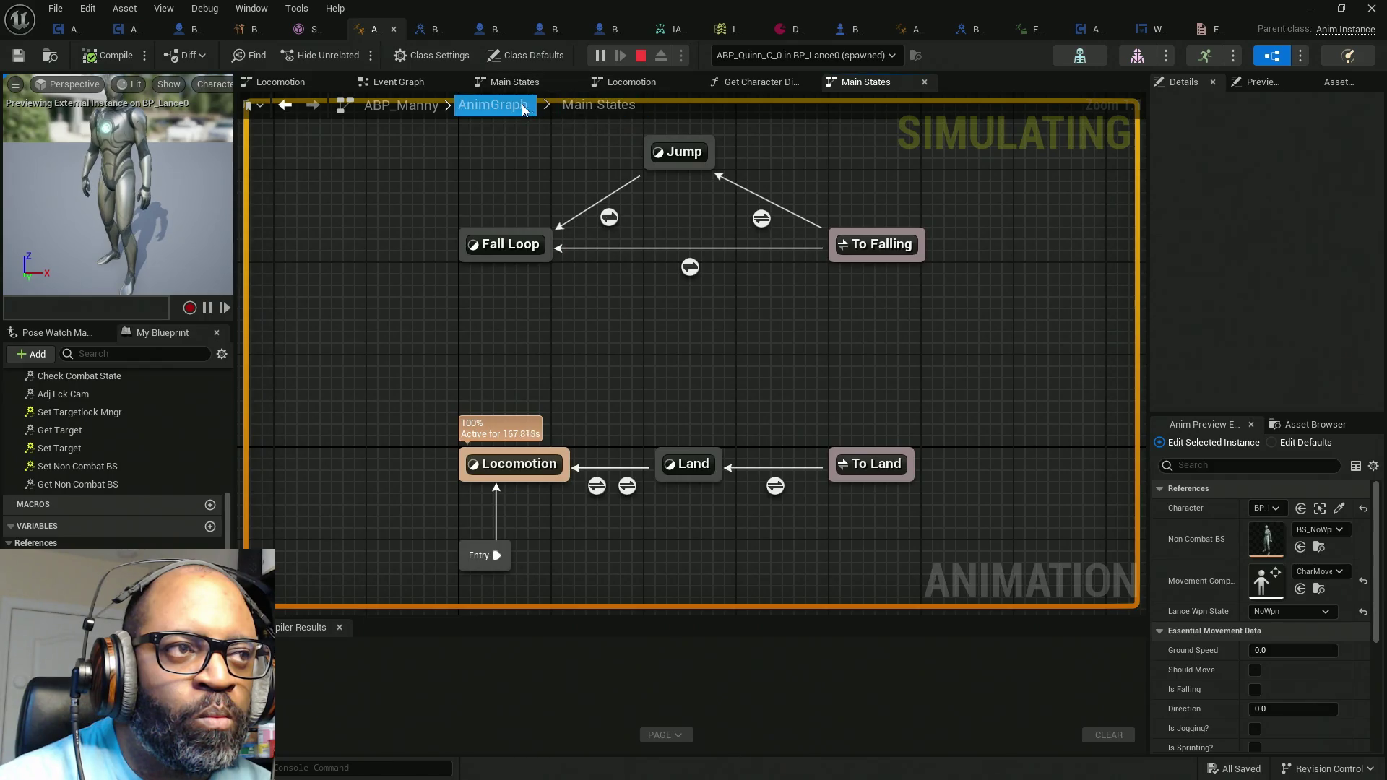
left_click(523, 108)
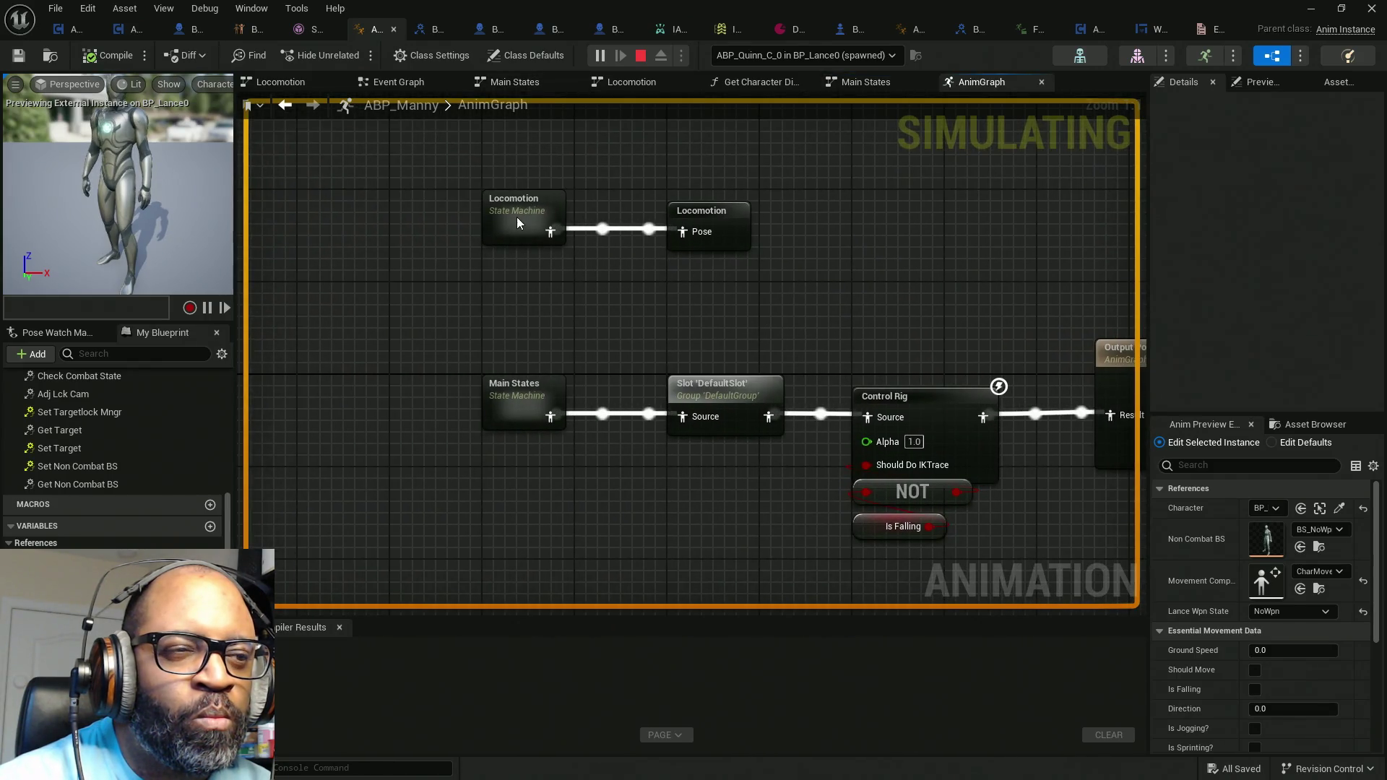
double_click(517, 212)
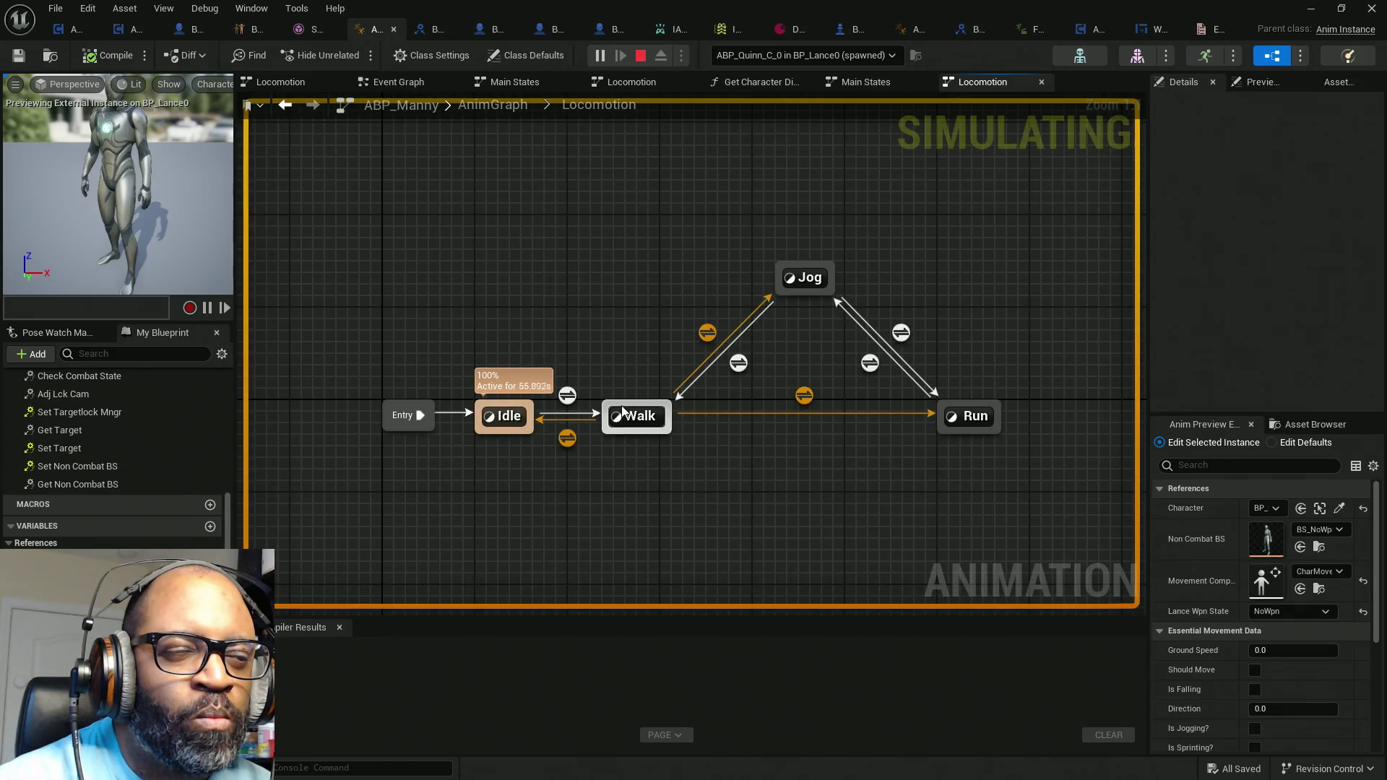
Step: Reopen the Walk state, inspect the Select's No Wpn and Great Swd blendspaces, then stop simulating
right_click(627, 419)
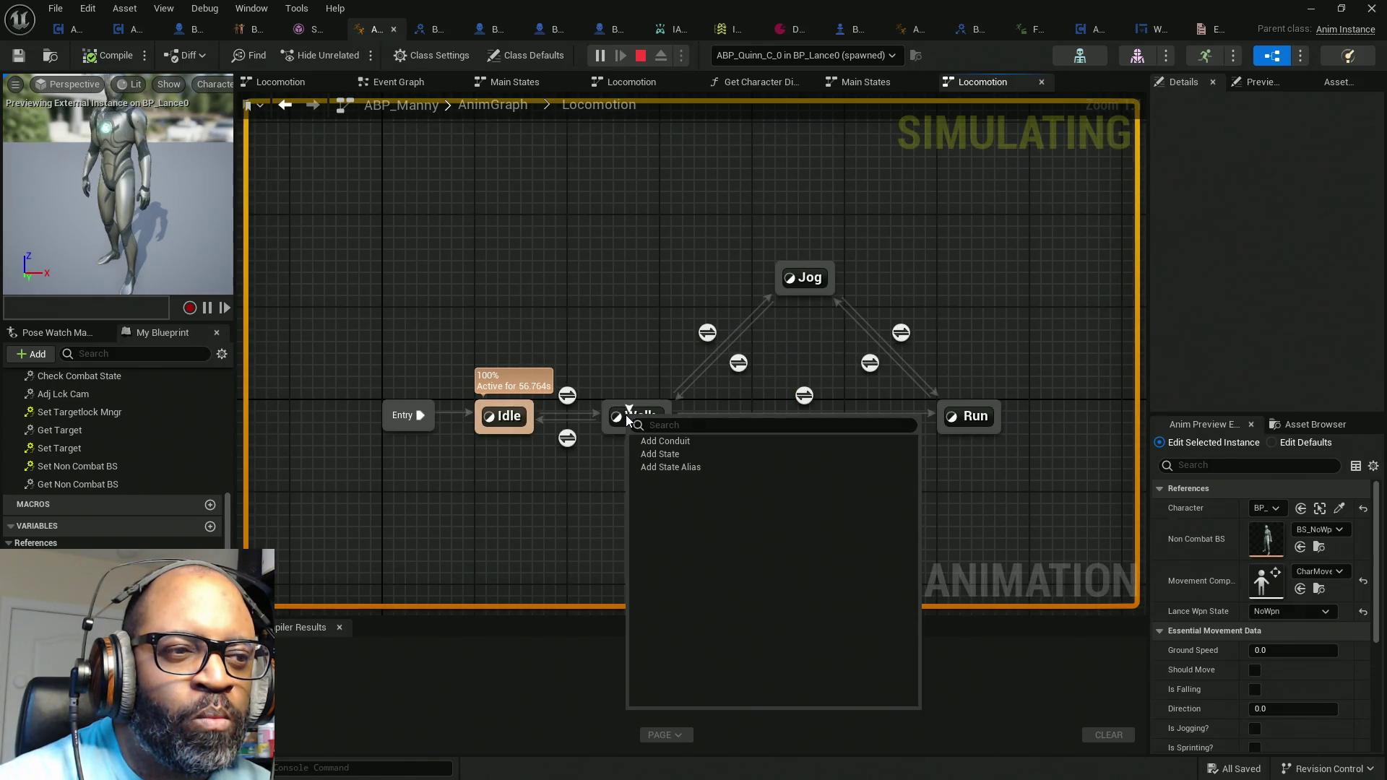
left_click(627, 419)
double_click(638, 417)
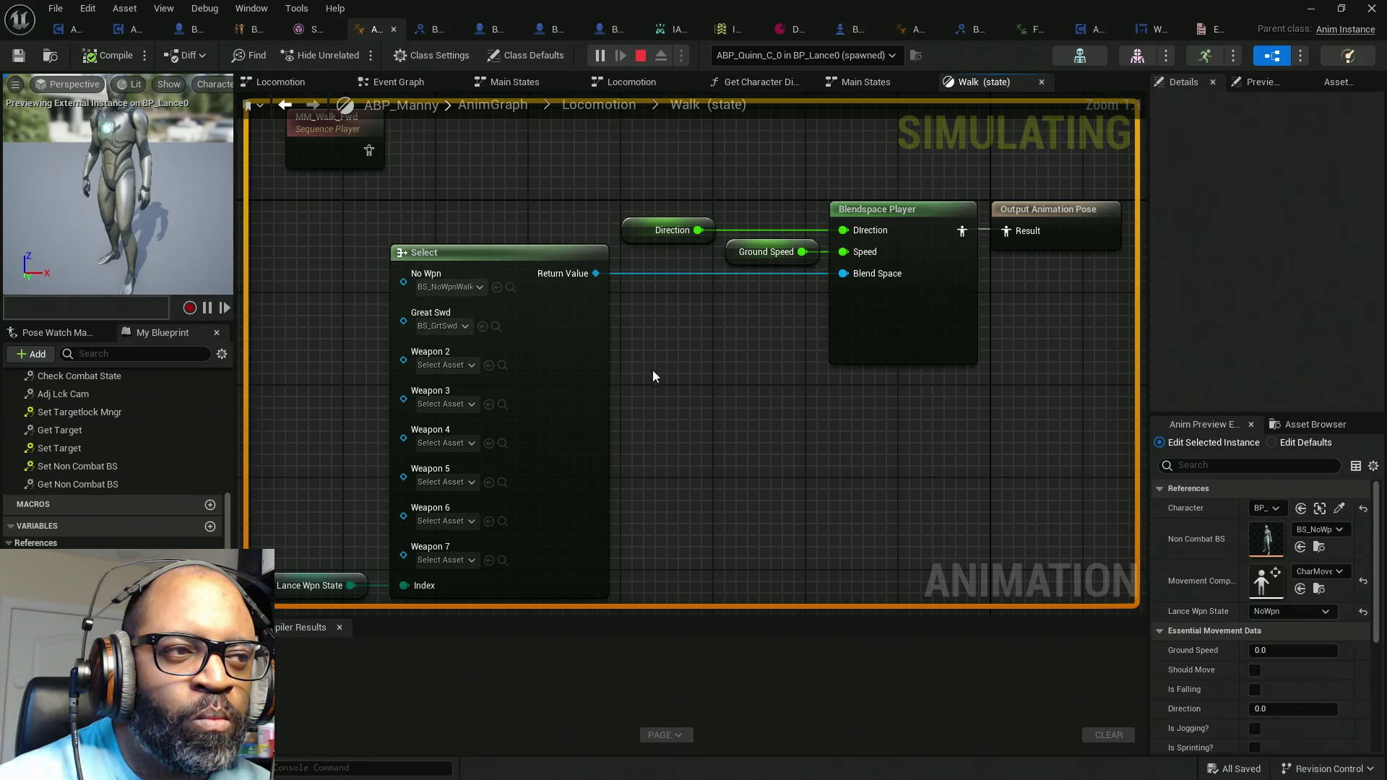
left_click_drag(653, 375, 712, 310)
left_click(501, 222)
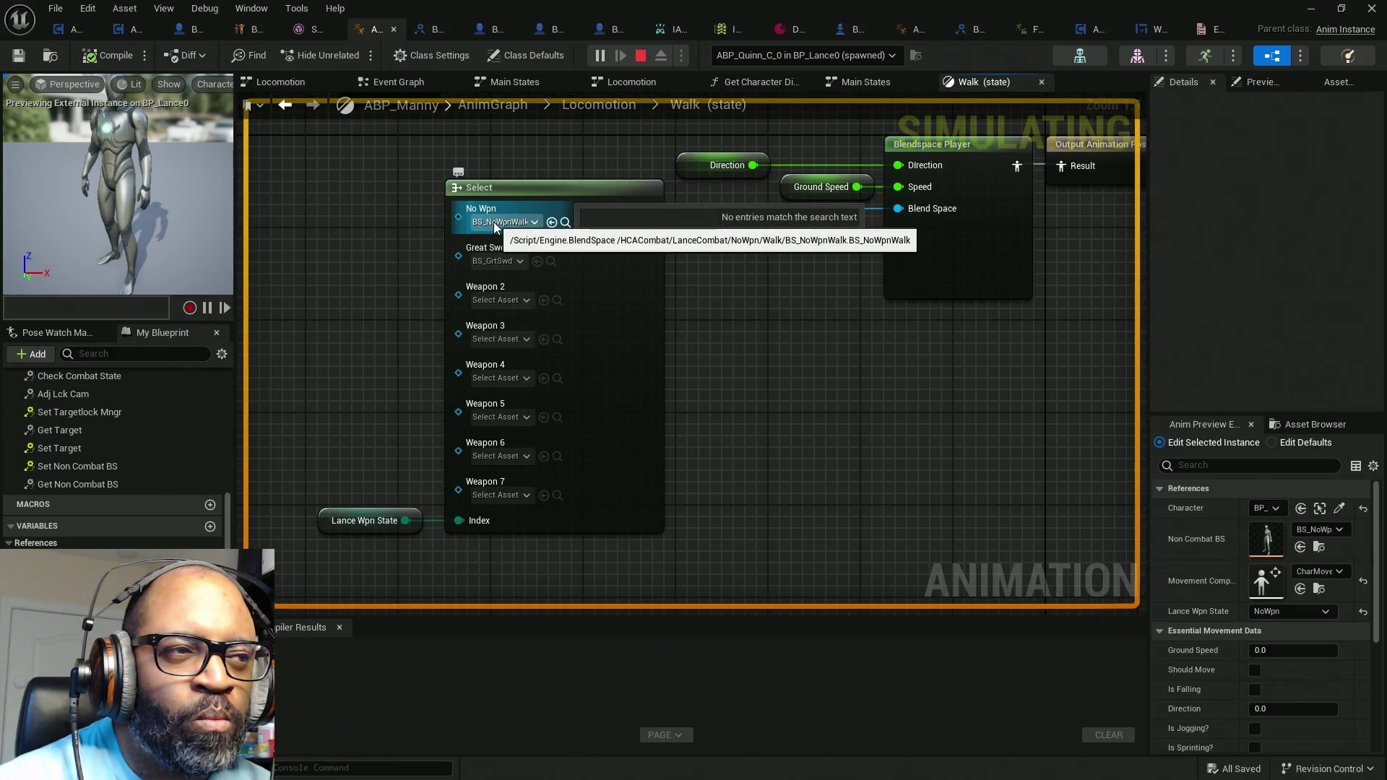
left_click(501, 258)
left_click(790, 323)
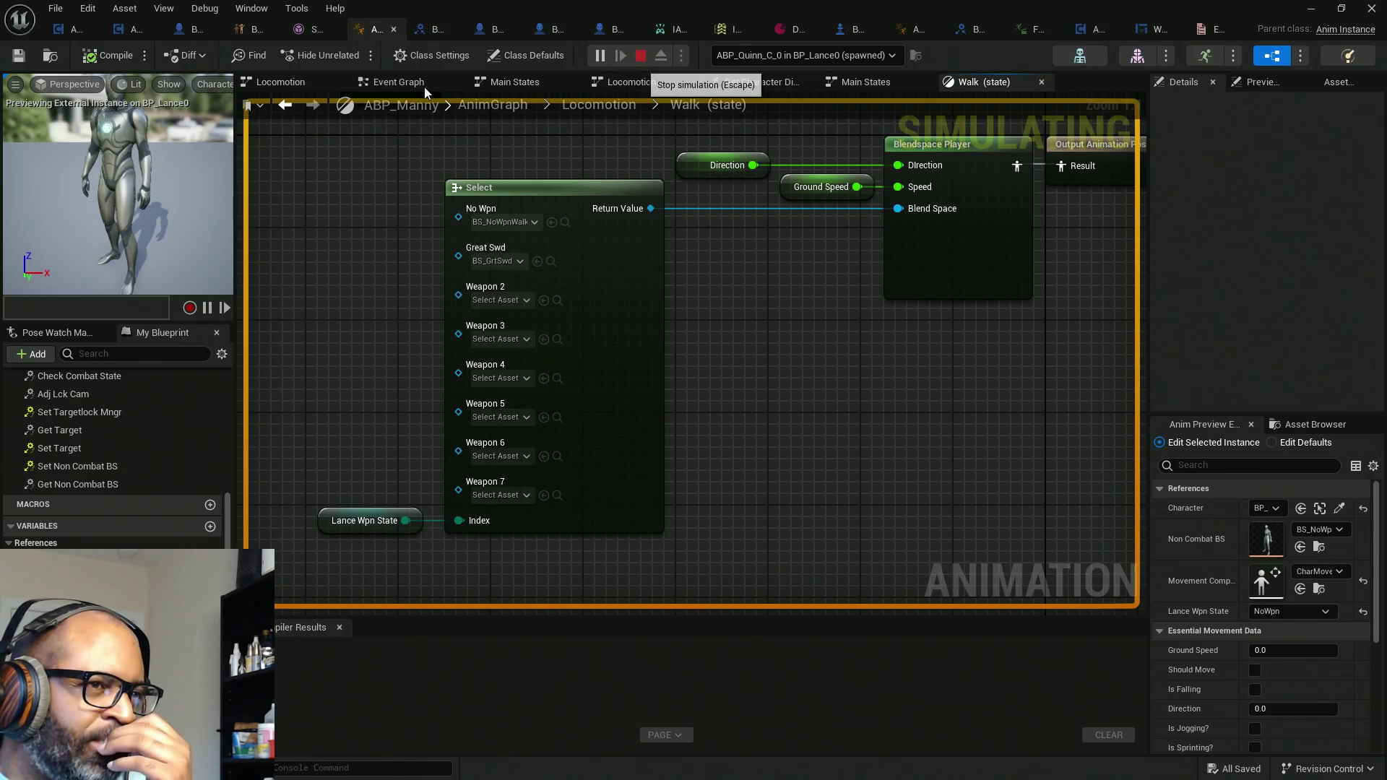
key("Escape")
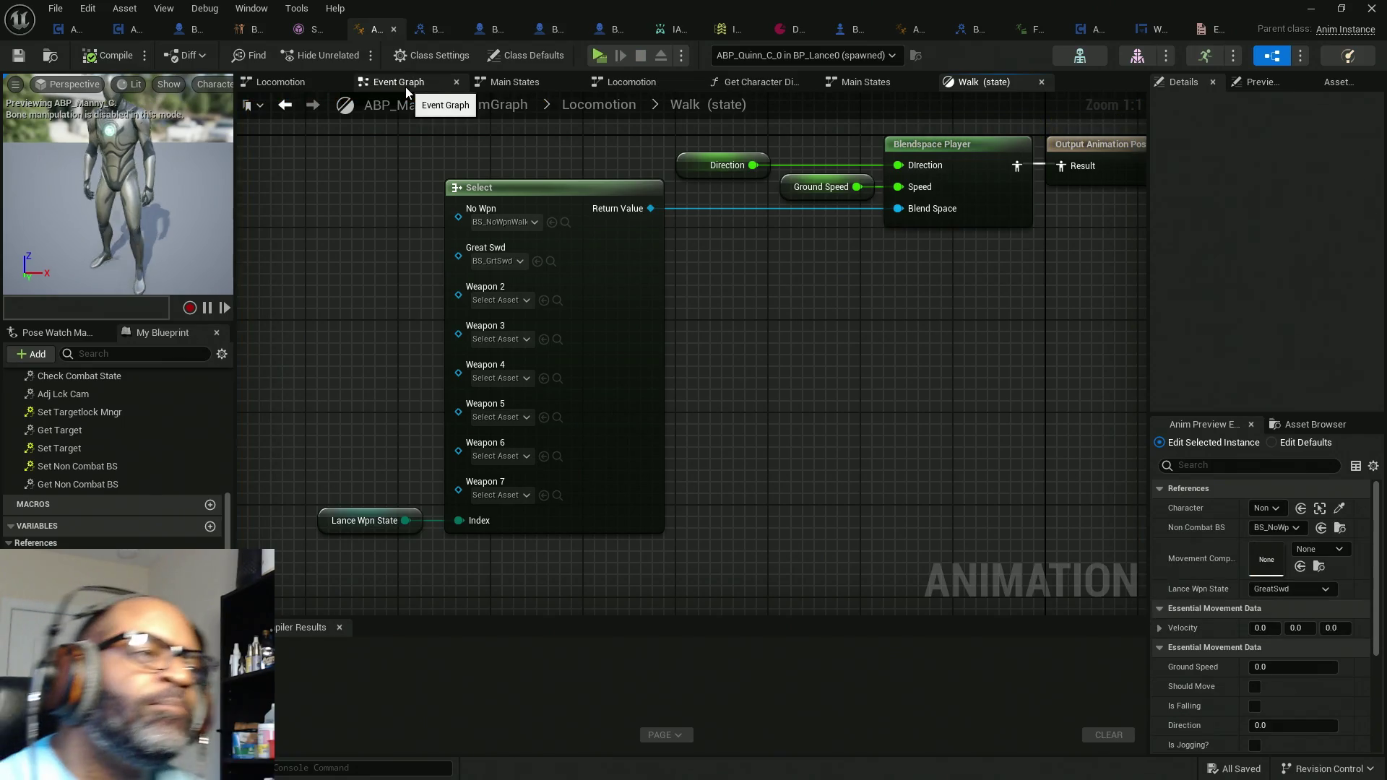
left_click(398, 81)
Step: Rename the Non Combat BS variable to LanceBS in its Details and compile ABP_Manny
scroll(739, 193, "down", 4)
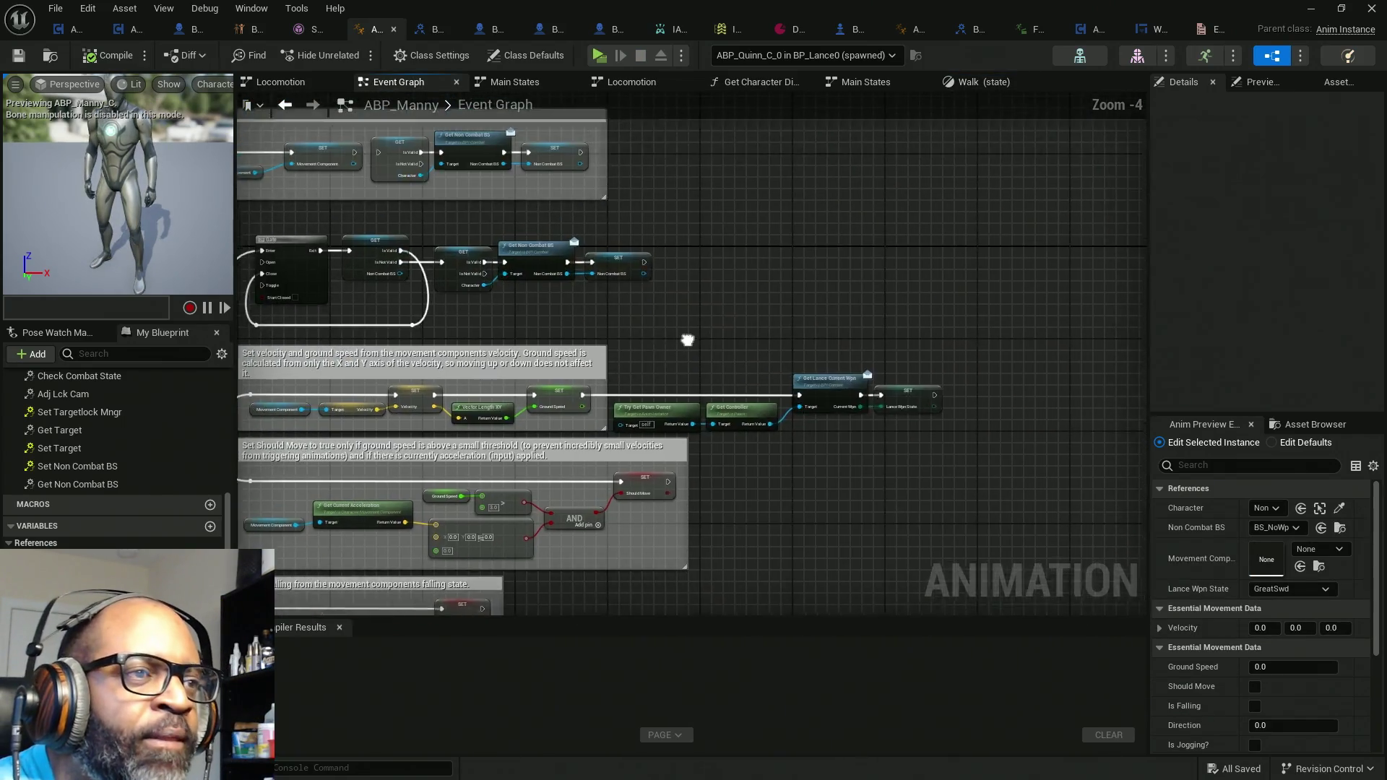
scroll(794, 291, "up", 3)
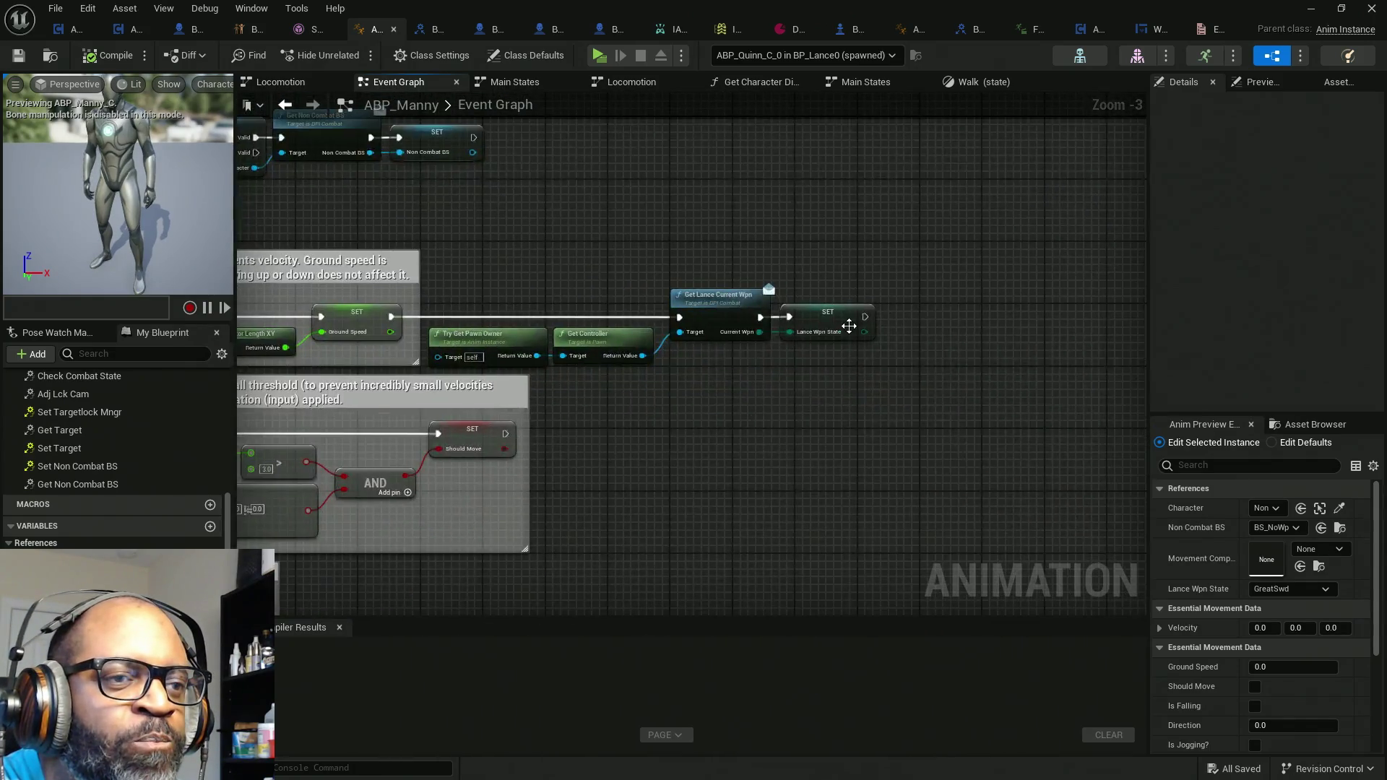
left_click_drag(446, 523, 355, 522)
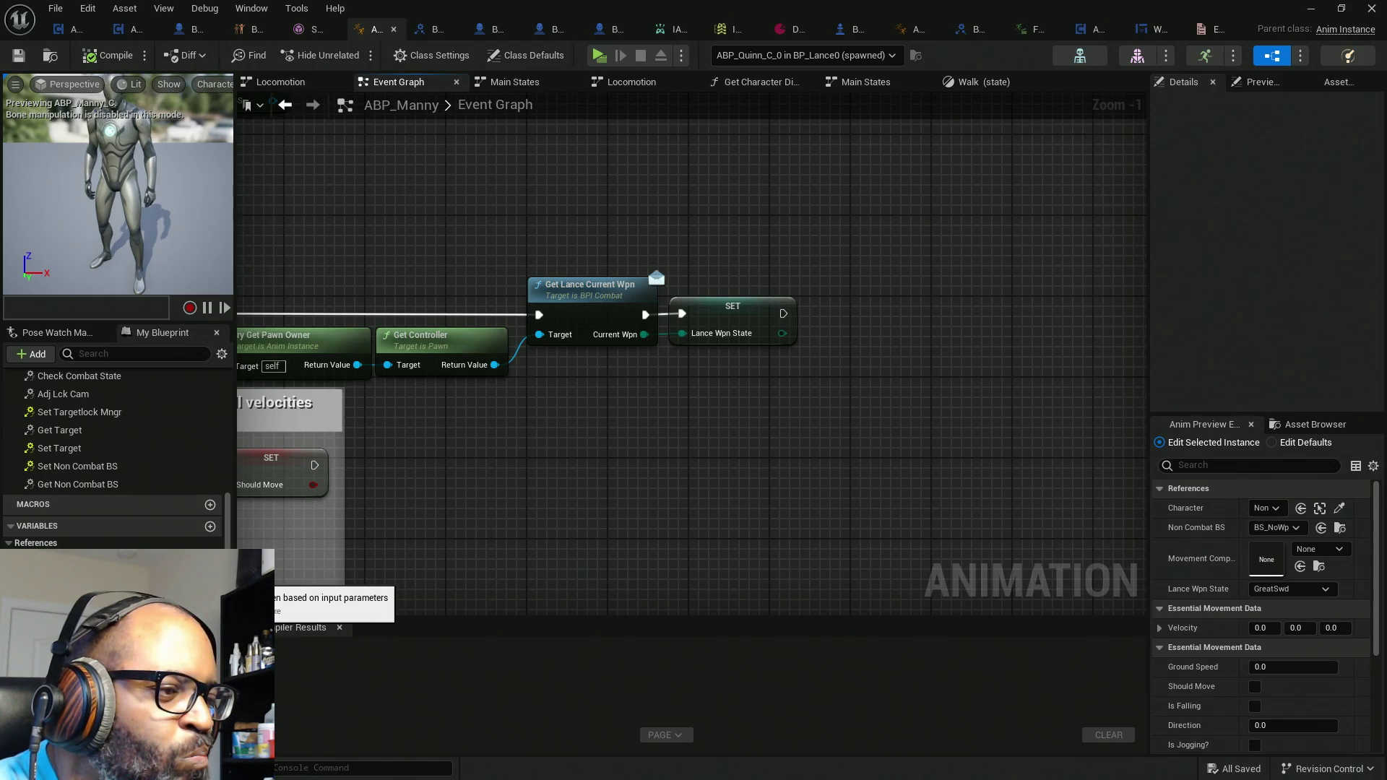
left_click(65, 579)
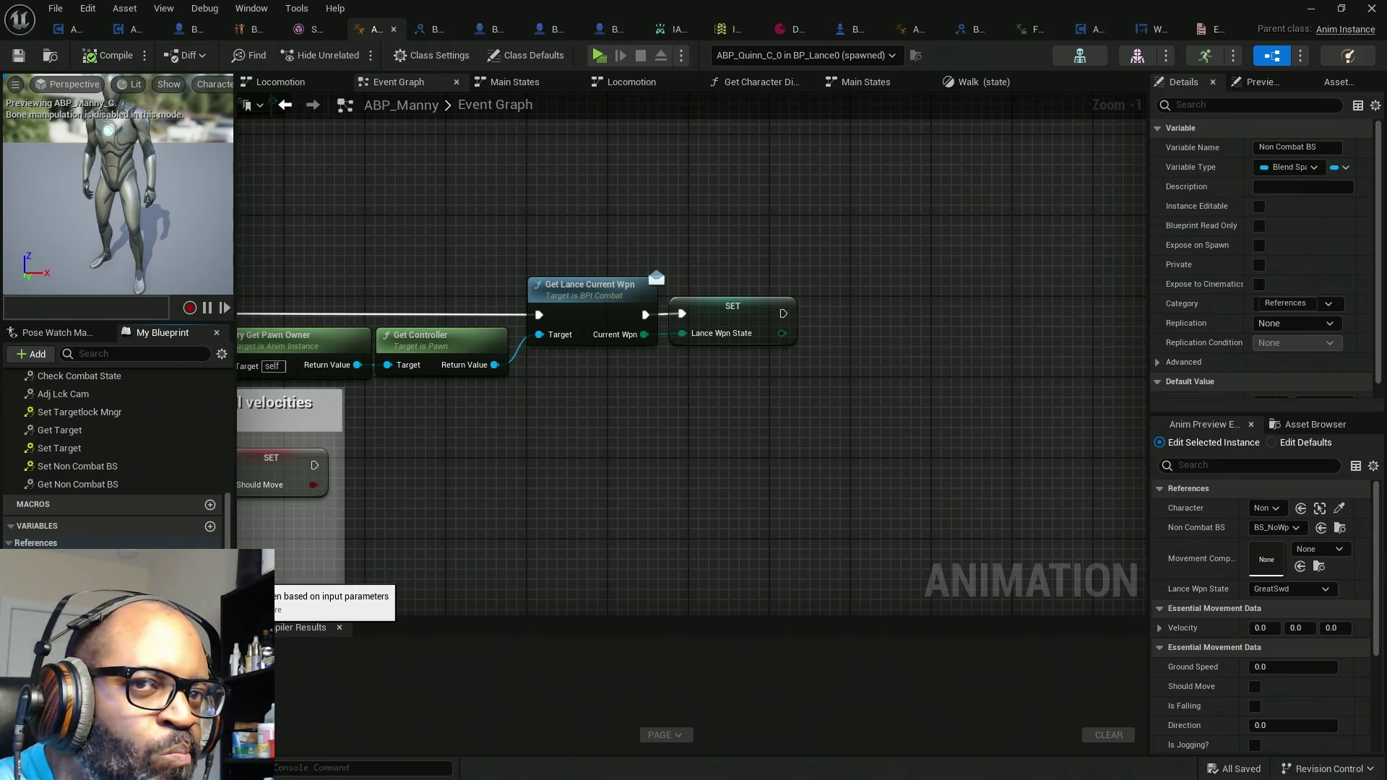
double_click(1266, 147)
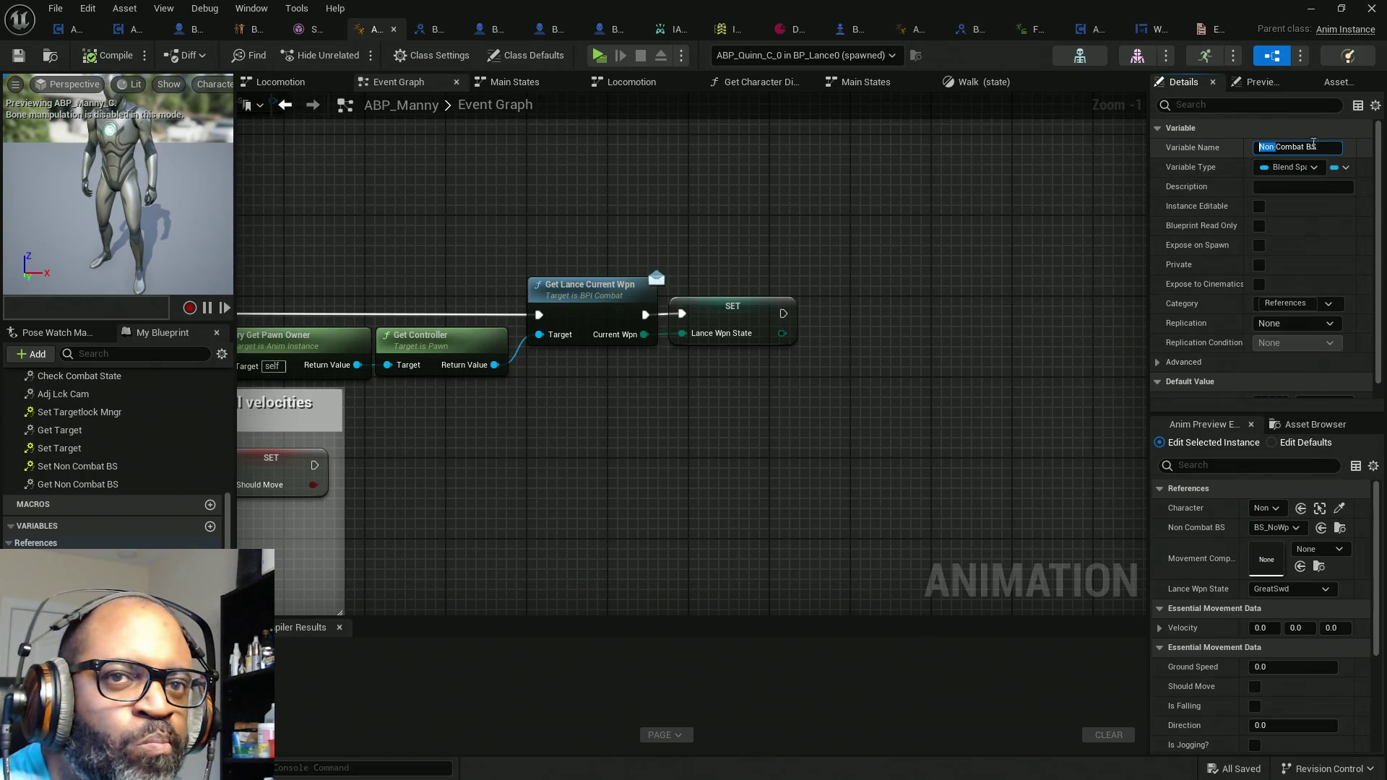
key("ctrl+shift+Right")
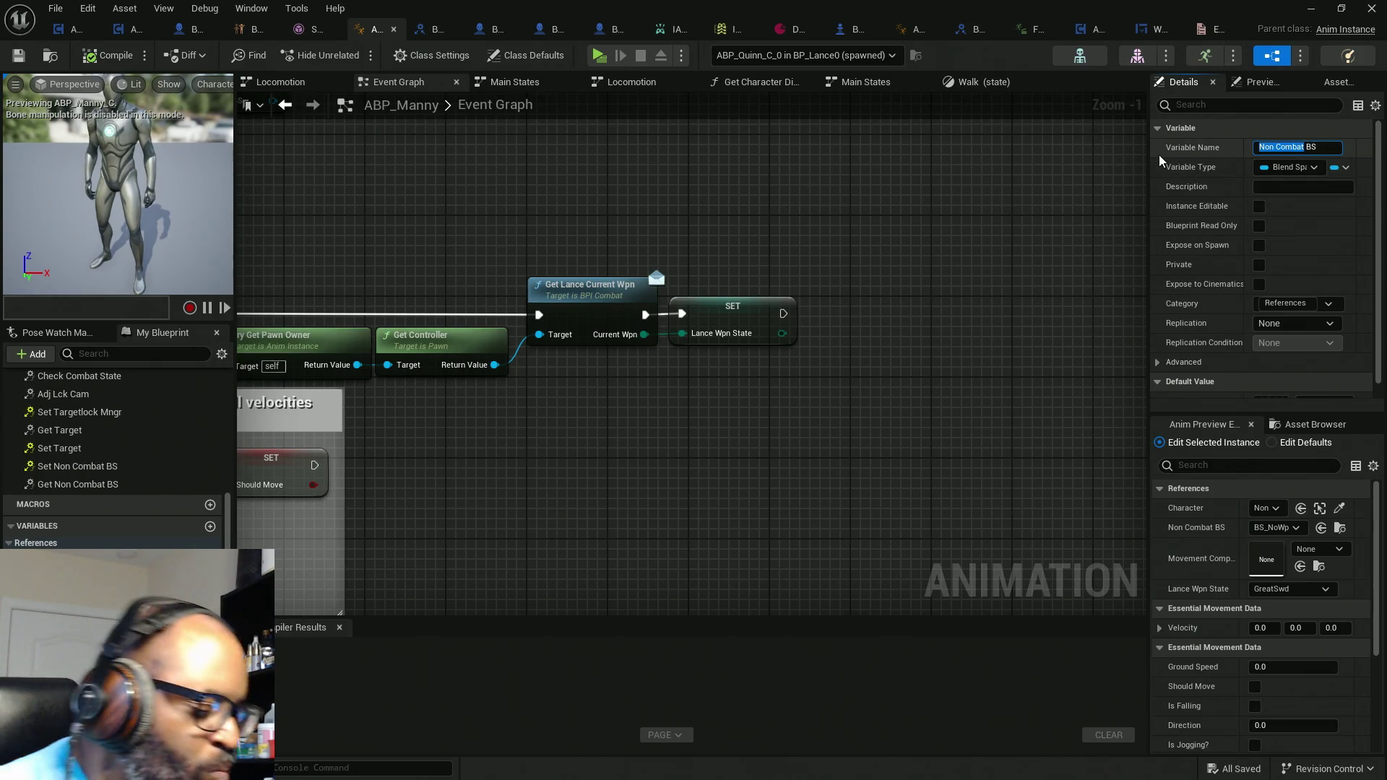
type("Lance")
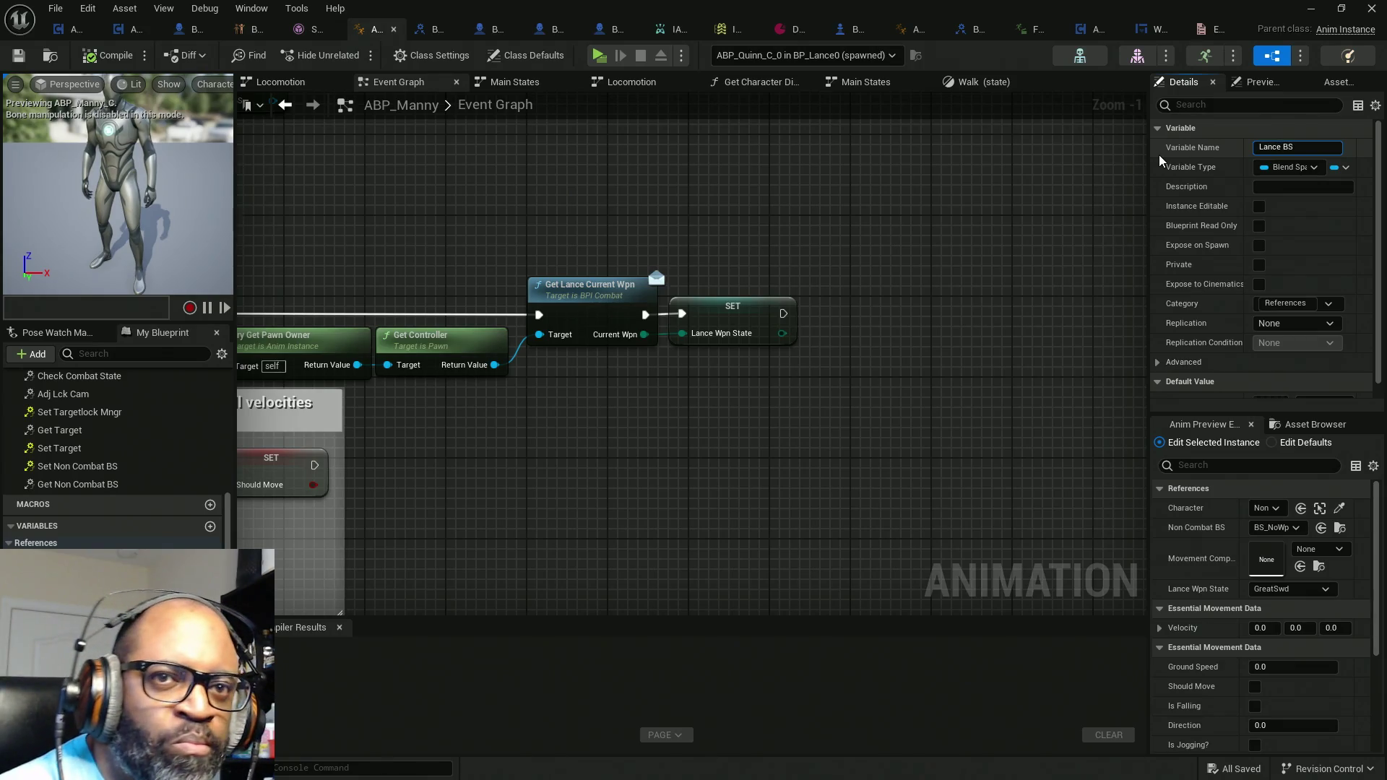
key("Delete")
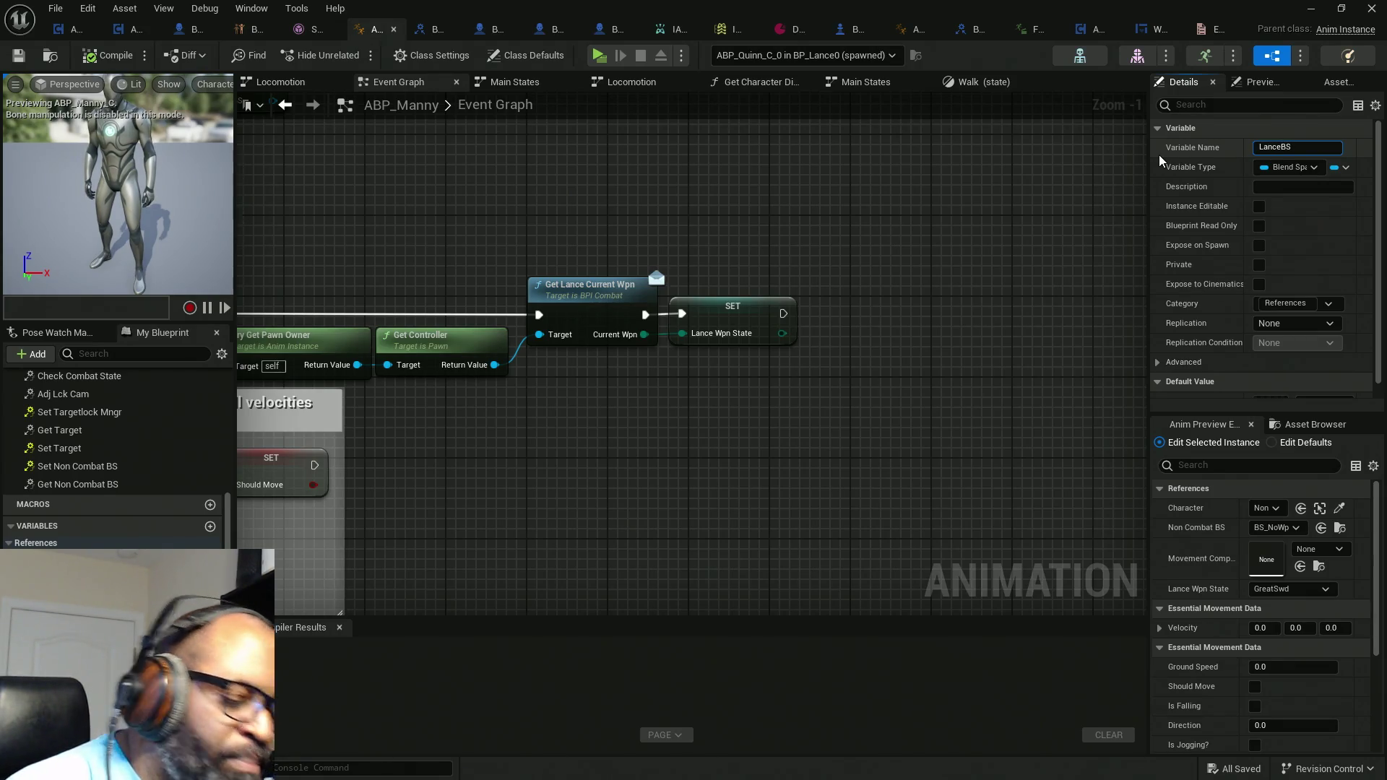
key("Return")
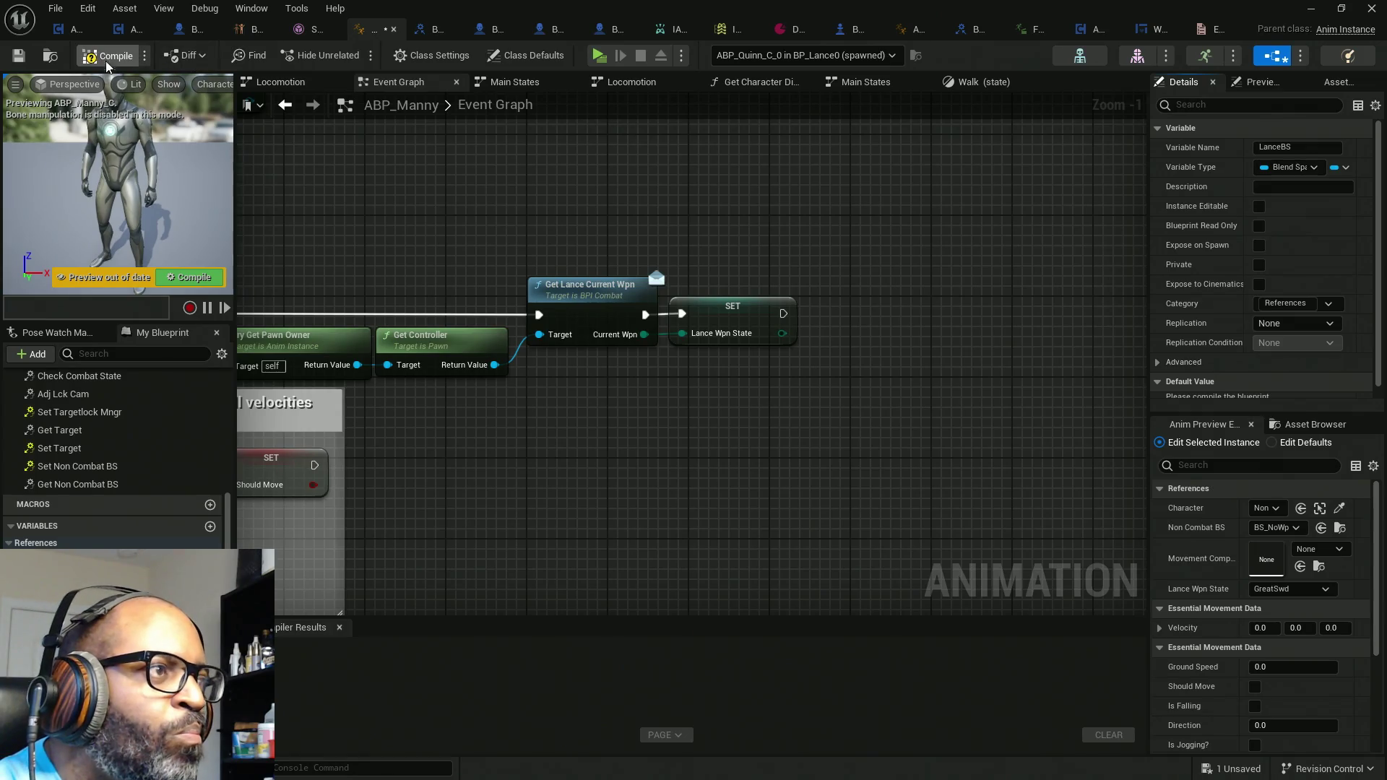
left_click(108, 55)
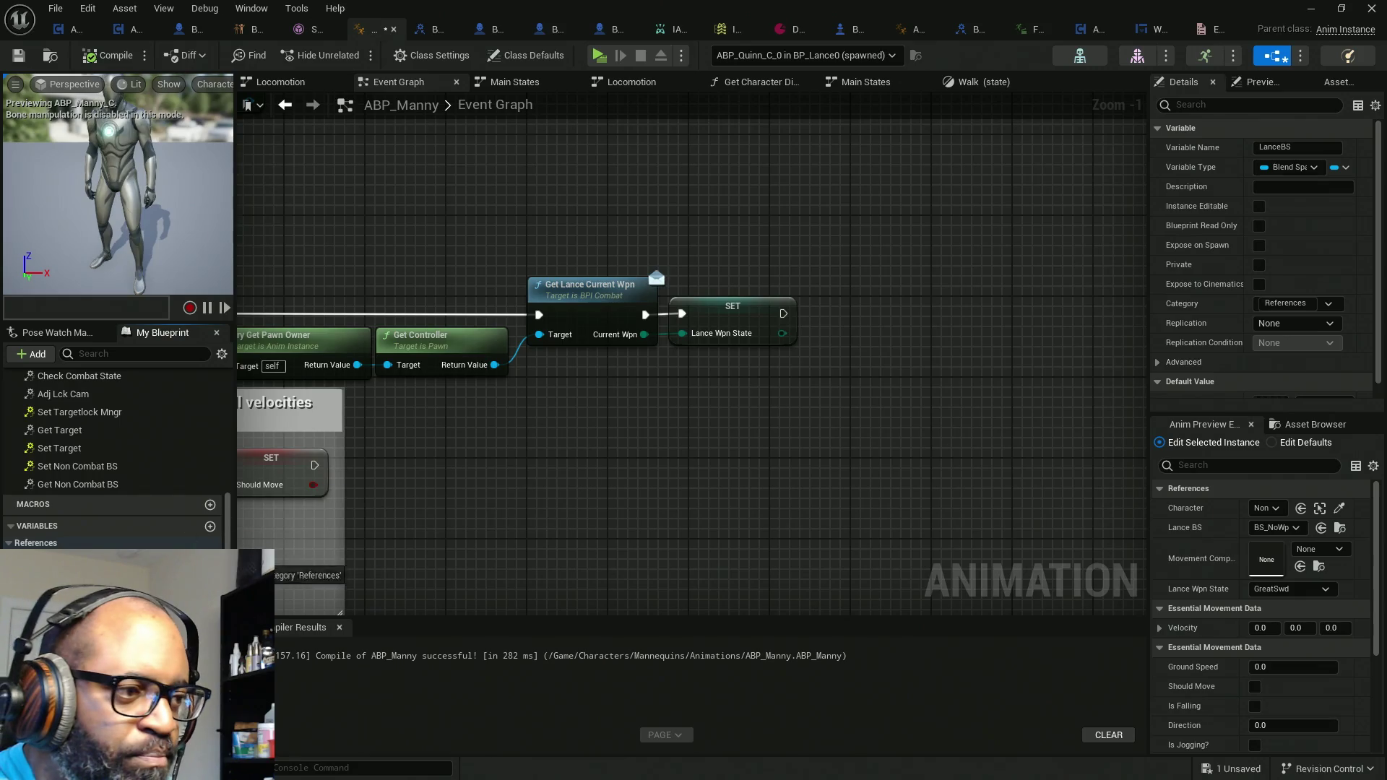
Step: Add a SET LanceBS node after SET Lance Wpn State, fed by a new Select node
left_click_drag(1047, 279, 786, 315)
mouse_move(871, 322)
left_mouse_down()
mouse_move(1107, 303)
mouse_move(962, 303)
mouse_move(848, 422)
left_mouse_up()
type("set")
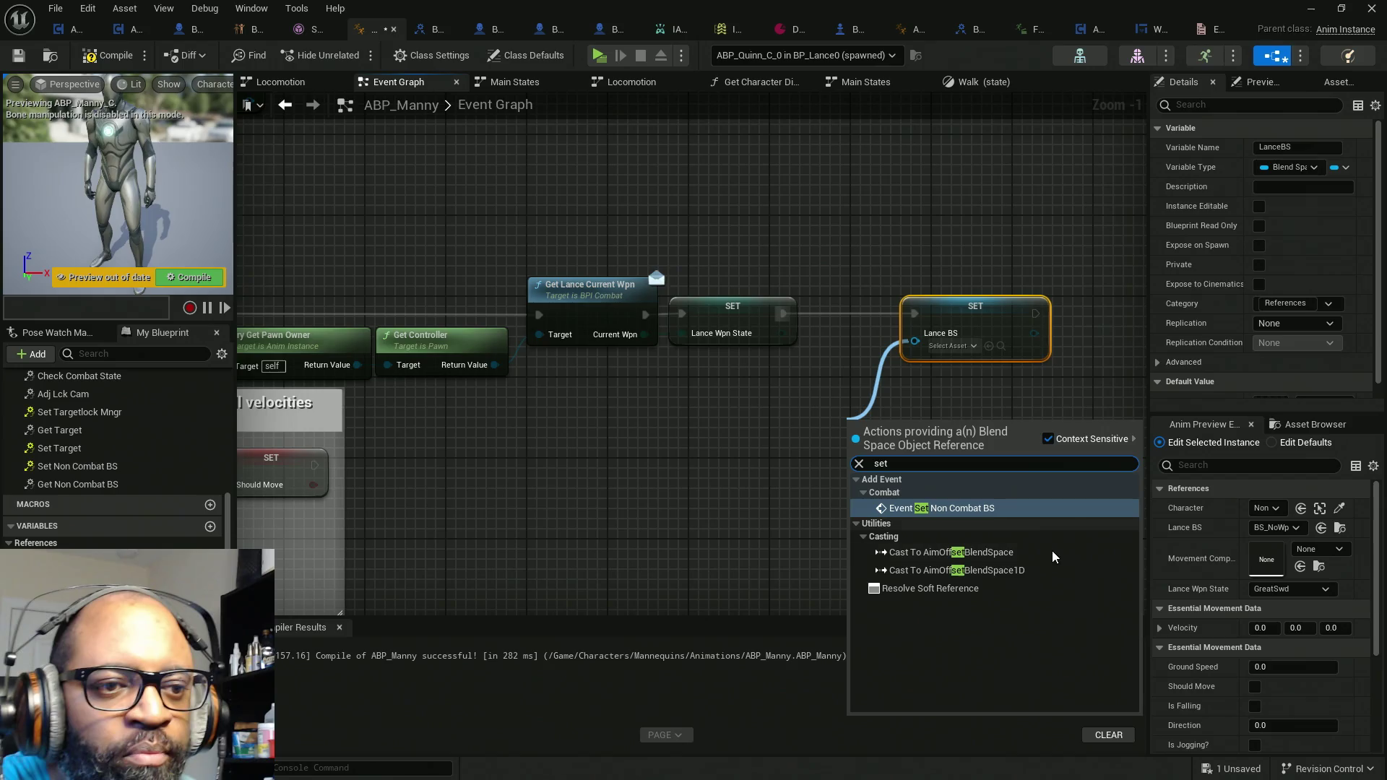
left_click(968, 510)
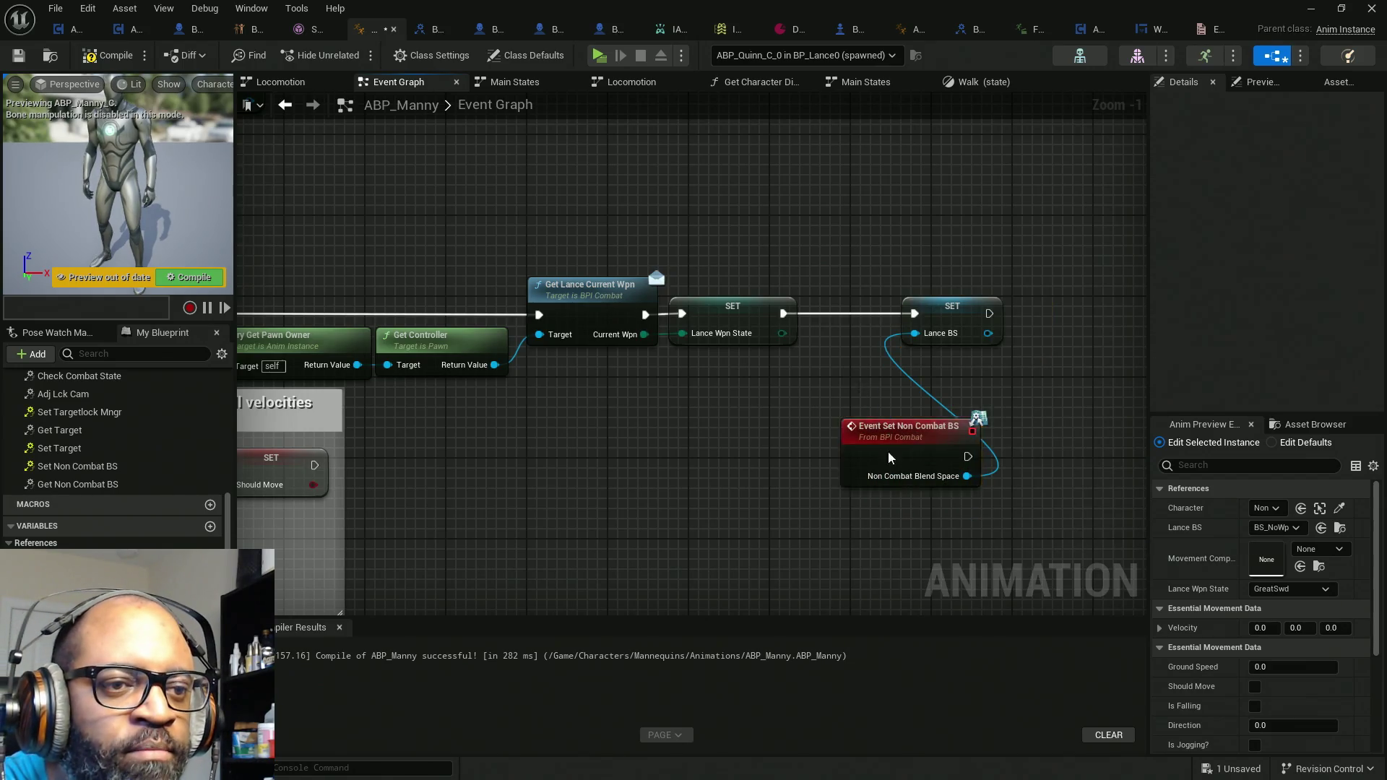
key("ctrl+z")
left_click_drag(916, 340, 863, 408)
type("sele")
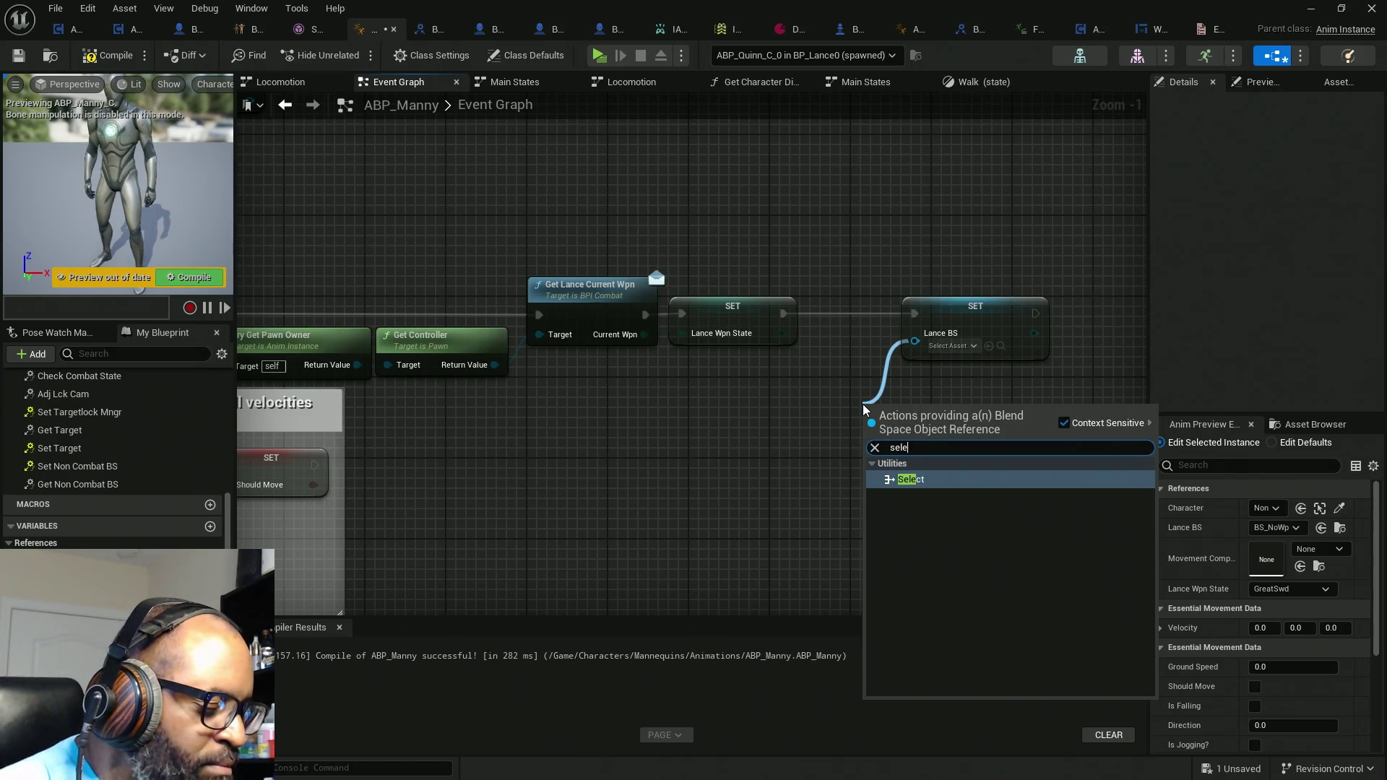
key("Return")
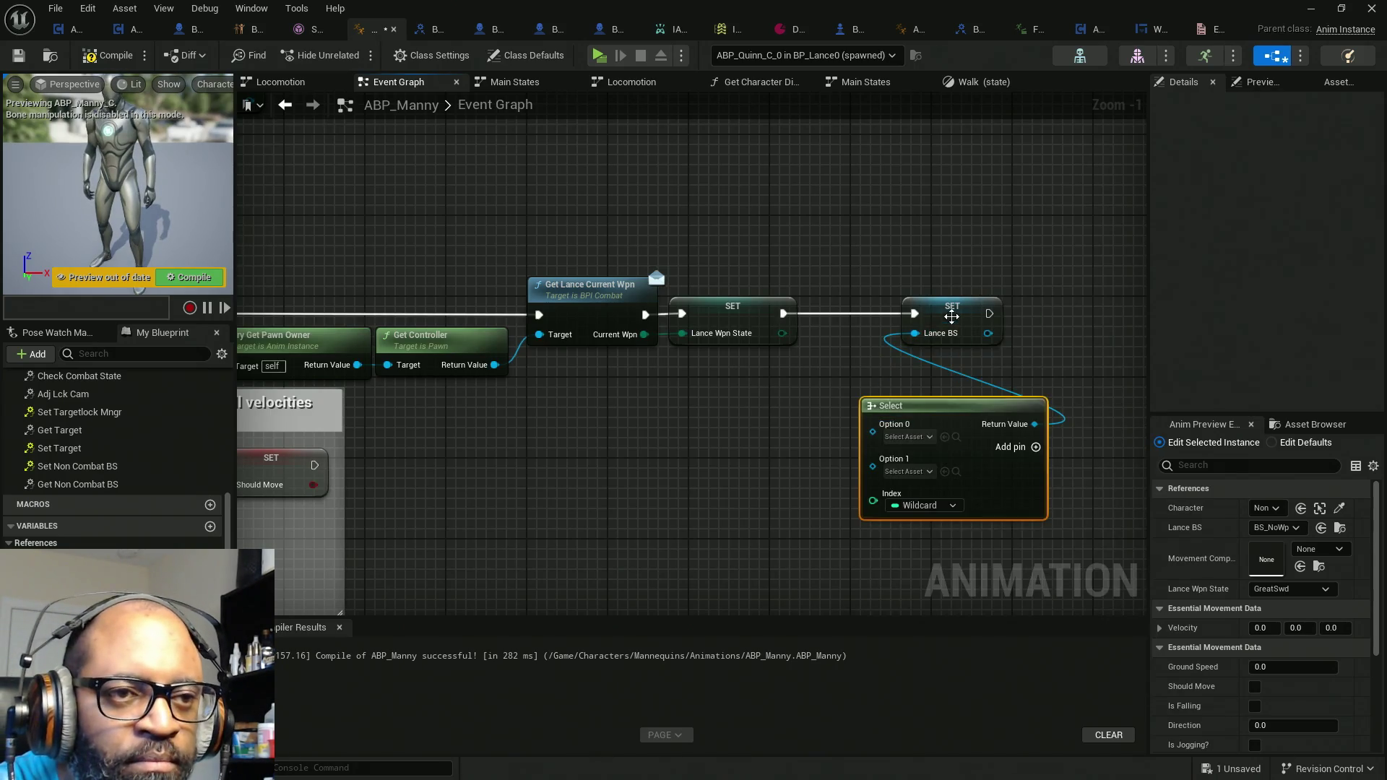
Step: Wire Lance Wpn State into the Select index and choose BS_NoWpnRun for No Wpn
left_click_drag(952, 317, 1019, 316)
left_click_drag(781, 333, 873, 501)
mouse_move(1024, 492)
left_mouse_down()
mouse_move(951, 418)
mouse_move(932, 416)
left_mouse_up()
left_click_drag(933, 238, 1065, 240)
left_click_drag(896, 401, 898, 332)
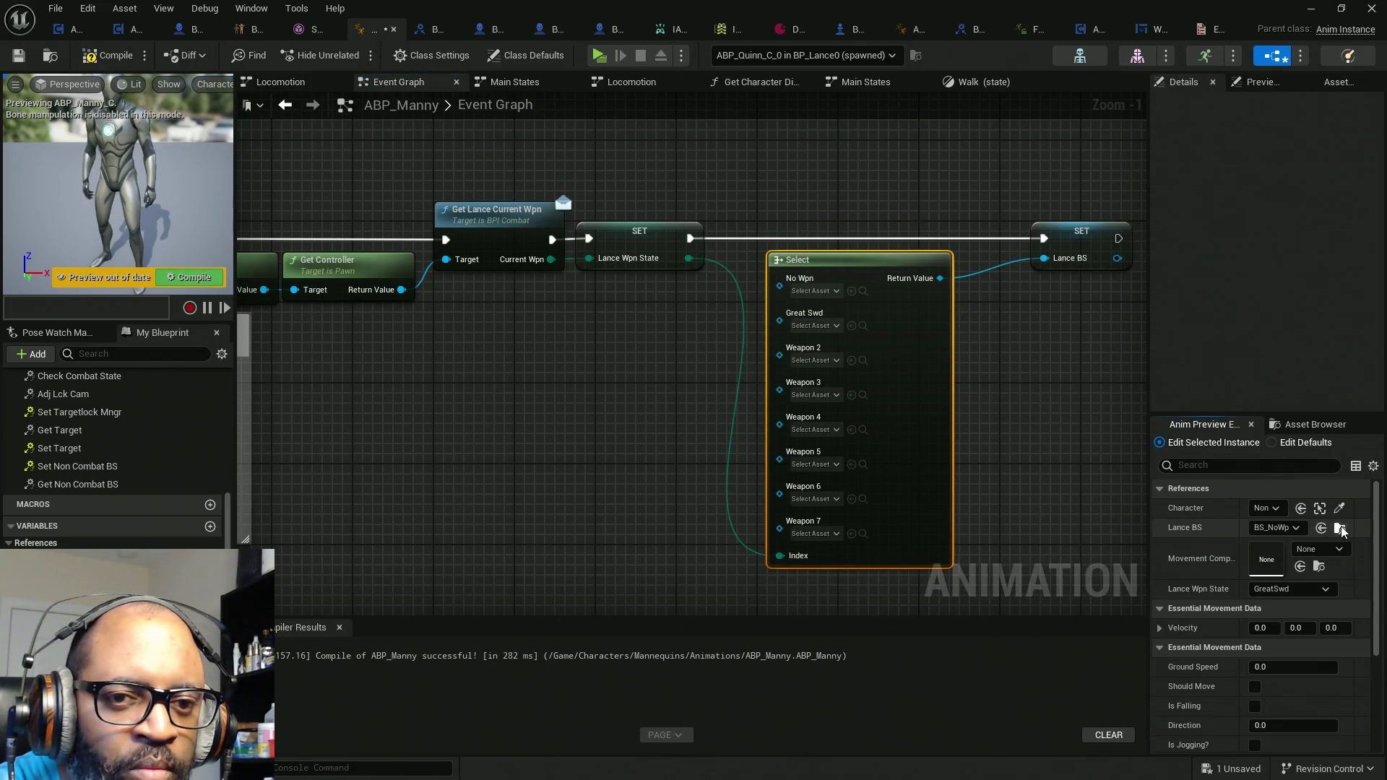
left_click(851, 291)
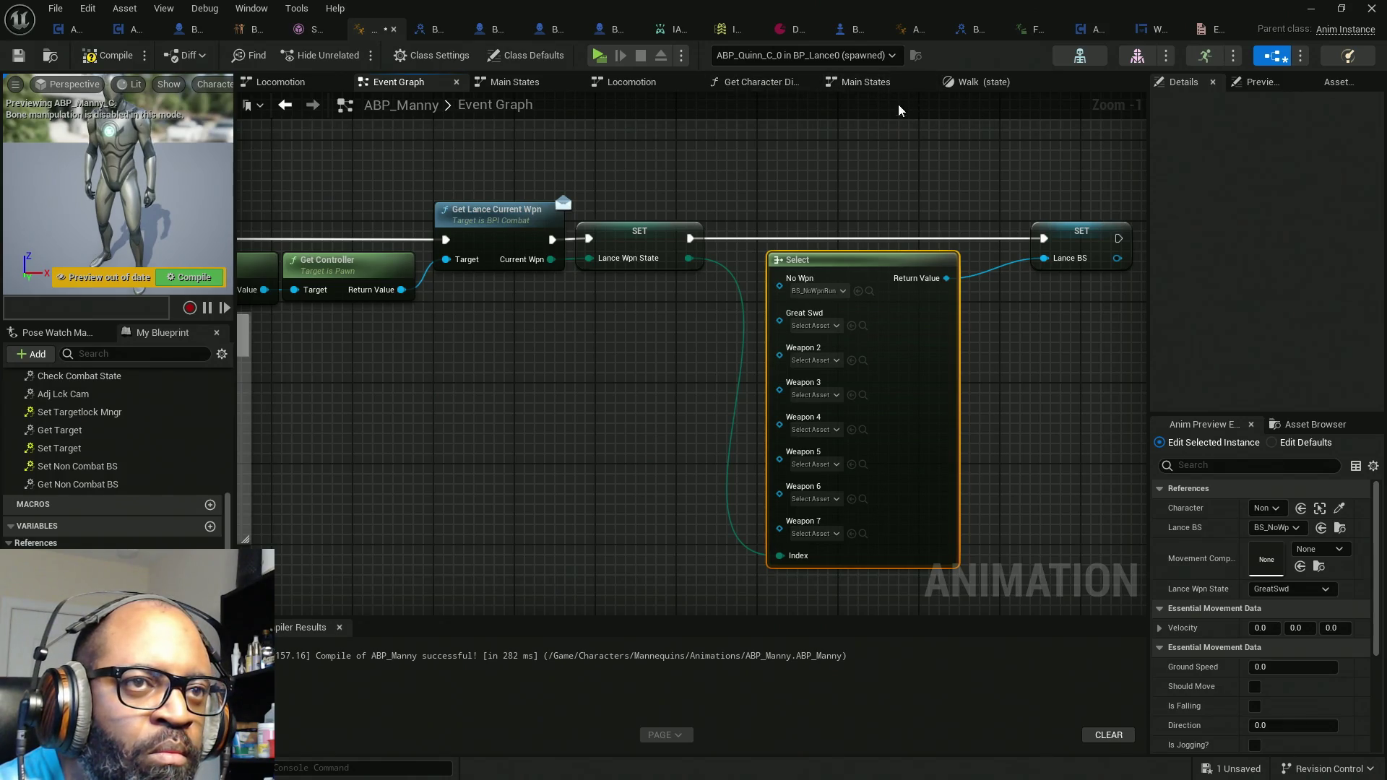
left_click(968, 81)
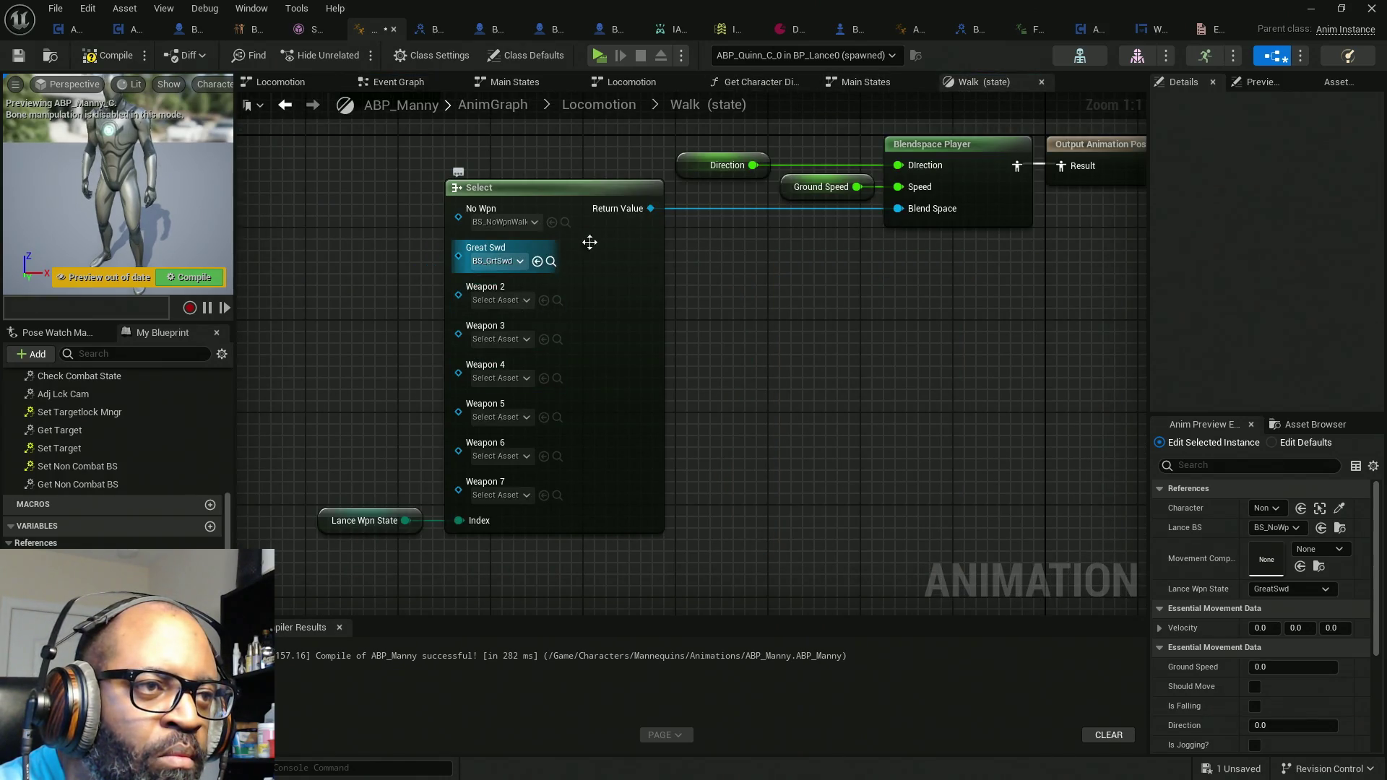
left_click(440, 82)
left_click(851, 325)
left_click(191, 277)
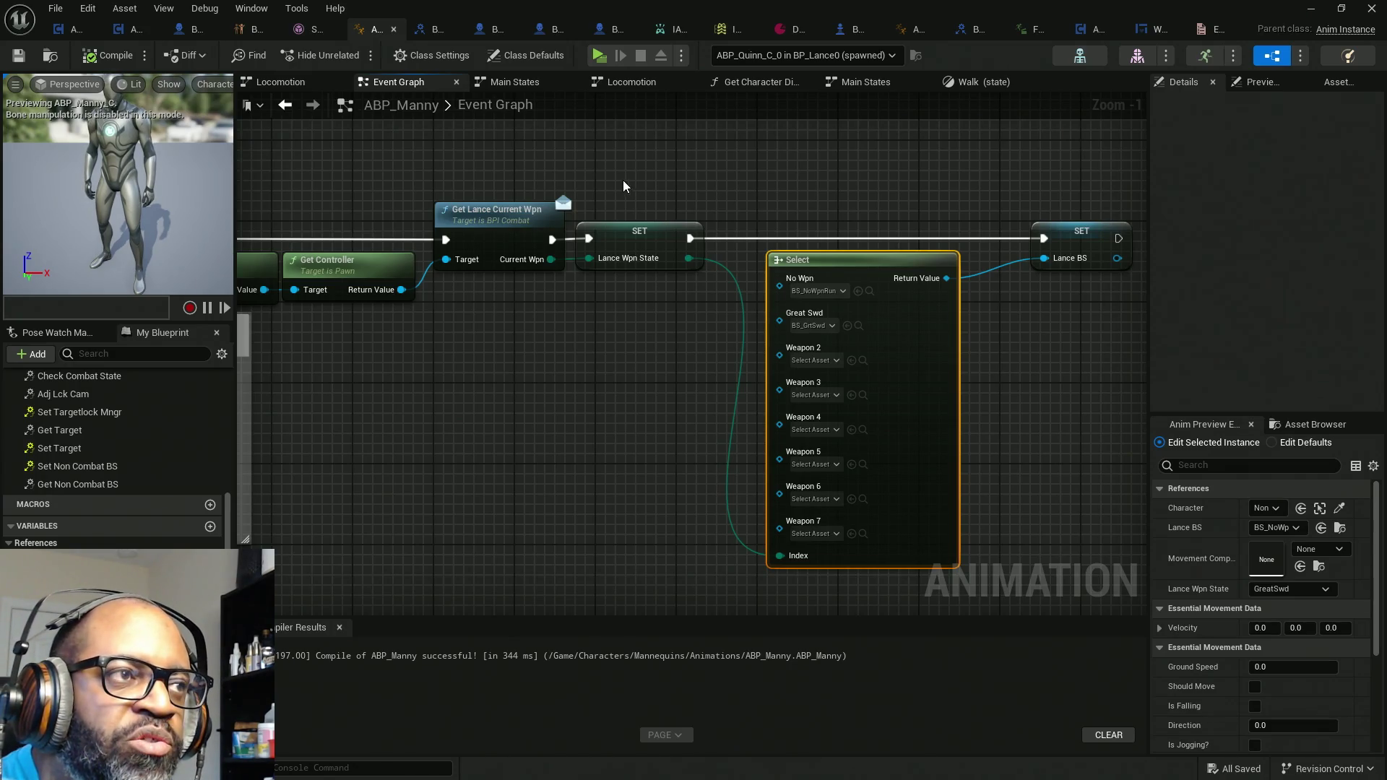
left_click_drag(623, 180, 687, 187)
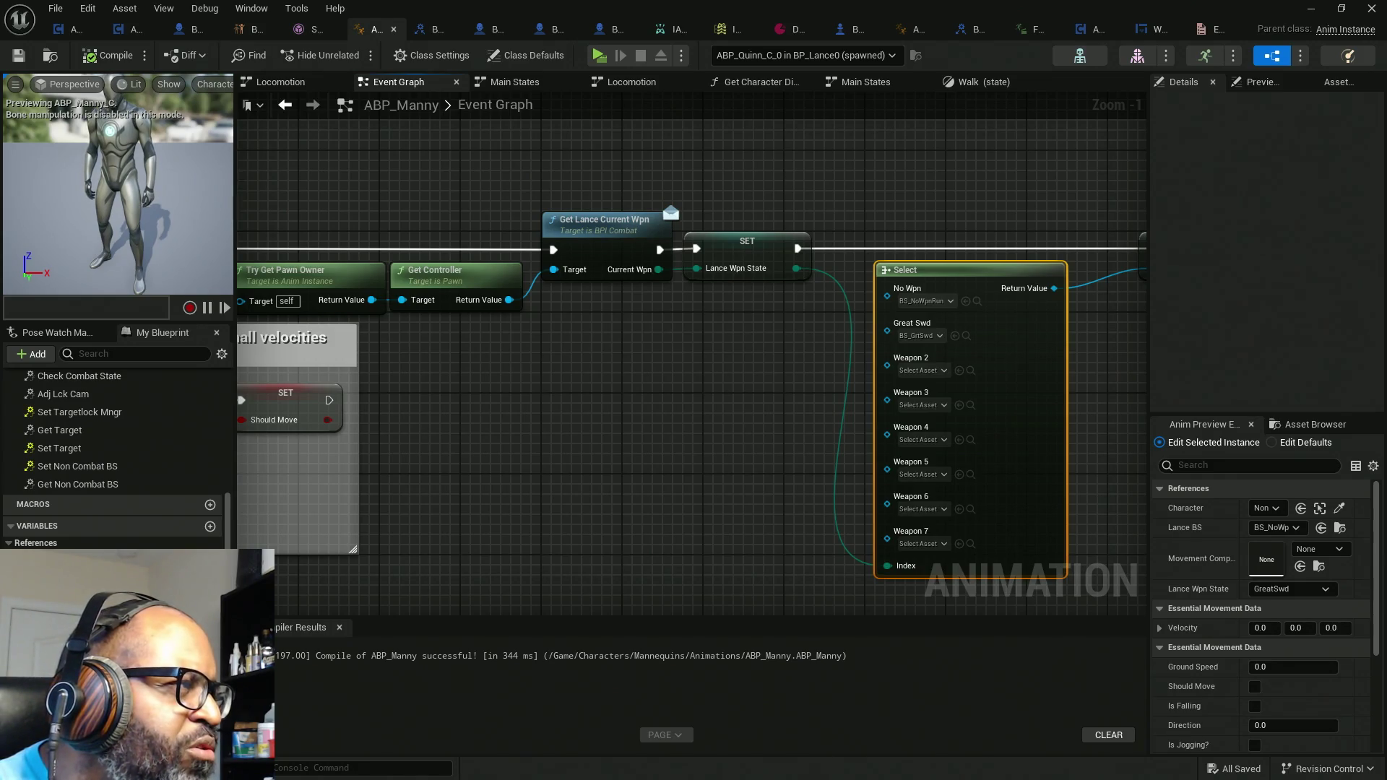
key("alt+Tab")
double_click(478, 158)
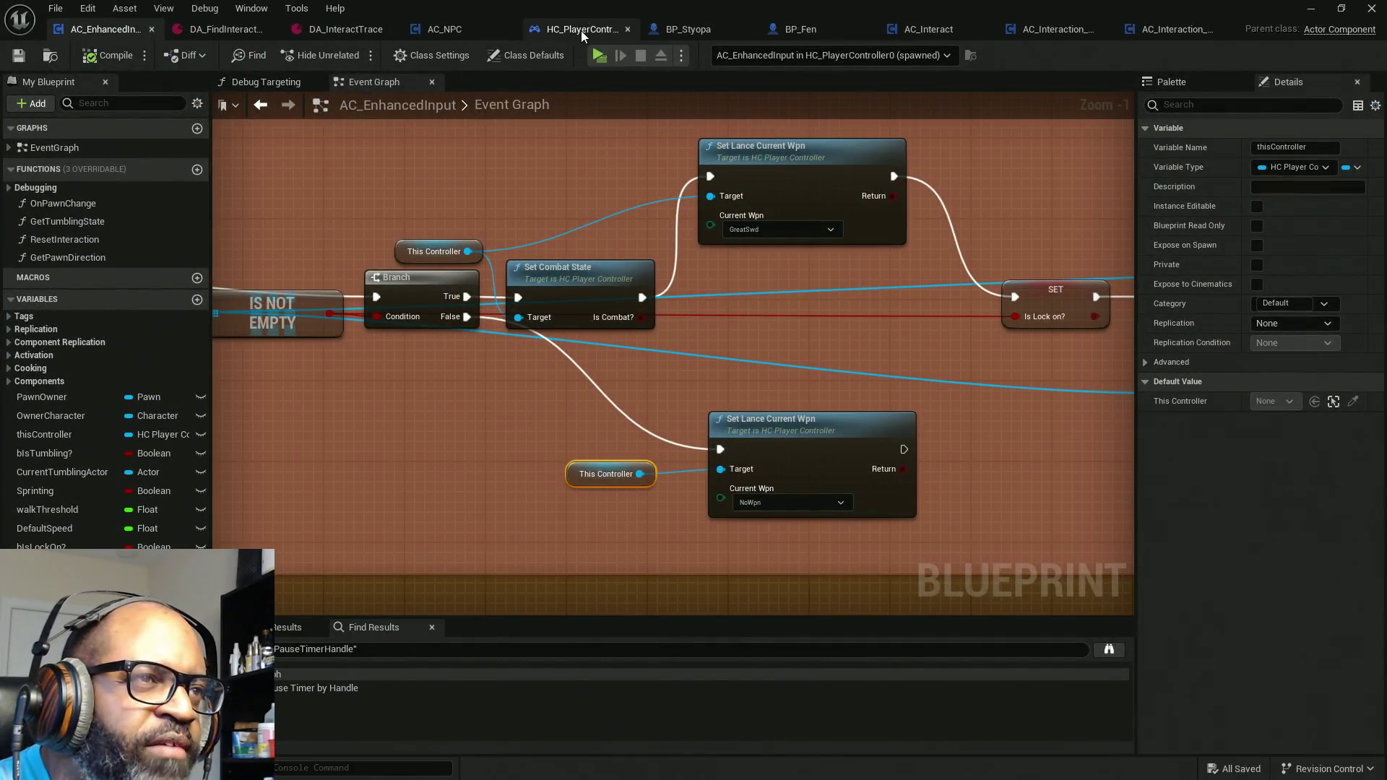
Step: In HC_PlayerController, review the Get Lance Current Wpn and Set Combat State function graphs
left_click(549, 30)
left_click_drag(496, 179, 851, 465)
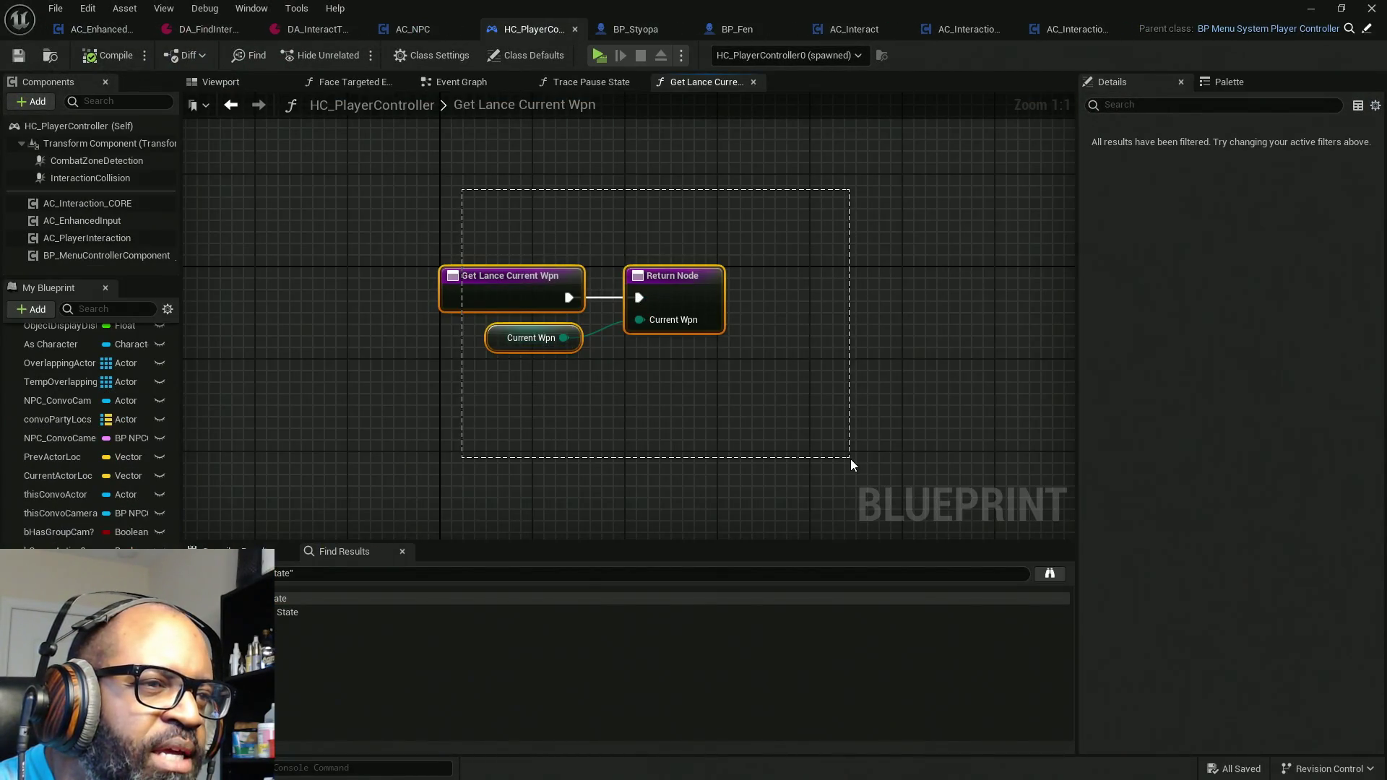
left_click_drag(440, 411, 502, 365)
scroll(58, 448, "up", 5)
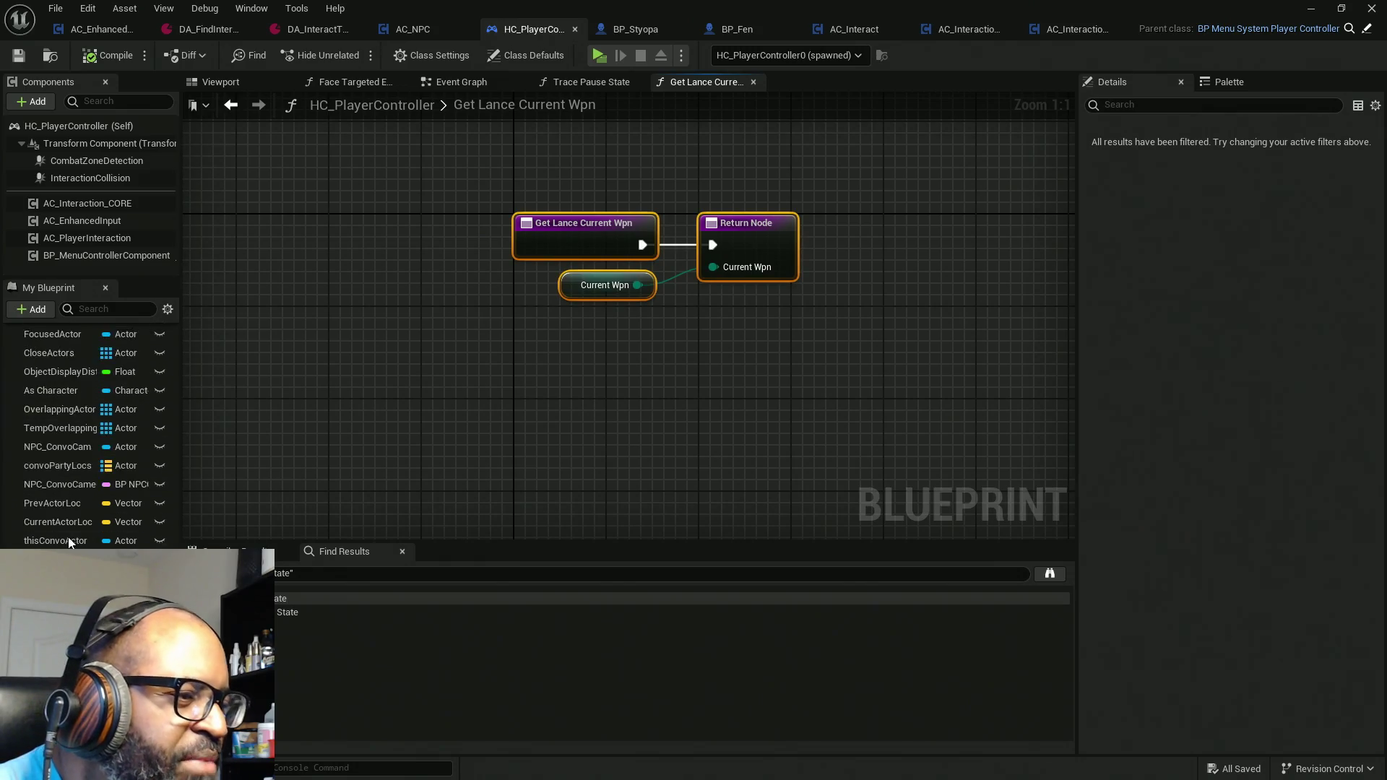
scroll(68, 531, "up", 5)
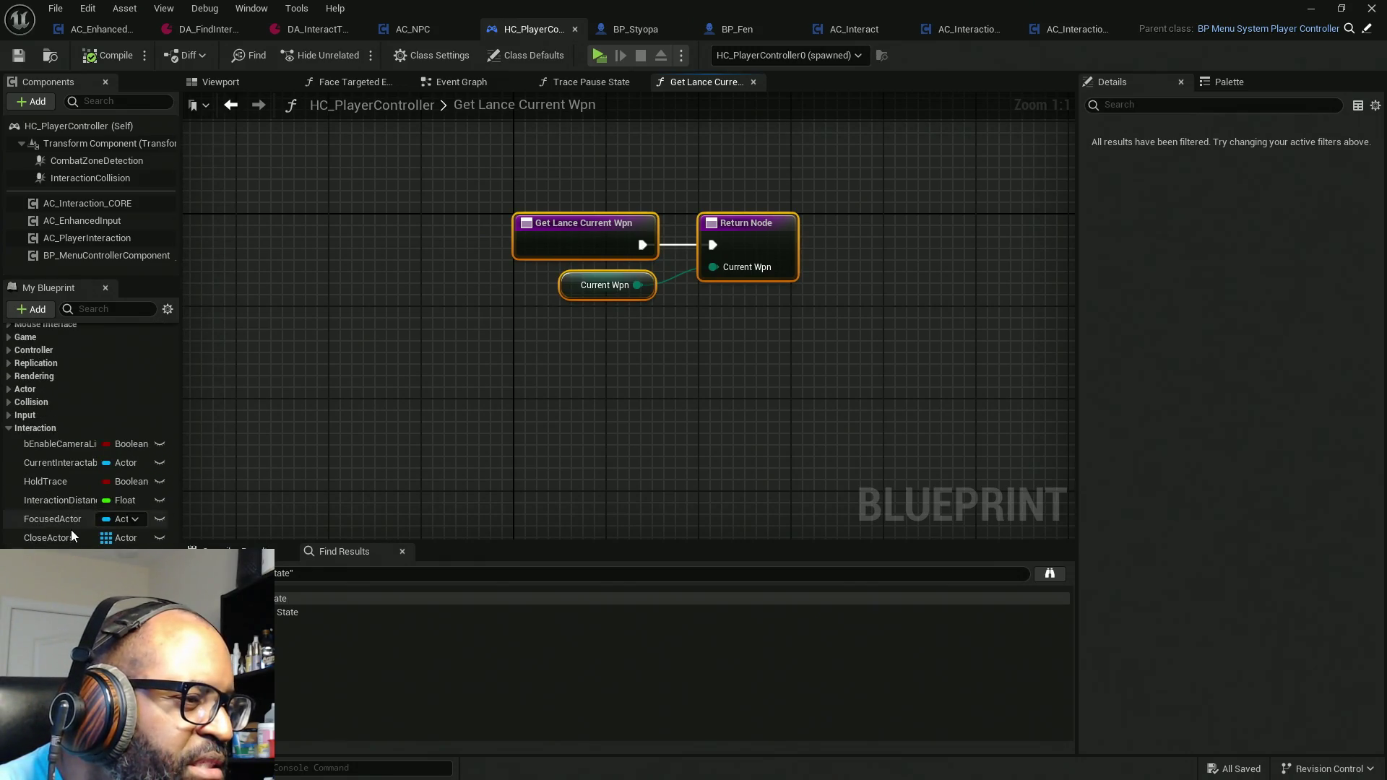
scroll(50, 483, "up", 5)
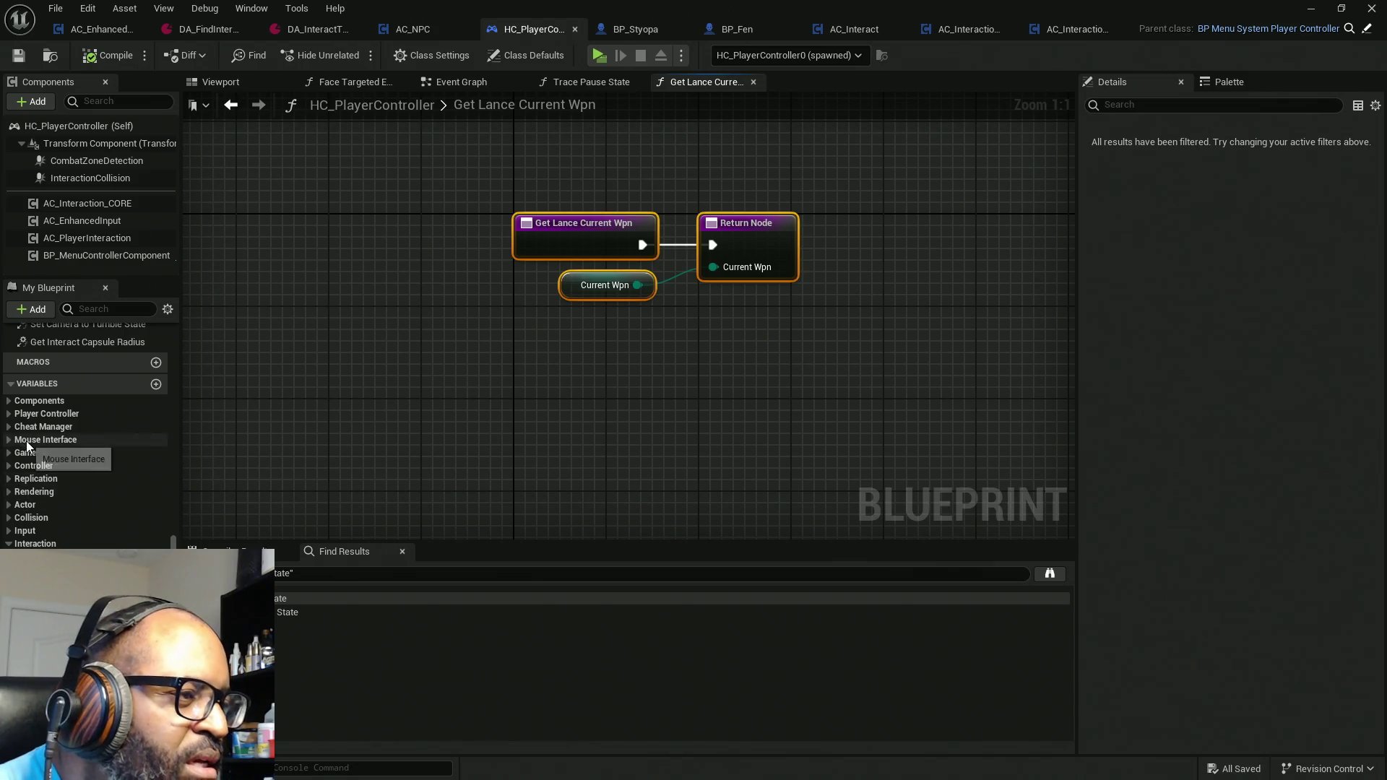
scroll(43, 448, "up", 8)
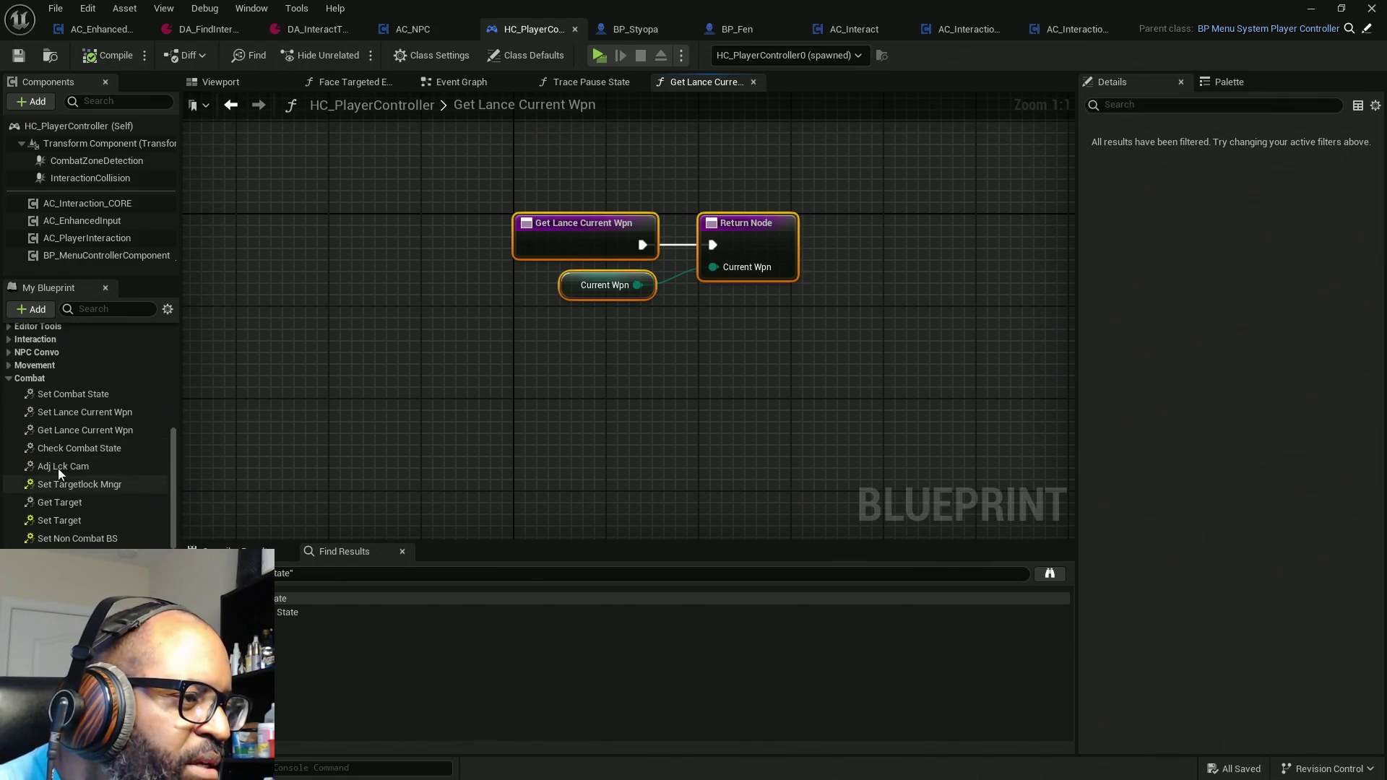
double_click(72, 392)
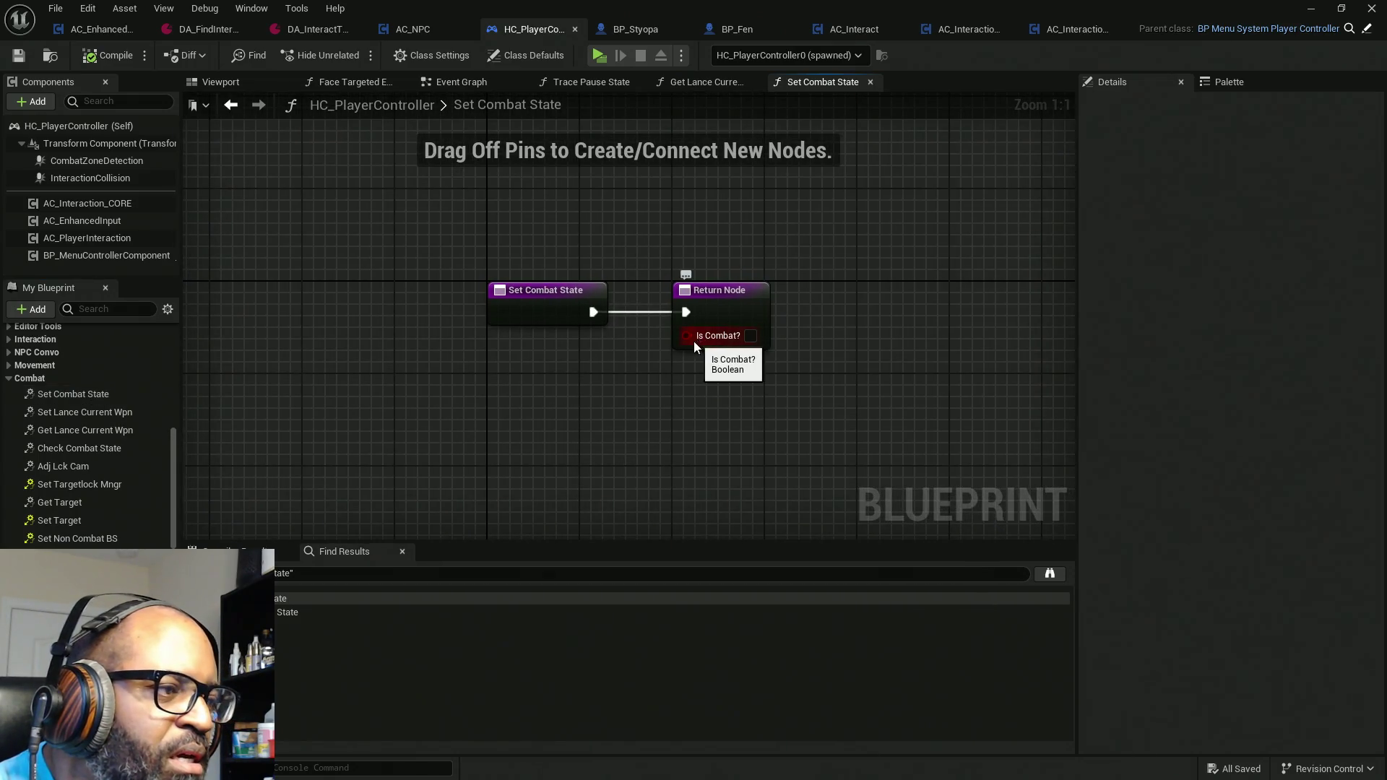
left_click_drag(1018, 242, 271, 468)
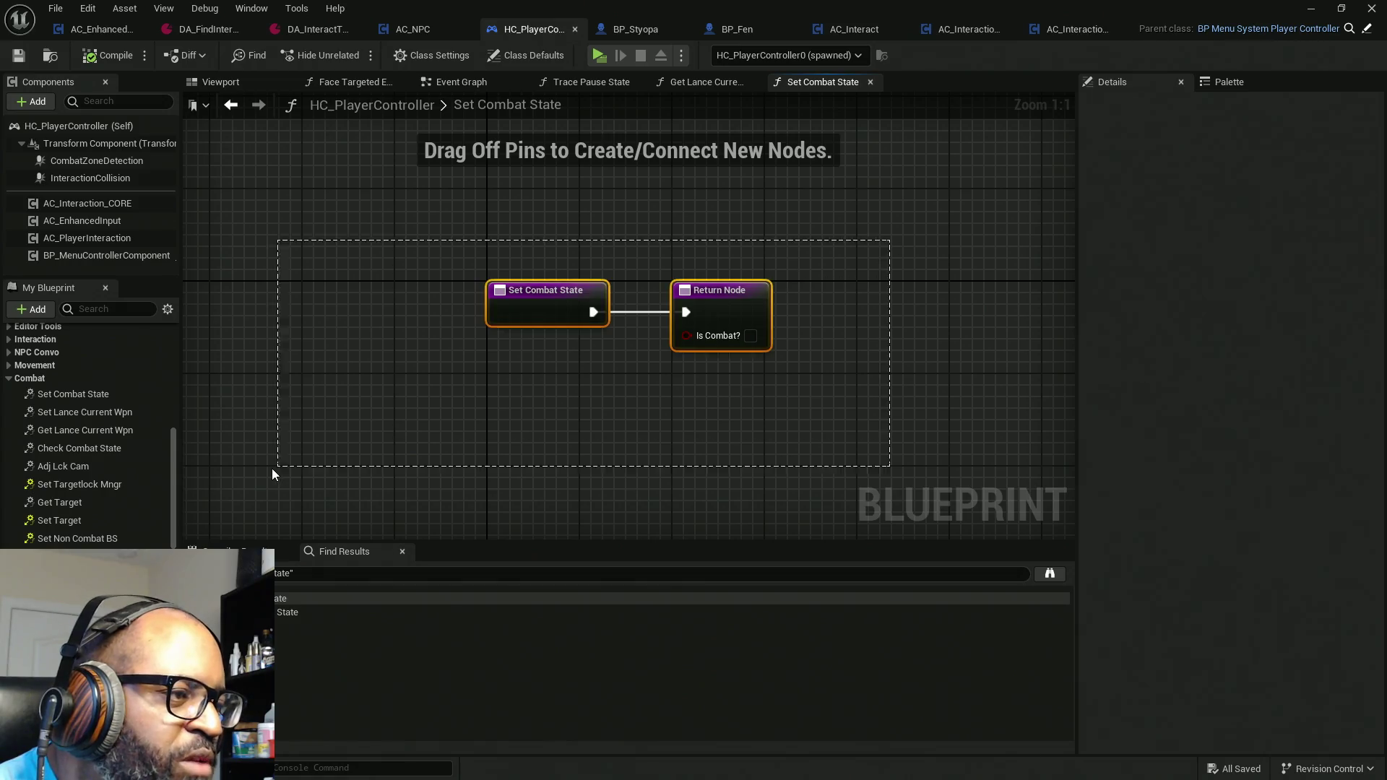
Step: In Set Lance Current Wpn, store the Current Wpn input via a SET node, then compile and save
double_click(76, 412)
left_click_drag(521, 307, 811, 309)
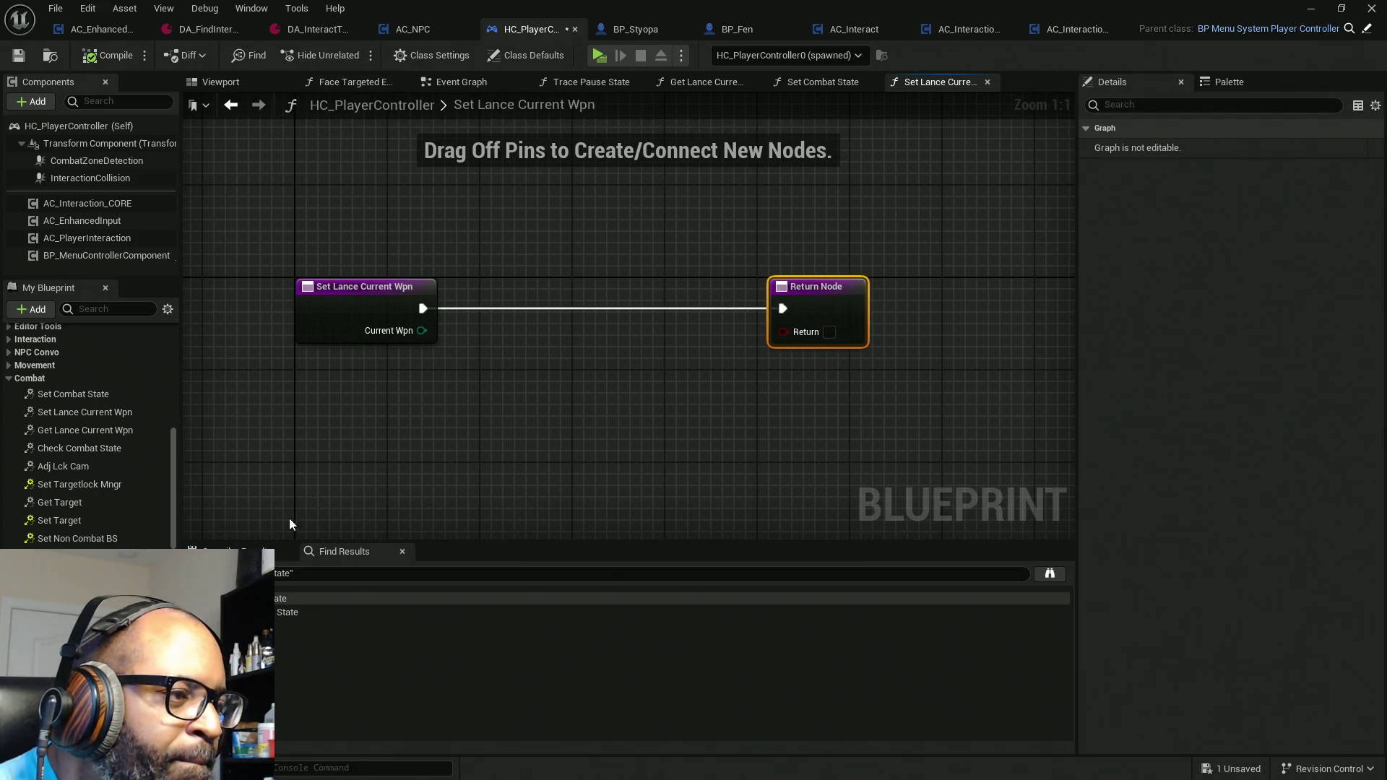
scroll(86, 434, "down", 10)
scroll(87, 434, "down", 10)
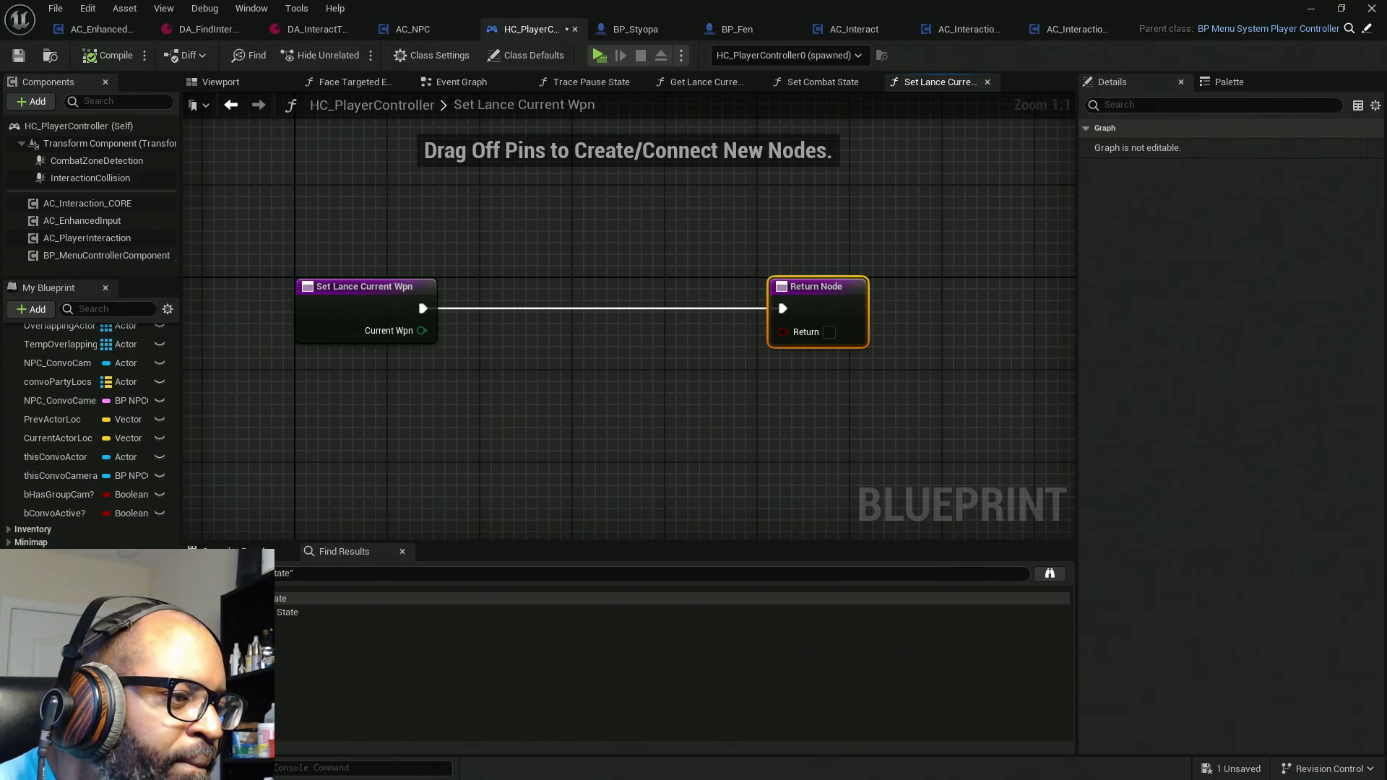
left_click_drag(58, 564, 465, 433)
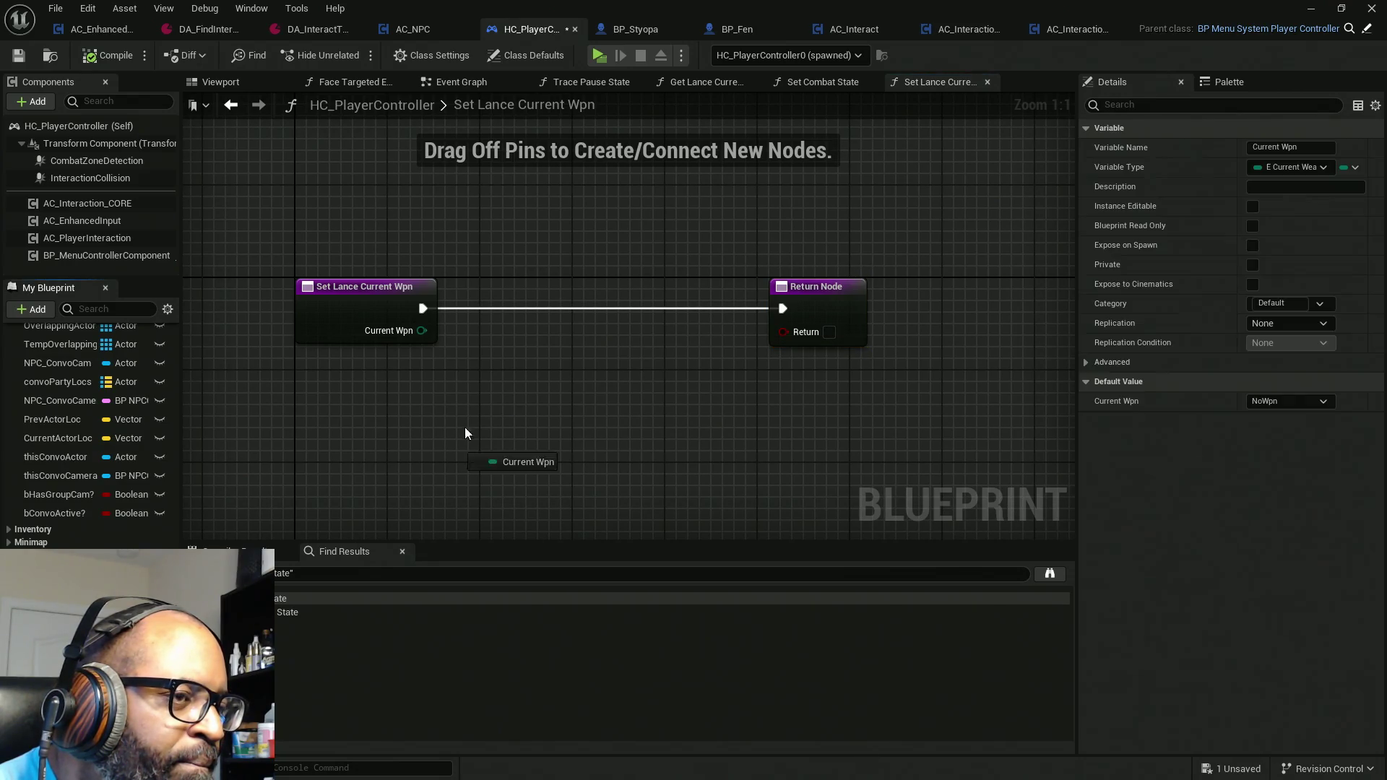
left_click_drag(424, 331, 520, 303)
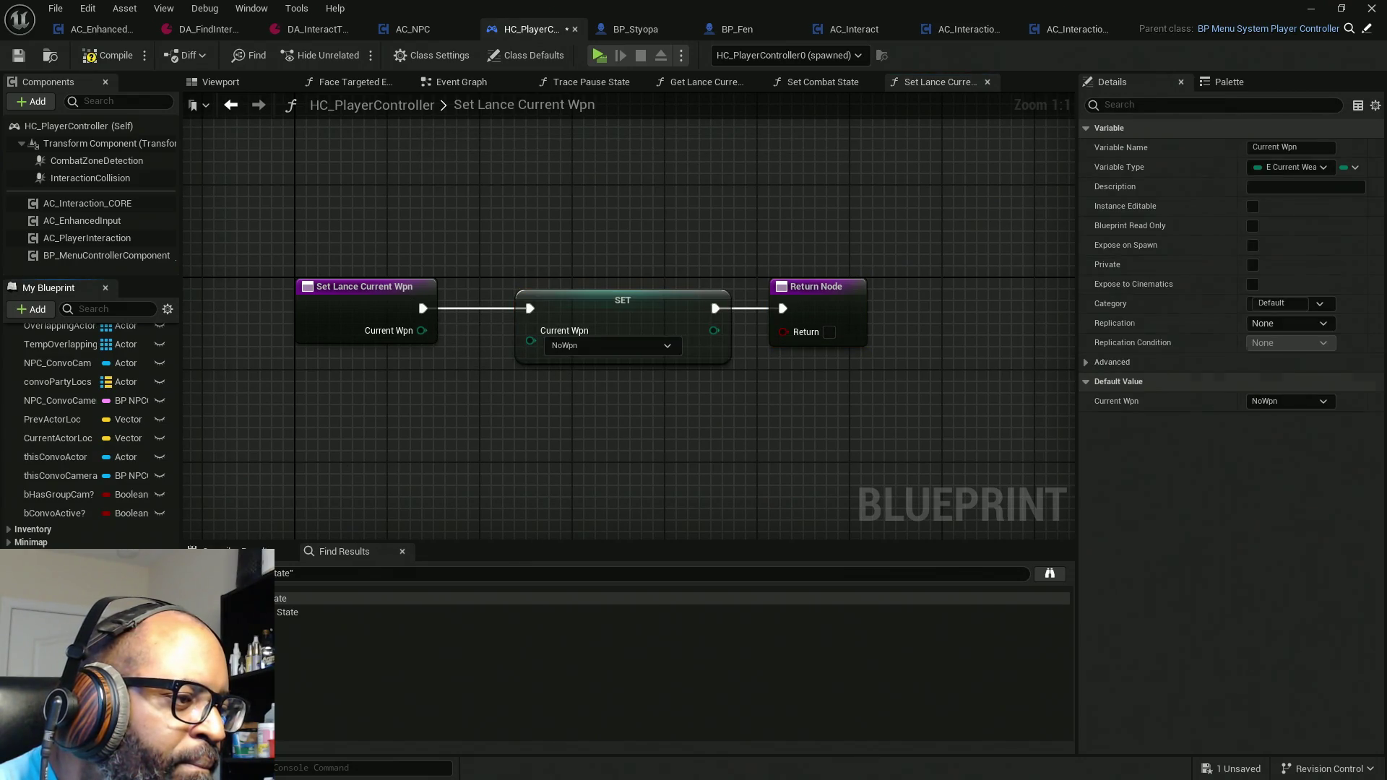
left_click_drag(528, 345, 415, 335)
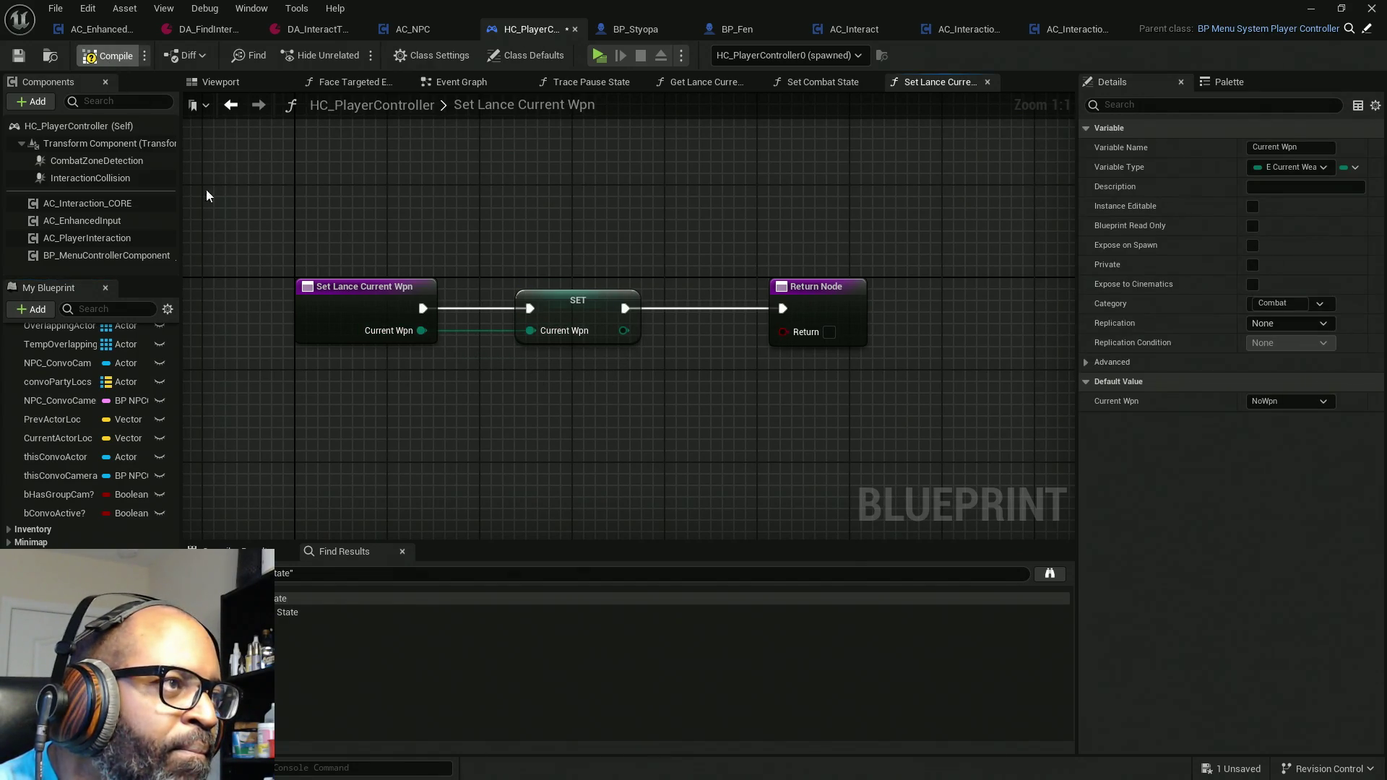
key("F7")
key("ctrl+s")
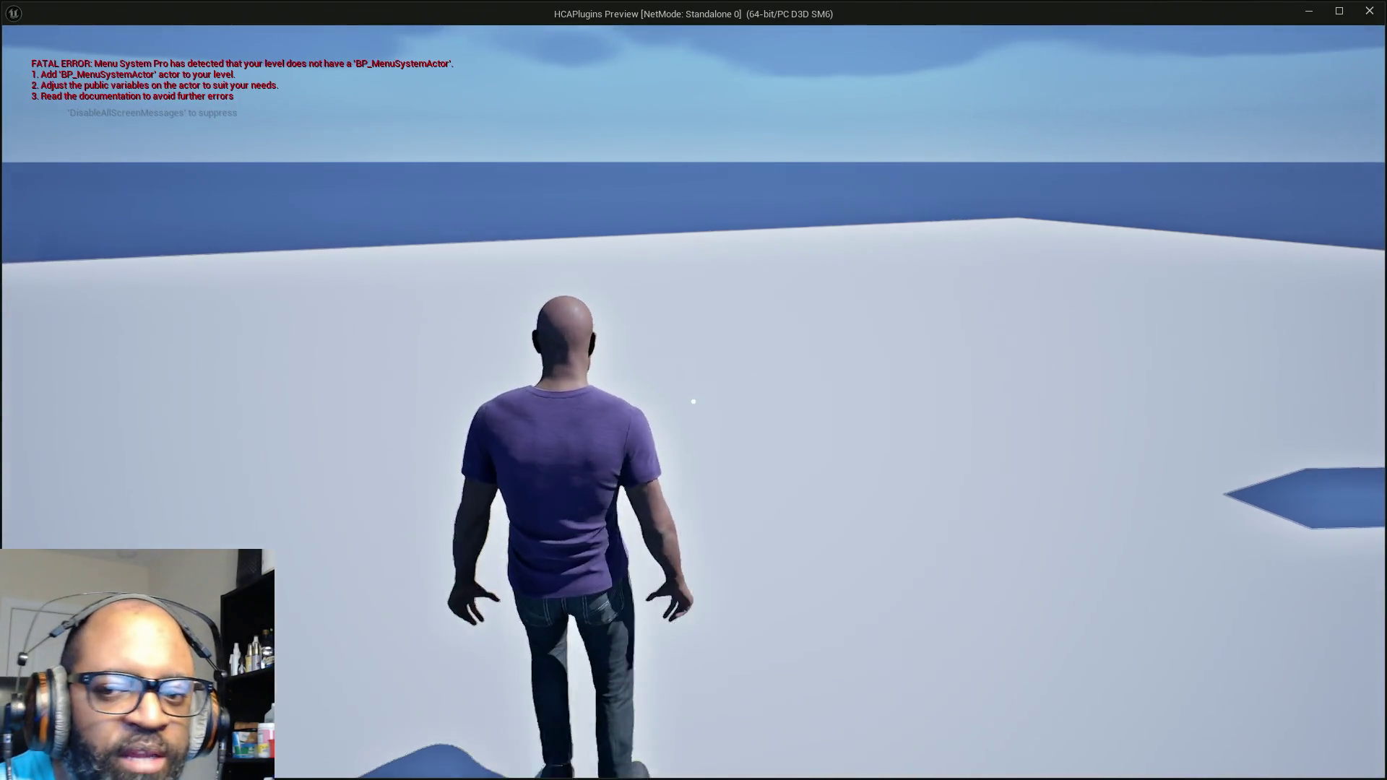
Step: Run the character toward the mannequins and lock onto them
key("w")
key("shift")
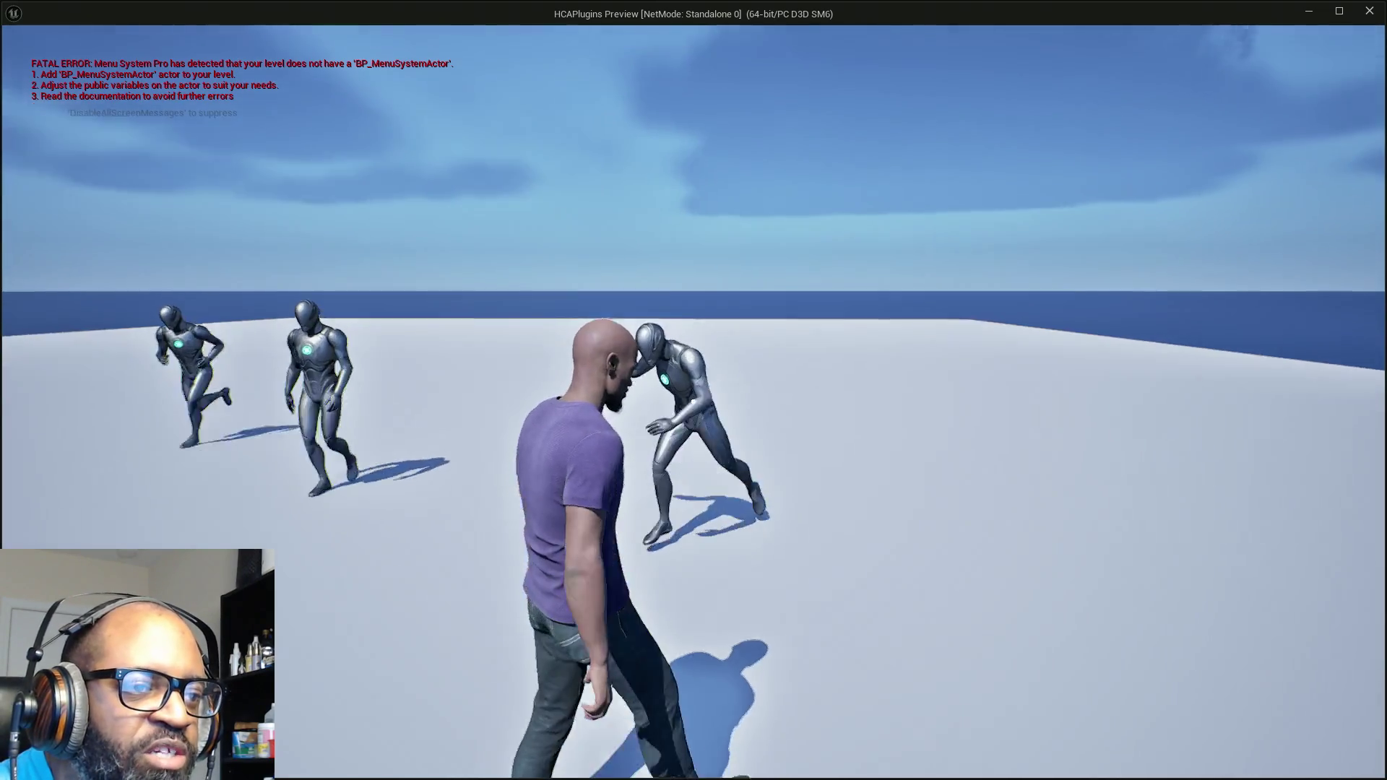
right_click(693, 401)
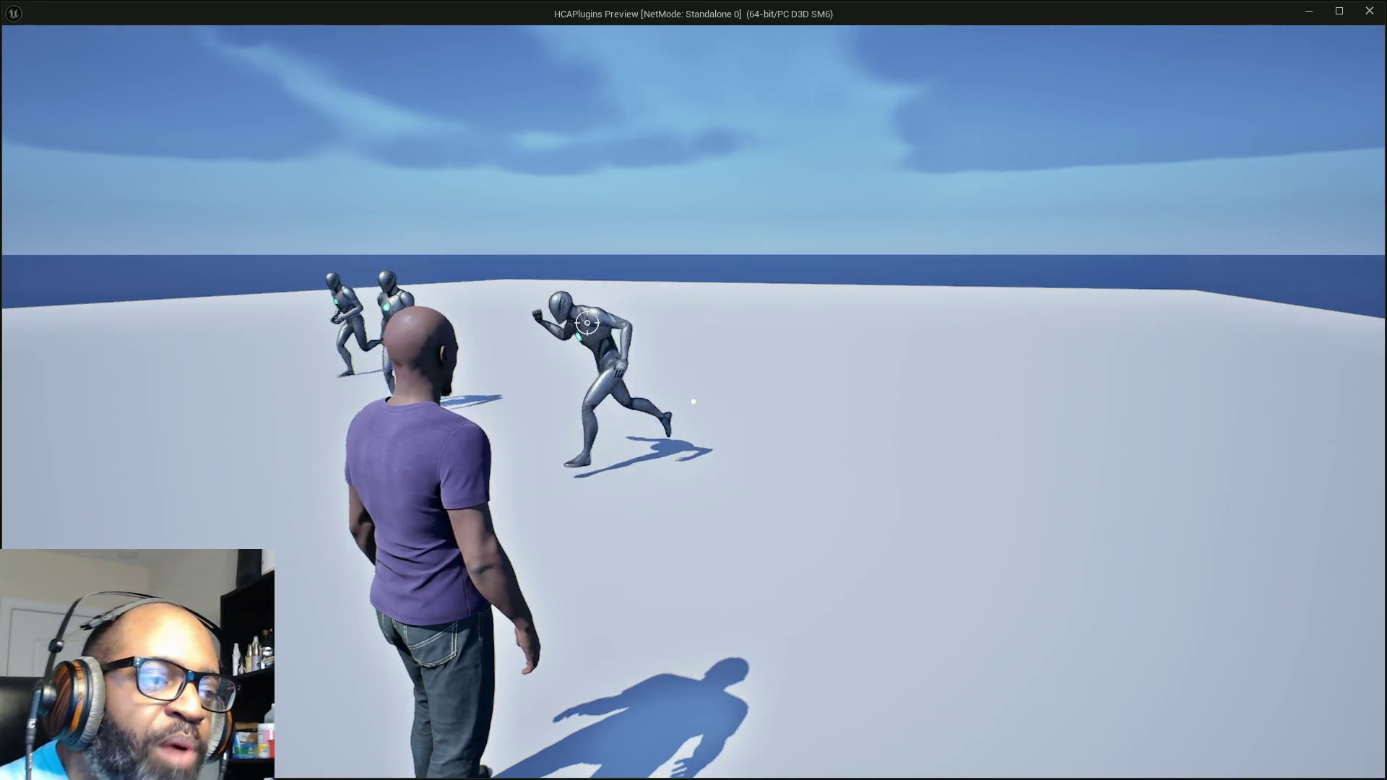
Step: Strafe right and left in the fighting stance around the locked-on mannequin, then end play
key("d")
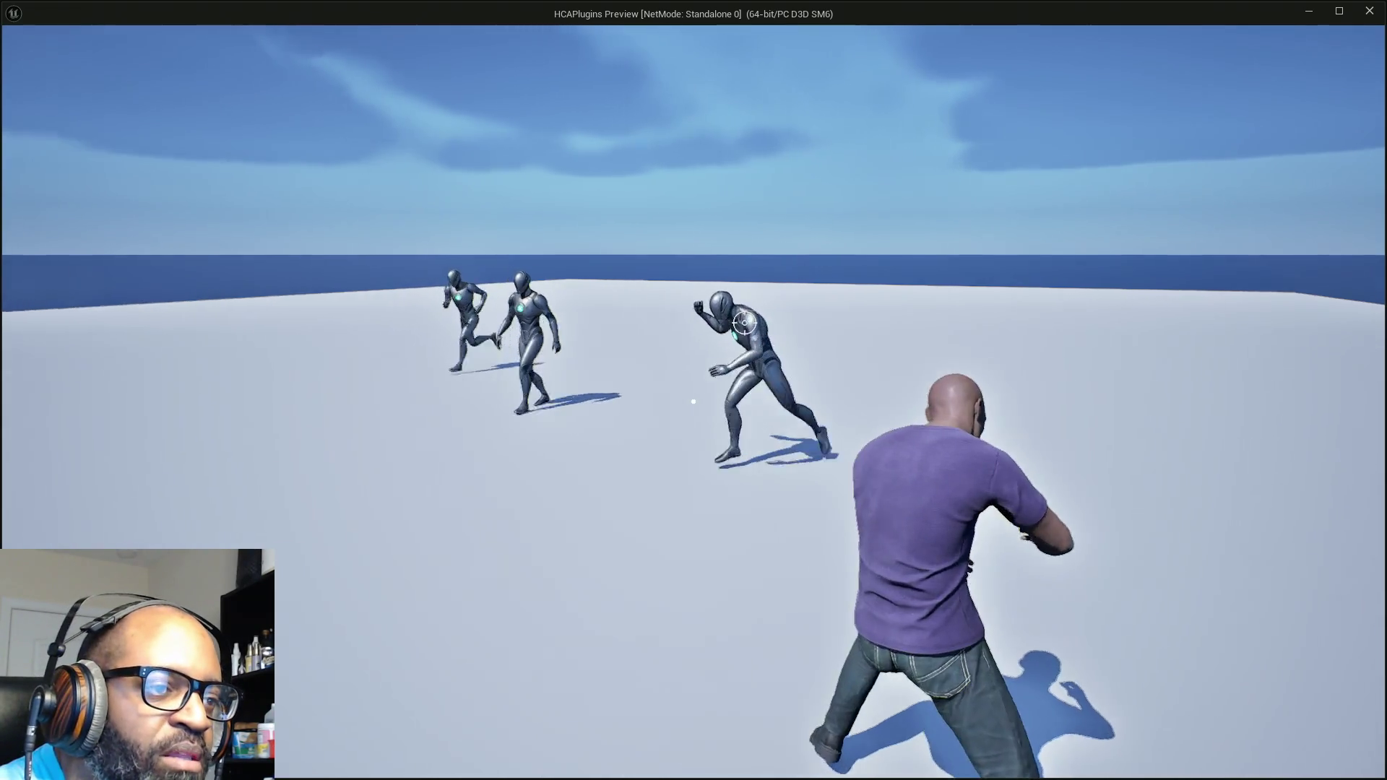
key("d")
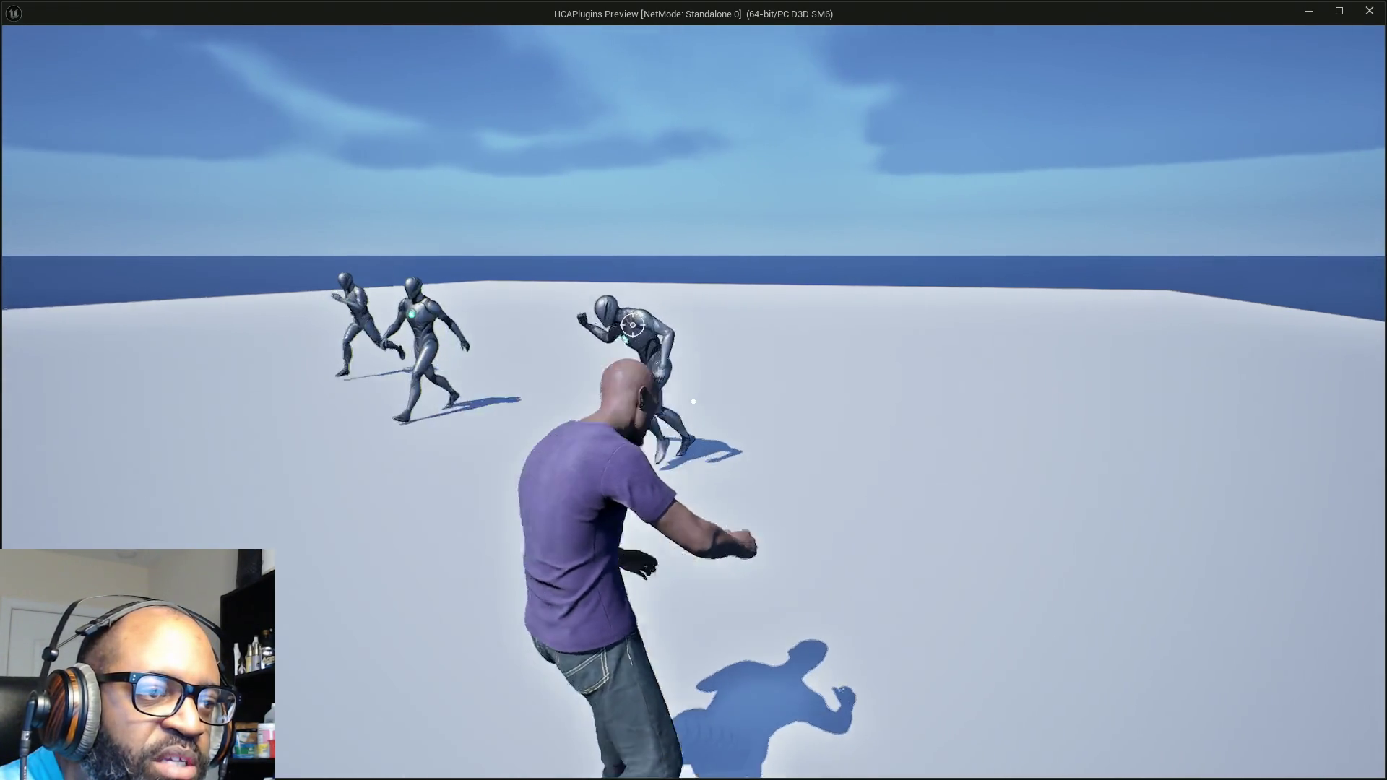
key("d")
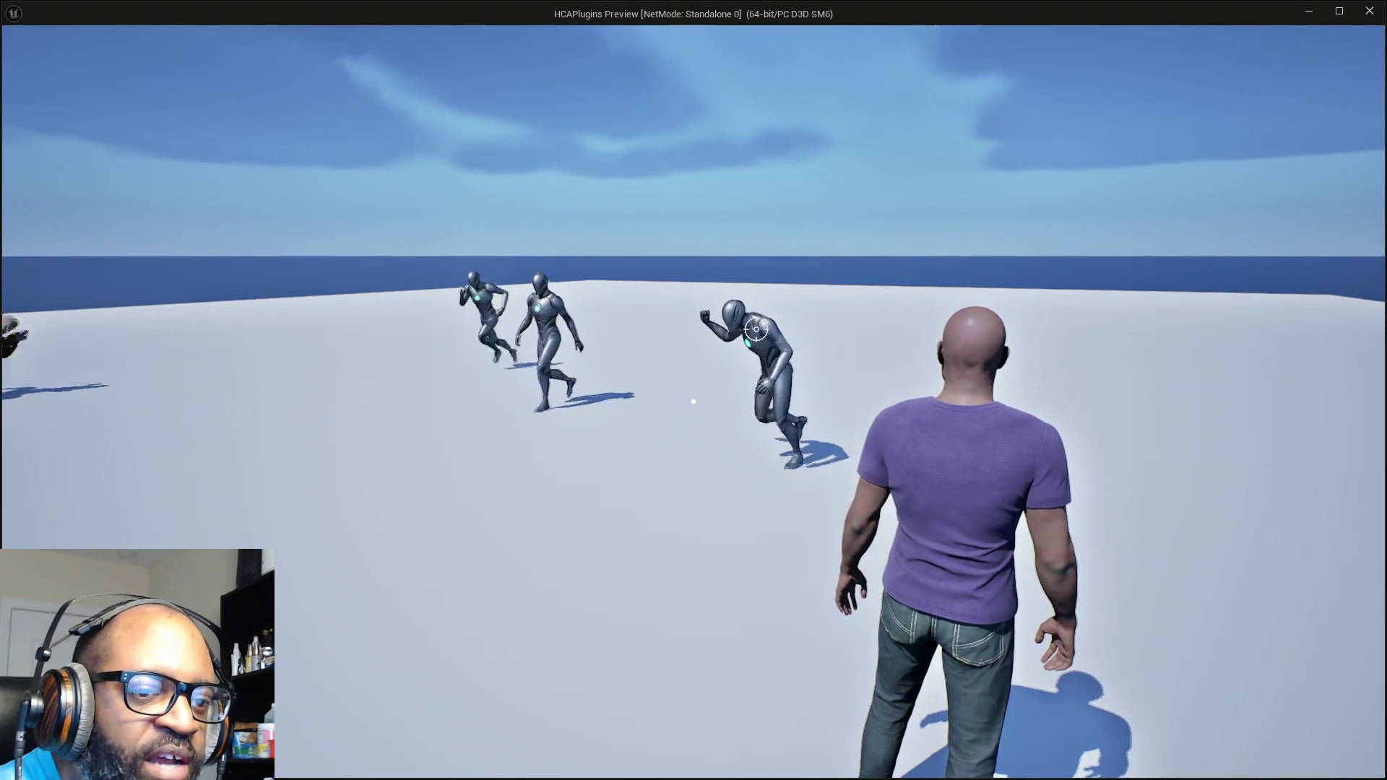
key("a")
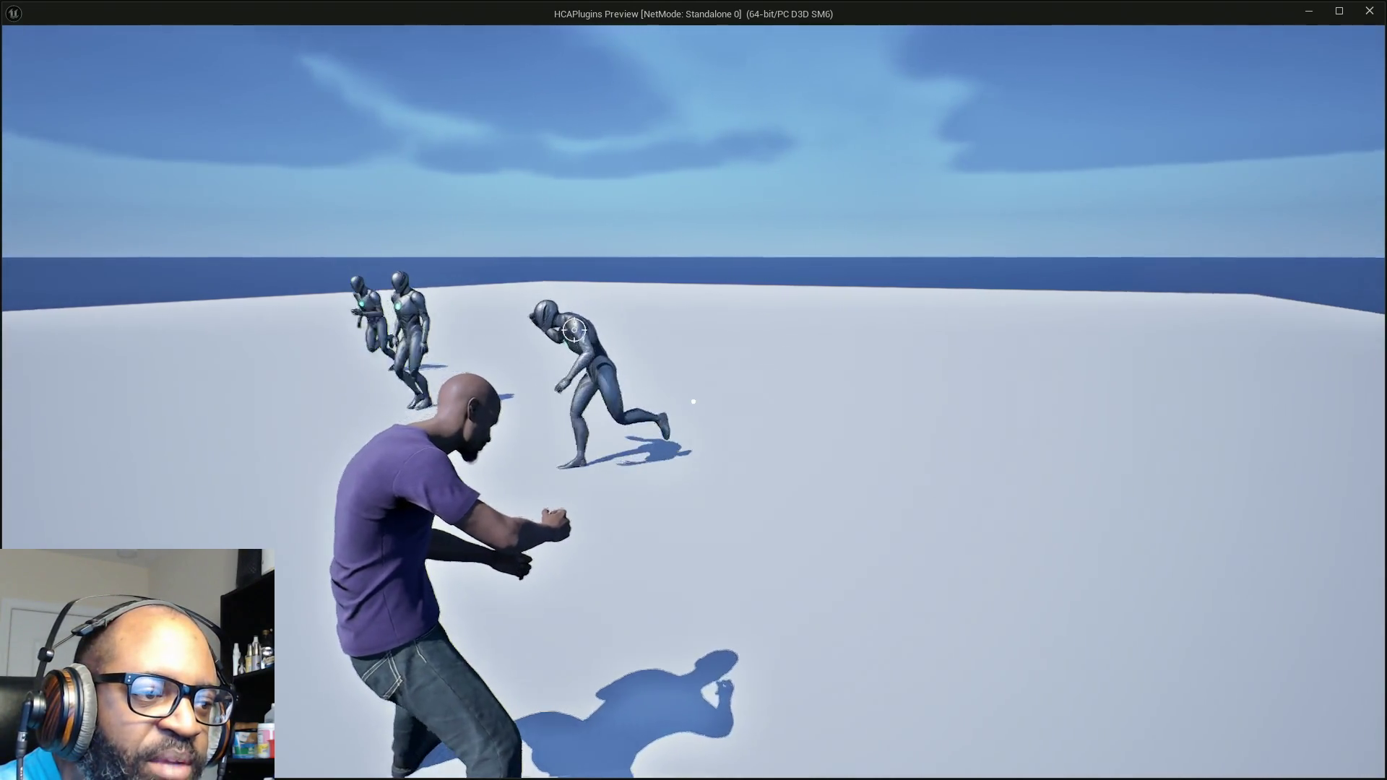
key("a")
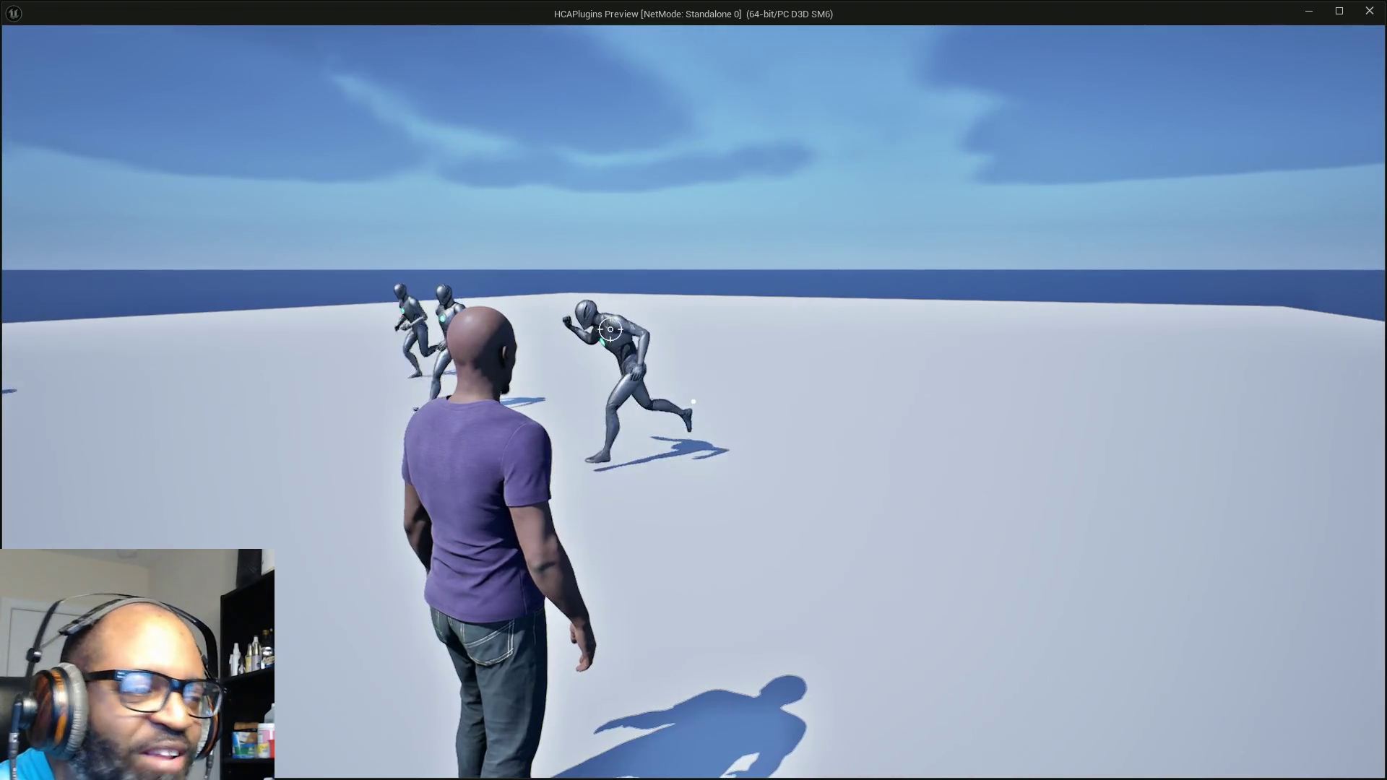
key("Escape")
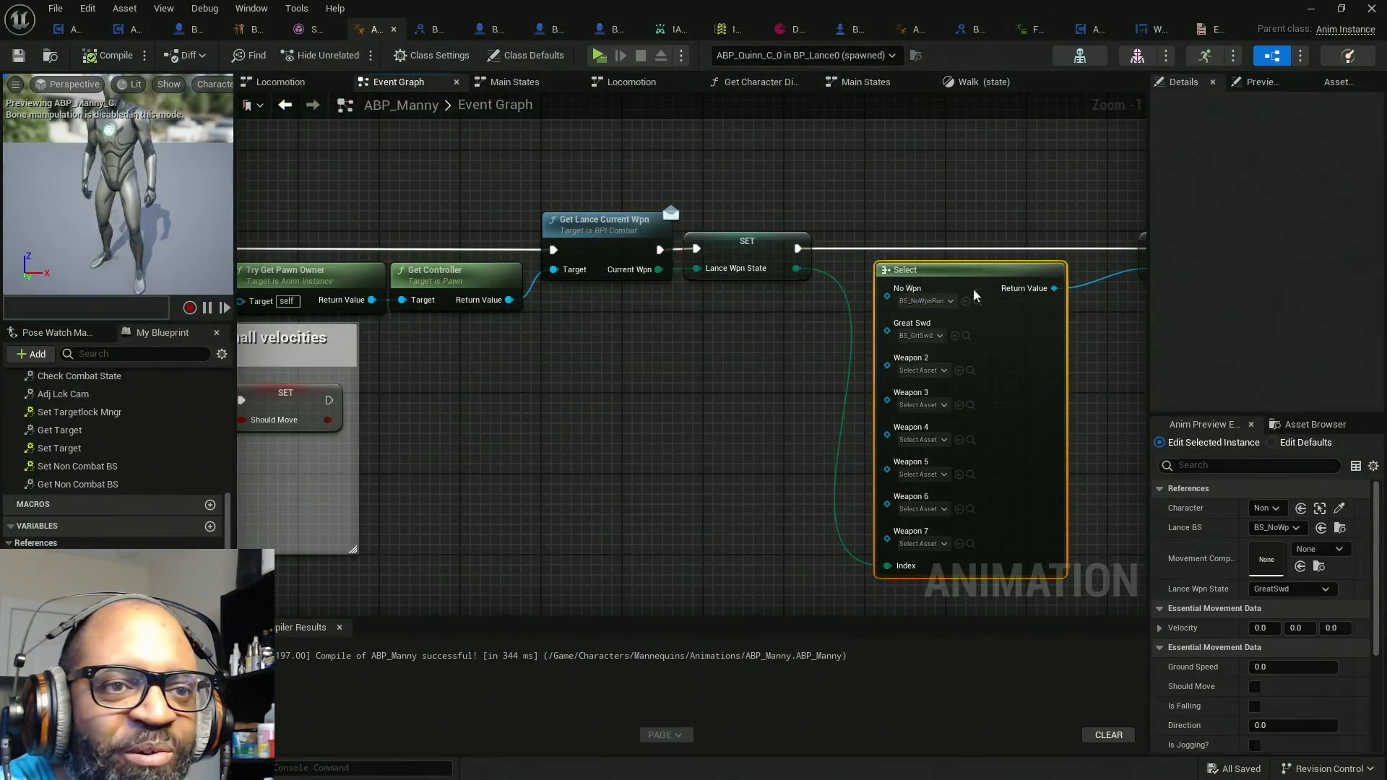
Step: Move the Blueprint editor aside and browse to the Frank_Slash_Pack GreatSword 8Way Walk animations
mouse_move(1264, 8)
left_mouse_down()
mouse_move(838, 132)
mouse_move(670, 140)
mouse_move(527, 318)
left_mouse_up()
mouse_move(973, 445)
left_mouse_down()
mouse_move(978, 304)
mouse_move(1000, 239)
left_mouse_up()
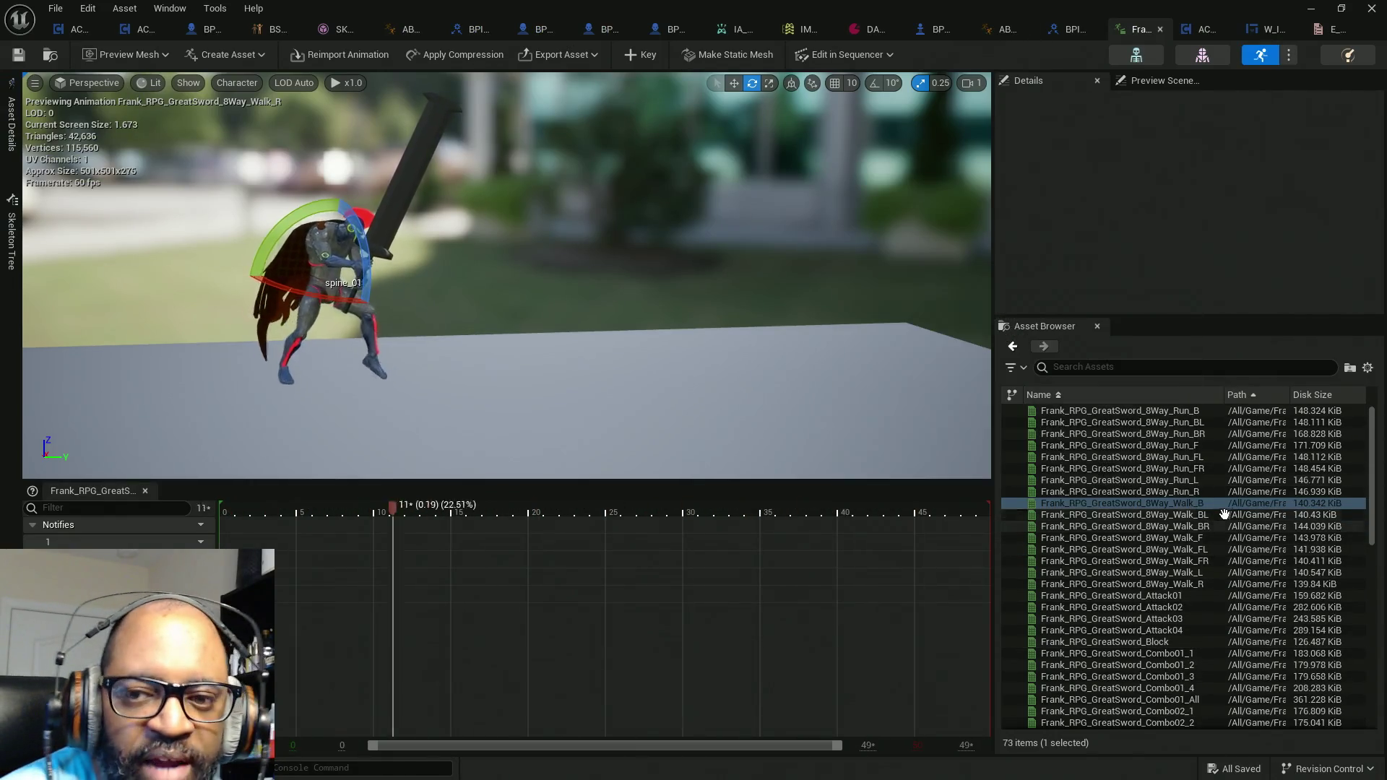
mouse_move(1220, 503)
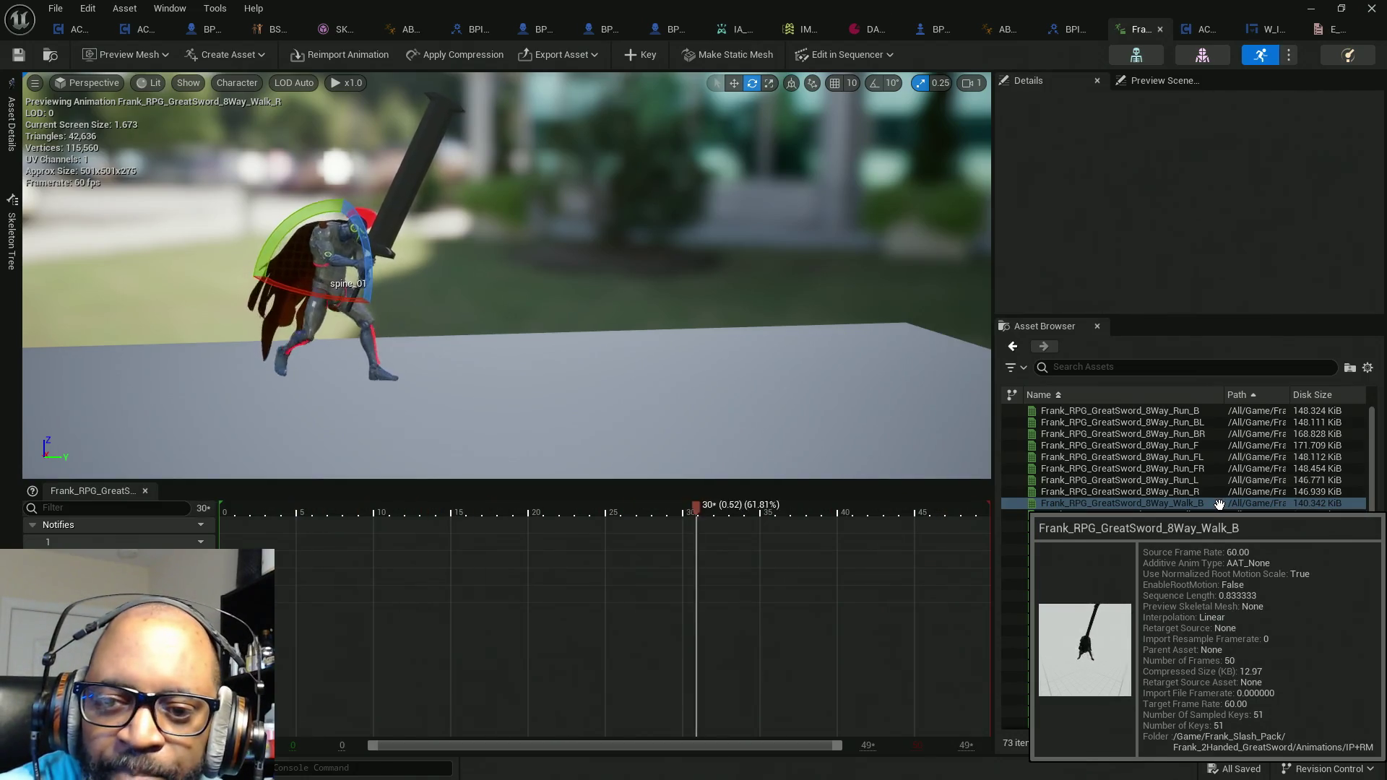
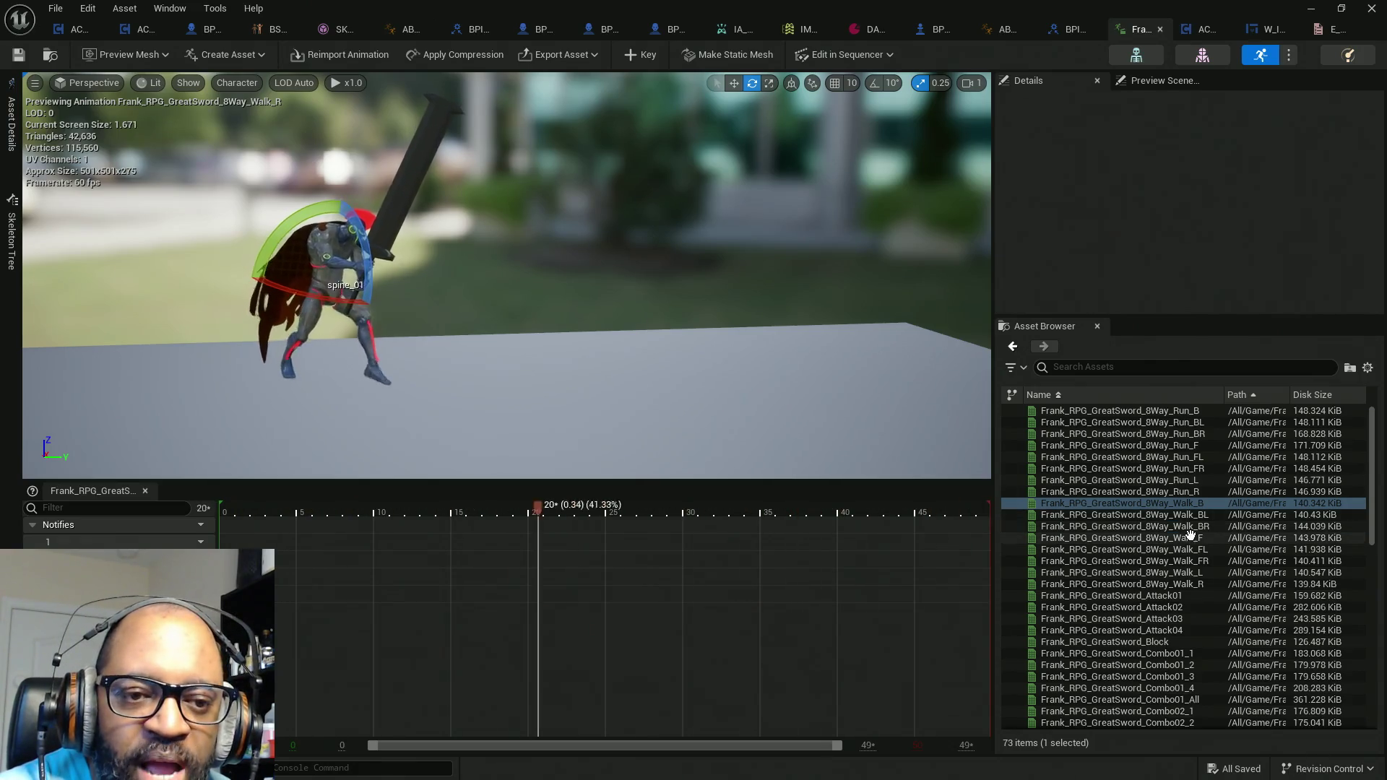
Step: Preview the GreatSword Unequip and Unequip_Run clips, scrubbing Unequip back to an earlier frame
scroll(1222, 549, "down", 3)
scroll(1221, 549, "down", 8)
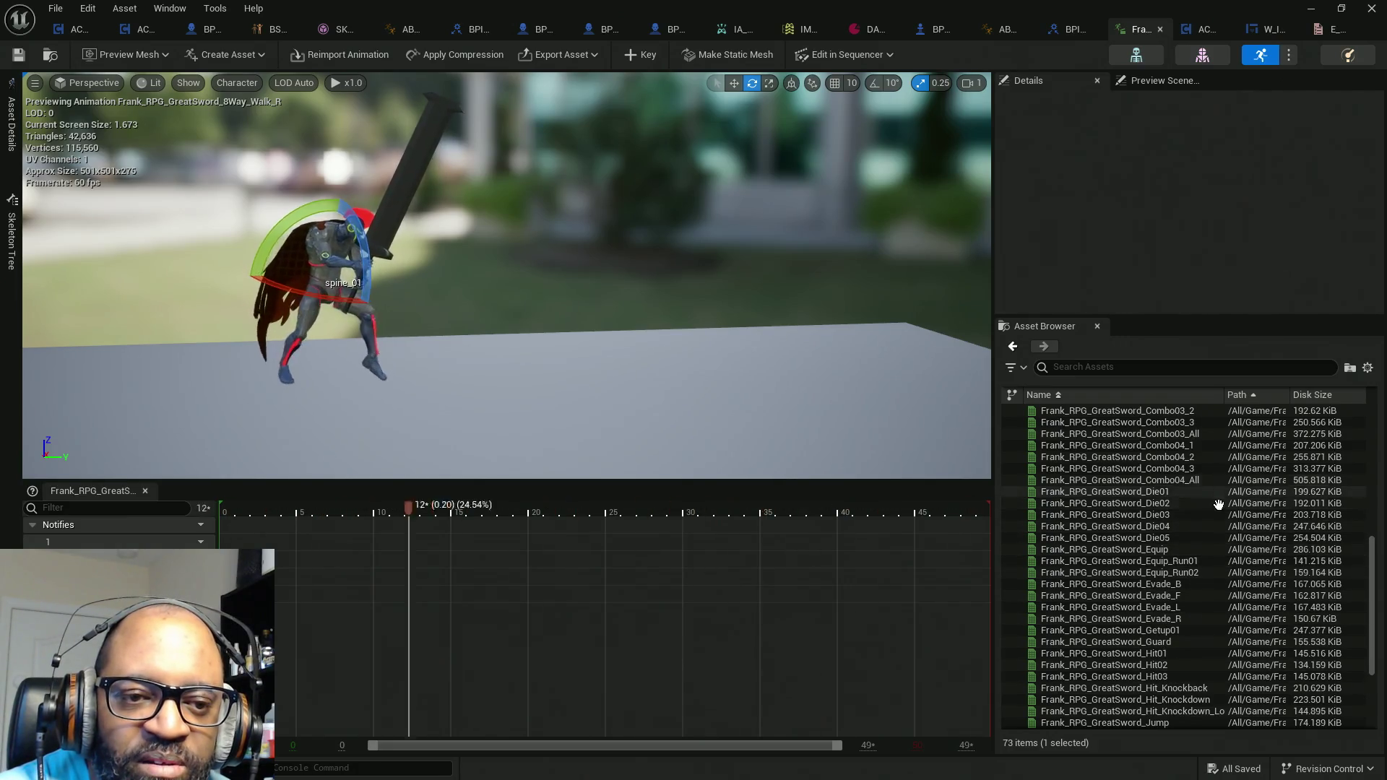
scroll(1220, 503, "down", 4)
scroll(1220, 504, "down", 1)
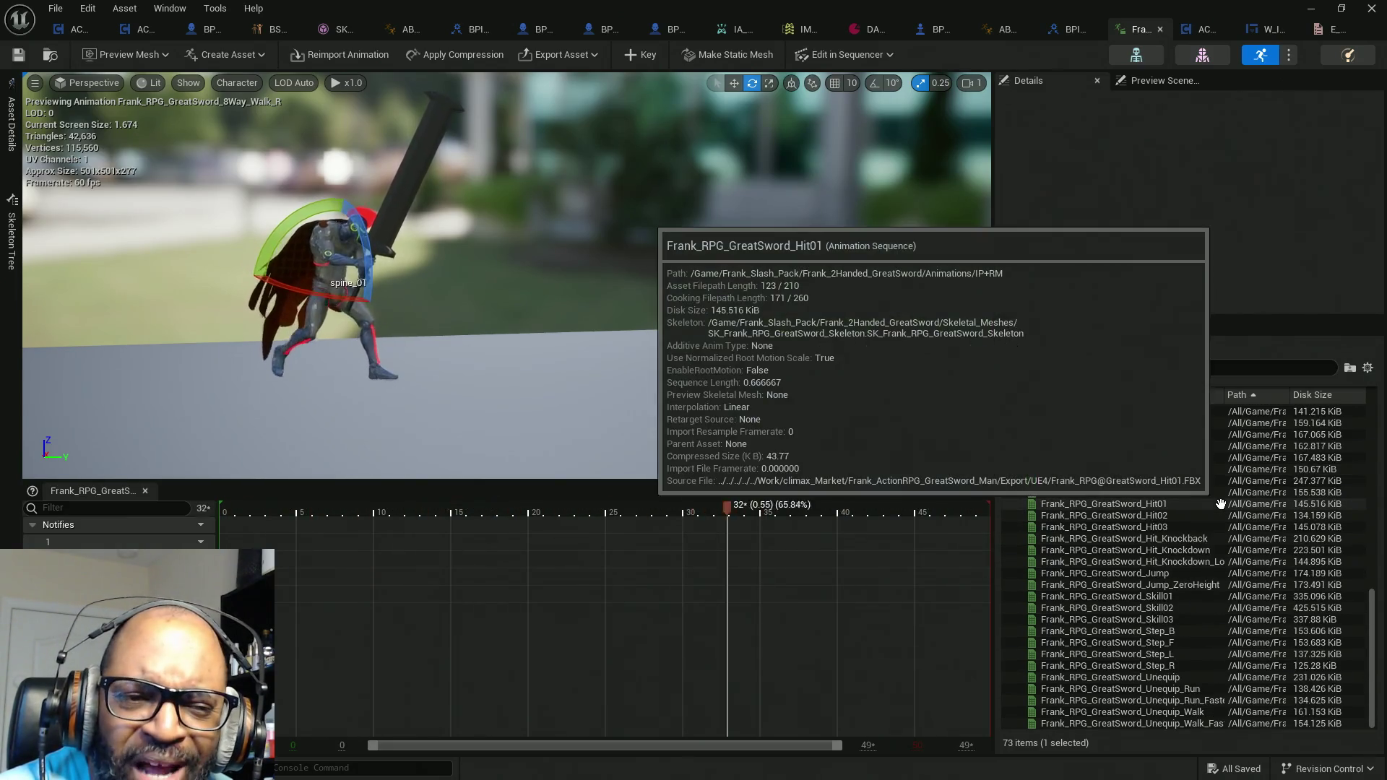
left_click(1193, 676)
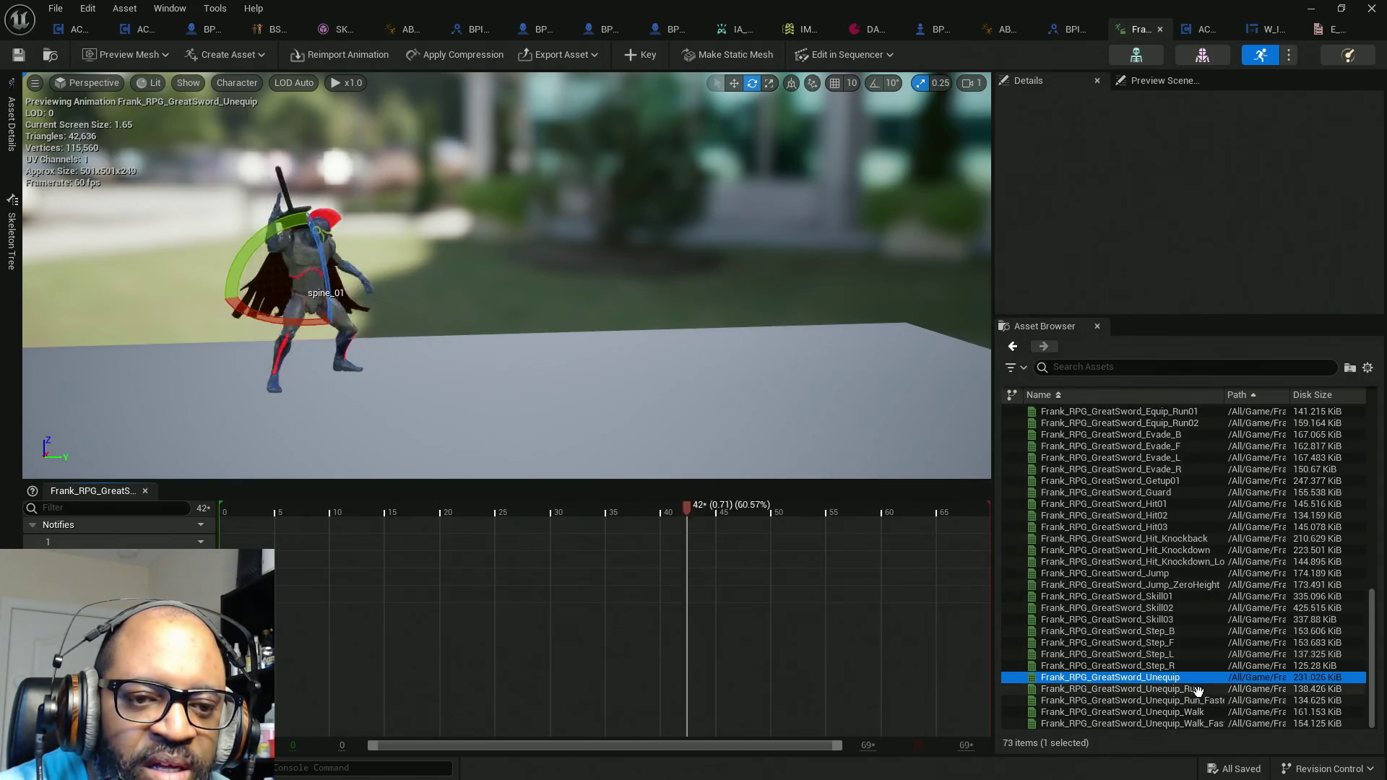
left_click(1159, 690)
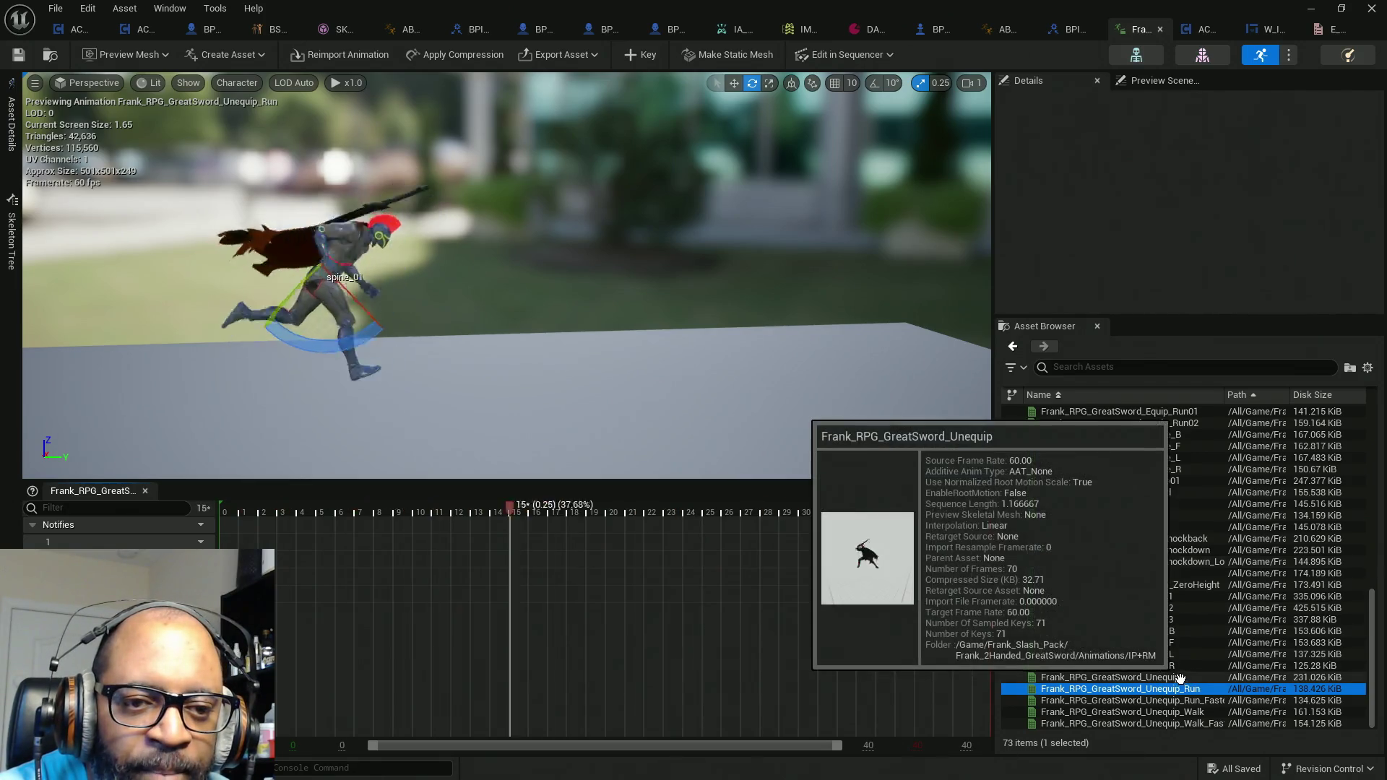
left_click(1179, 677)
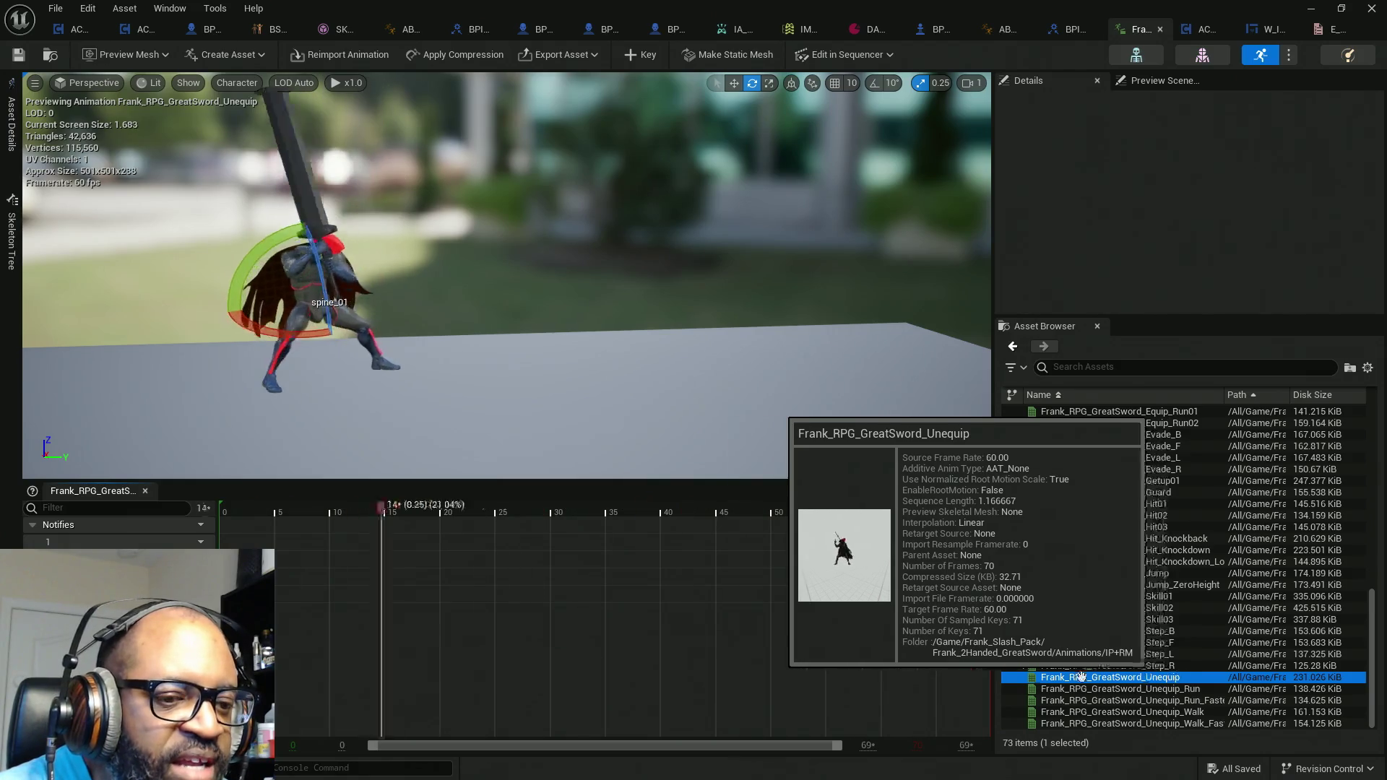
left_click(515, 509)
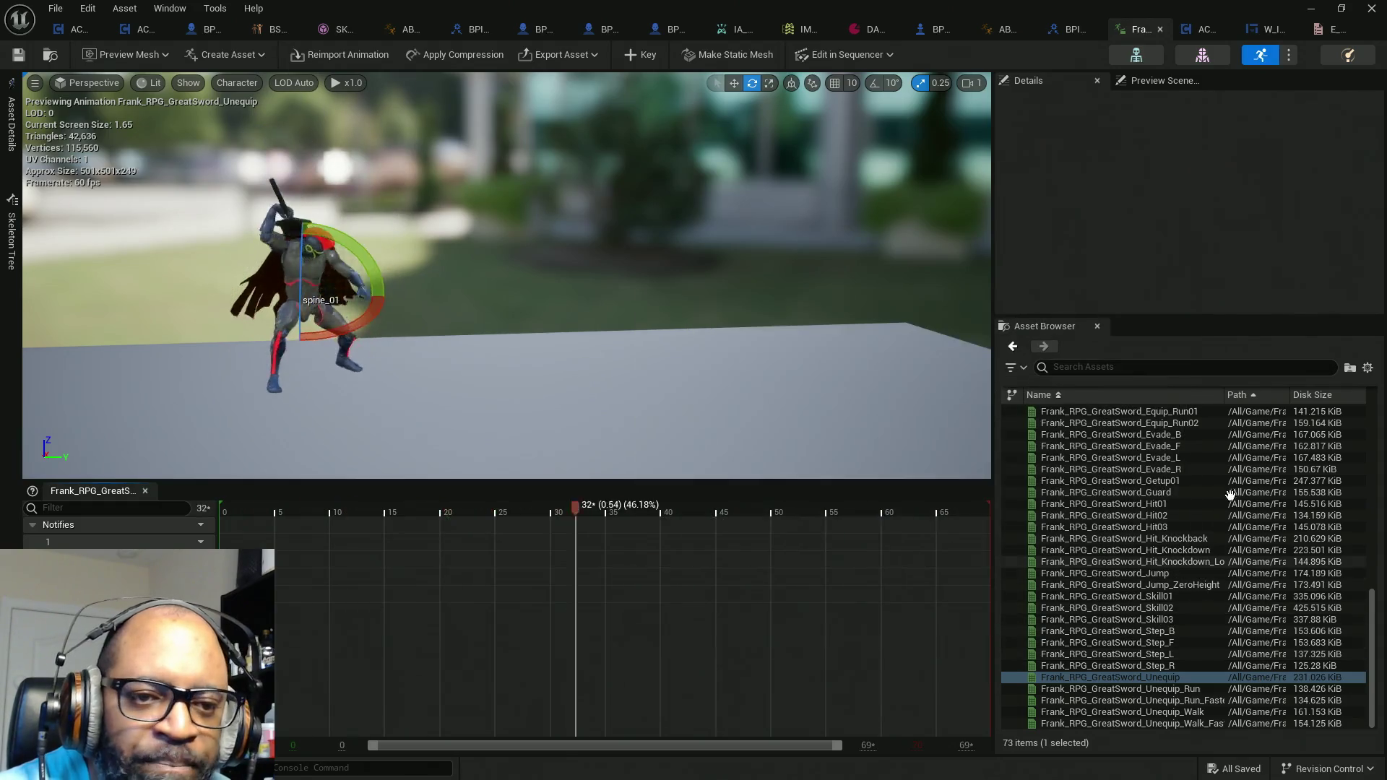
Step: Compare the Guard and Getup01 clips, orbit around the Guard pose, then preview GreatSword Equip
scroll(1177, 523, "up", 3)
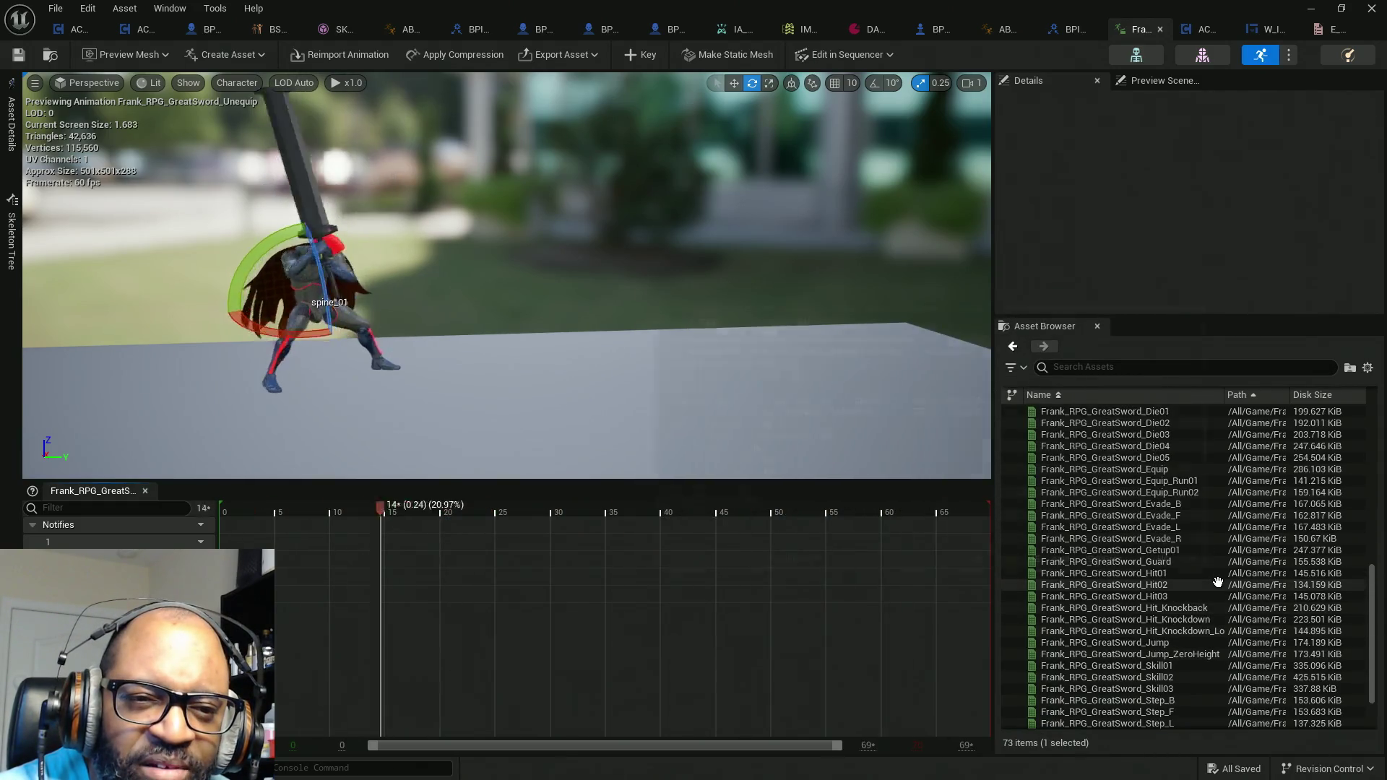
left_click(1143, 561)
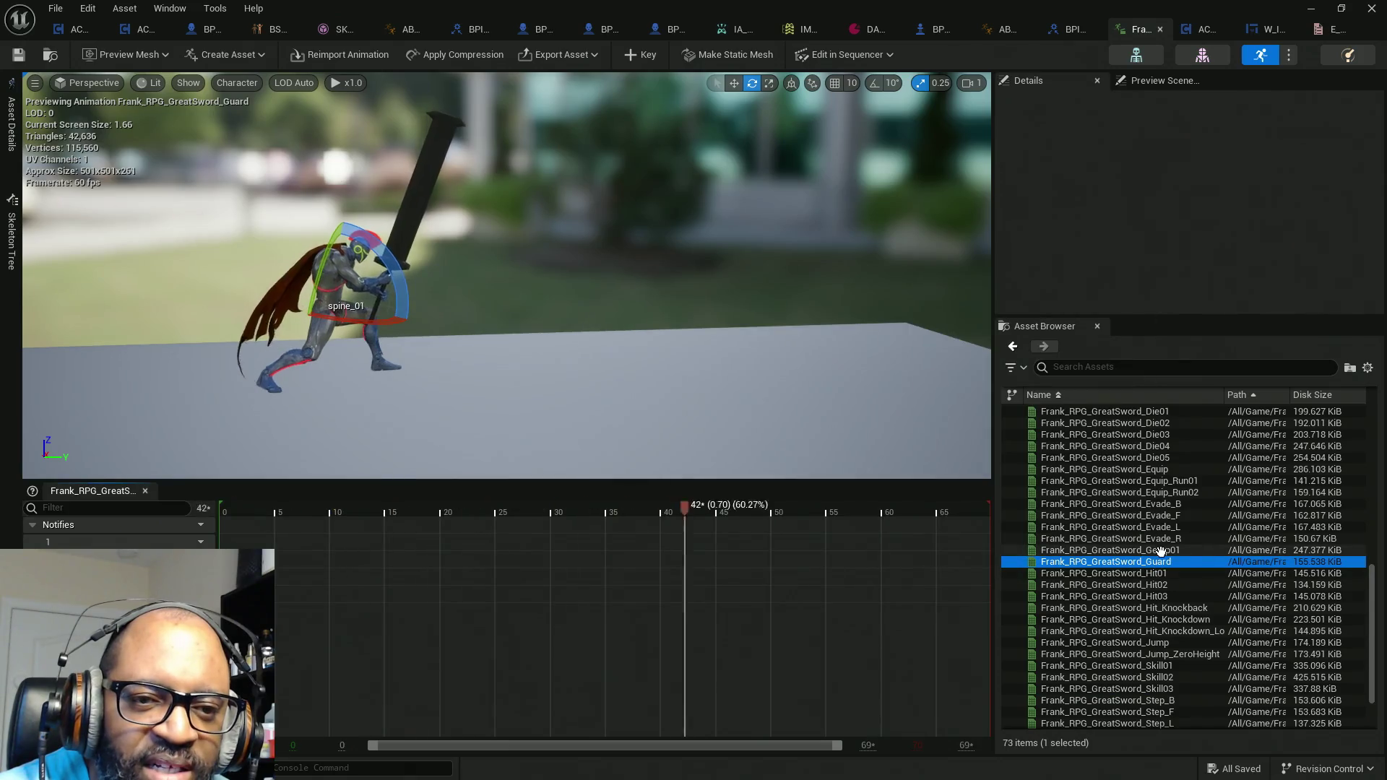
left_click(1189, 551)
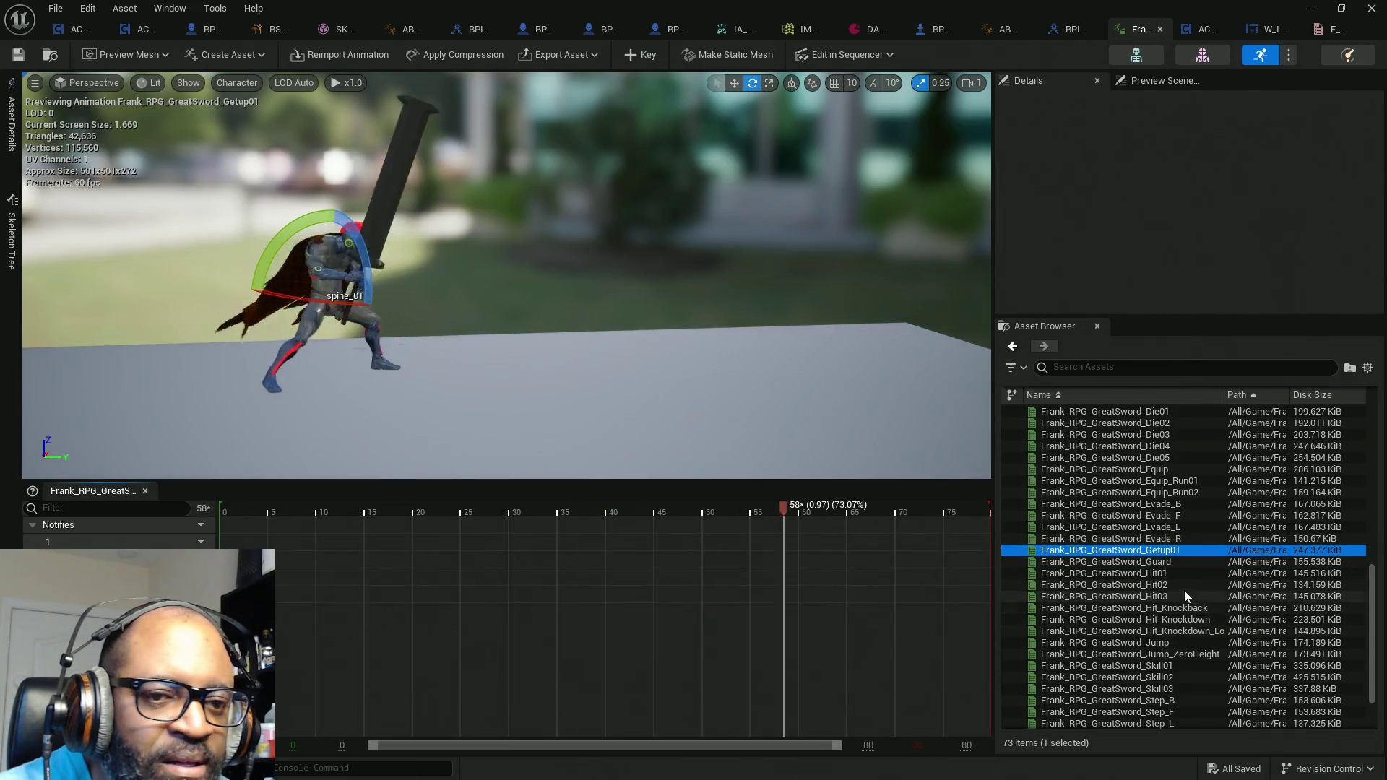
left_click(1172, 563)
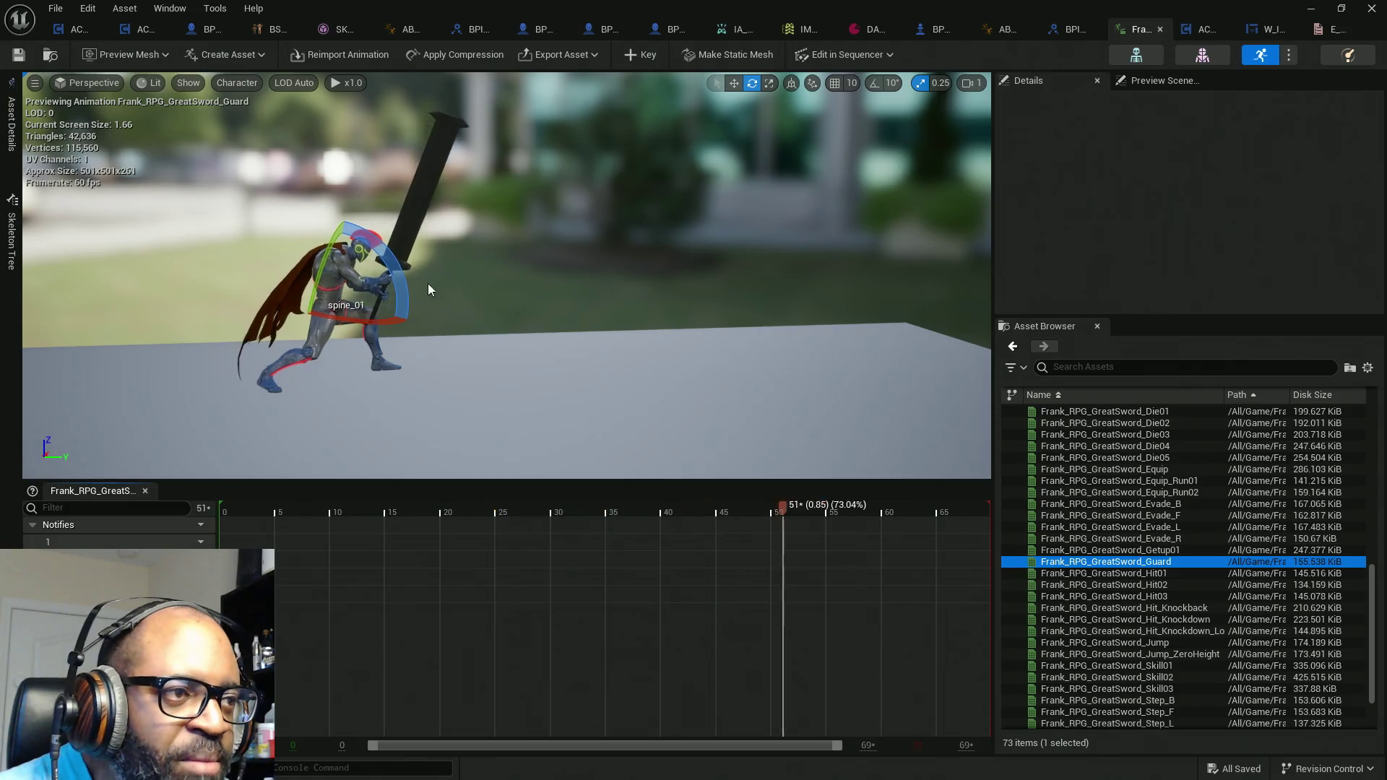
left_click_drag(506, 289, 592, 289)
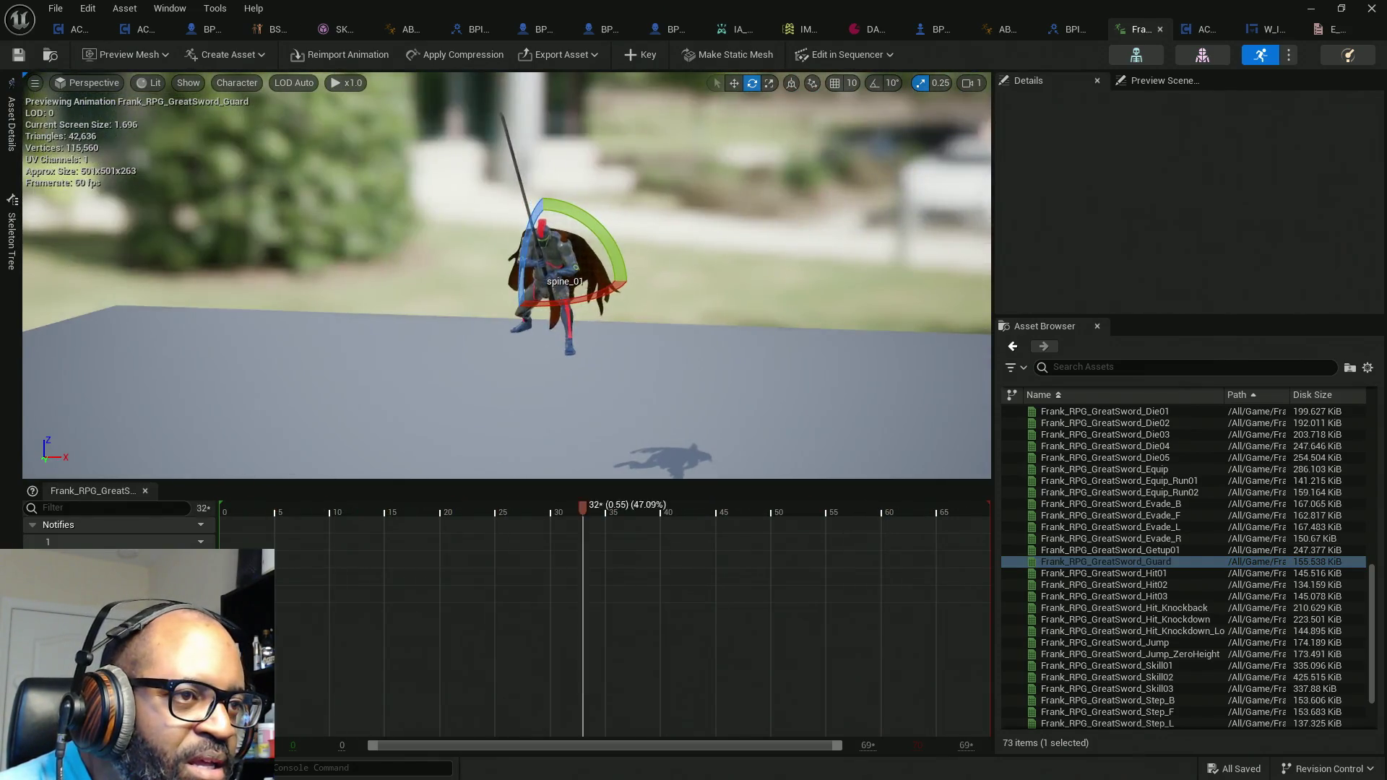
mouse_move(505, 289)
left_mouse_down()
mouse_move(535, 289)
mouse_move(535, 275)
mouse_move(571, 286)
left_mouse_up()
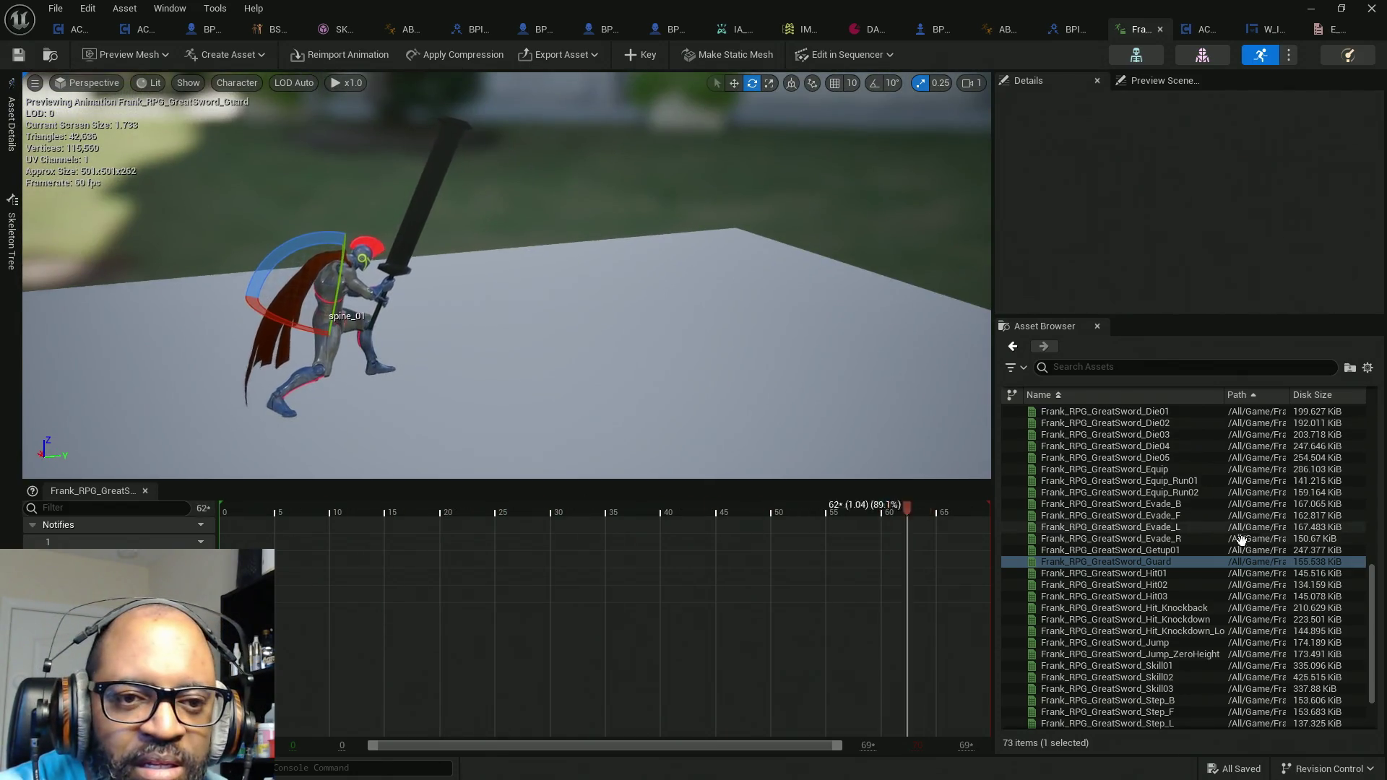
mouse_move(1223, 547)
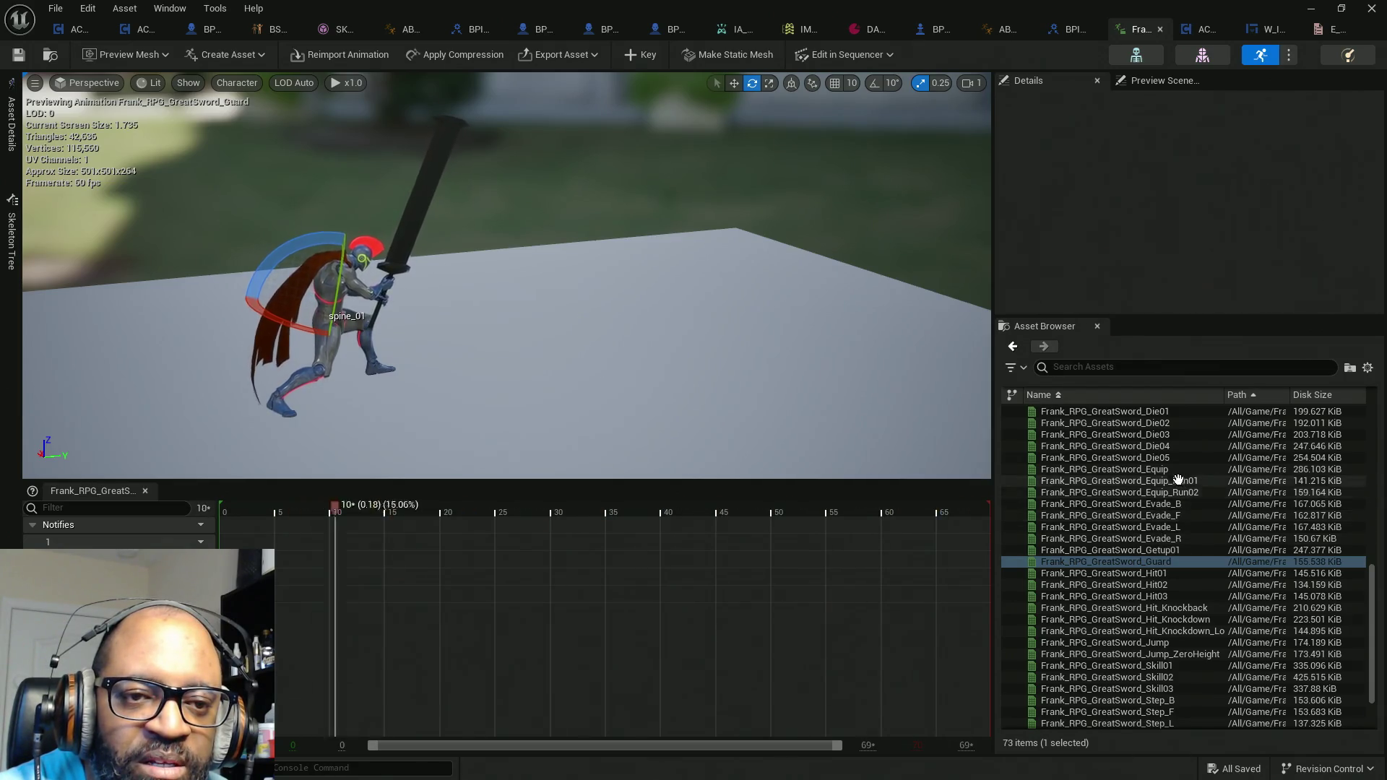
left_click(1169, 469)
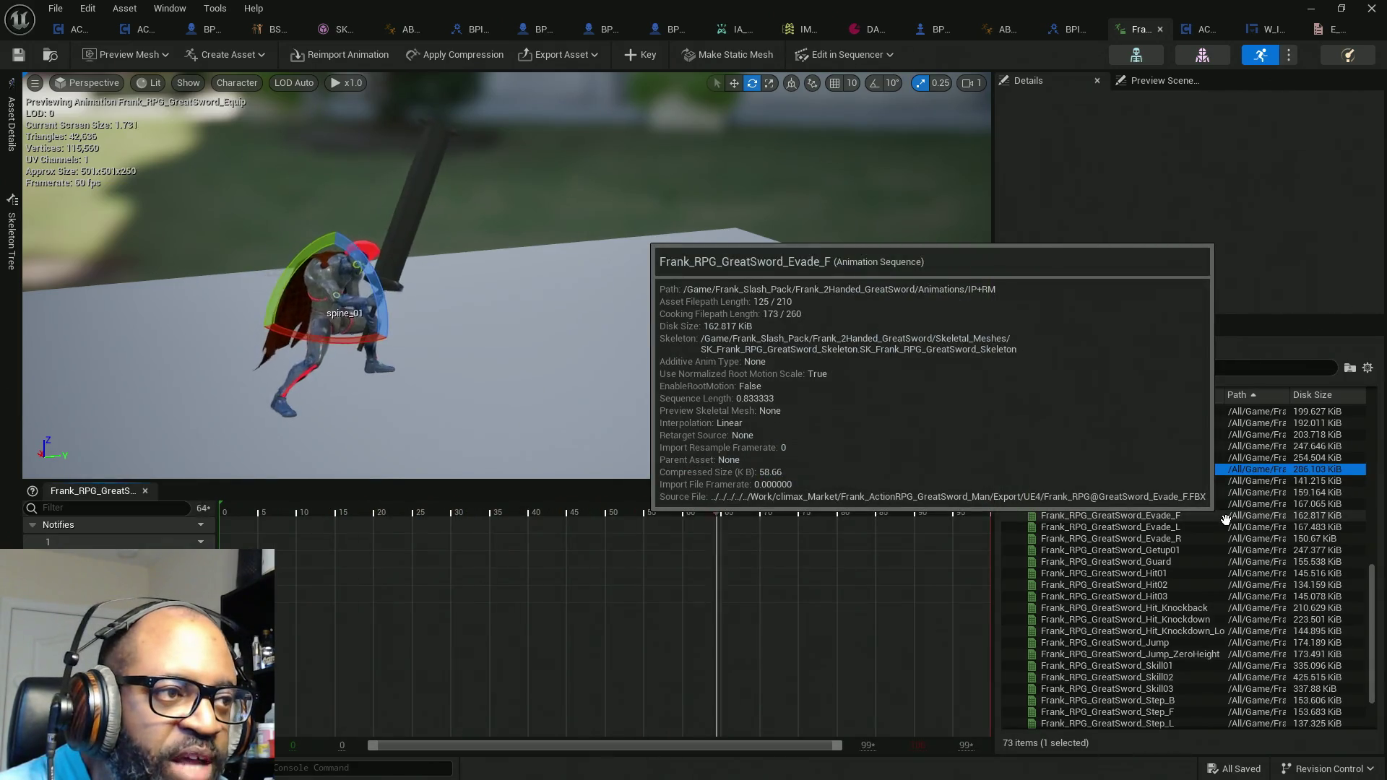
Step: Preview the GreatSword Block animation from higher up the Asset Browser list
scroll(1210, 479, "up", 5)
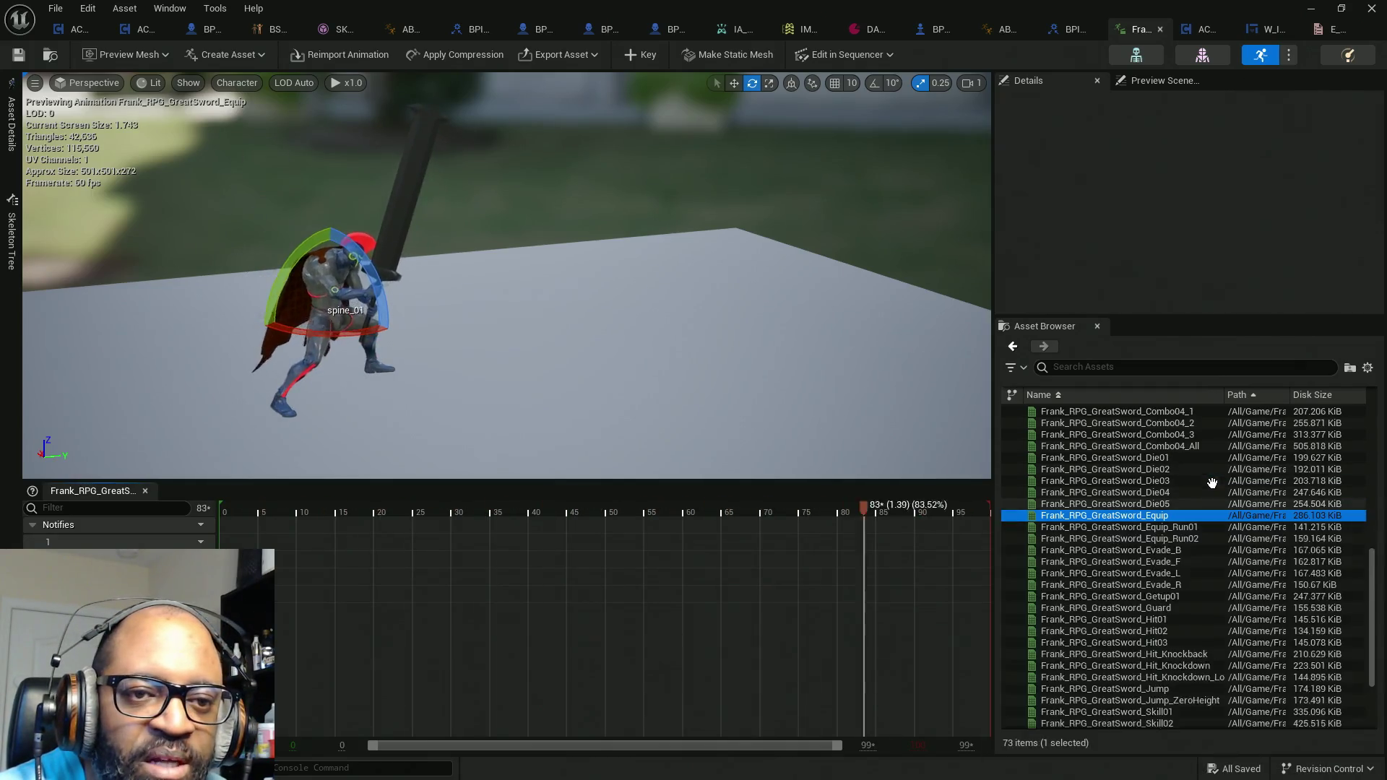
scroll(1127, 506, "up", 4)
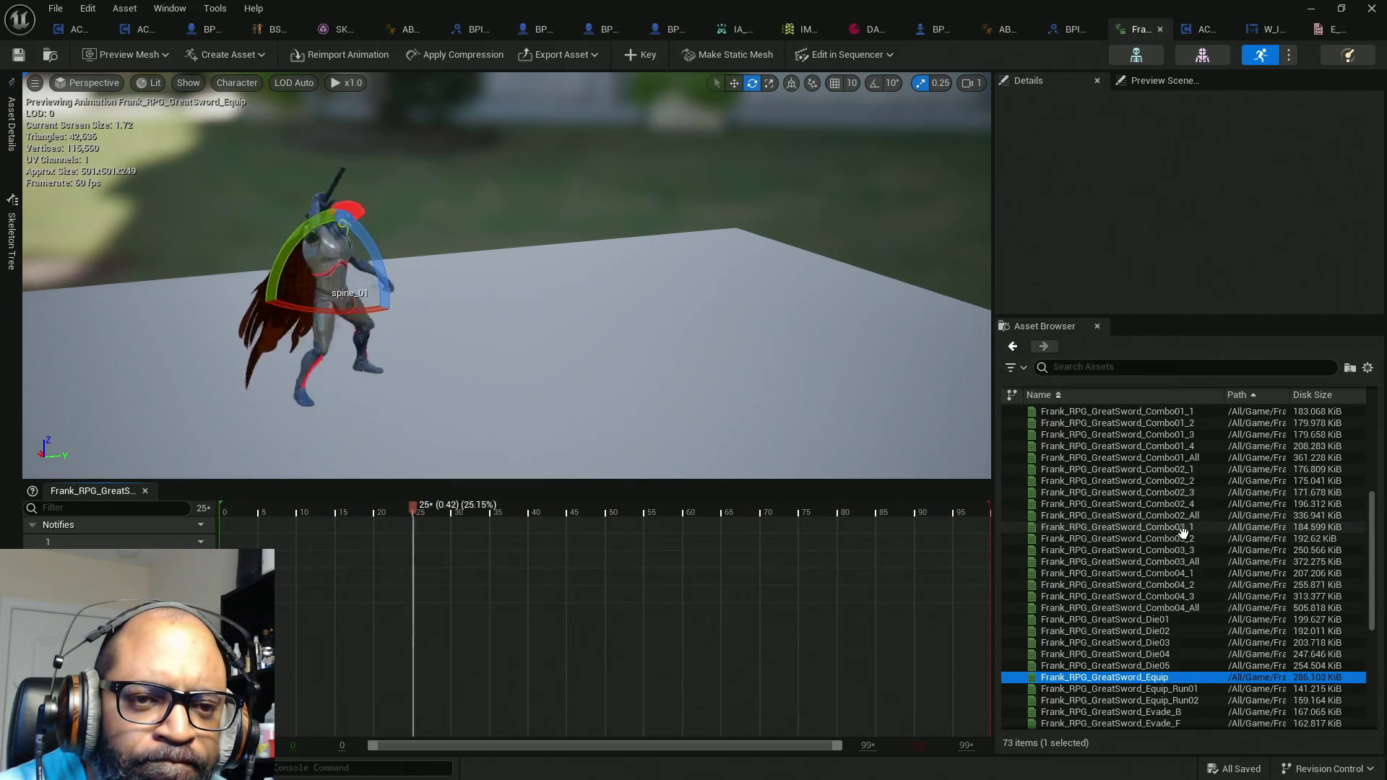
scroll(1185, 609, "up", 2)
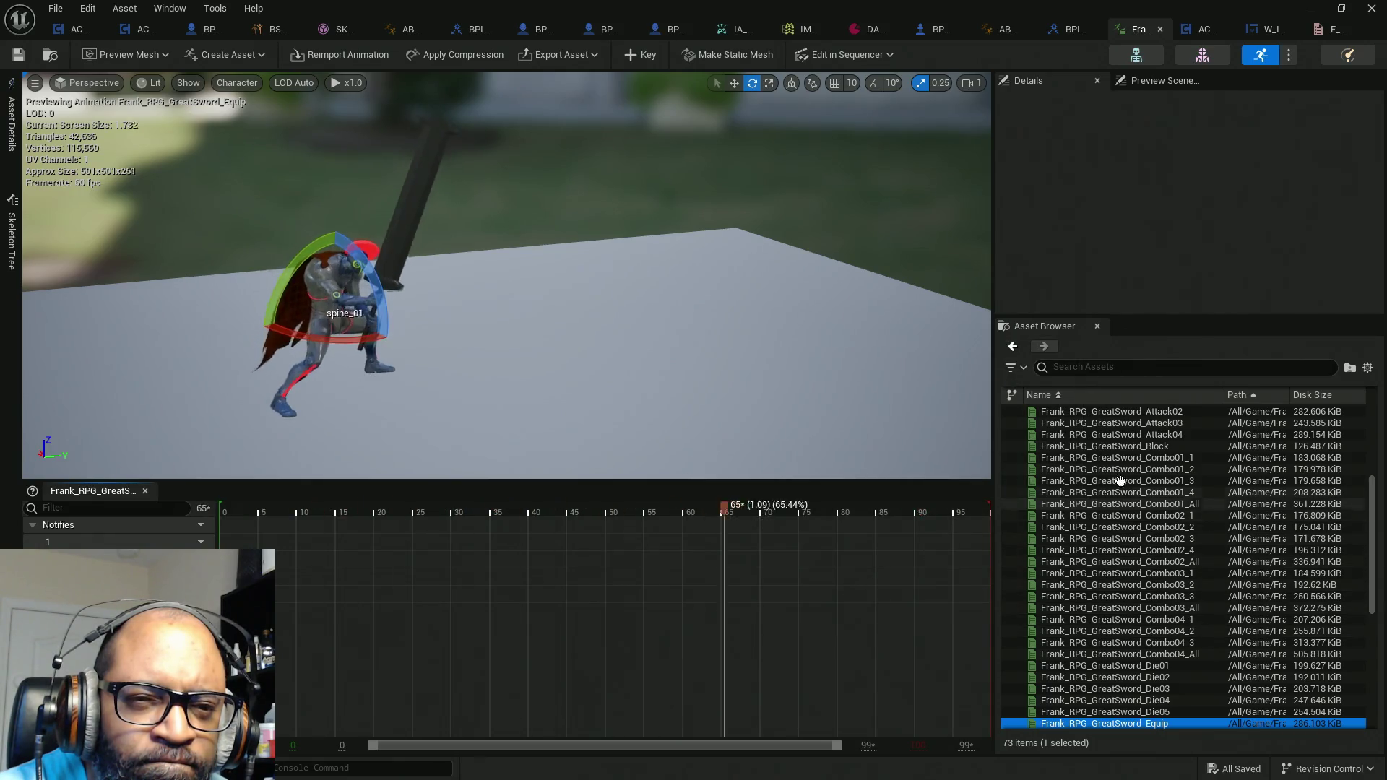
left_click(1128, 444)
Step: Search the animation list for 'idle', then clear the search
scroll(1146, 570, "up", 3)
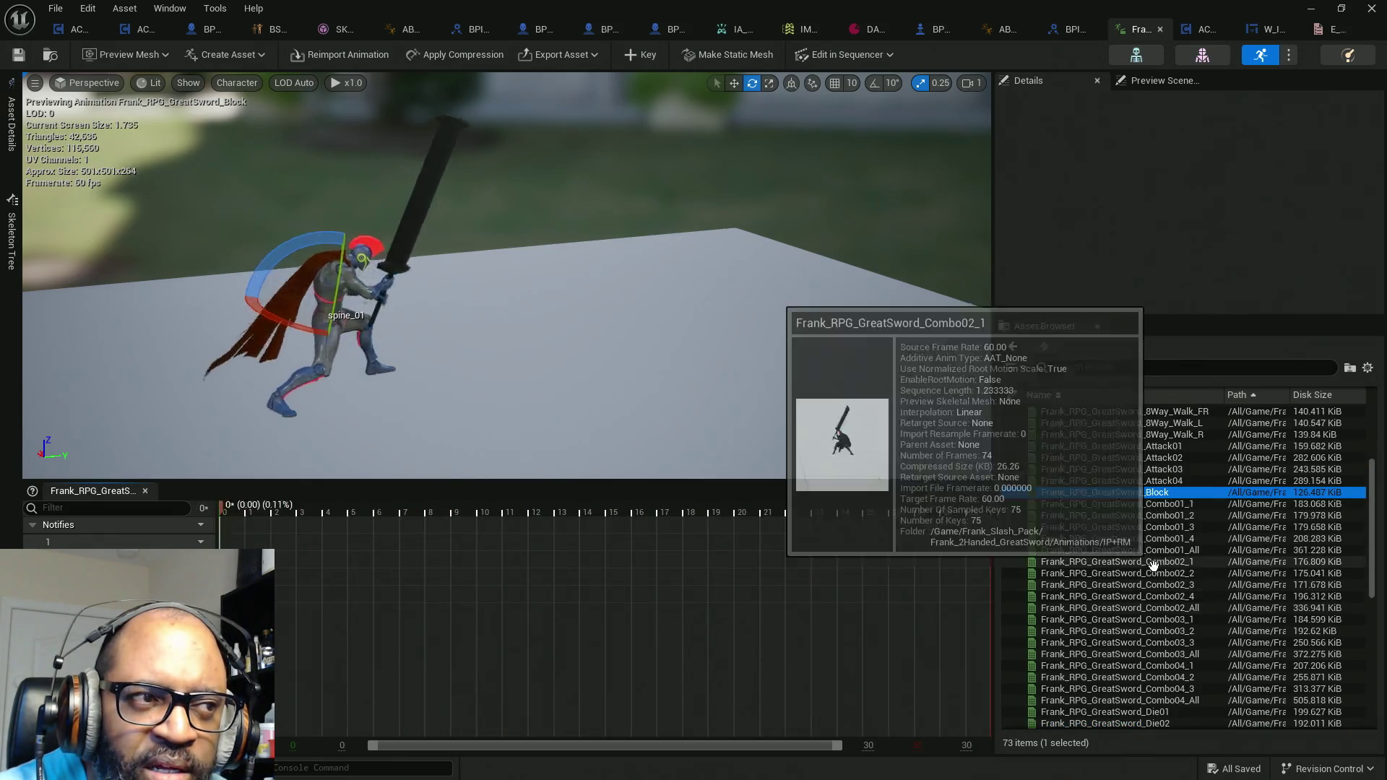
scroll(1147, 570, "up", 2)
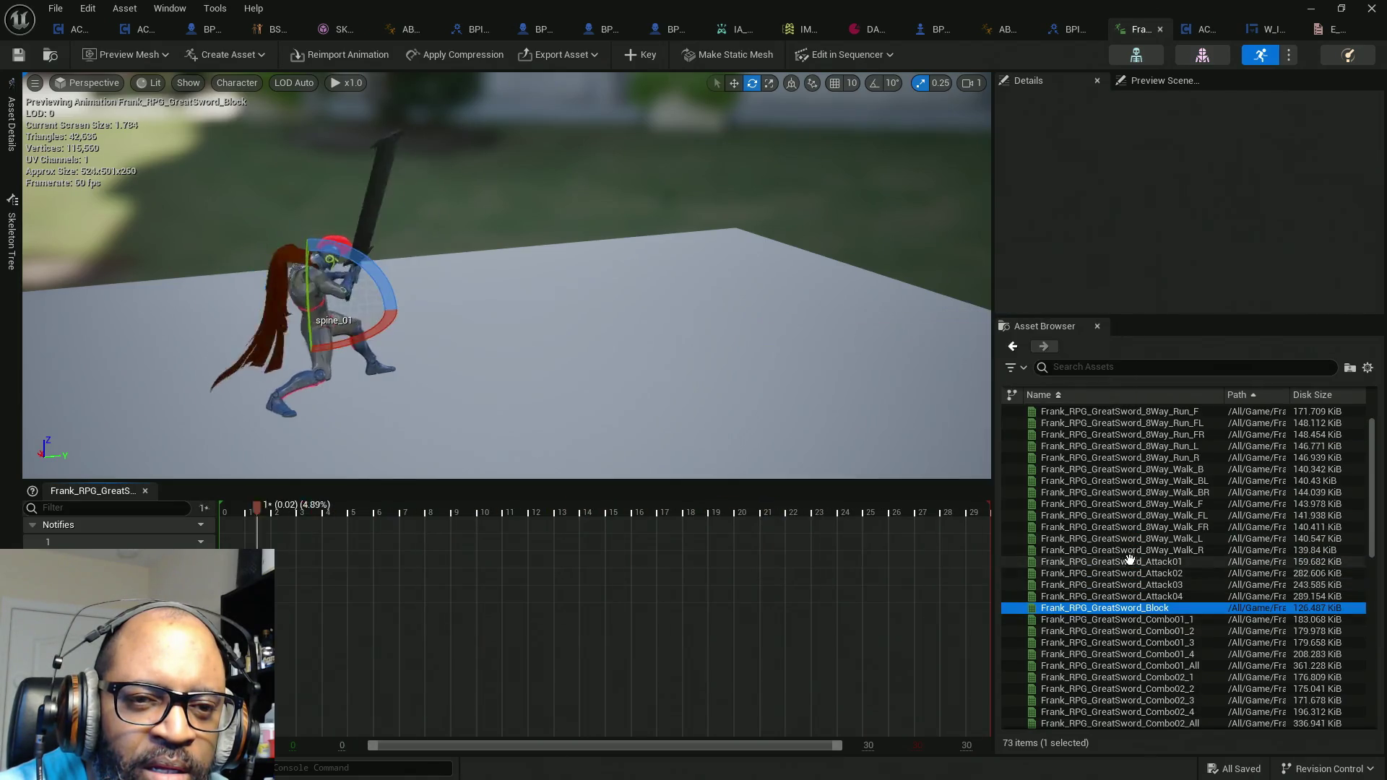
scroll(1140, 506, "up", 1)
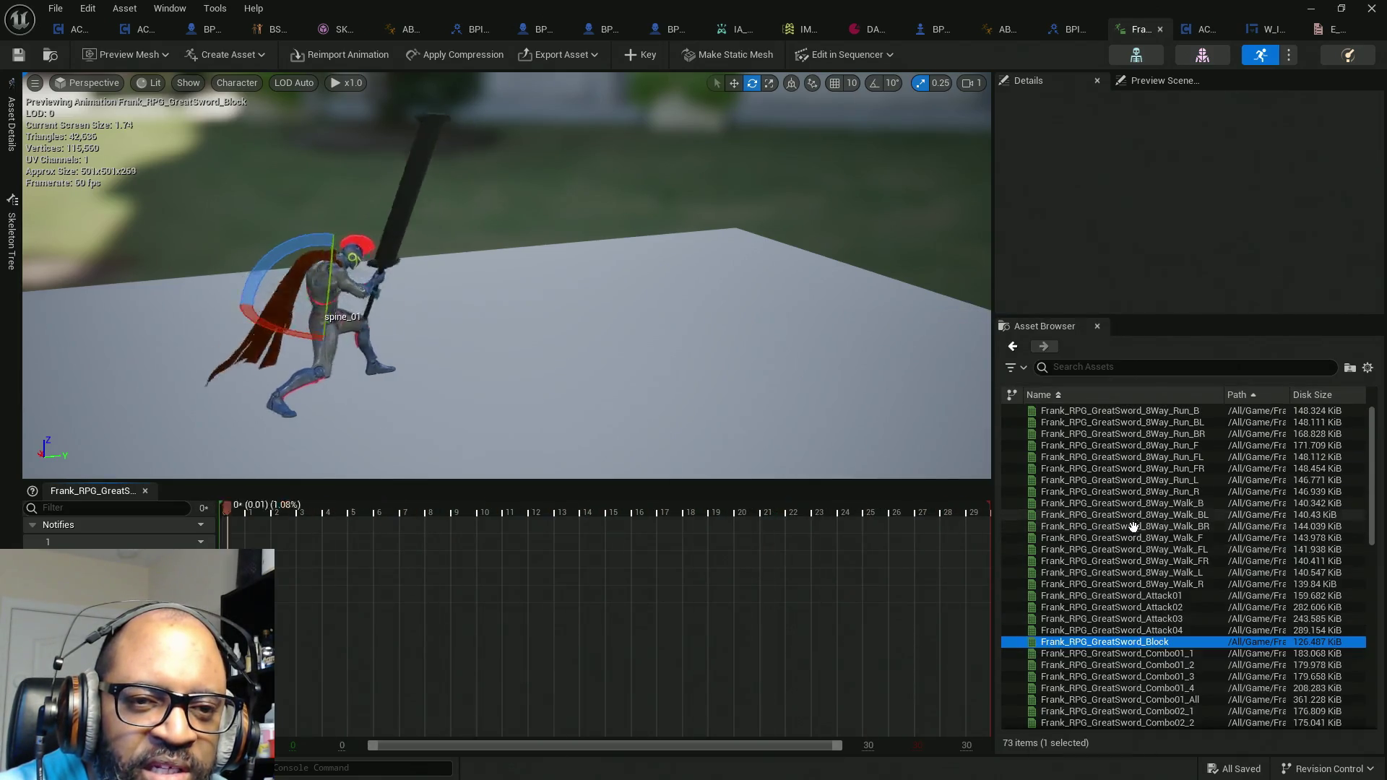
left_click(1138, 367)
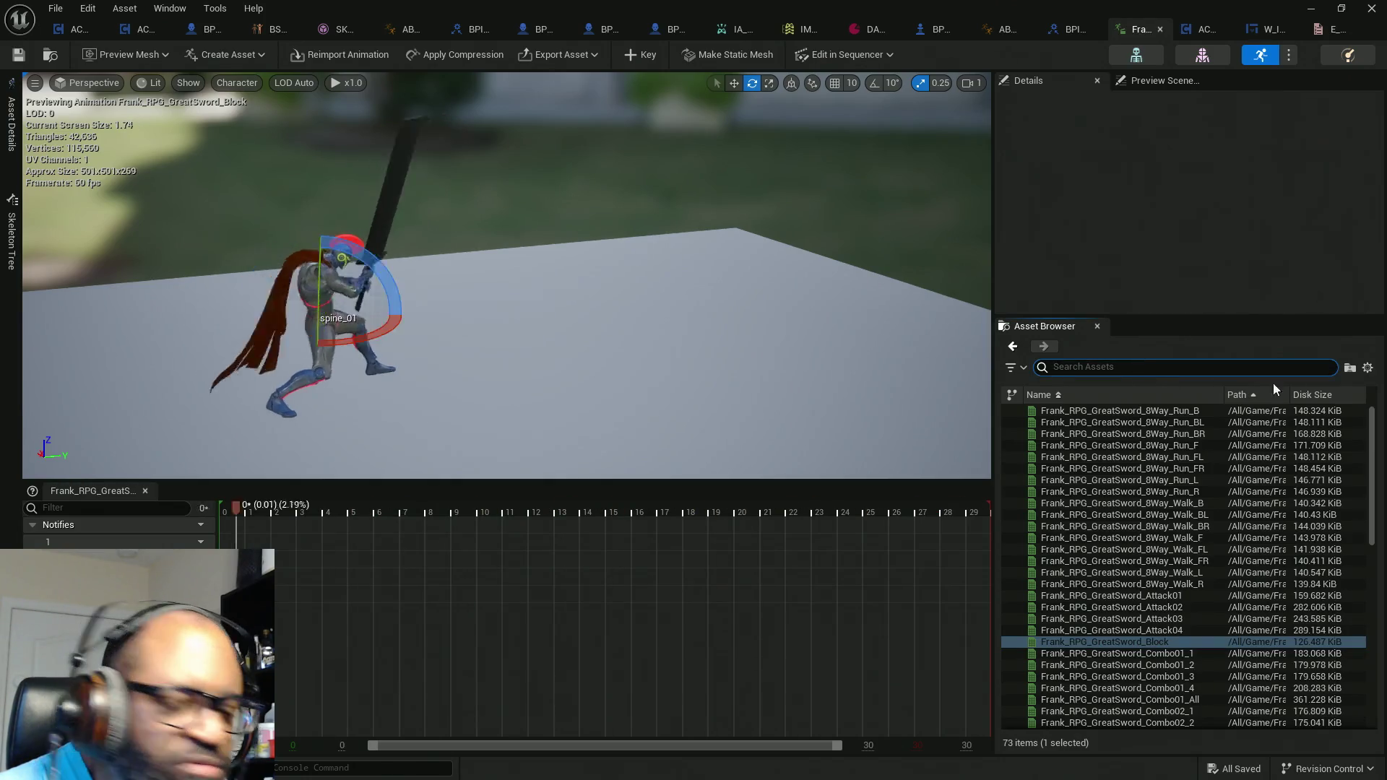
type("idle")
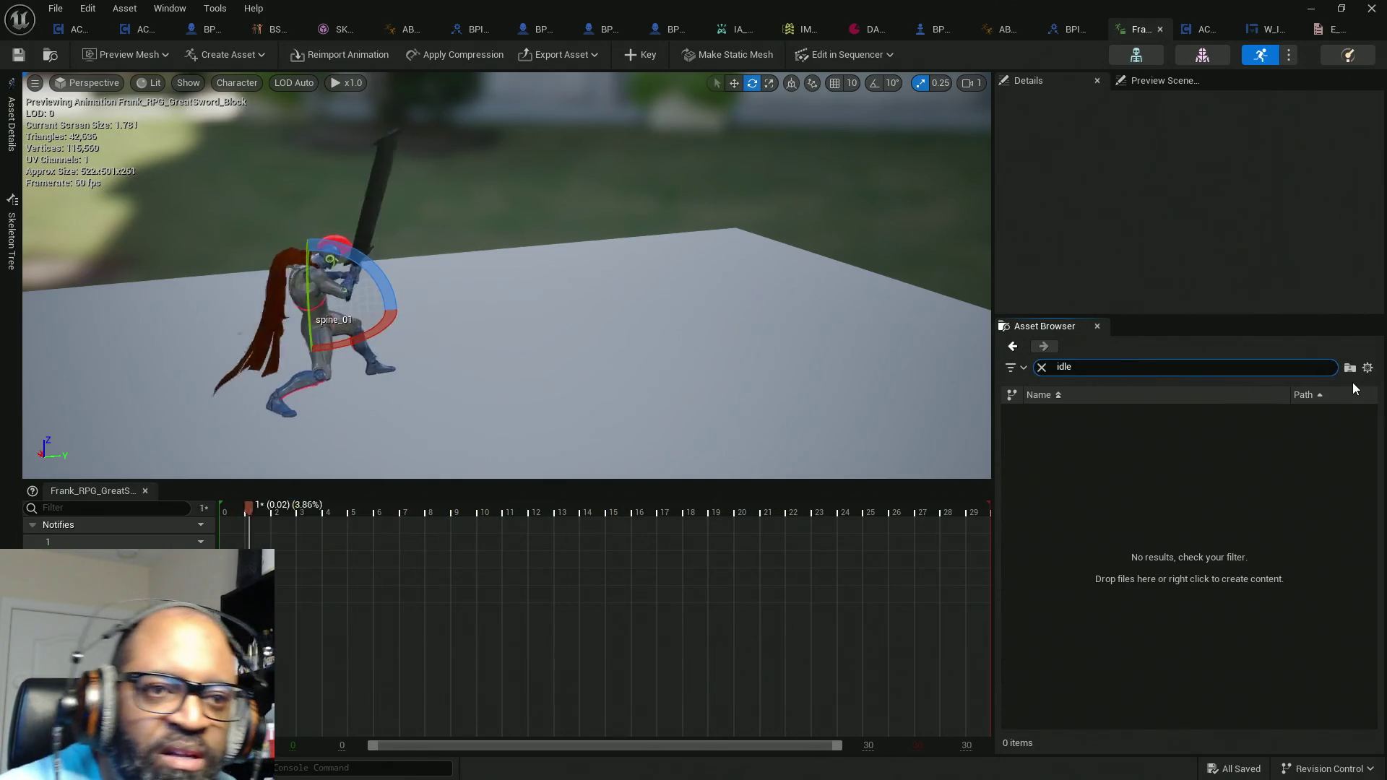
left_click(1041, 368)
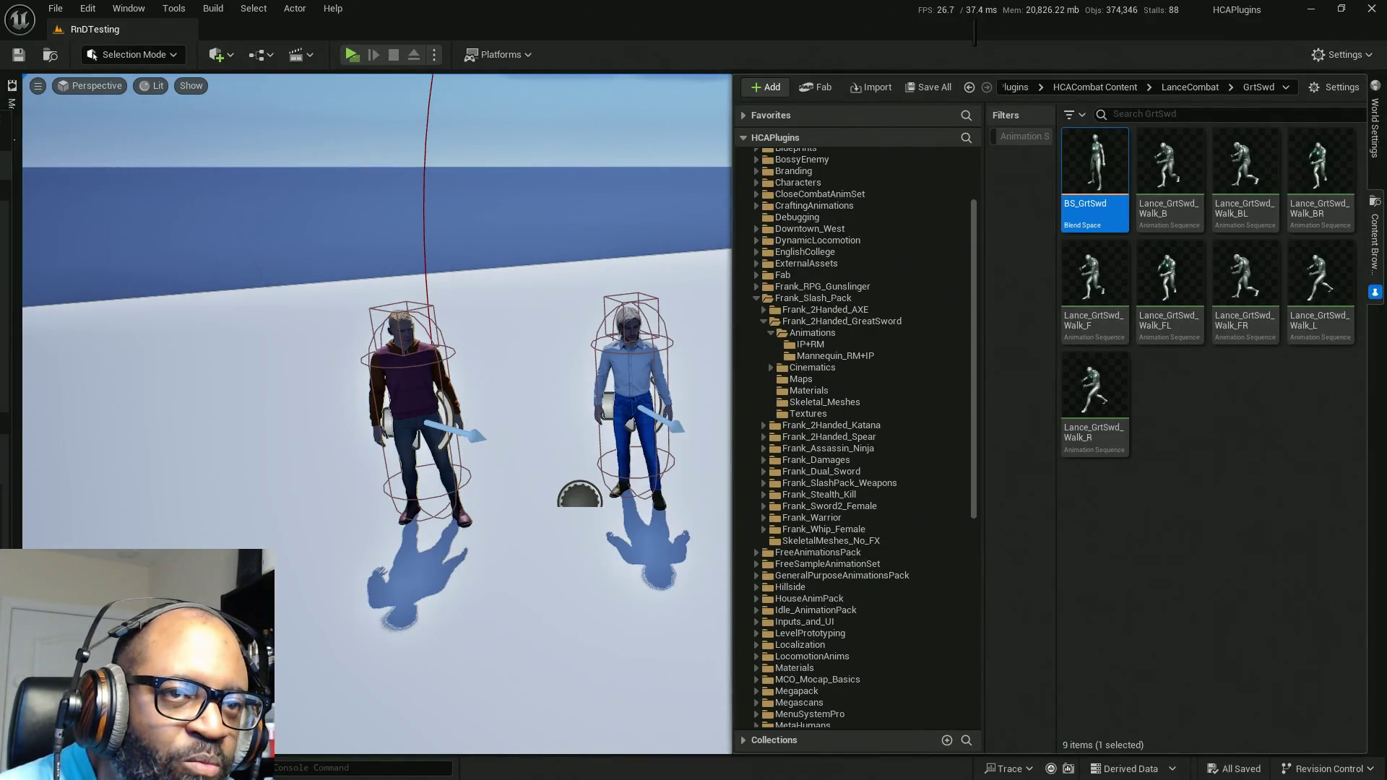
Step: Filter to animation sequences in Frank_2Handed_GreatSword animations and search 'idle'
left_click(1008, 136)
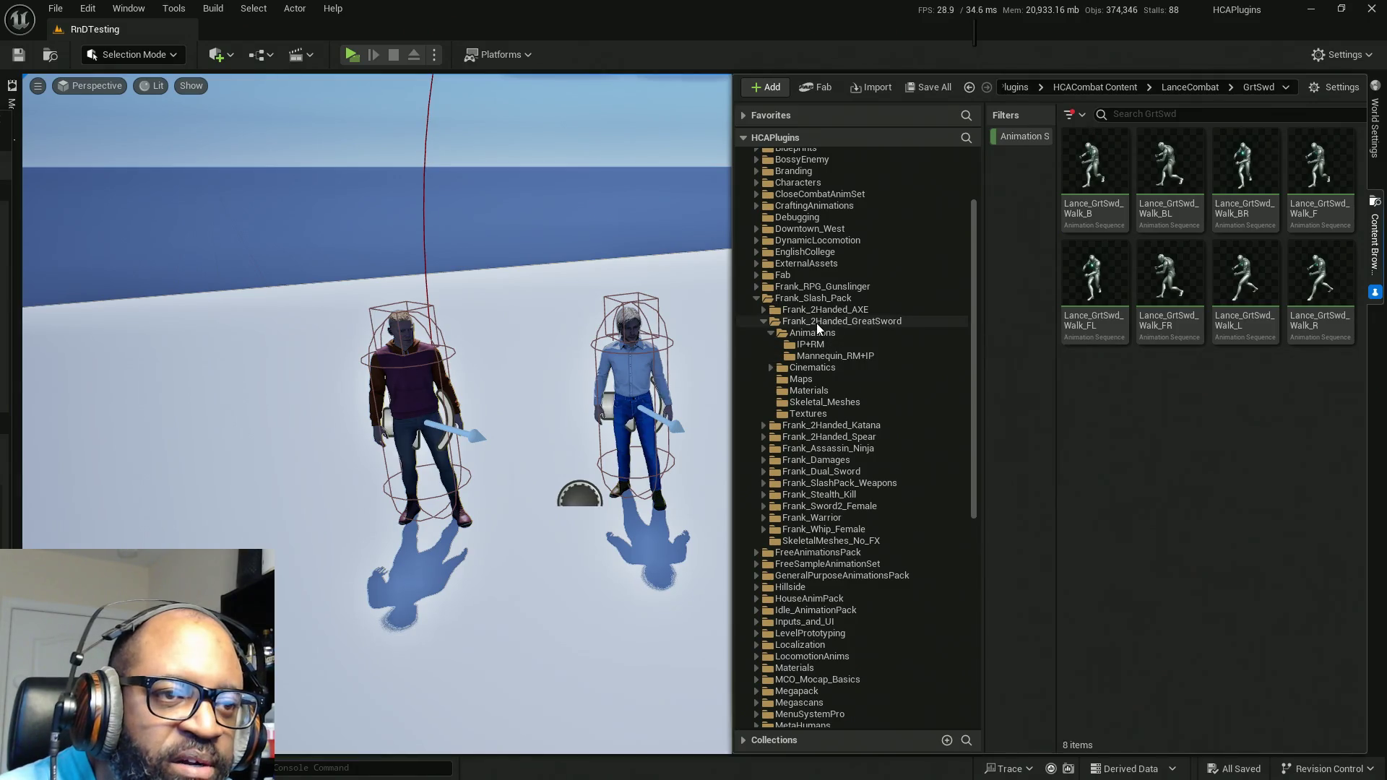
left_click(825, 321)
left_click(1158, 110)
type("idle")
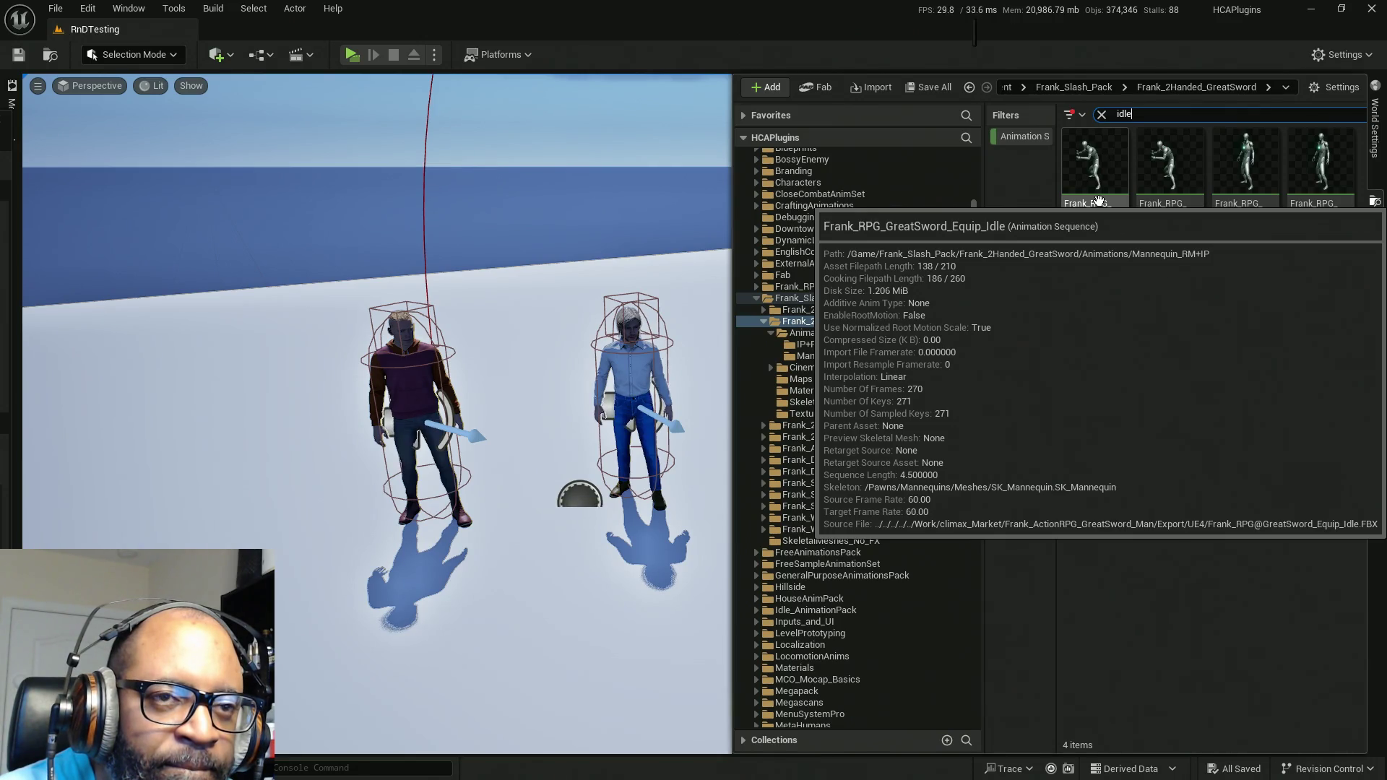
right_click(1099, 202)
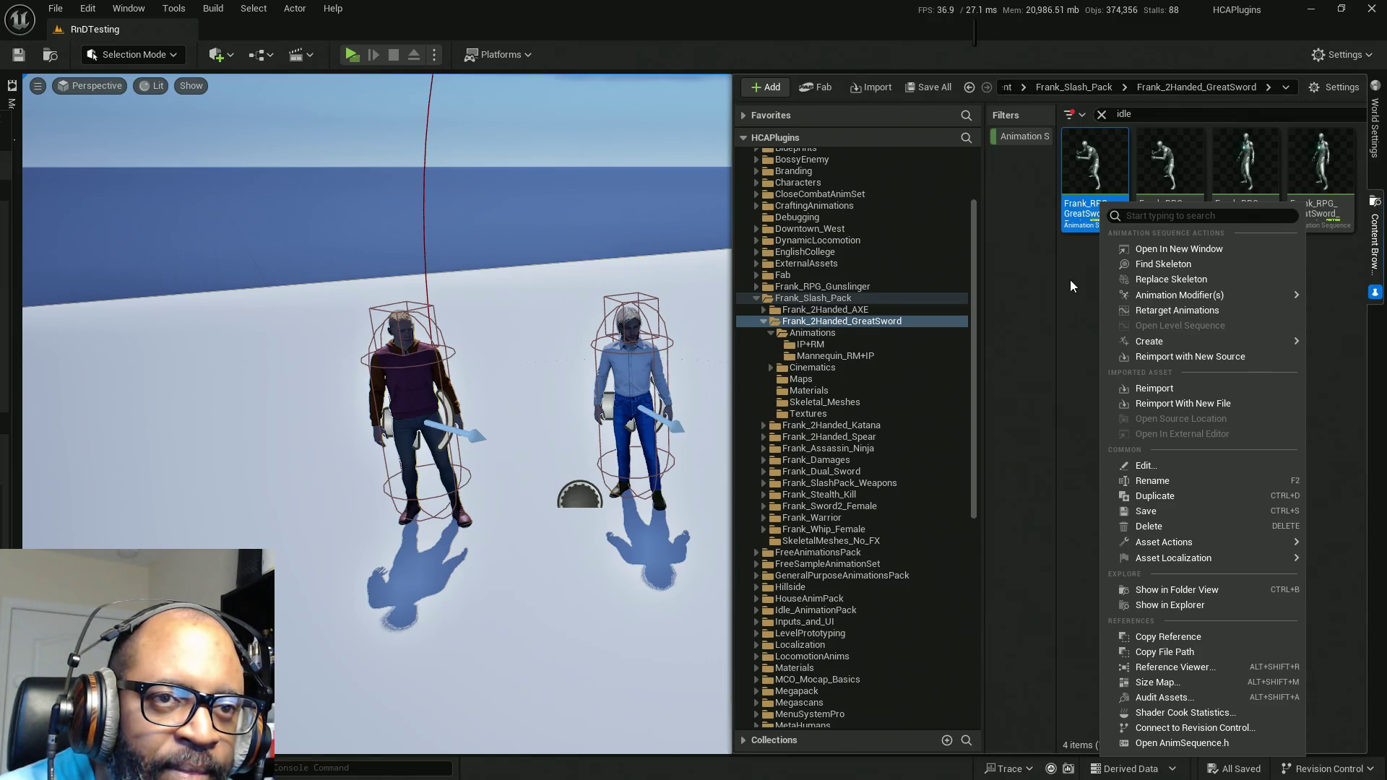
left_click(1069, 279)
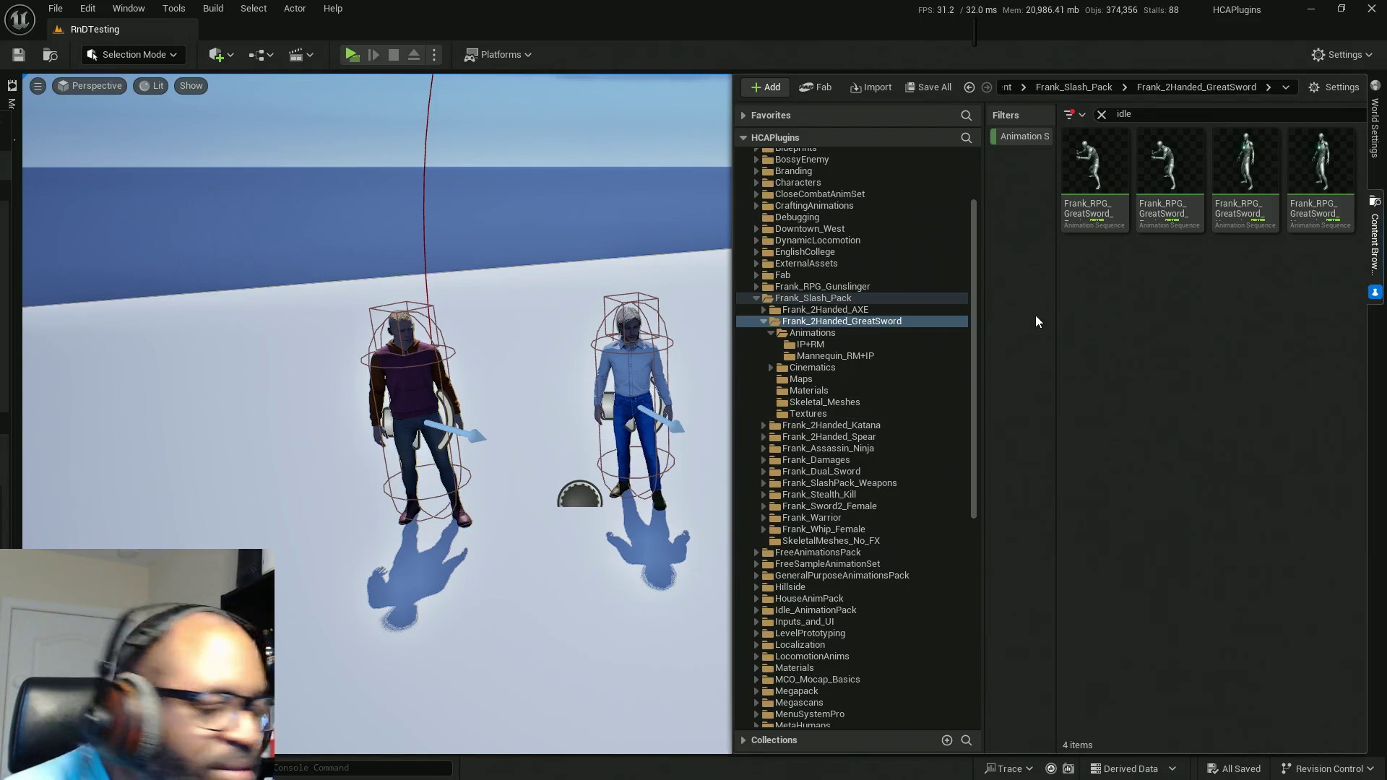
Step: In the LanceCombat GrtSwd folder, clear the filters and rename Lance_GrtSwd_Walk_B
left_click_drag(972, 437, 964, 656)
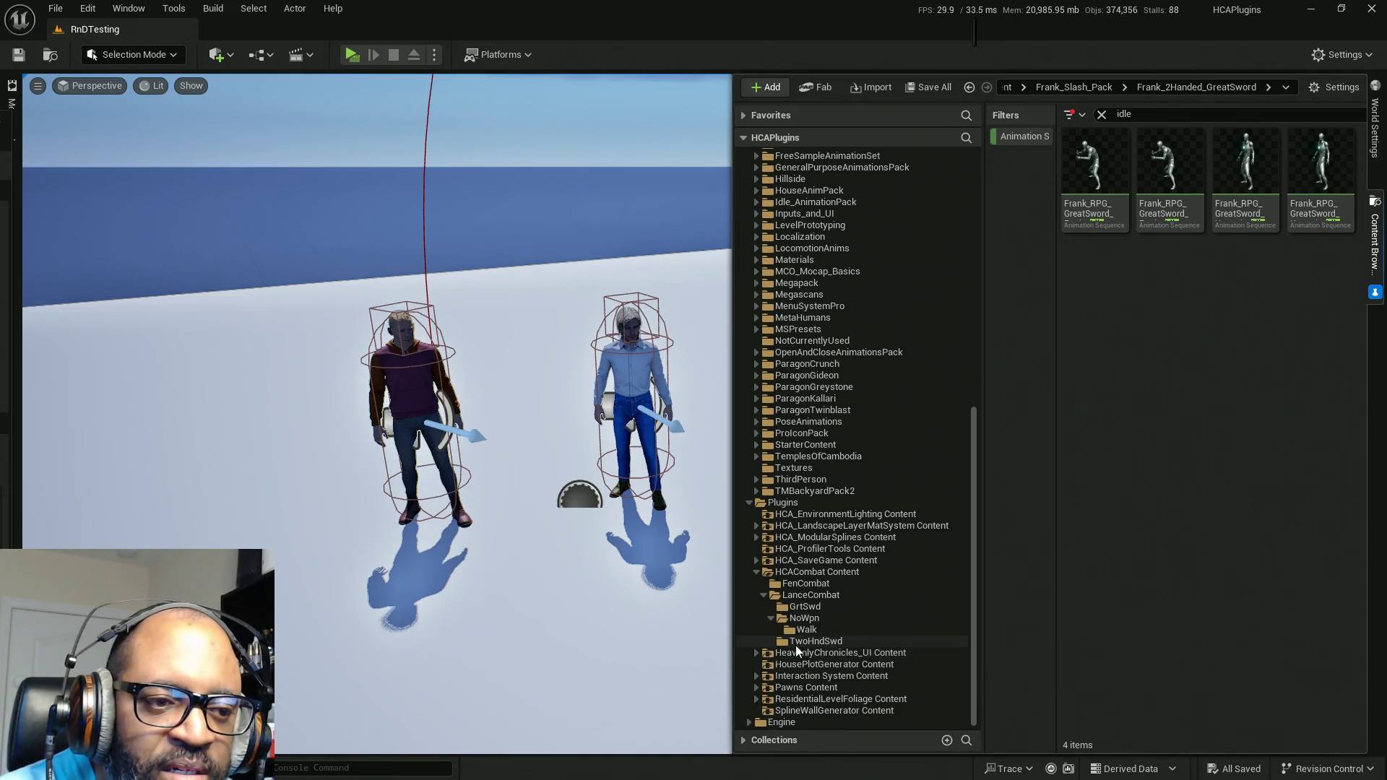
left_click(808, 606)
left_click(1035, 134)
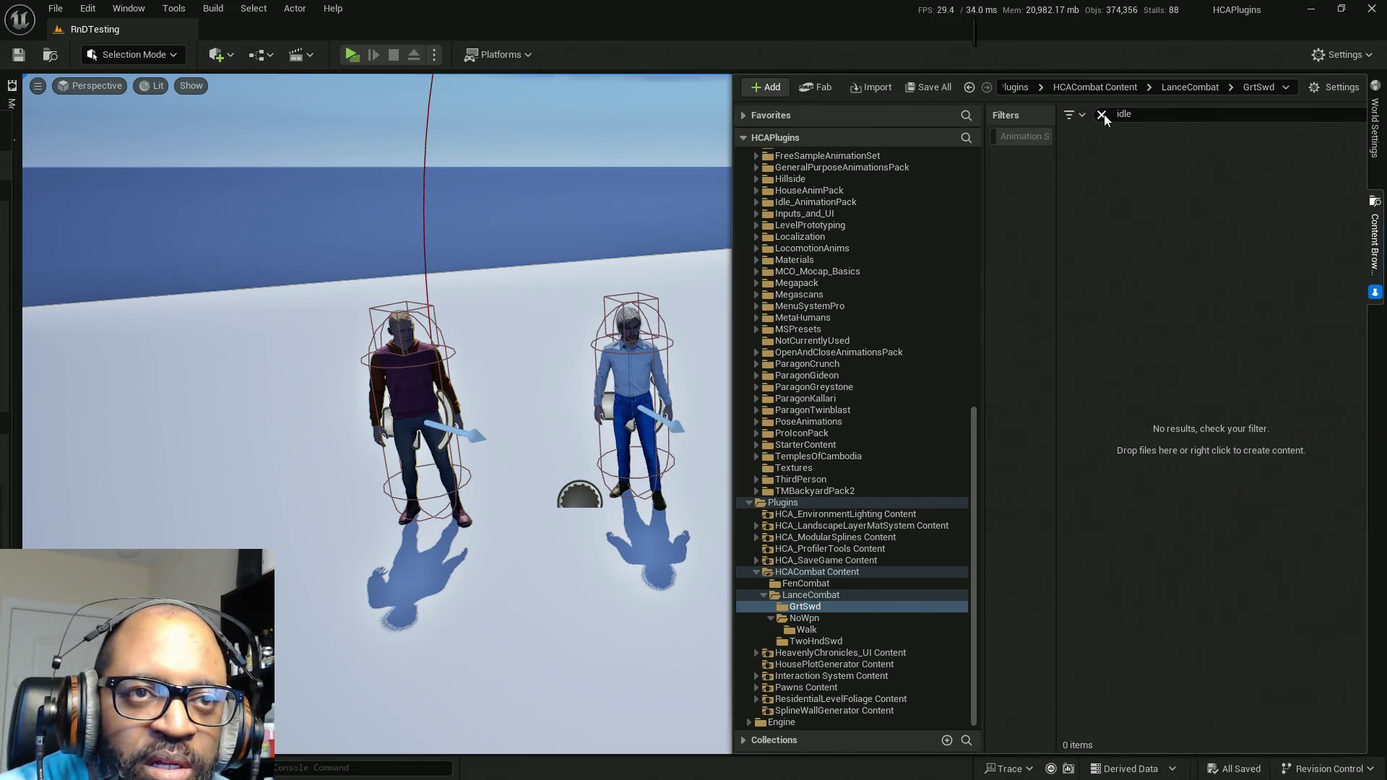
left_click(1035, 136)
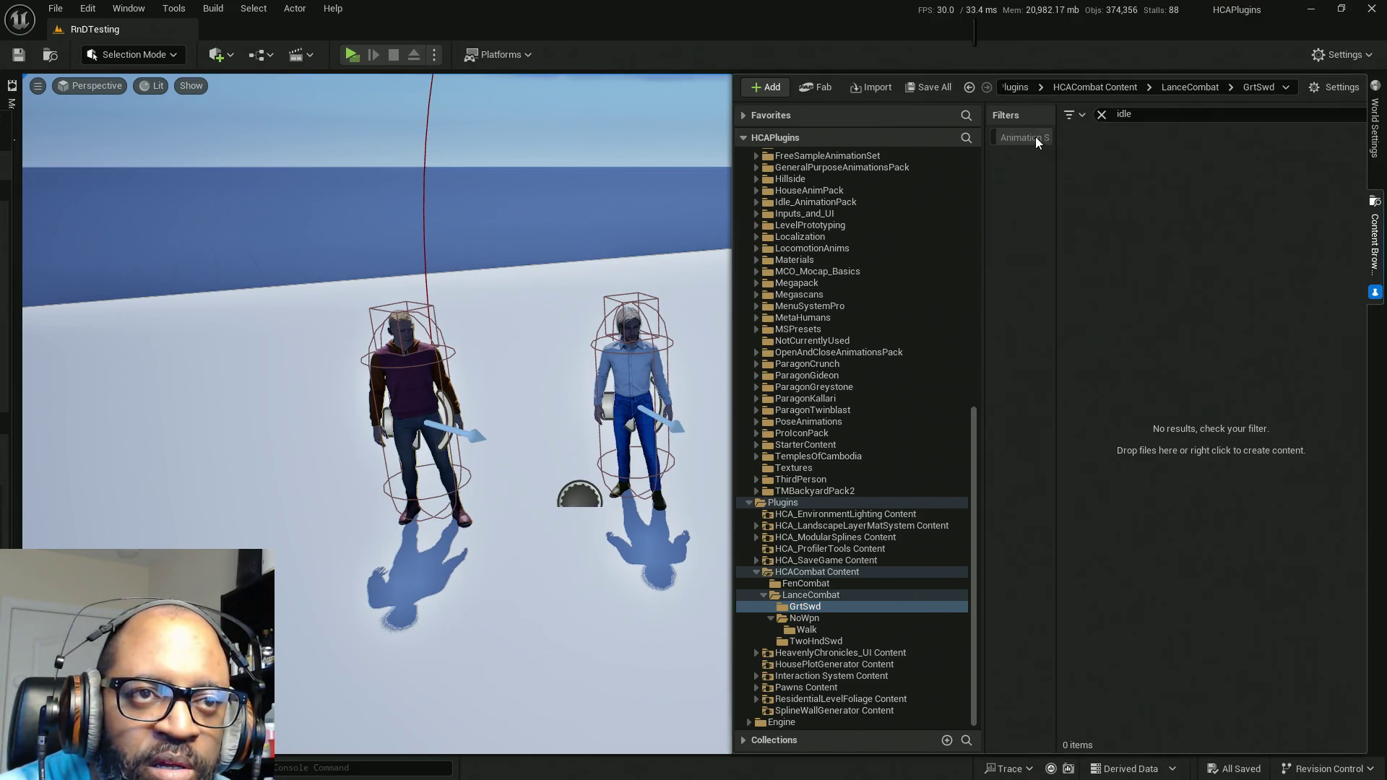
left_click(1102, 114)
left_click(1086, 204)
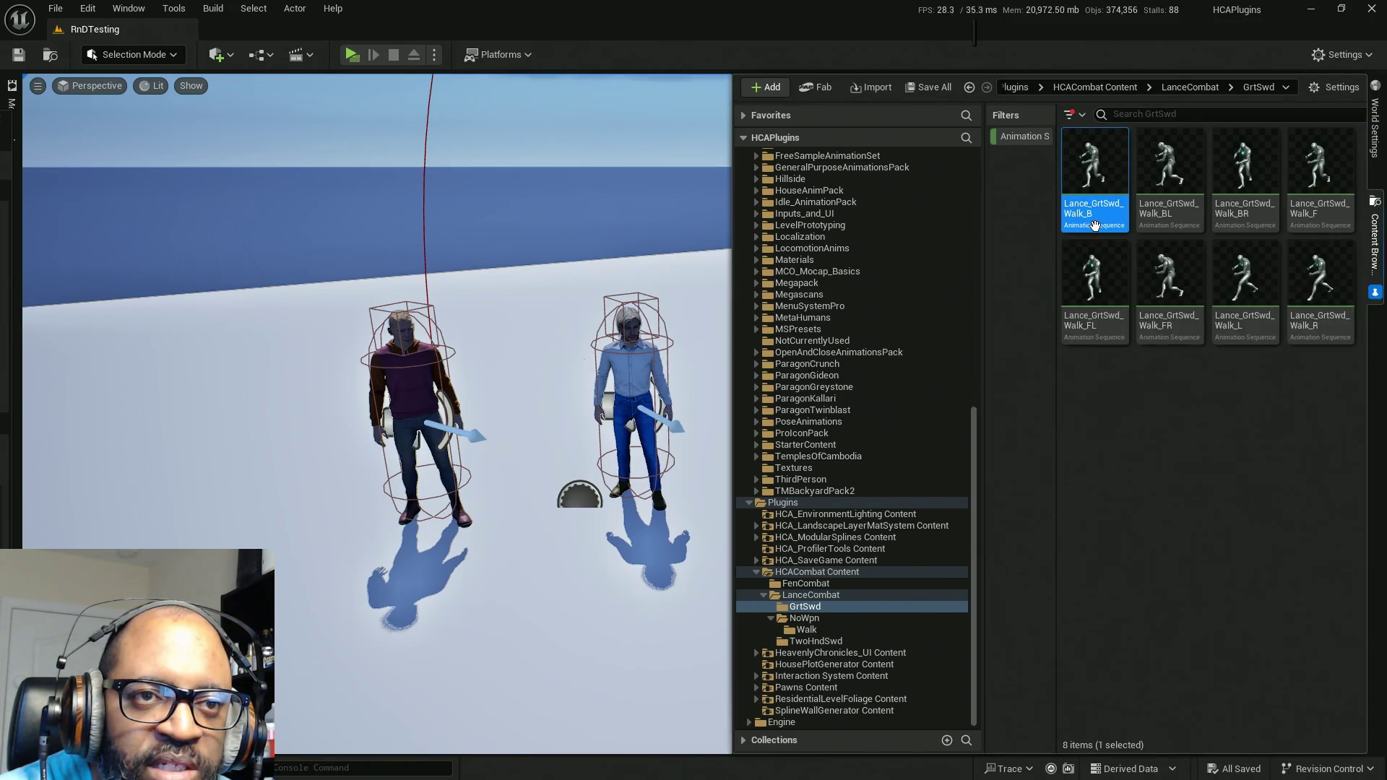
left_click(1088, 211)
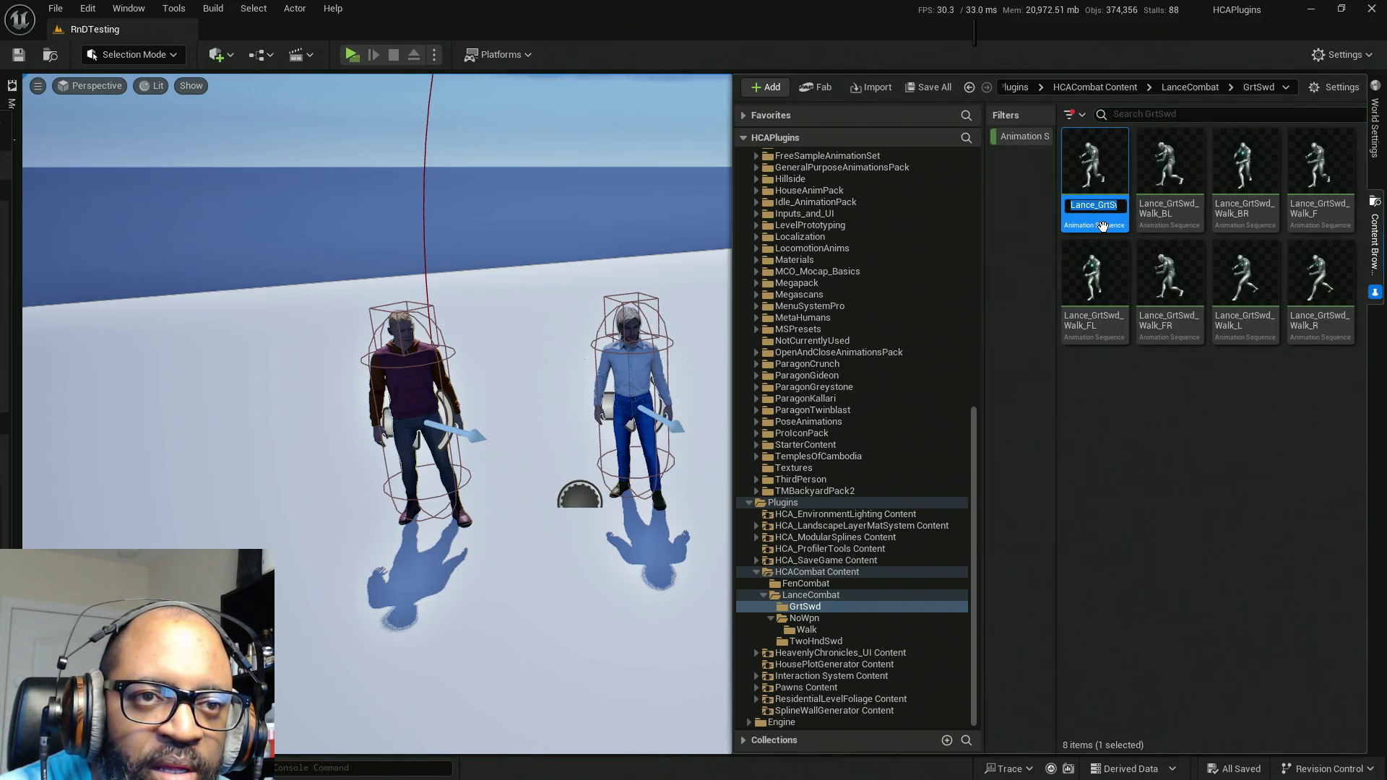
left_click(1117, 206)
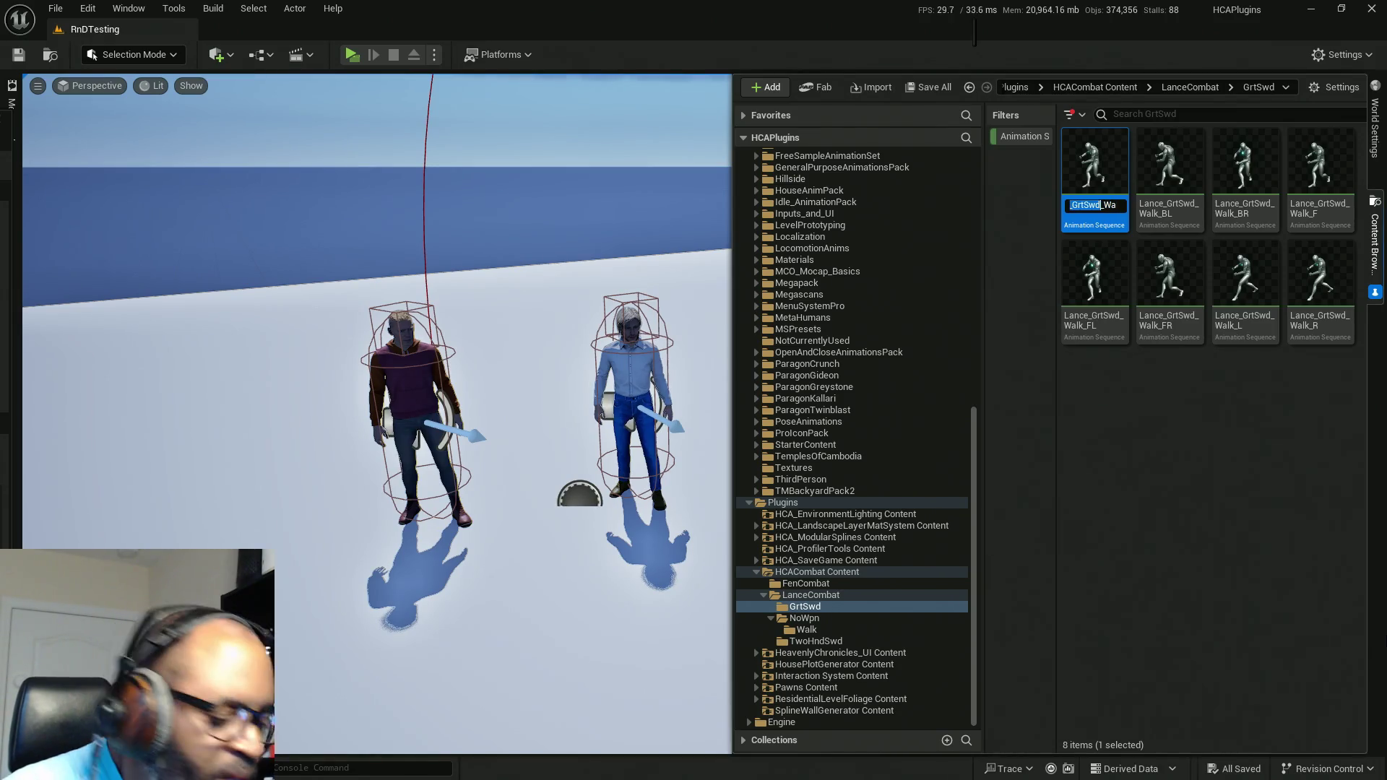
left_click(1176, 570)
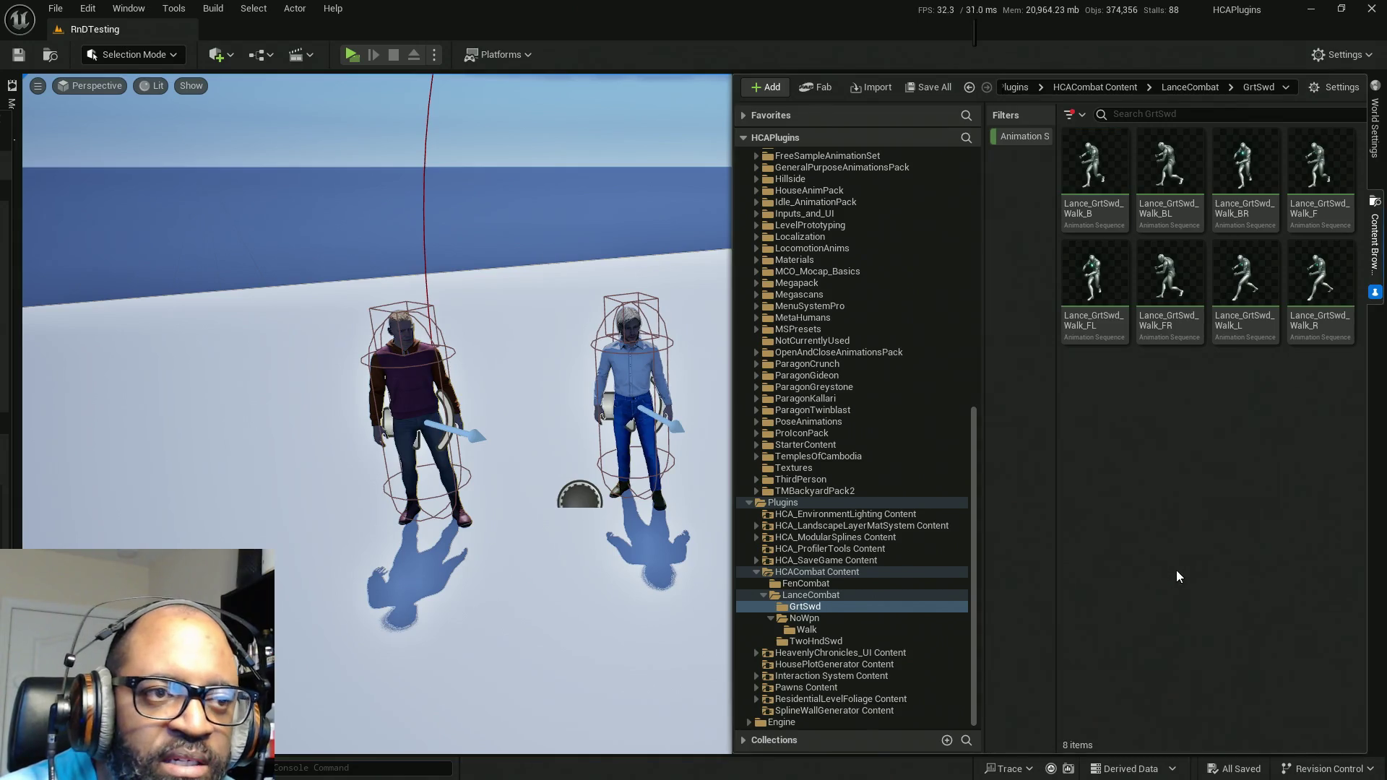
Step: Go to Frank_2Handed_GreatSword > Animations, search 'idle', and select two idle clips
scroll(840, 348, "up", 8)
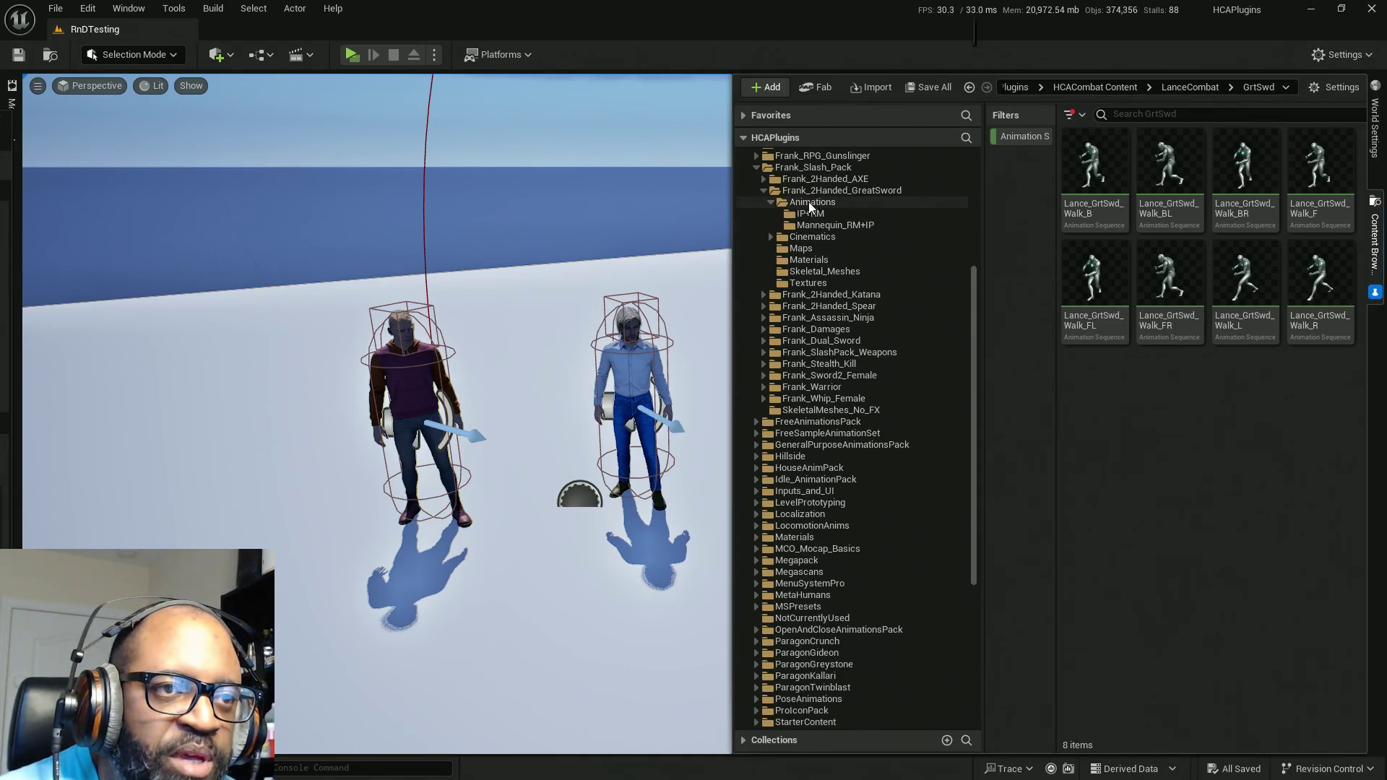
left_click(817, 191)
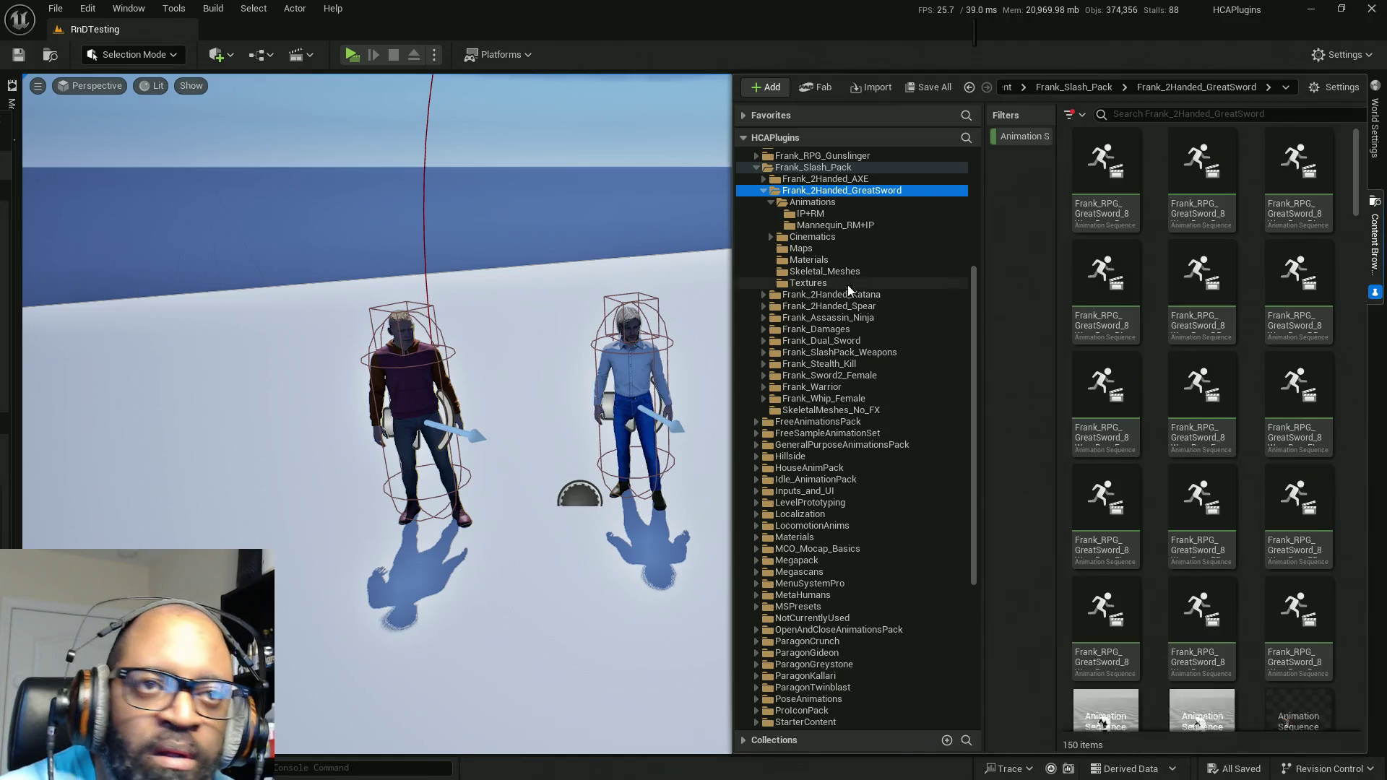
left_click(812, 202)
left_click(1132, 114)
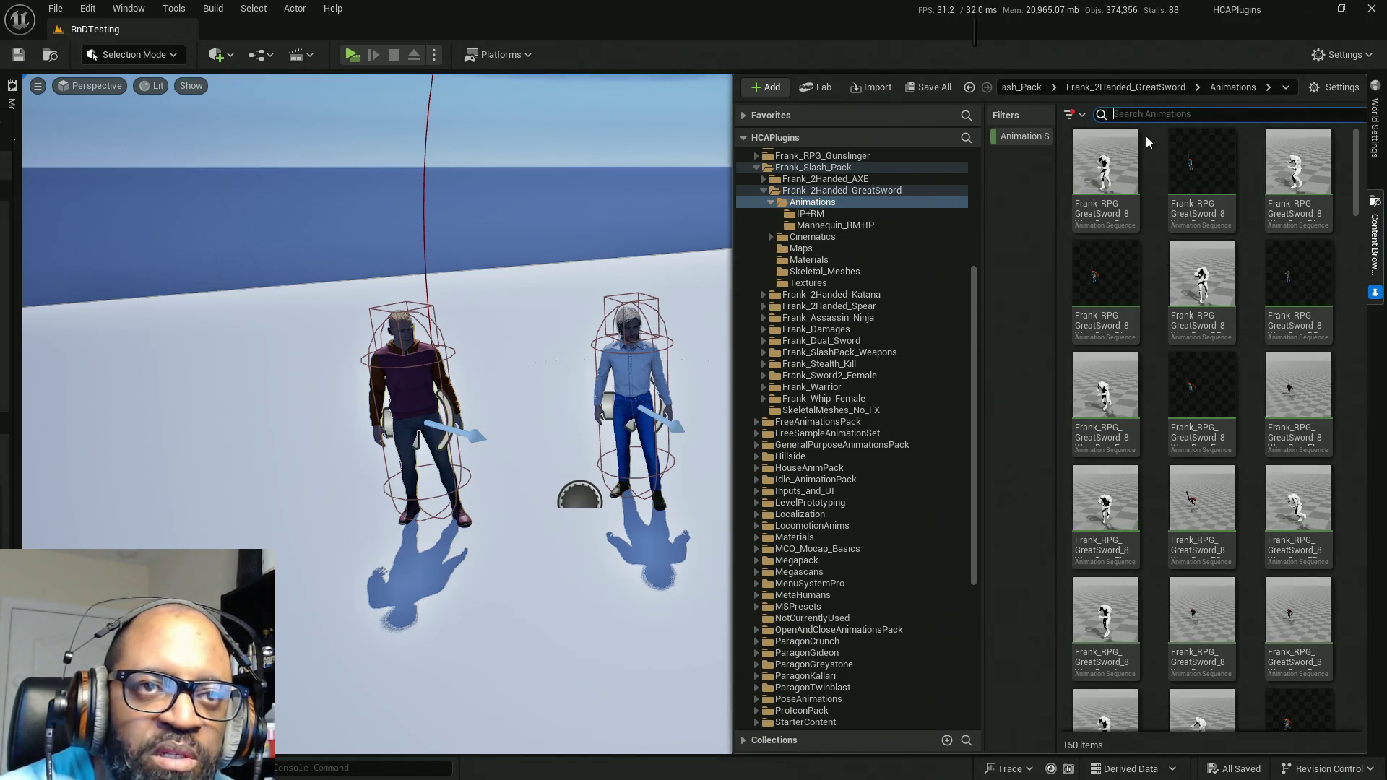
type("idle")
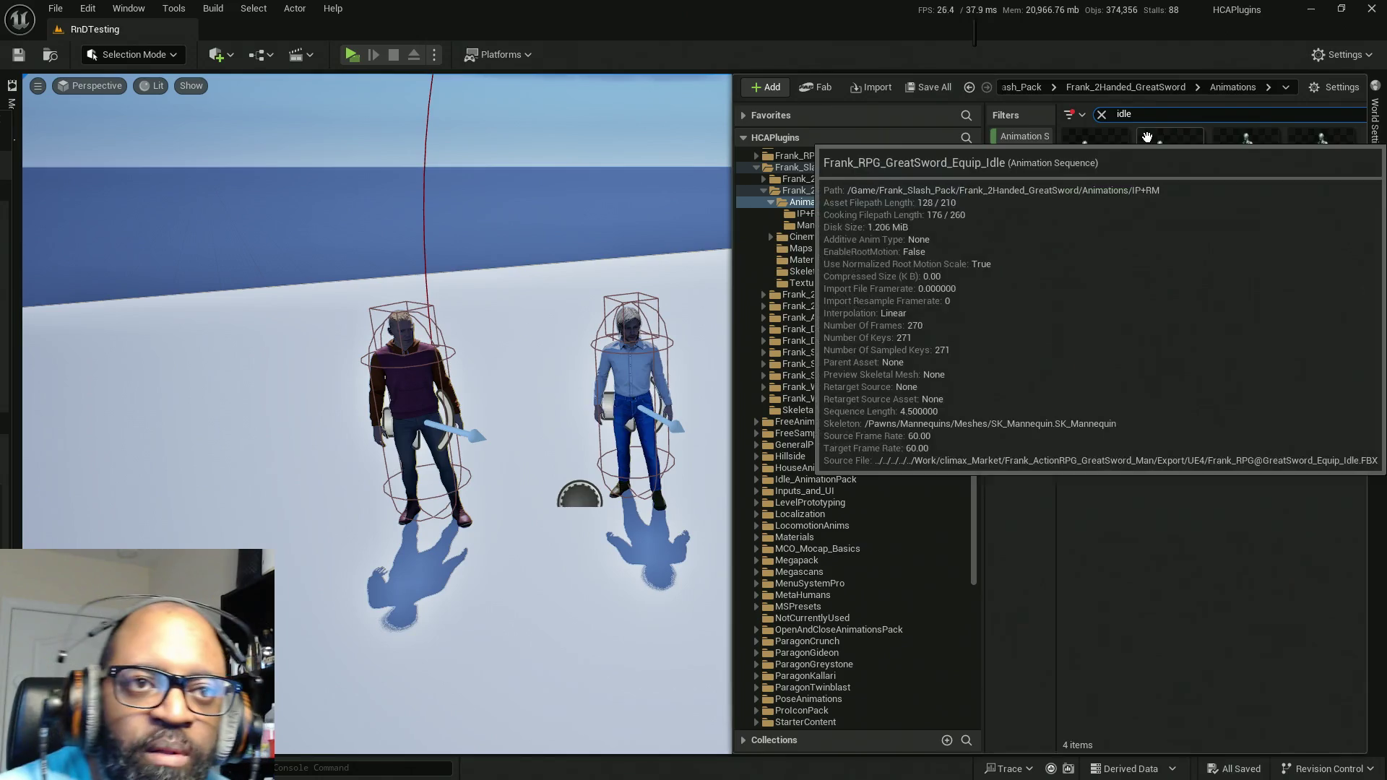
left_click(1221, 173)
left_click(1095, 171, "ctrl")
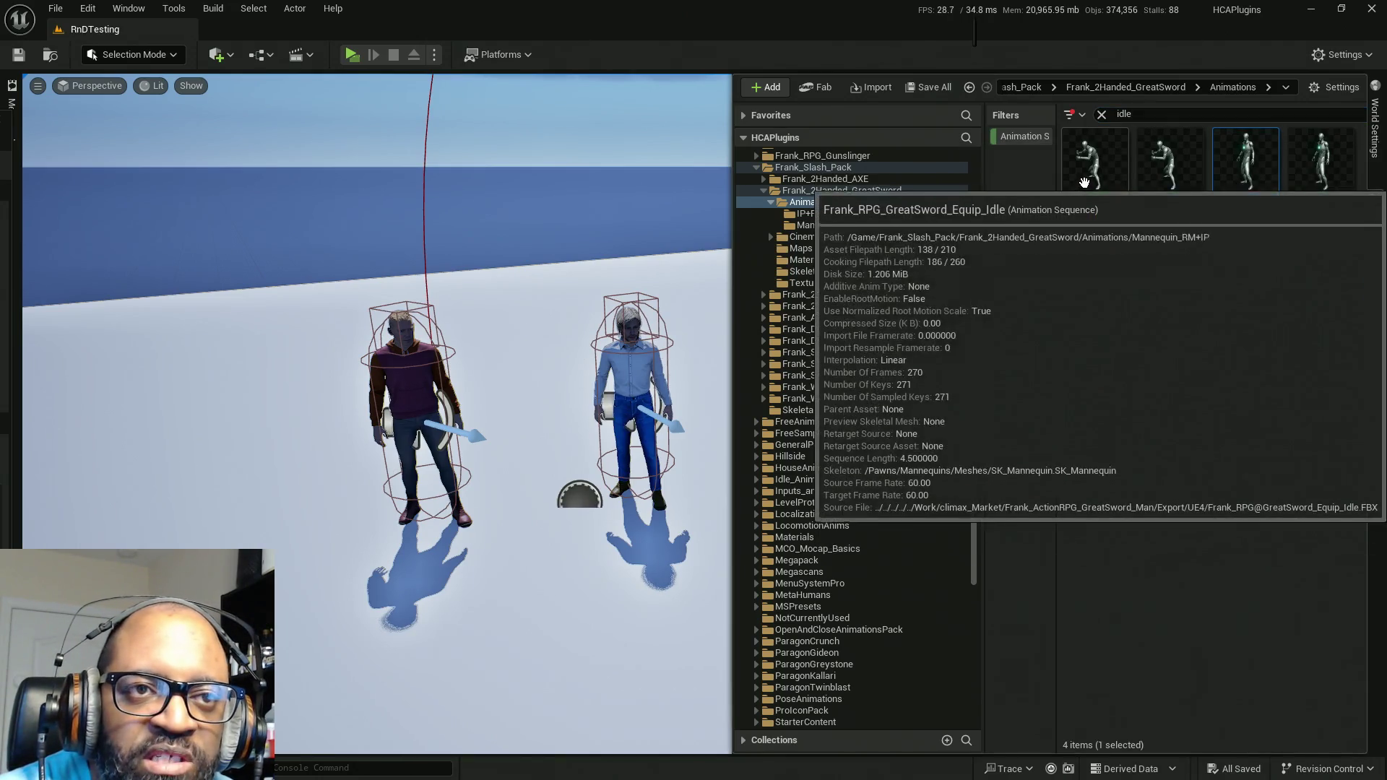
right_click(1095, 174)
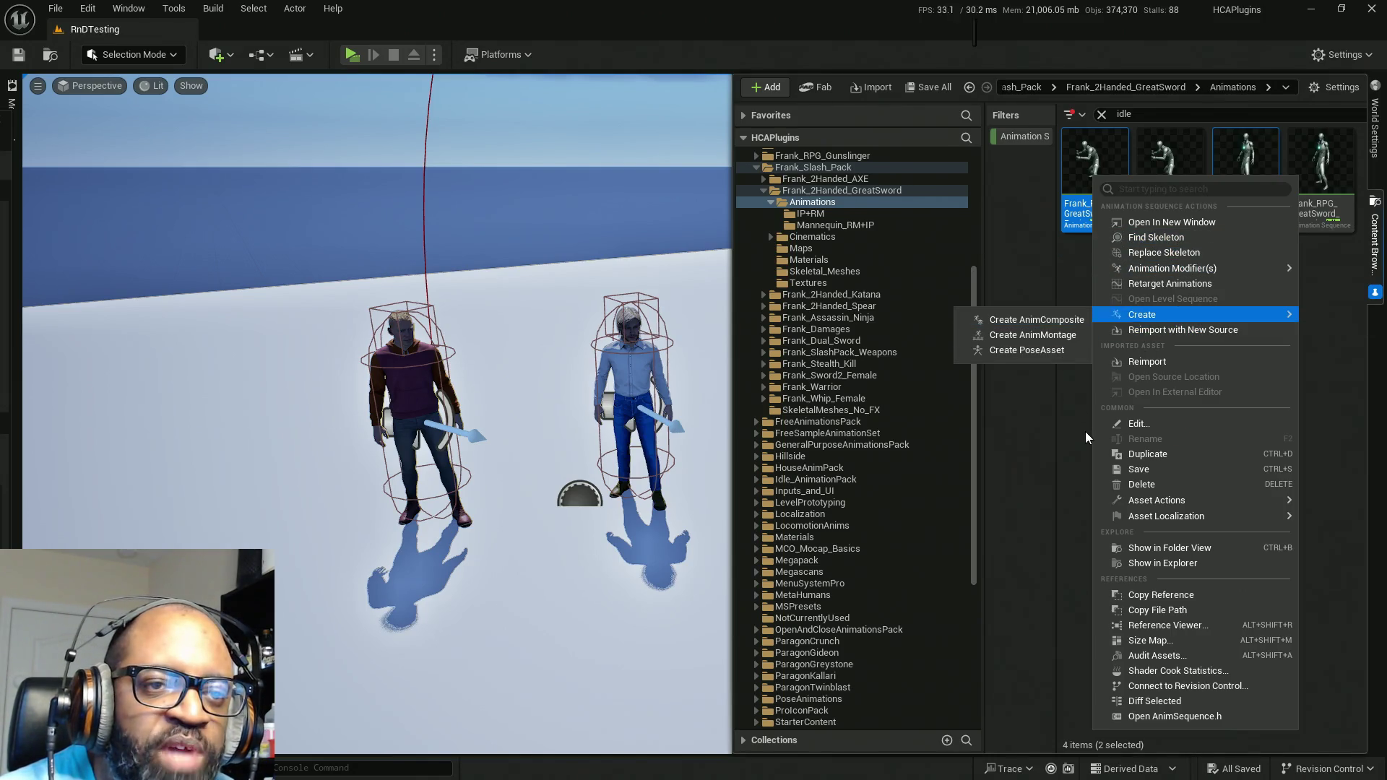
left_click(1065, 439)
key("alt+Tab")
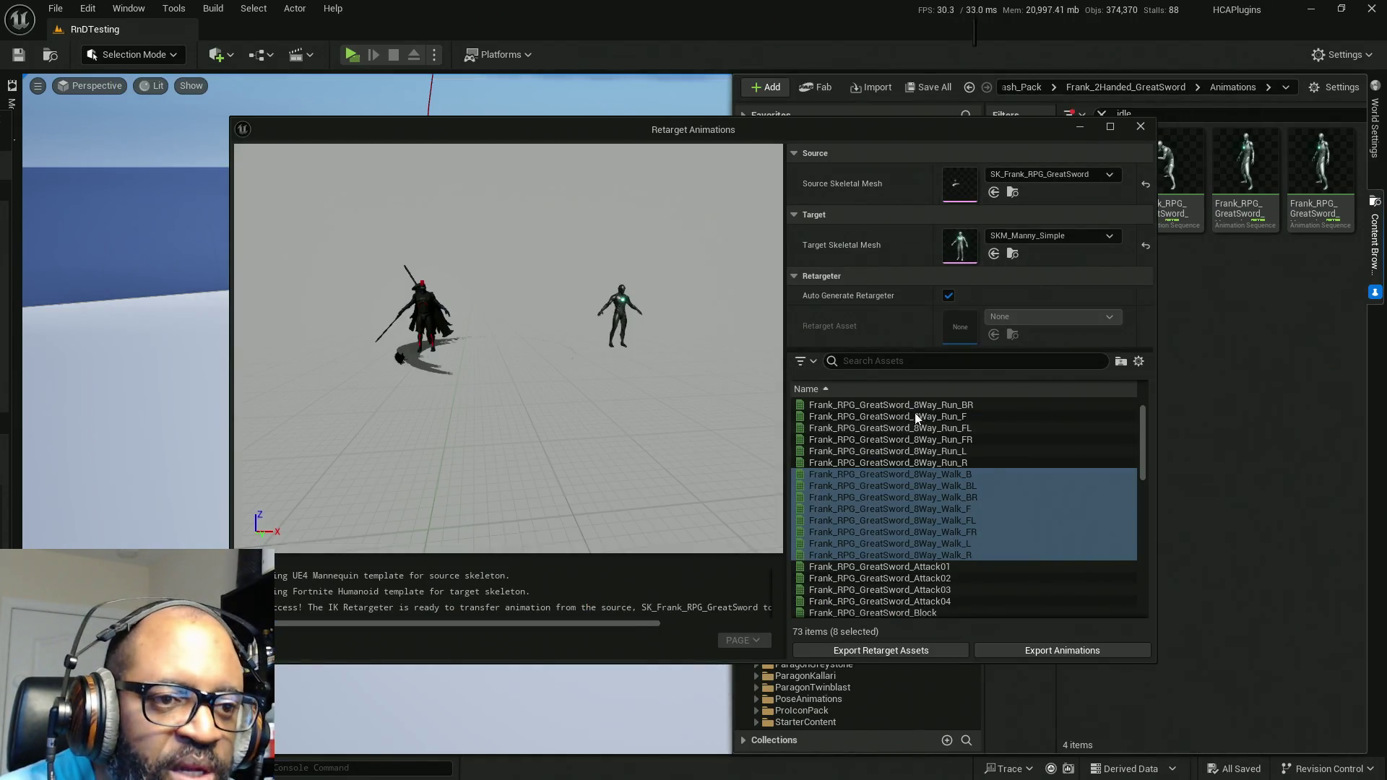
type("idle")
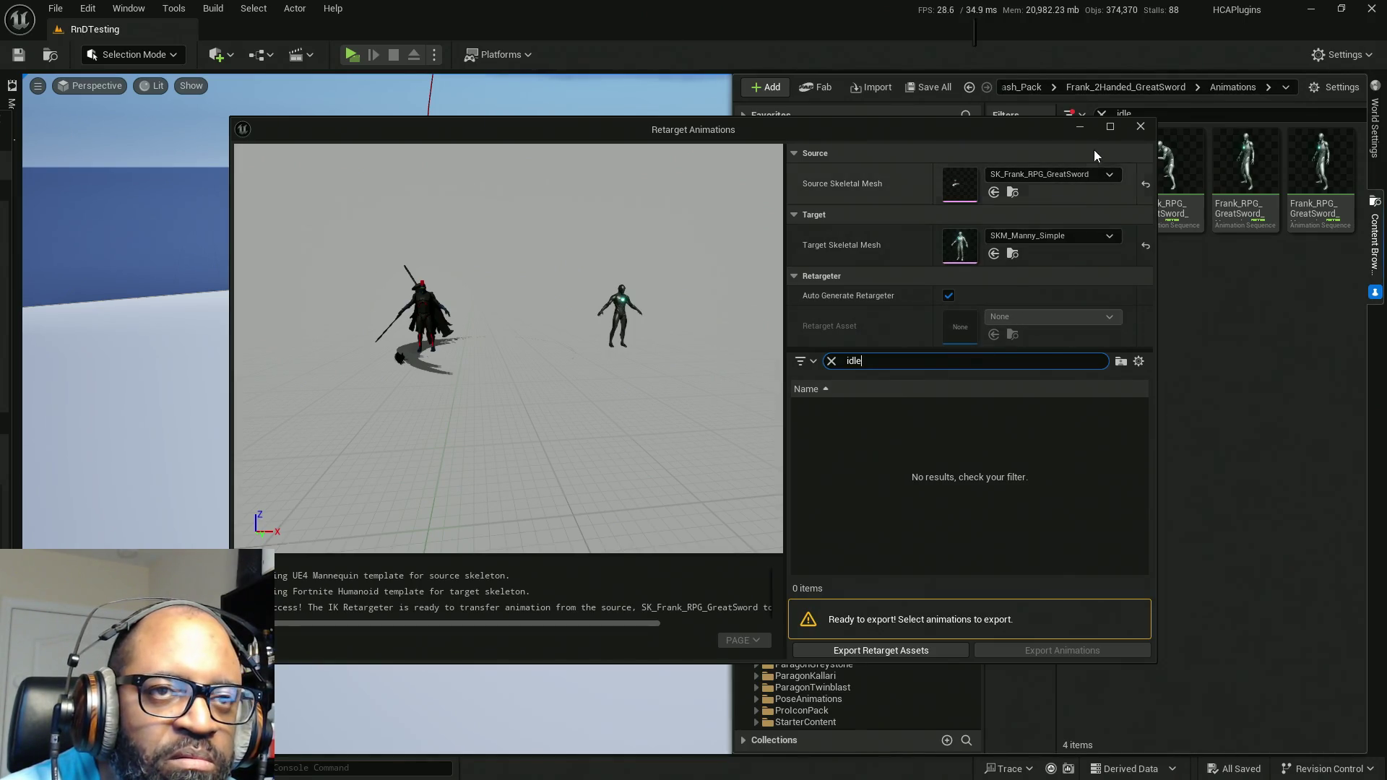
left_click(1147, 133)
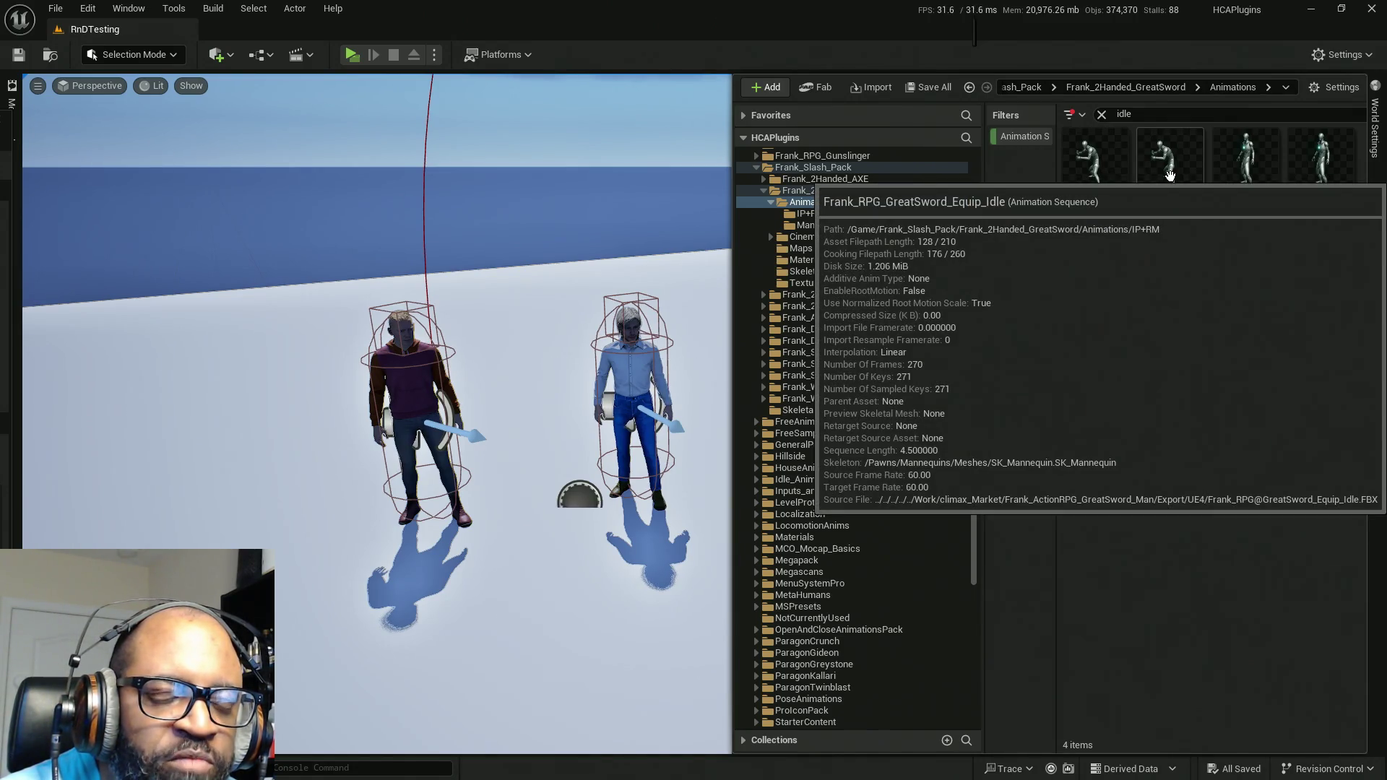
Step: Select the GreatSword Equip_Idle and the fourth idle clip and bring up their asset actions
left_click(1170, 175)
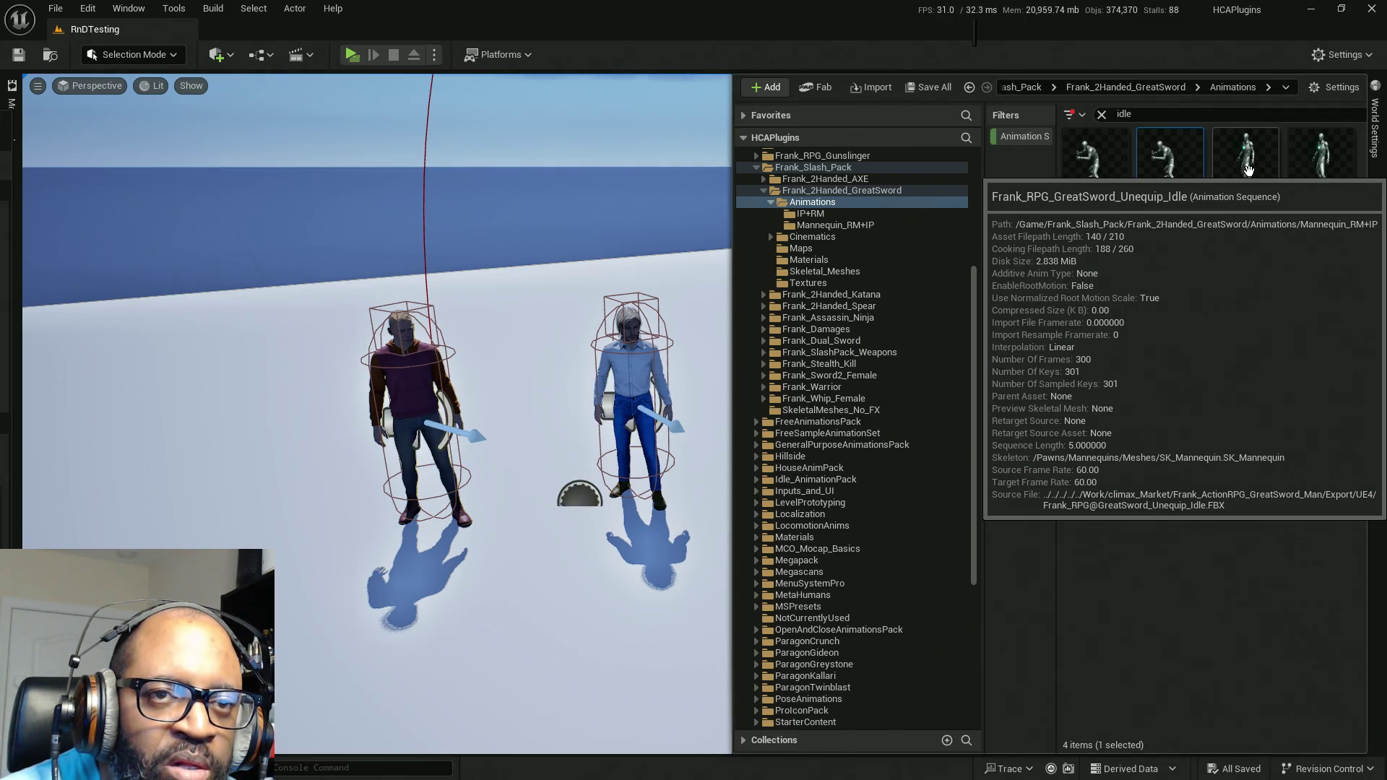
left_click(1305, 176, "ctrl")
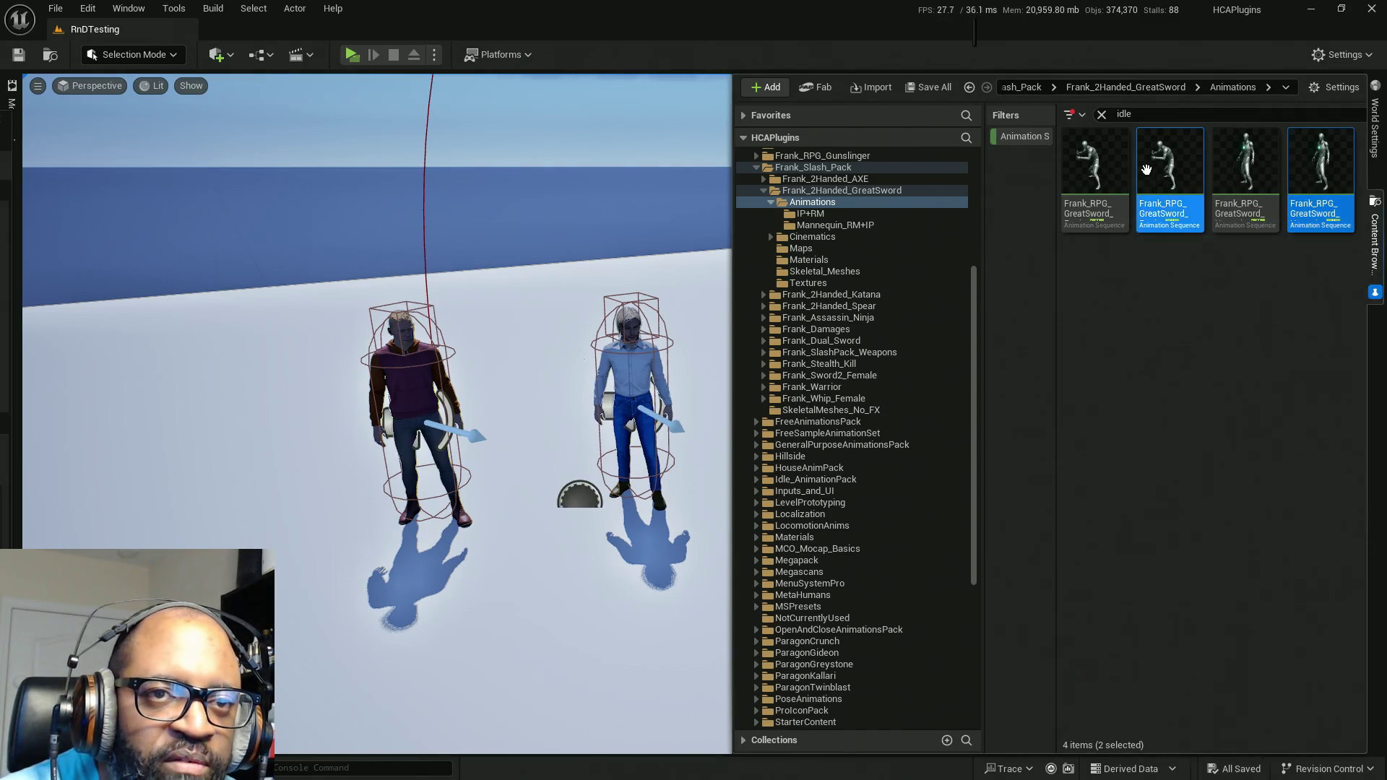
right_click(1168, 172)
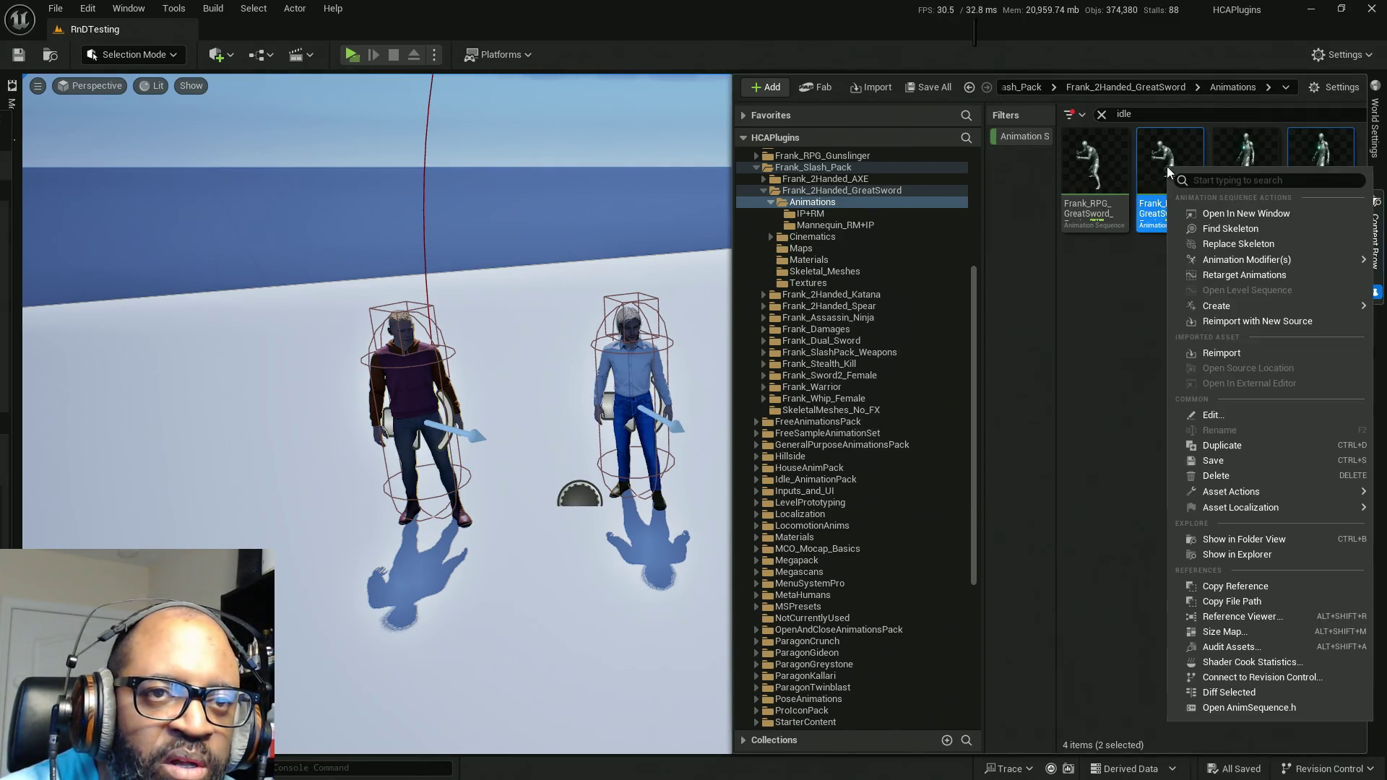
Step: Start Retarget Animations and filter its asset list to 'idle'
left_click(1222, 275)
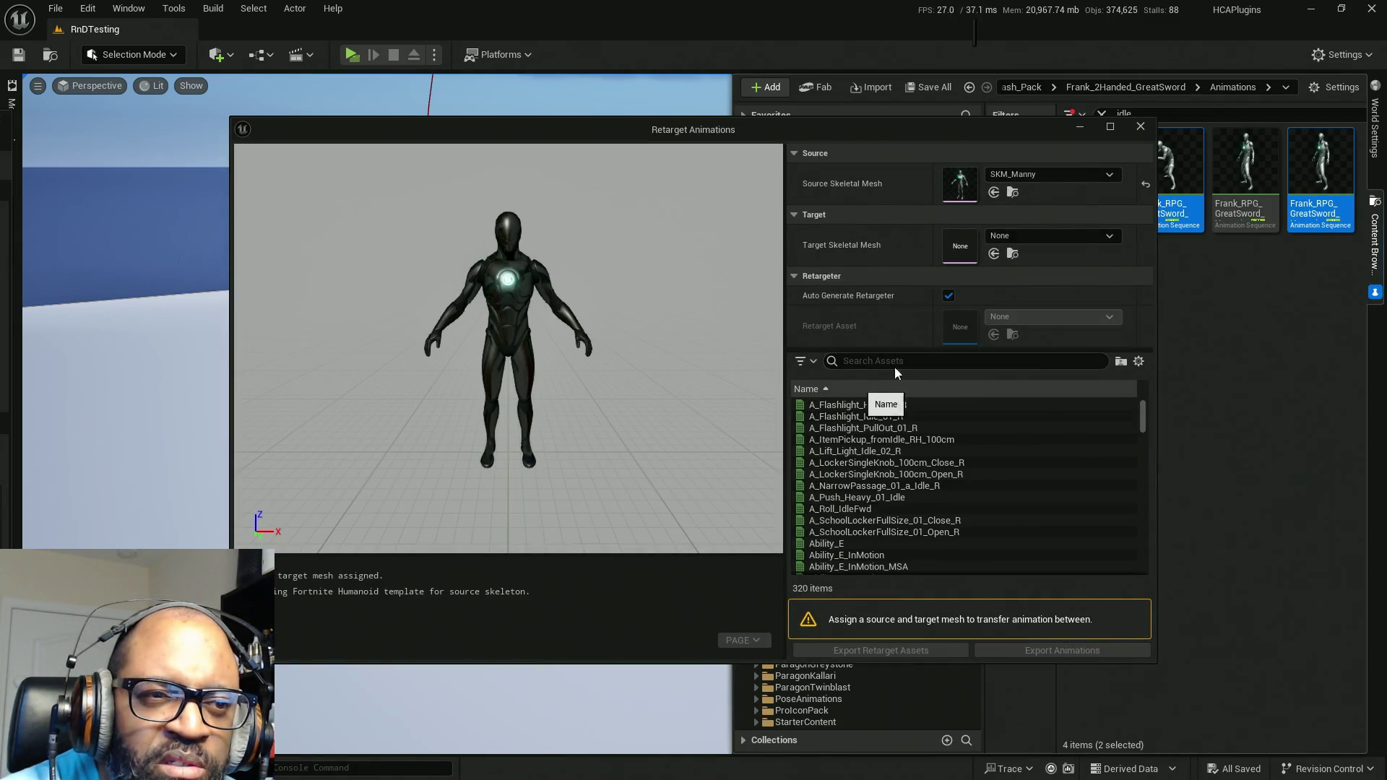
type("idle")
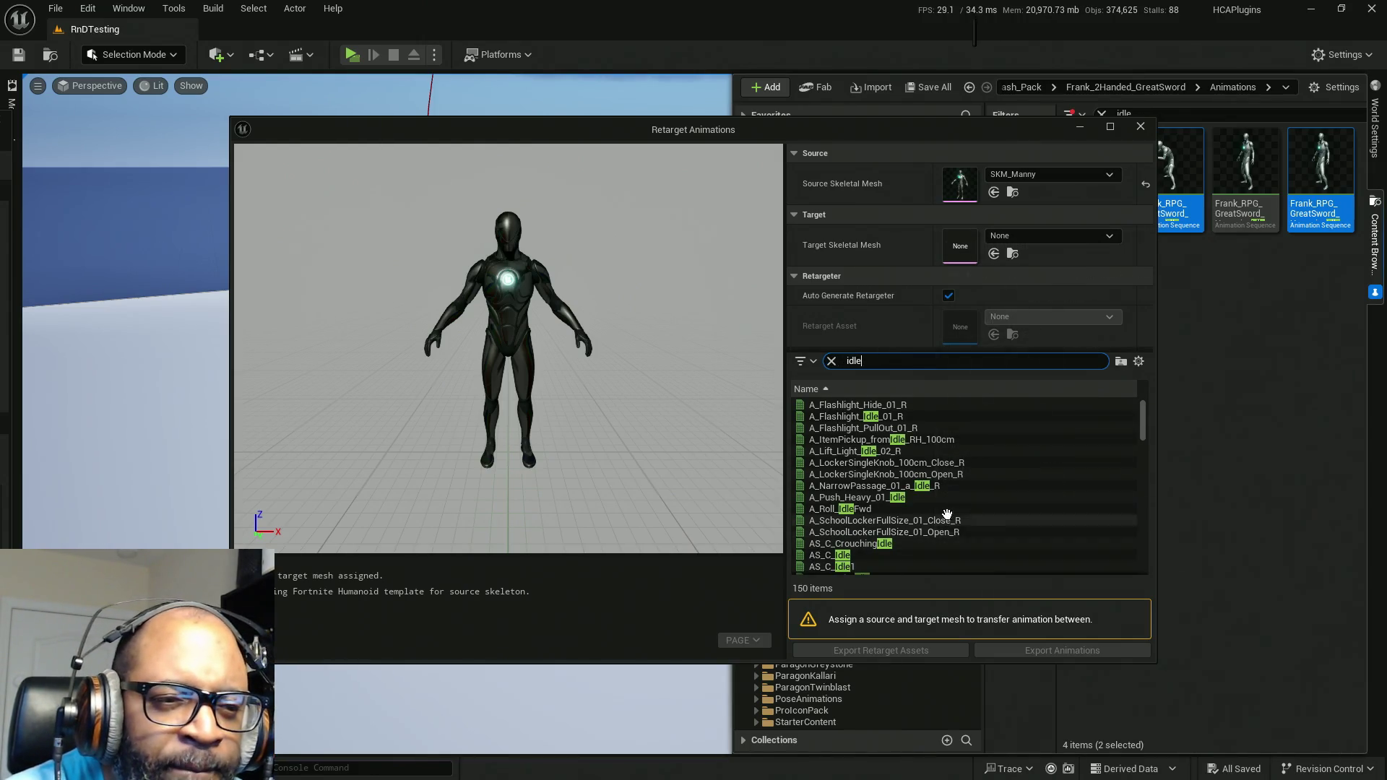
mouse_move(956, 451)
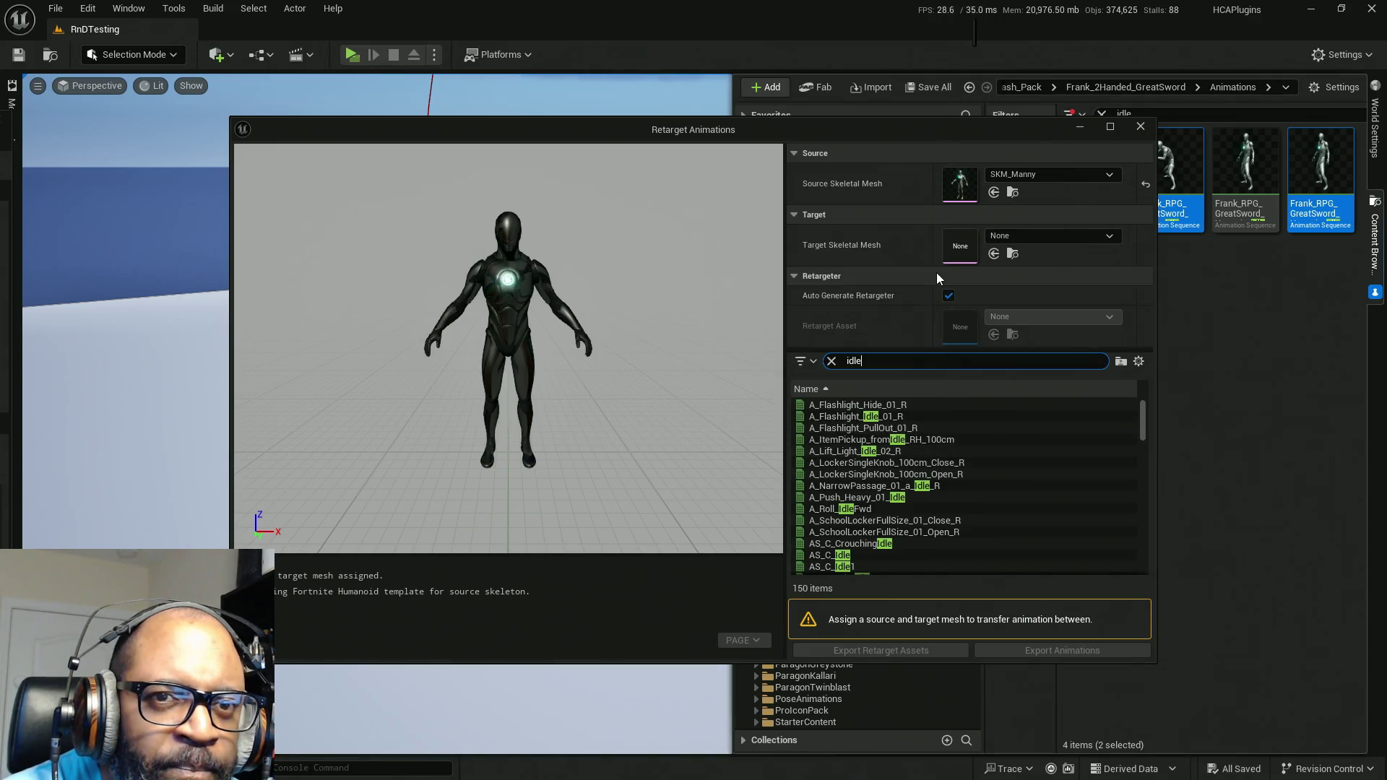
Step: Select GreatSword_Unequip_Idle and GreatSword_Equip_Idle in the filtered list
scroll(957, 462, "down", 5)
scroll(958, 465, "down", 3)
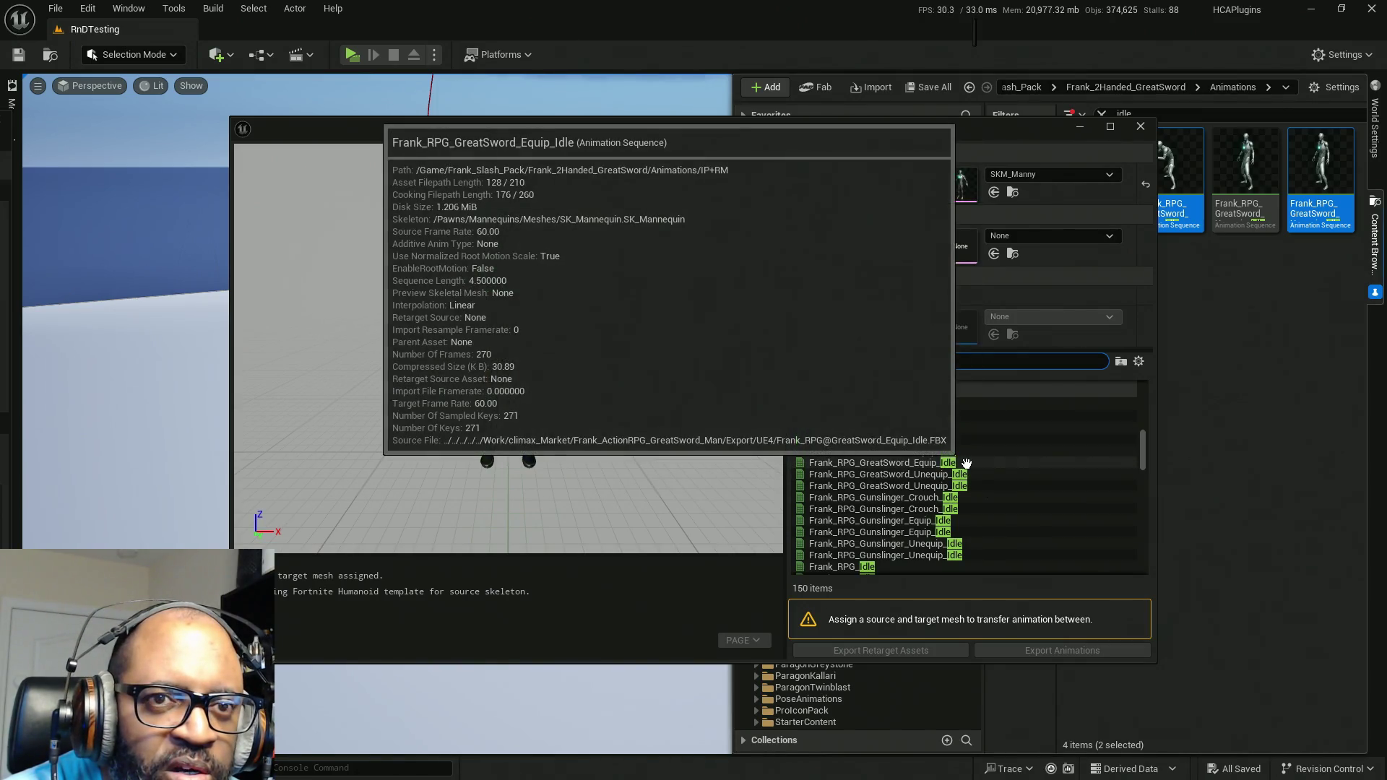
scroll(976, 477, "down", 6)
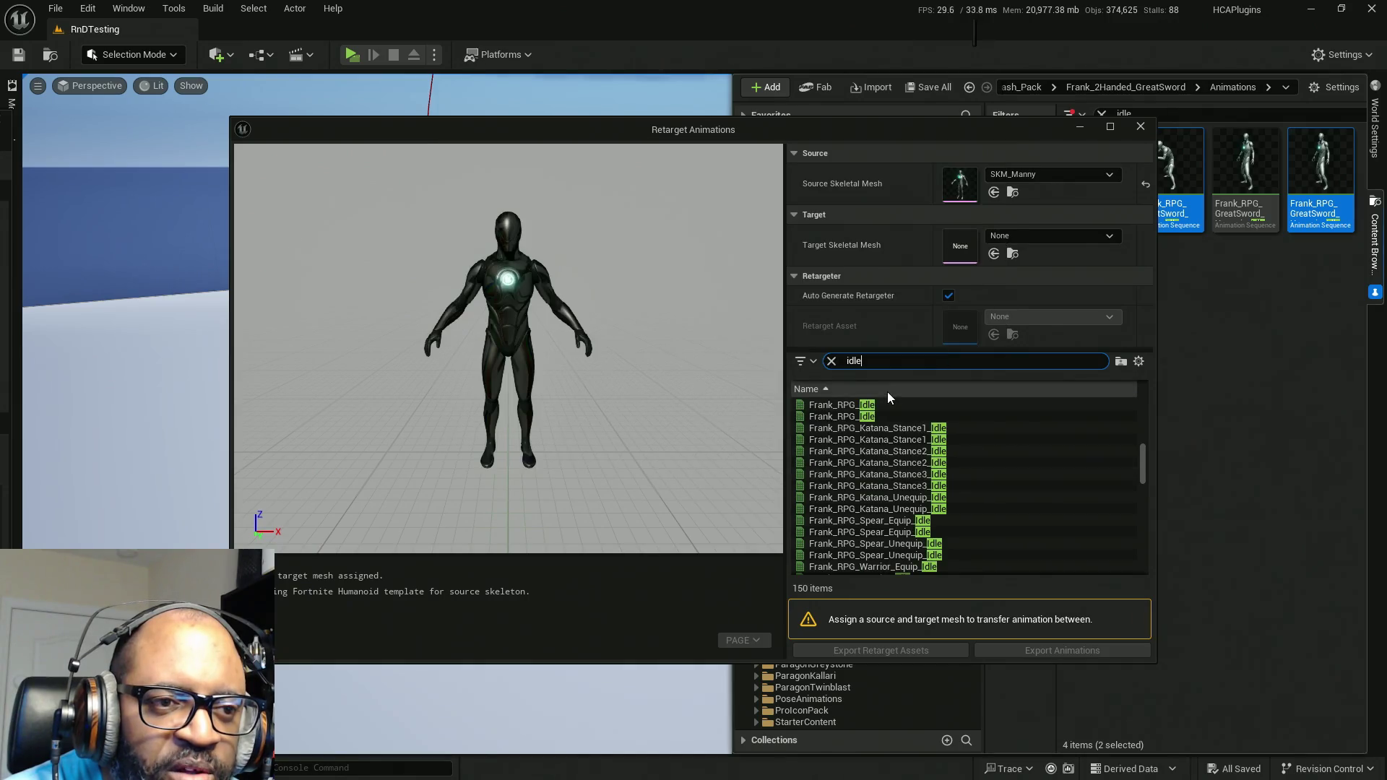
scroll(966, 419, "up", 1)
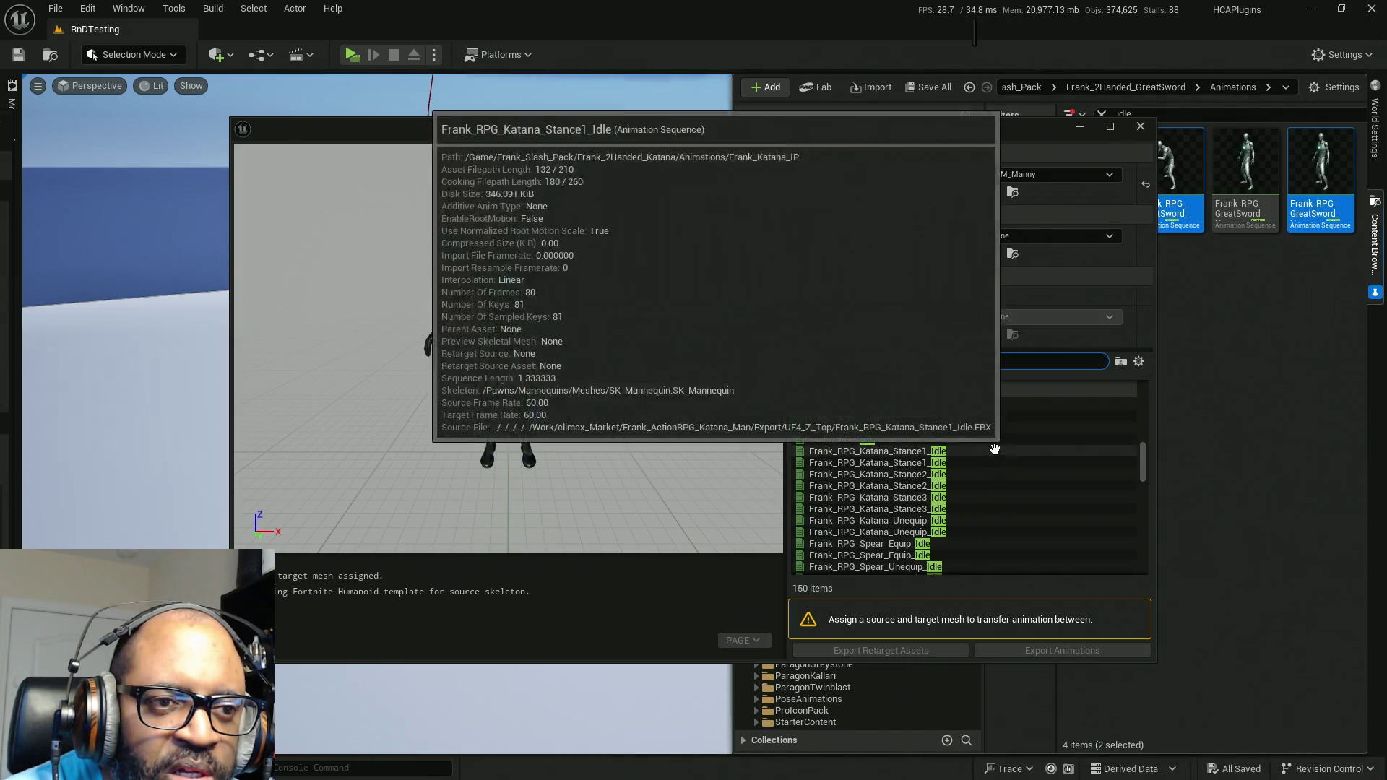
scroll(874, 434, "up", 4)
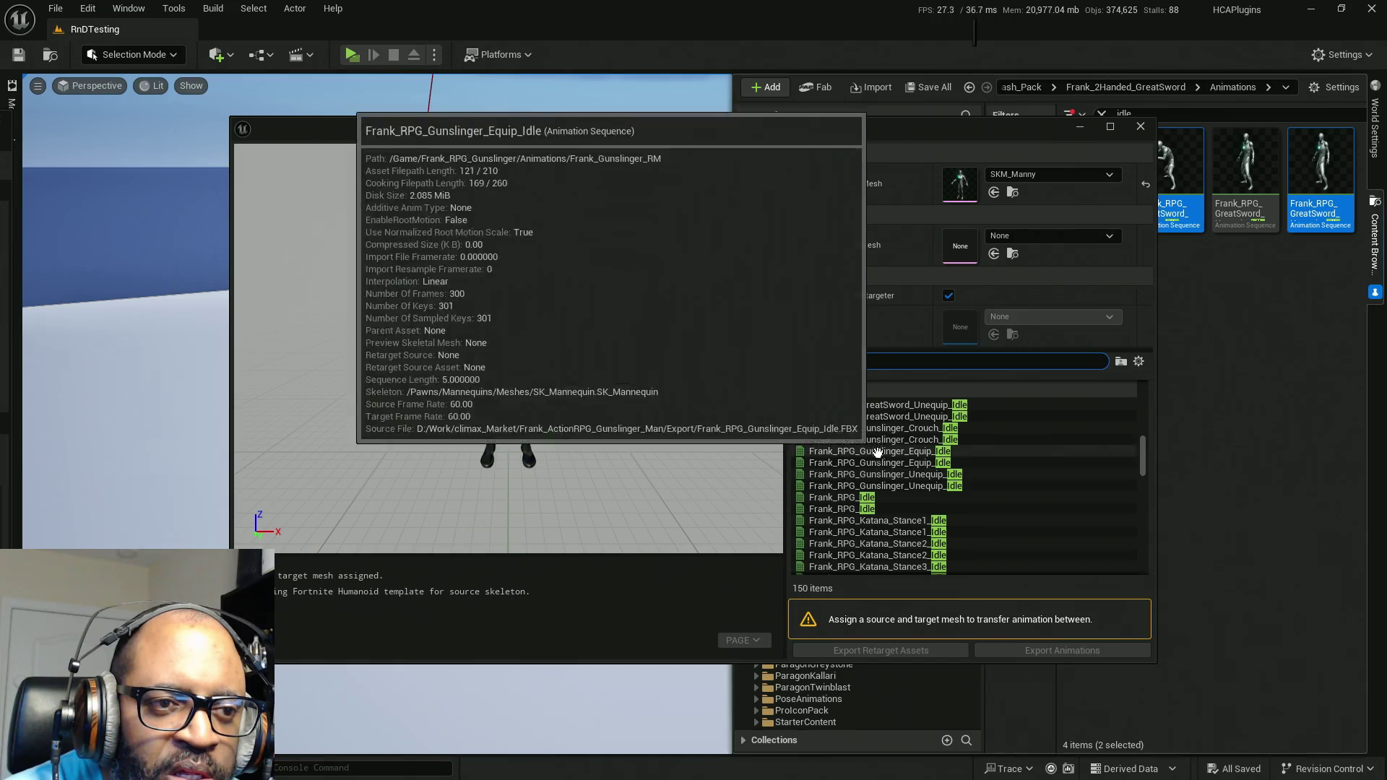
scroll(878, 464, "up", 1)
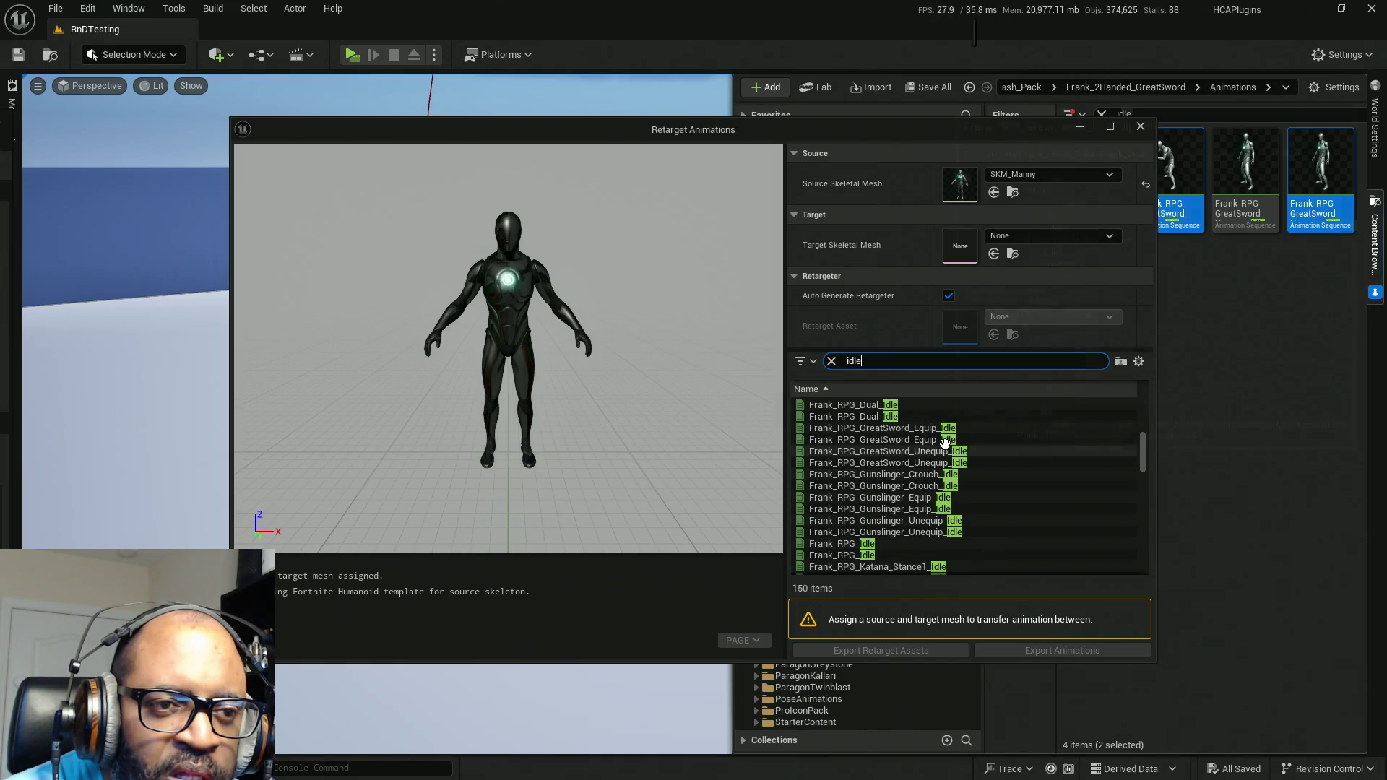
mouse_move(1242, 209)
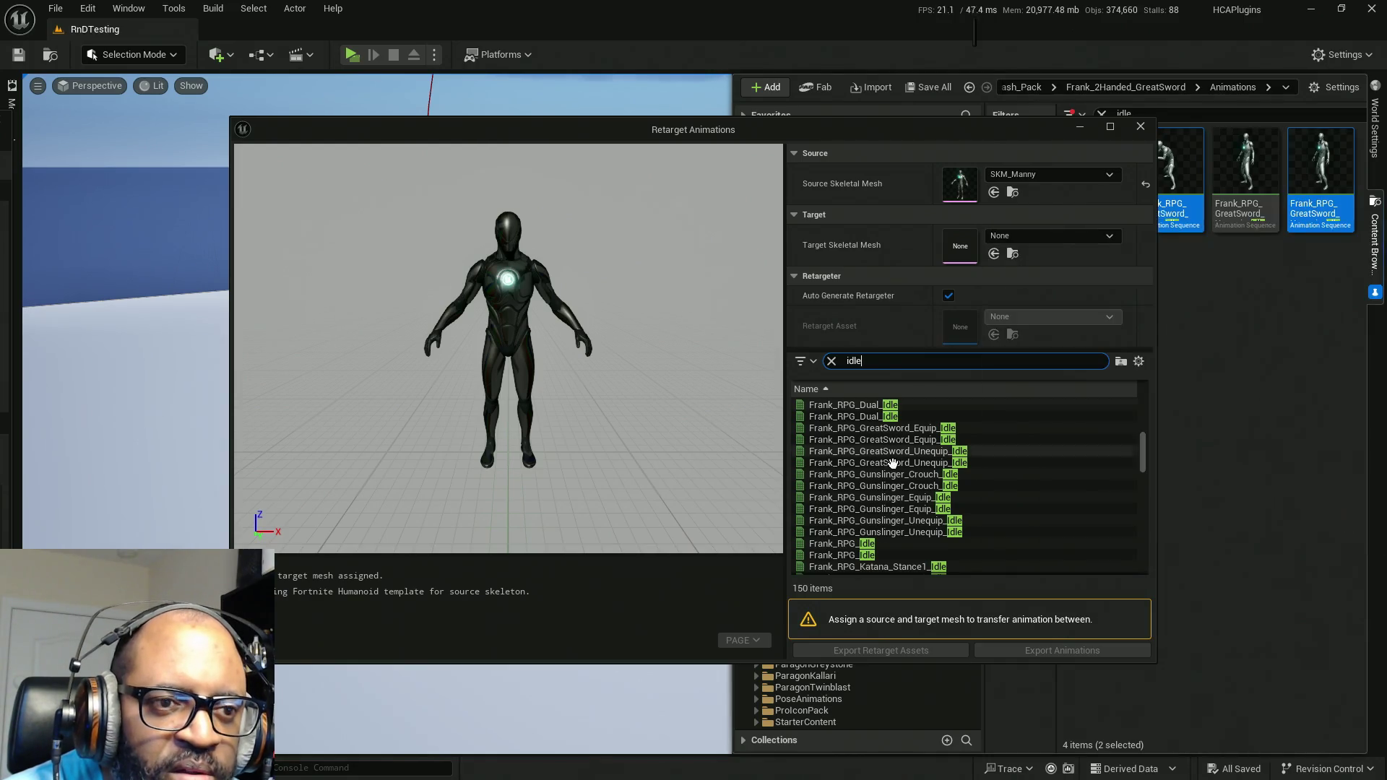
mouse_move(935, 533)
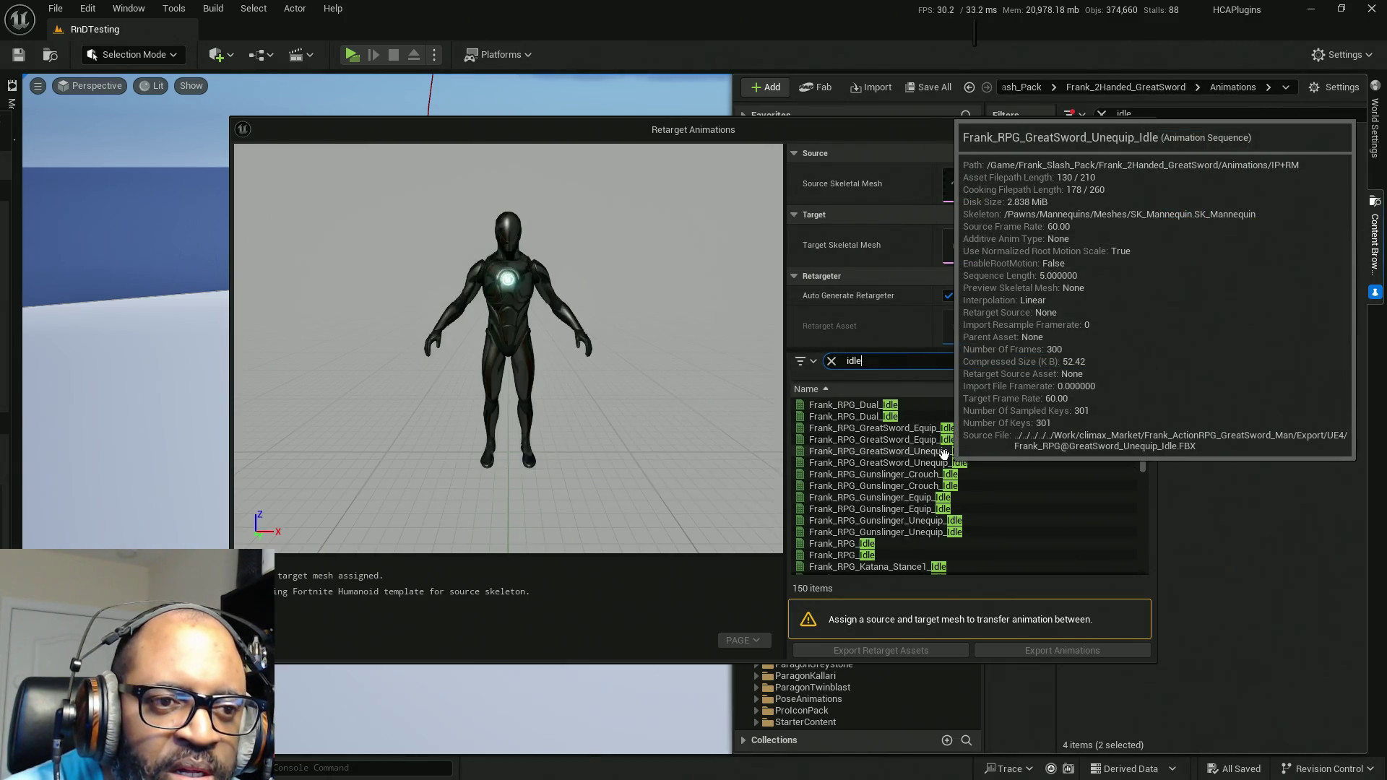
left_click(944, 452)
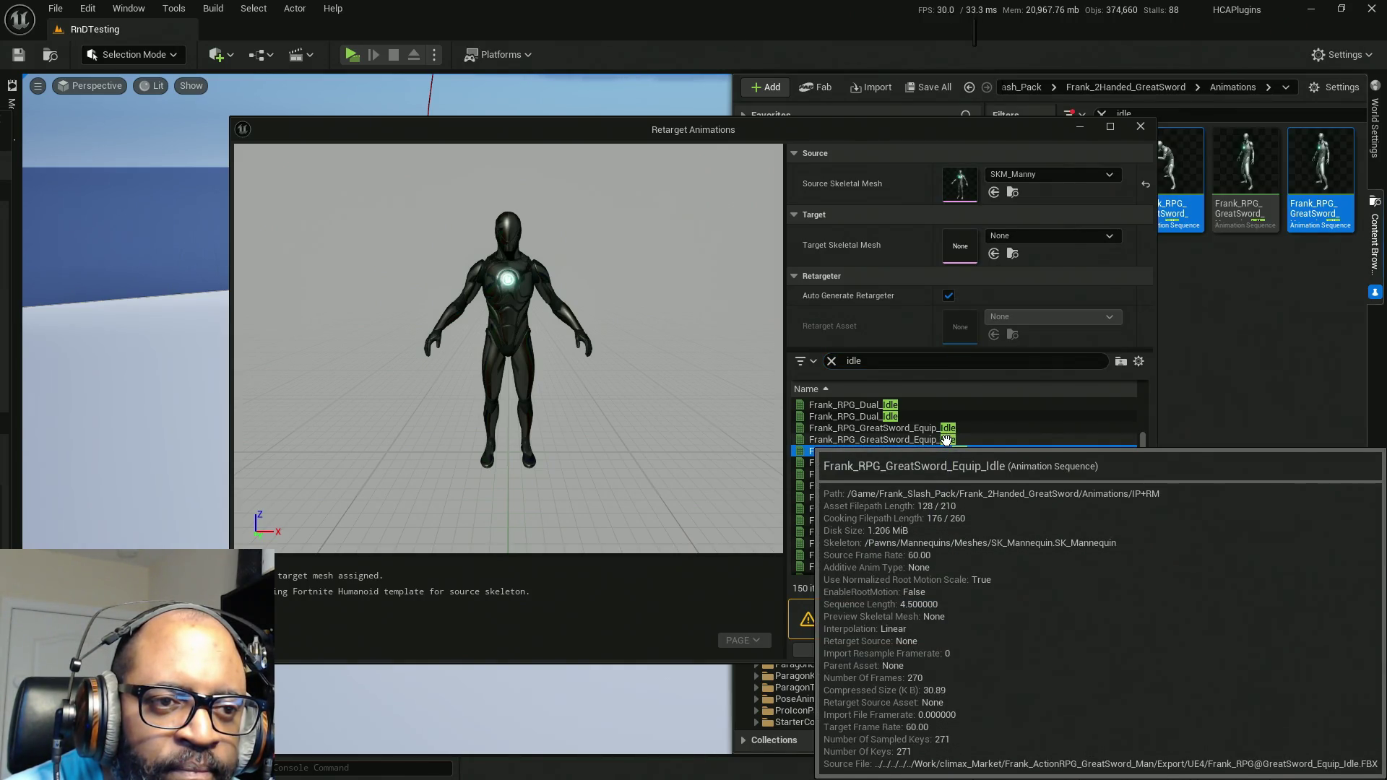
left_click(945, 441, "ctrl")
Step: Select both GreatSword idle rows and set SKM_Manny_Simple as the target skeletal mesh
mouse_move(1040, 130)
left_mouse_down()
mouse_move(1026, 132)
mouse_move(1080, 113)
left_mouse_up()
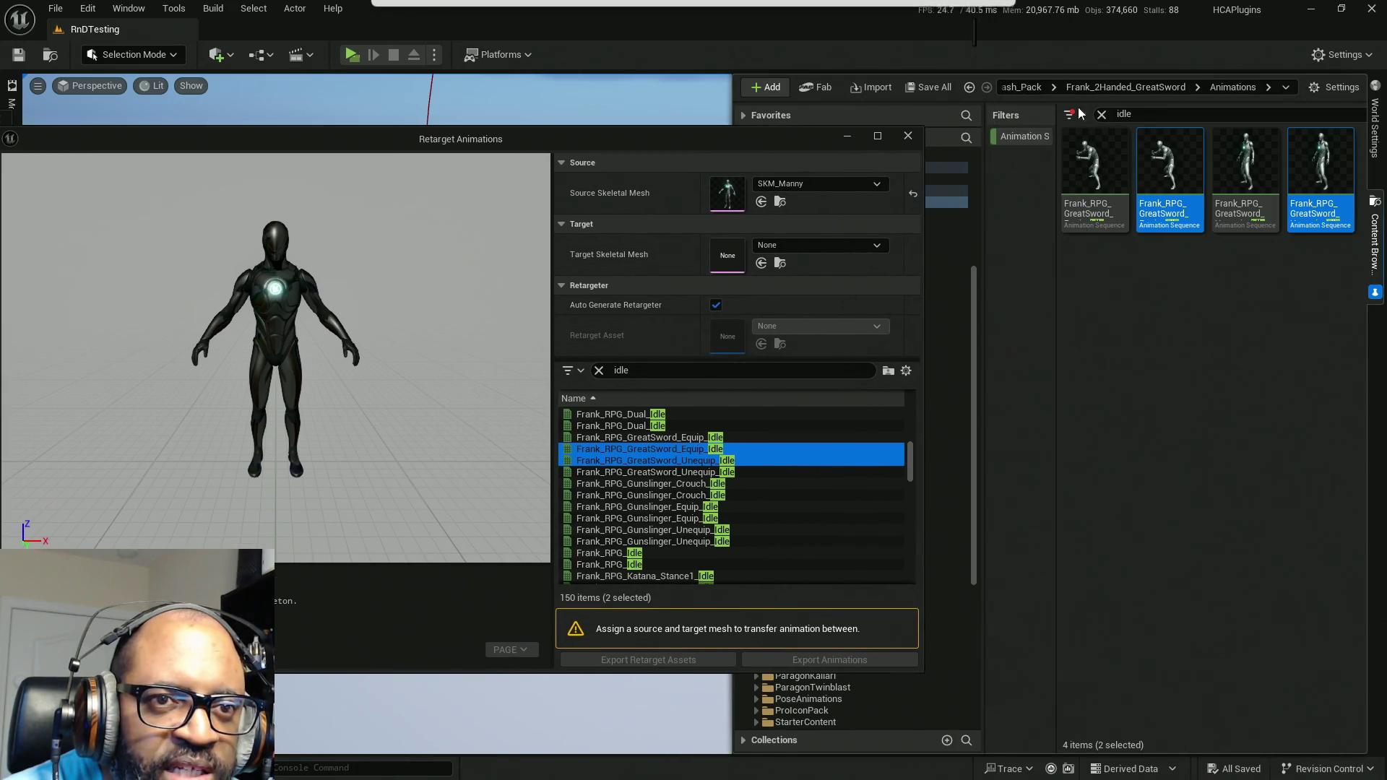
mouse_move(1085, 217)
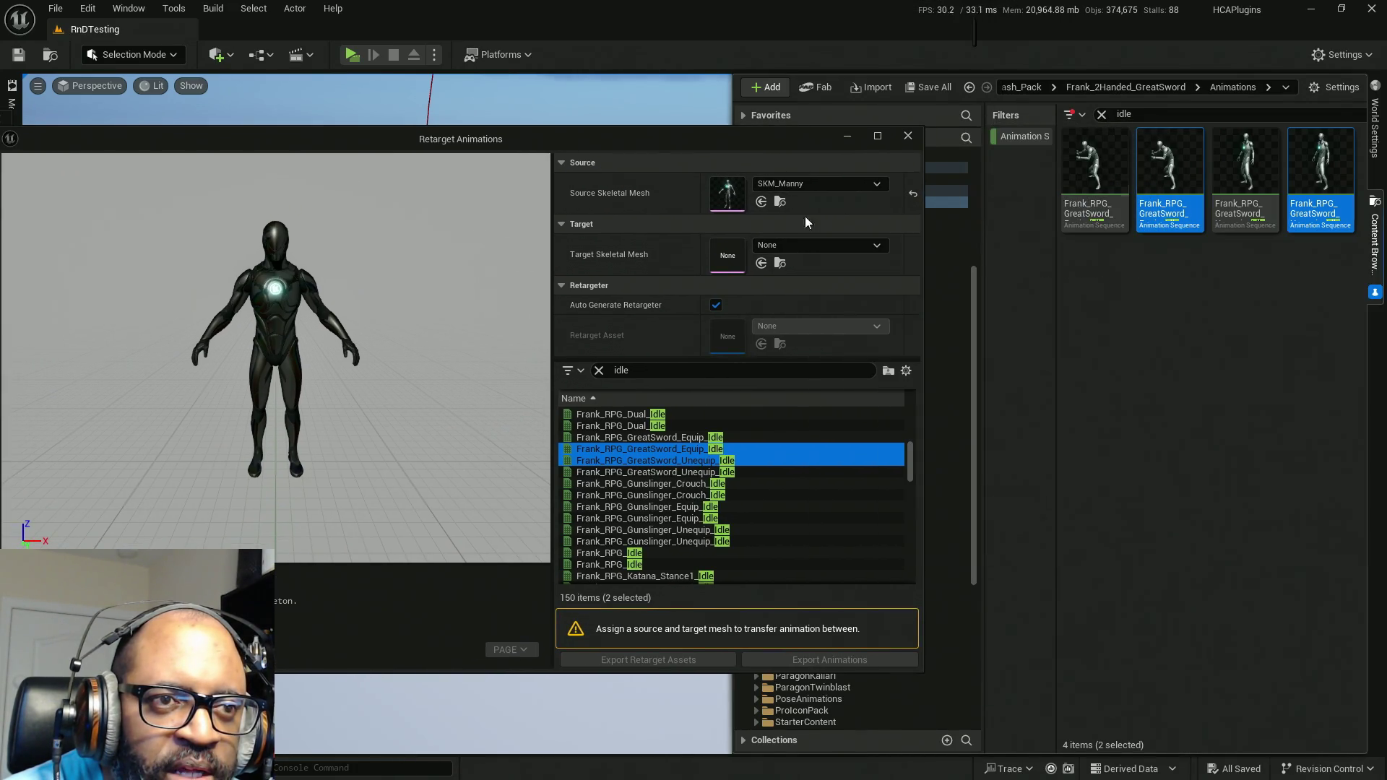
left_click_drag(640, 139, 868, 98)
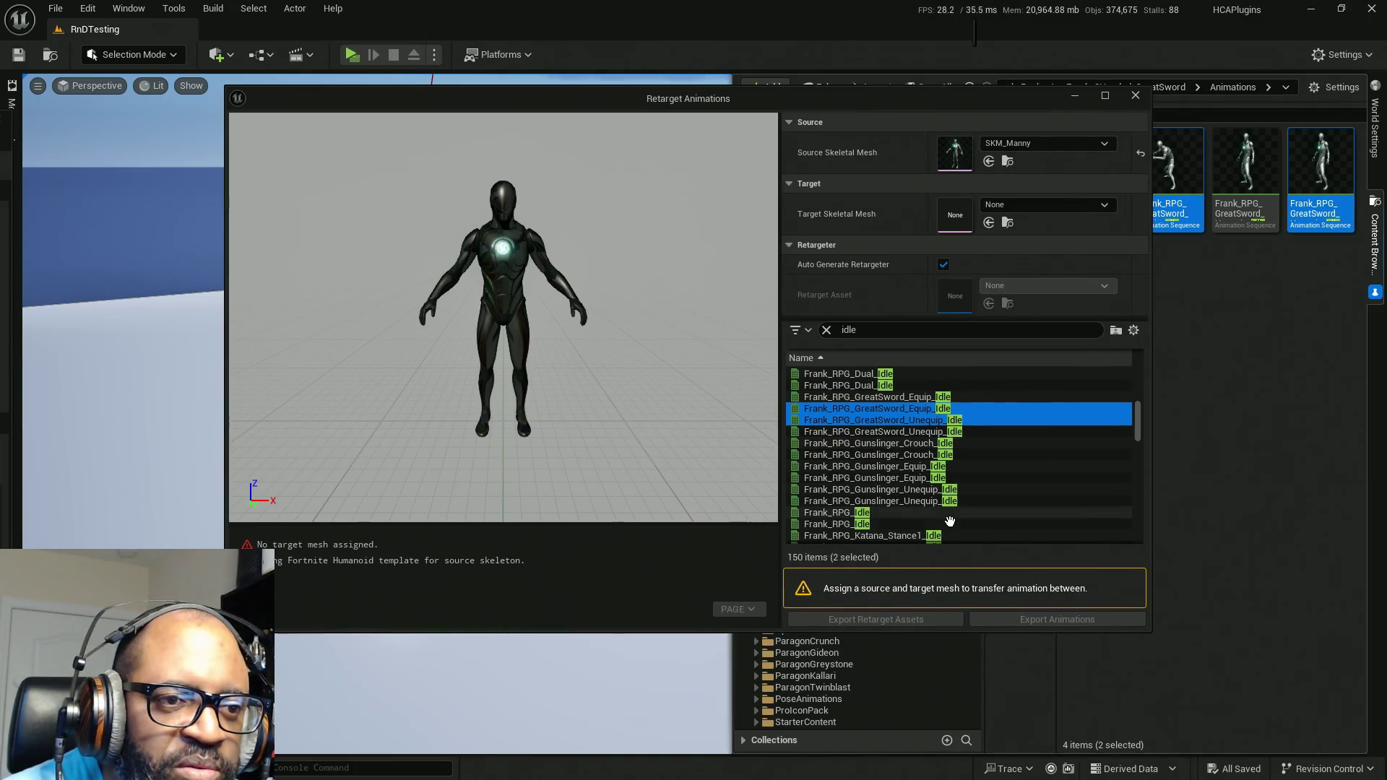
mouse_move(986, 405)
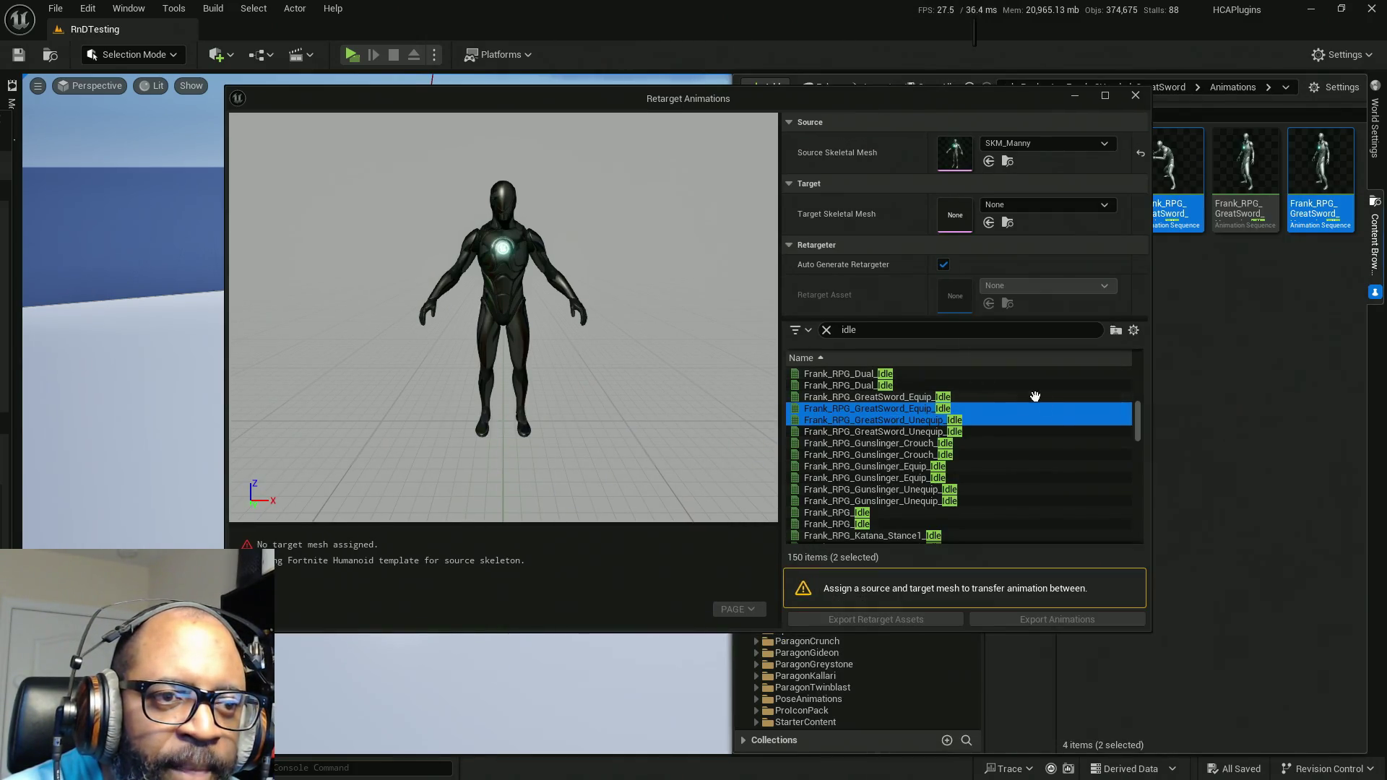
scroll(1055, 447, "down", 1)
mouse_move(1089, 508)
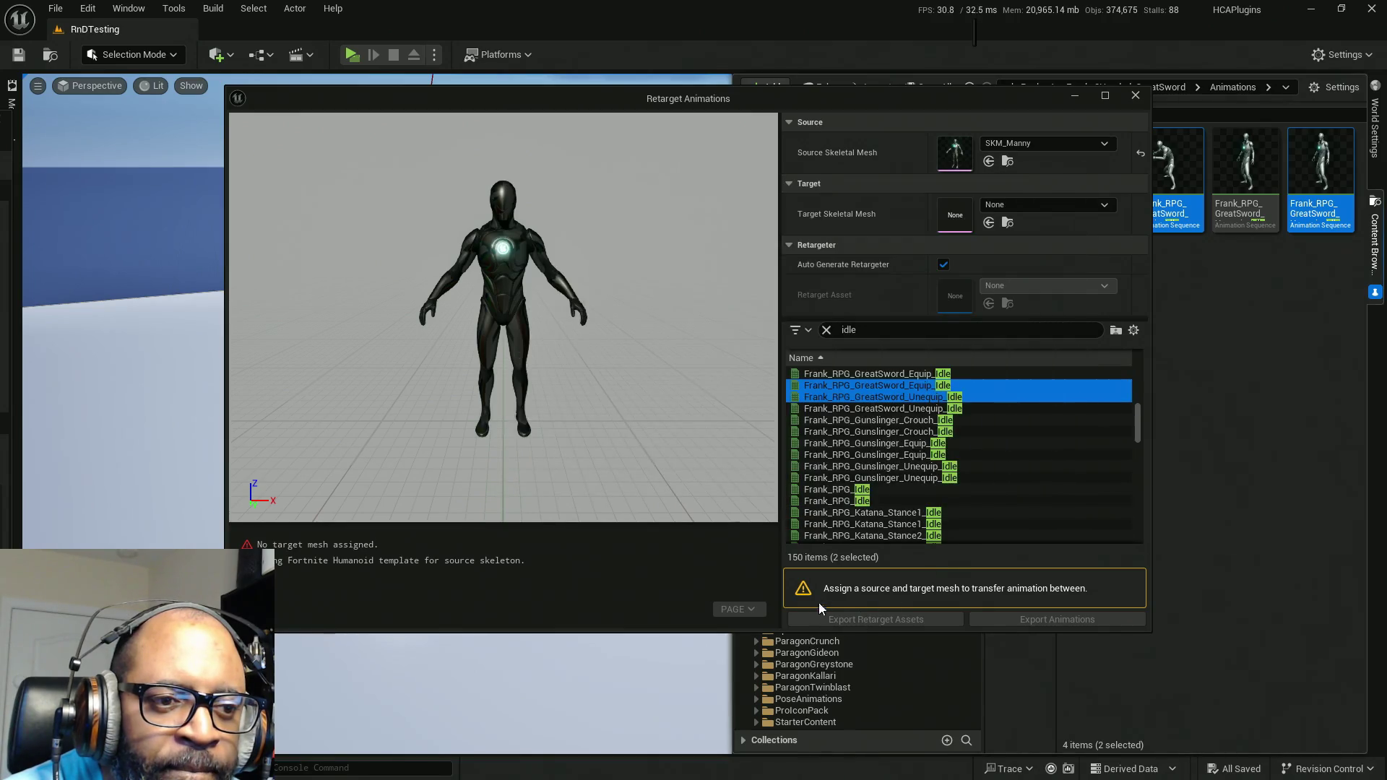
left_click(1033, 205)
type("simple")
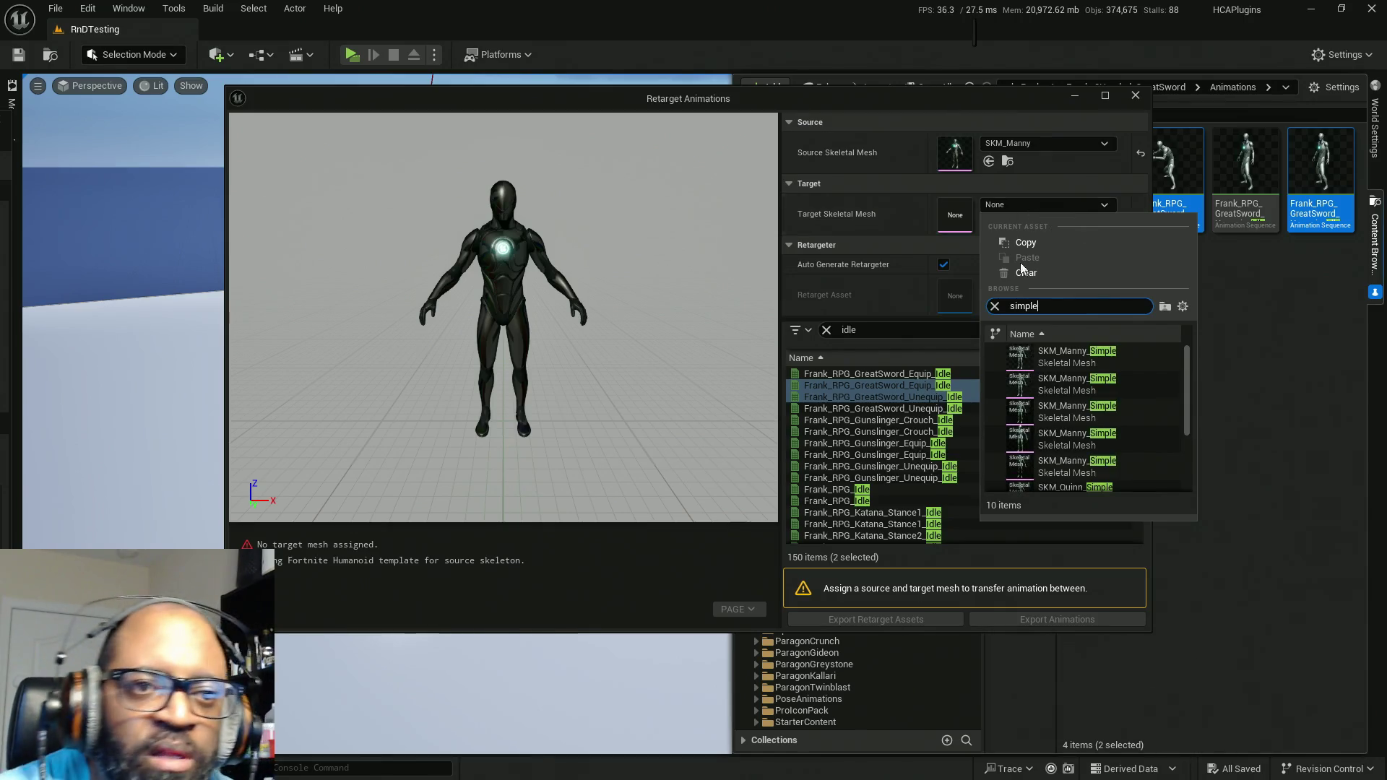
left_click(1084, 392)
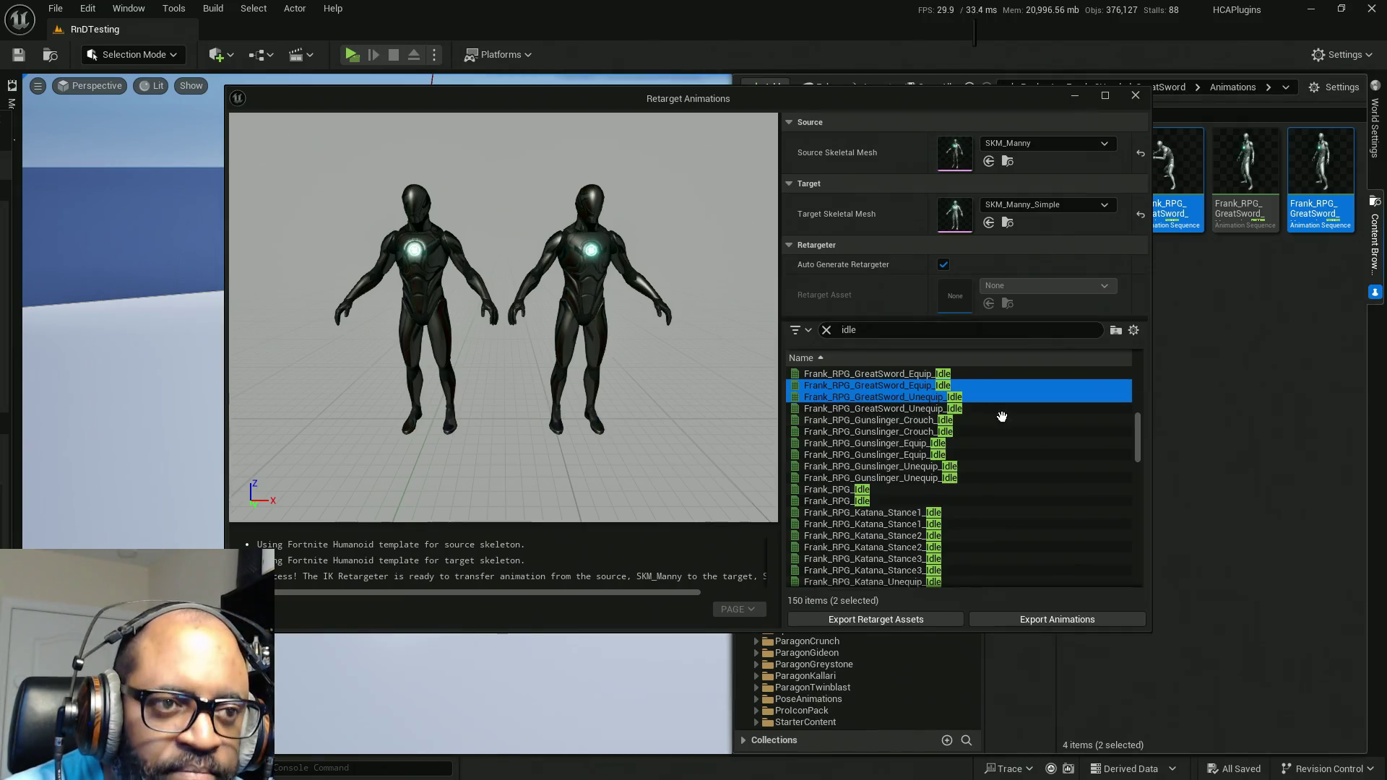
left_click(1091, 618)
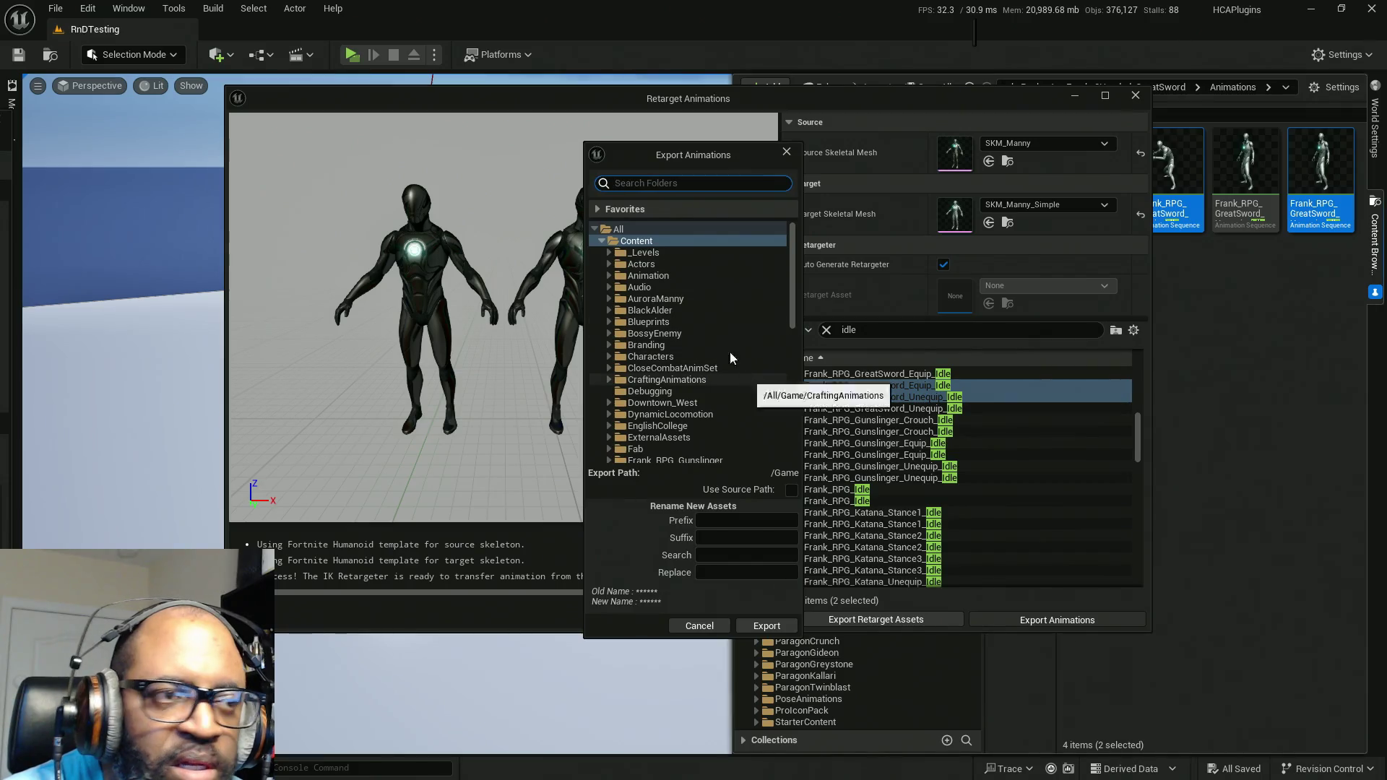
Step: Set the export rename to replace 'Frank_RPG_Greatsword' with 'Lance_GrtSwd'
left_click(722, 571)
type("Lance_GrtSwd")
mouse_move(726, 155)
left_mouse_down()
mouse_move(615, 138)
mouse_move(630, 136)
left_mouse_up()
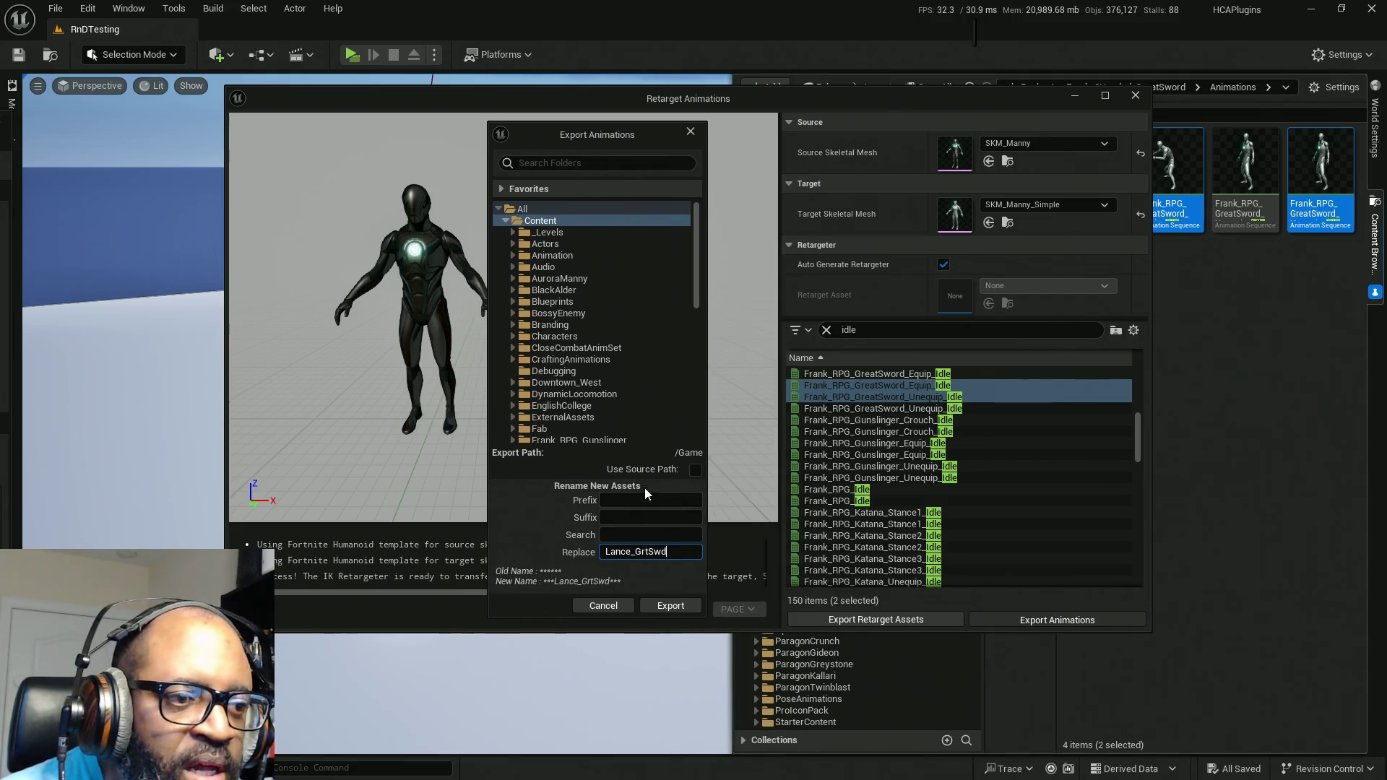
left_click(650, 535)
type("F")
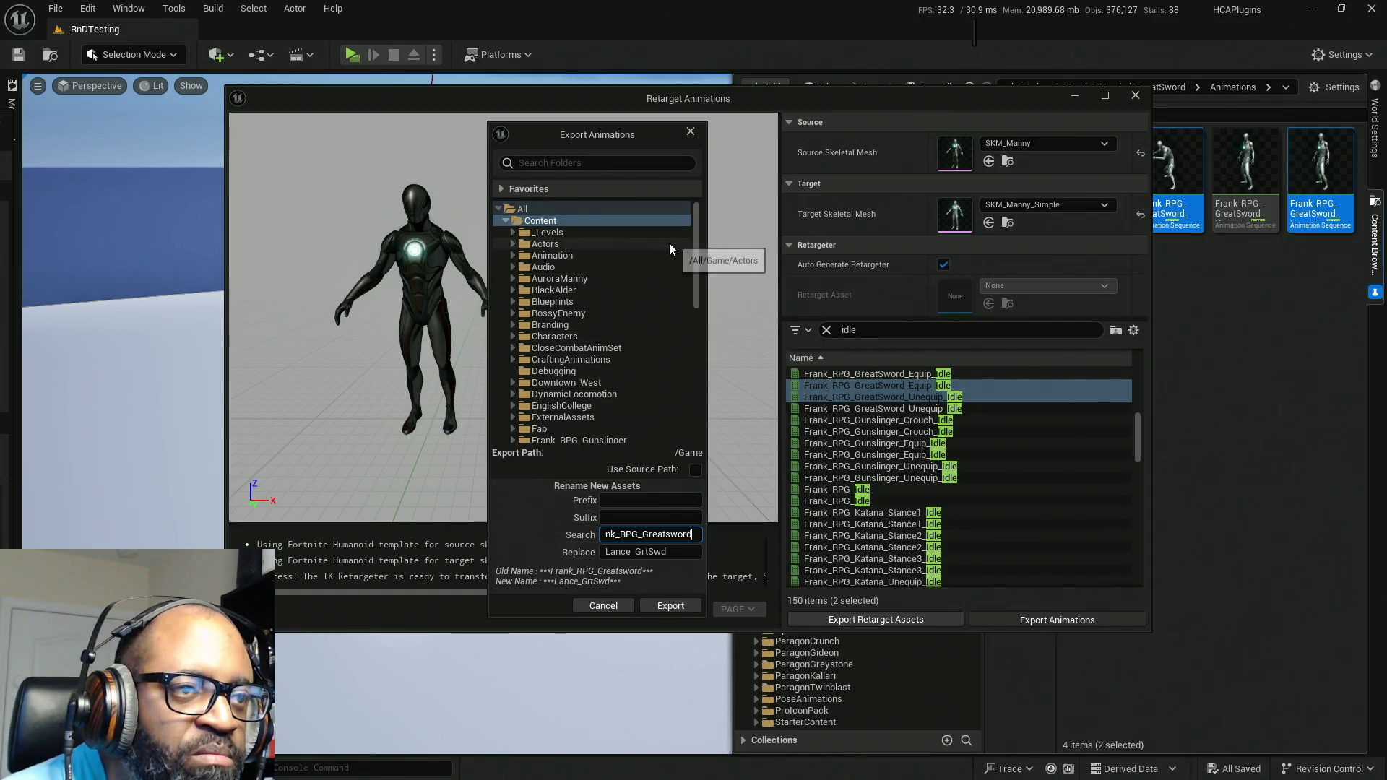
Step: Export the animations to Plugins > HCACombat Content > LanceCombat > GrtSwd and confirm
mouse_move(694, 264)
left_mouse_down()
mouse_move(686, 376)
mouse_move(666, 431)
left_mouse_up()
left_click(504, 427)
scroll(544, 381, "down", 3)
double_click(559, 379)
left_click(522, 407)
scroll(549, 404, "down", 2)
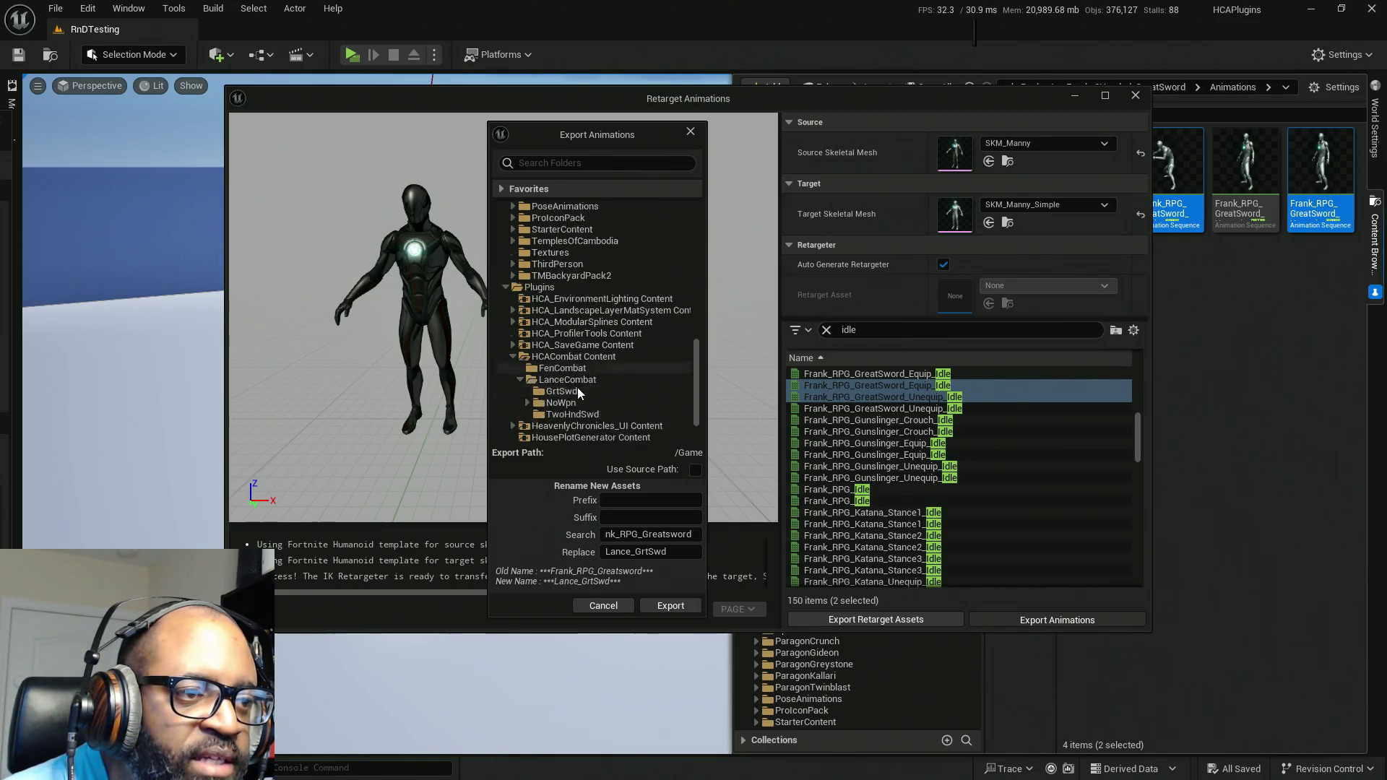
left_click(561, 367)
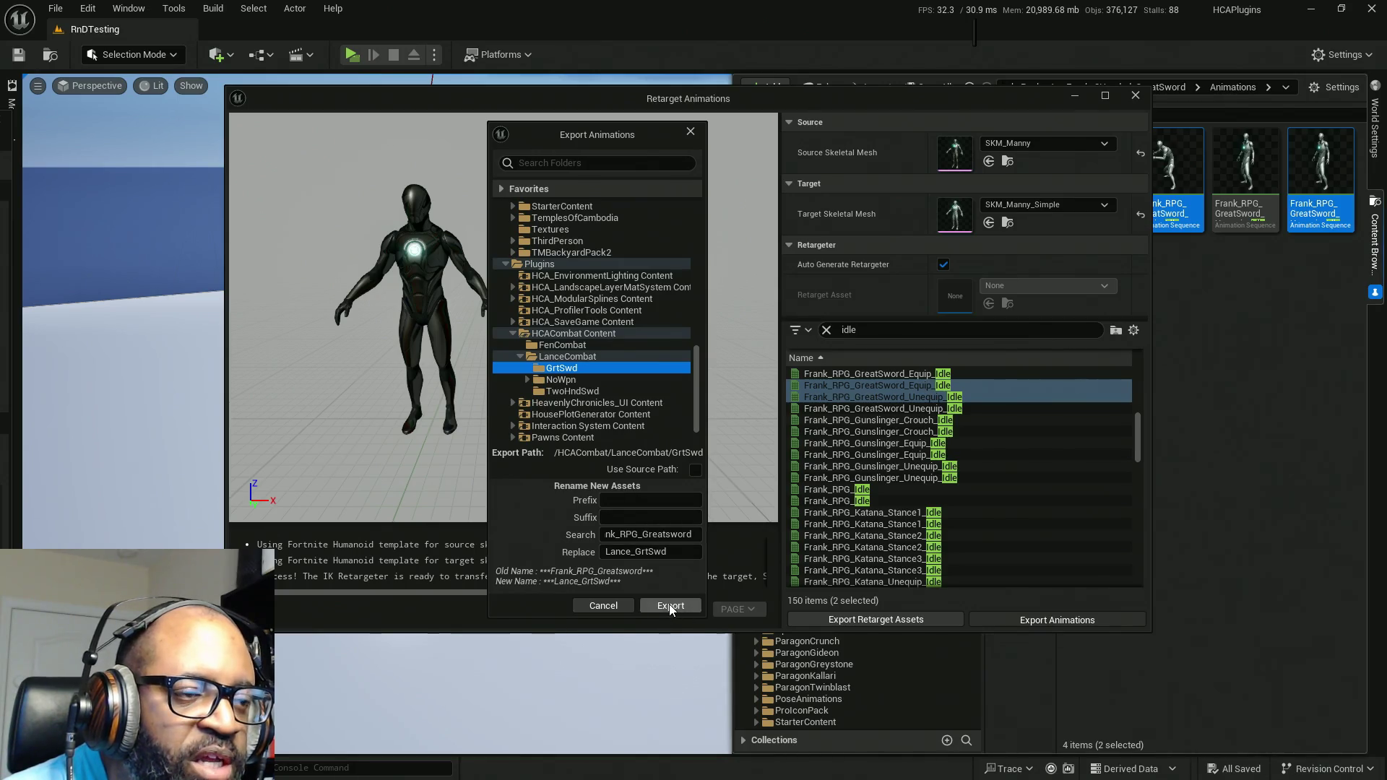
left_click(670, 607)
left_click(800, 467)
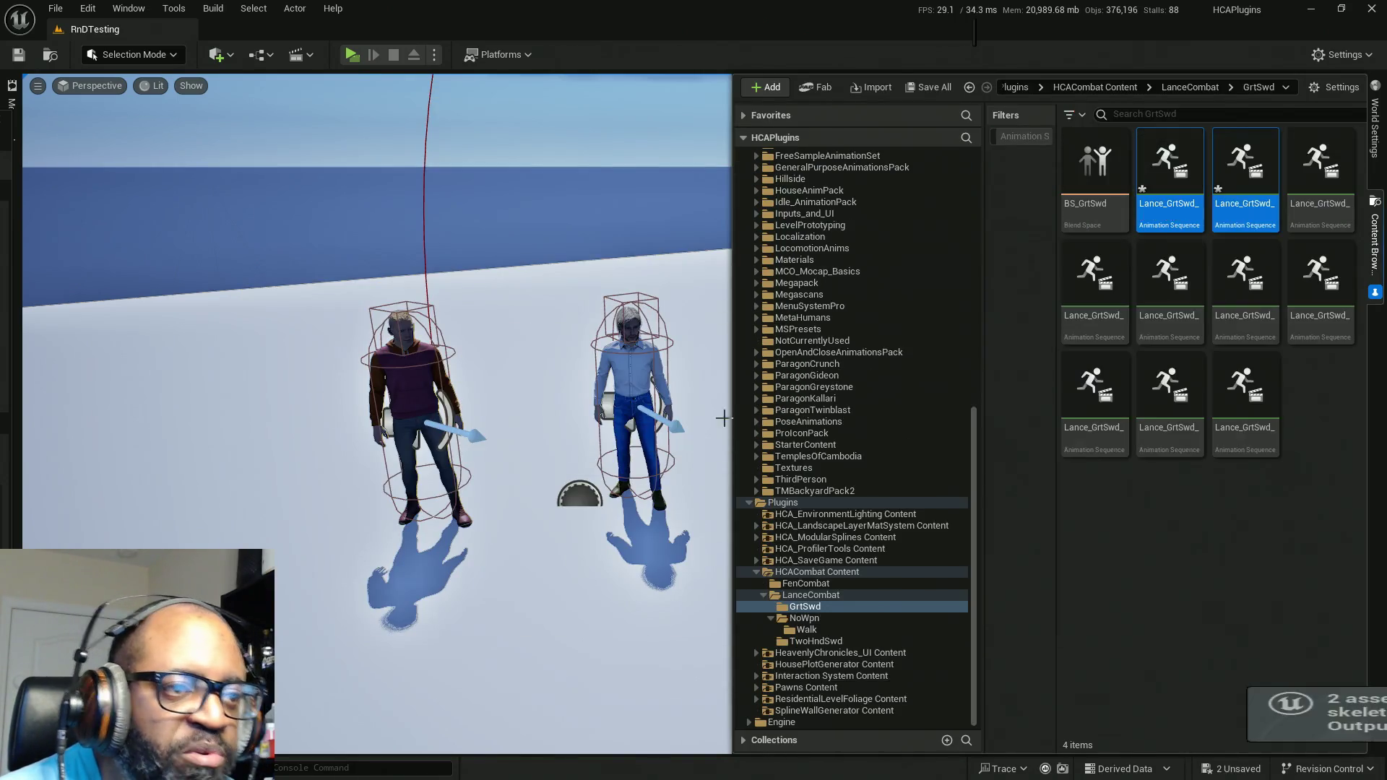
Step: Save the newly exported assets and reposition the Frank_RPG_GreatSword_Block editor window
key("ctrl+s")
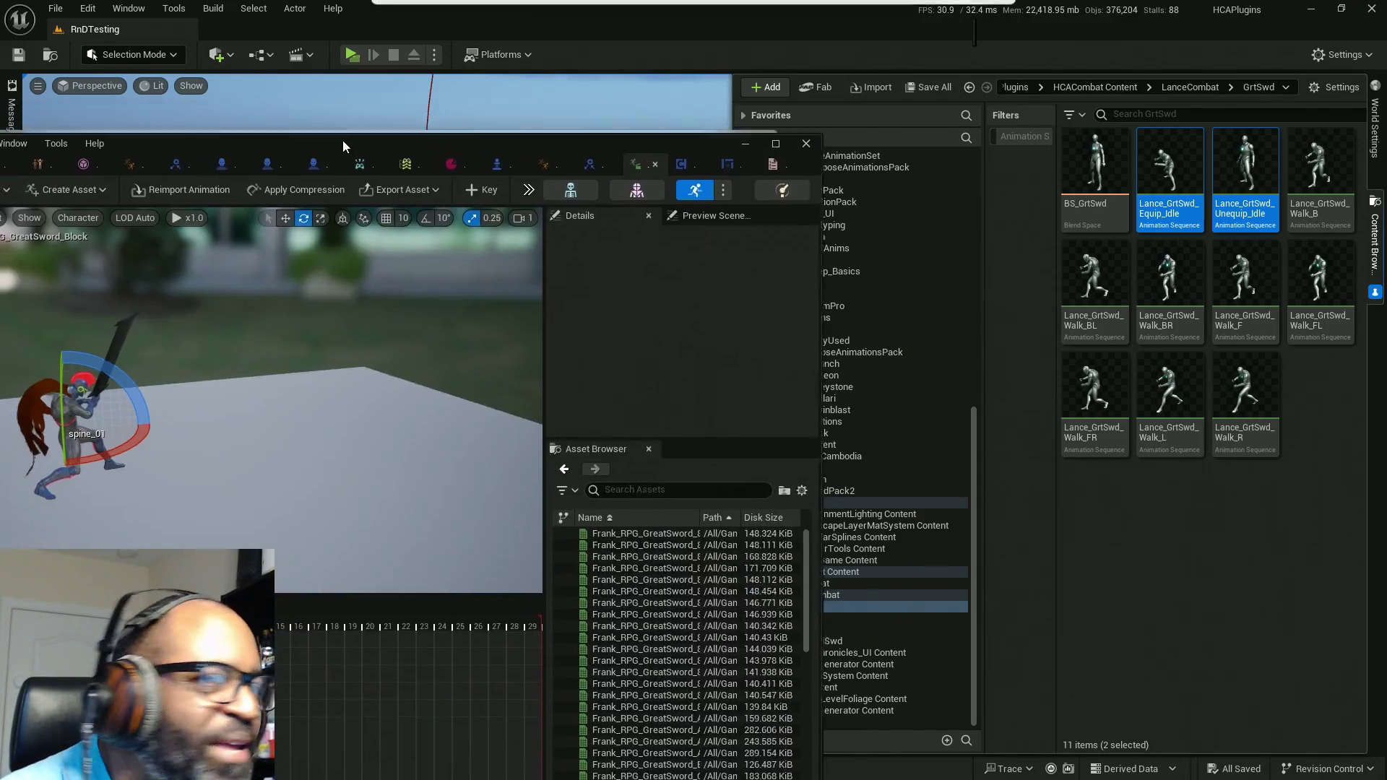
mouse_move(342, 140)
left_mouse_down()
mouse_move(510, 45)
mouse_move(515, 16)
mouse_move(502, 45)
left_mouse_up()
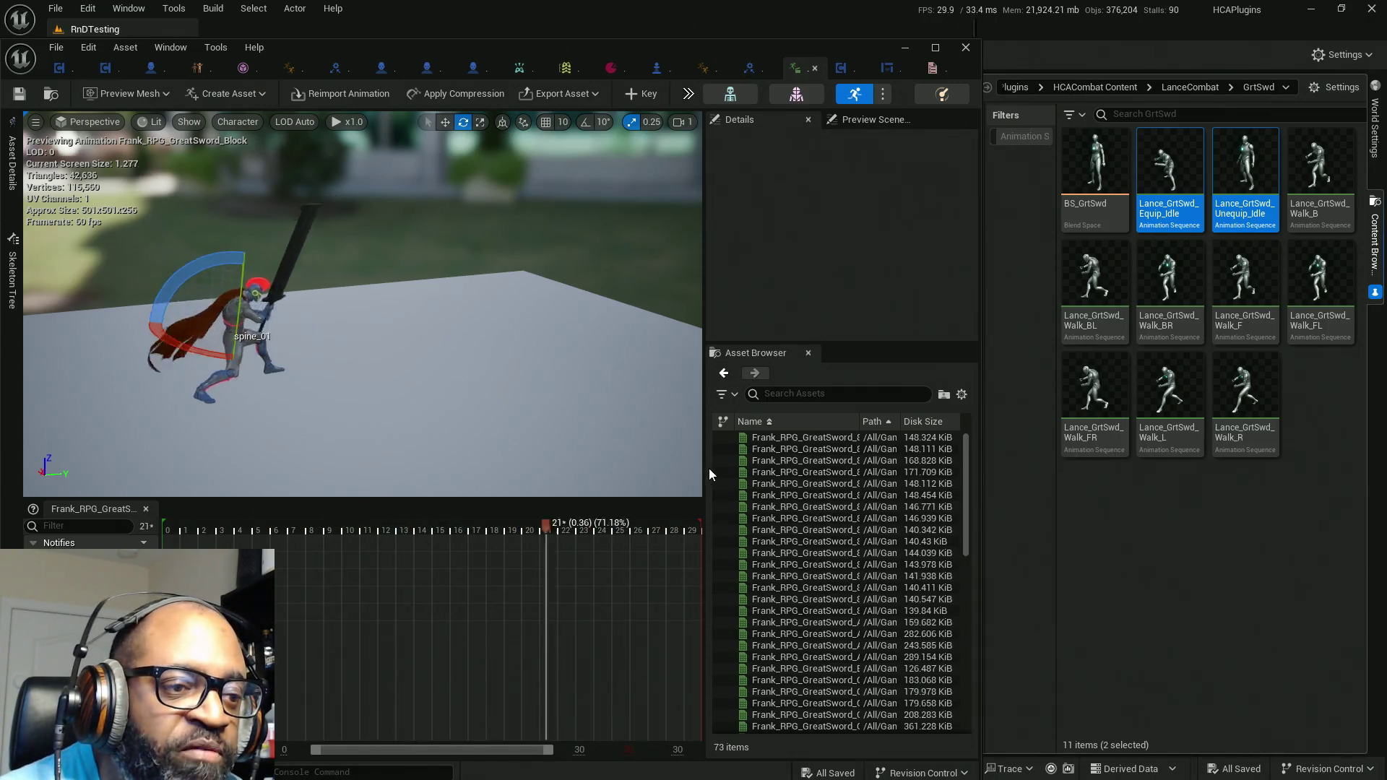
Step: Widen the asset browser panel and its Name column, then switch to the BS_GrtSwd blend space
left_click_drag(703, 468, 591, 479)
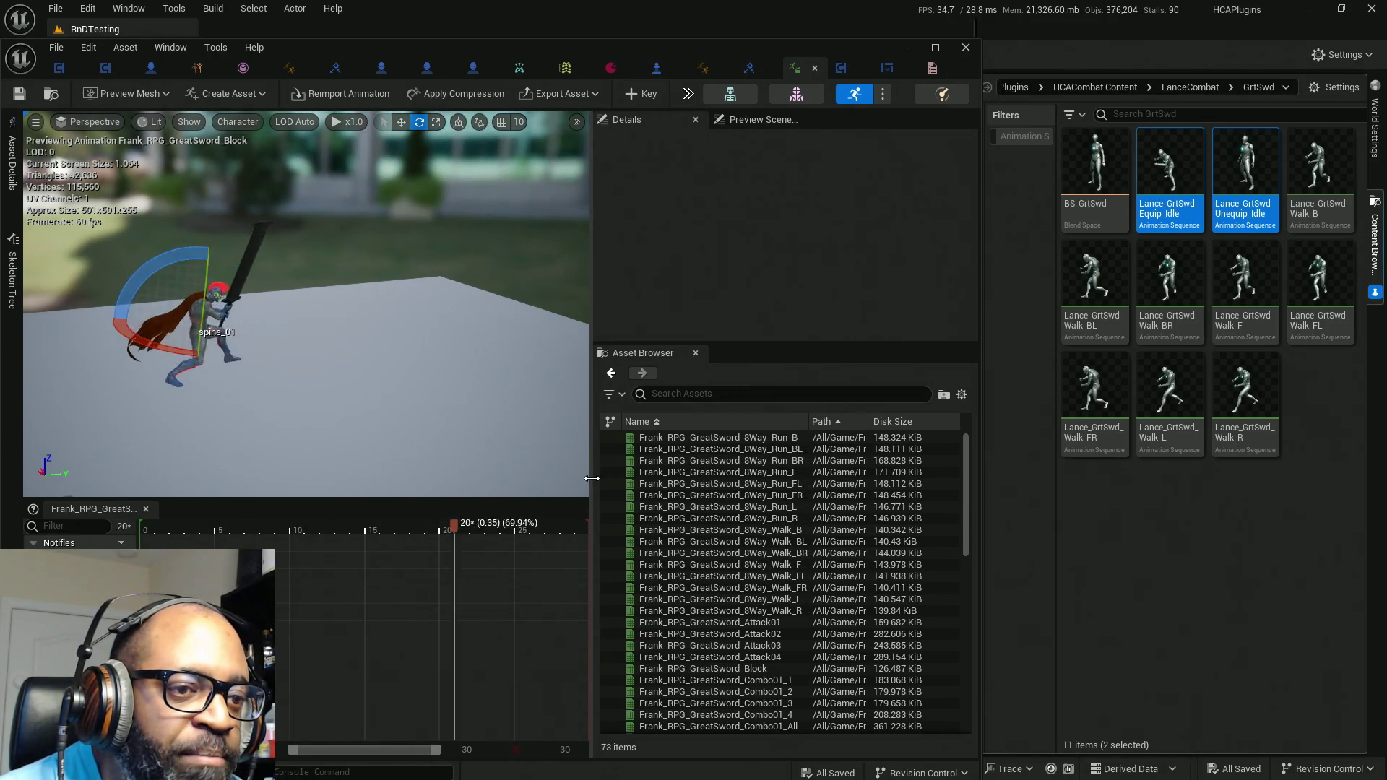
left_click_drag(808, 423, 896, 425)
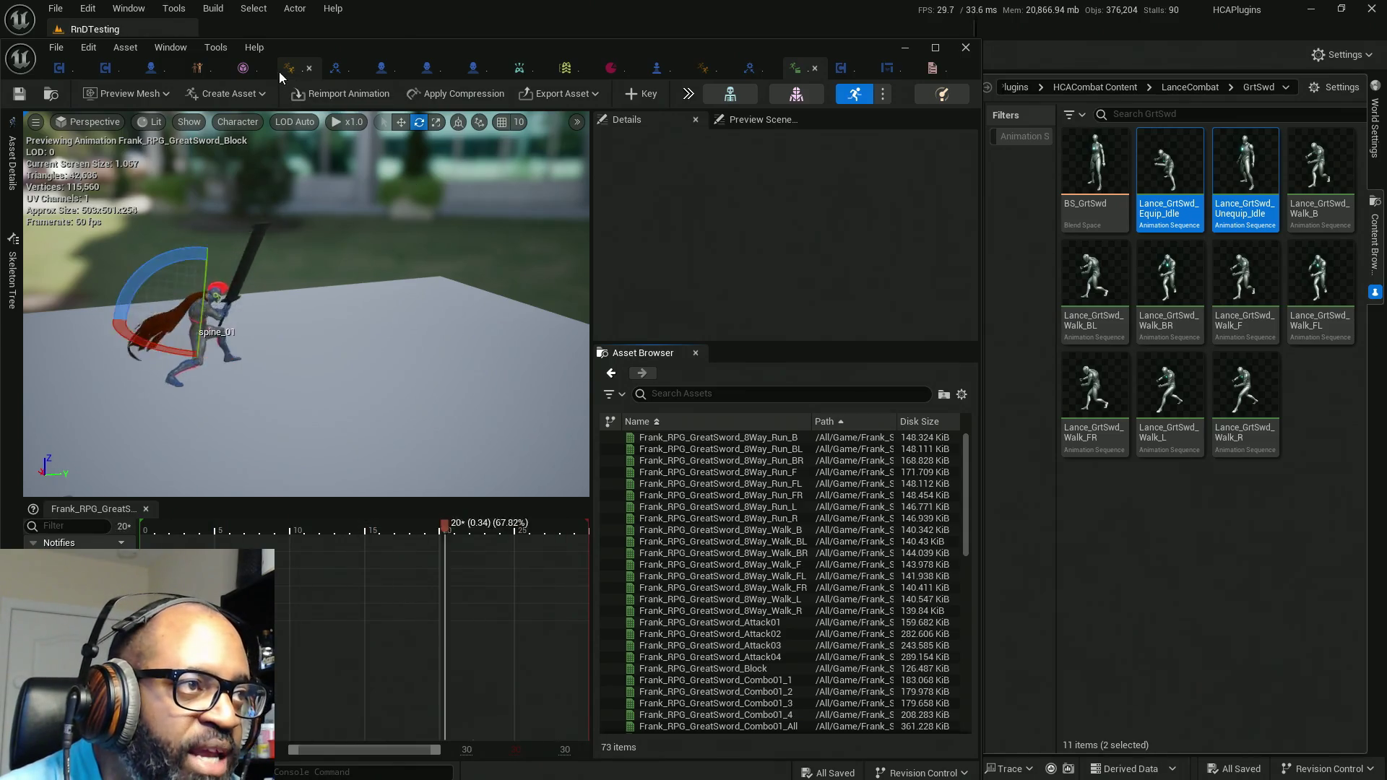
left_click(198, 73)
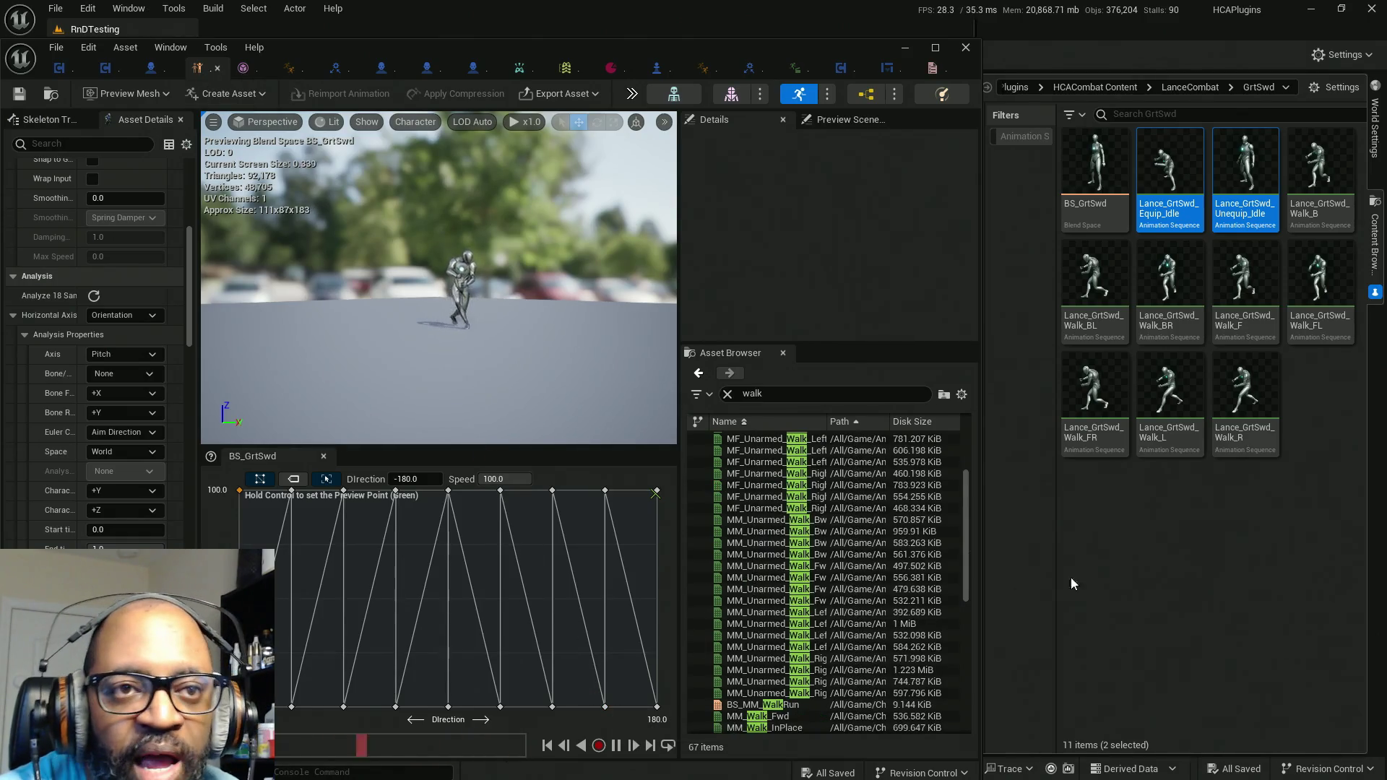
Step: Swap the 135 and 90 direction idle samples to Lance_GrtSwd_Equip_Idle, then return to Block
left_click(1180, 178)
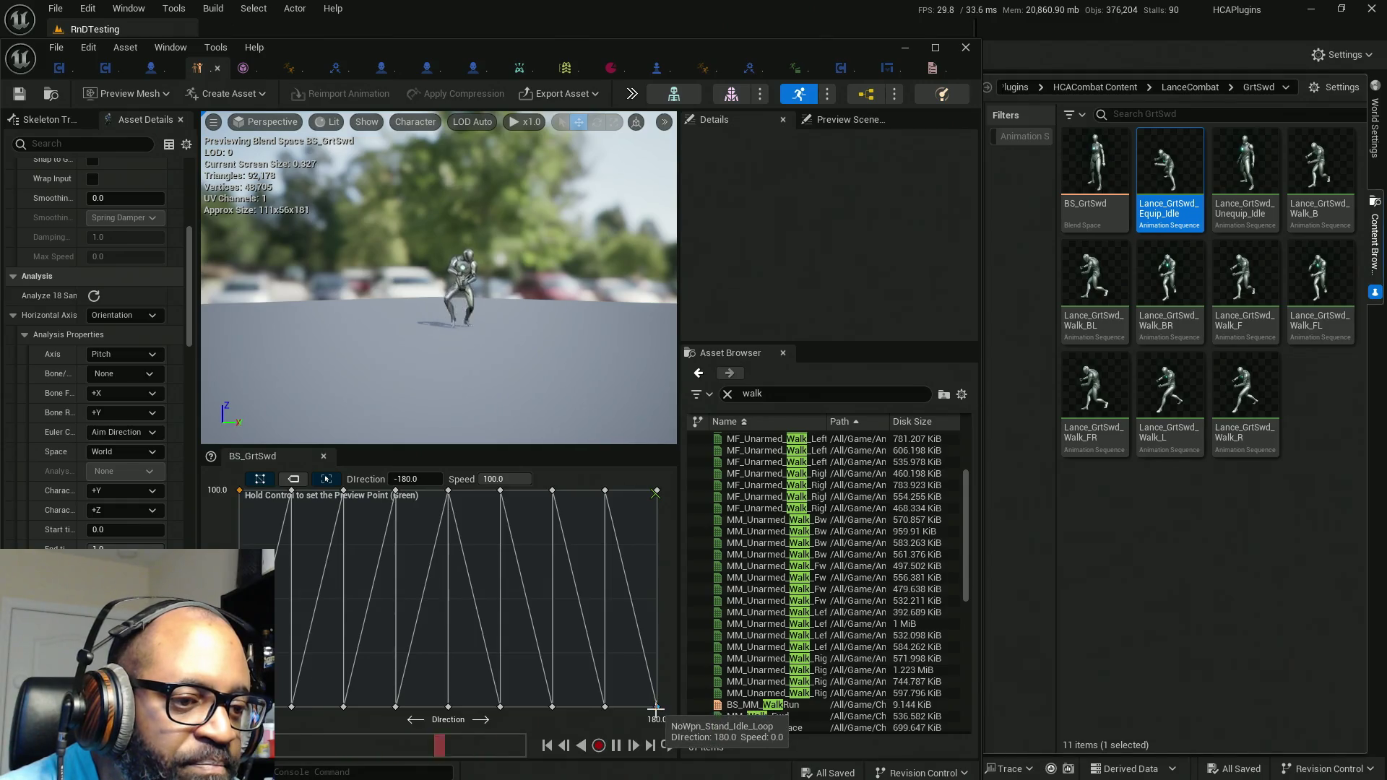
right_click(655, 708)
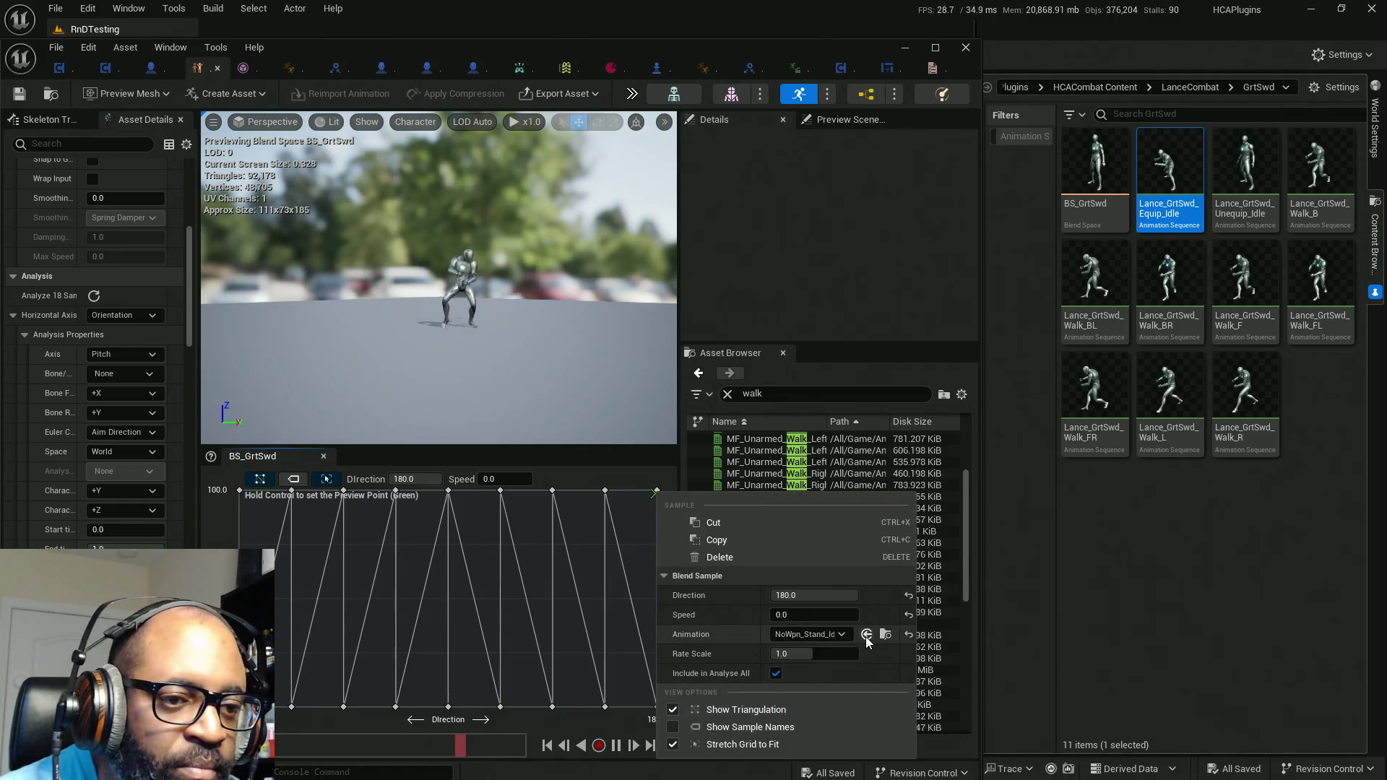
right_click(606, 708)
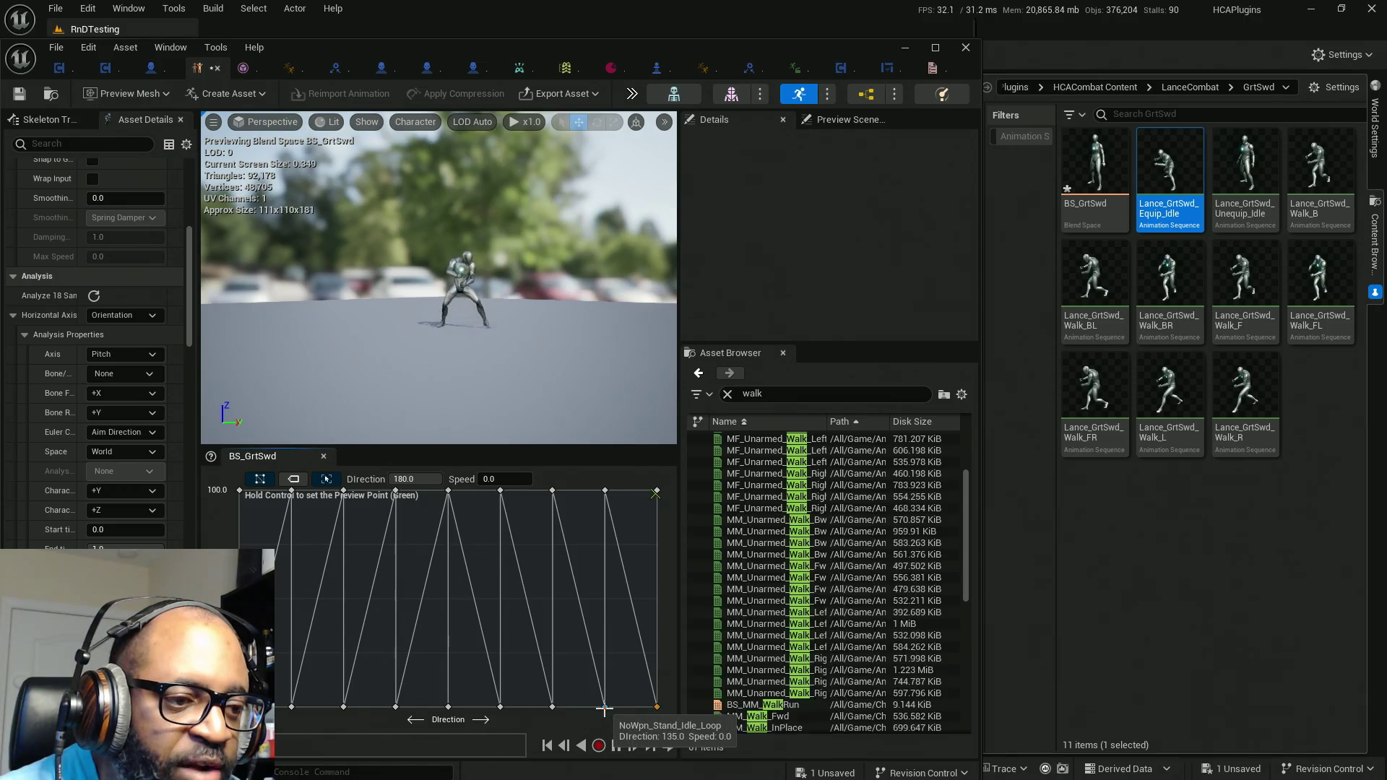
right_click(606, 708)
left_click(816, 636)
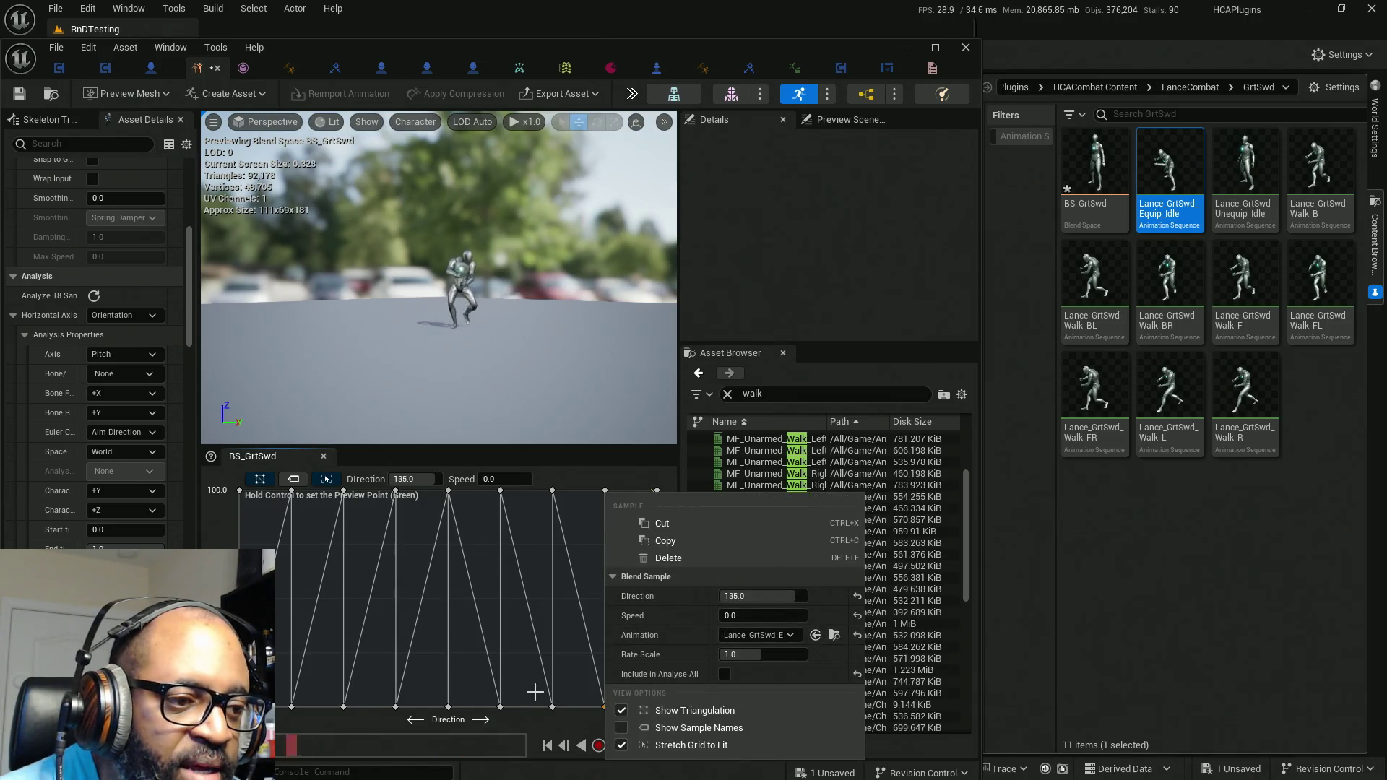
right_click(551, 708)
left_click(762, 634)
left_click(502, 708)
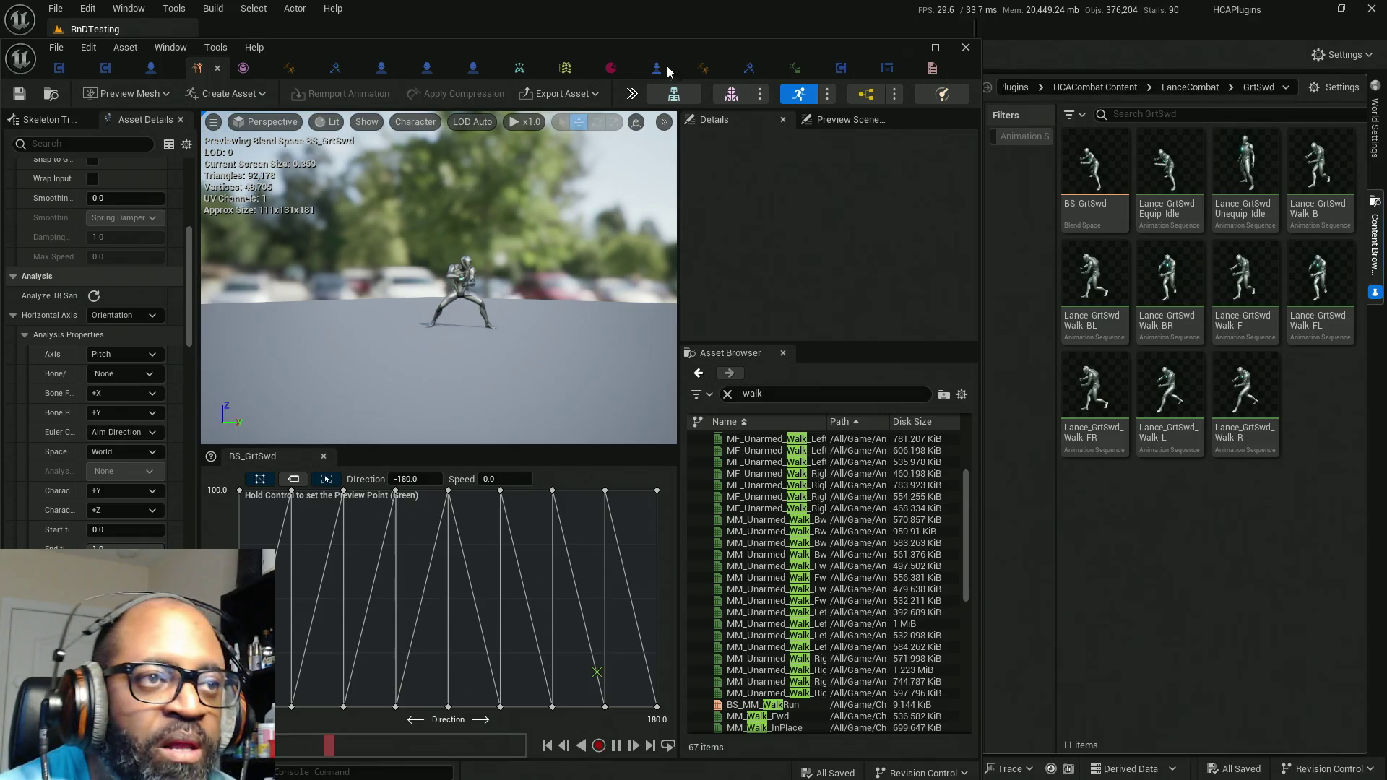
left_click(936, 49)
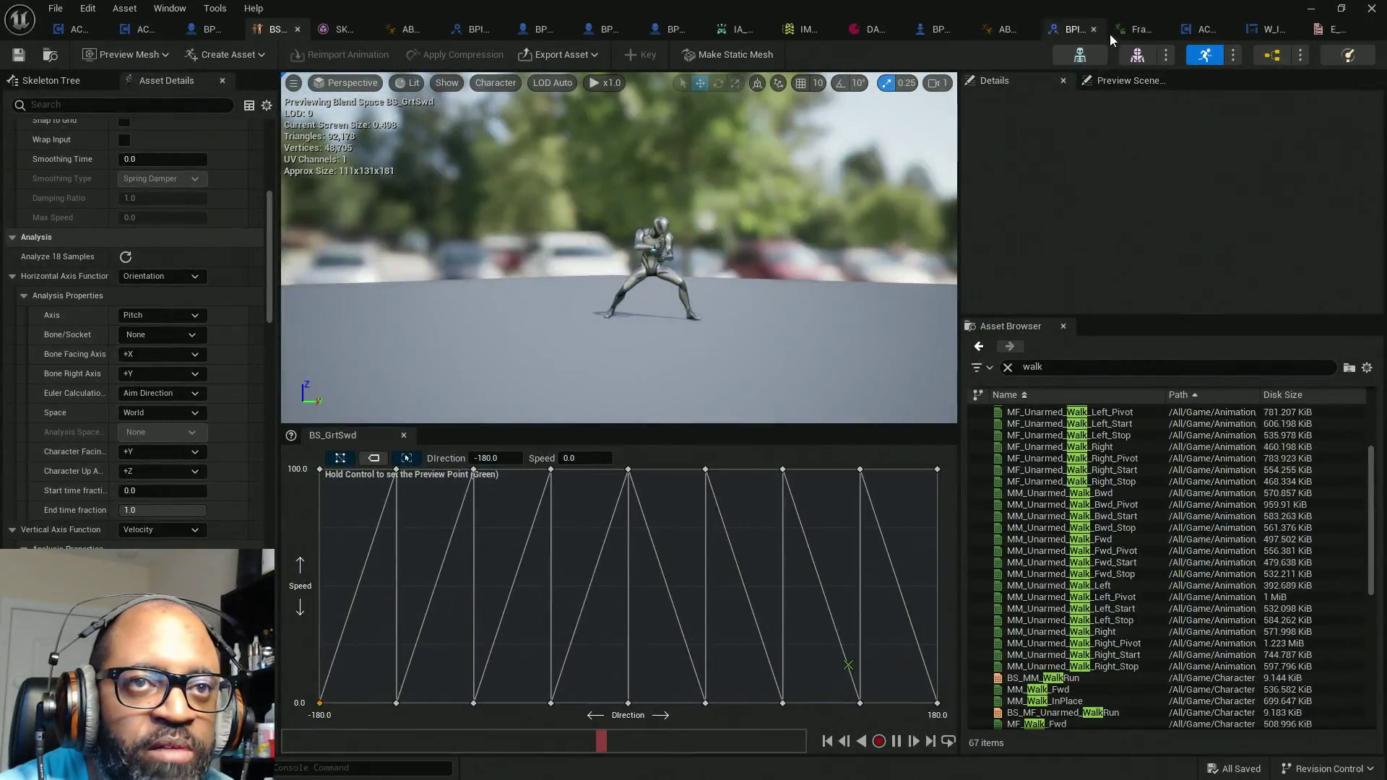
left_click(1131, 29)
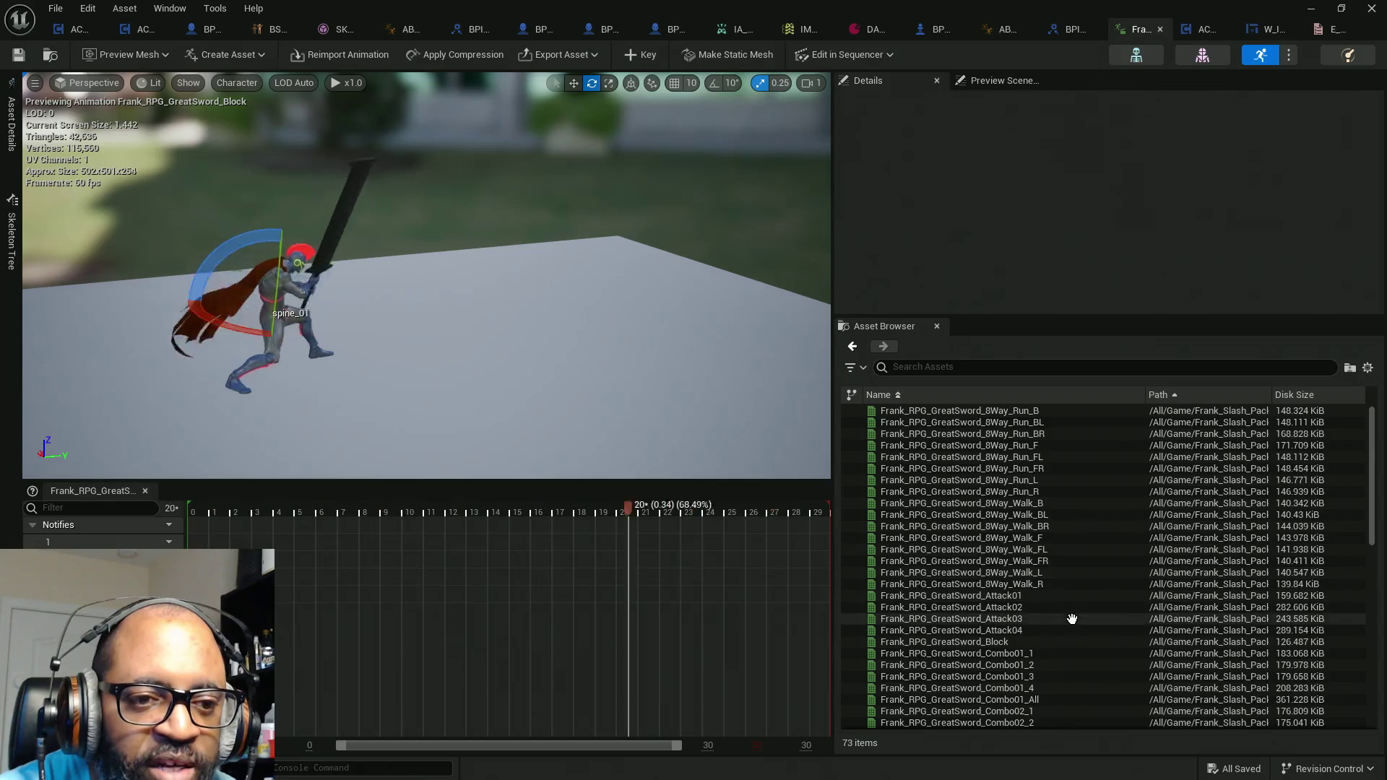
Step: Preview the Frank_RPG_GreatSword_Equip animation from the asset list, then return to the RnDTesting level
scroll(1051, 658, "down", 7)
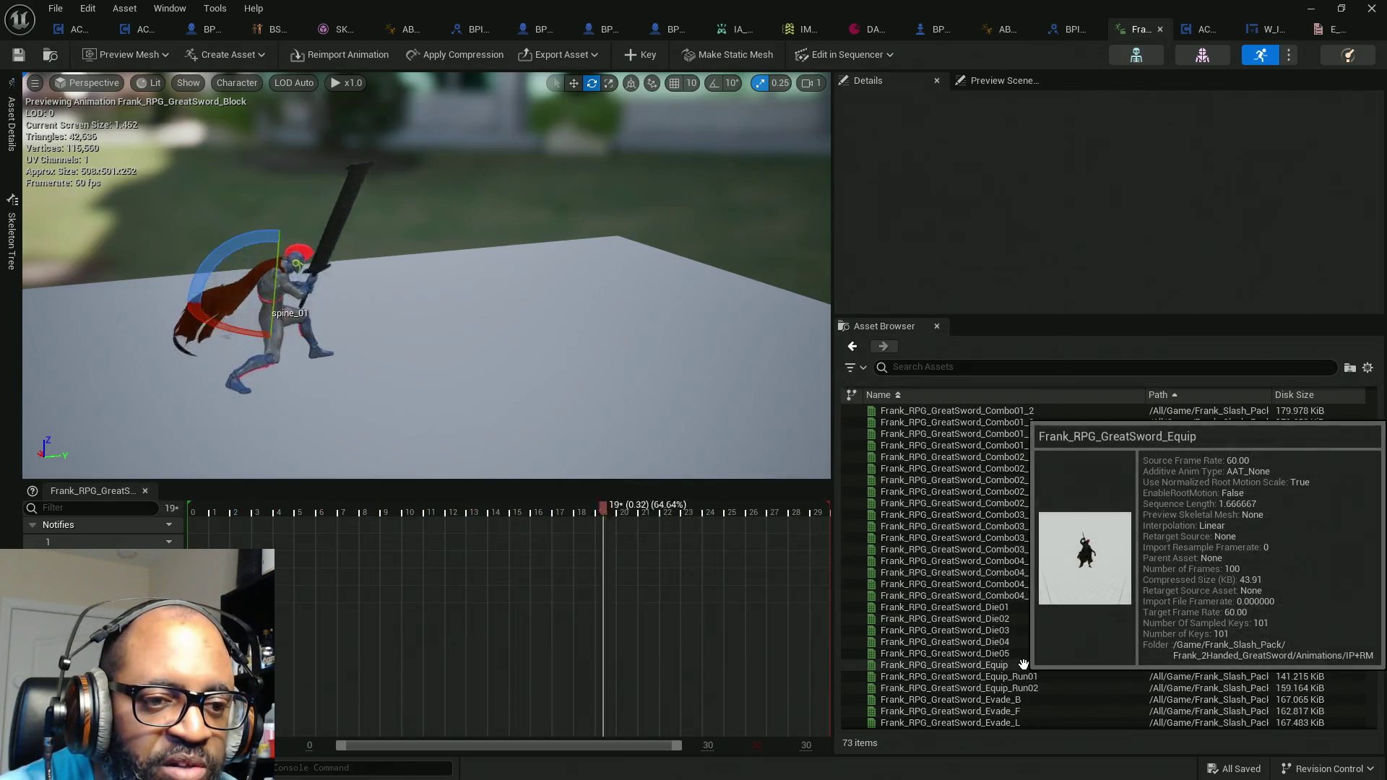
left_click(1053, 666)
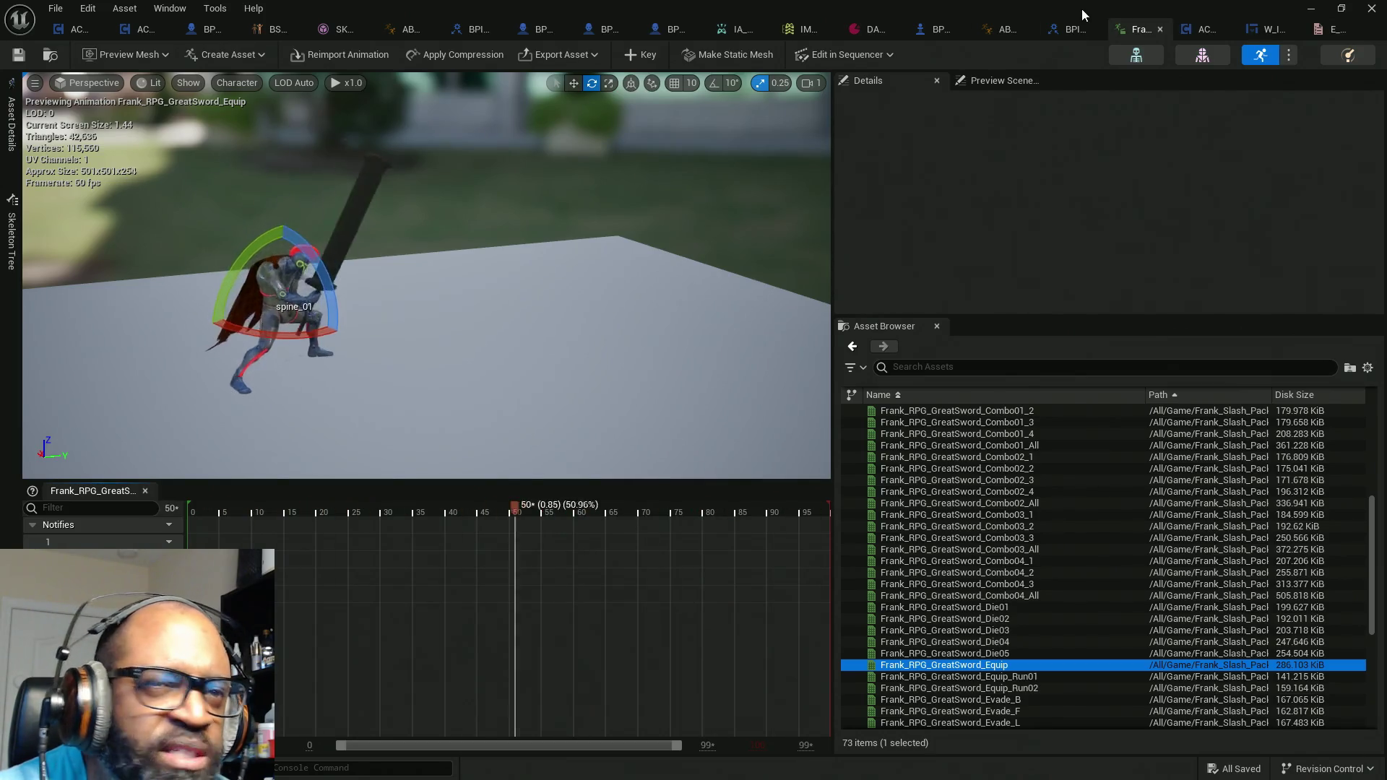
left_click(1310, 8)
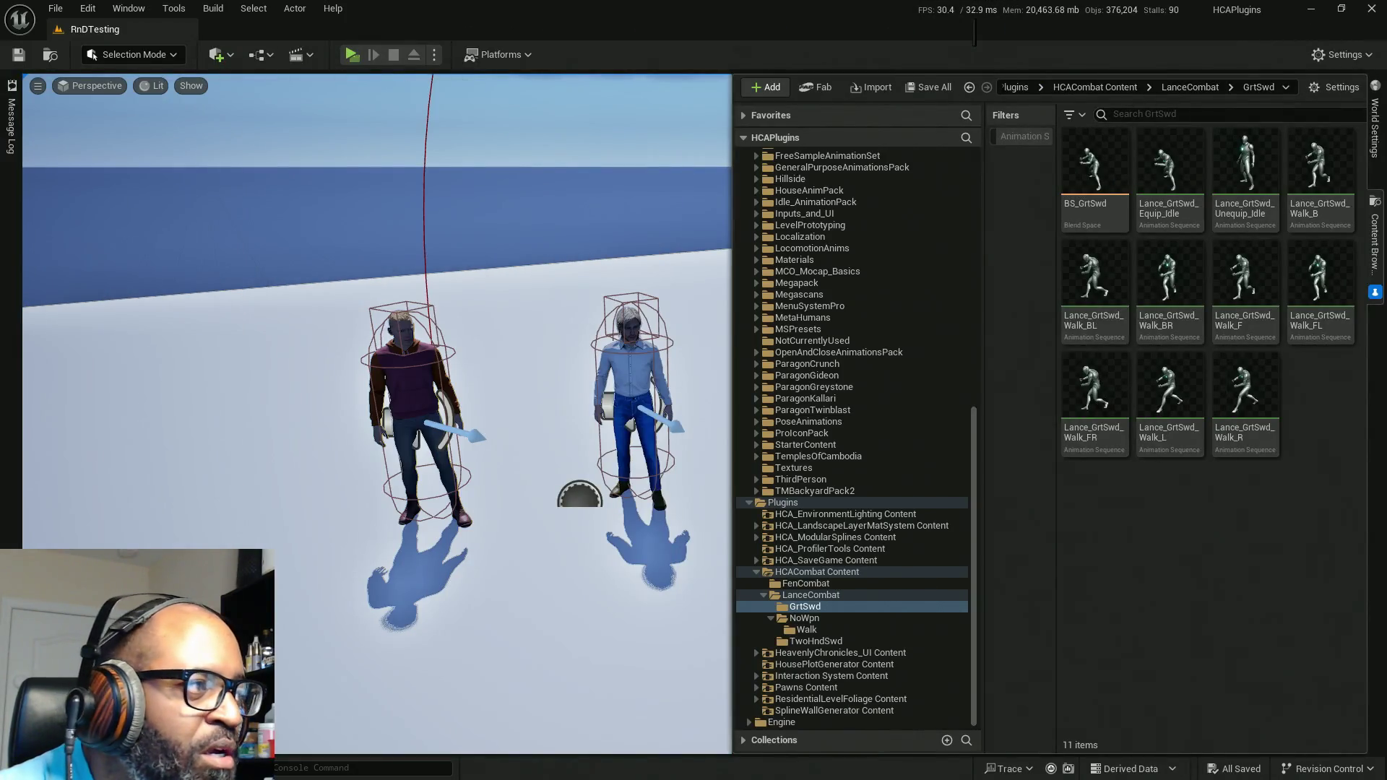
Step: Launch the standalone preview and walk the character past the props up to the three robots
left_click(353, 54)
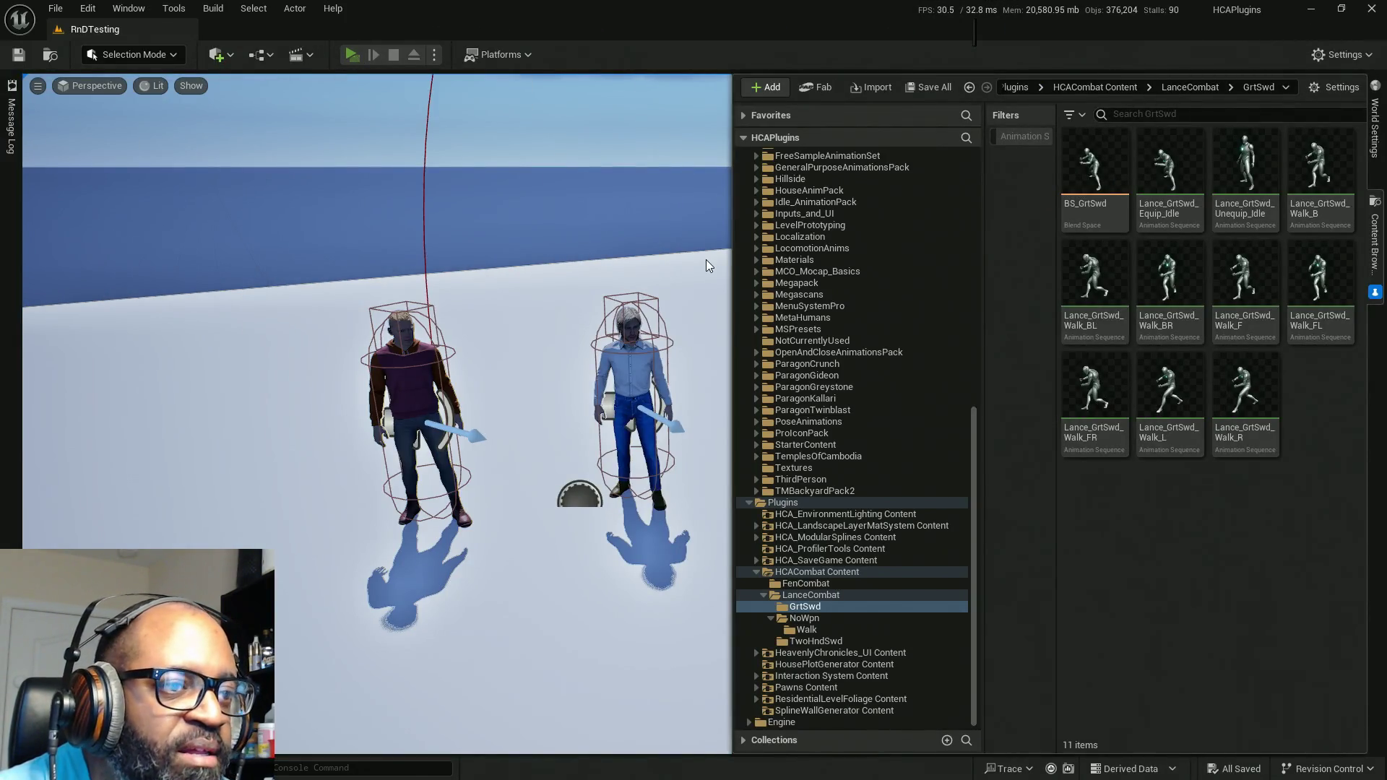
key("w")
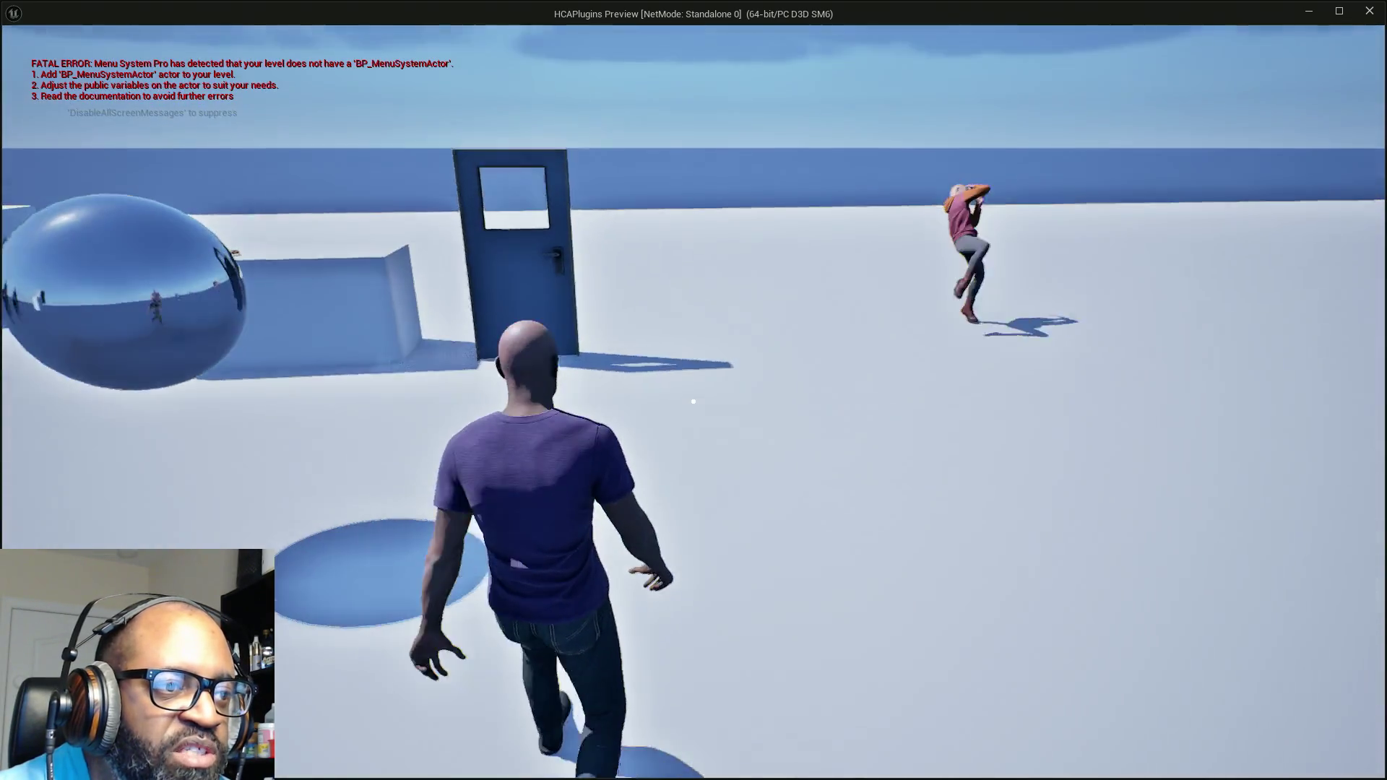
key("w")
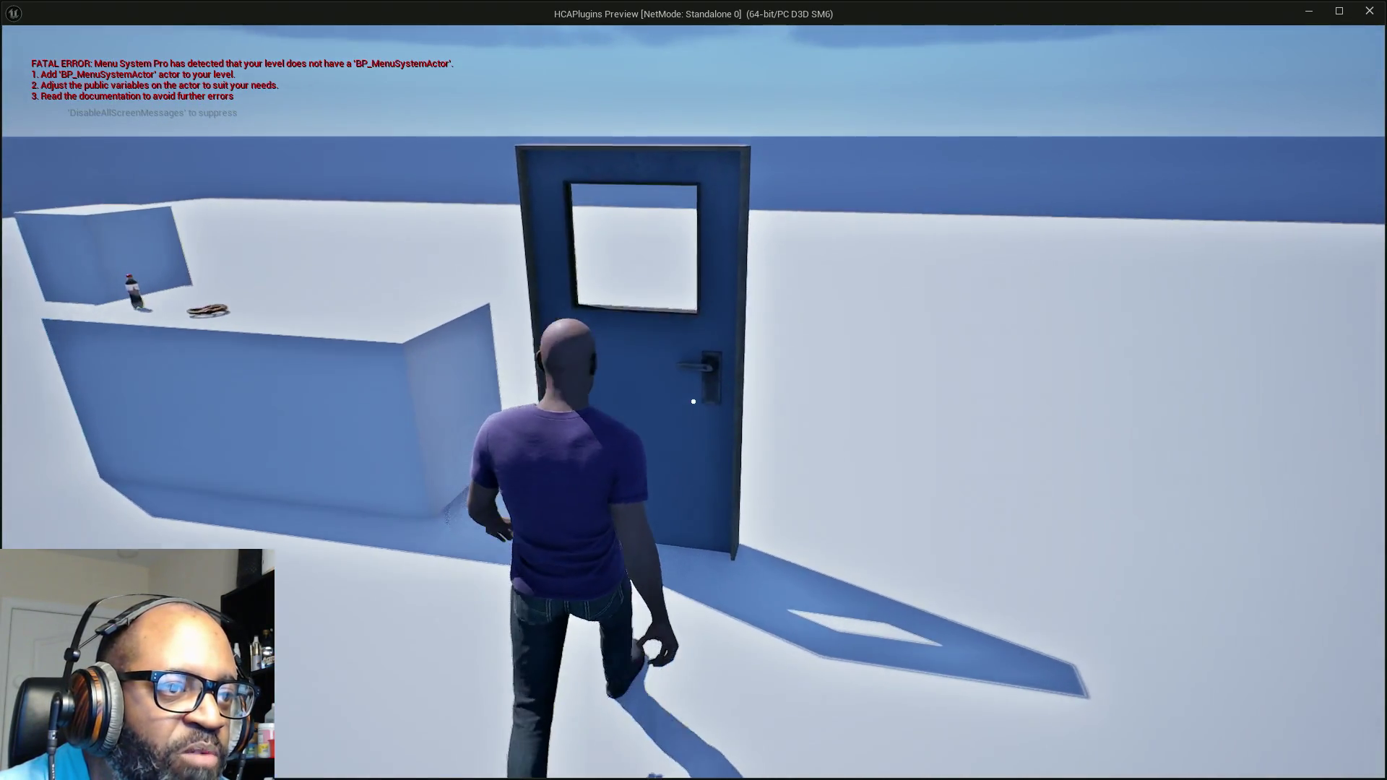
key("w")
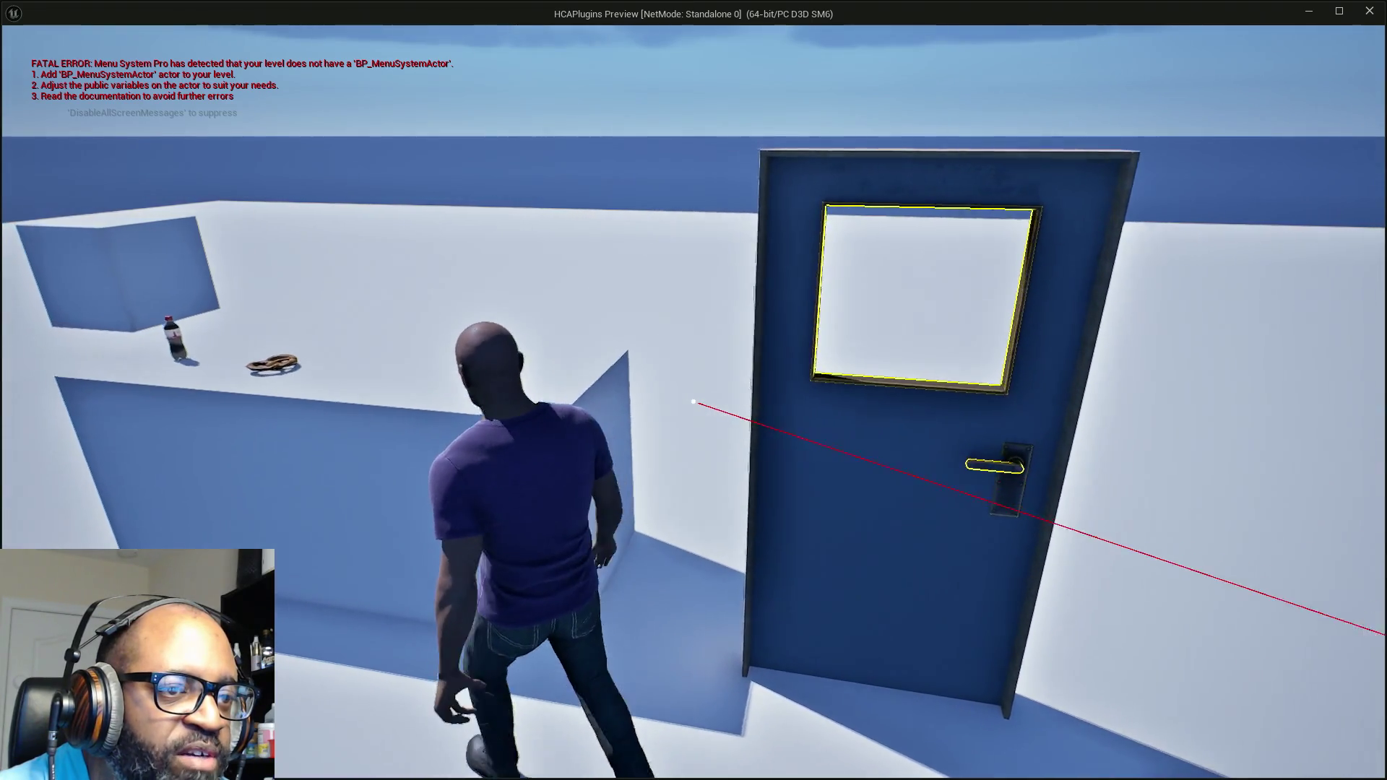
key("w")
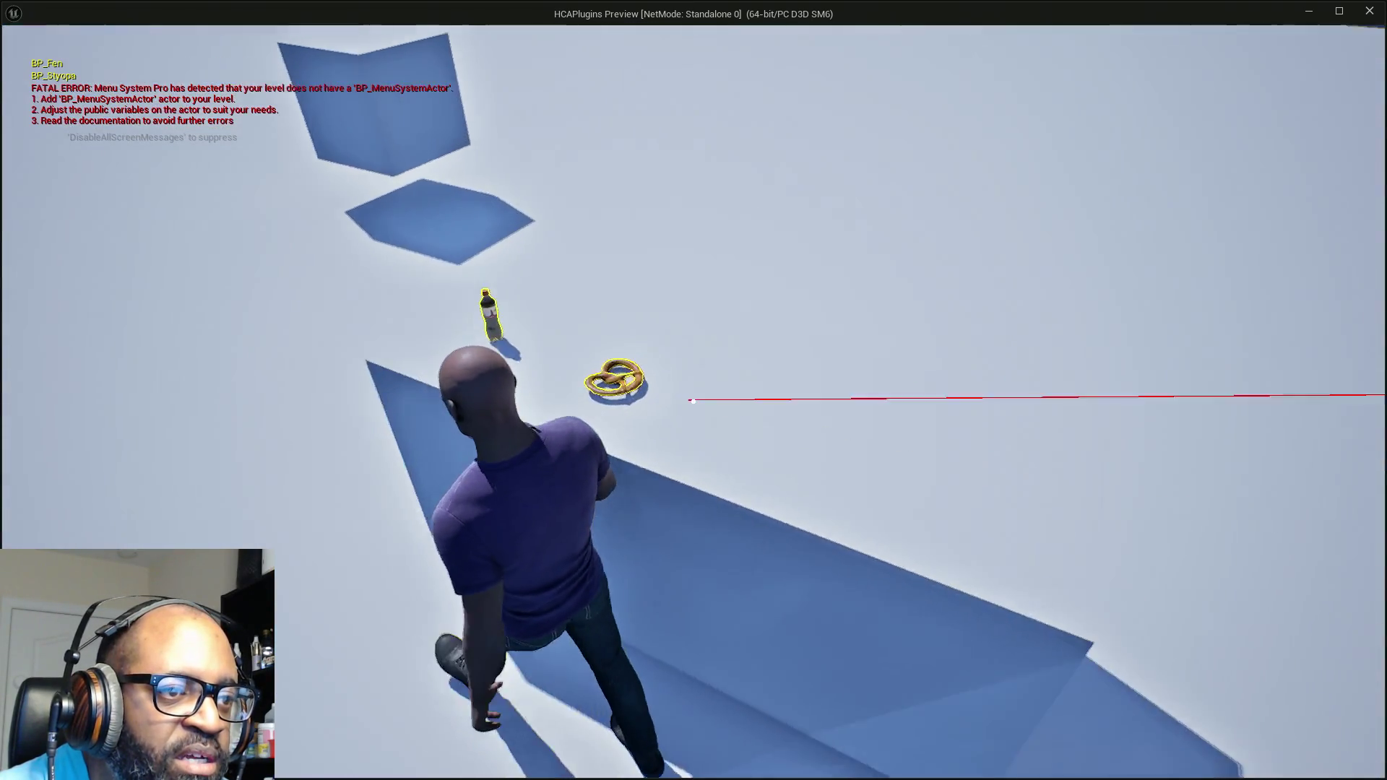
key("w")
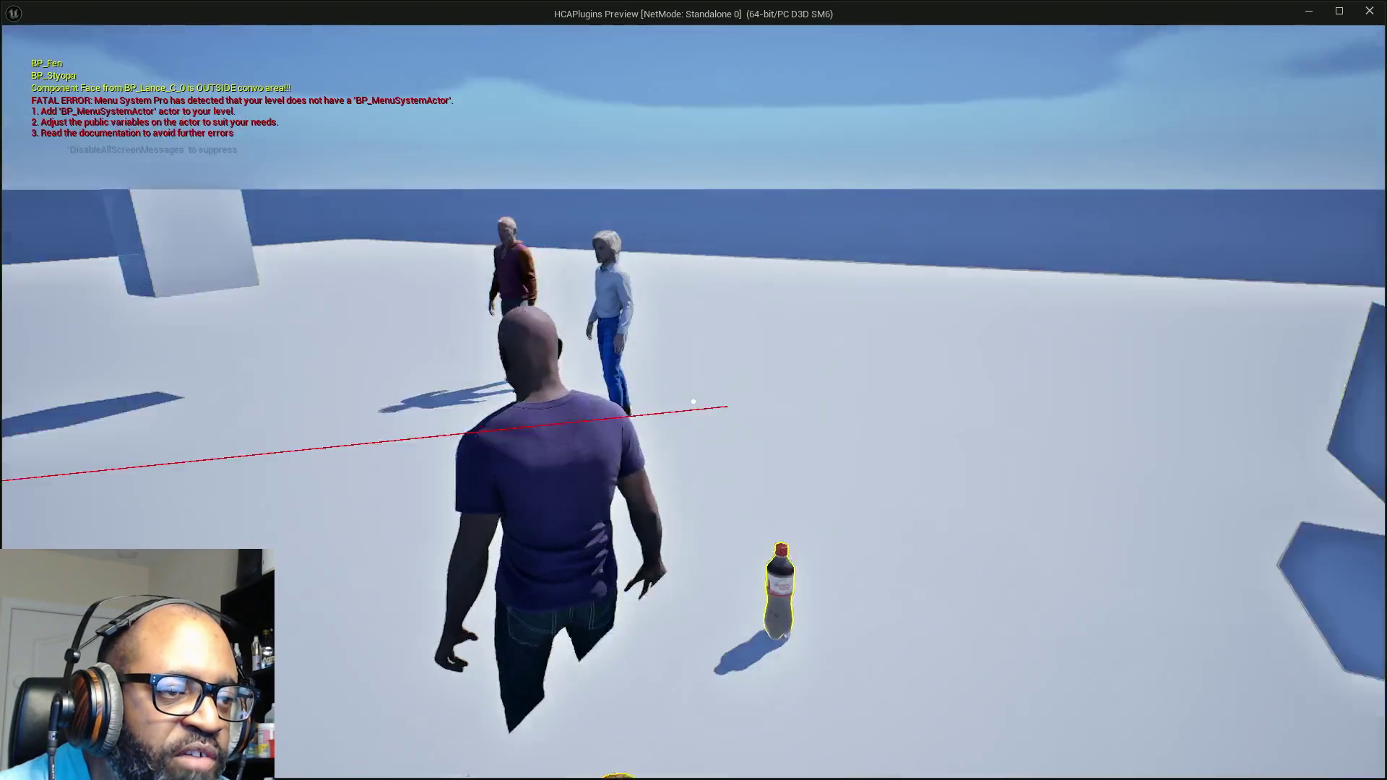
key("w")
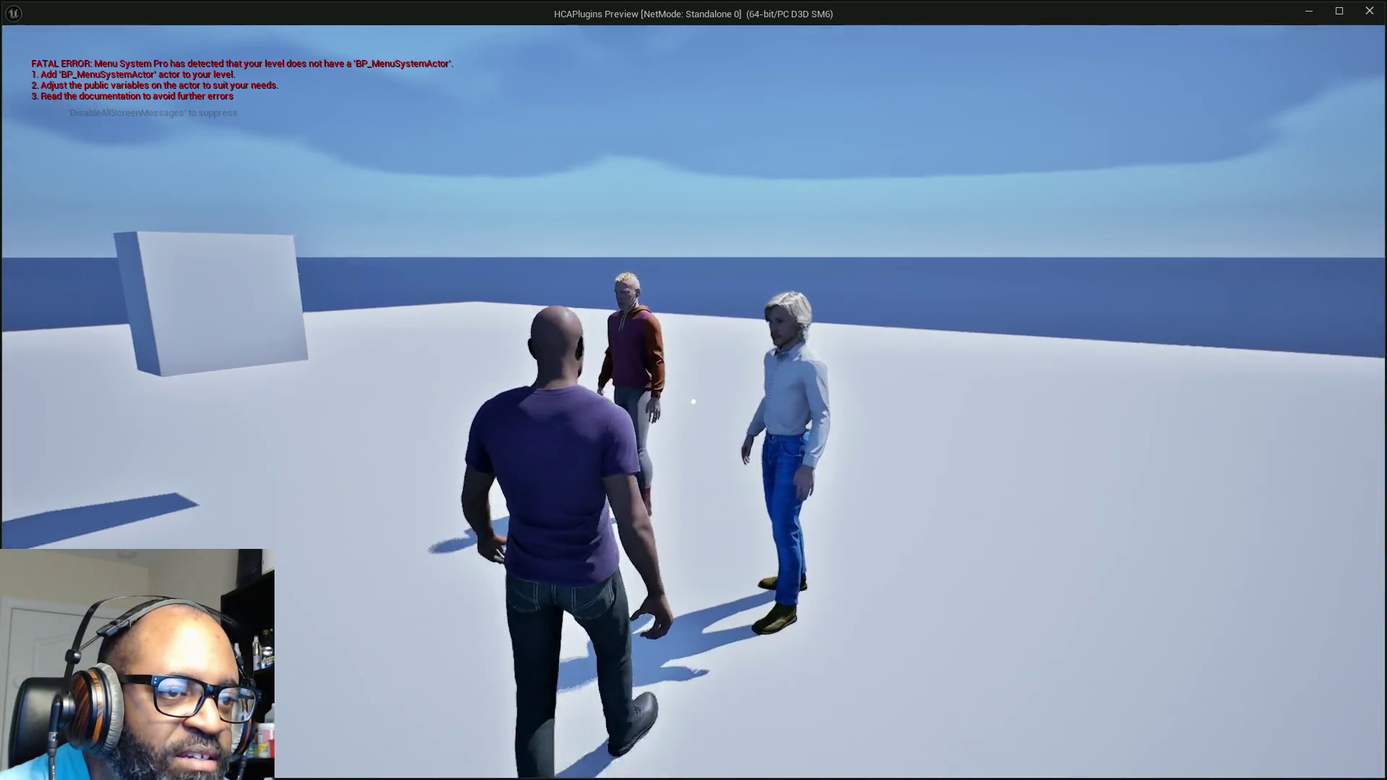
key("w")
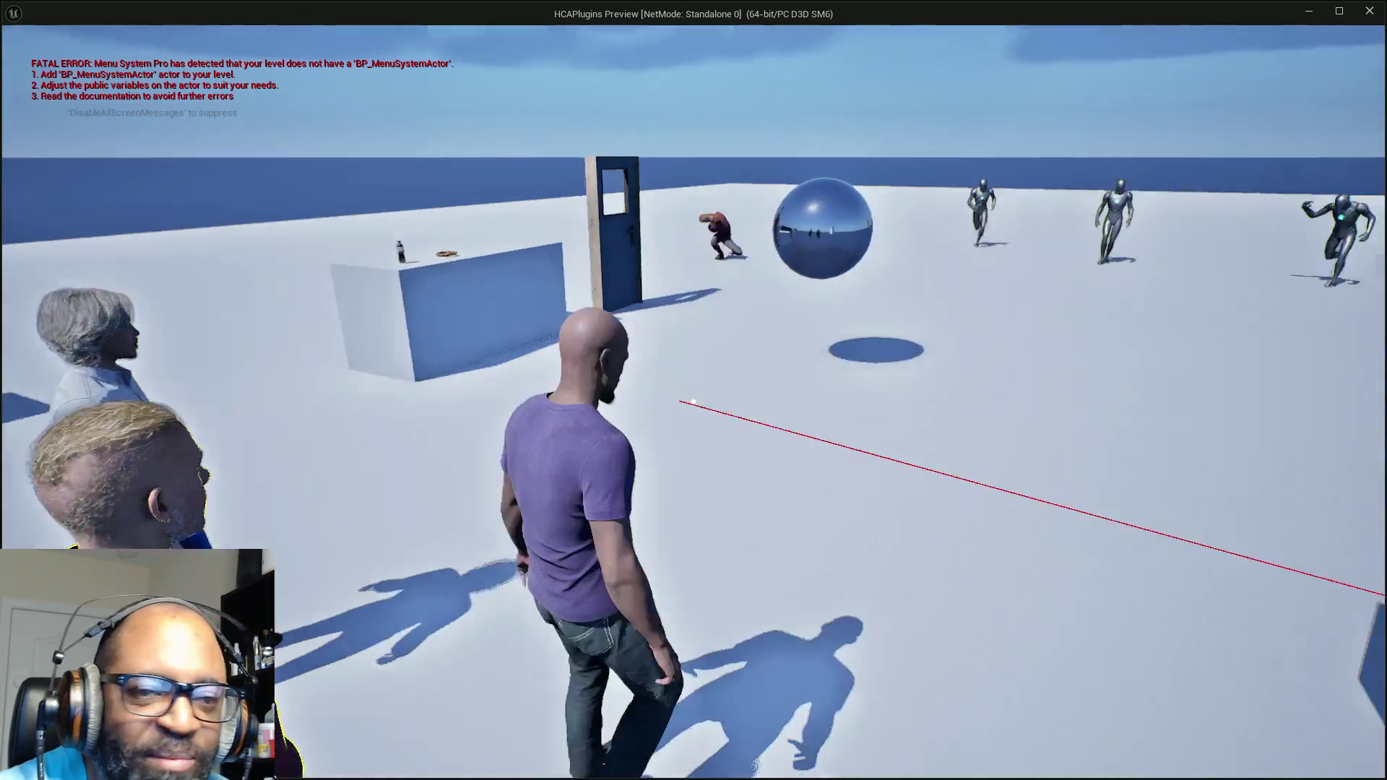
key("w")
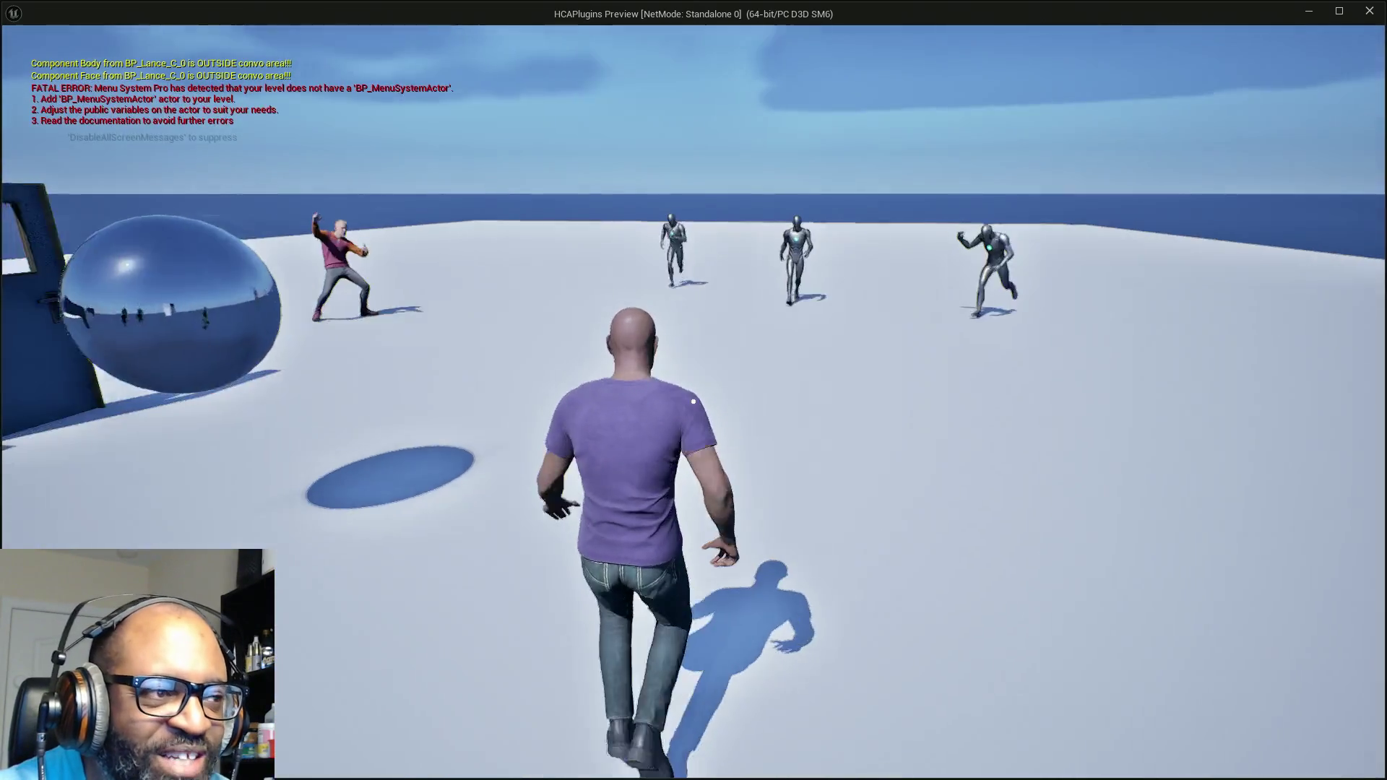
key("w")
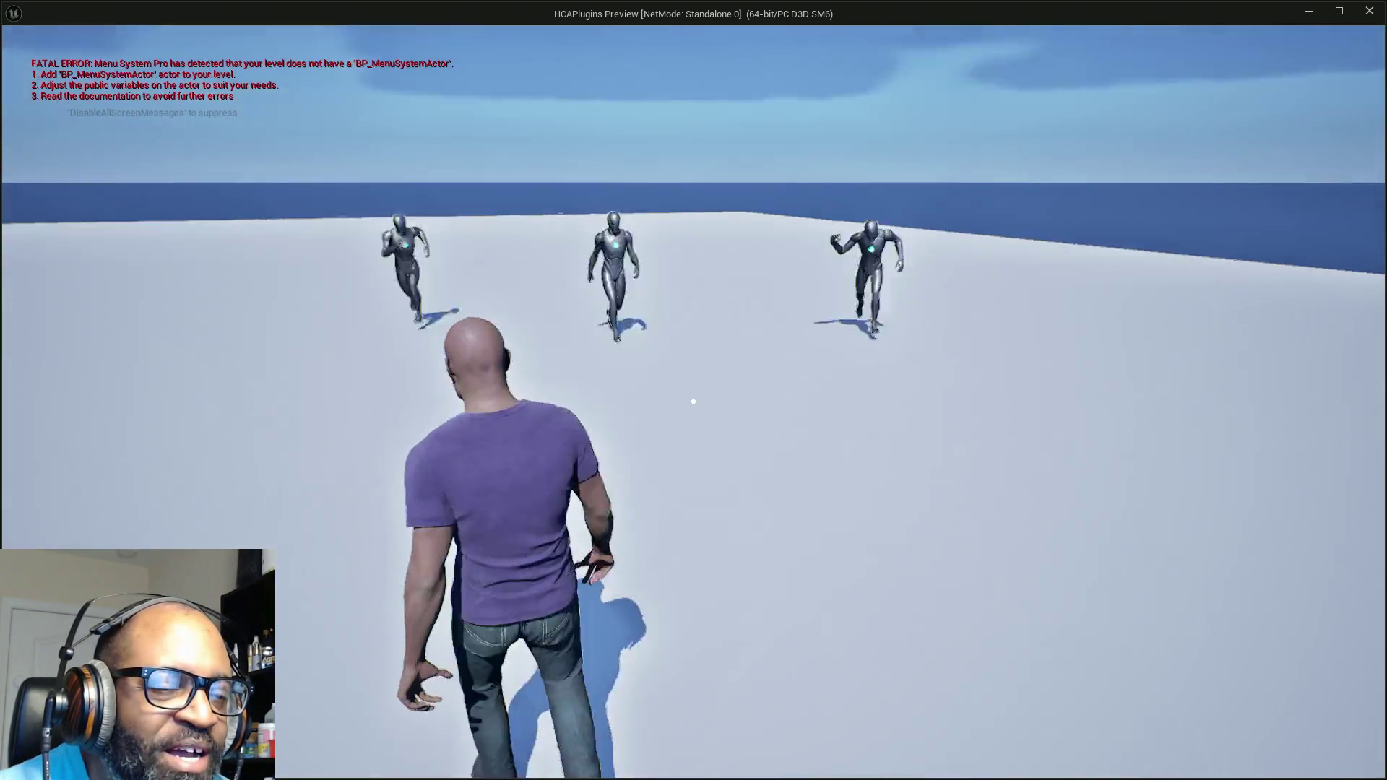
key("w")
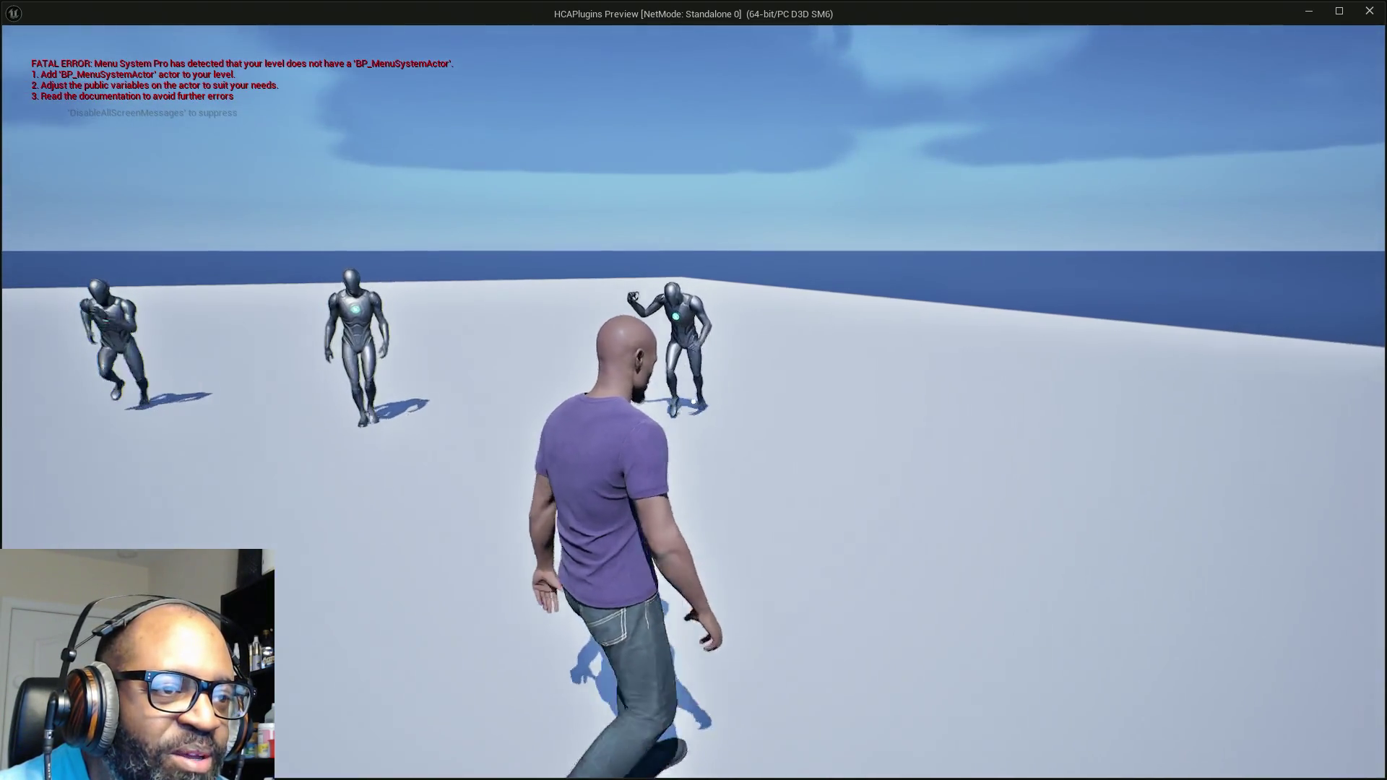
Step: Lock onto the nearest robot, punch it three times, dodge left and right, then stop the preview
right_click(692, 401)
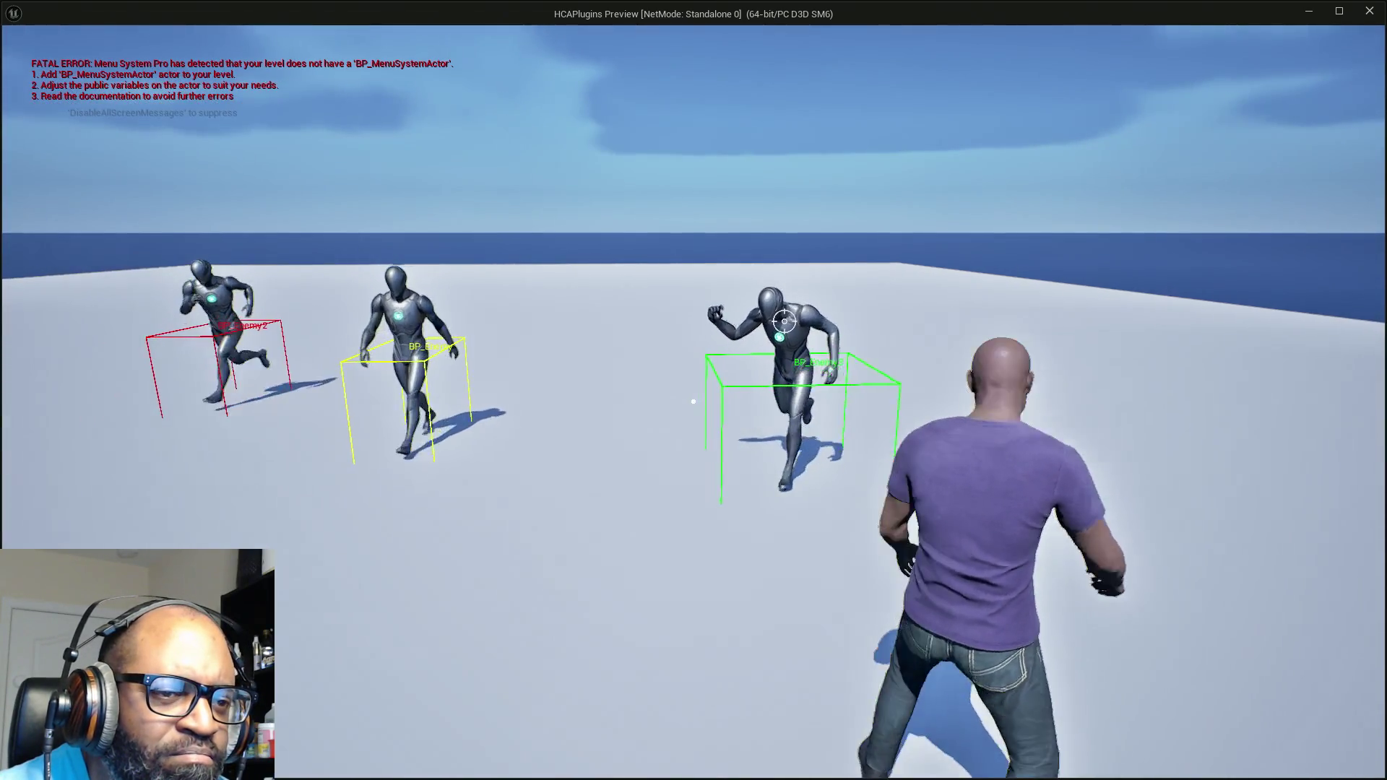
key("d")
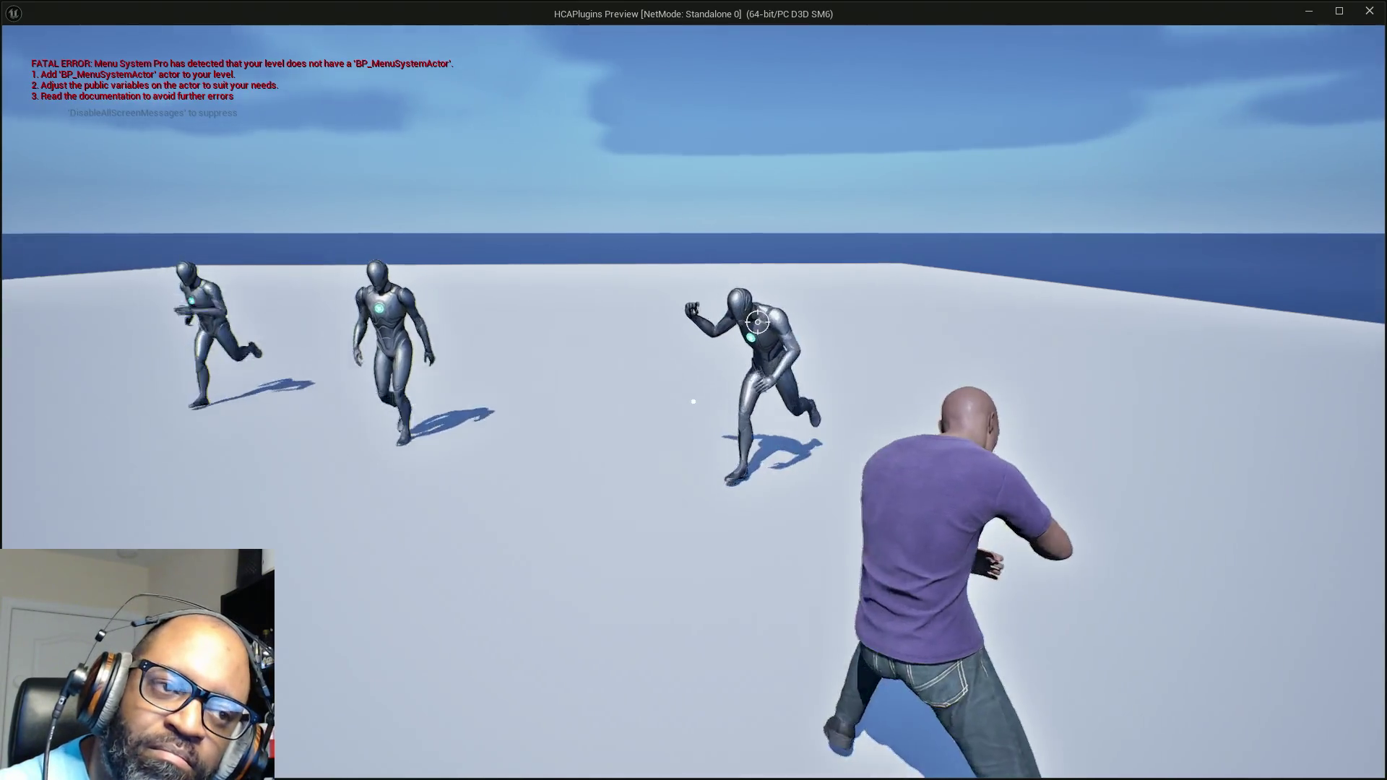
left_click(692, 401)
left_click(693, 401)
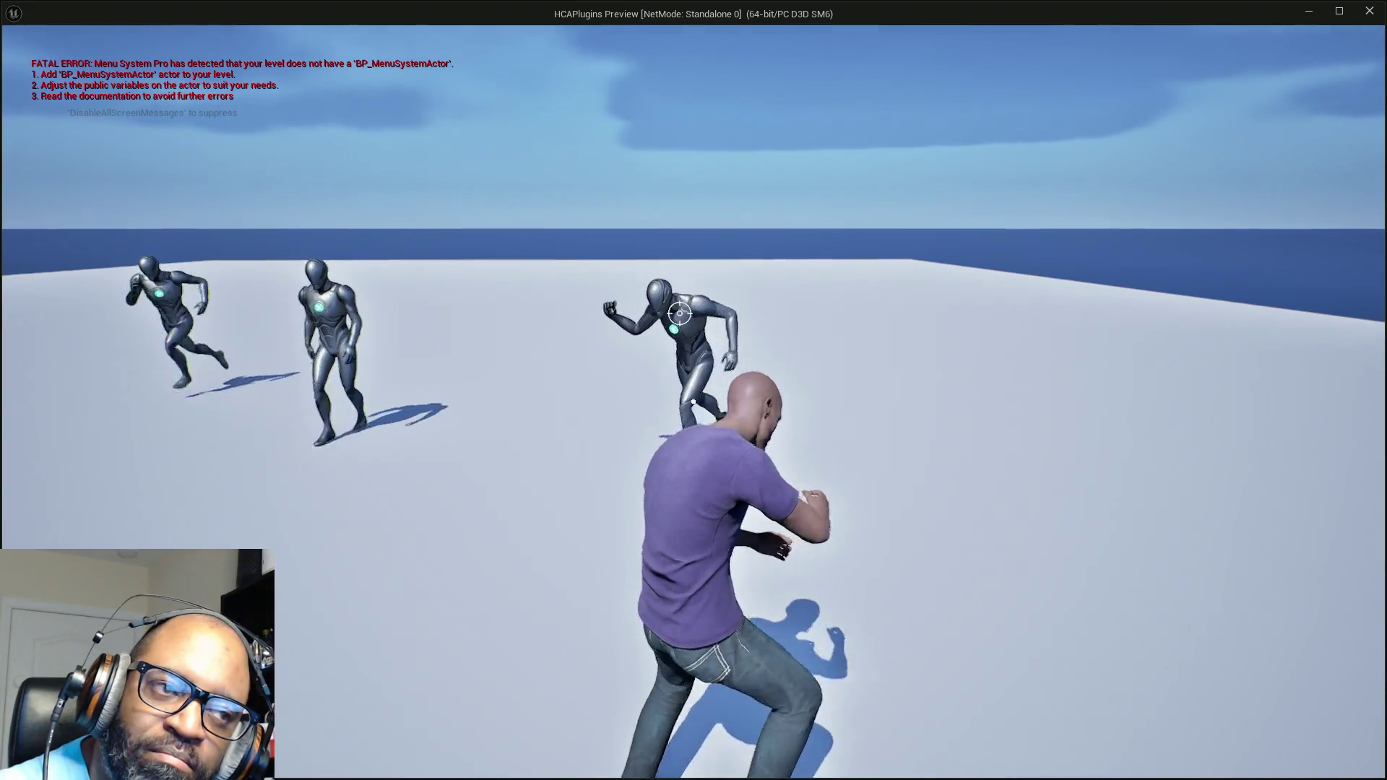
left_click(693, 400)
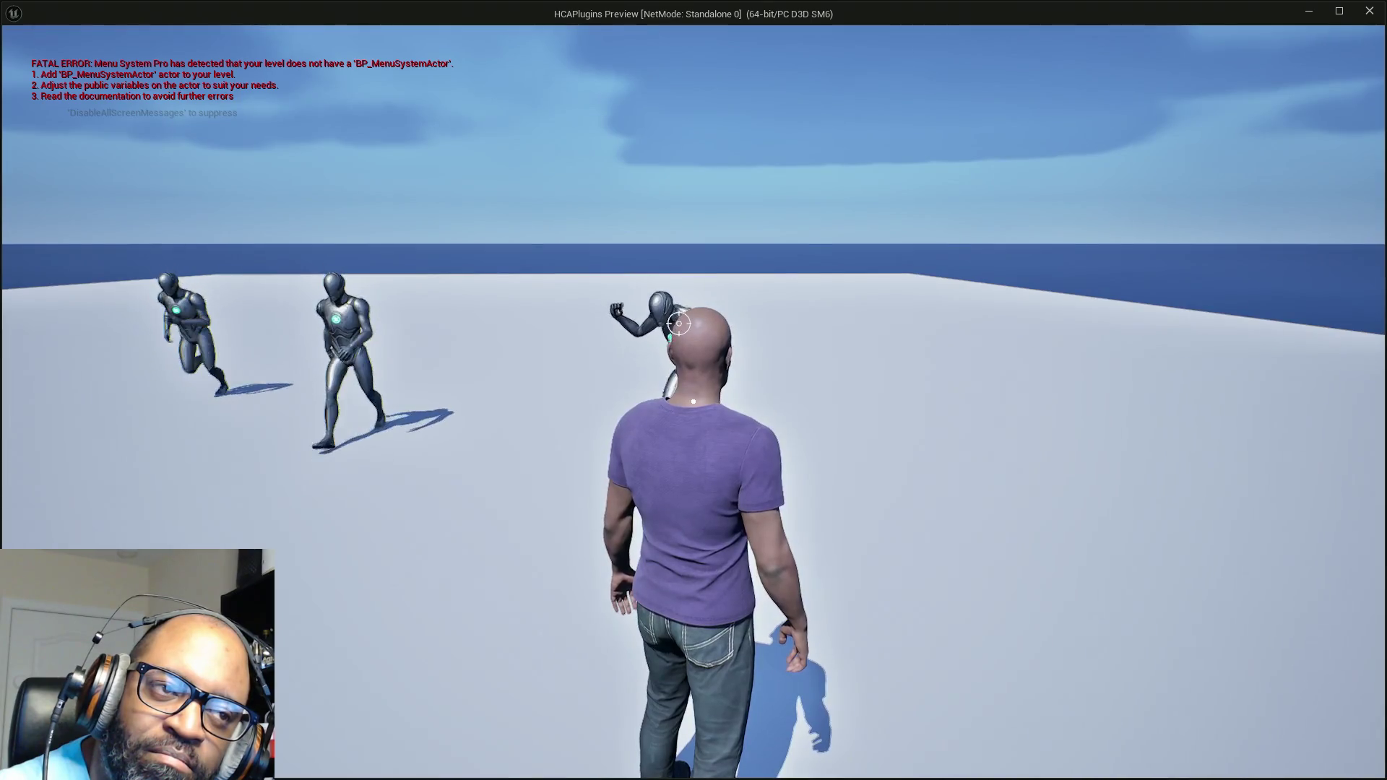
key("d")
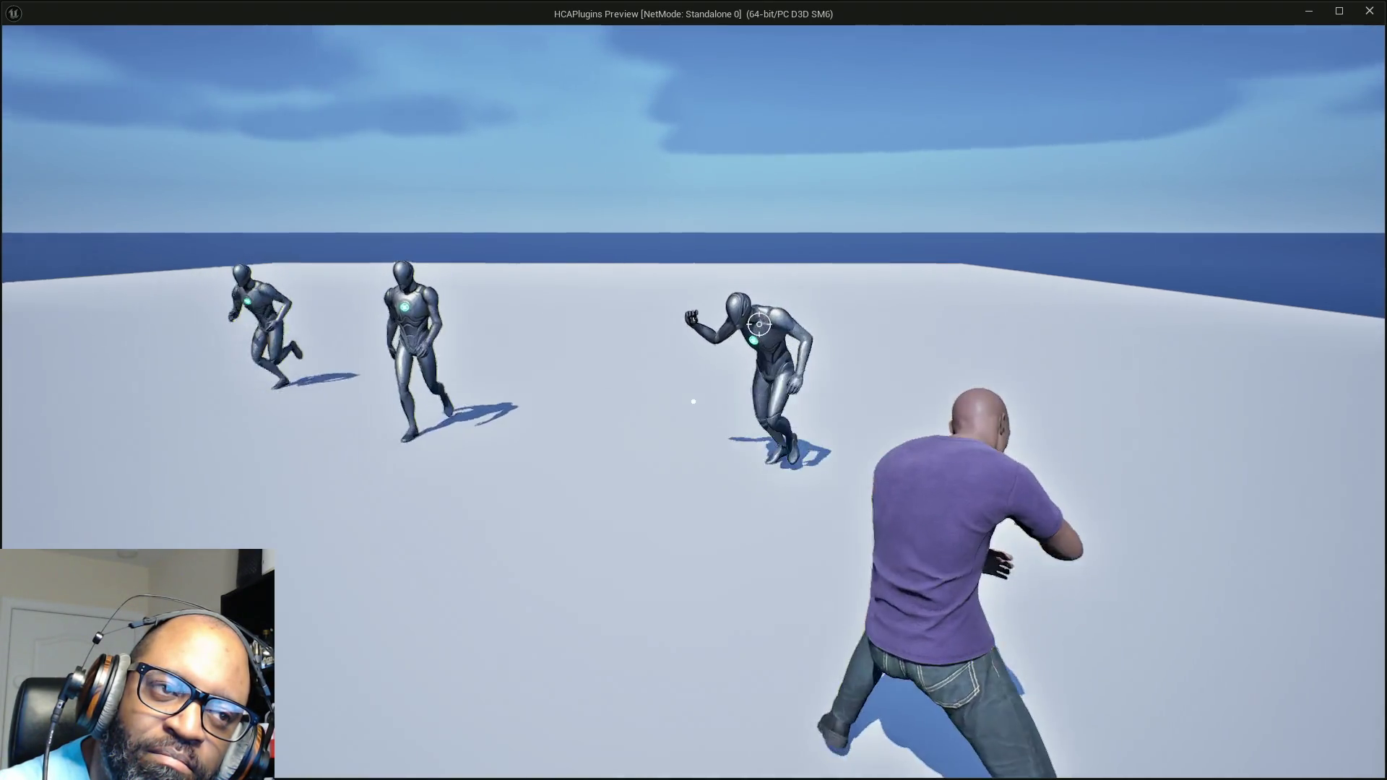
key("a")
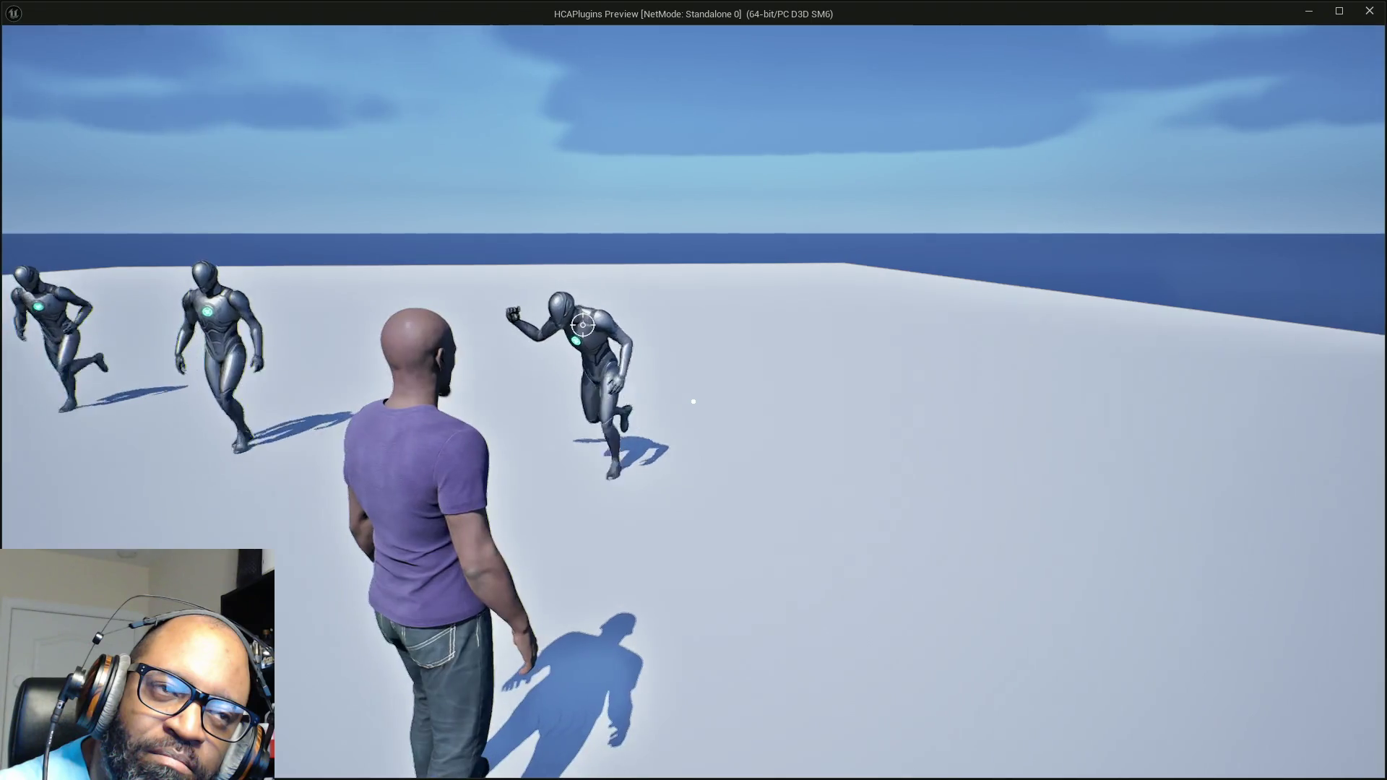
key("d")
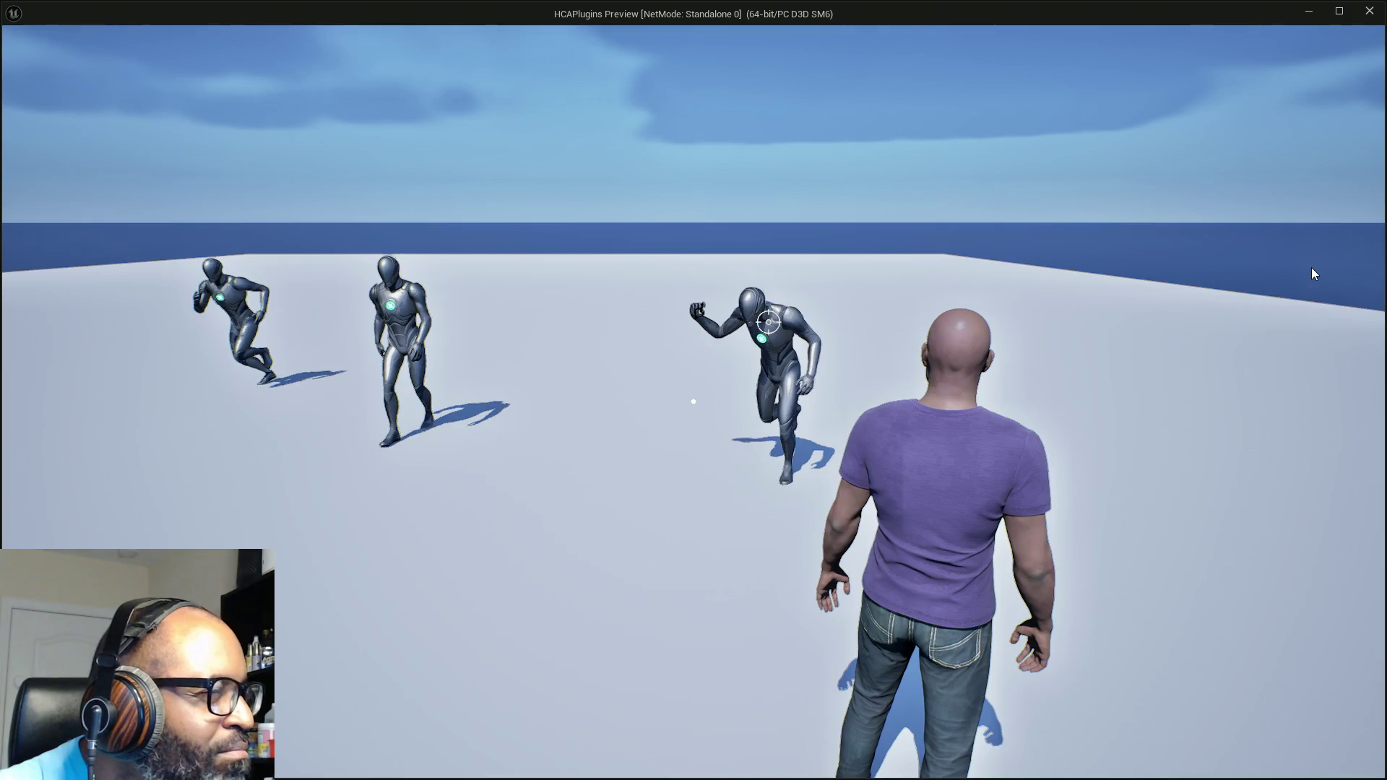
key("Escape")
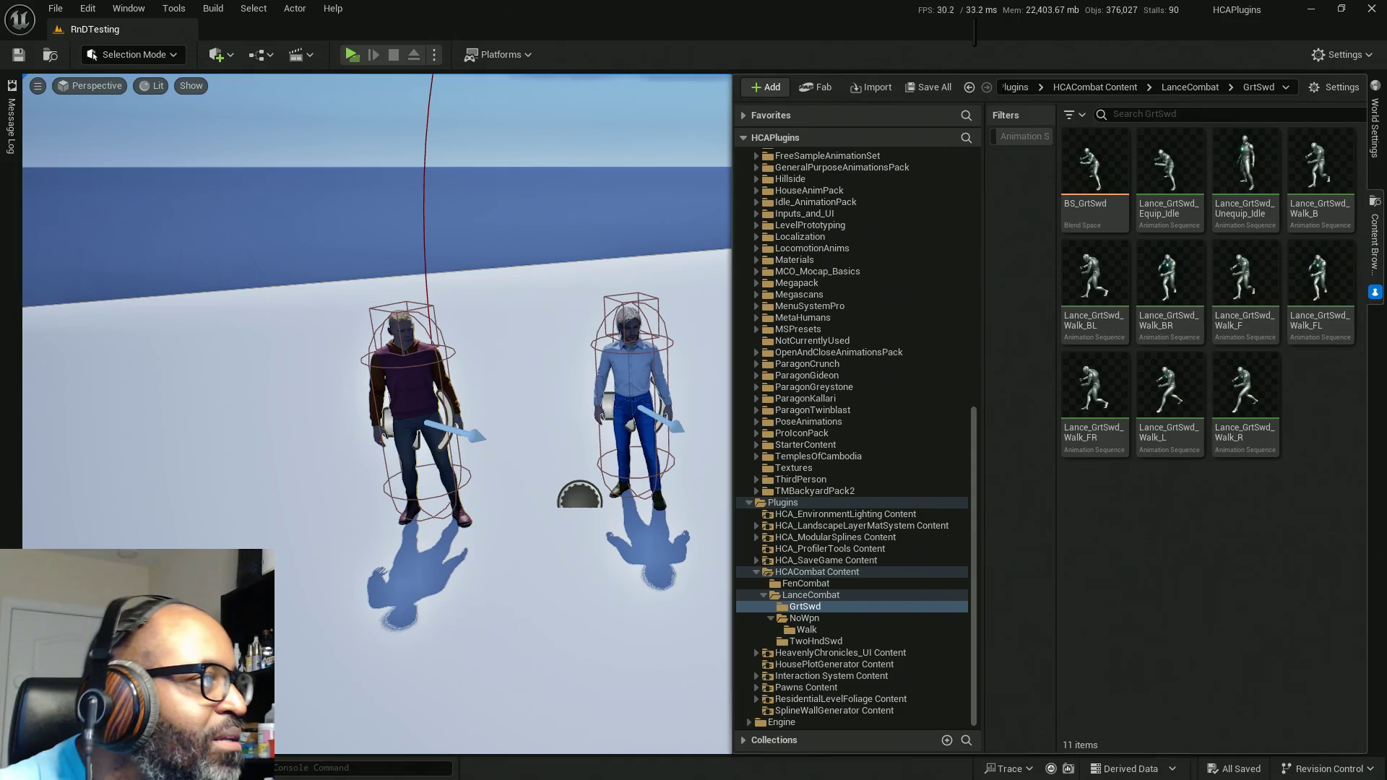
Step: In ABP_Manny, close the graph tabs after Walk and open the Locomotion Idle state graph
key("alt+Tab")
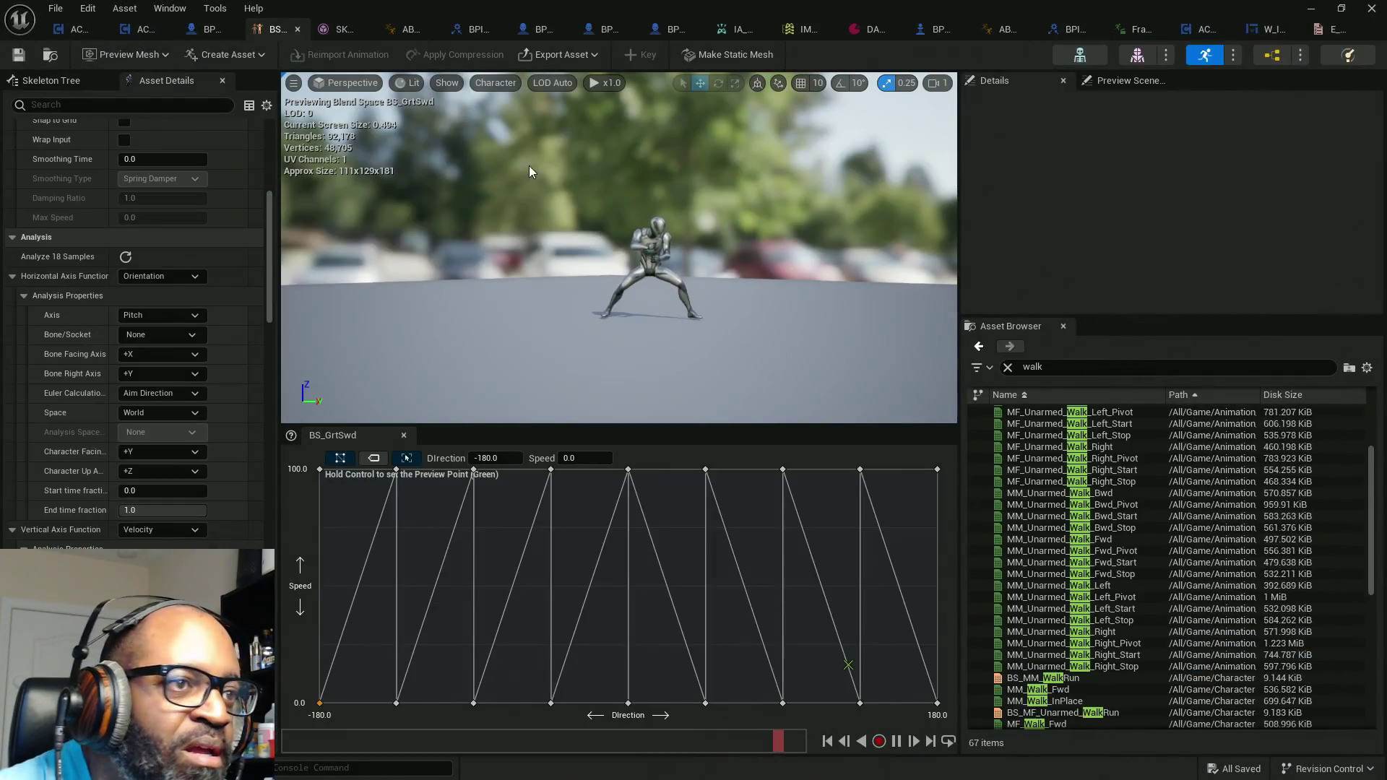
left_click(396, 31)
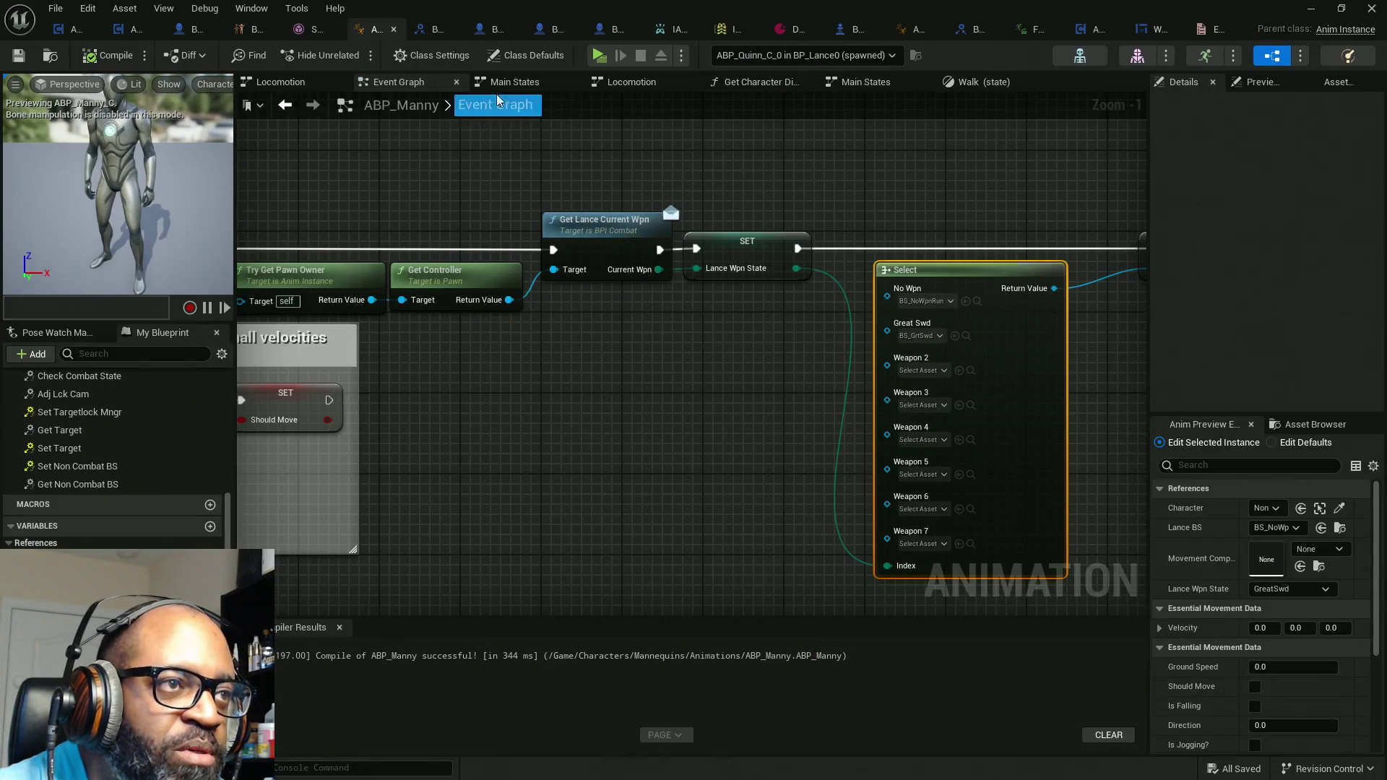
left_click(971, 84)
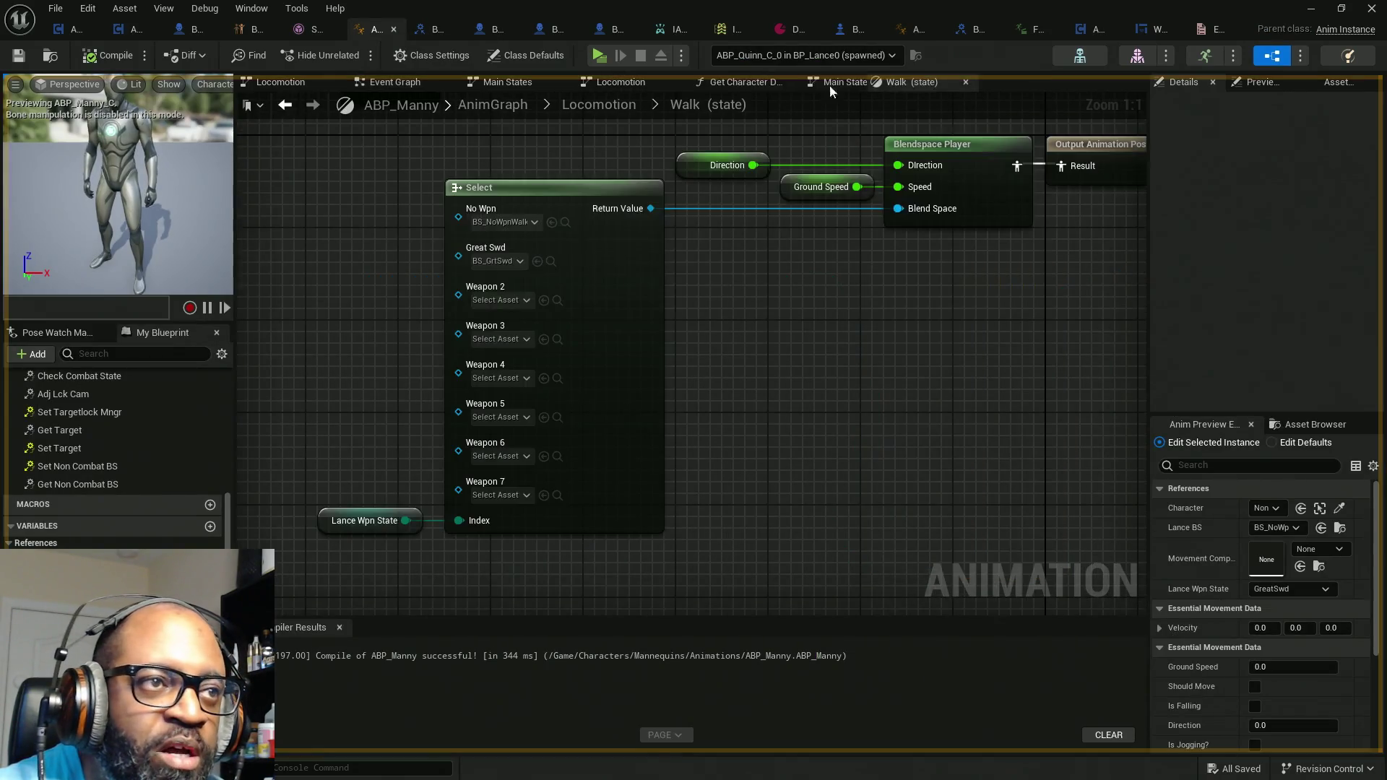
double_click(751, 104)
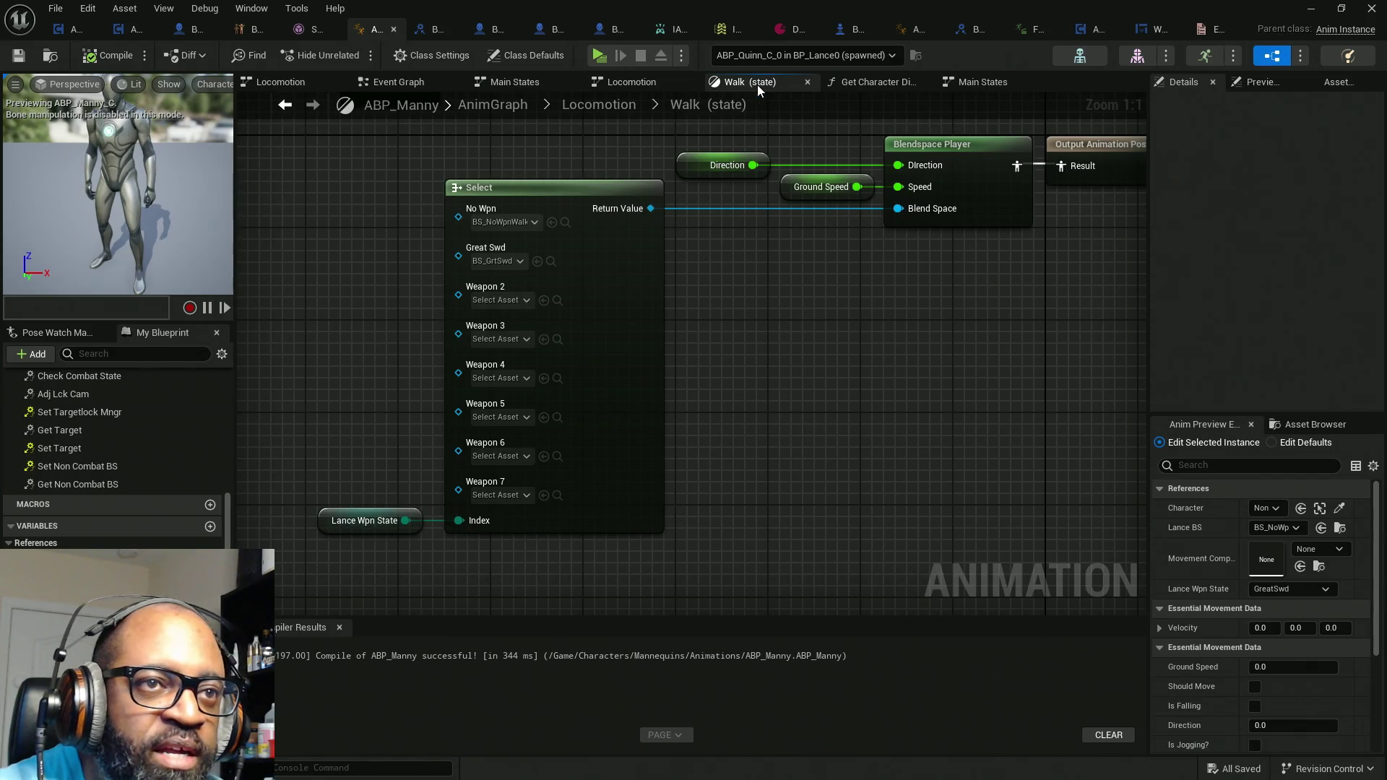
right_click(757, 84)
left_click(821, 139)
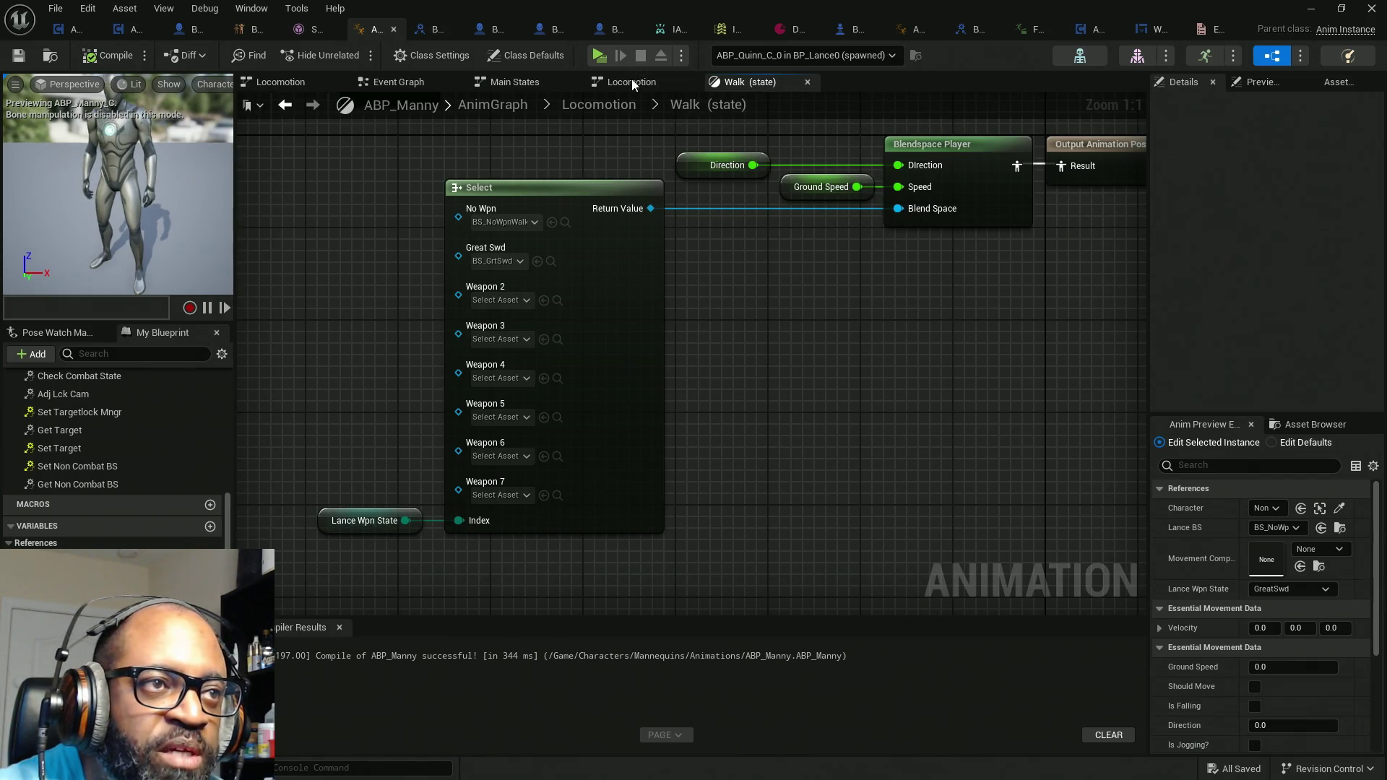
left_click(632, 82)
double_click(506, 416)
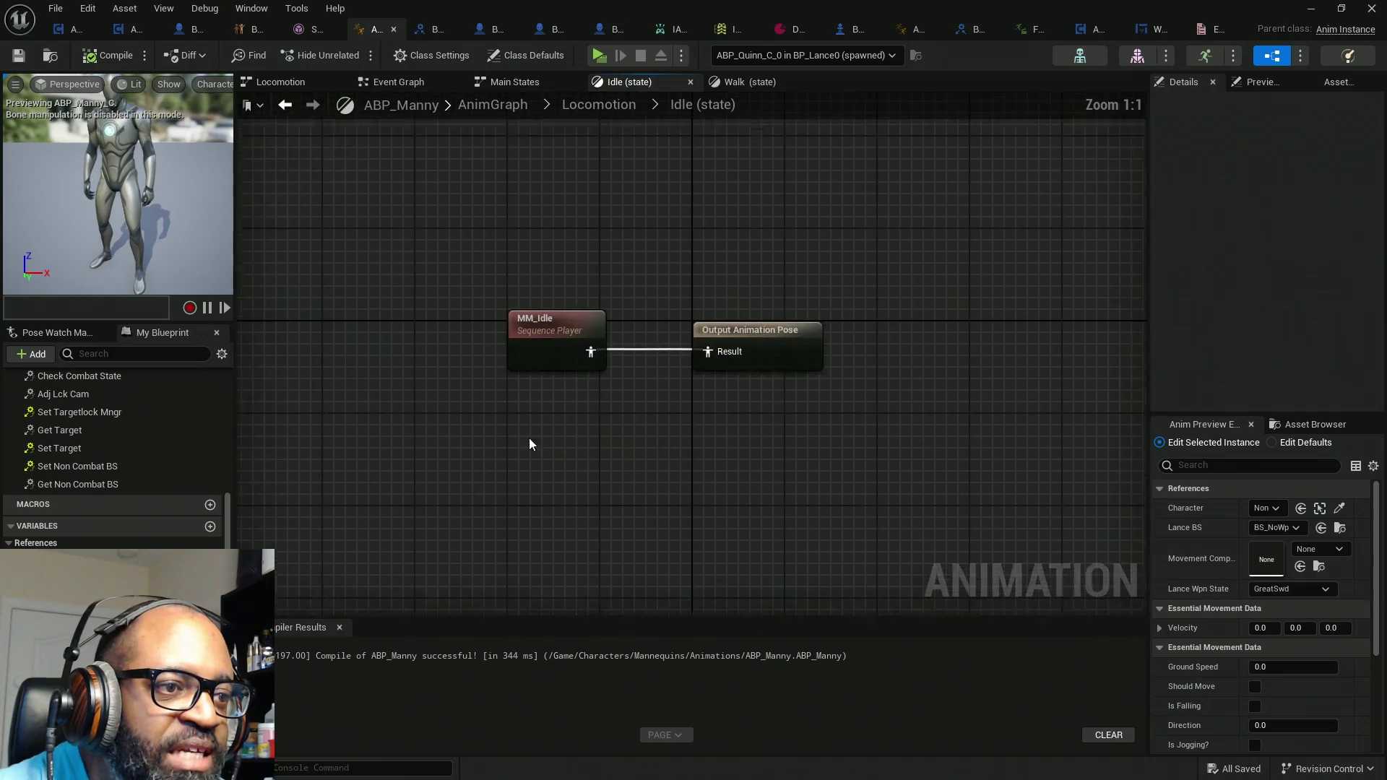
Step: Add a Lance Wpn State getter node to the Idle graph near MM_Idle
mouse_move(564, 200)
left_mouse_down()
mouse_move(713, 581)
mouse_move(627, 574)
left_mouse_up()
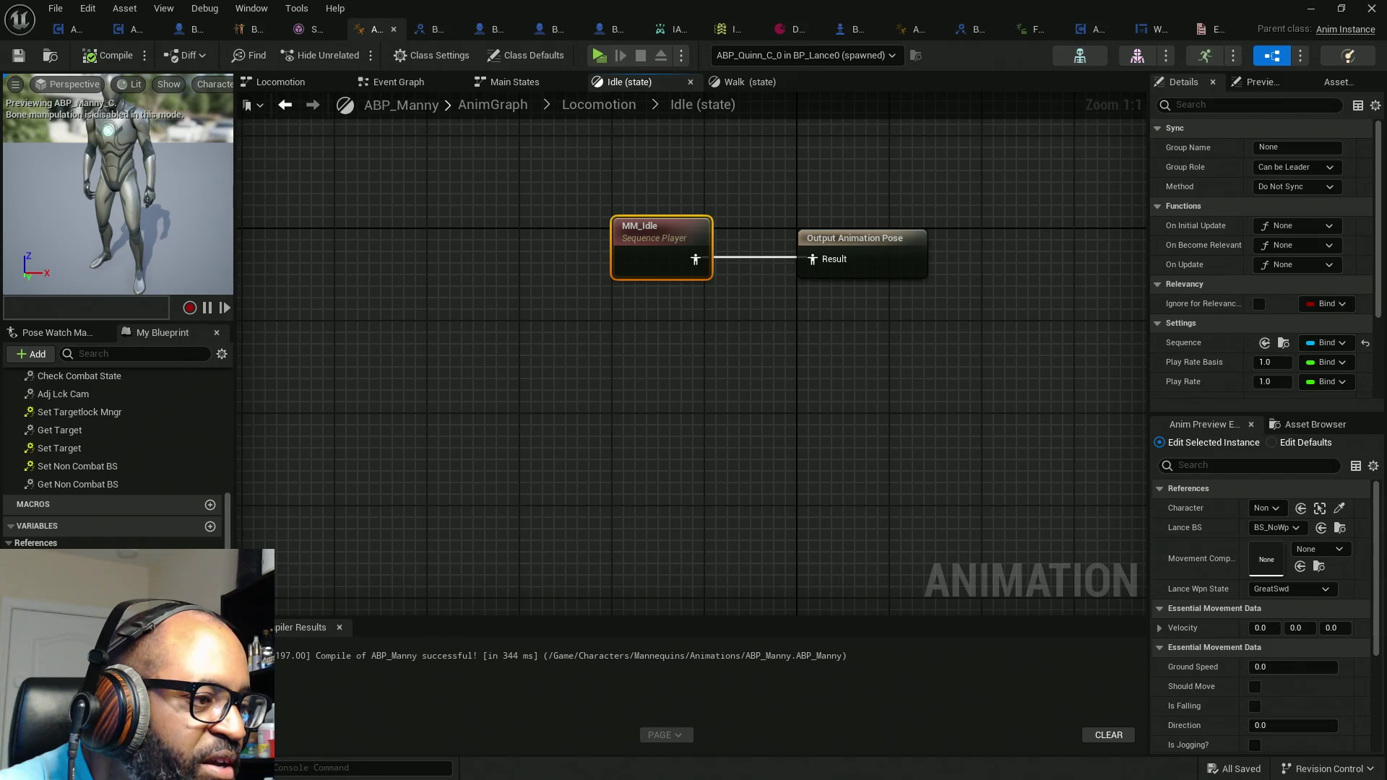
left_click_drag(65, 560, 657, 469)
left_click_drag(535, 435, 535, 435)
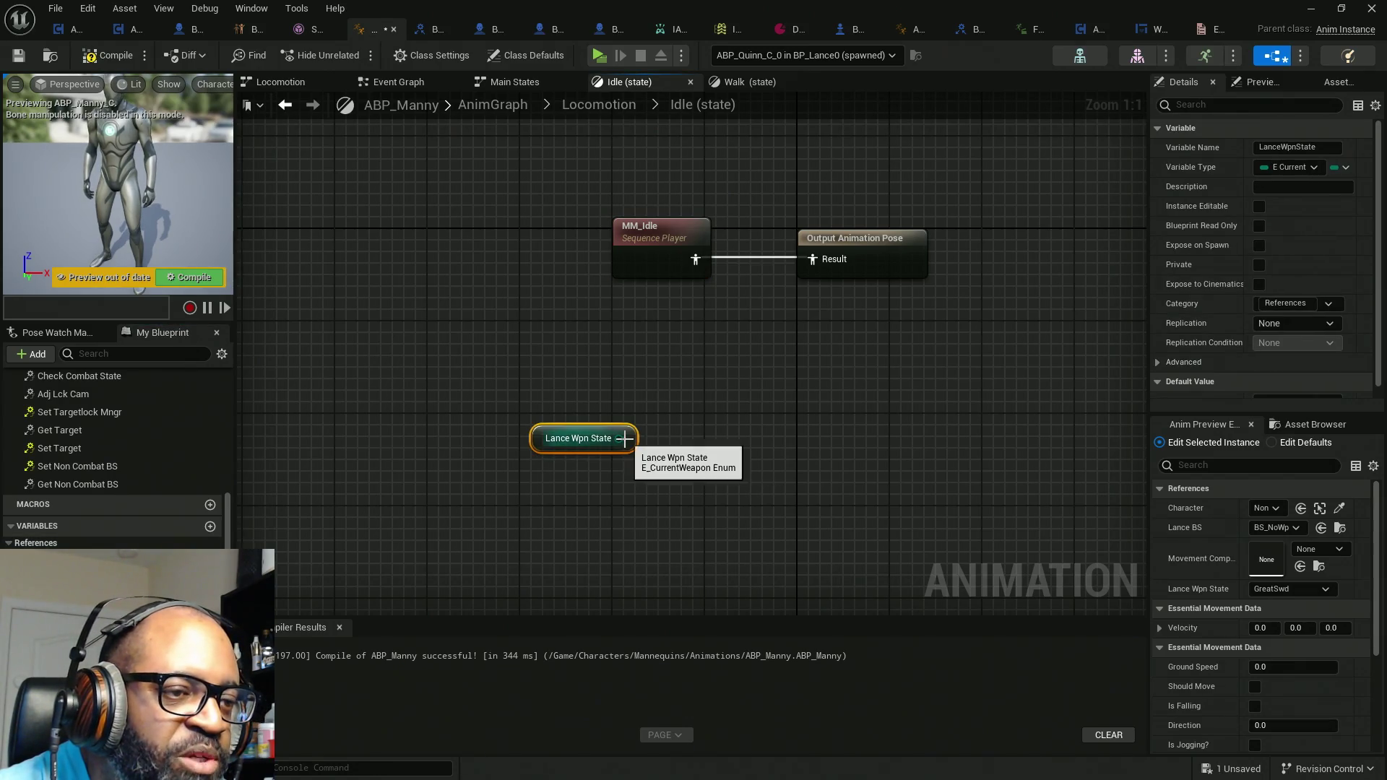
Step: Search the actions from Lance Wpn State for 'blend' and 'anim', then dismiss the list unchanged
left_click_drag(624, 439, 722, 341)
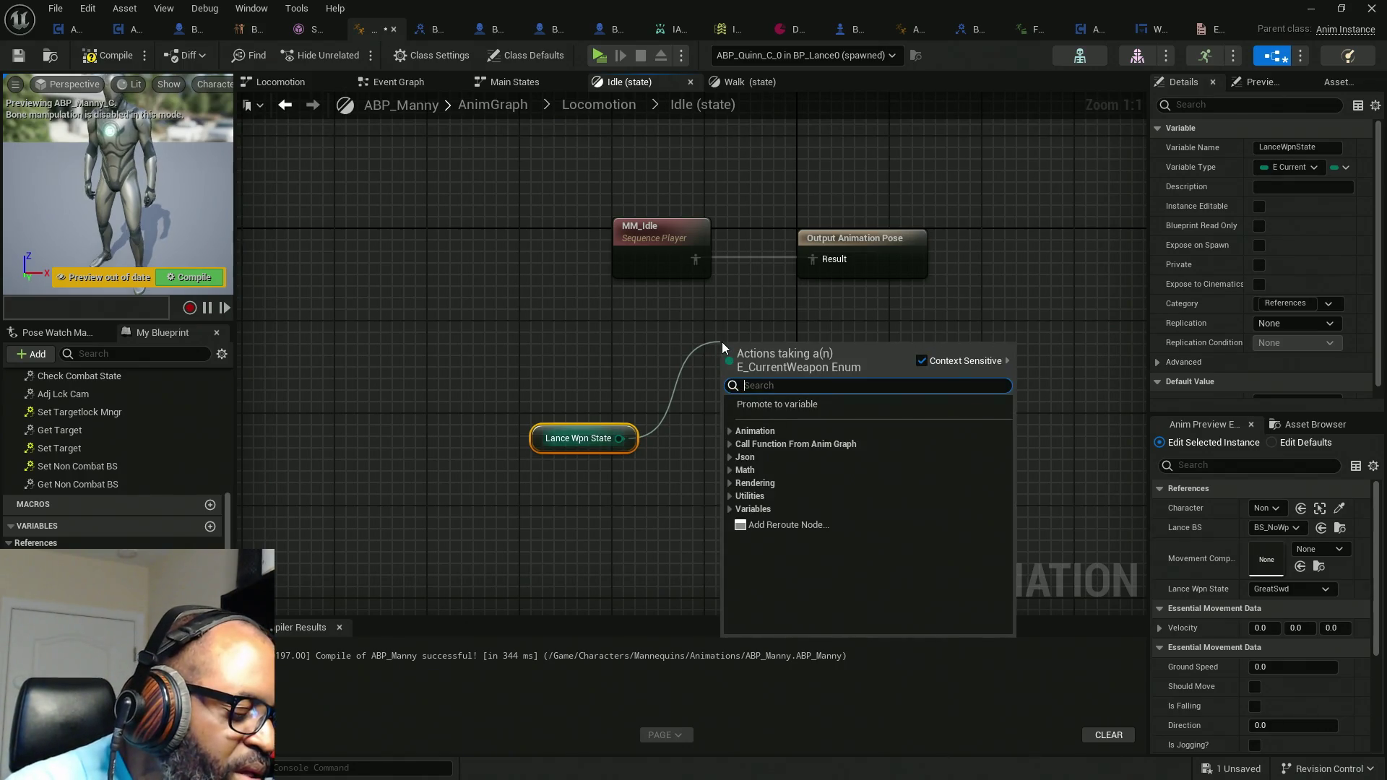
type("blend")
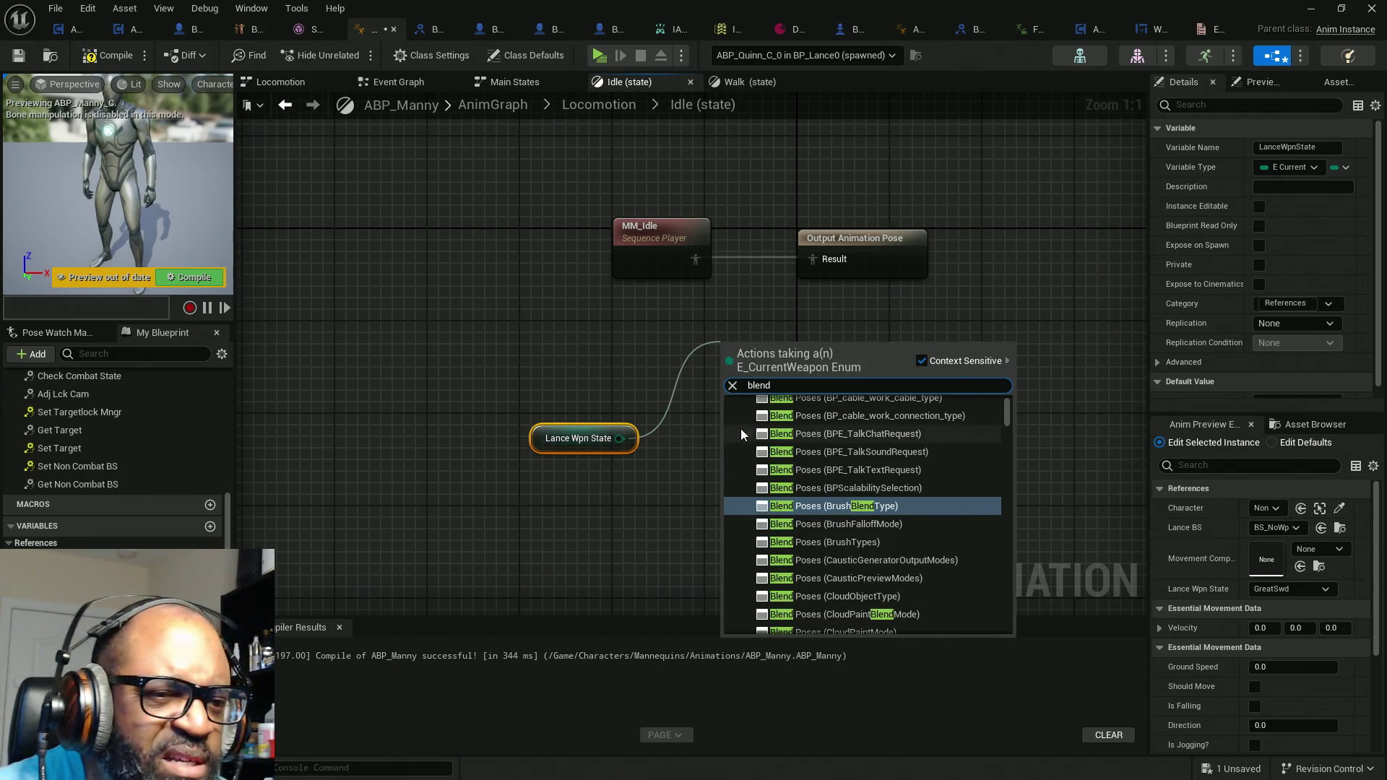
scroll(942, 487, "up", 4)
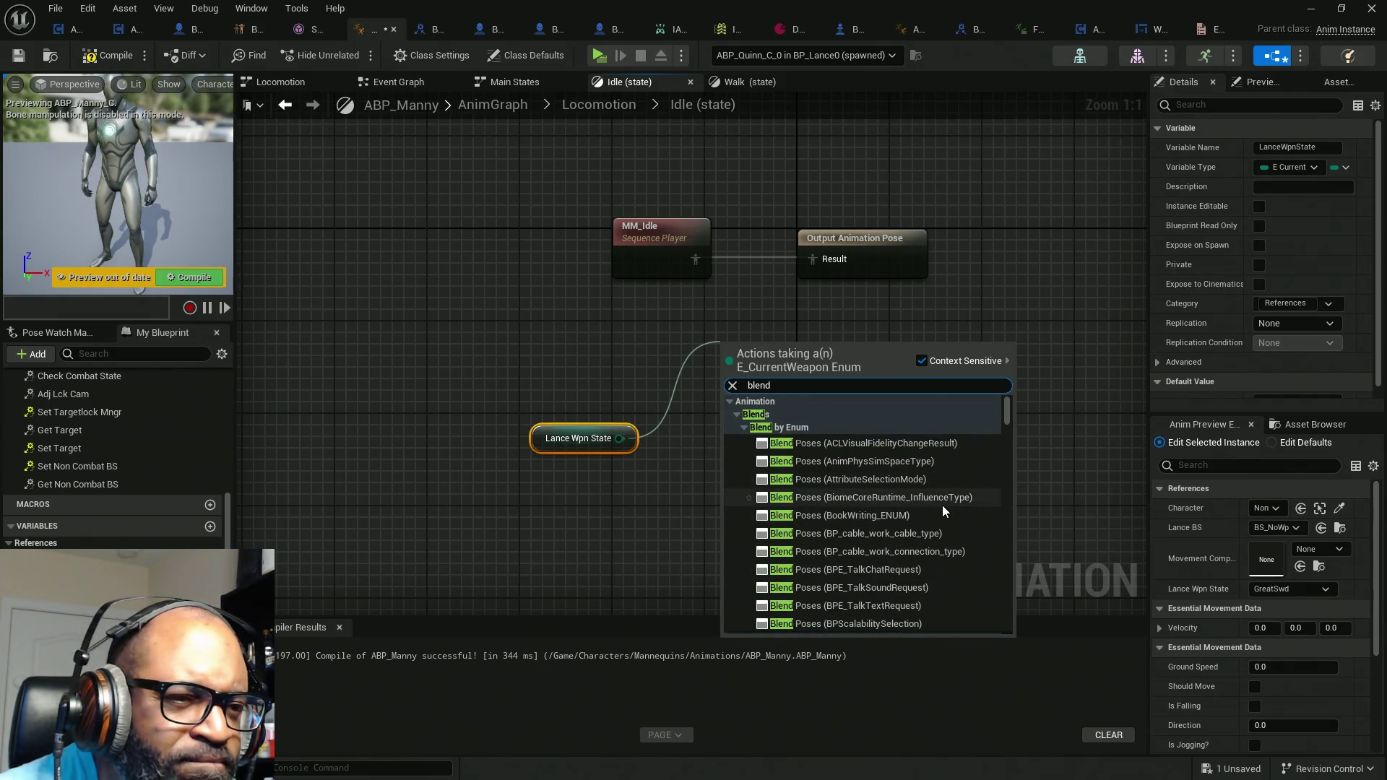
type(" anim")
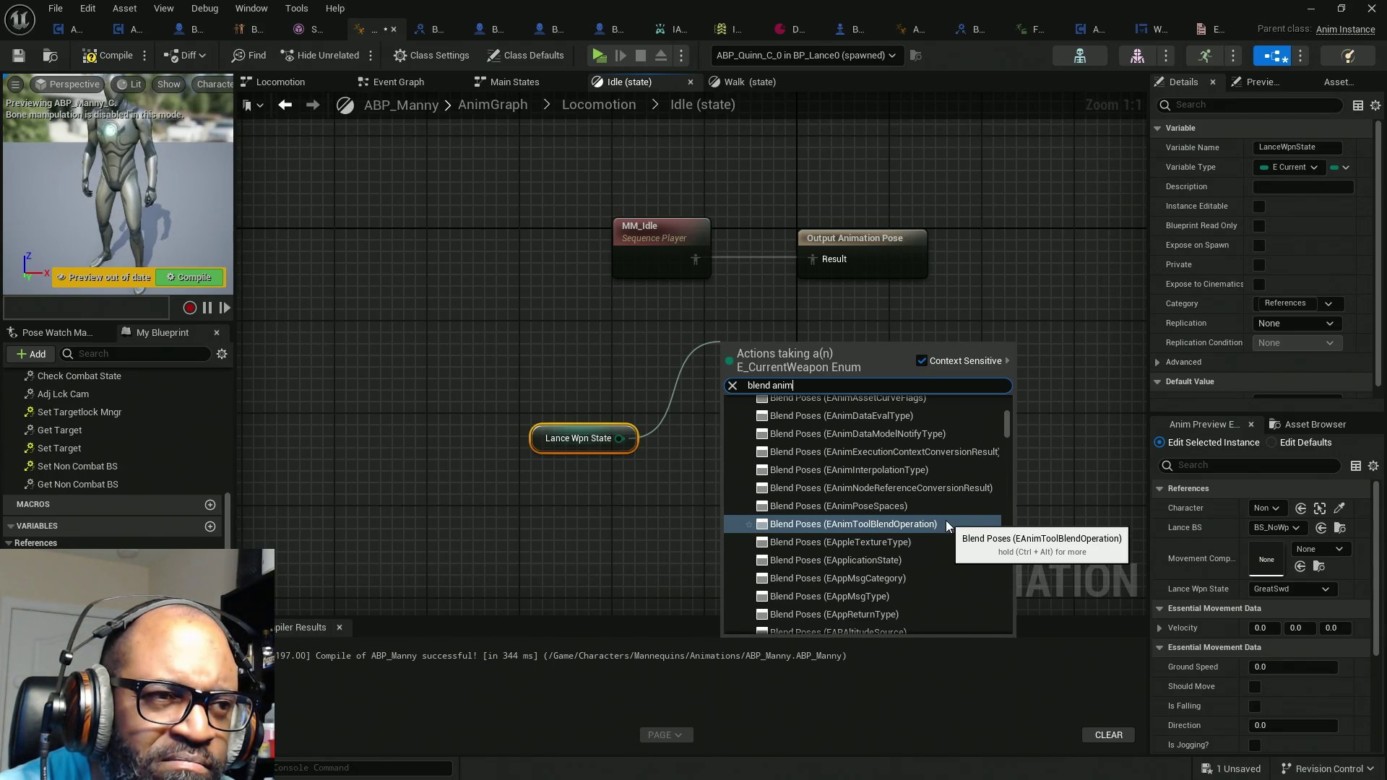
scroll(946, 520, "down", 5)
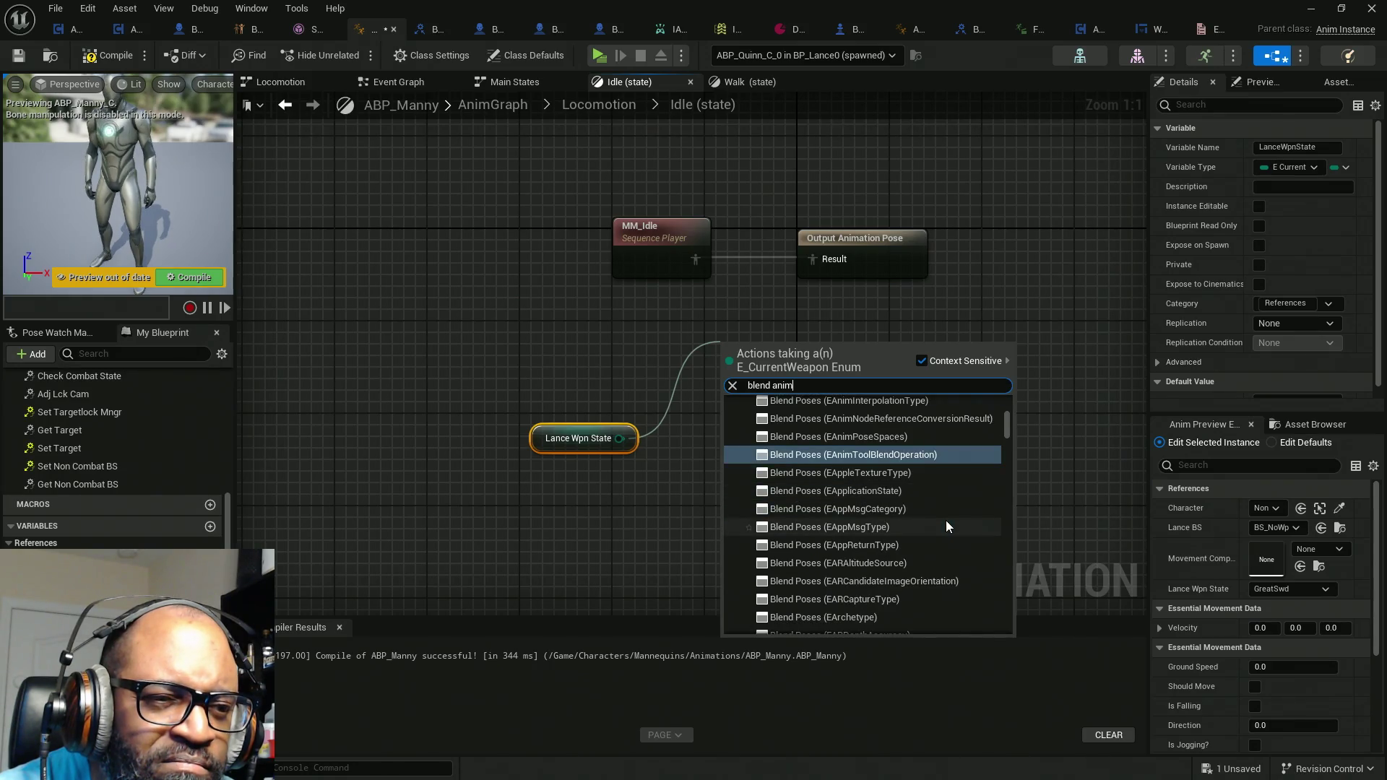
scroll(947, 521, "up", 8)
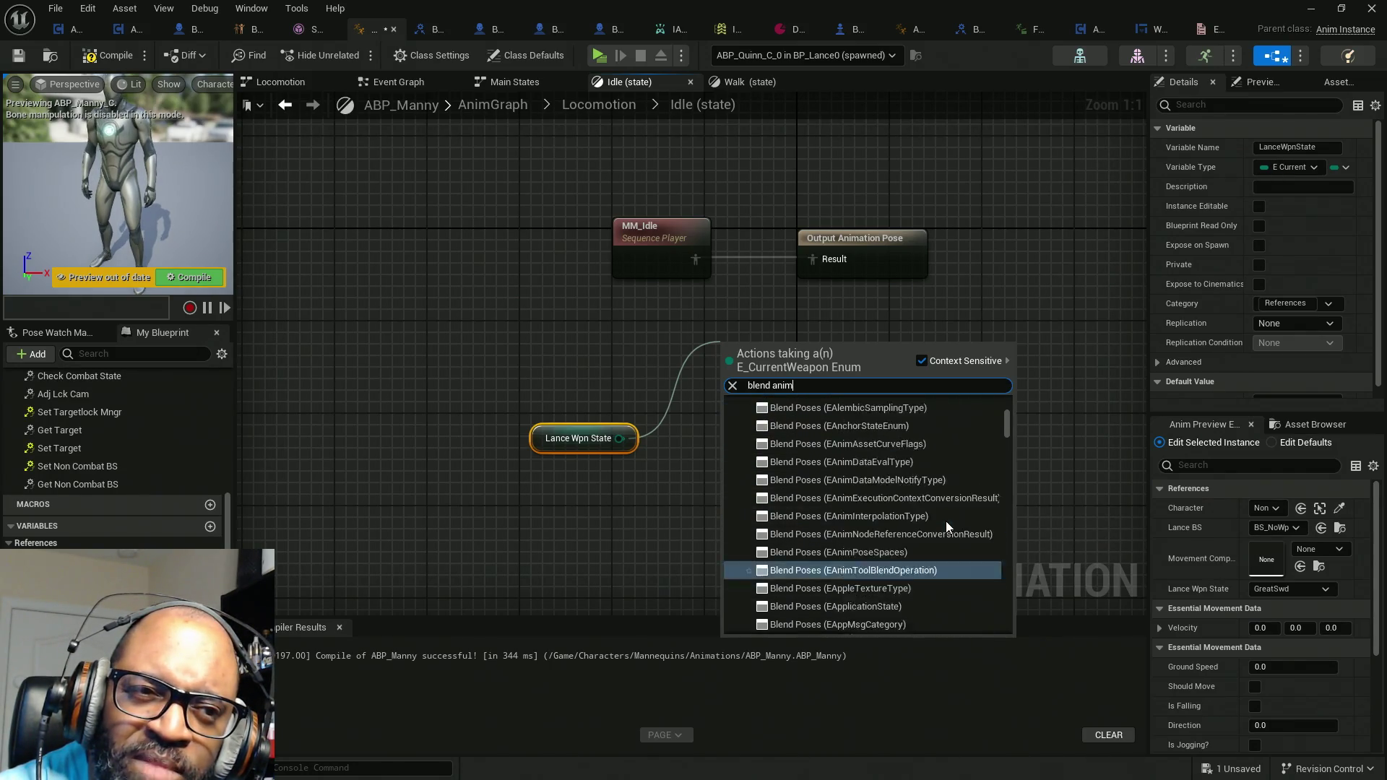
scroll(946, 522, "up", 10)
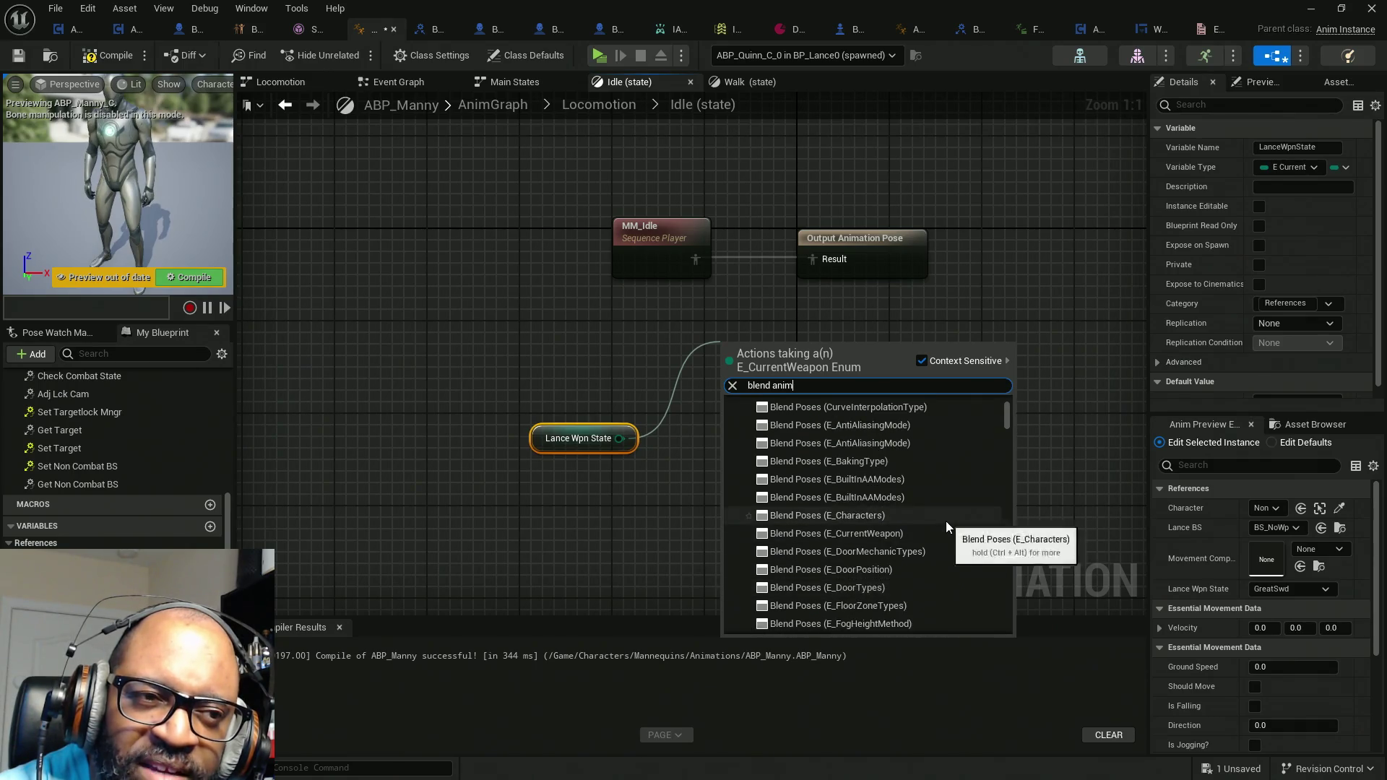
scroll(946, 521, "up", 4)
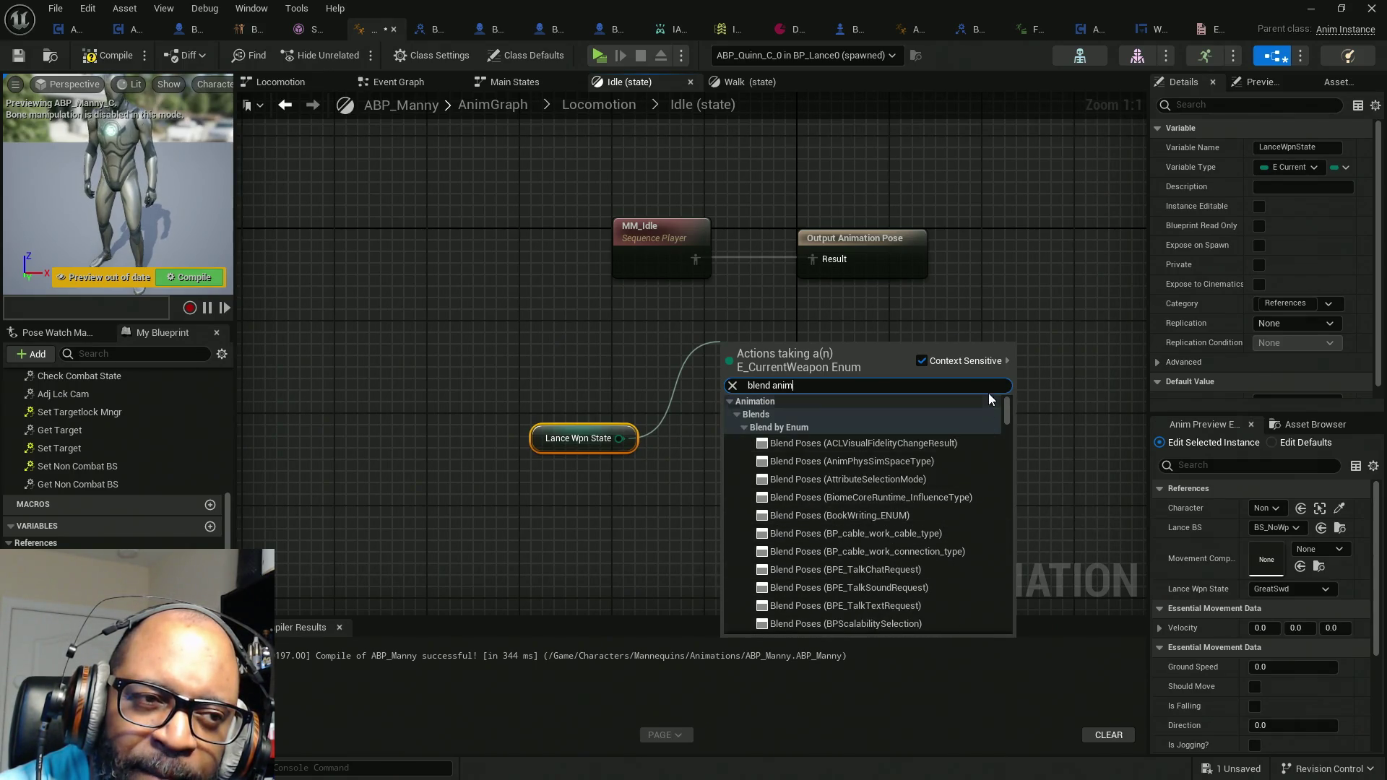
mouse_move(1008, 414)
left_mouse_down()
mouse_move(1001, 645)
mouse_move(995, 473)
left_mouse_up()
key("Down")
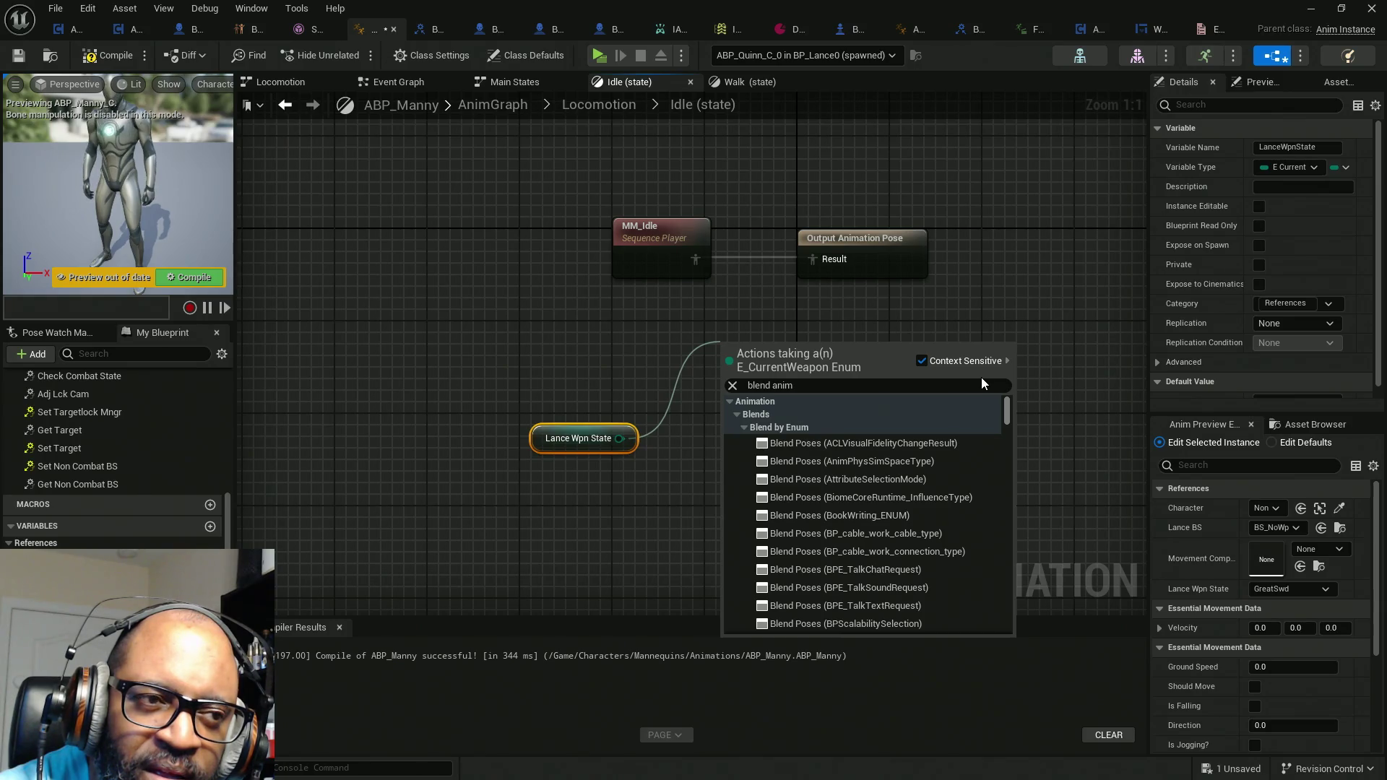
left_click(665, 402)
Step: Try wiring Lance Wpn State to Result, then search 'blend E_ curr' from the output pose
left_click_drag(618, 438, 818, 261)
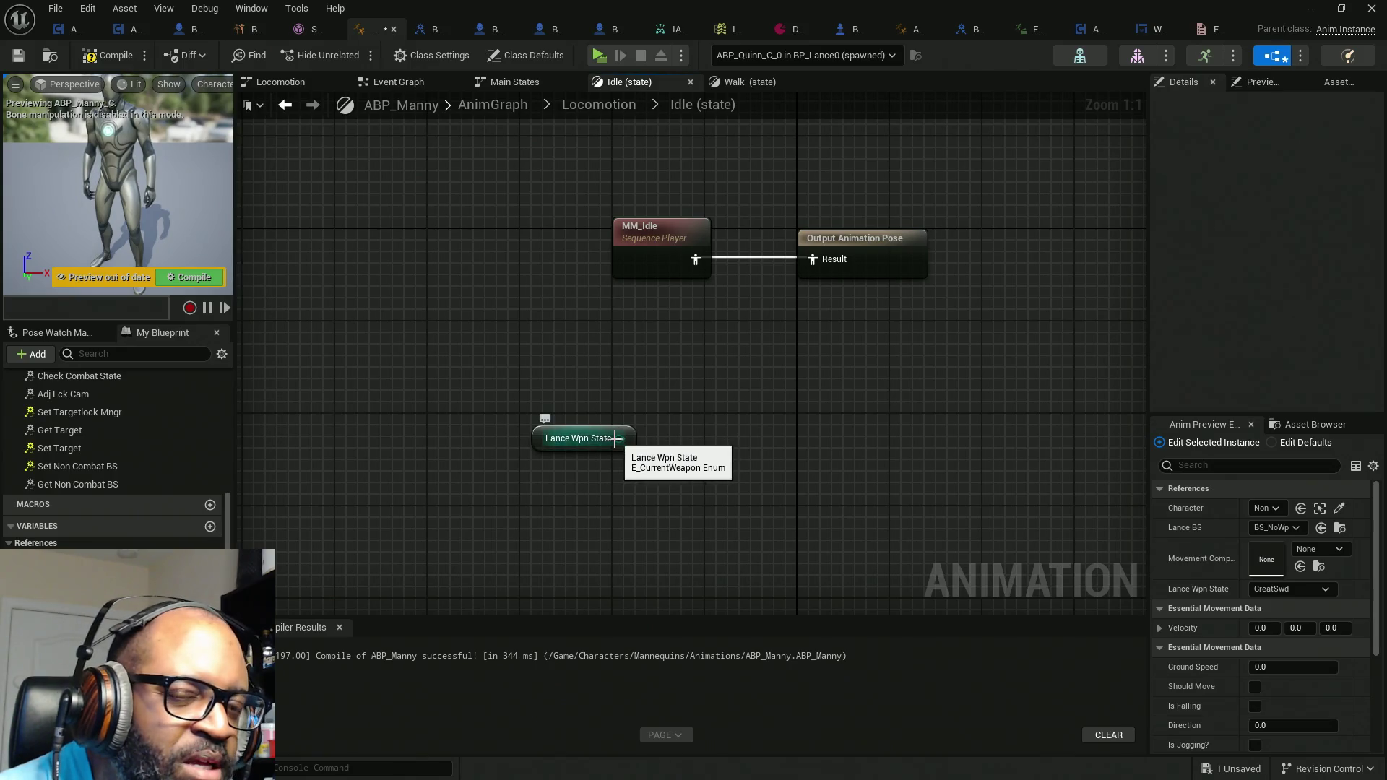
left_click_drag(616, 438, 722, 433)
left_click(655, 427)
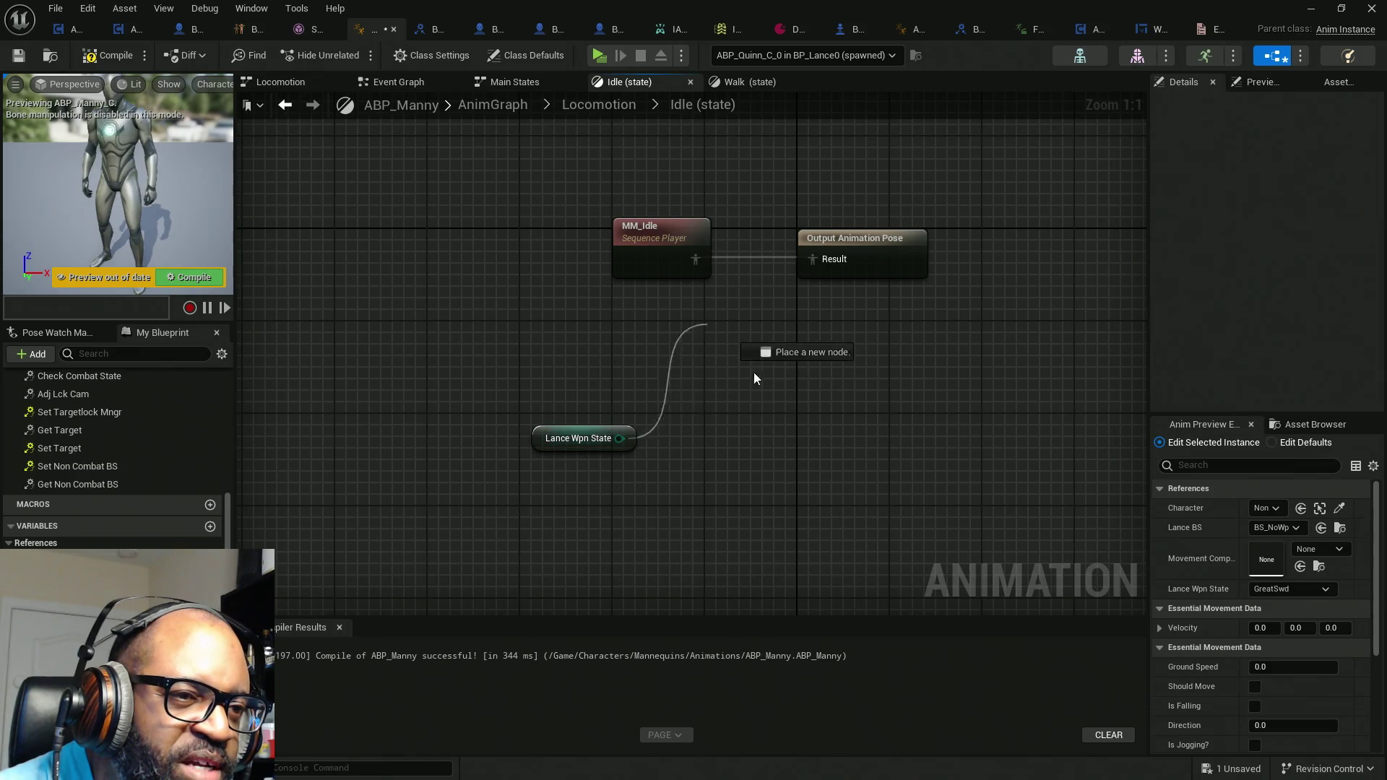
left_click_drag(765, 375, 761, 371)
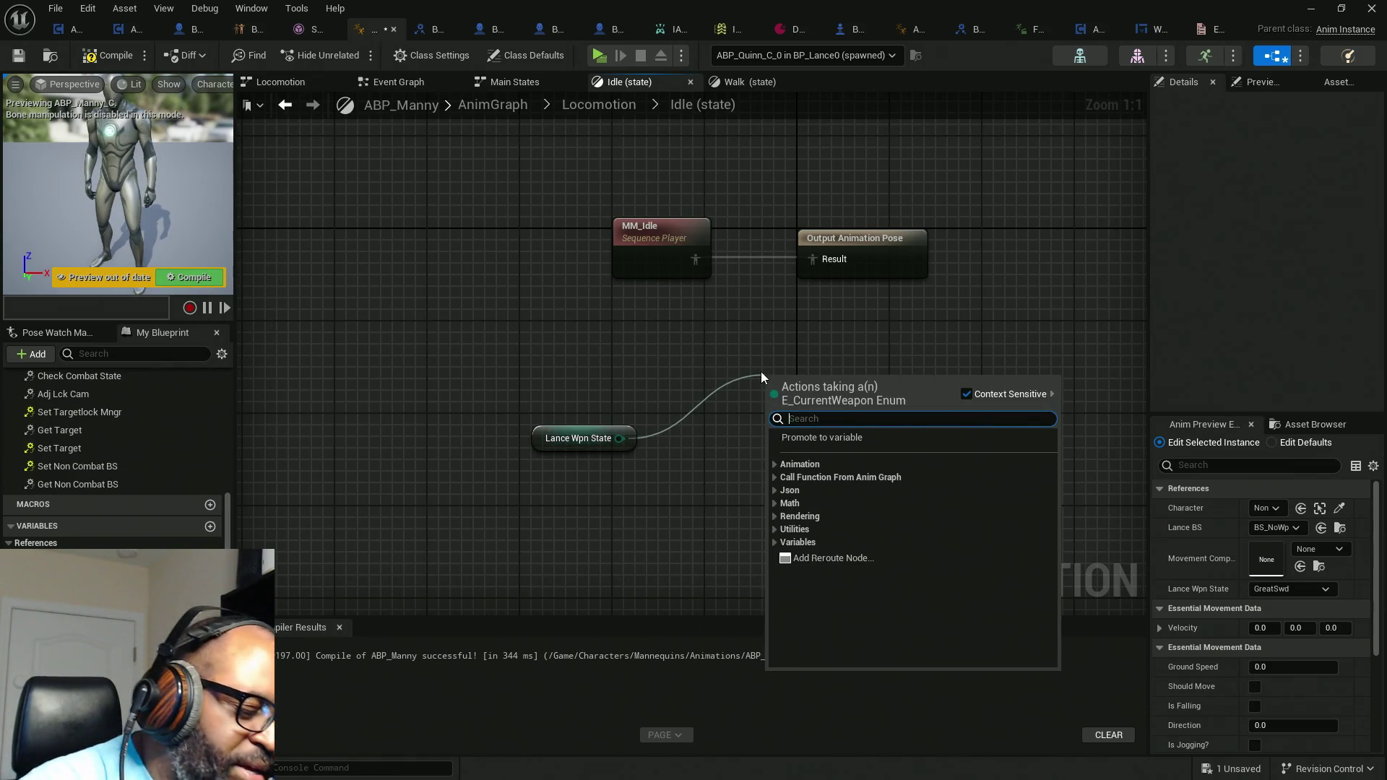
left_click(837, 289)
left_click_drag(709, 384, 706, 386)
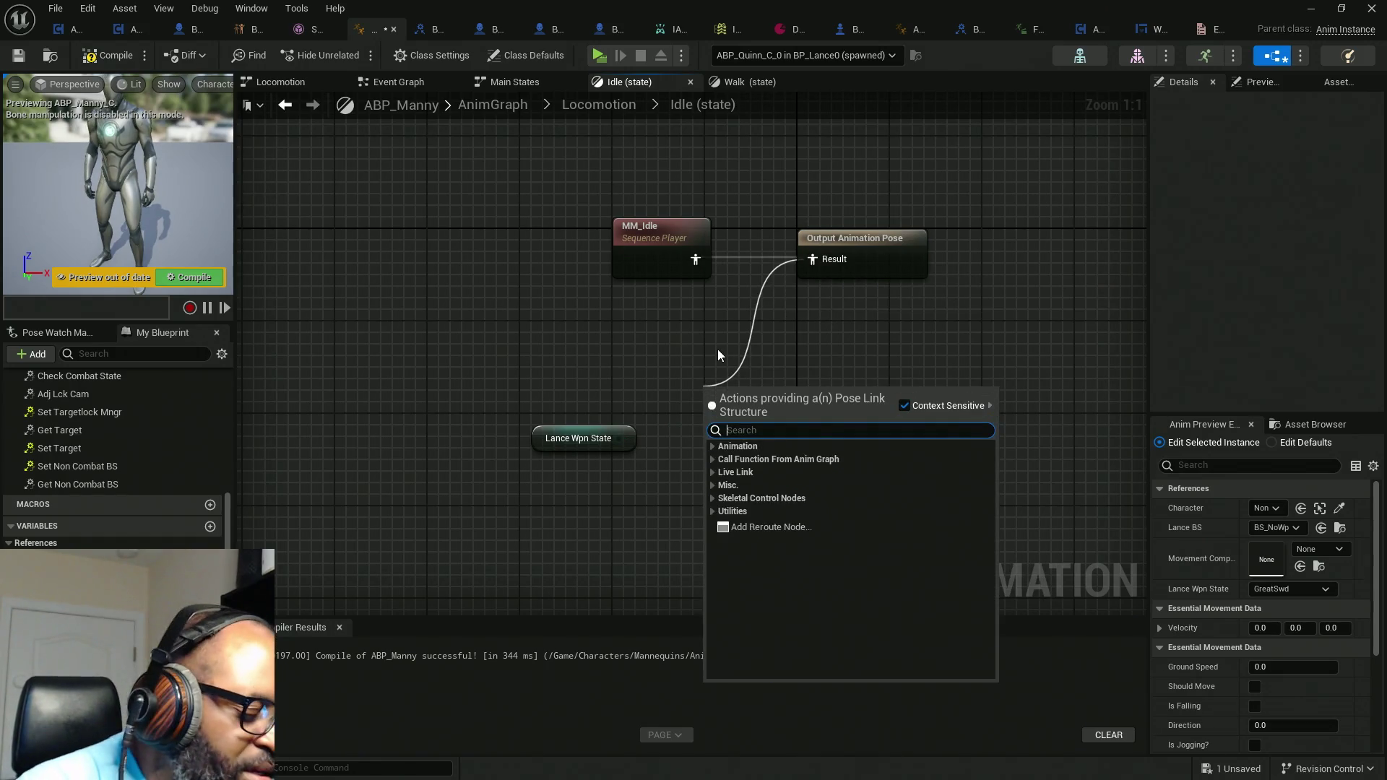
type("blend")
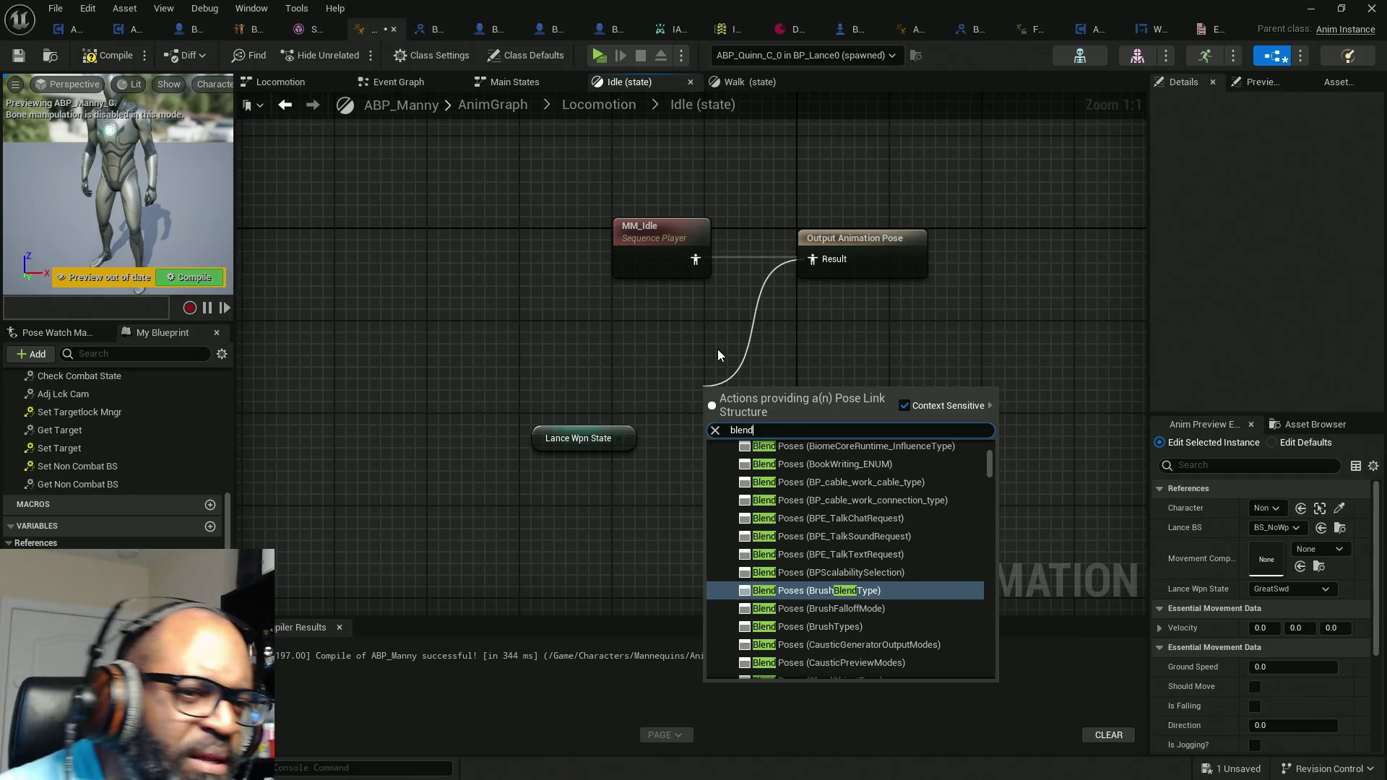
type(" E_")
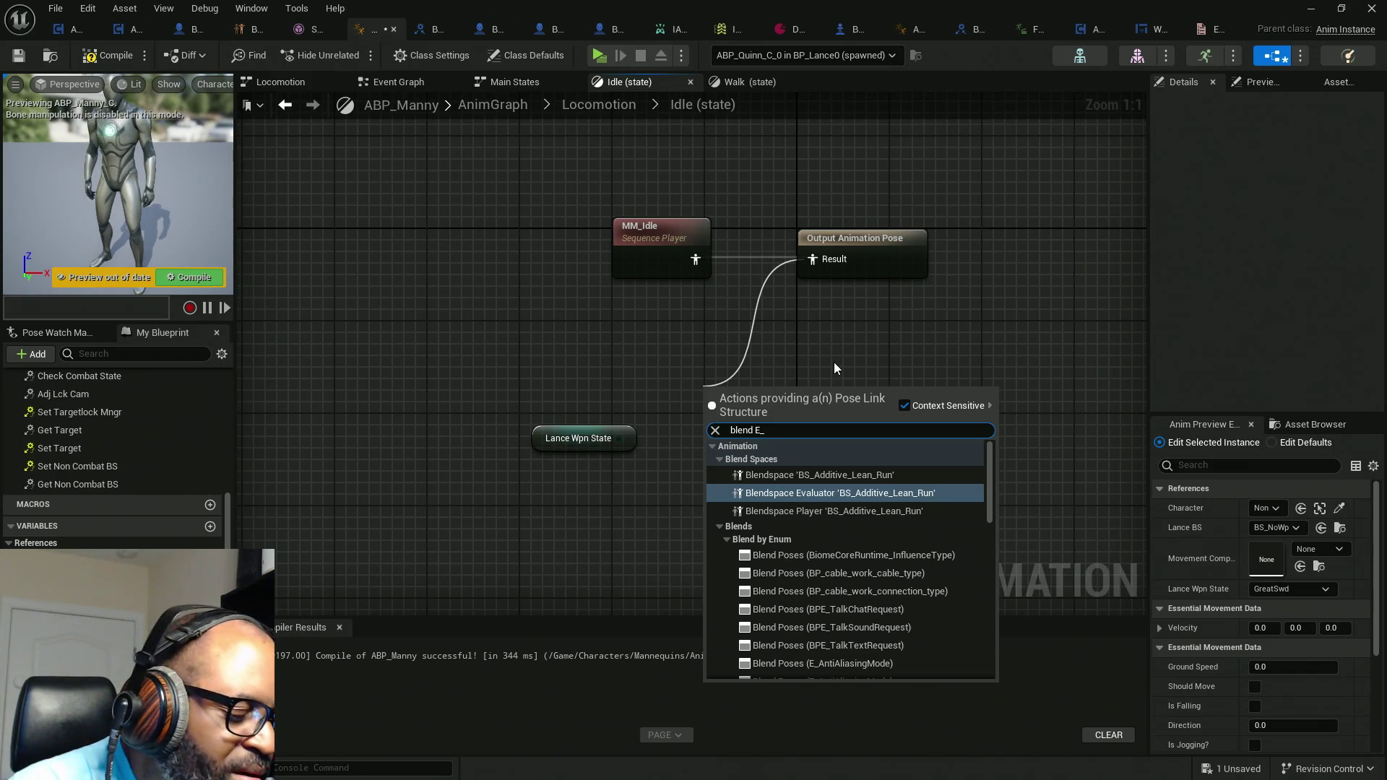
type(" curr")
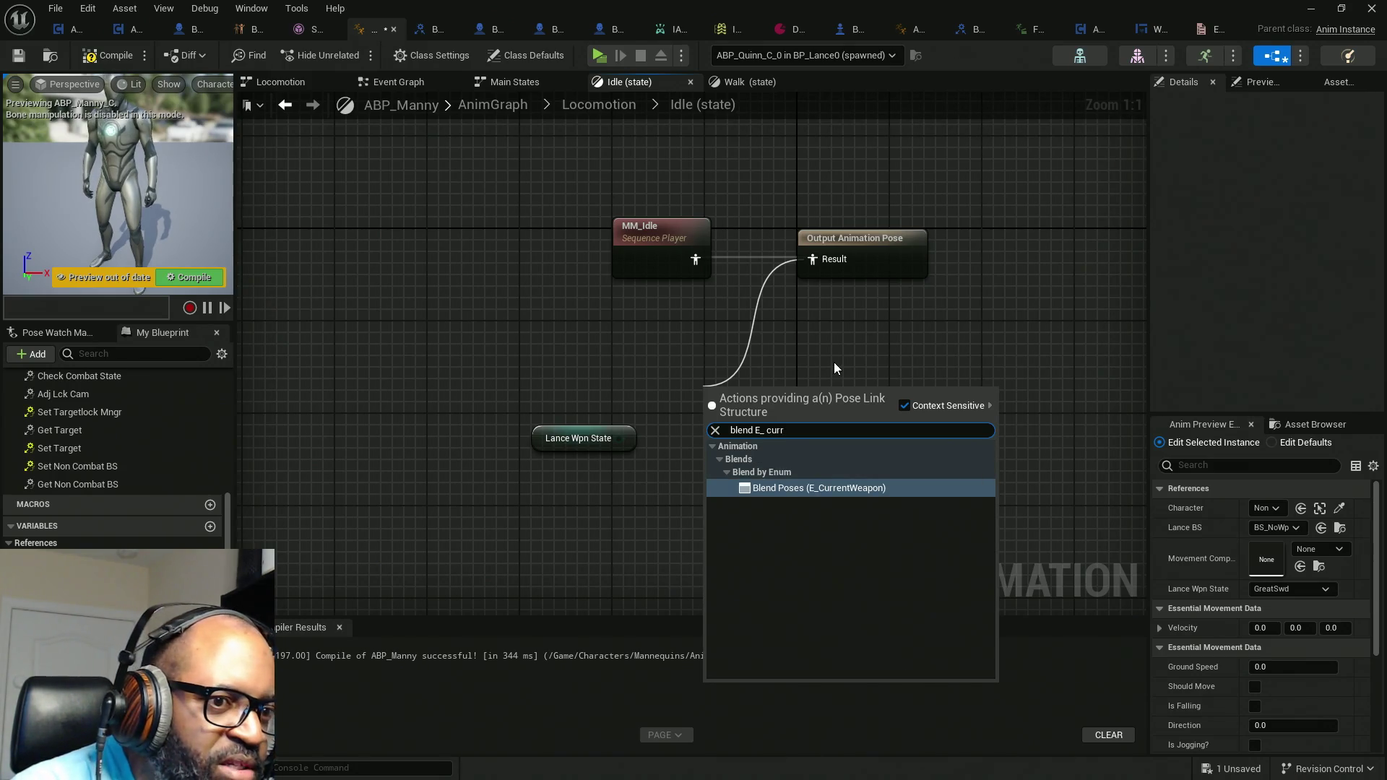
Step: Add Blend Poses (E_CurrentWeapon) with Lance Wpn State wired and aligned to Active Enum Value
left_click(802, 488)
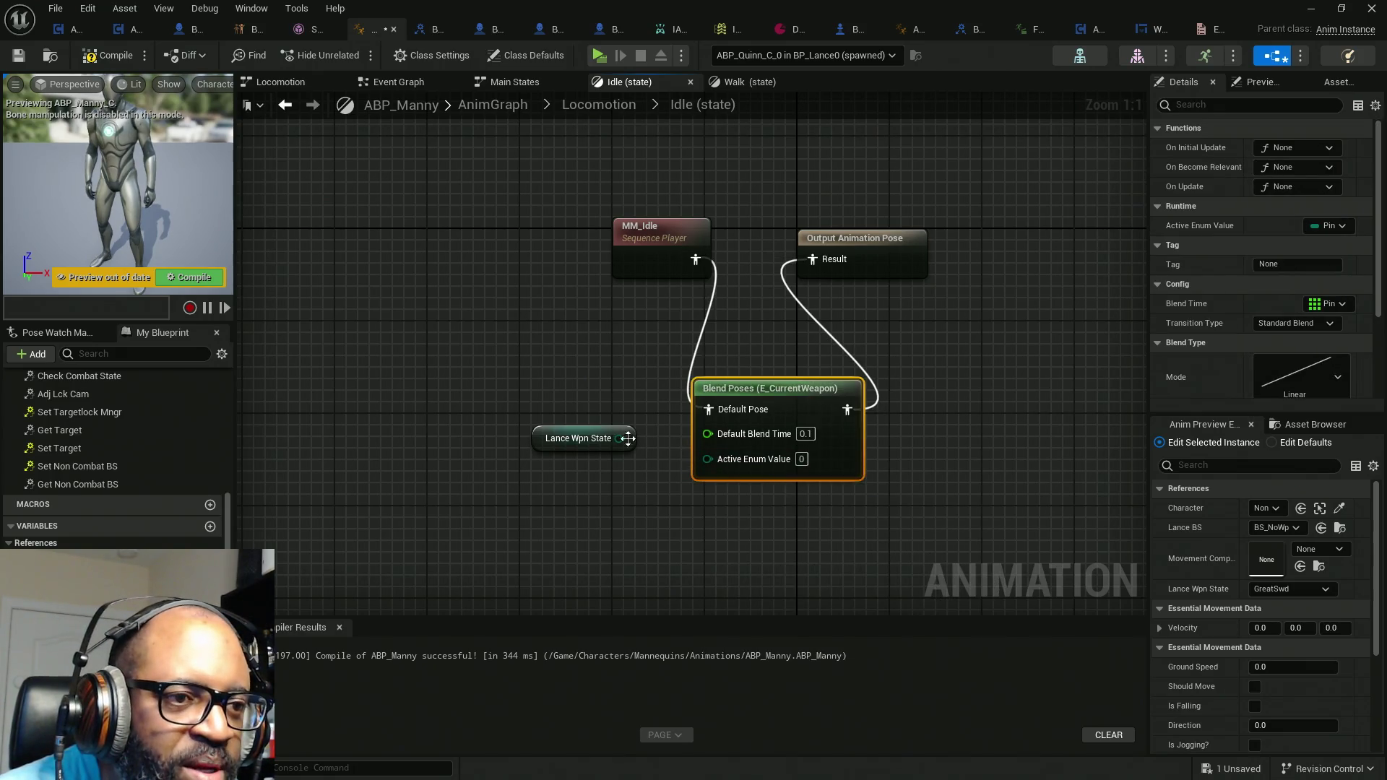
mouse_move(618, 438)
left_mouse_down()
mouse_move(731, 479)
mouse_move(708, 457)
left_mouse_up()
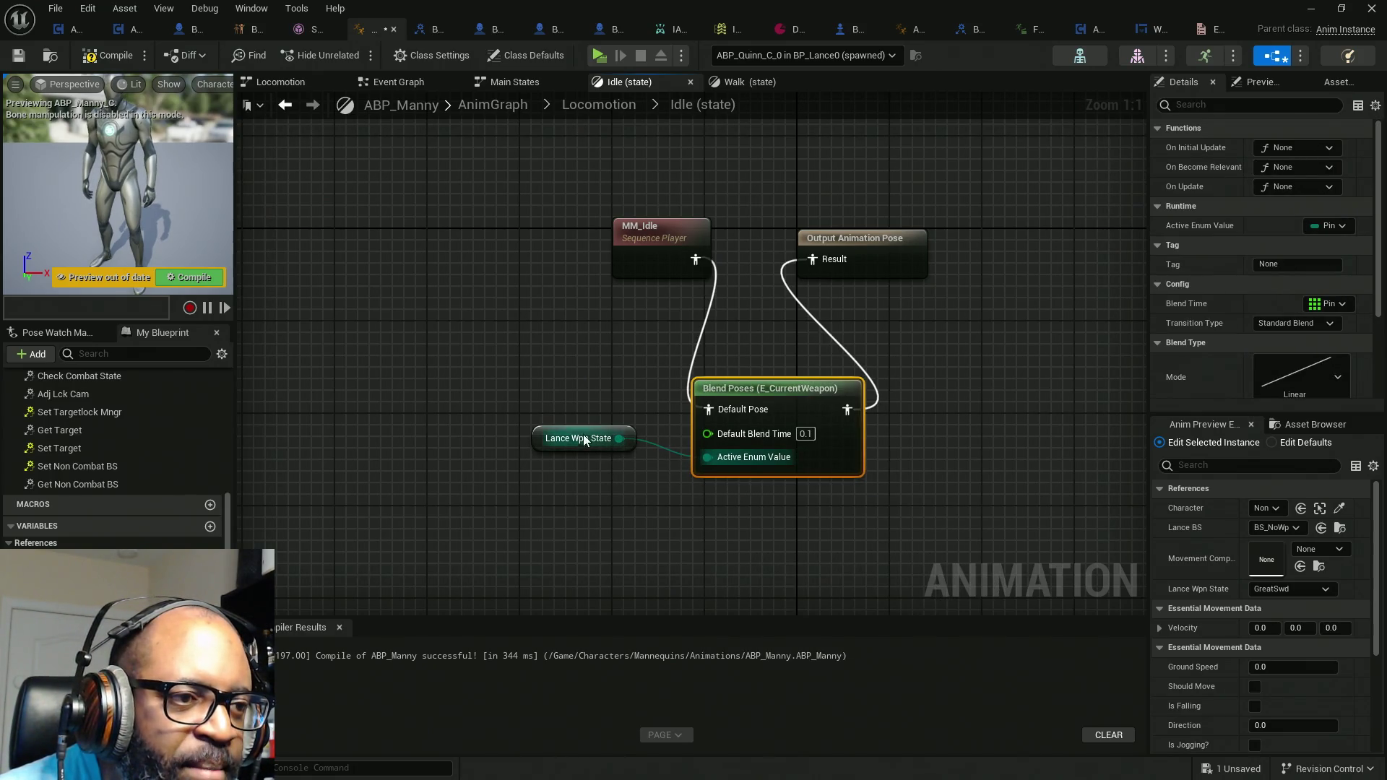
left_click_drag(546, 445, 599, 463)
mouse_move(857, 524)
left_mouse_down()
mouse_move(635, 438)
mouse_move(592, 470)
left_mouse_up()
left_click(615, 490)
left_click(816, 466, "ctrl")
key("q")
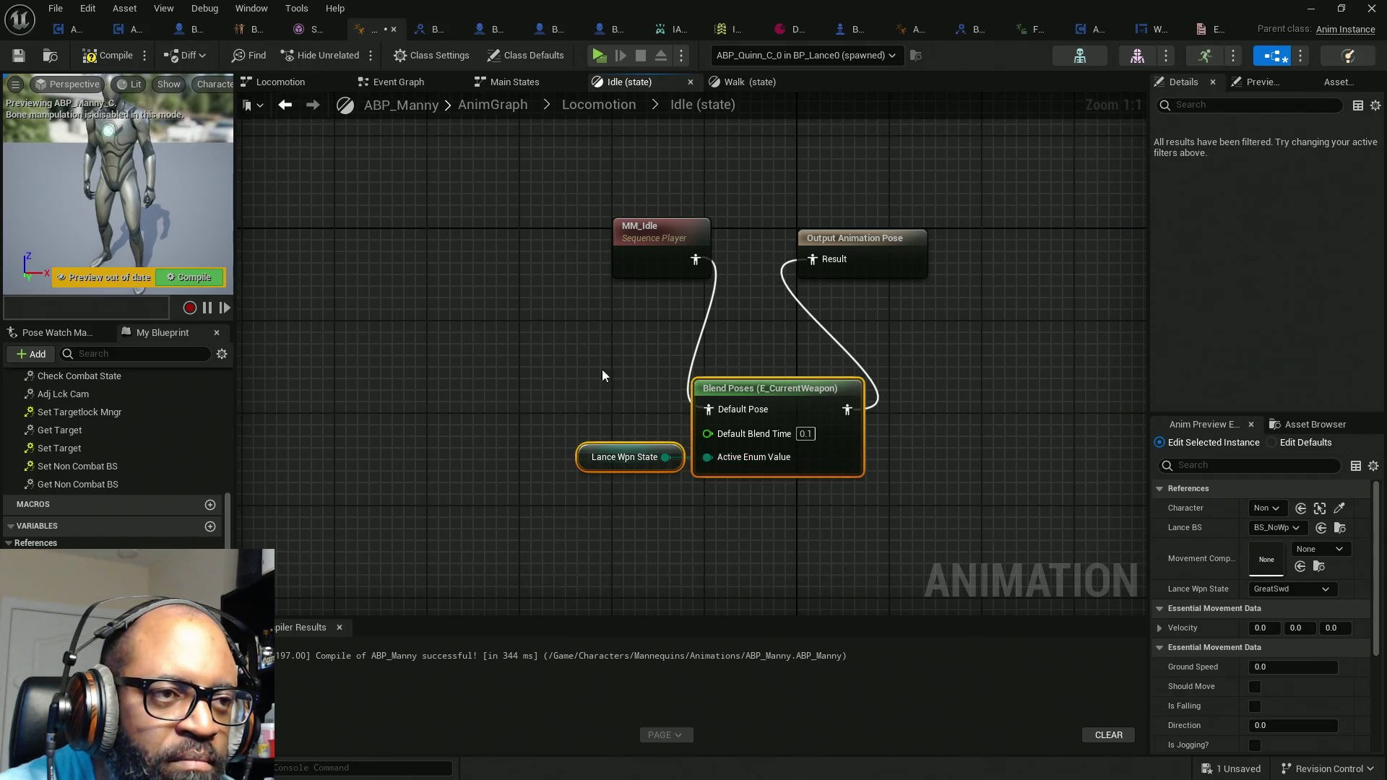
Step: Move MM_Idle left to make room and widen the node settings panel
left_click_drag(635, 250, 542, 251)
mouse_move(623, 356)
left_mouse_down()
mouse_move(798, 478)
mouse_move(823, 466)
mouse_move(766, 375)
left_mouse_up()
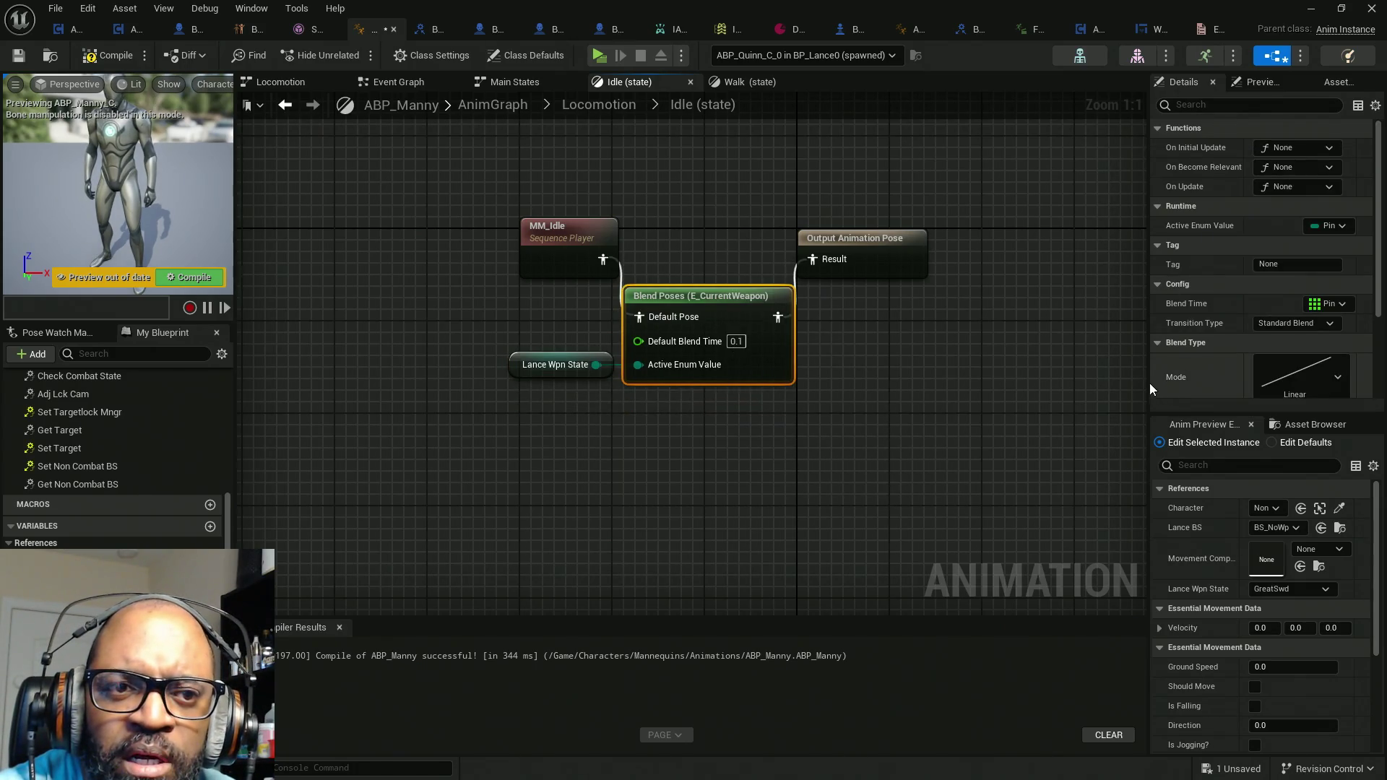
left_click_drag(1151, 379, 1038, 374)
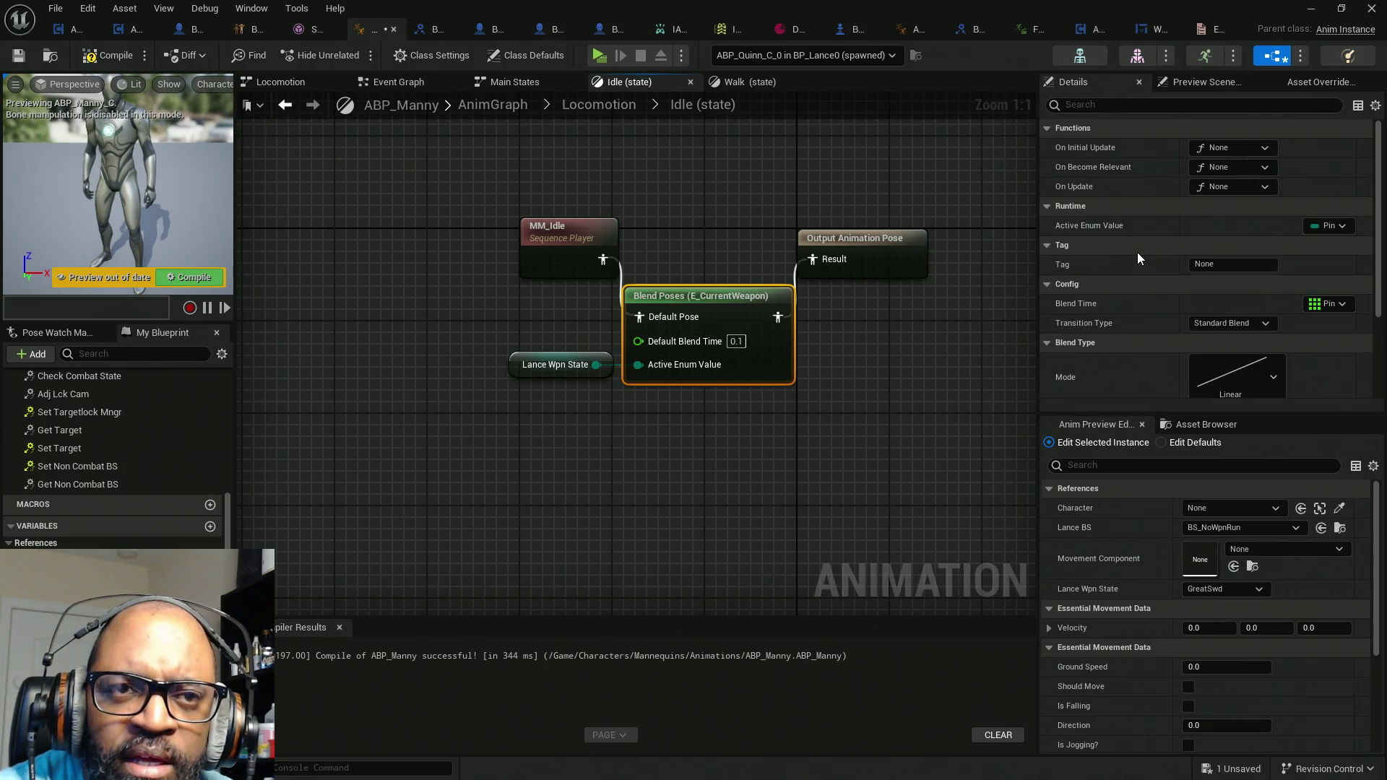
scroll(1140, 257, "down", 4)
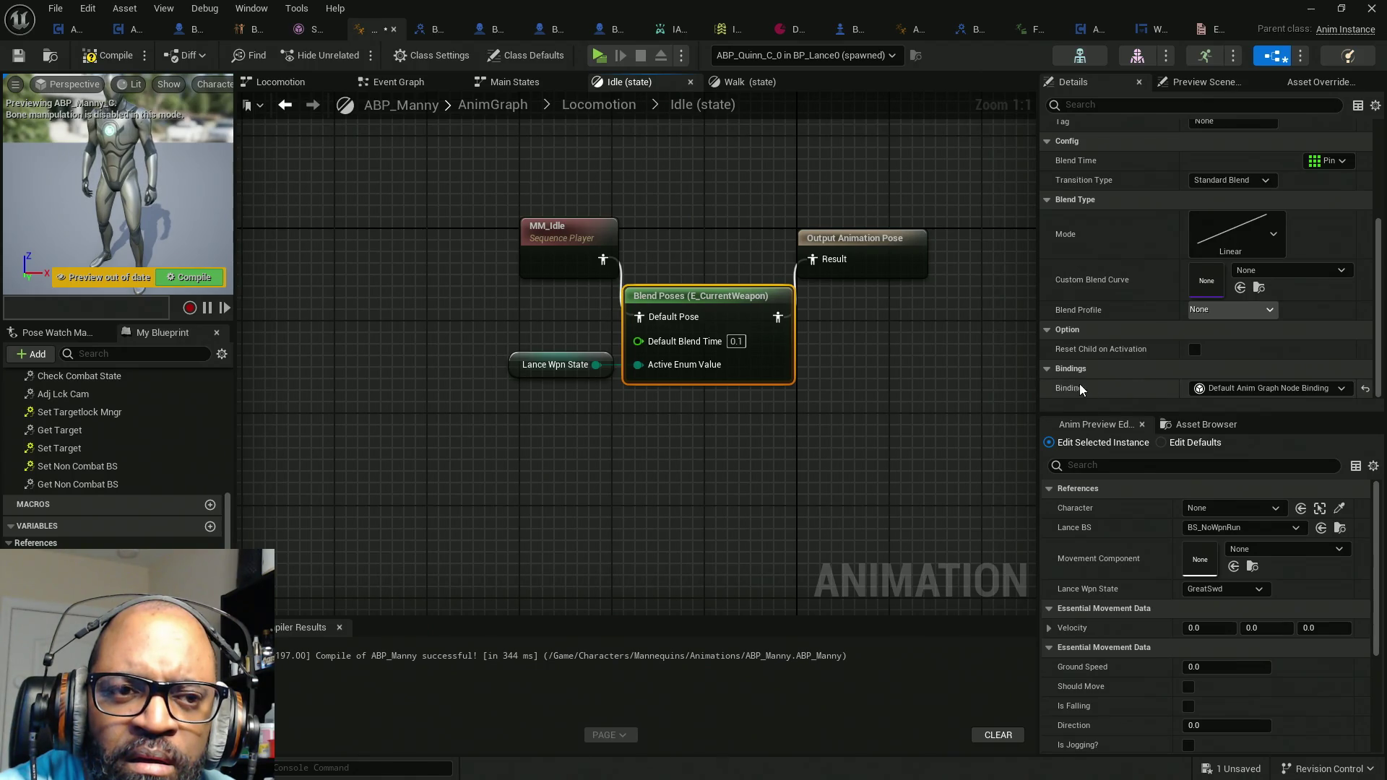
scroll(1124, 319, "up", 3)
scroll(1124, 325, "up", 1)
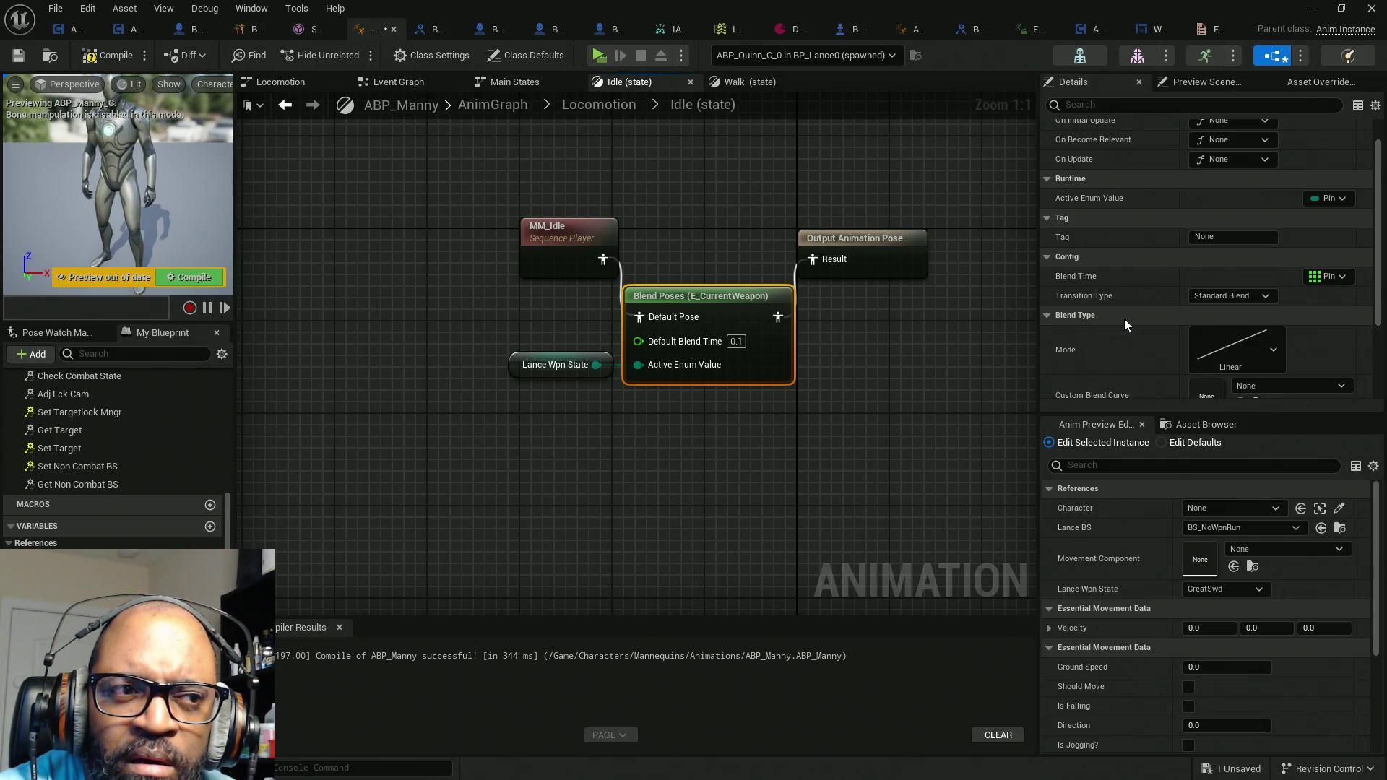
Step: Replace the blend node's No Wpn Pose input with a GreatSwd pose pin and reposition MM_Idle
right_click(738, 317)
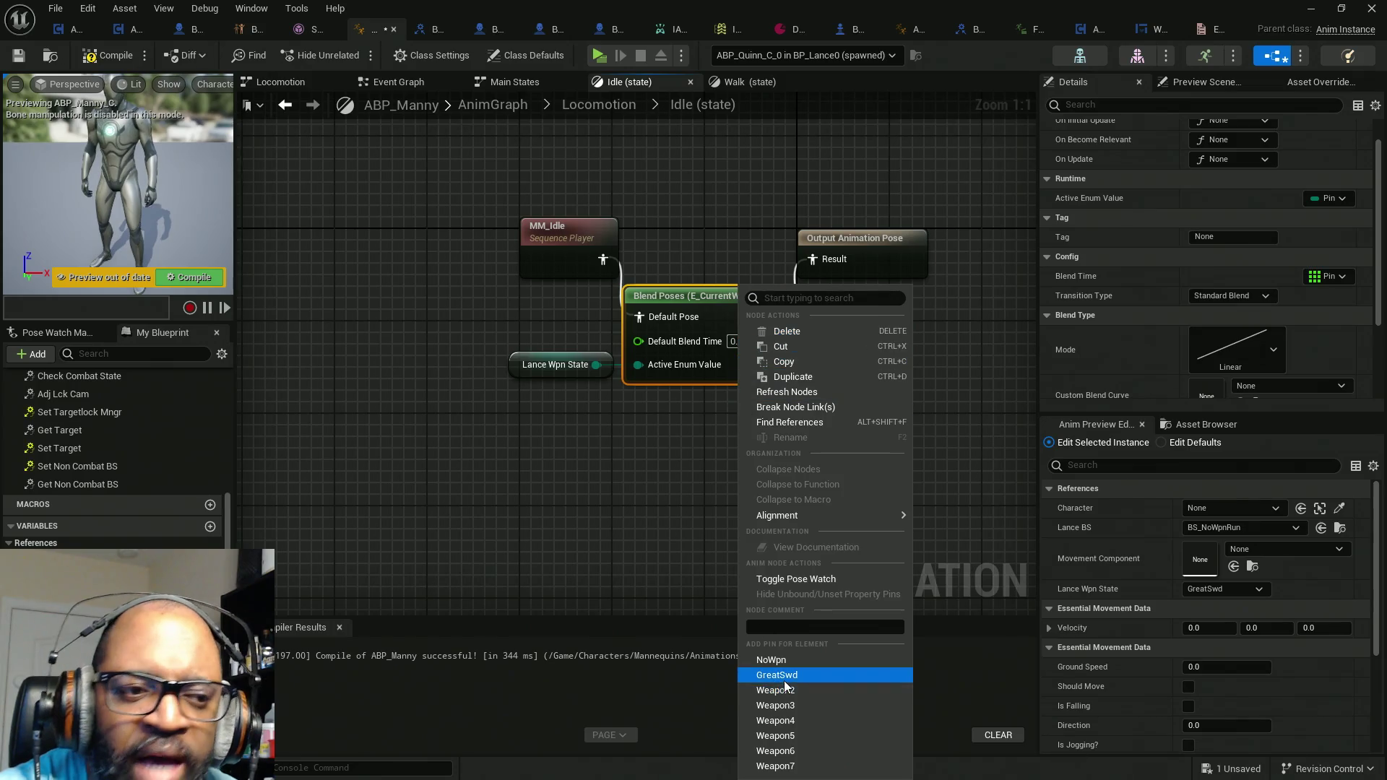
left_click(767, 662)
left_click_drag(567, 378, 521, 498)
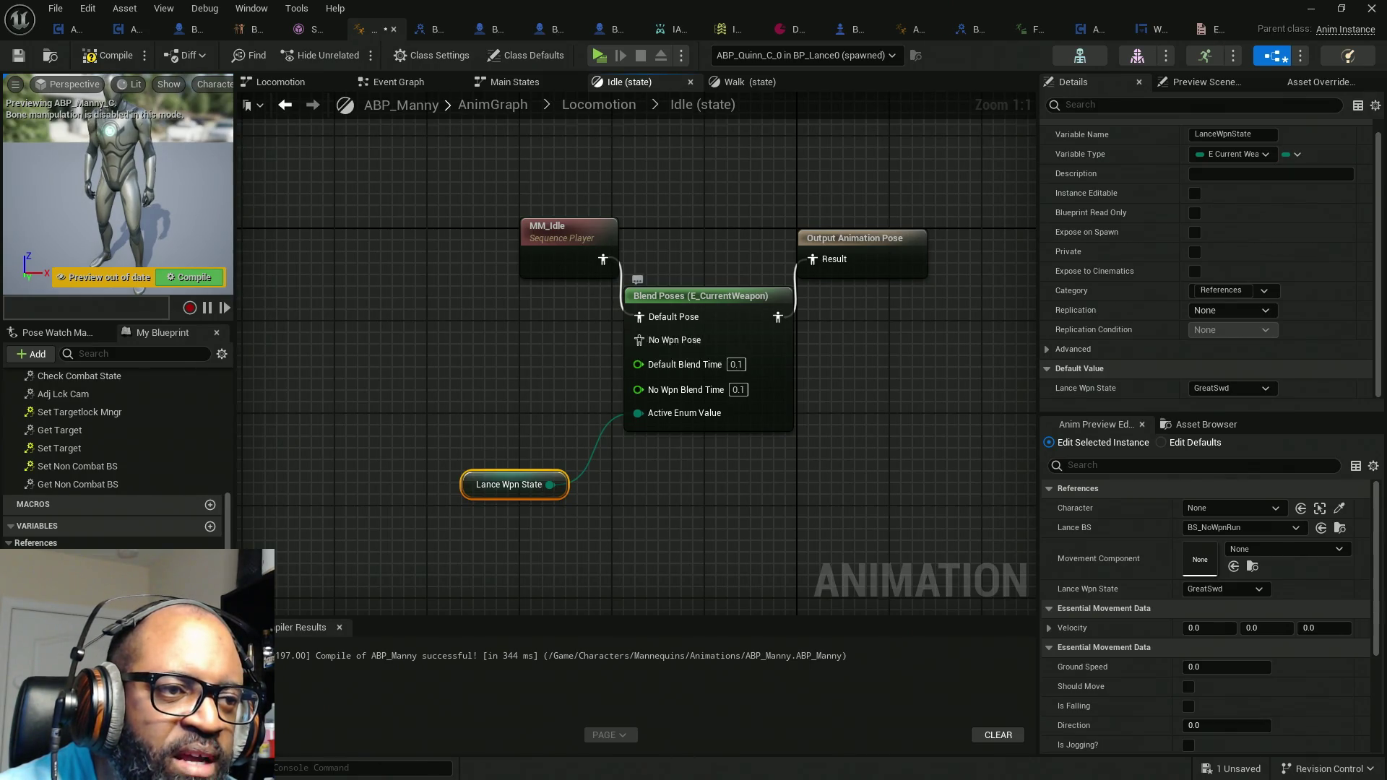
right_click(654, 340)
type("qqqqqqqqqqqqqqqqqqqqqq")
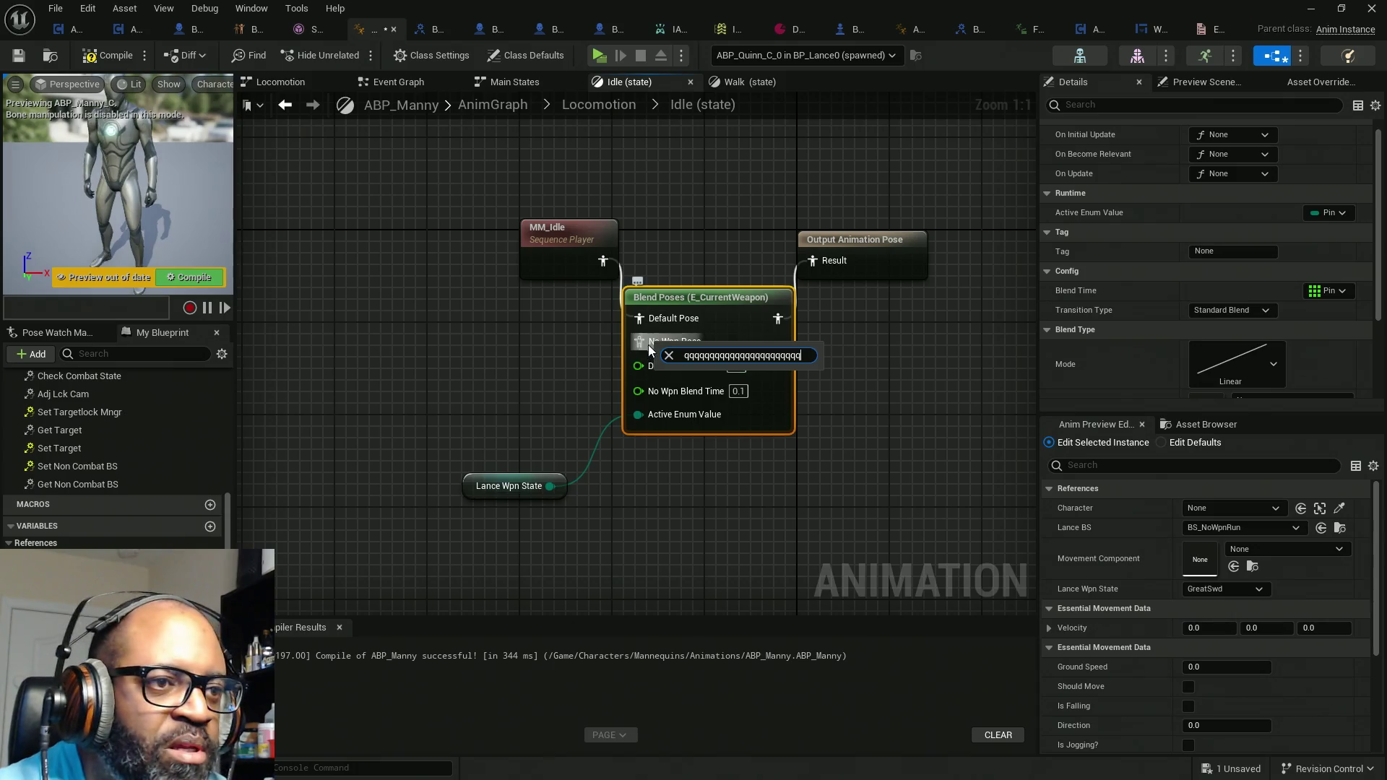
right_click(648, 343)
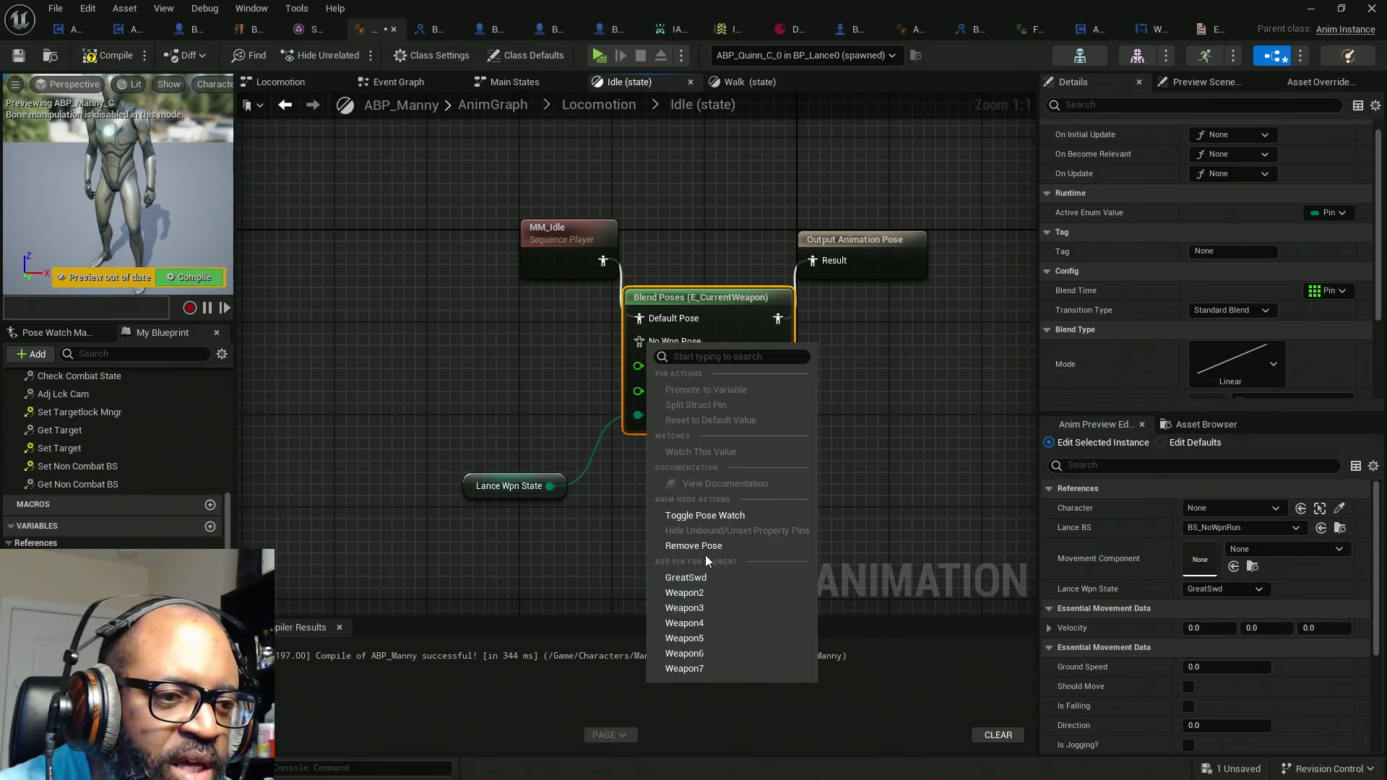
left_click(704, 547)
right_click(707, 331)
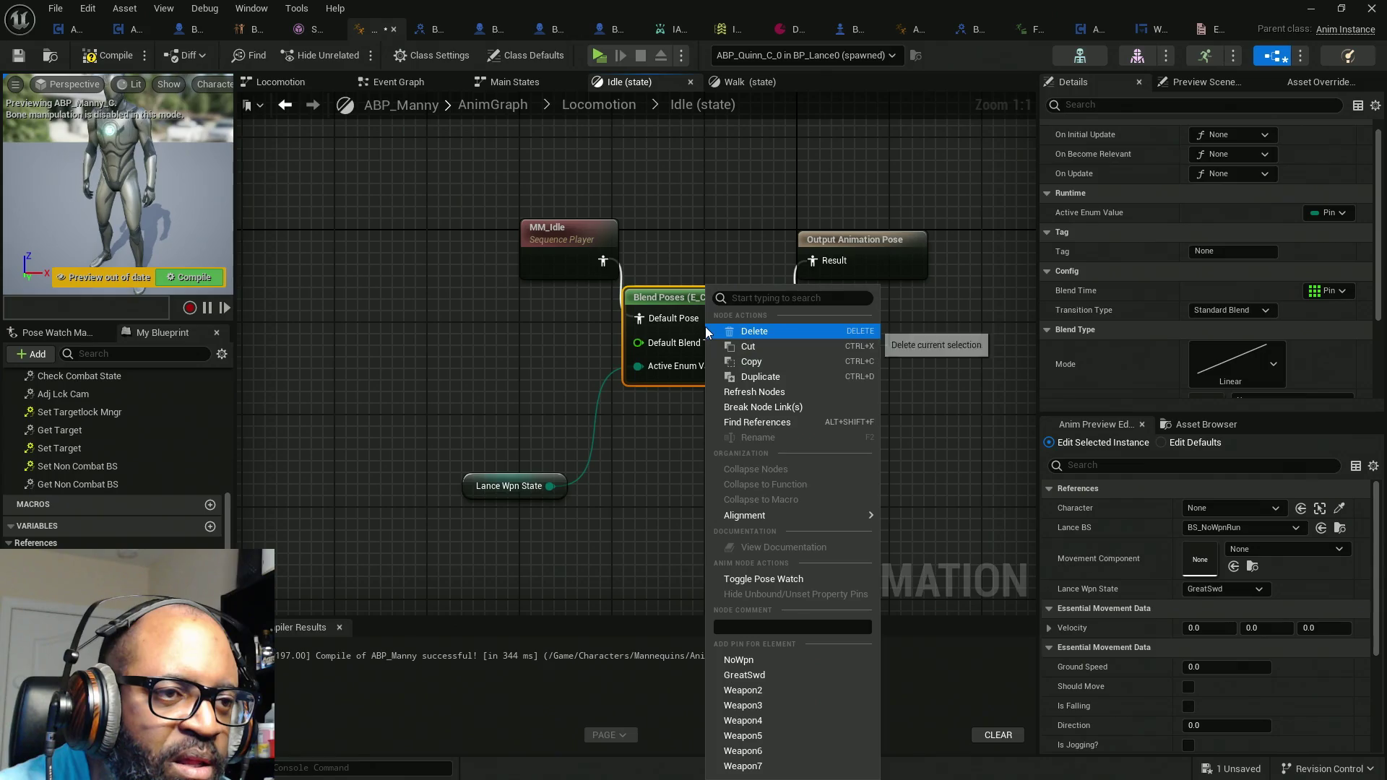
left_click(753, 675)
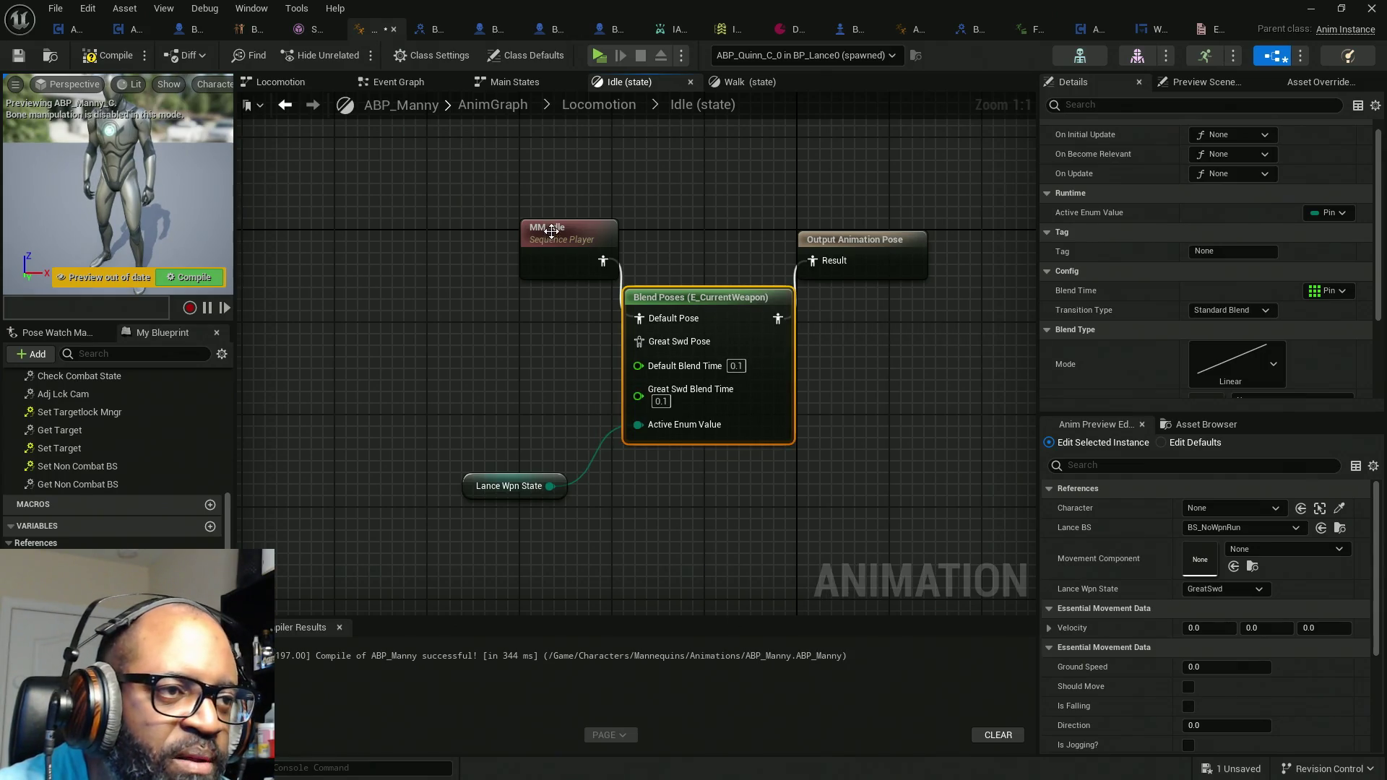
left_click_drag(551, 230, 526, 286)
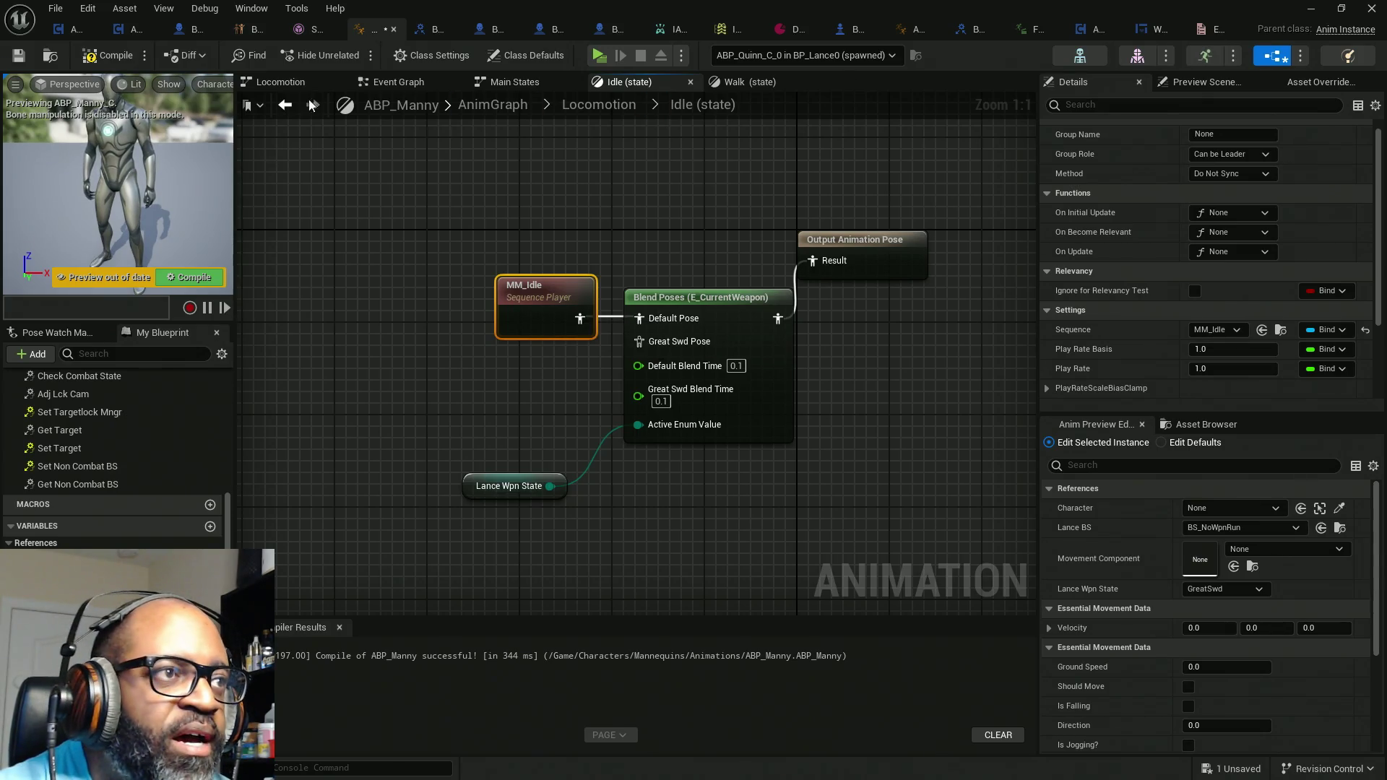
Step: Add Lance_GrtSwd_Equip_Idle, connect it to Great Swd Pose, and arrange the idle nodes
mouse_move(1076, 6)
left_mouse_down()
mouse_move(566, 67)
mouse_move(674, 27)
left_mouse_up()
mouse_move(1170, 173)
left_mouse_down()
mouse_move(1174, 202)
mouse_move(519, 388)
mouse_move(422, 399)
left_mouse_up()
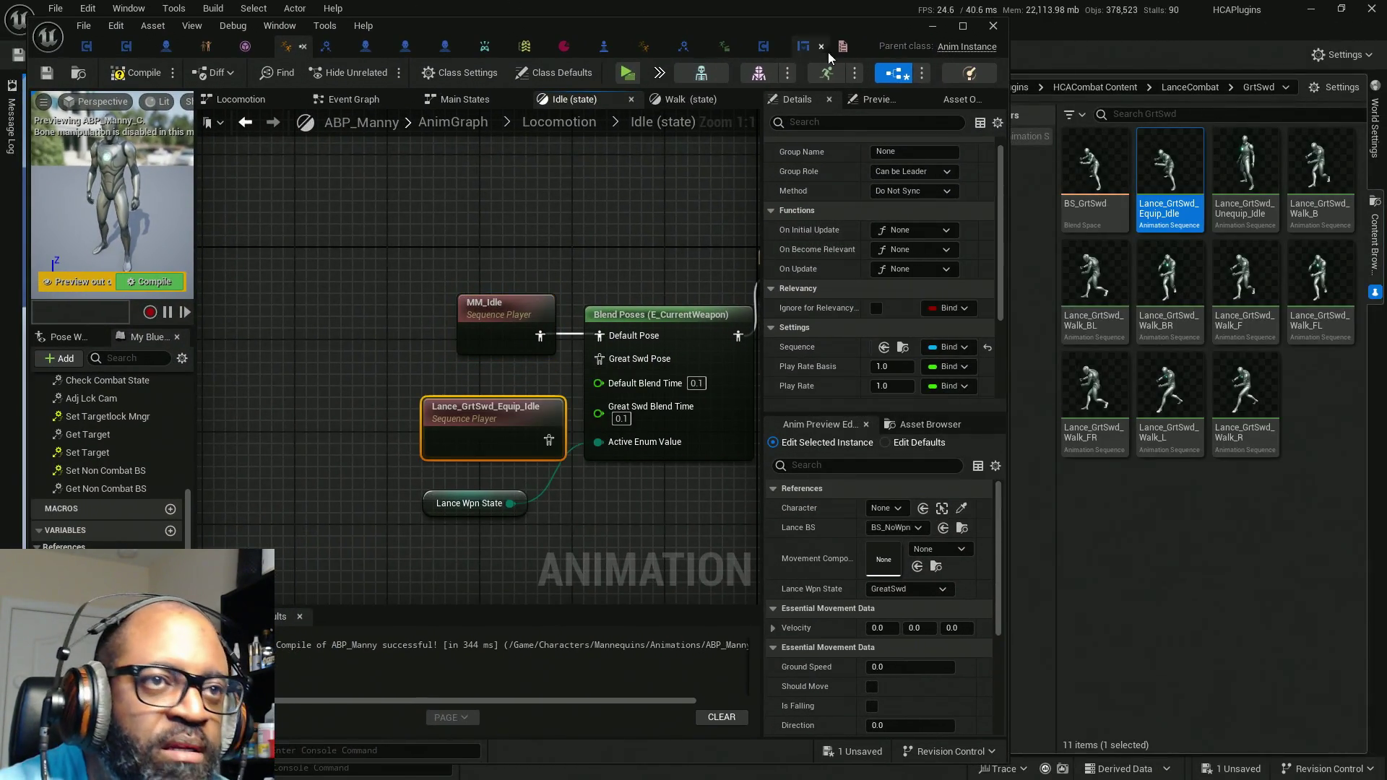
left_click(962, 26)
left_click_drag(586, 423, 640, 363)
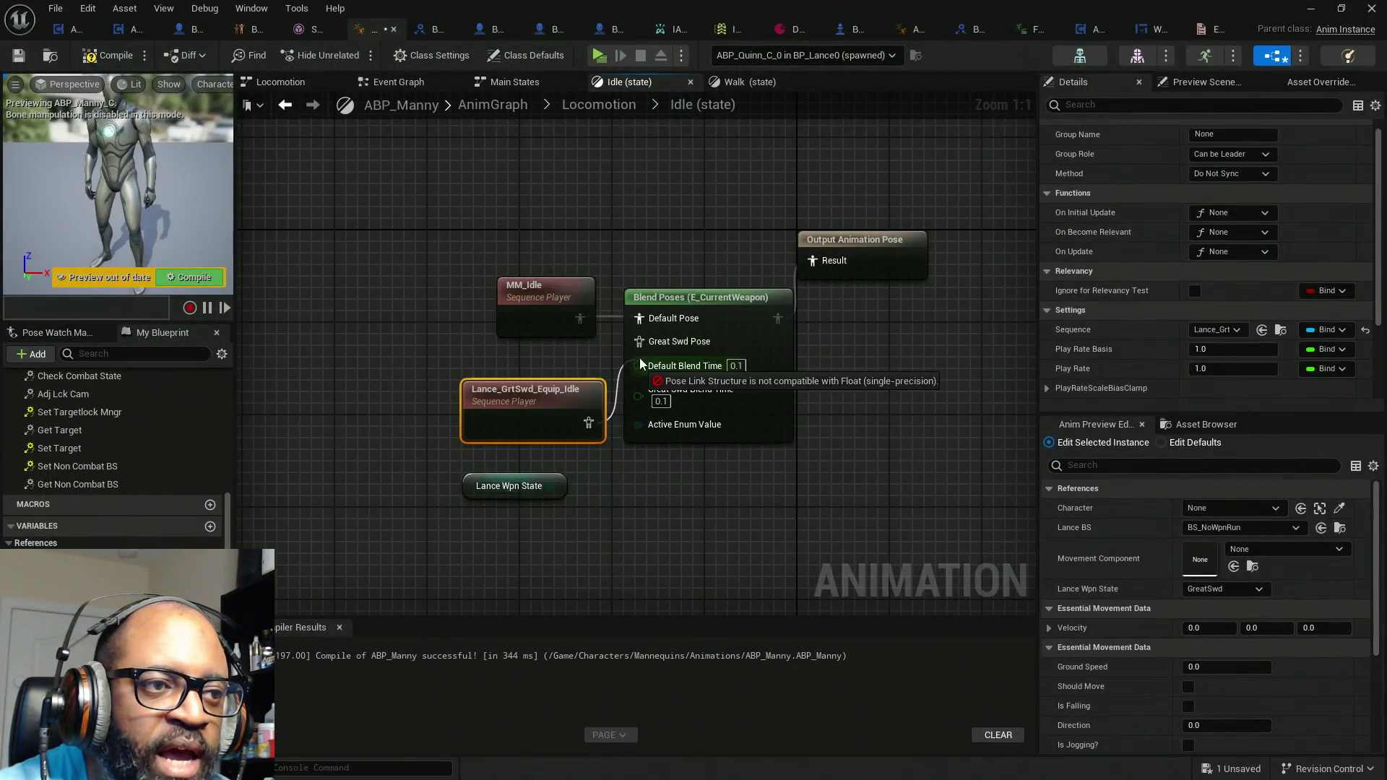
left_click_drag(533, 413, 522, 378)
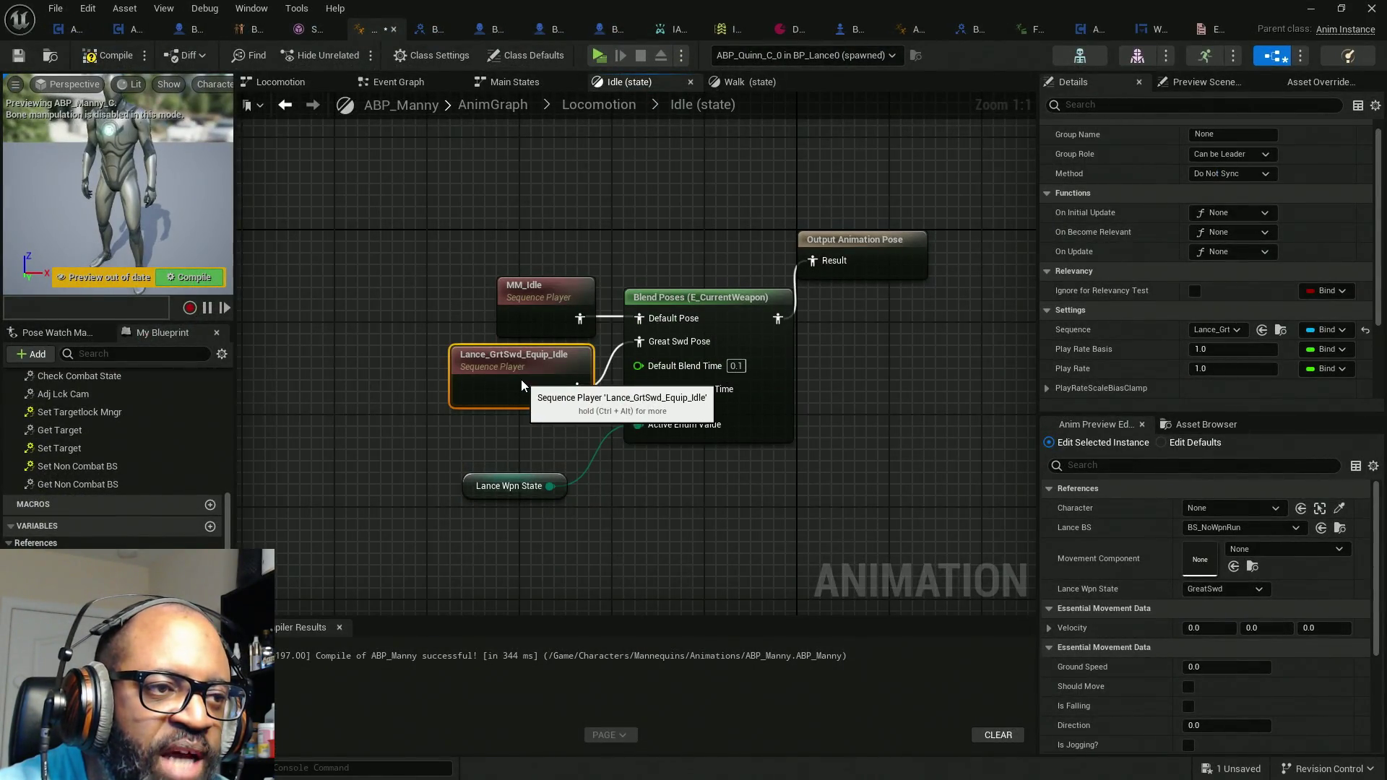
mouse_move(435, 238)
left_mouse_down()
mouse_move(541, 377)
mouse_move(521, 363)
mouse_move(503, 394)
mouse_move(484, 391)
left_mouse_up()
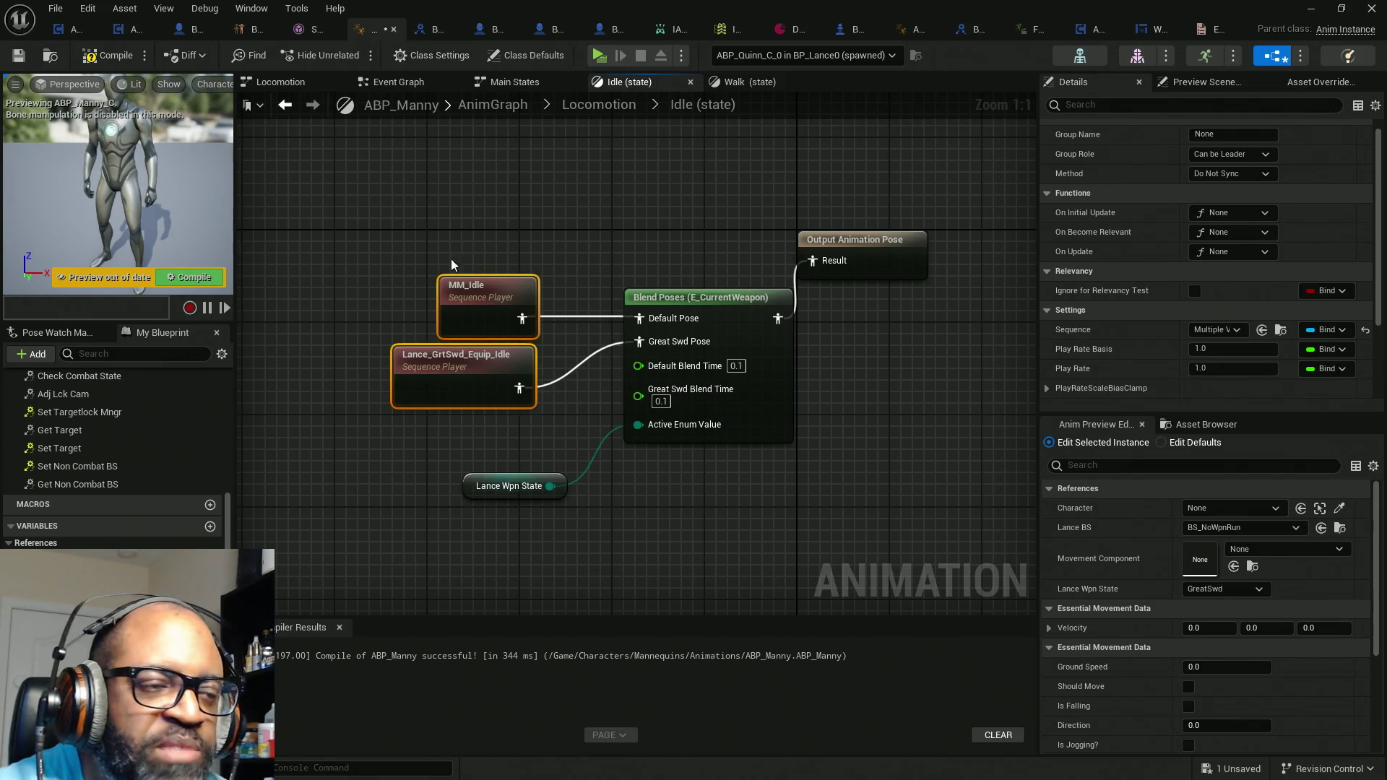
mouse_move(511, 494)
left_mouse_down()
mouse_move(511, 459)
mouse_move(487, 460)
left_mouse_up()
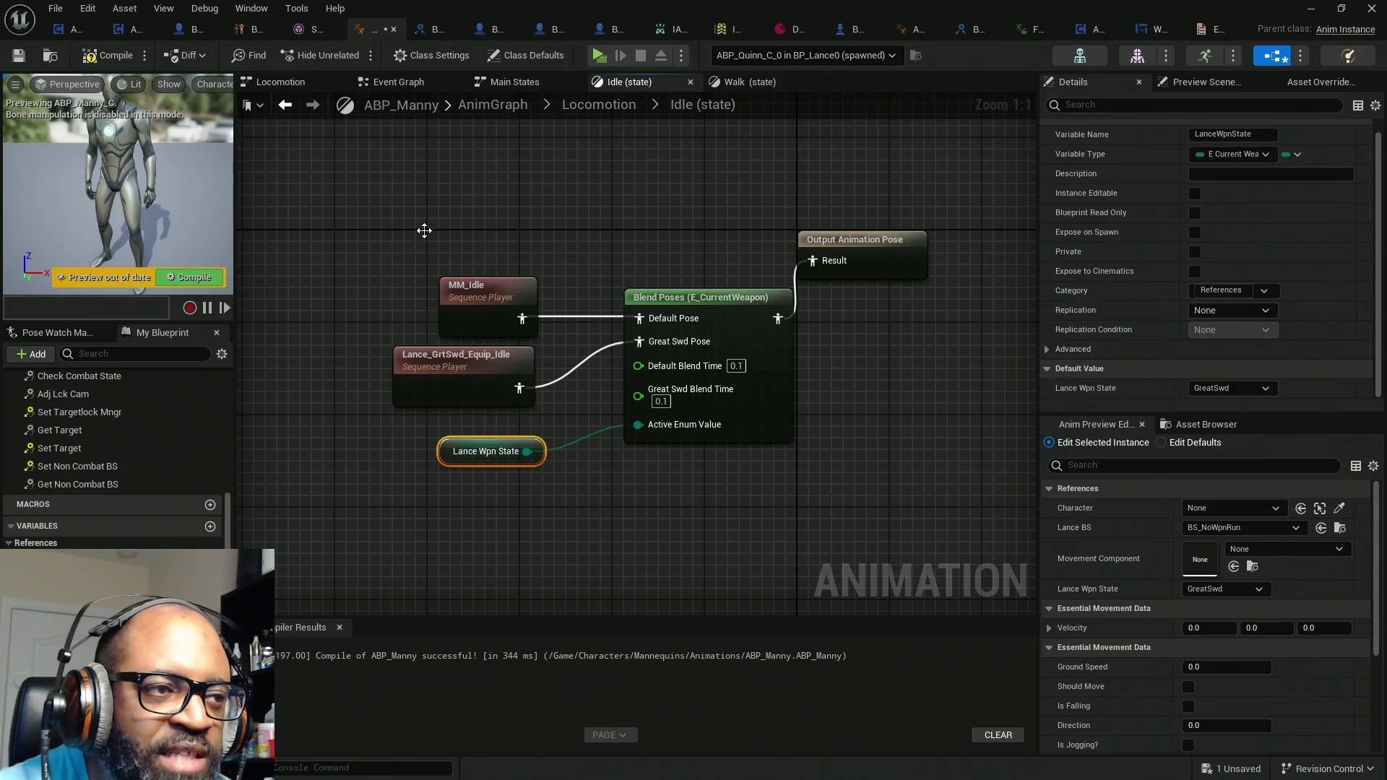
left_click_drag(424, 229, 394, 376)
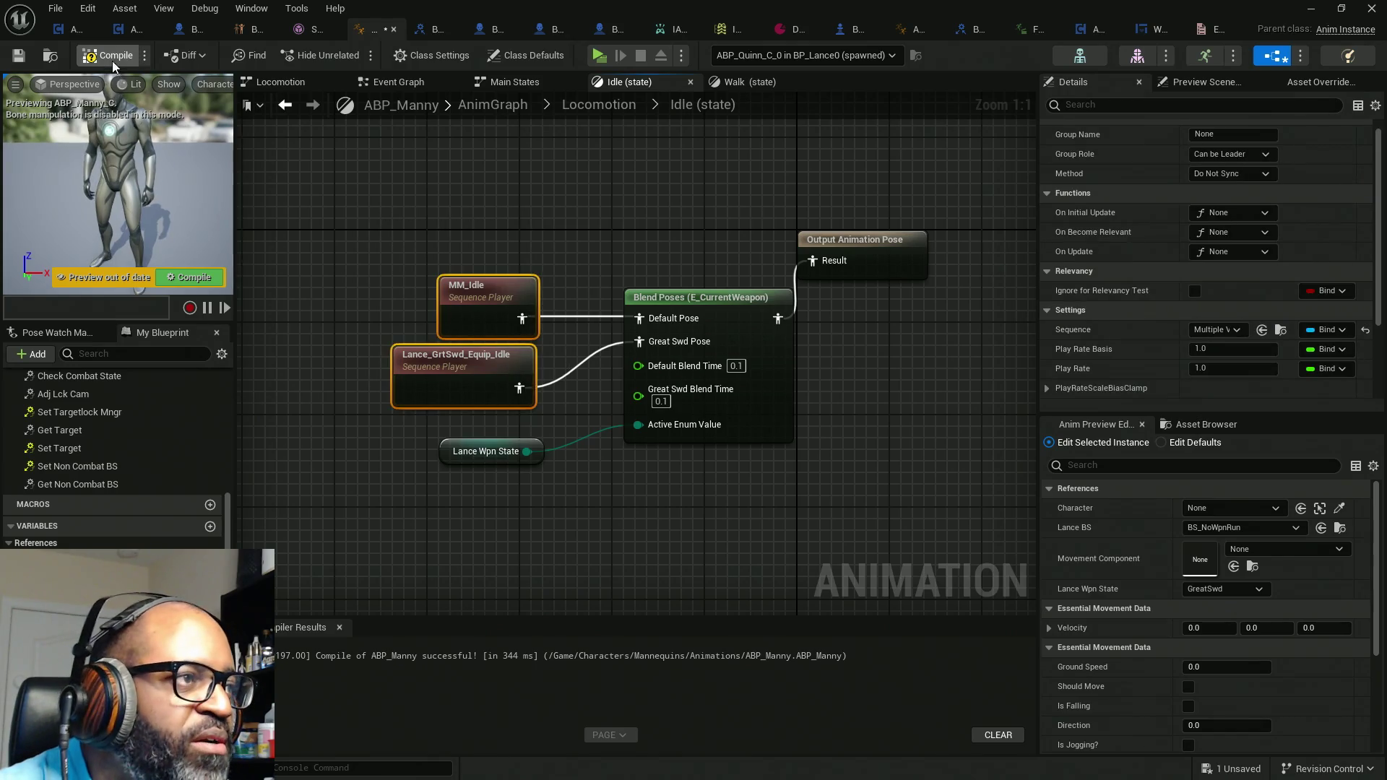
Step: Compile ABP_Manny with F7 and close its editor
key("F7")
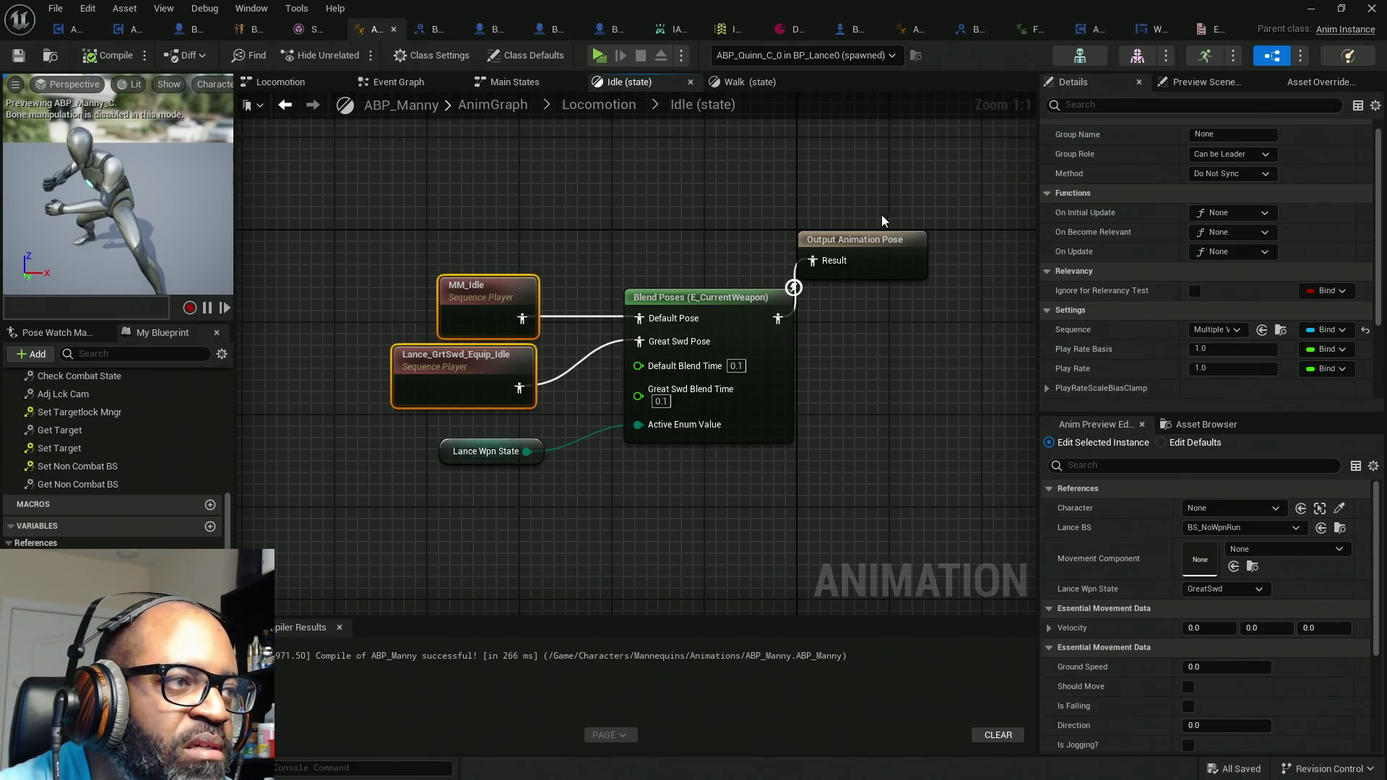
left_click(470, 450)
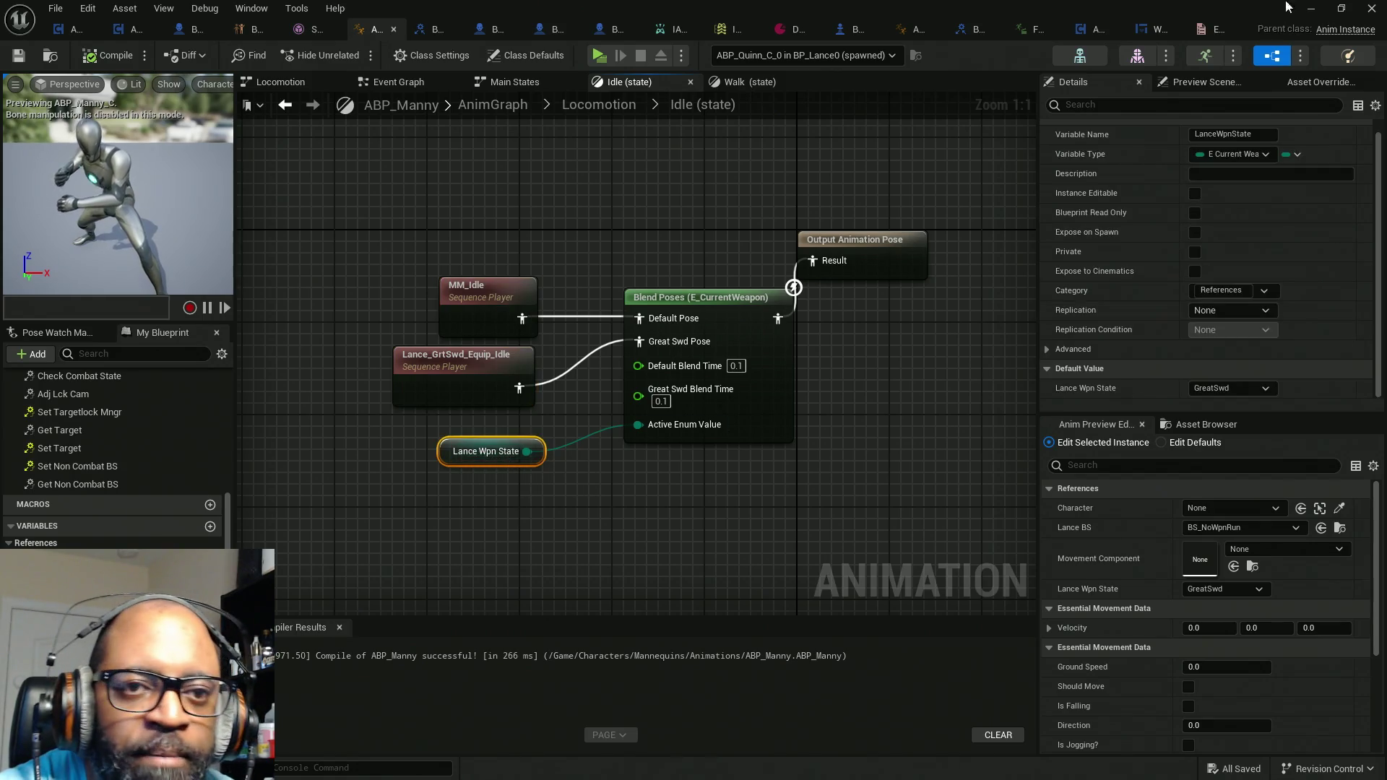
left_click(1311, 8)
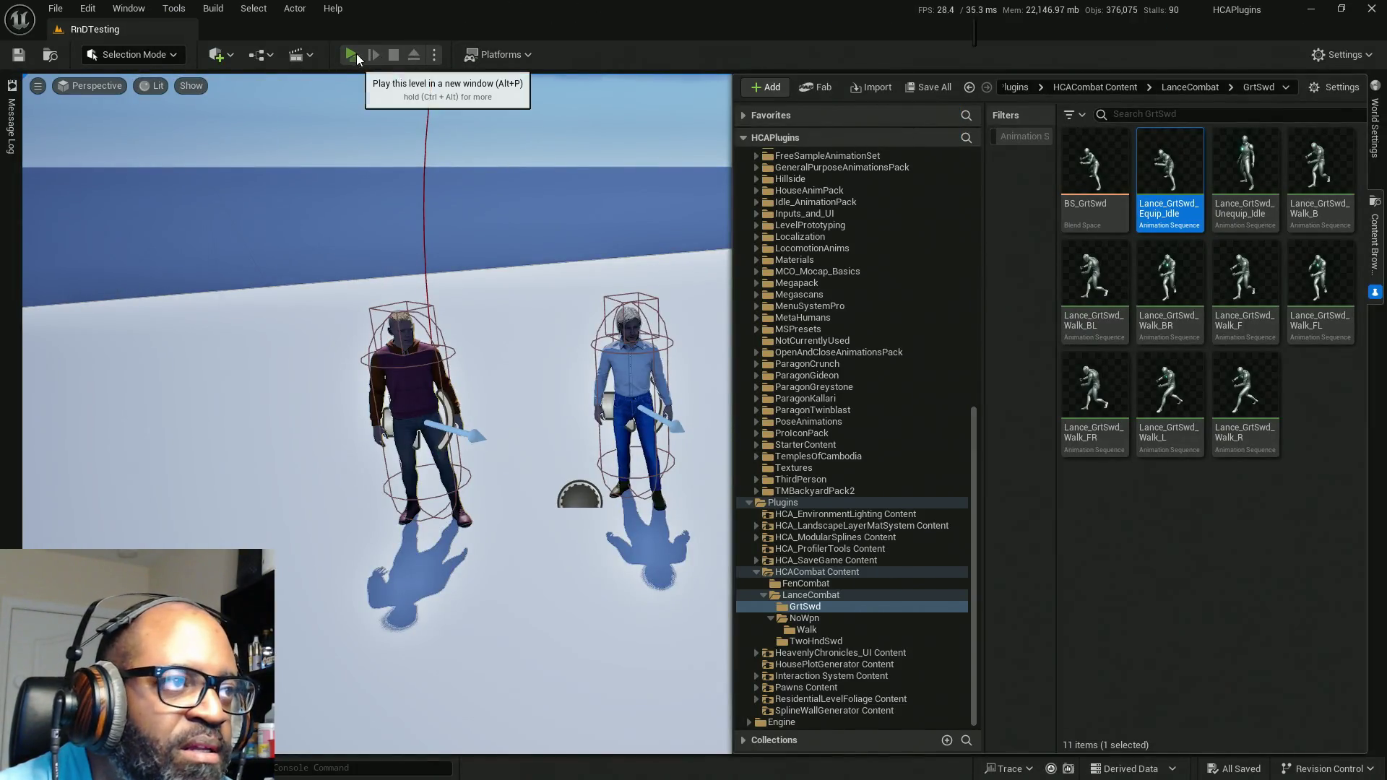
Step: Play the level in a new window, run to the mannequins, lock on, and fire once
left_click(352, 54)
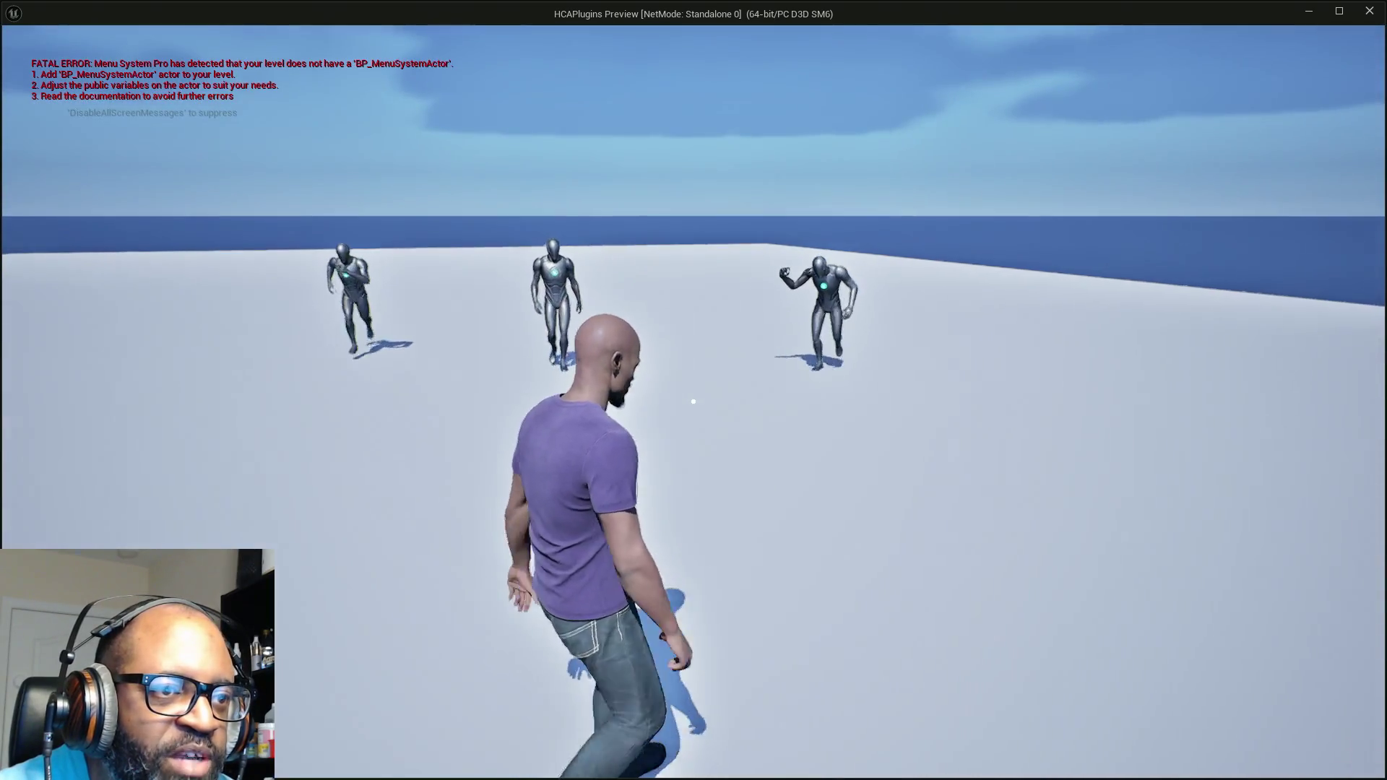
key("w")
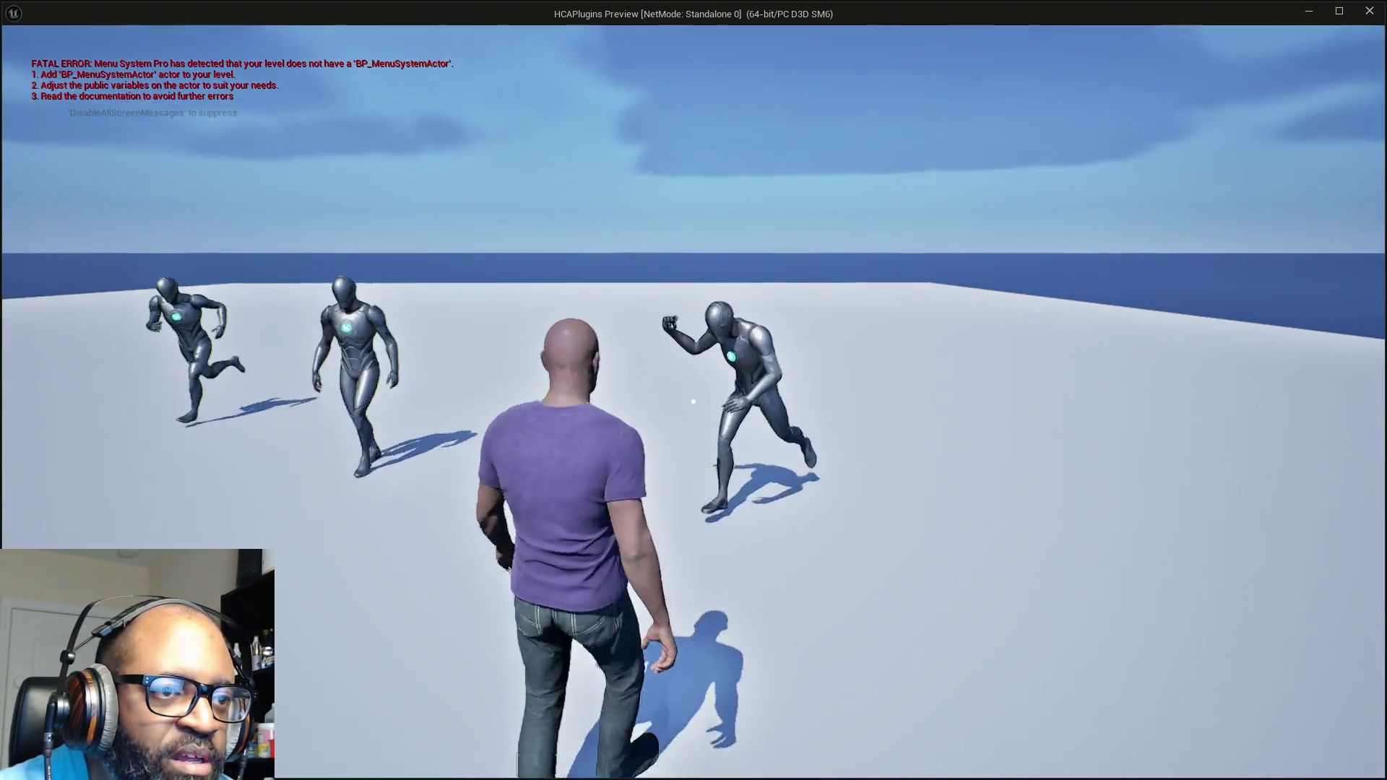
right_click(693, 401)
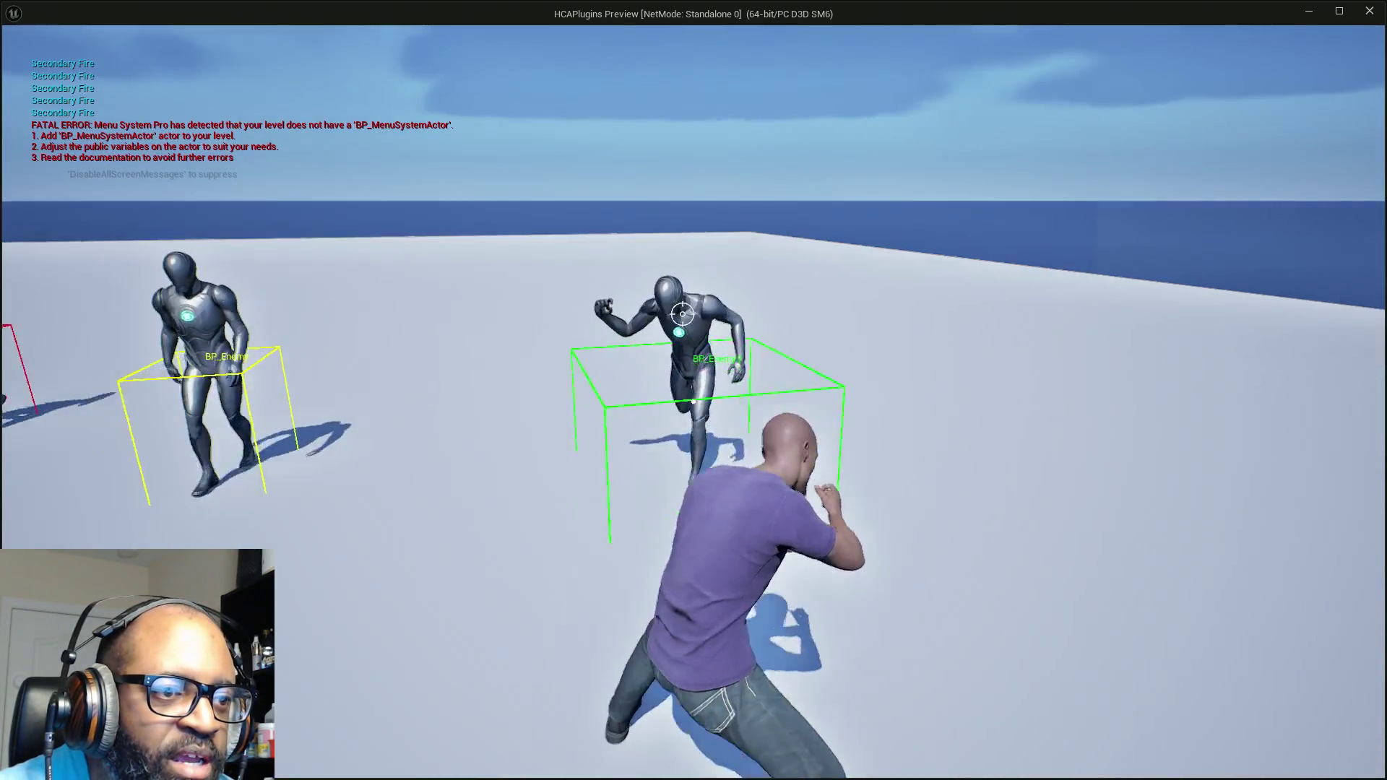
left_click(693, 401)
Step: Strafe left and right and lunge toward the locked-on mannequin
key("a")
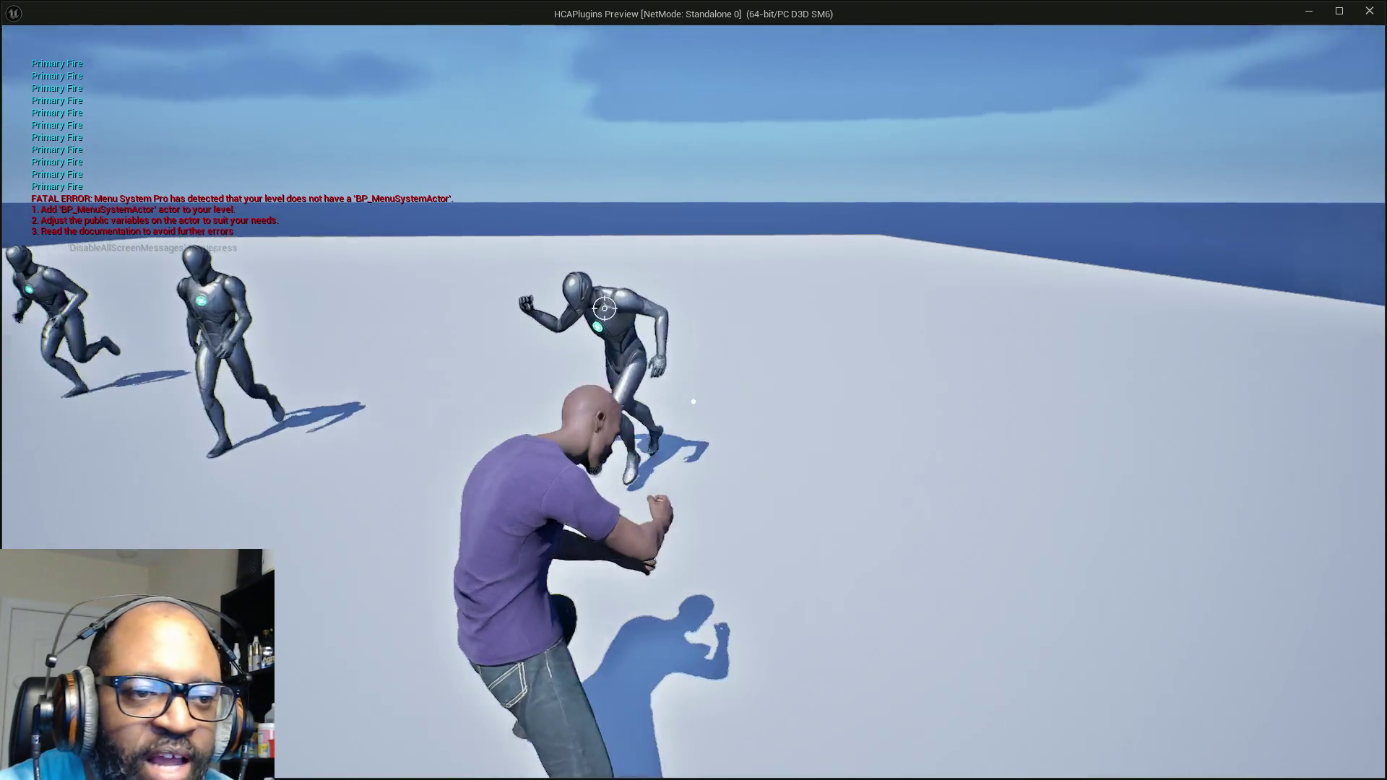
key("d")
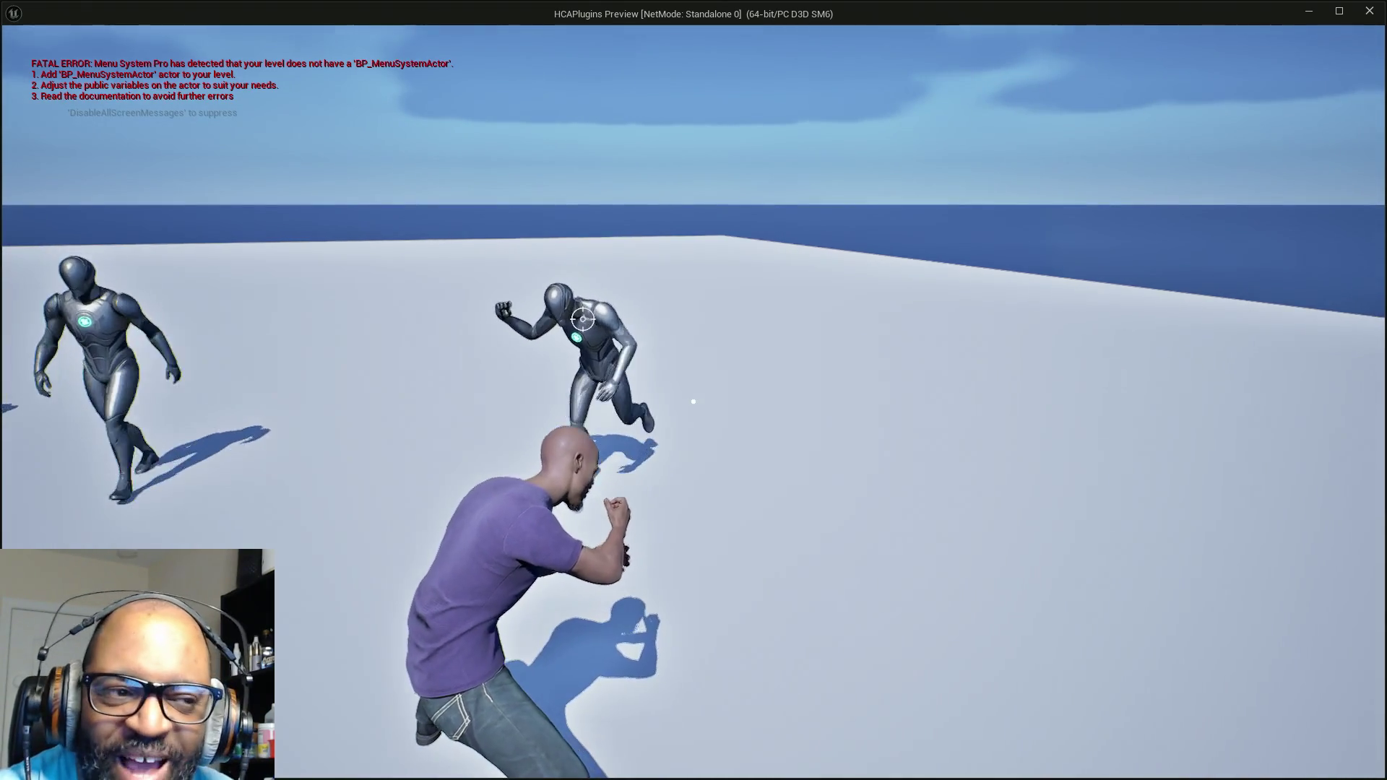
key("d")
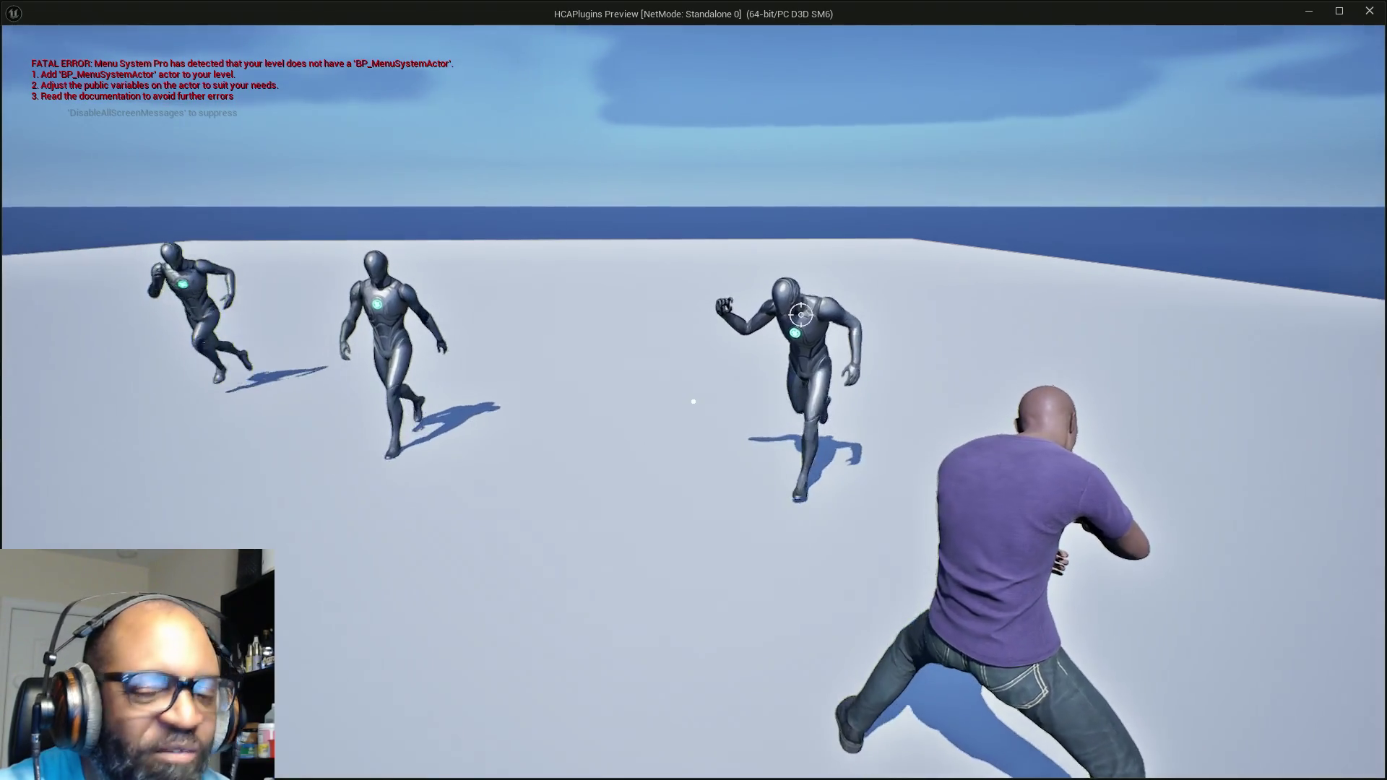
key("a")
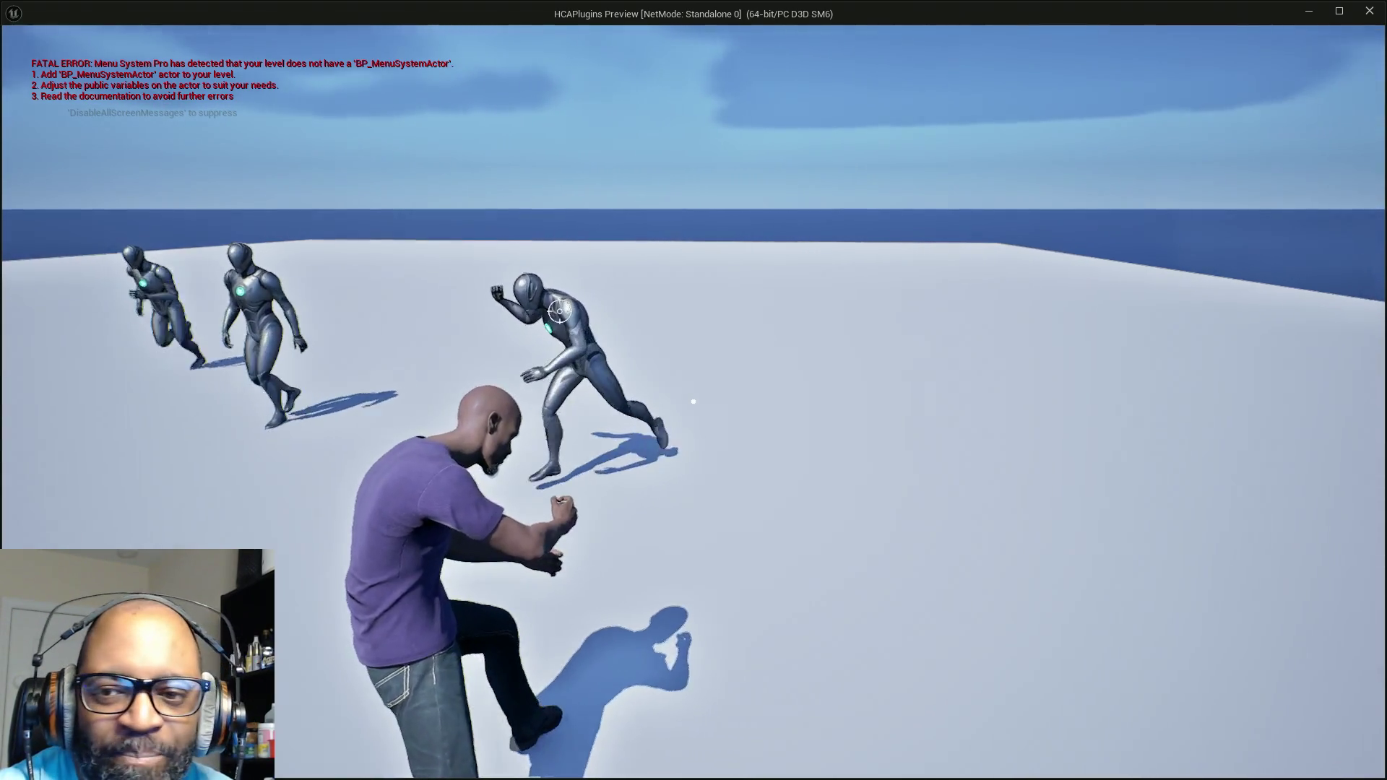
key("w")
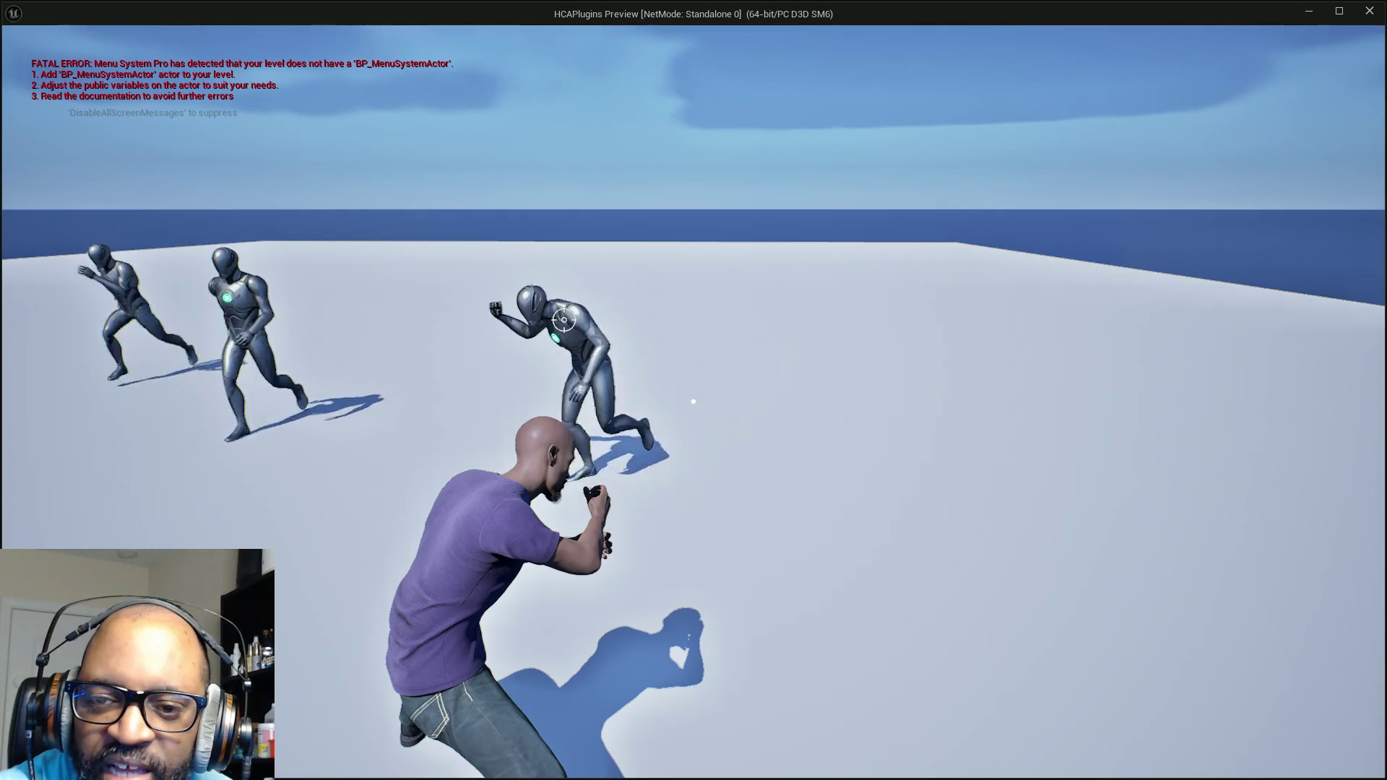
key("d")
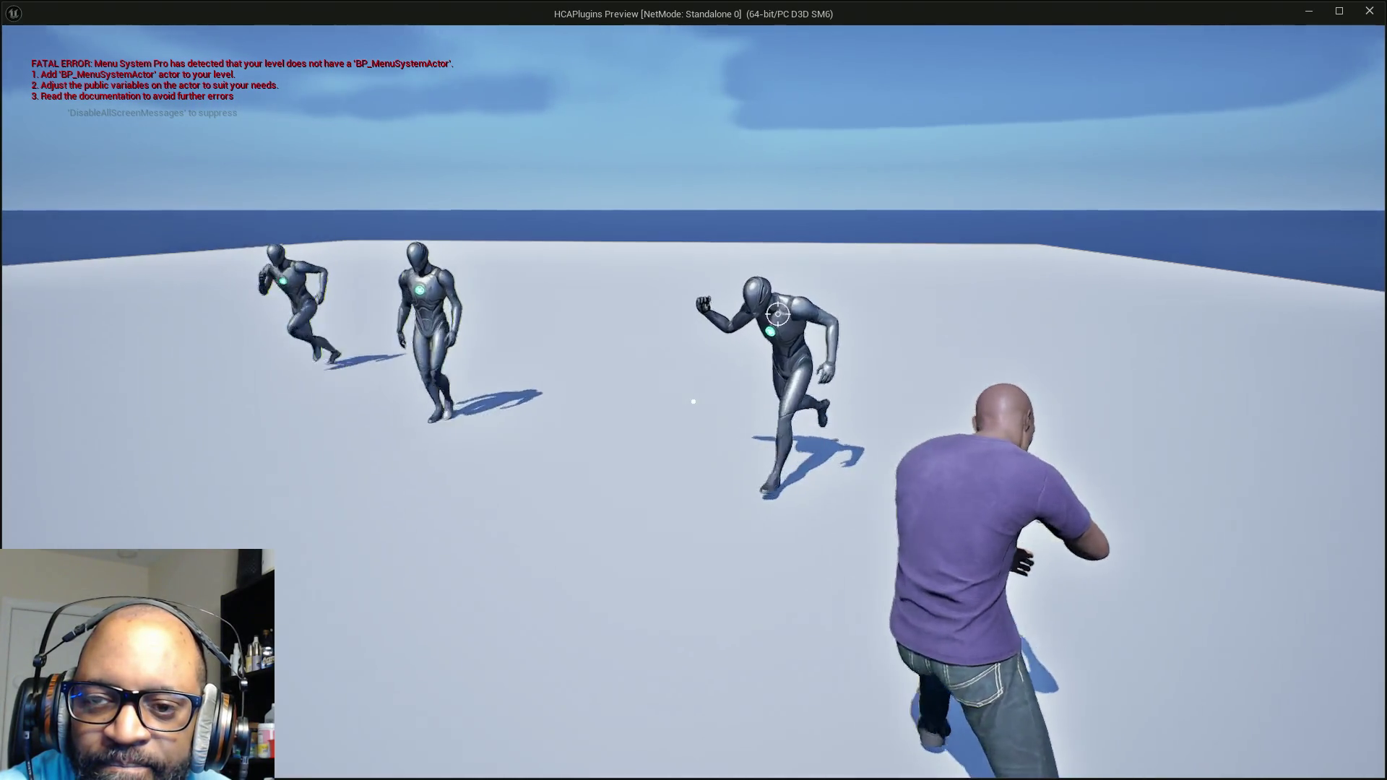
key("a")
key("d")
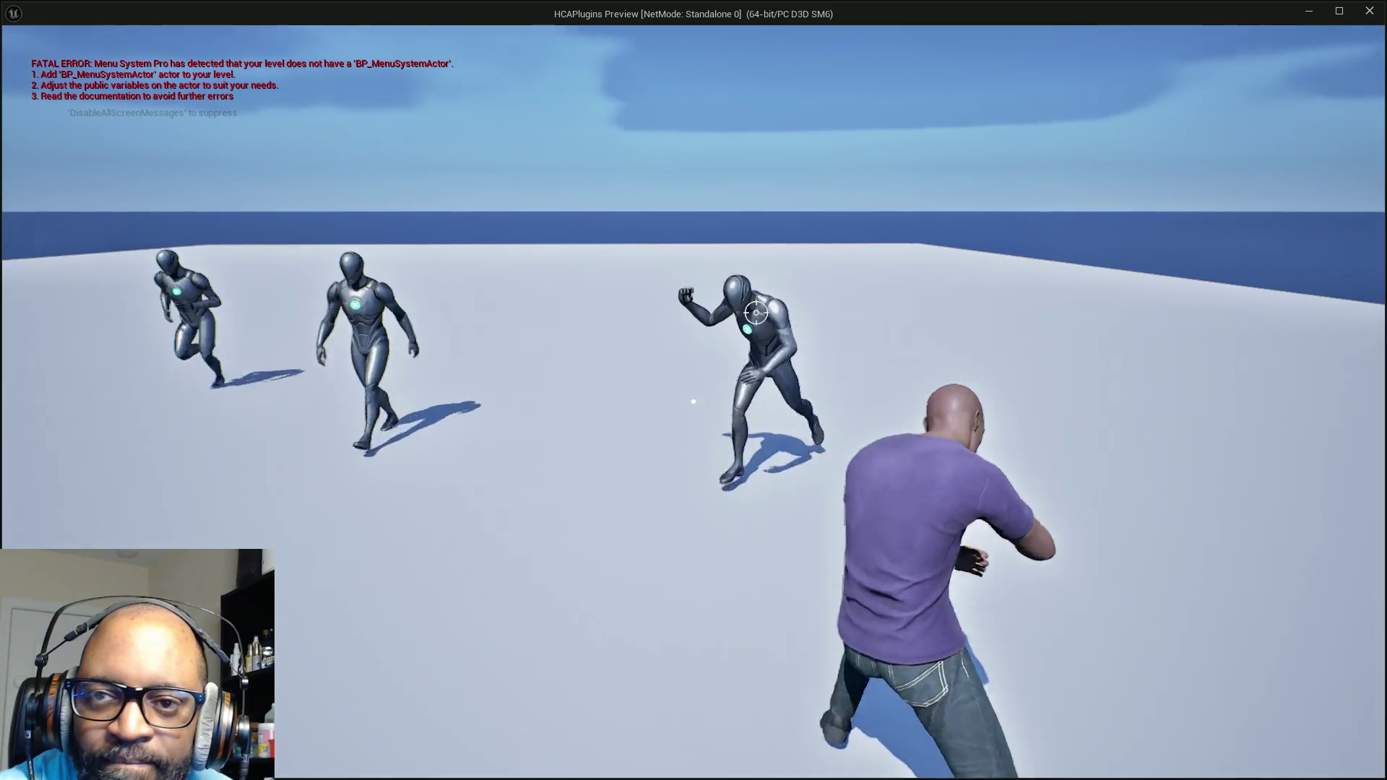
key("a")
key("d")
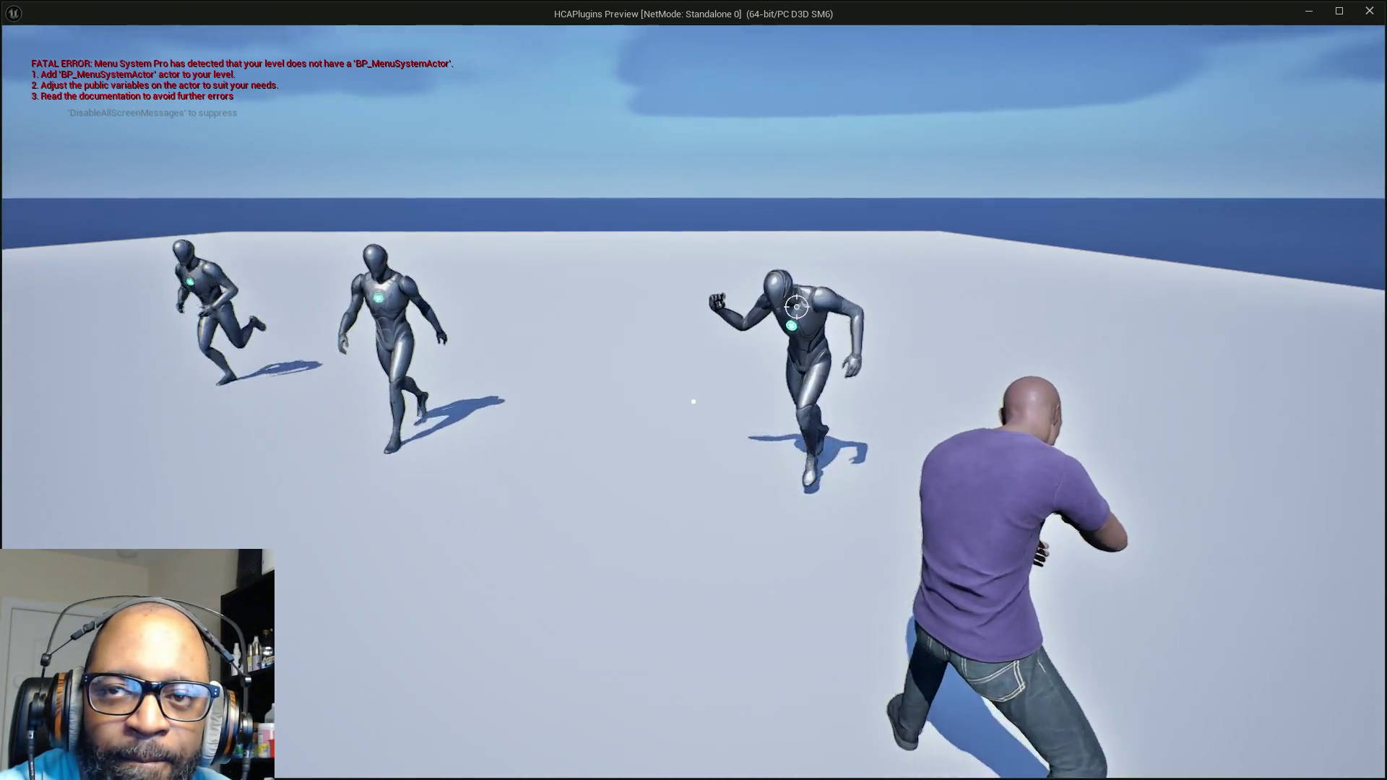
key("a")
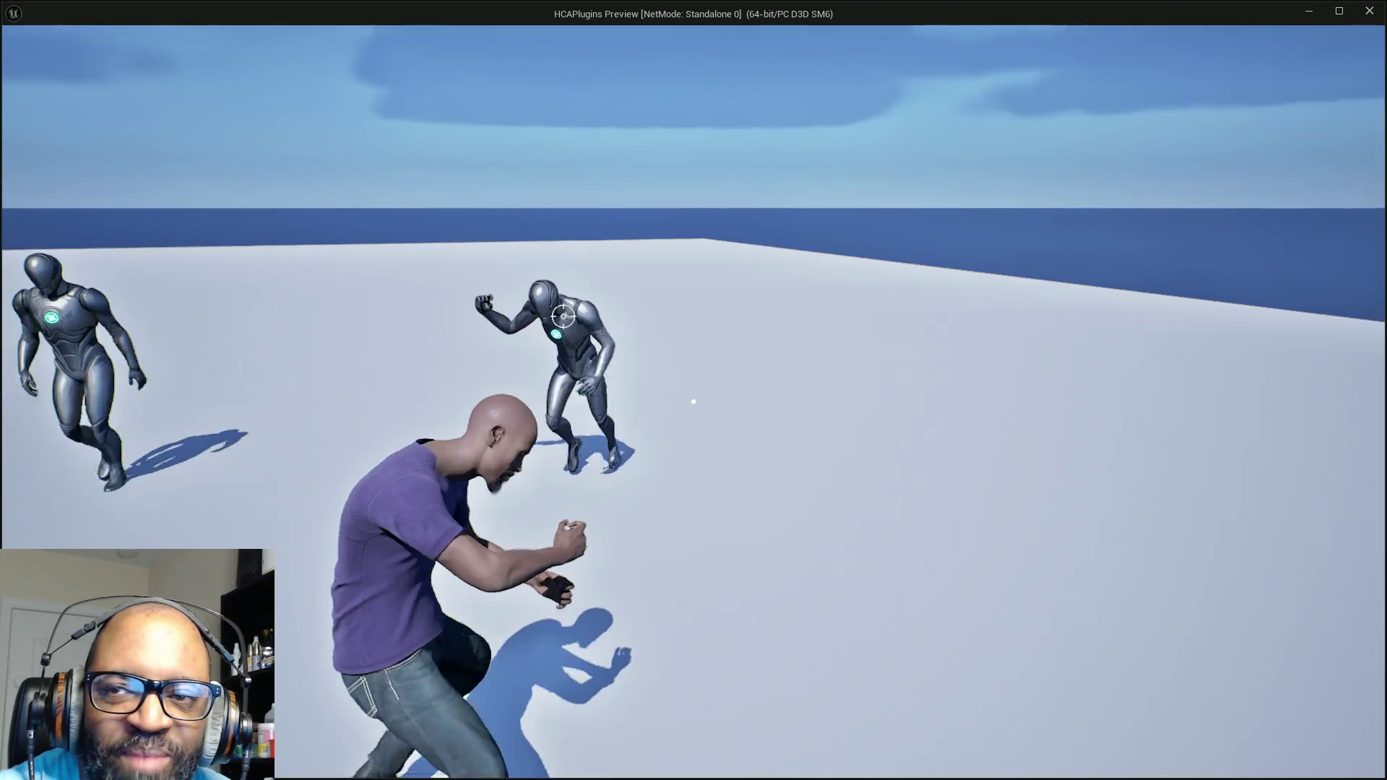
Step: Circle back and forth around the locked-on mannequins and fire a secondary attack
key("d")
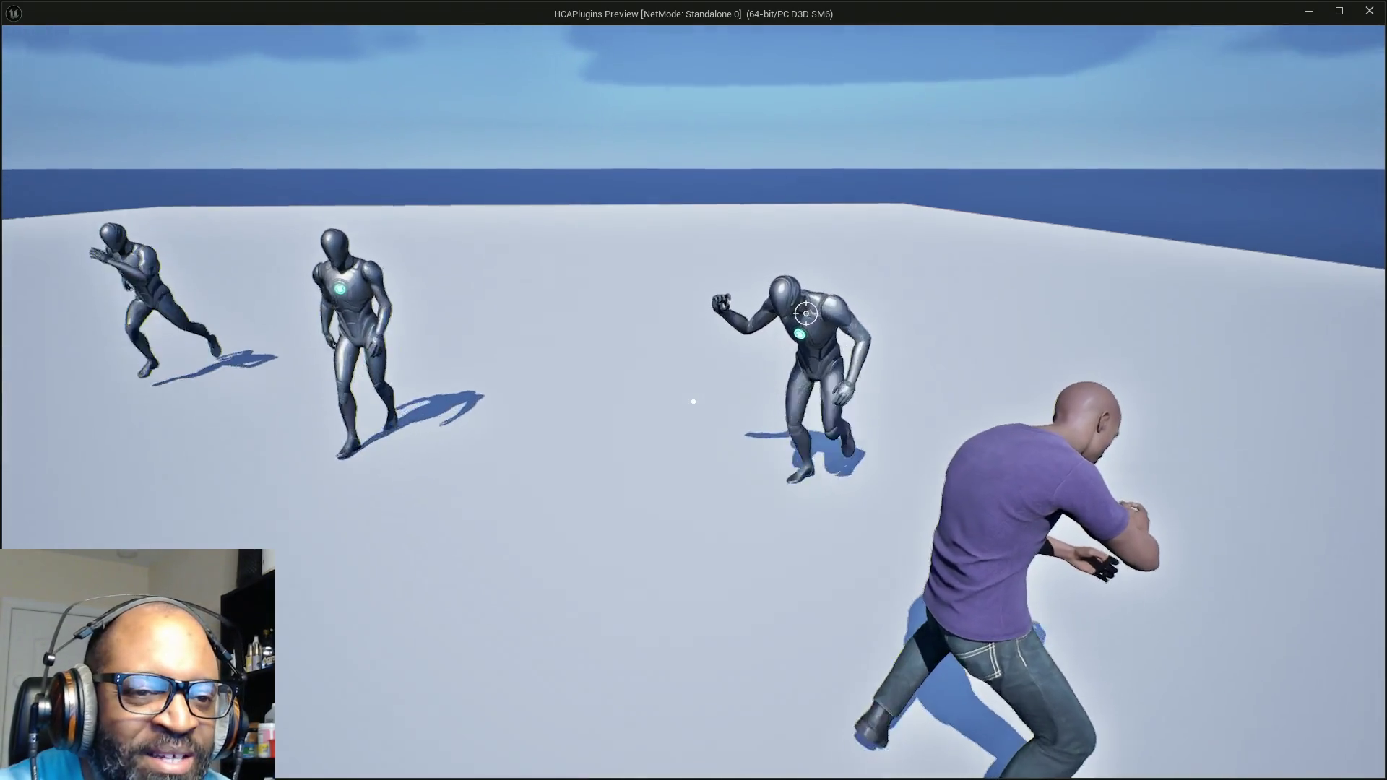
key("a")
key("d")
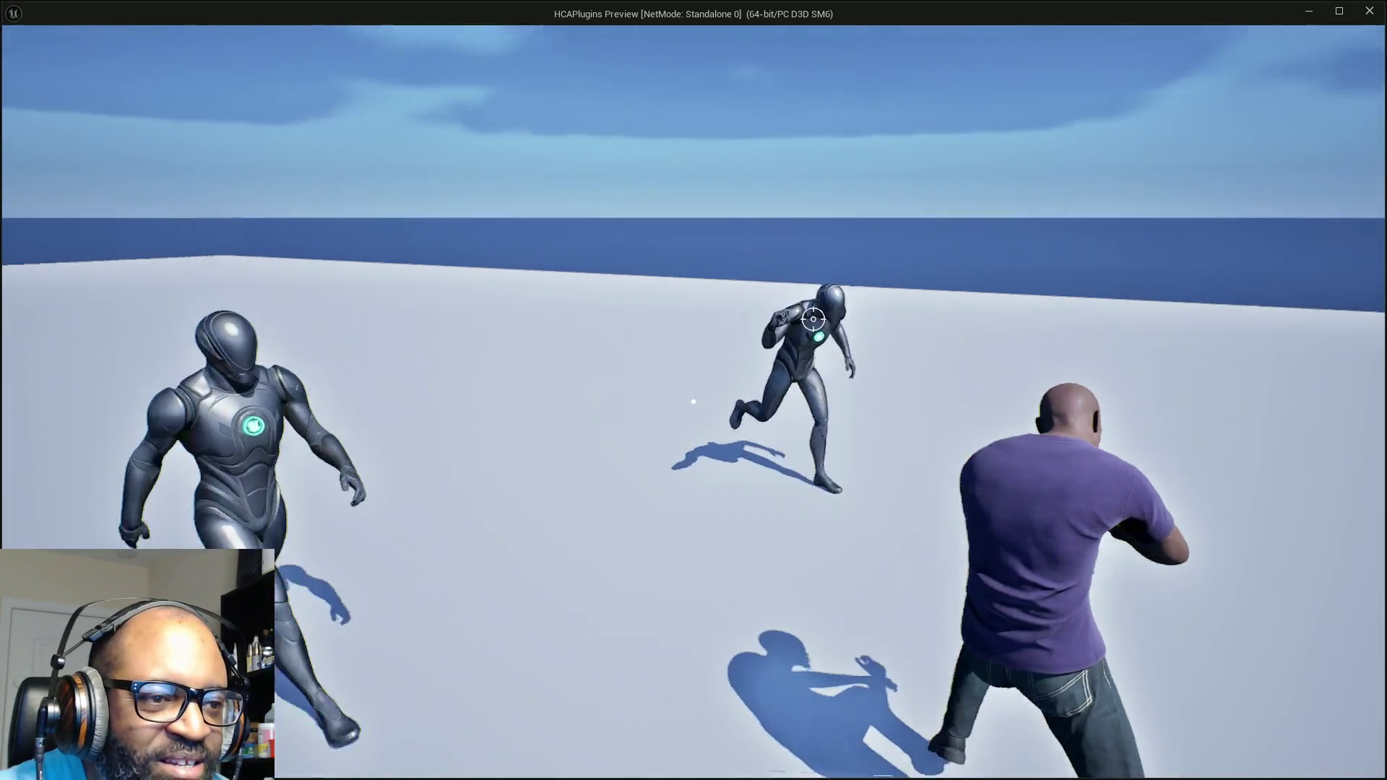
key("a")
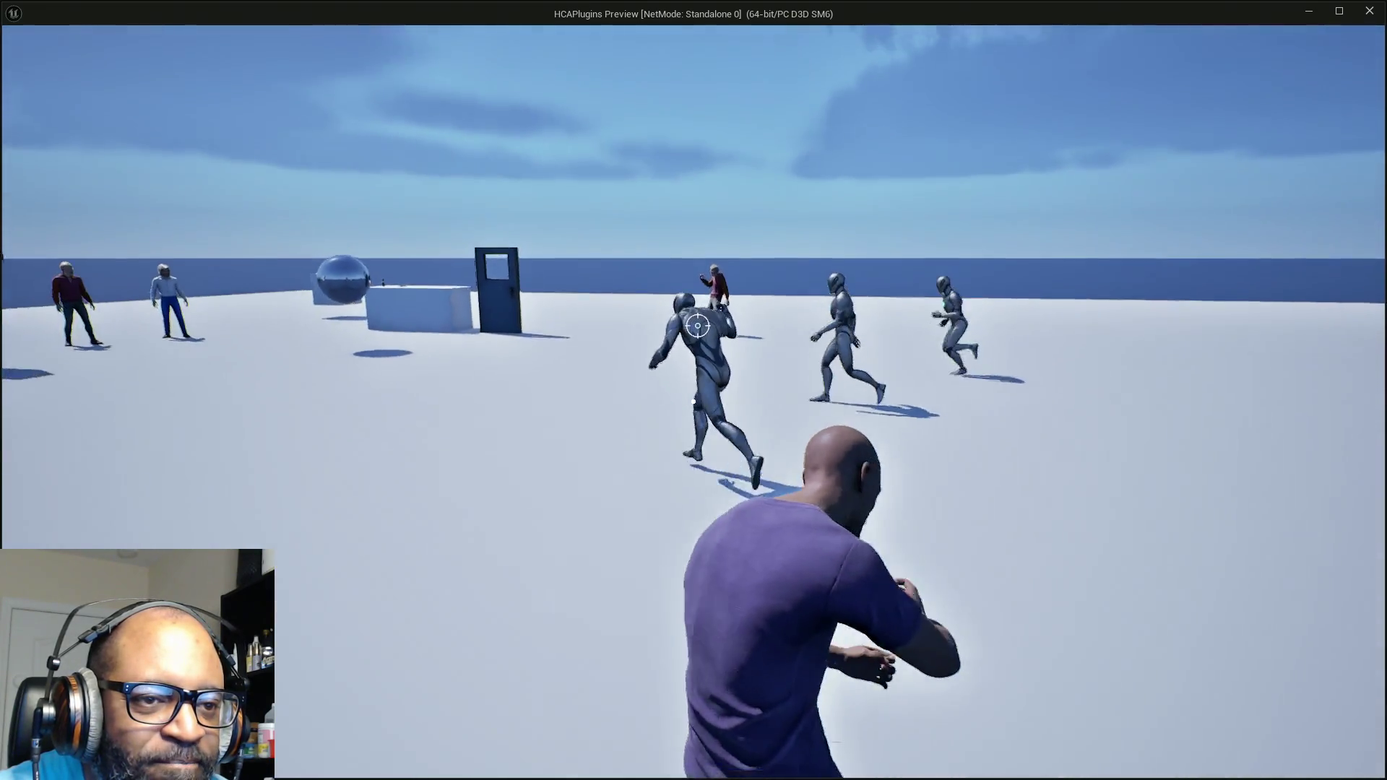
key("d")
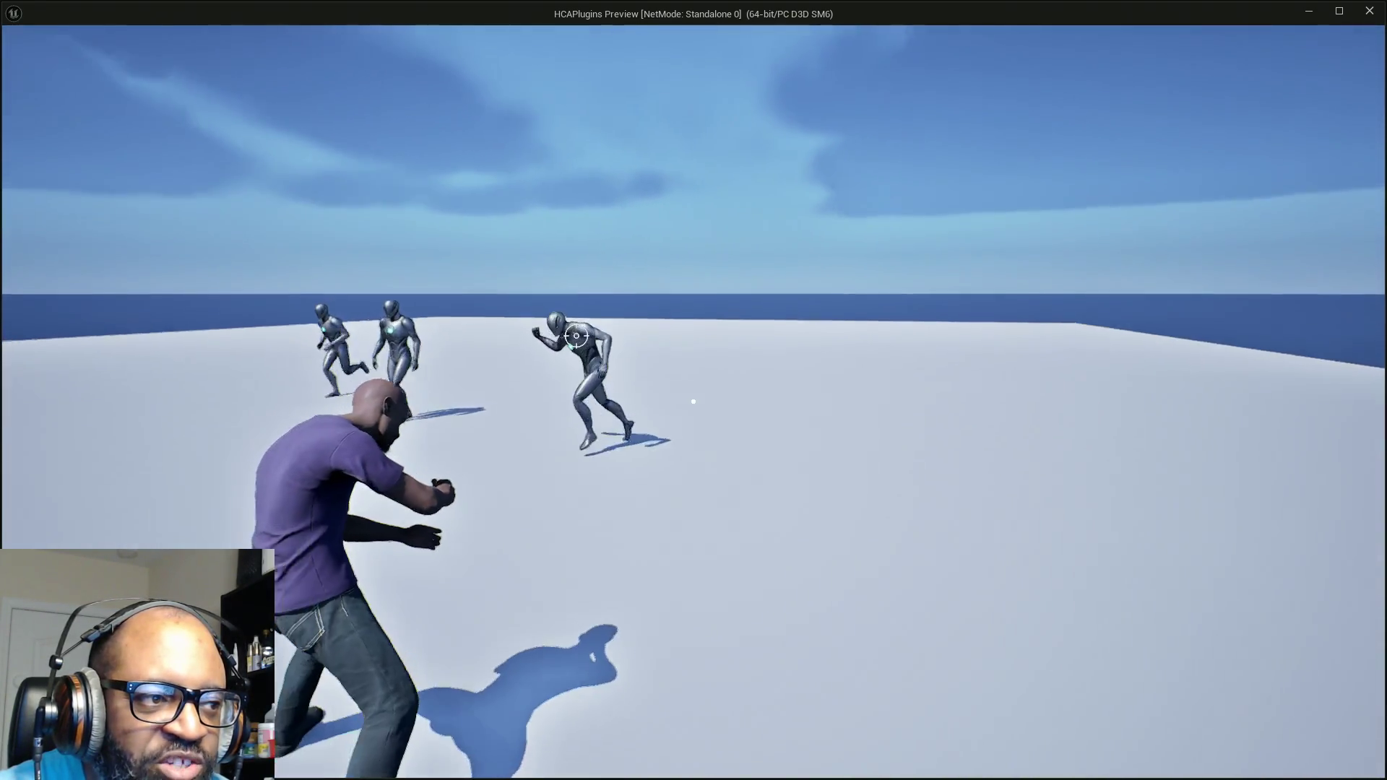
key("a")
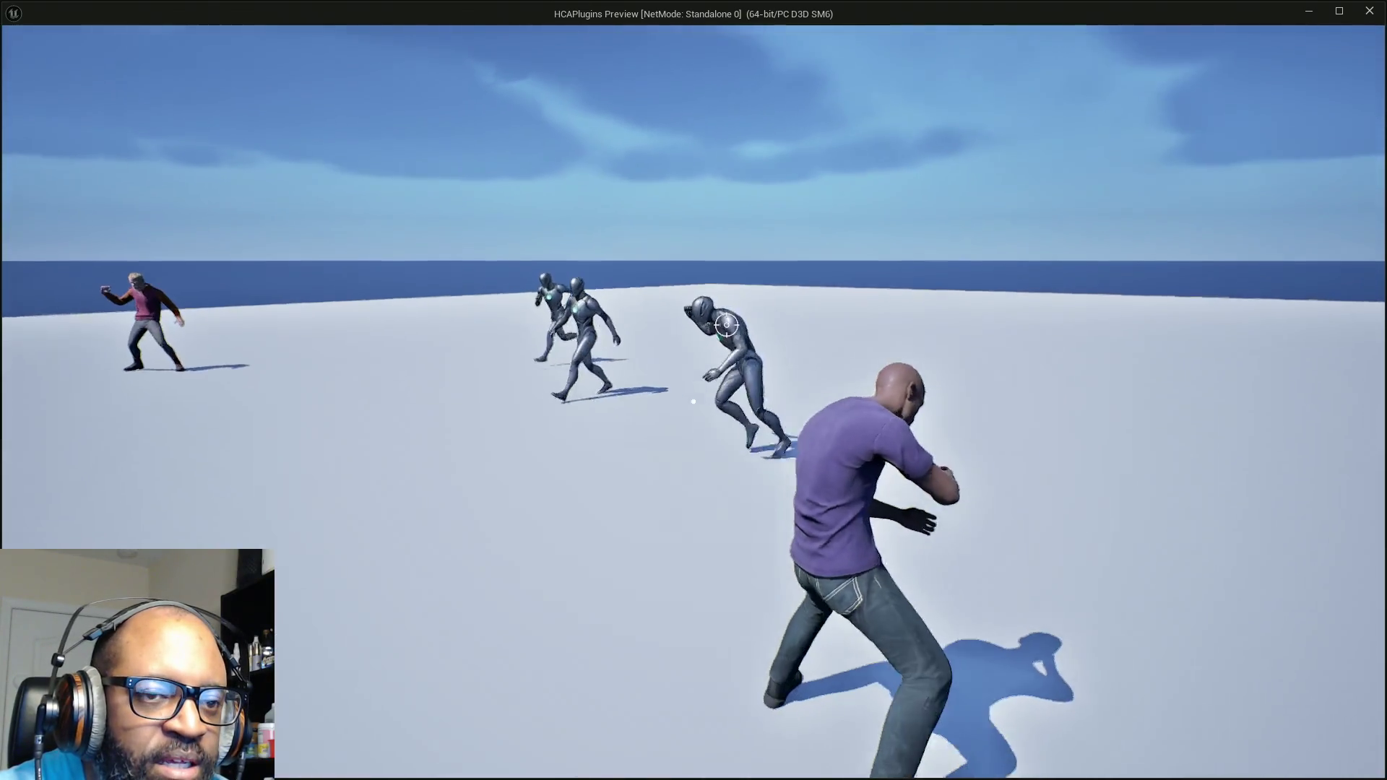
key("d")
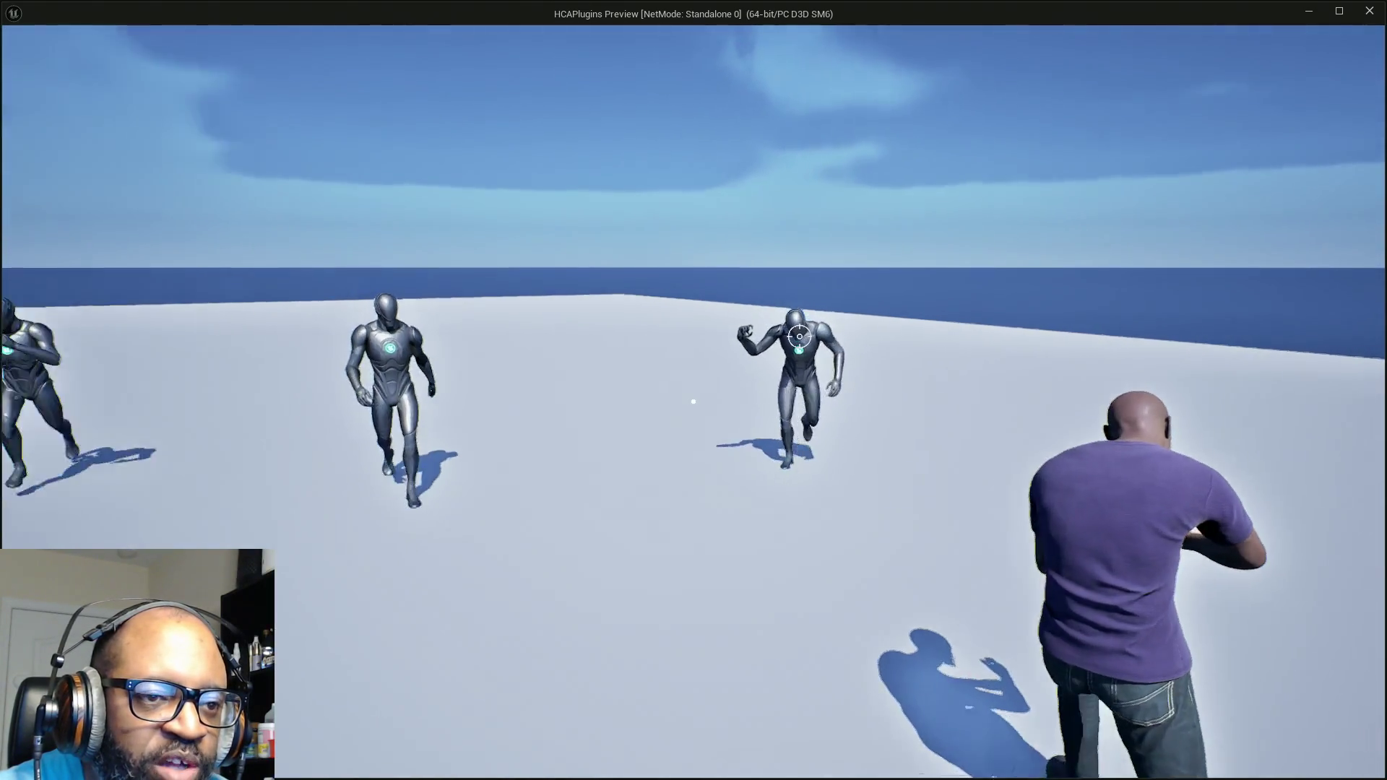
key("a")
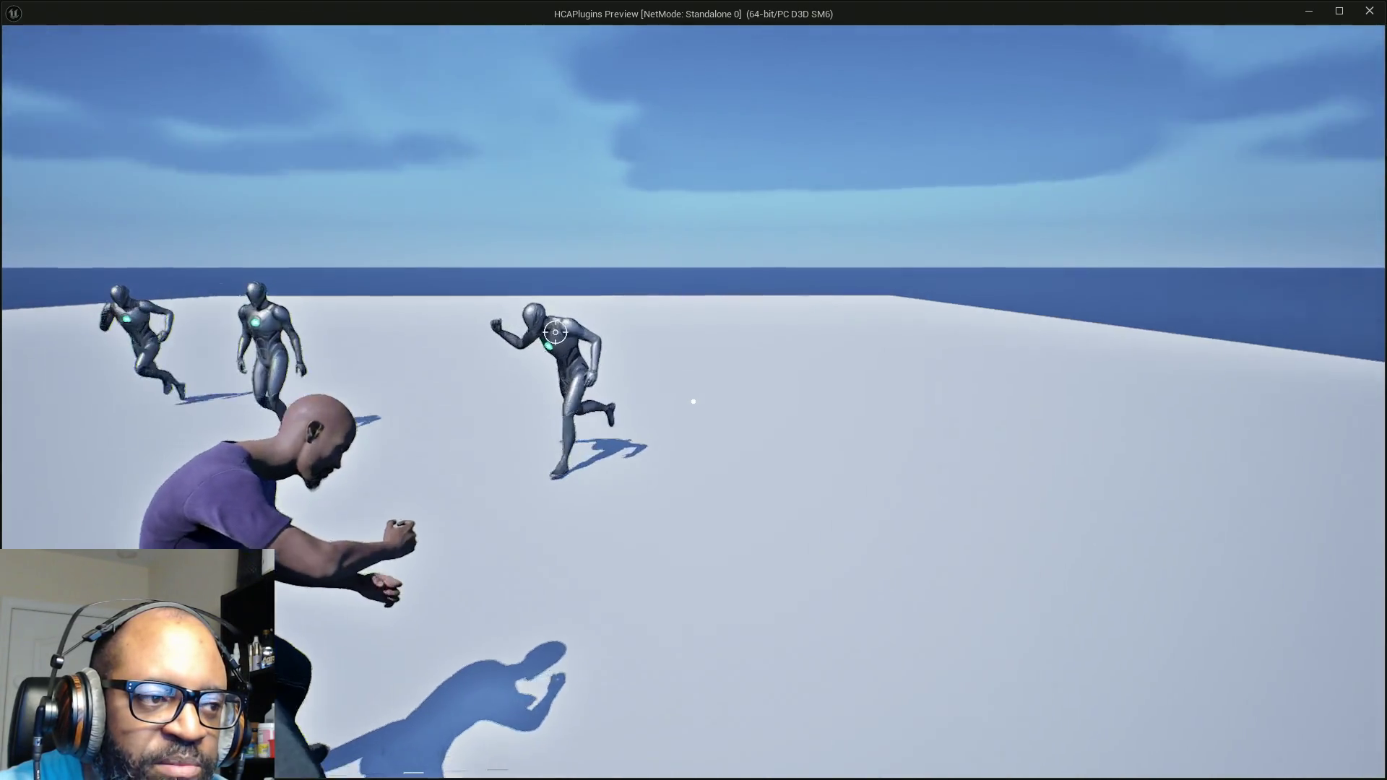
key("d")
key("a")
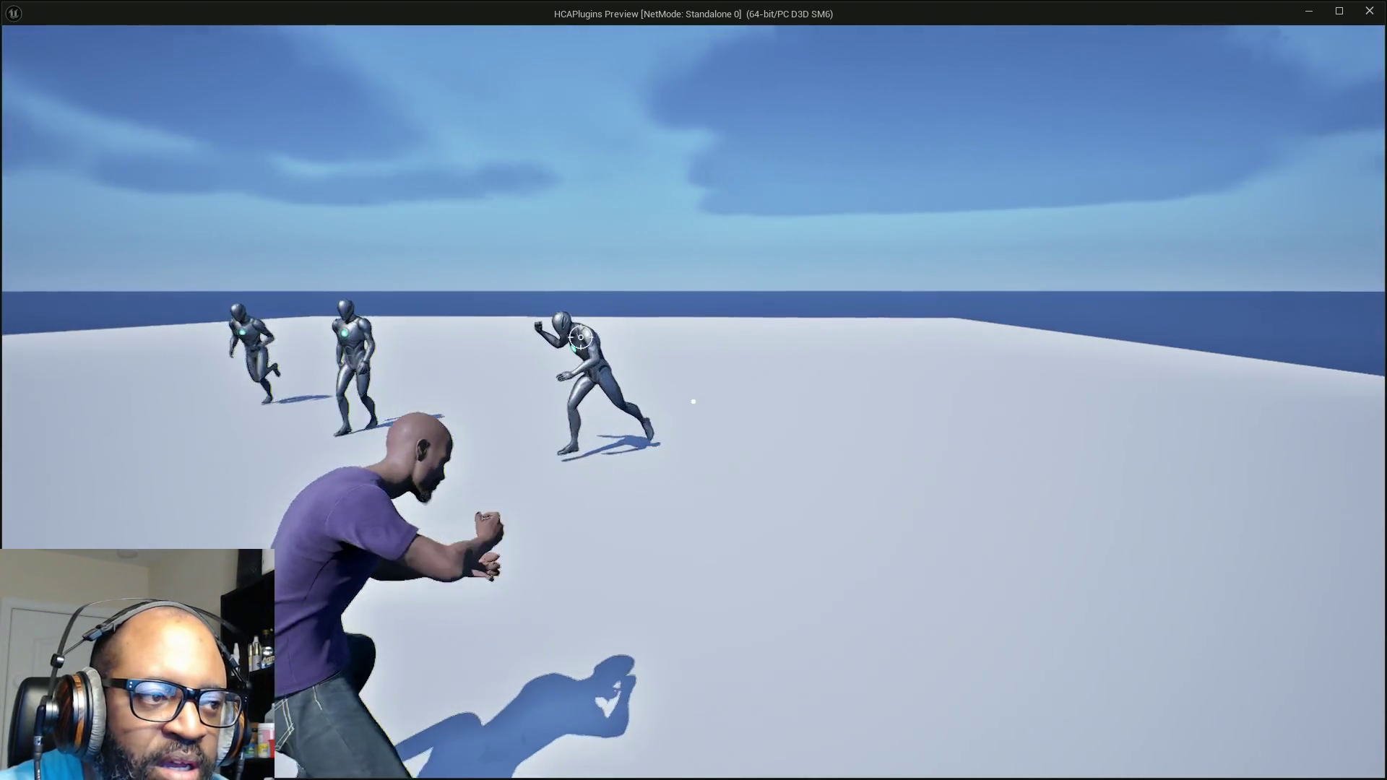
key("d")
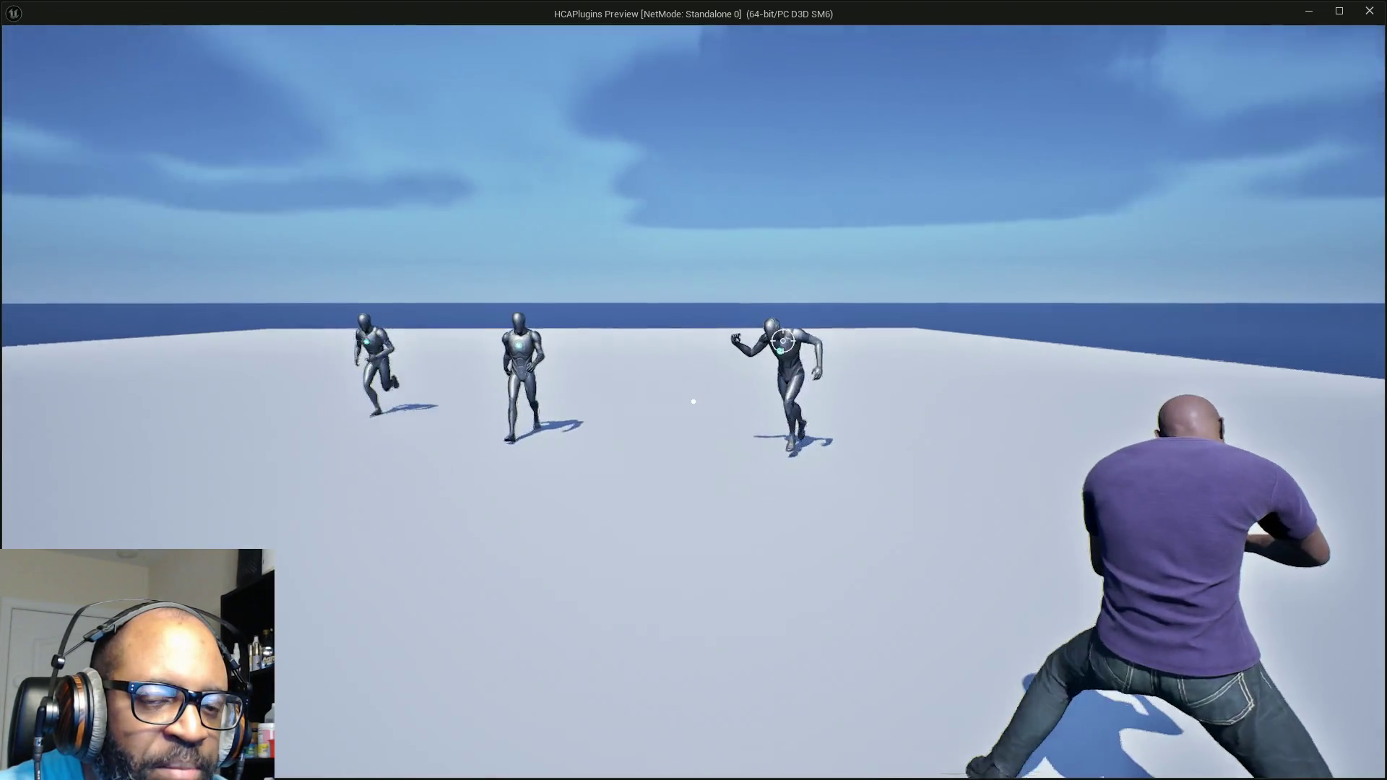
key("a")
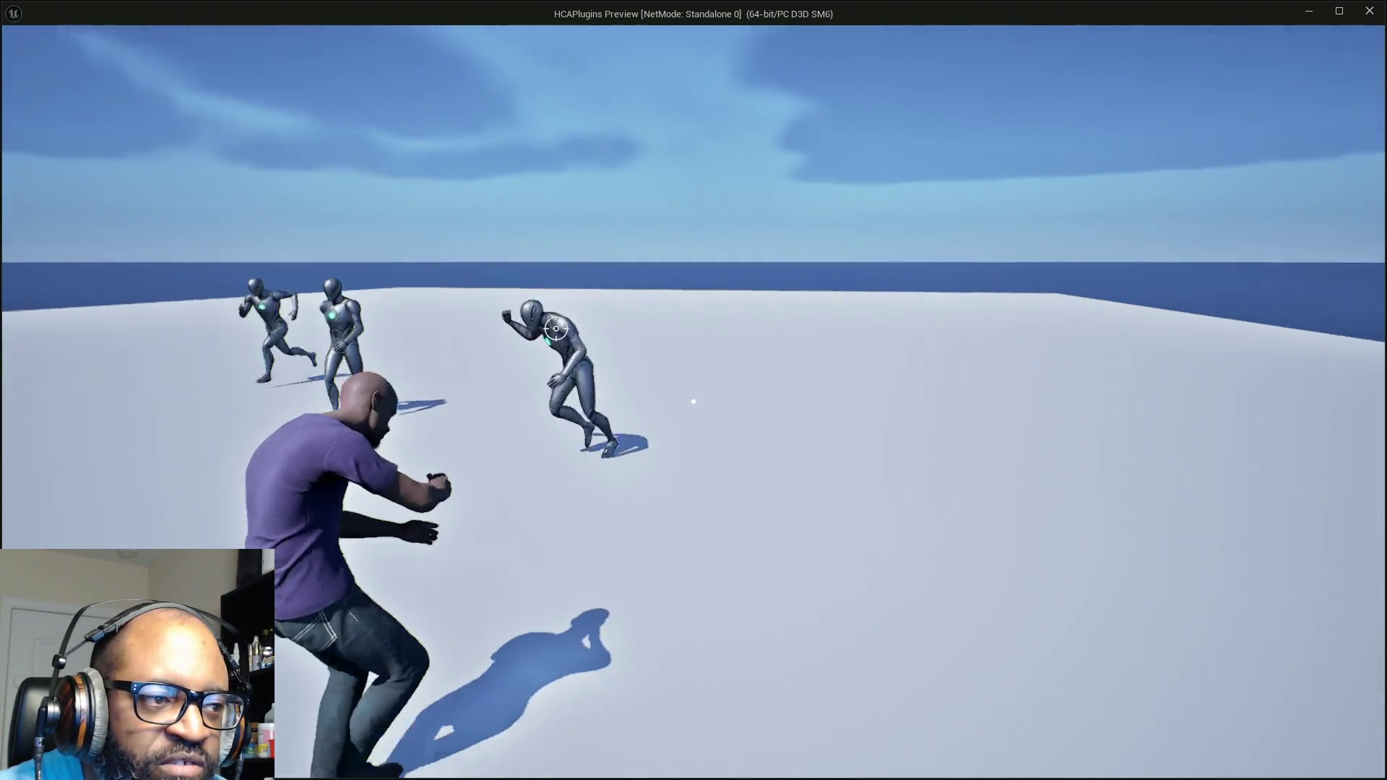
key("d")
key("a")
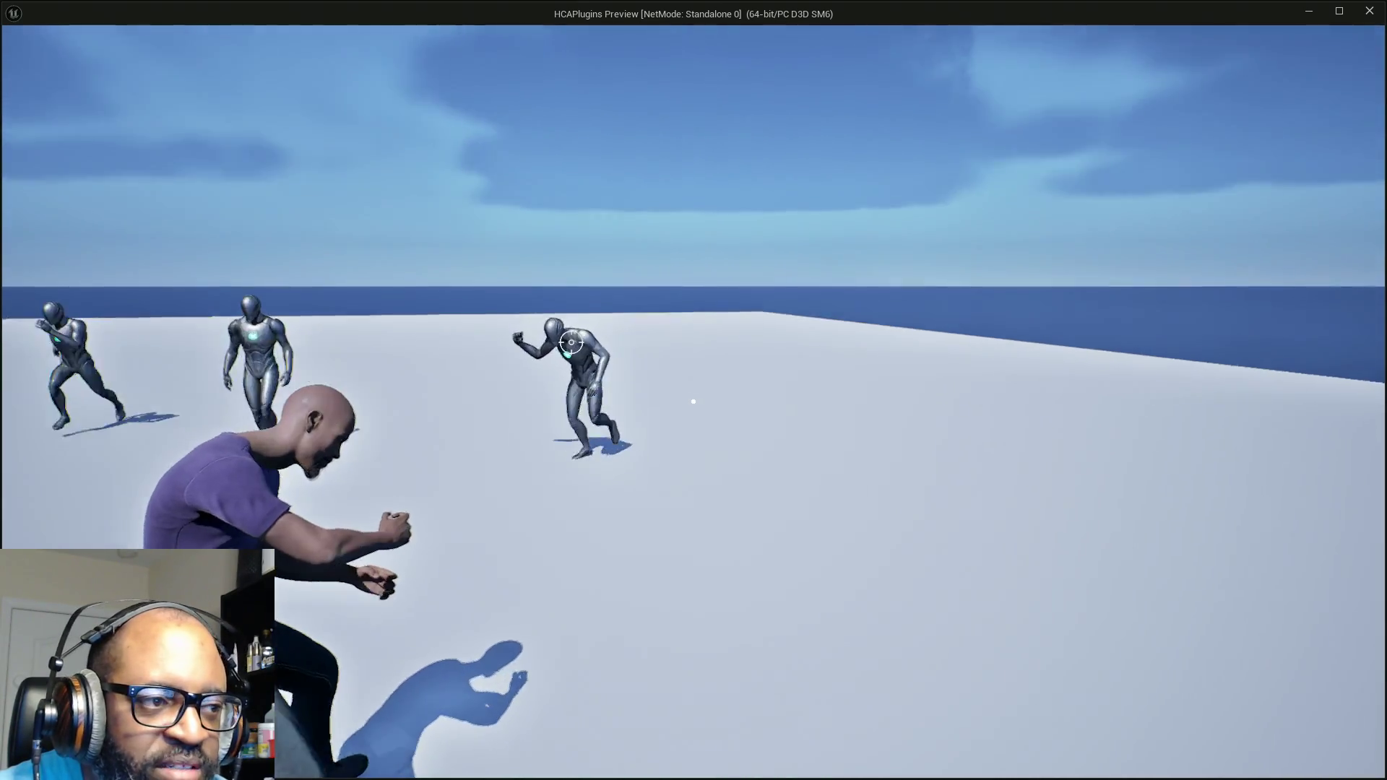
key("d")
key("a")
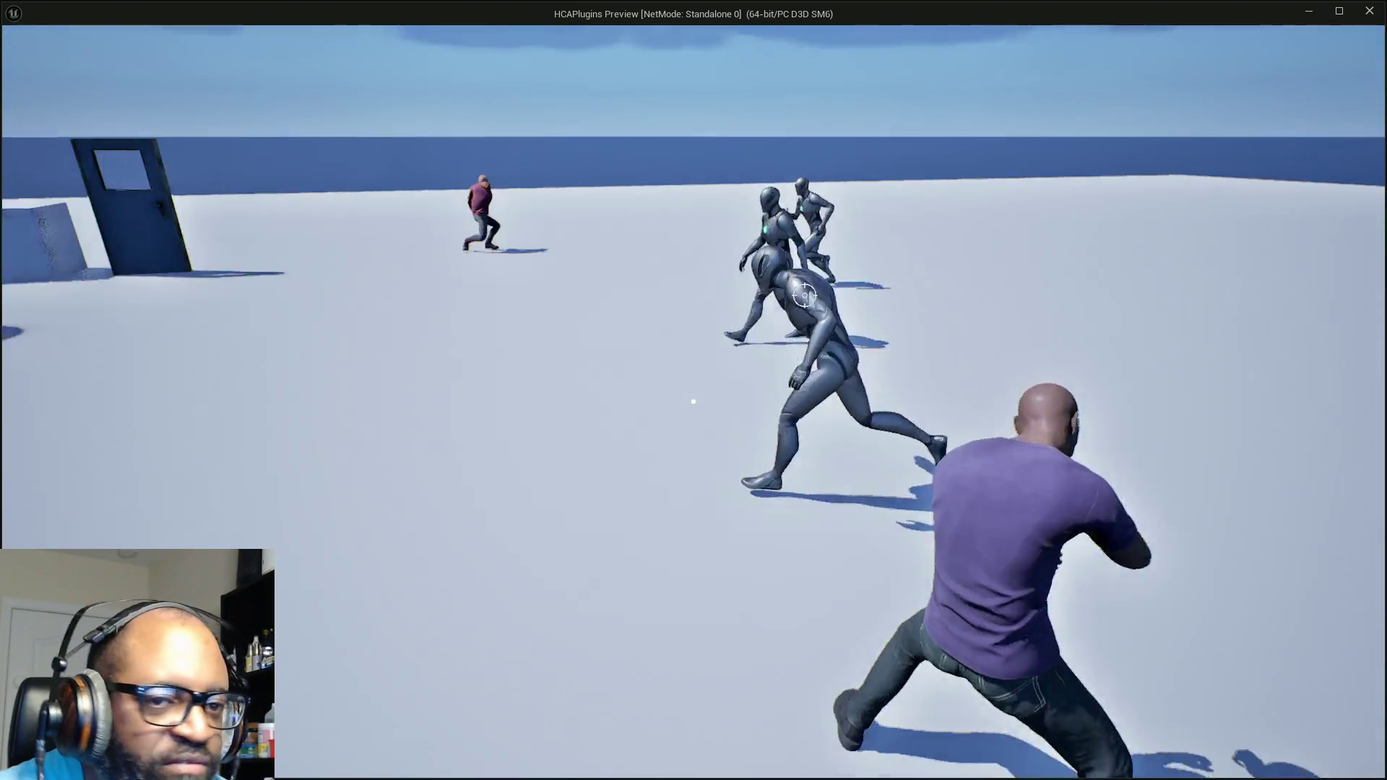
key("d")
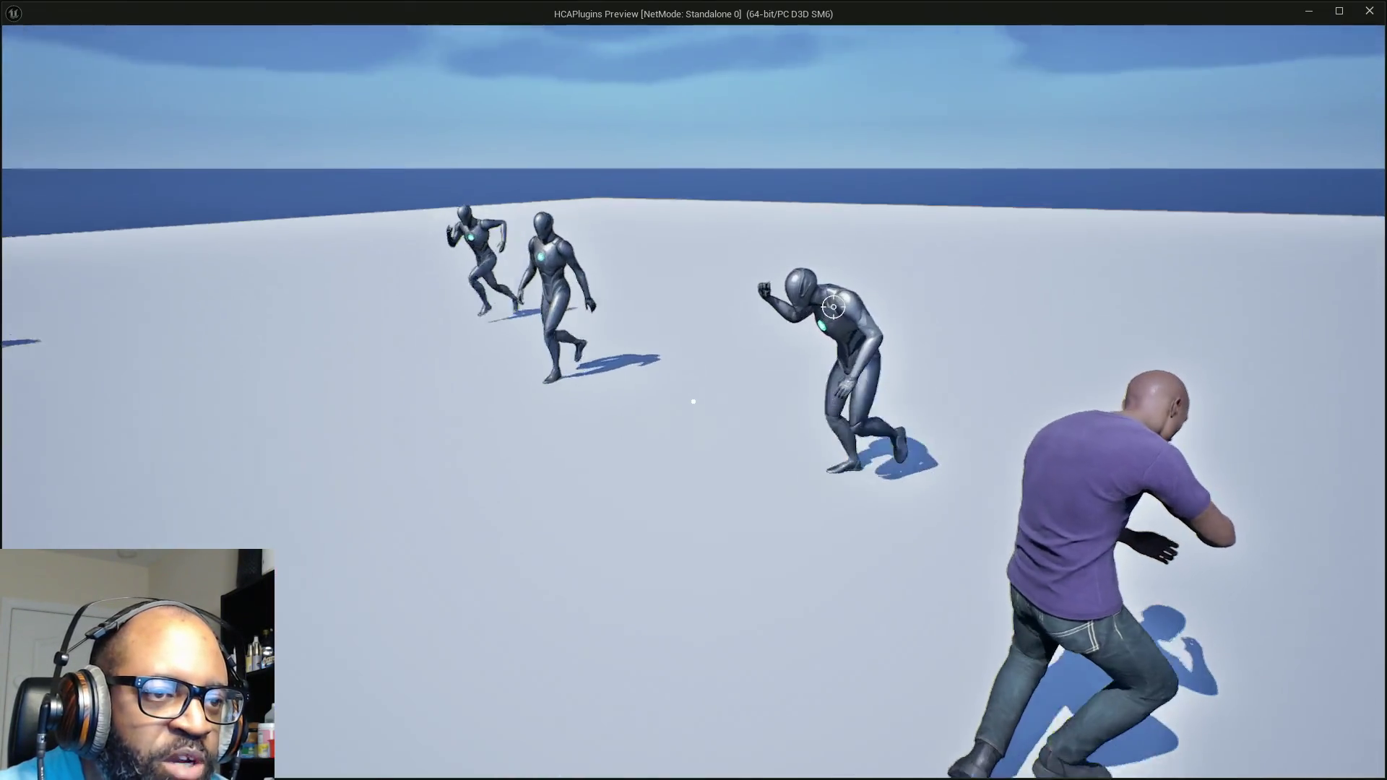
key("a")
right_click(693, 401)
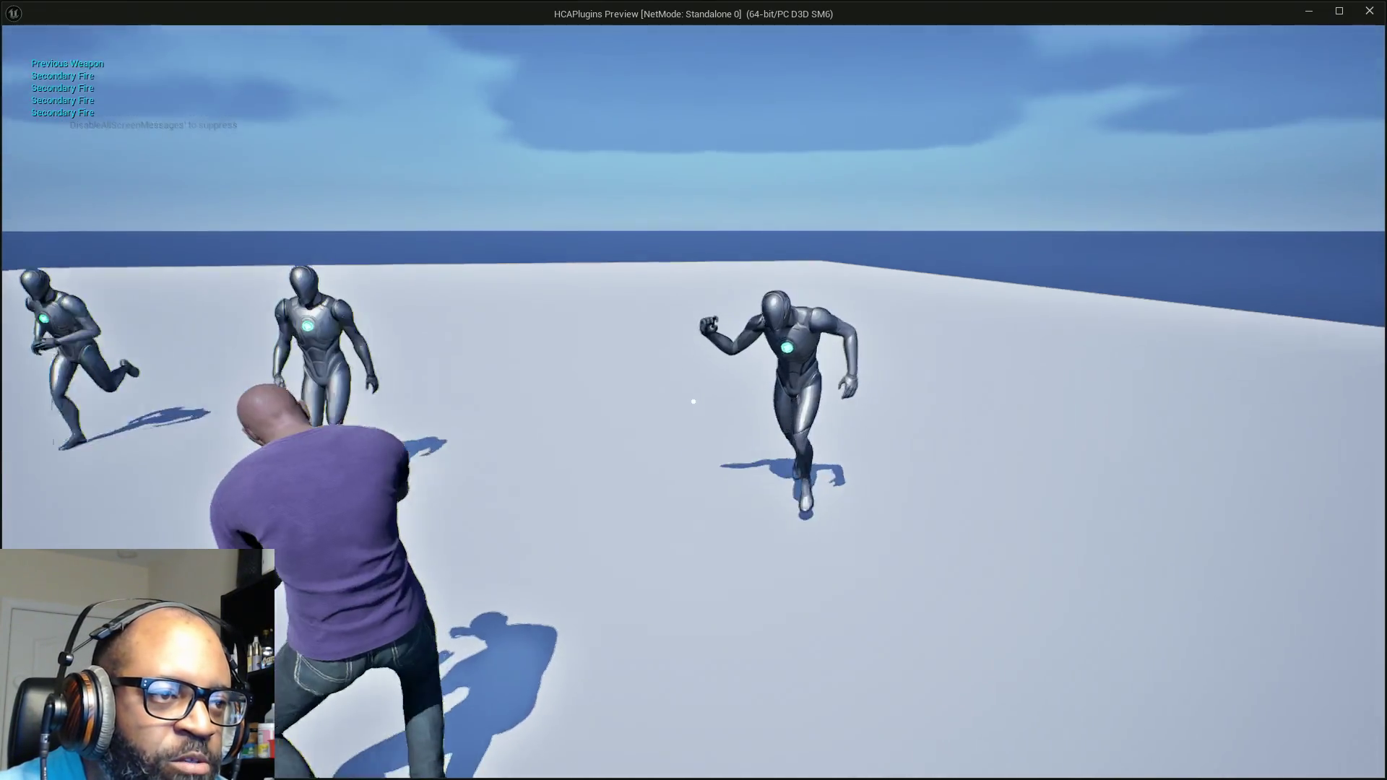
key("d")
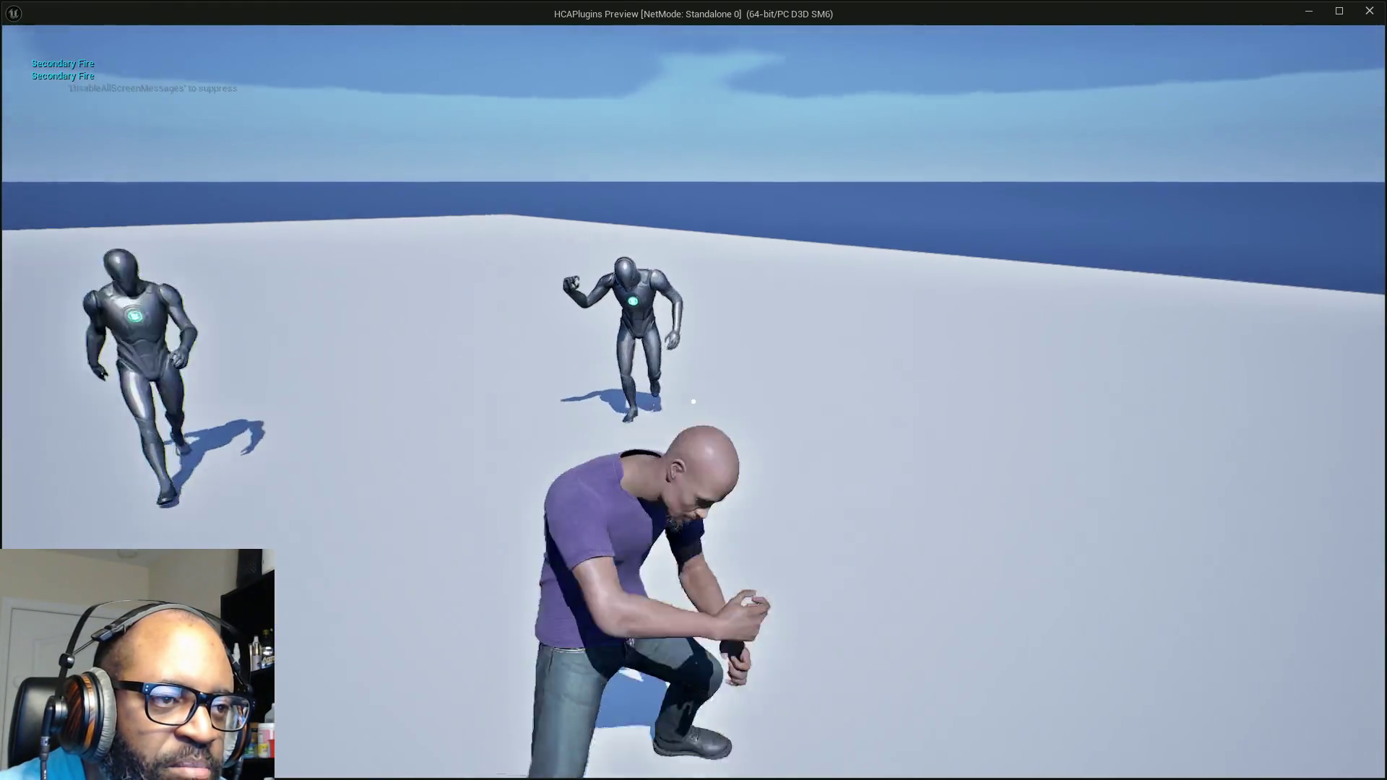
Step: Fire and attack, toggle lock-on on BP_Enemy targets on and off twice, then stop the preview
right_click(694, 396)
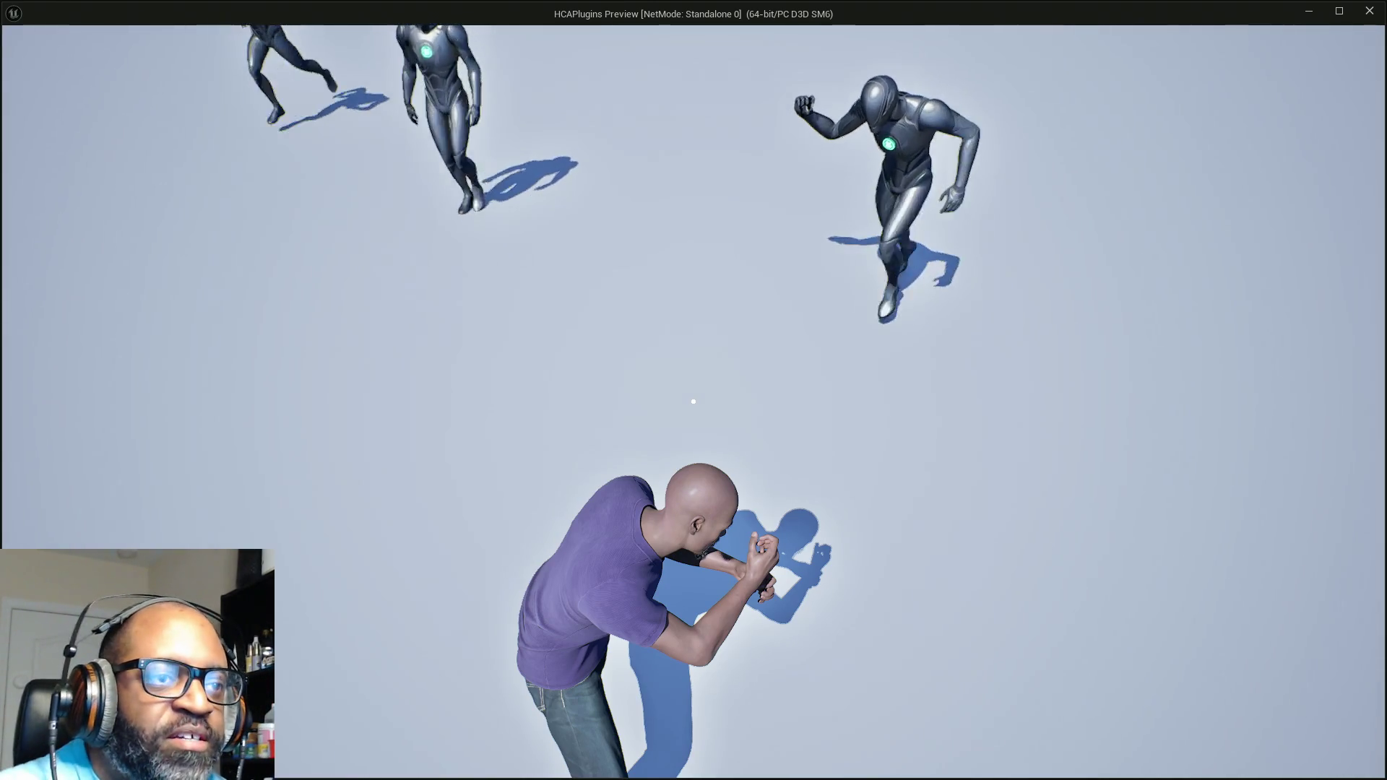
left_click(693, 401)
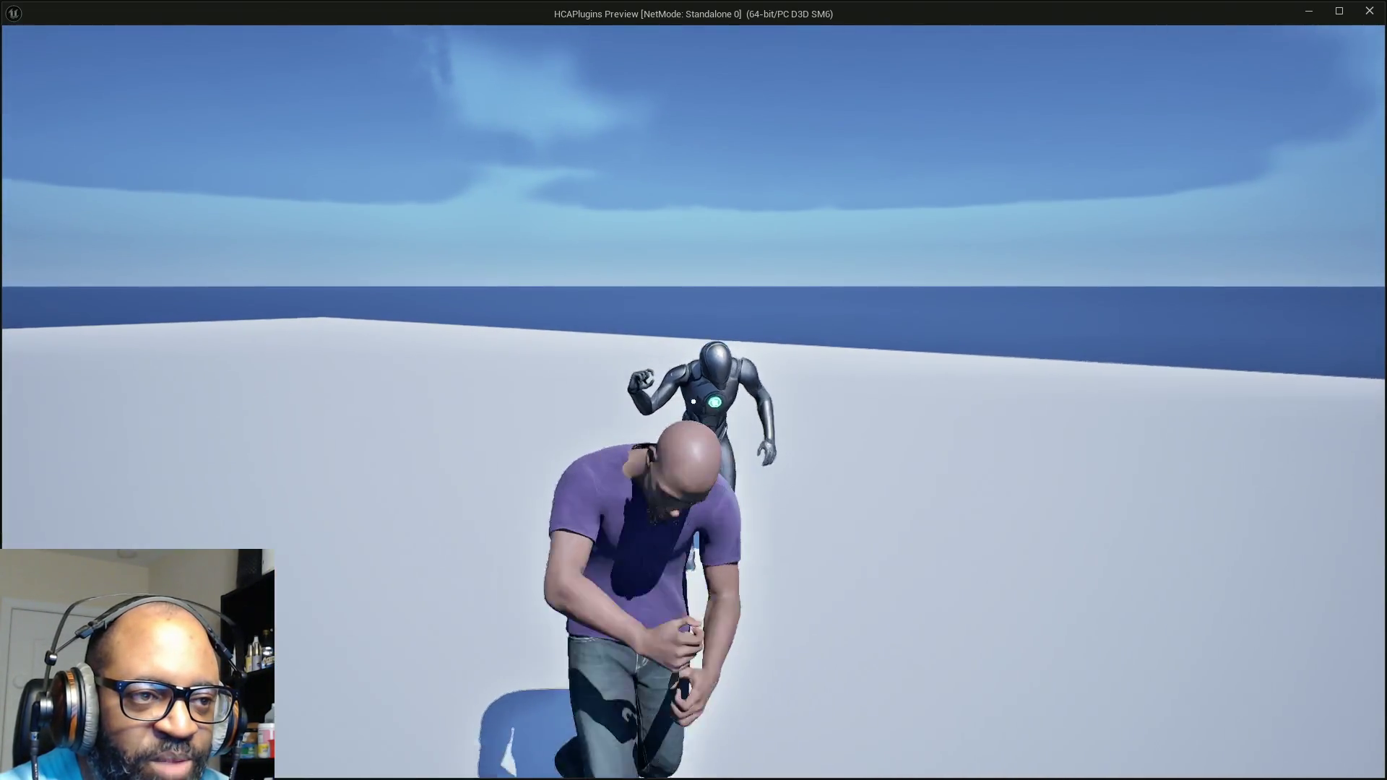
right_click(693, 400)
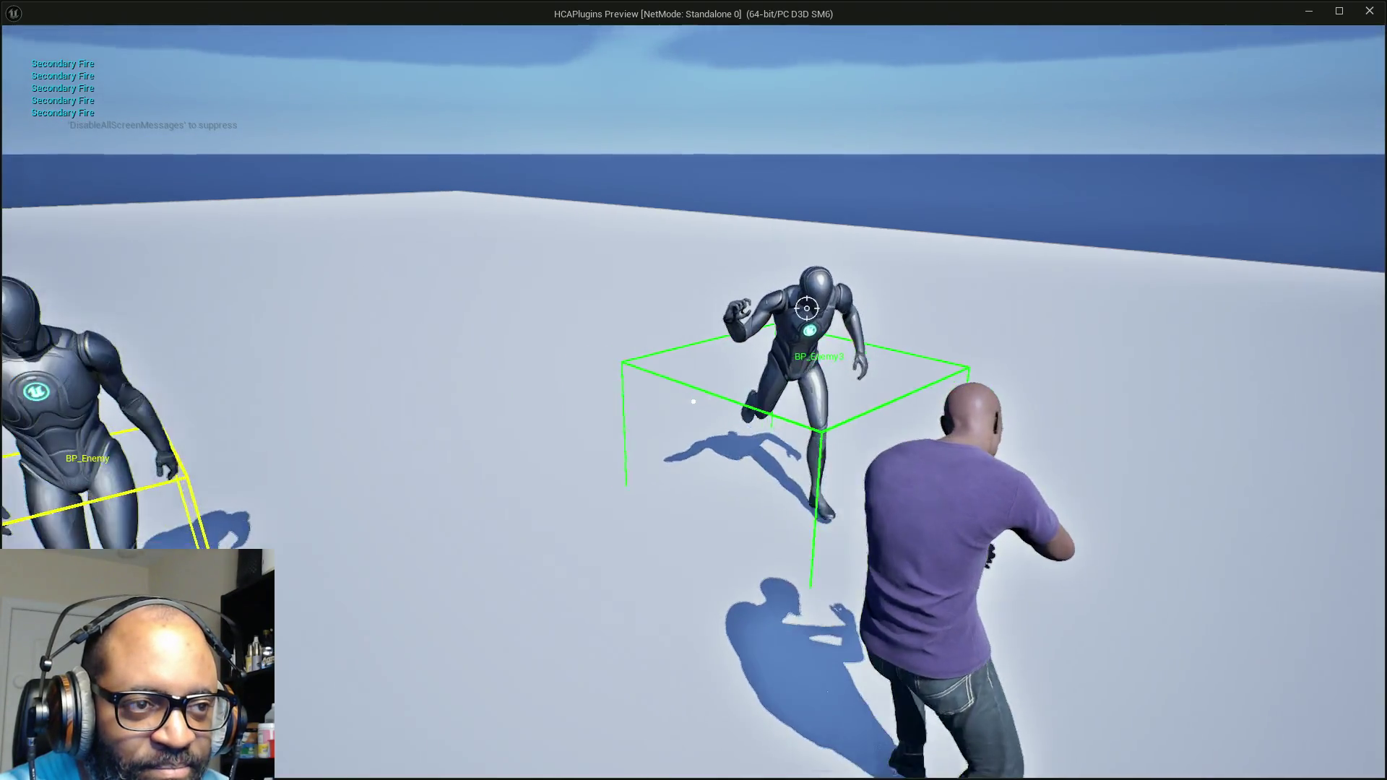
right_click(693, 401)
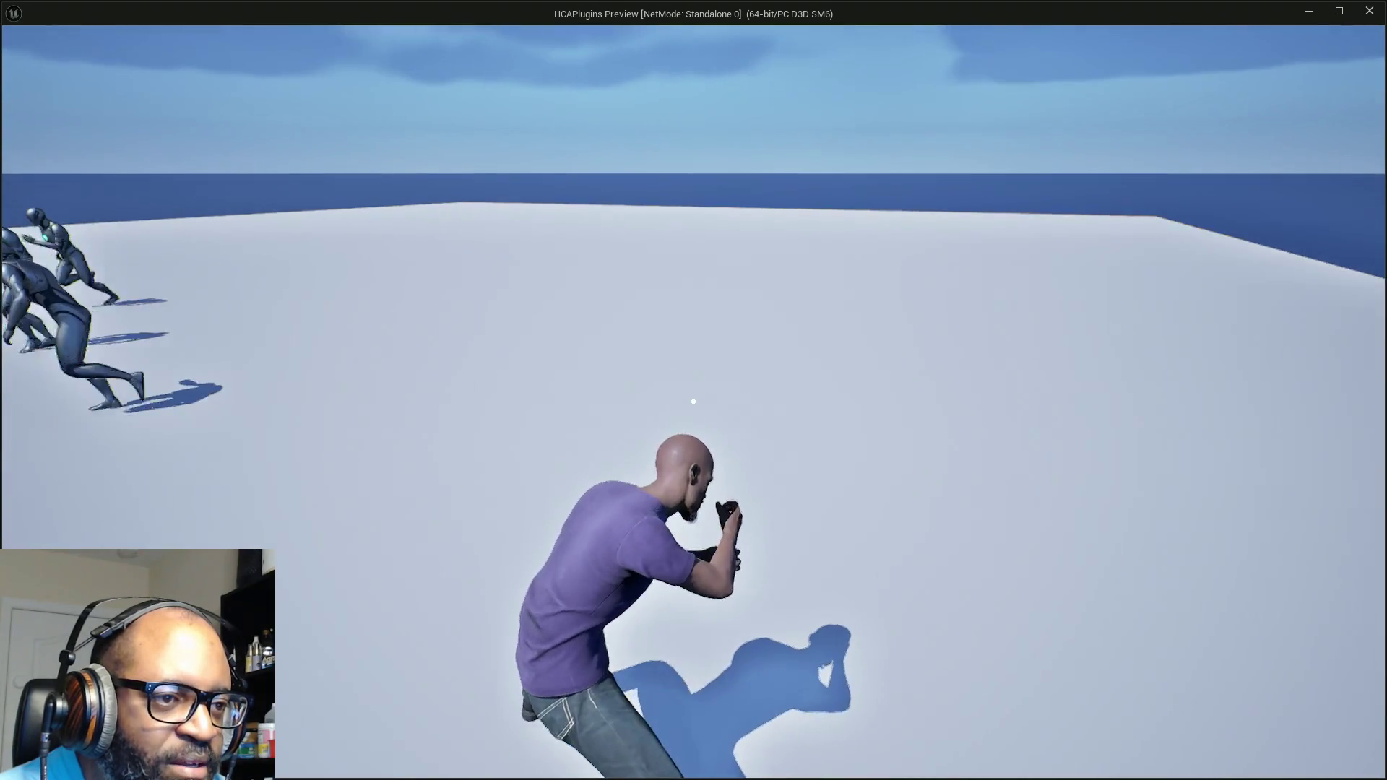
right_click(693, 402)
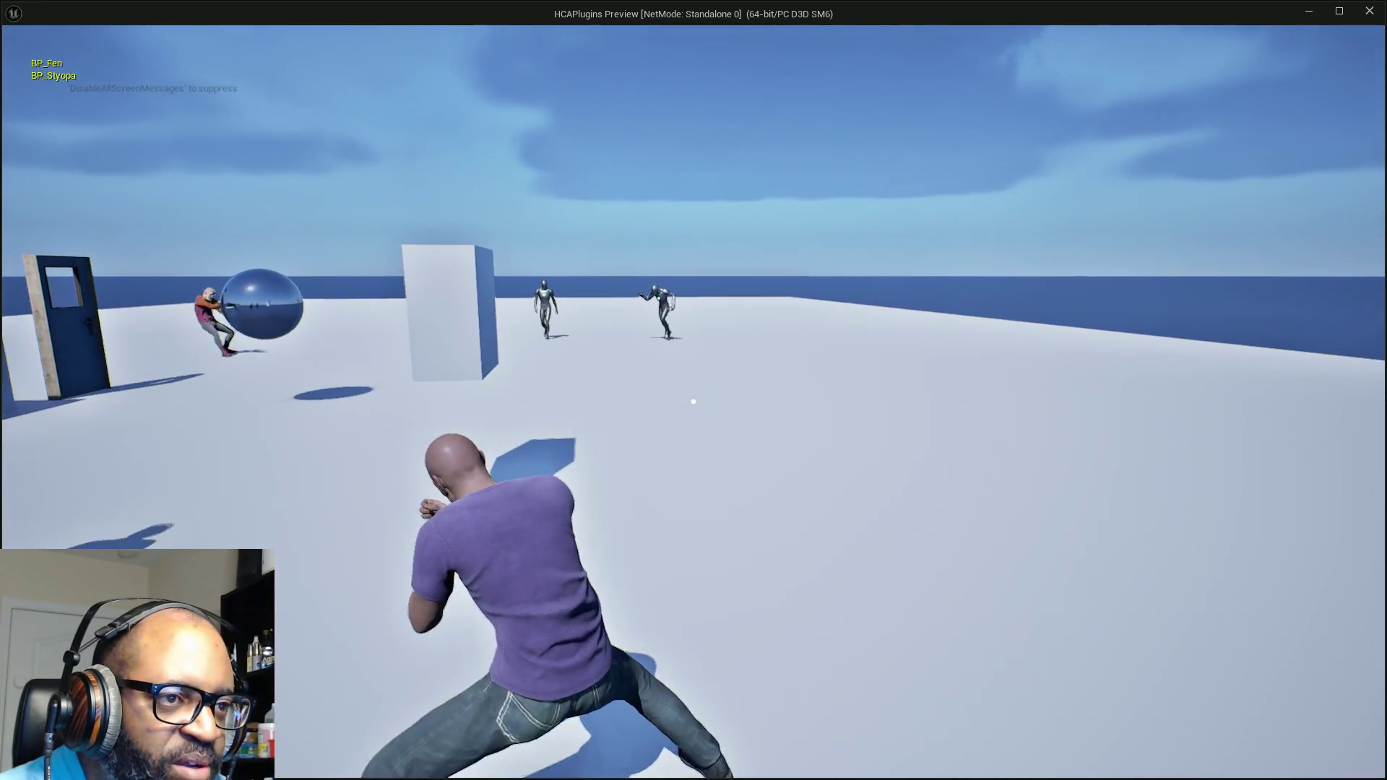
right_click(693, 401)
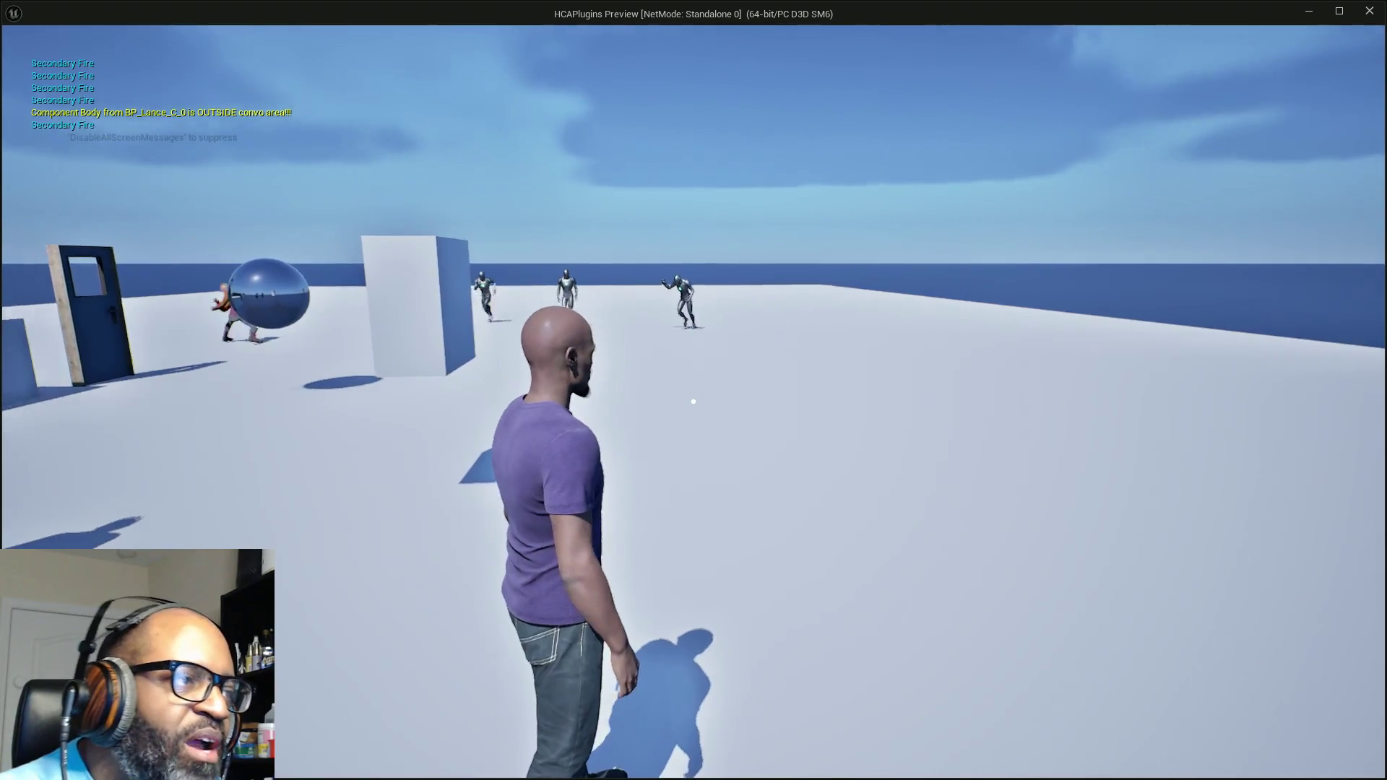
key("Escape")
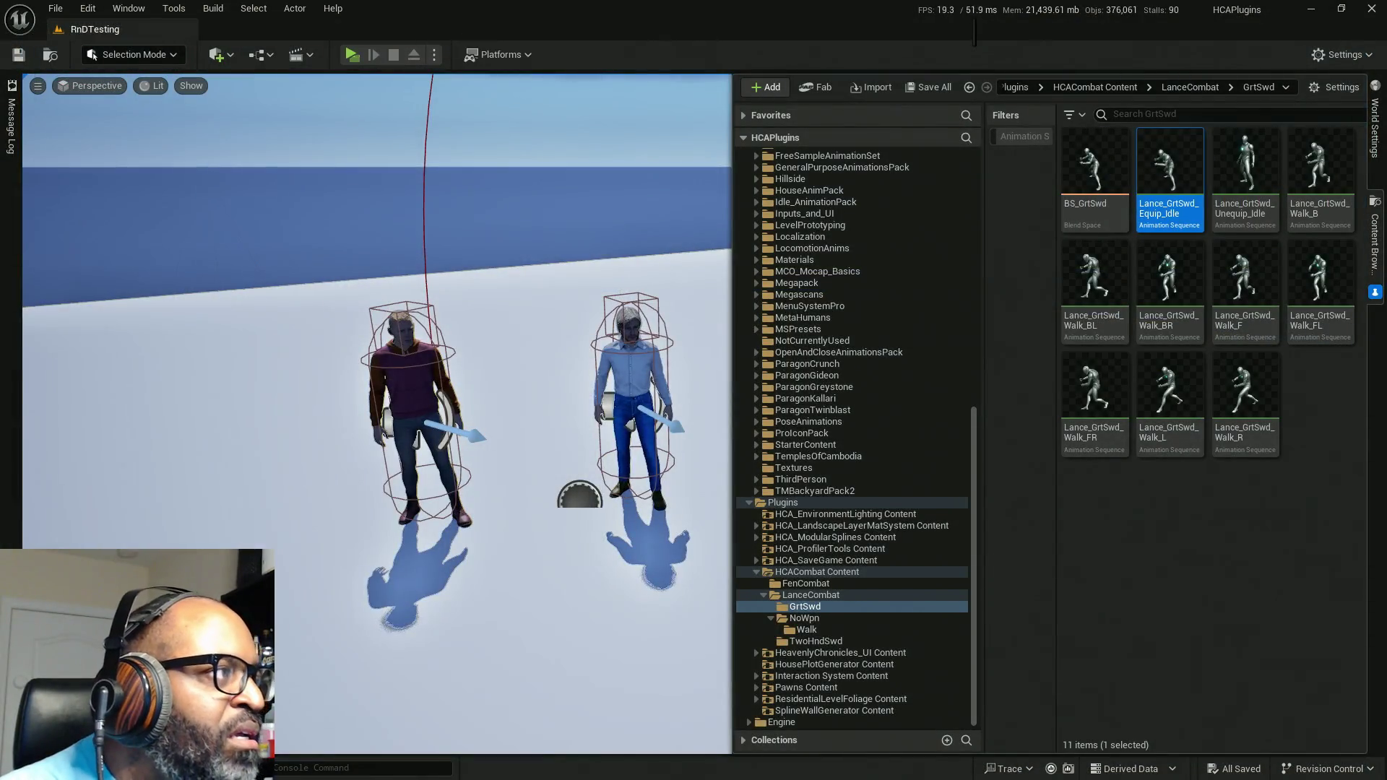
Step: Select Set Combat State in AC_EnhancedInput's Event Graph and open its BPI_Combat function
key("alt+Tab")
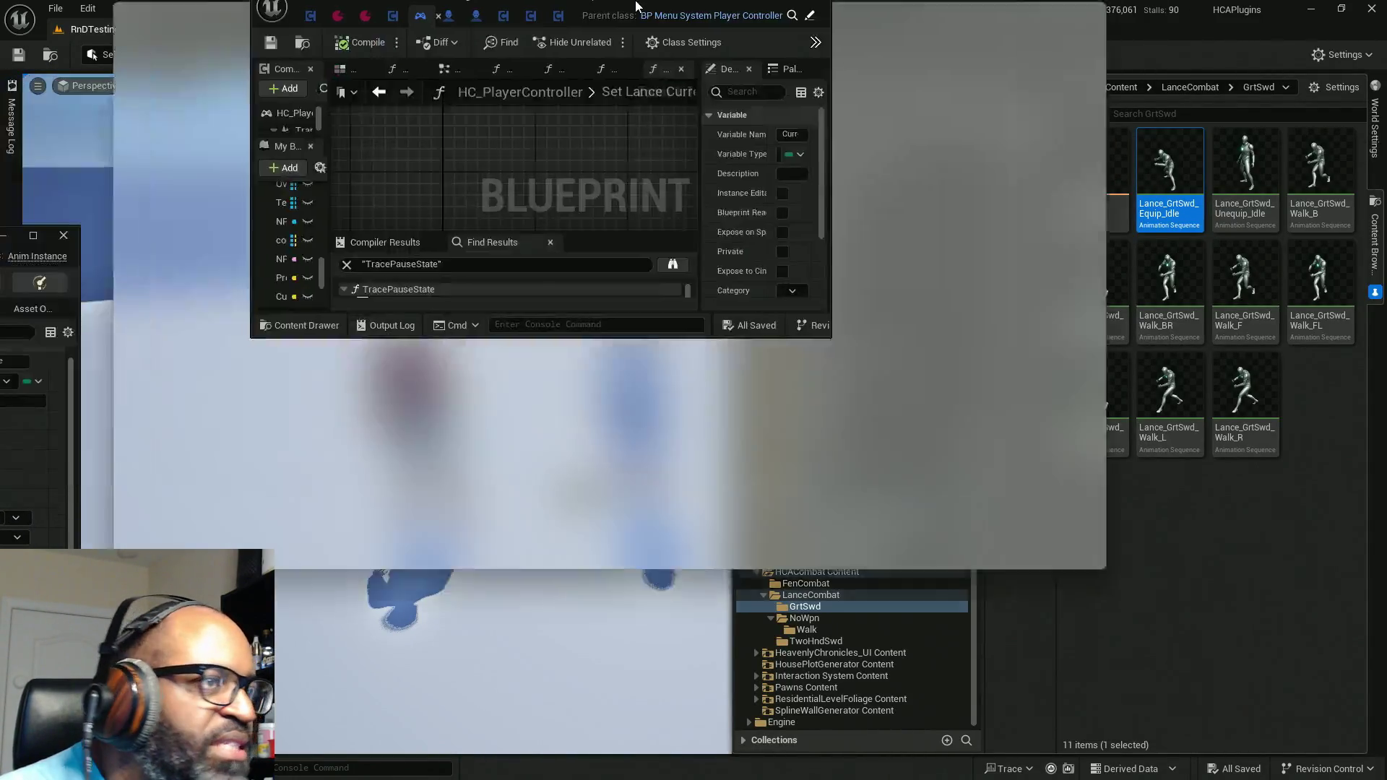
left_click(77, 33)
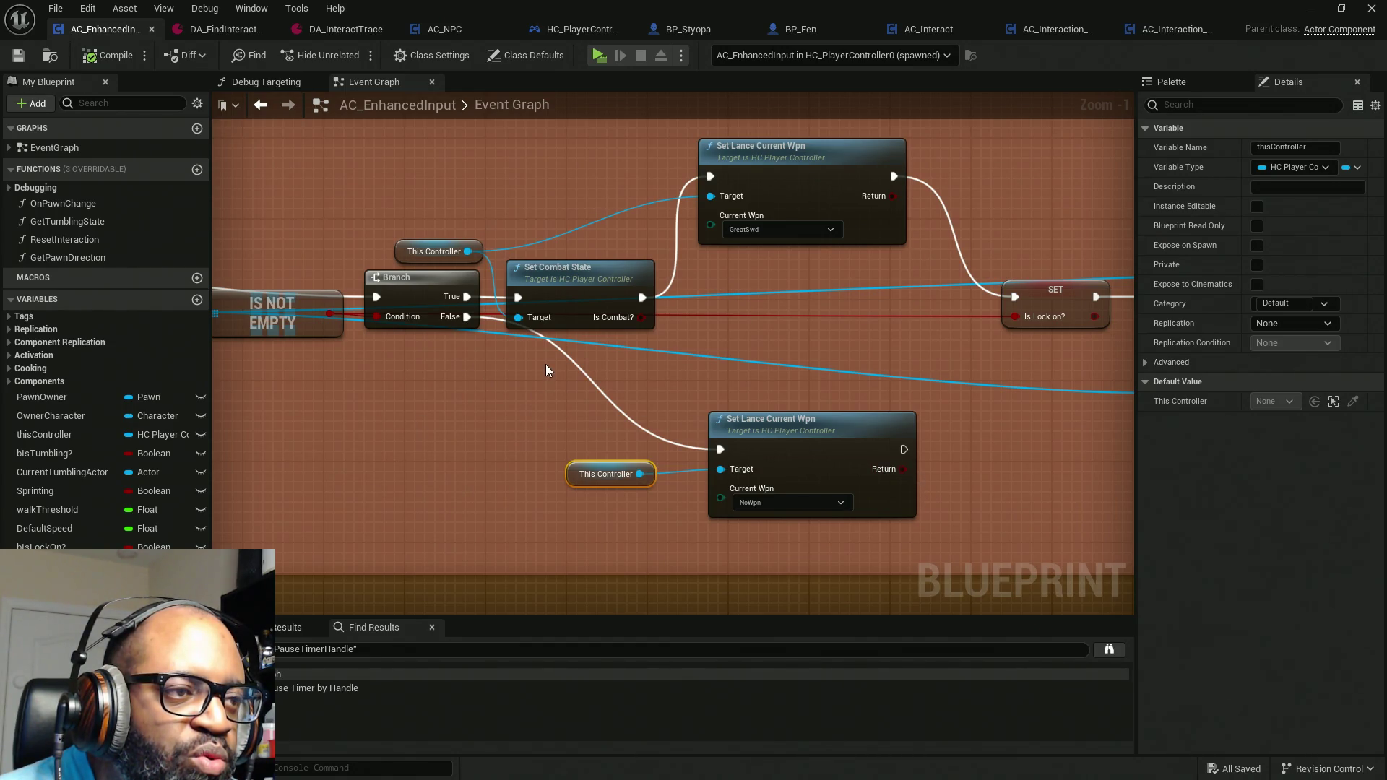
left_click(564, 272)
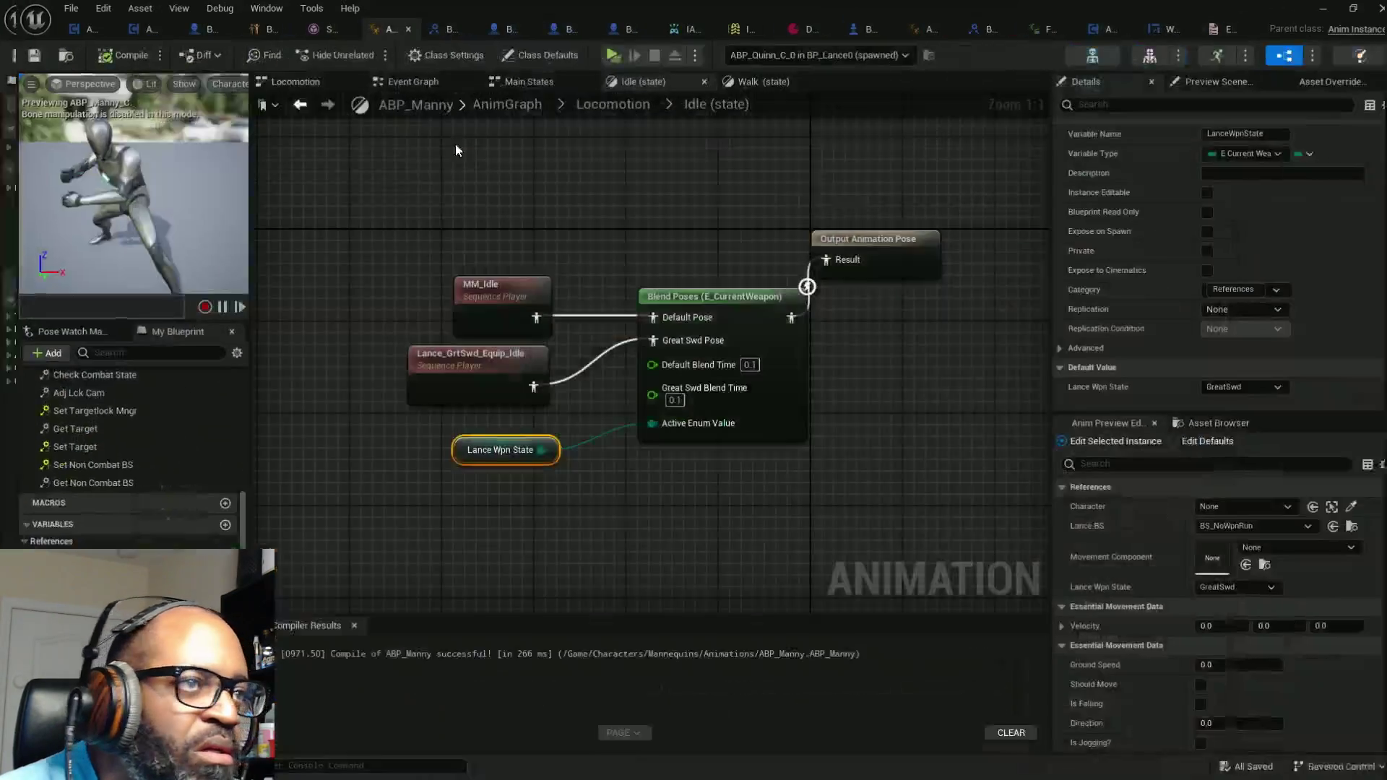
left_click(423, 33)
Step: Add a new Boolean input to SetCombatState and rename its output to 'return'
left_click(1121, 322)
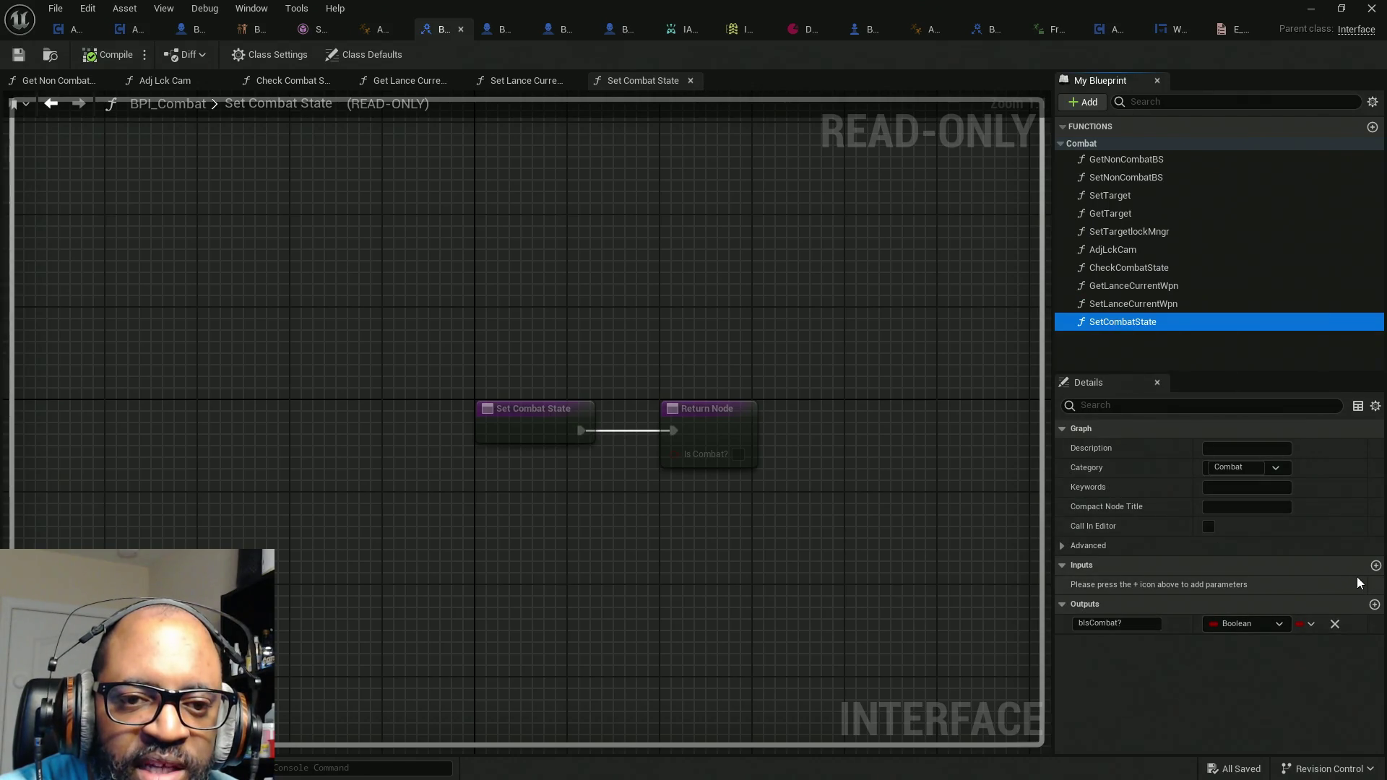
left_click(1376, 566)
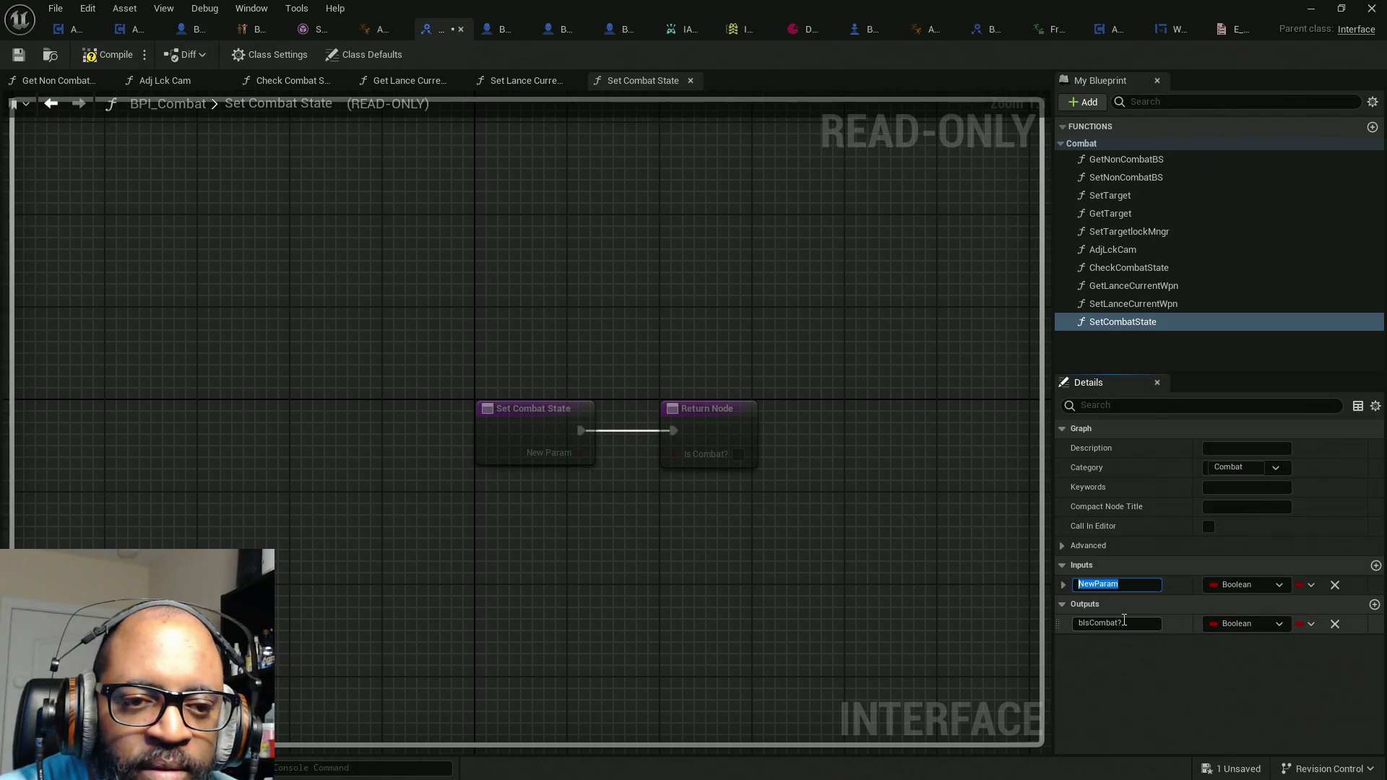
left_click(1105, 623)
key("BackSpace")
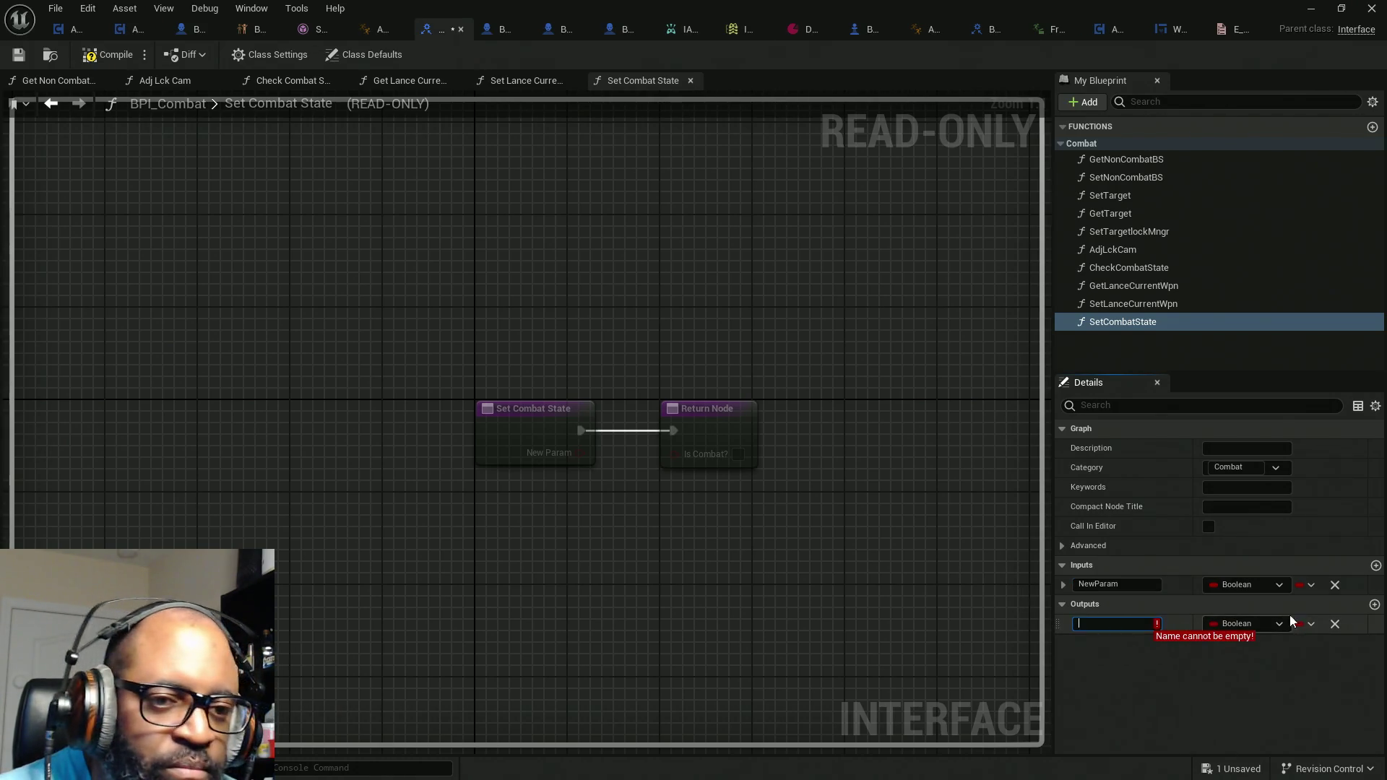
type("retur")
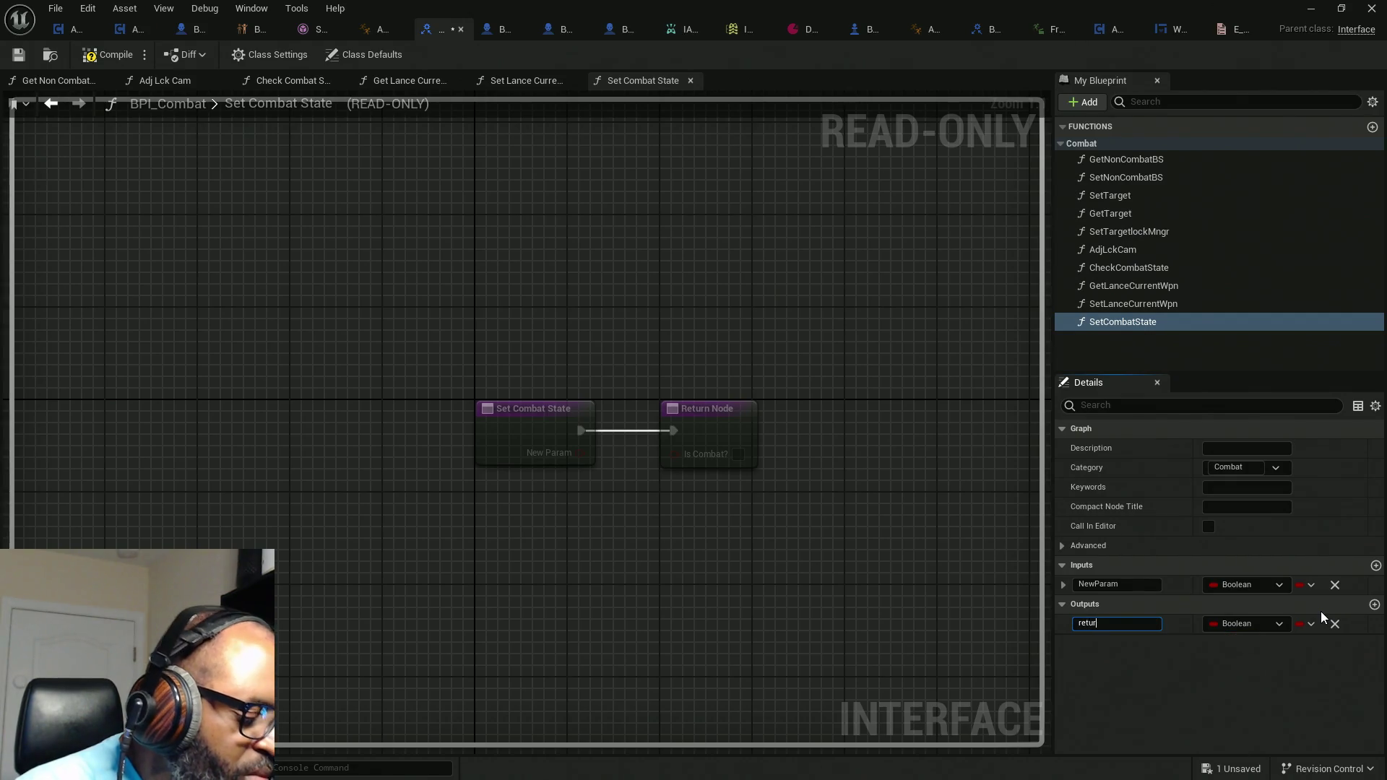
type("n")
key("Return")
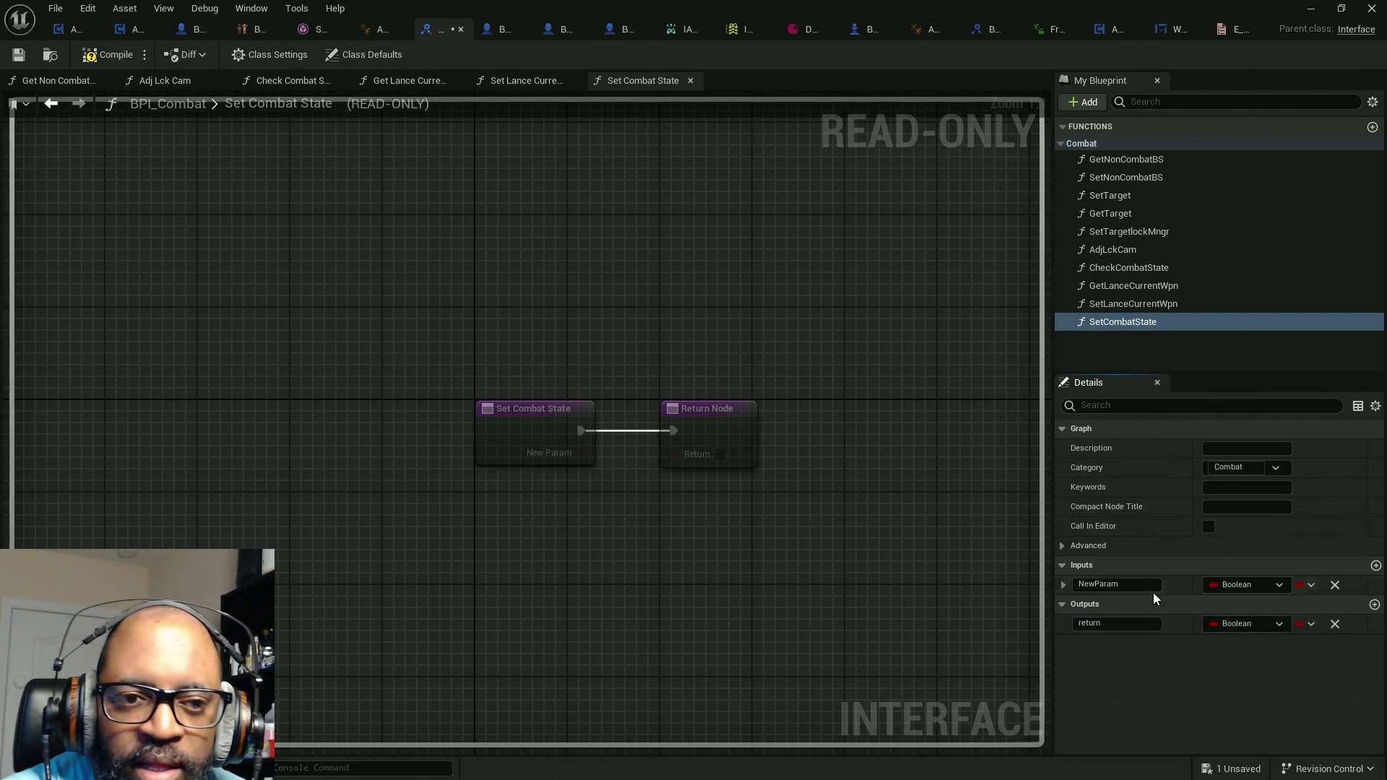
Step: Rename the new input to bIsCombat?, compile BPI_Combat and return to AC_EnhancedInput
left_click(1149, 585)
type("bIsCombat?")
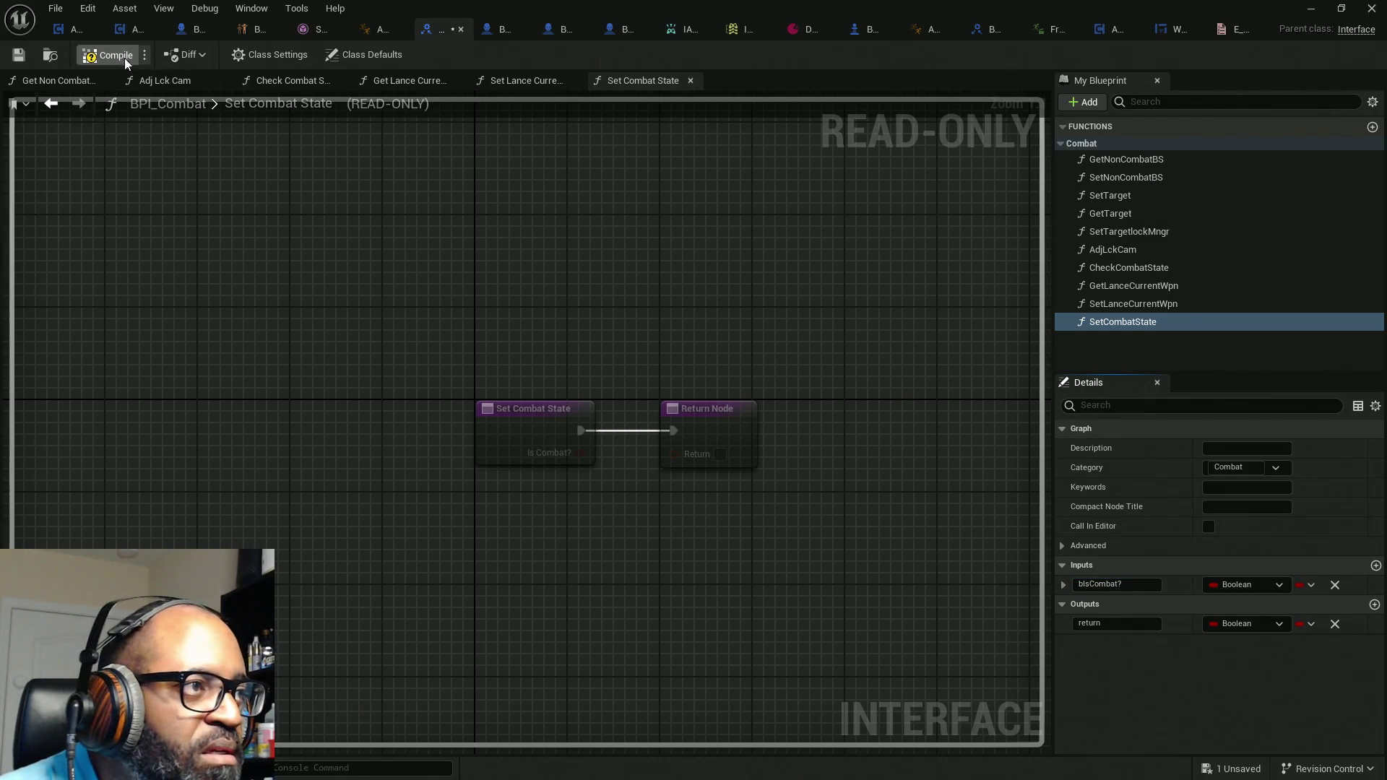
key("ctrl+s")
key("alt+Tab")
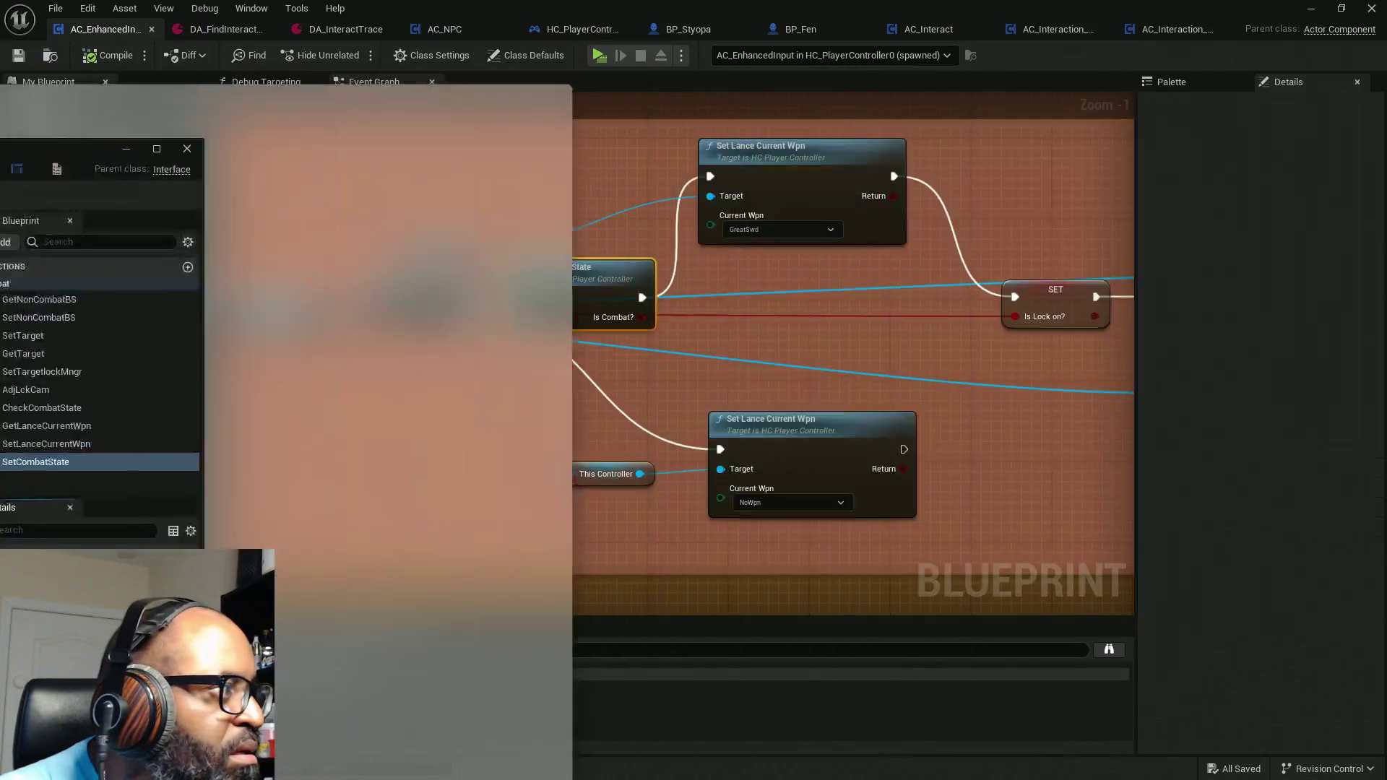
Step: Refresh the Set Combat State node and tick its new Is Combat? input
right_click(591, 287)
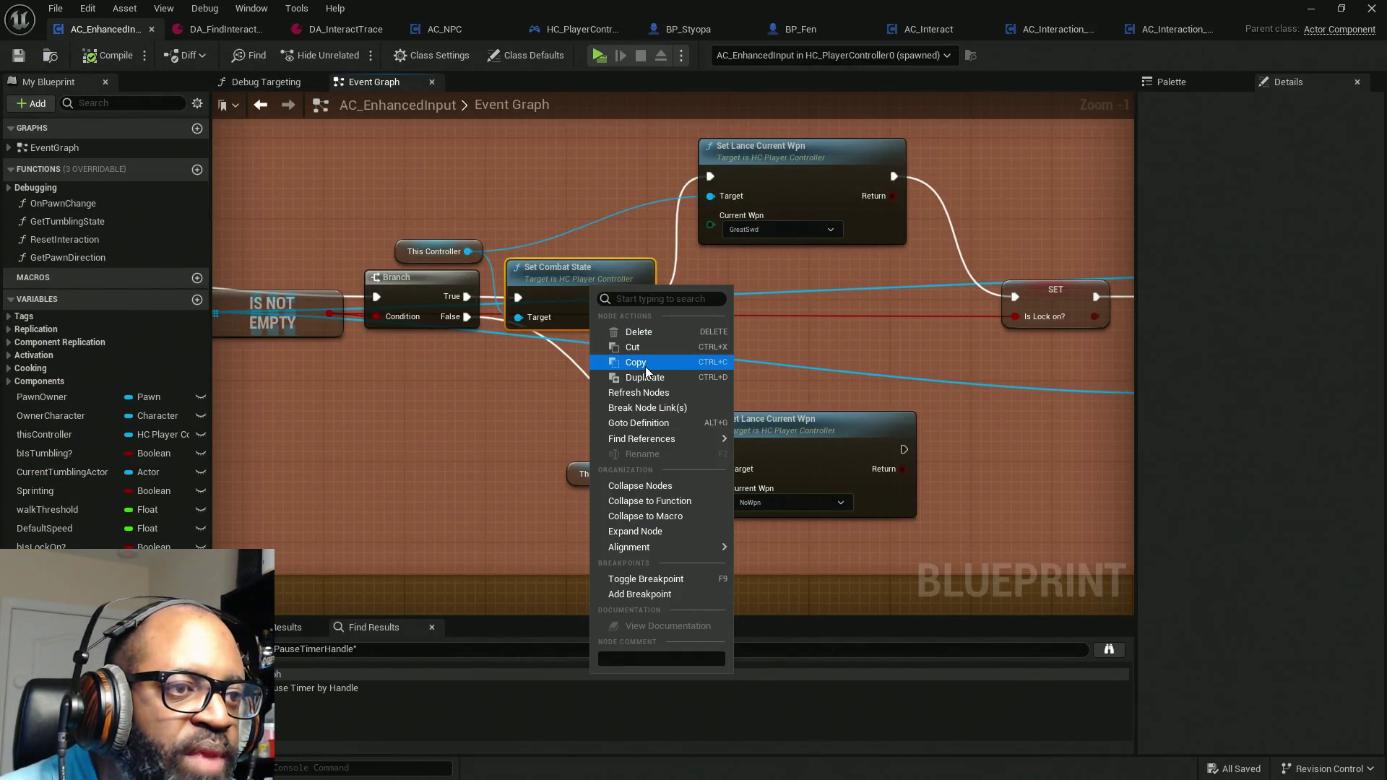
left_click(649, 397)
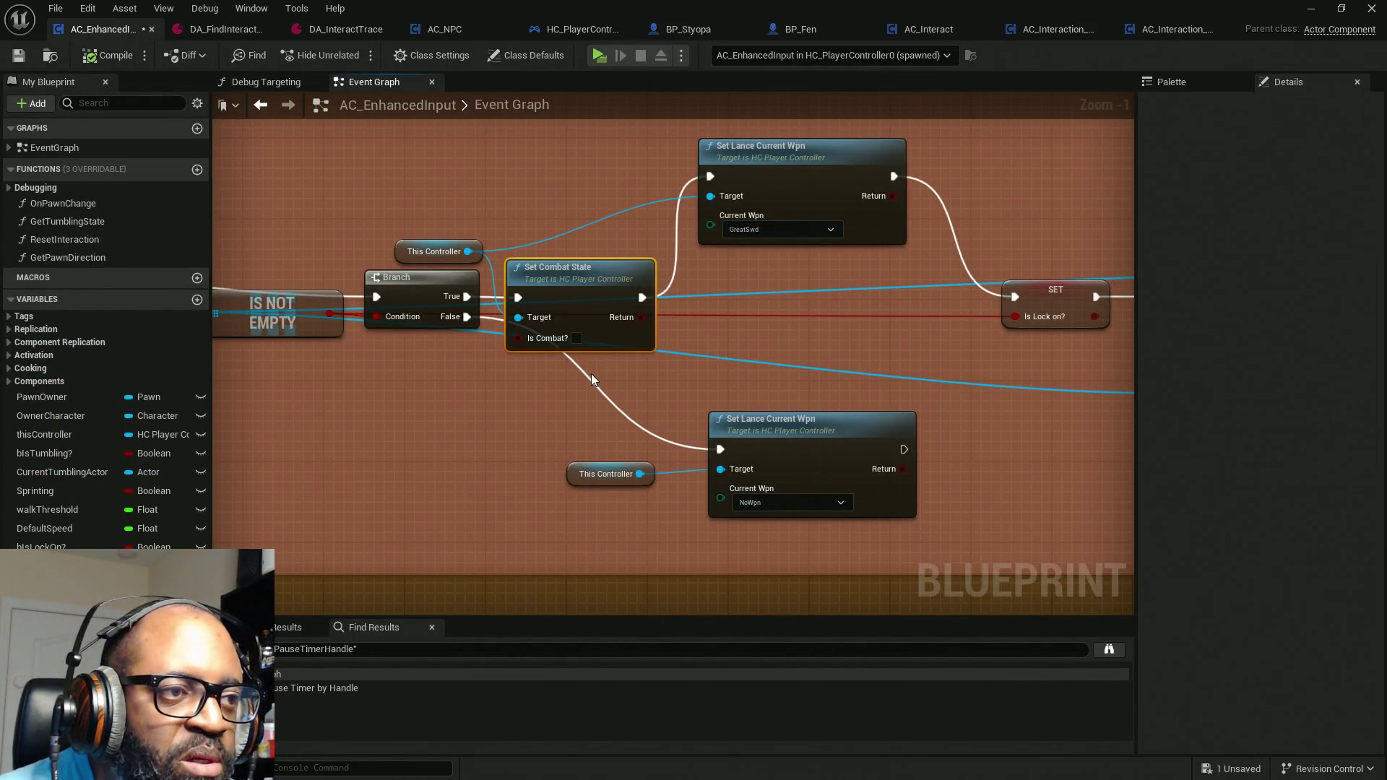
left_click(577, 338)
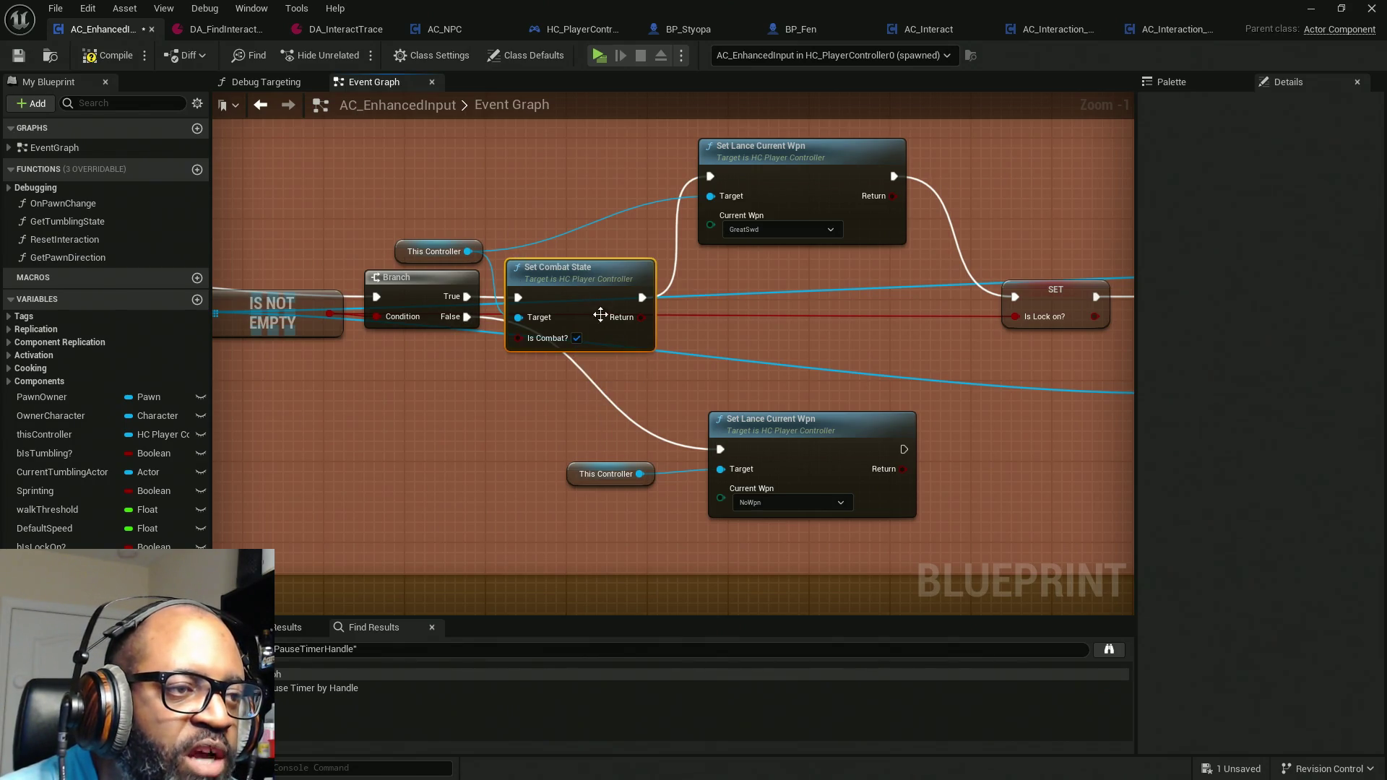
Step: Select Set Combat State, the weapon nodes and This Controller, then move to the IA_Lockon event
scroll(640, 386, "down", 2)
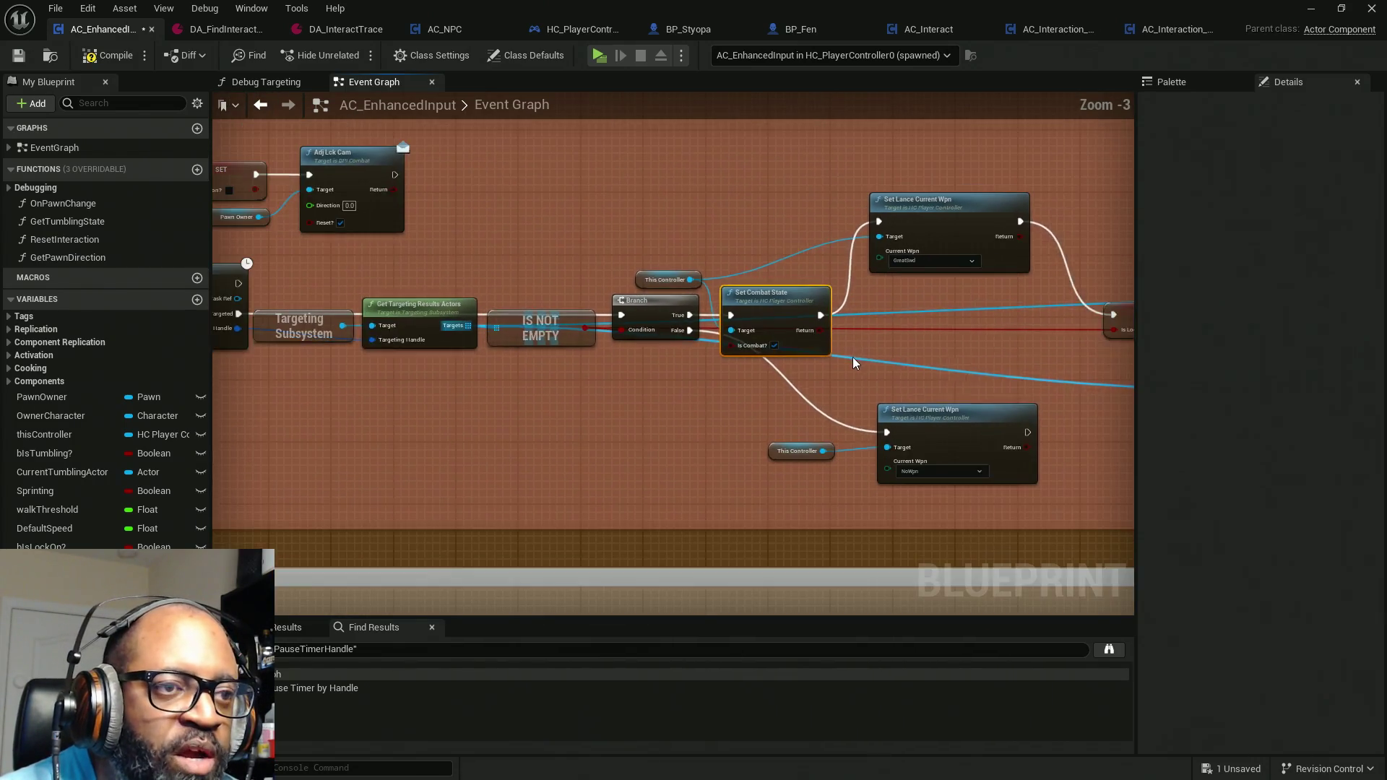
left_click_drag(843, 359, 795, 373)
left_click_drag(848, 522, 666, 311)
left_click(589, 295, "ctrl")
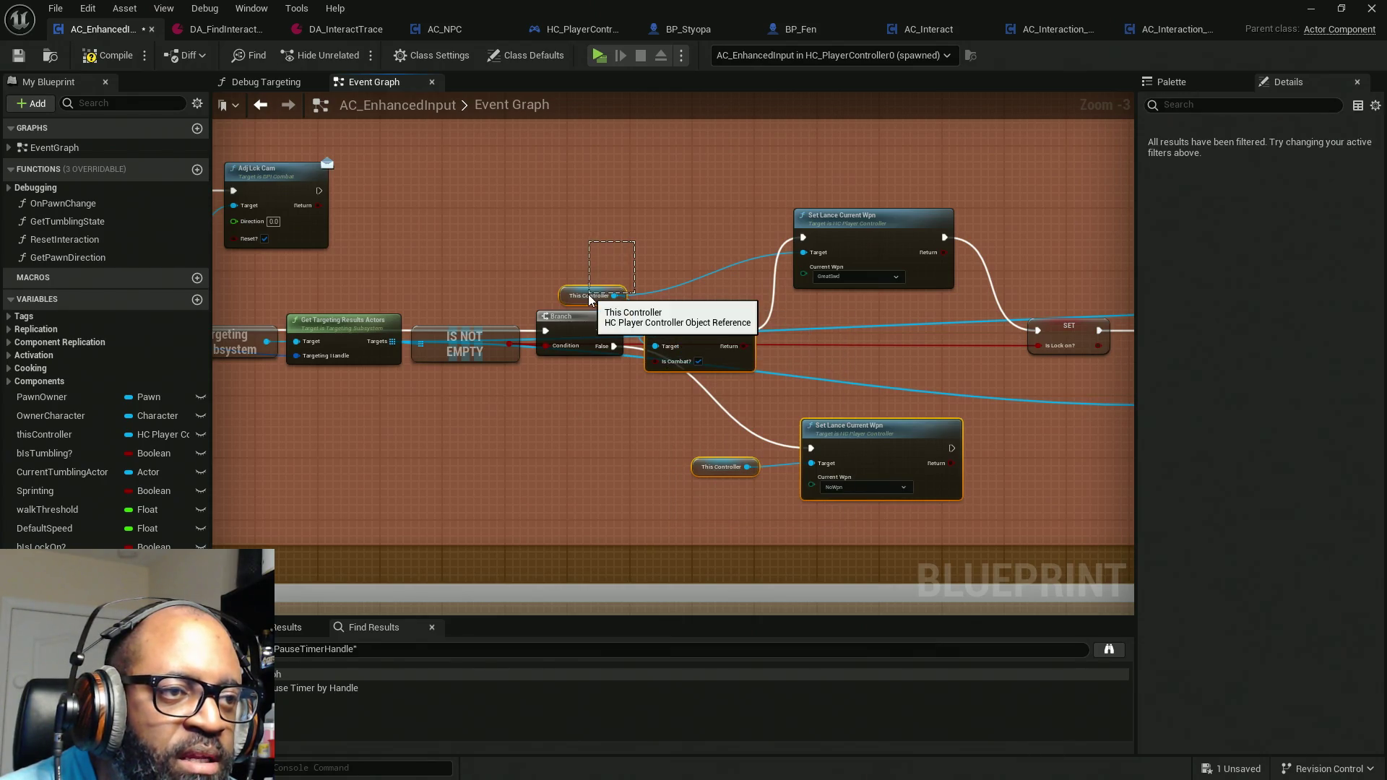
left_click_drag(568, 282, 997, 282)
left_click_drag(659, 329, 918, 332)
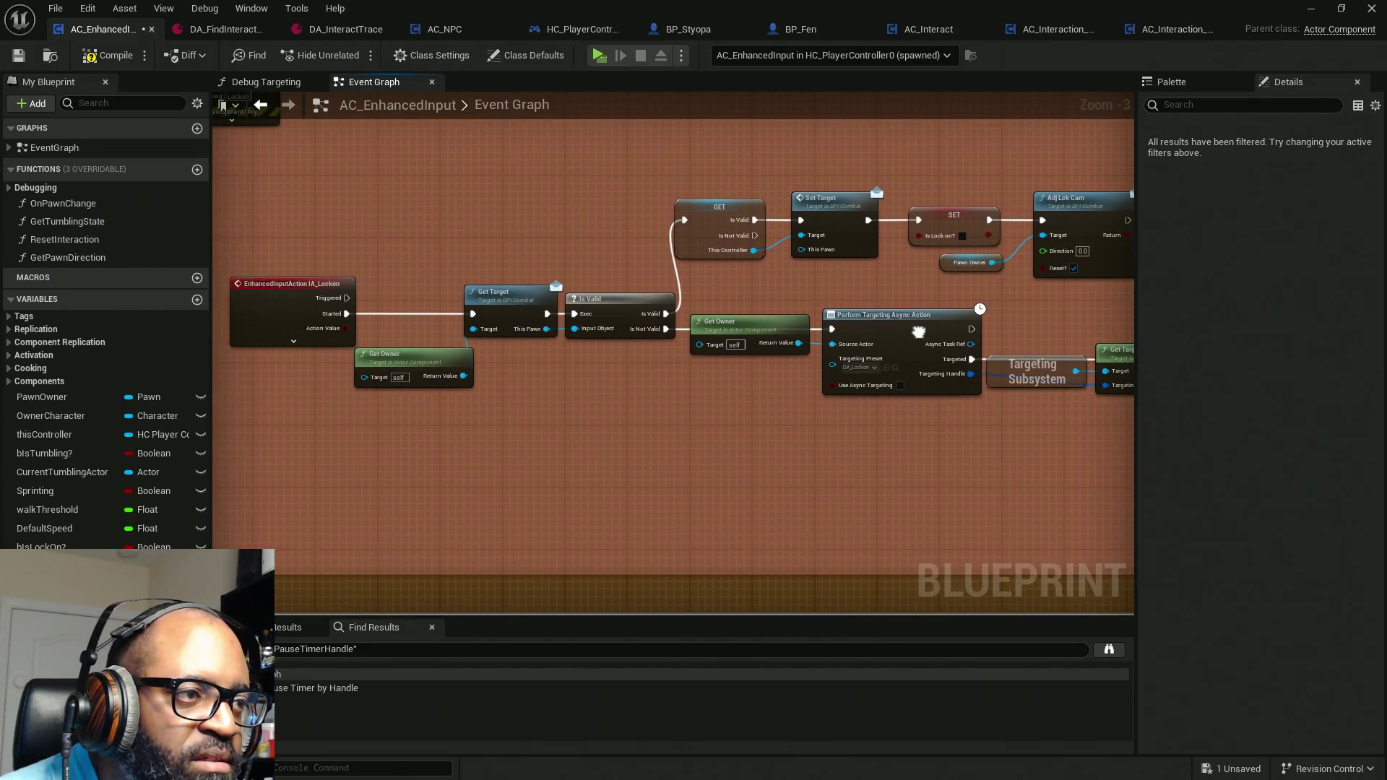
left_click(305, 283)
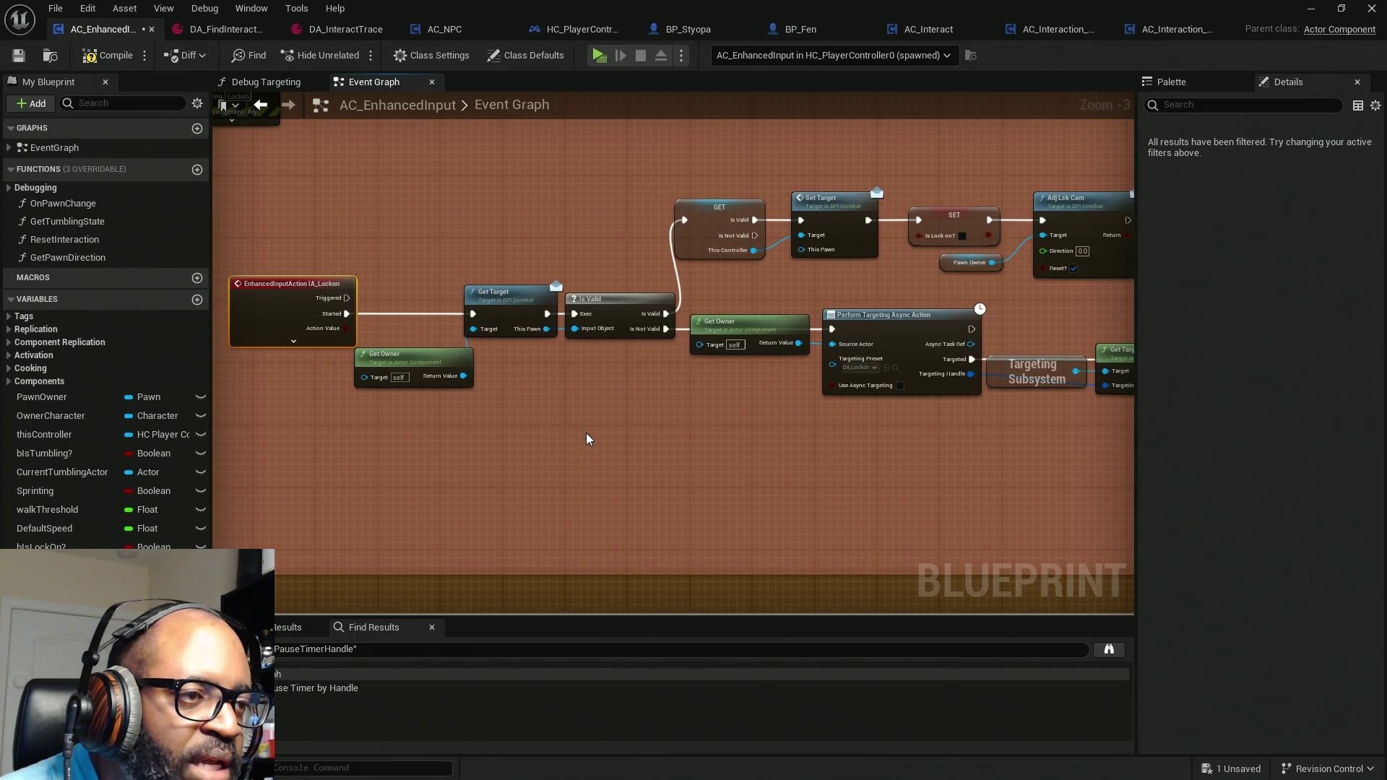
scroll(549, 376, "up", 2)
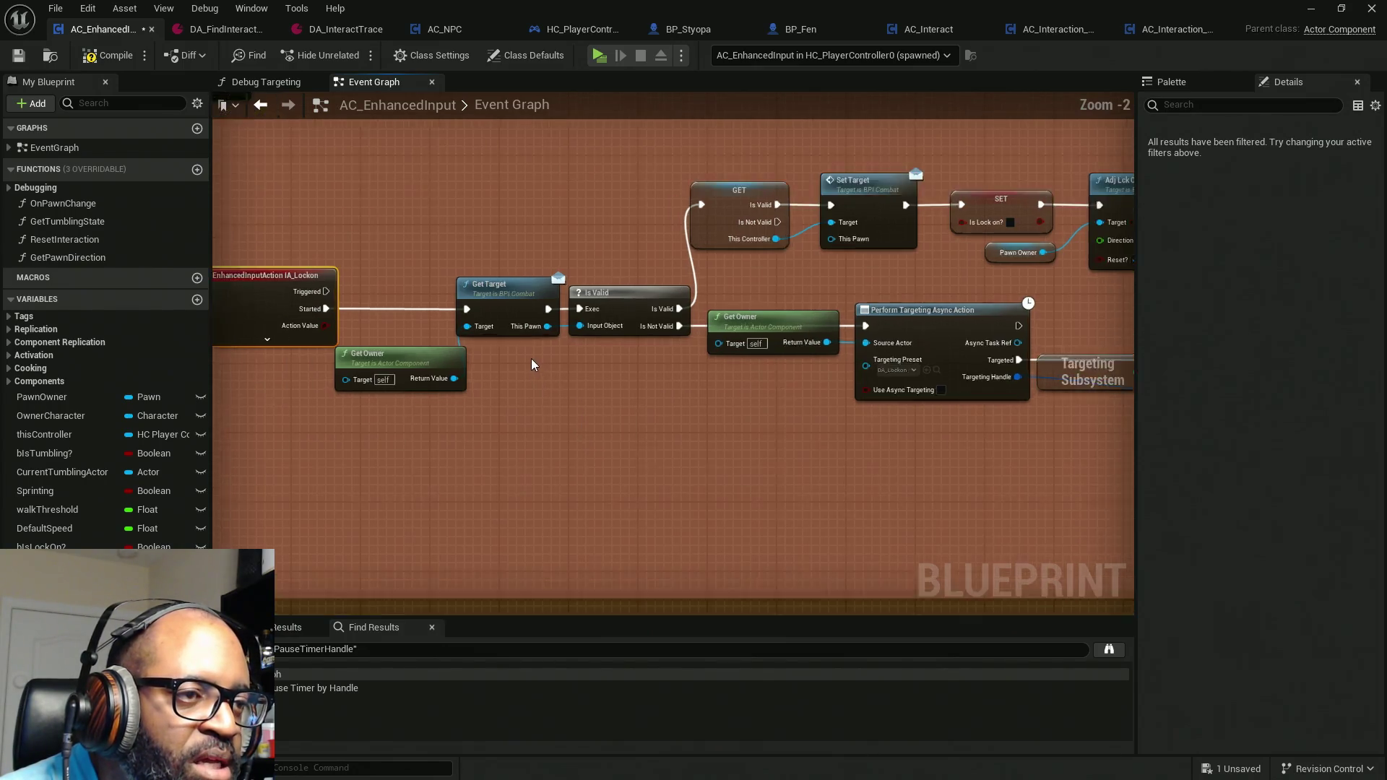
Step: Make room in the lock-on chain by shifting the top row of nodes upward
left_click_drag(500, 209, 518, 375)
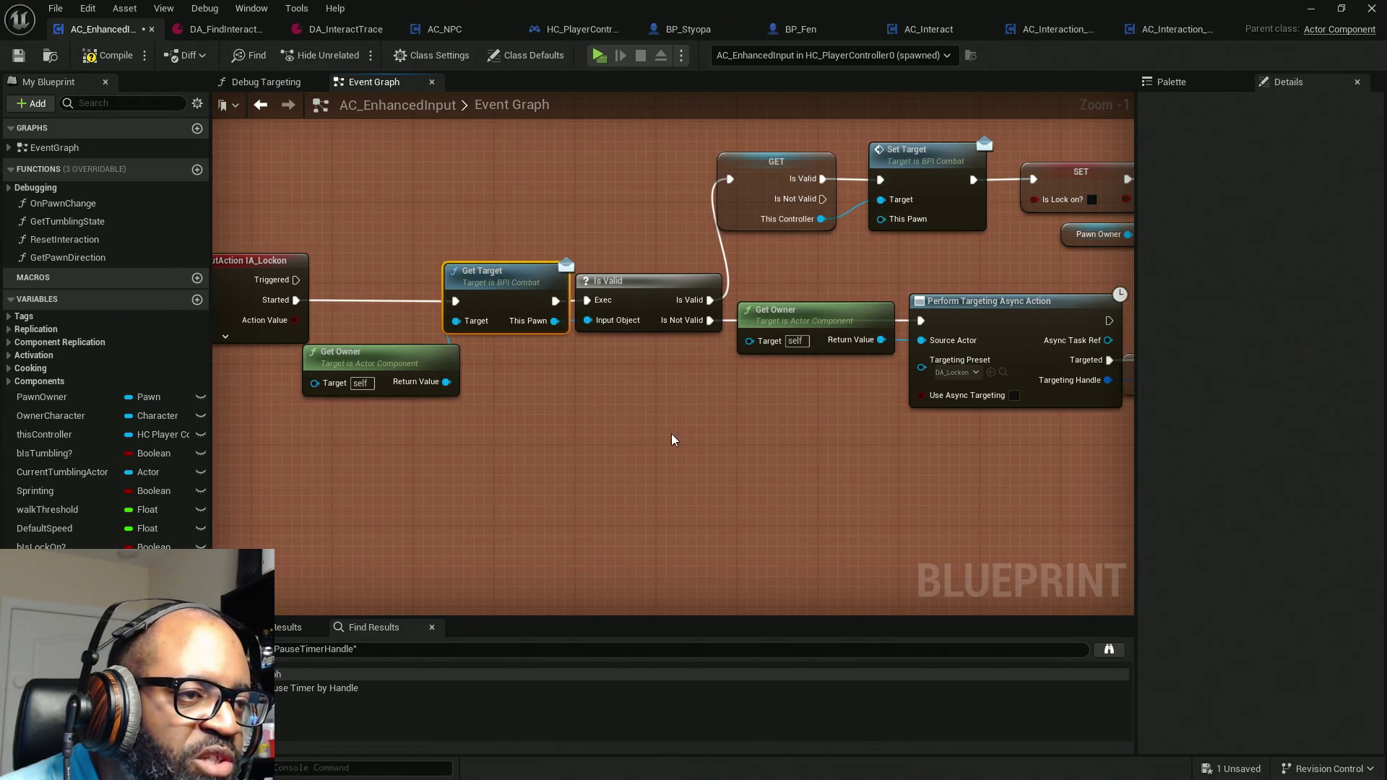
left_click_drag(675, 435, 461, 471)
left_click_drag(408, 202, 443, 492)
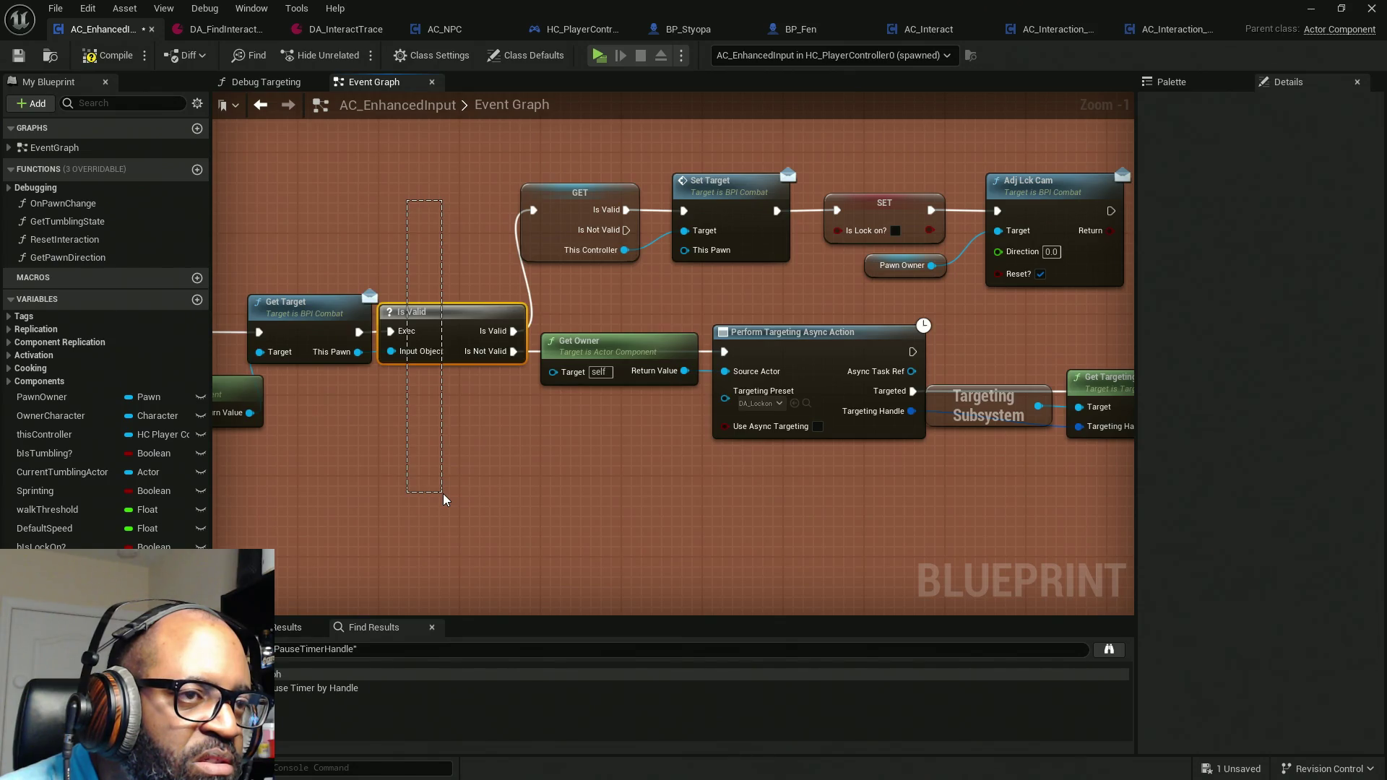
left_click_drag(443, 493, 444, 487)
left_click_drag(756, 458, 602, 504)
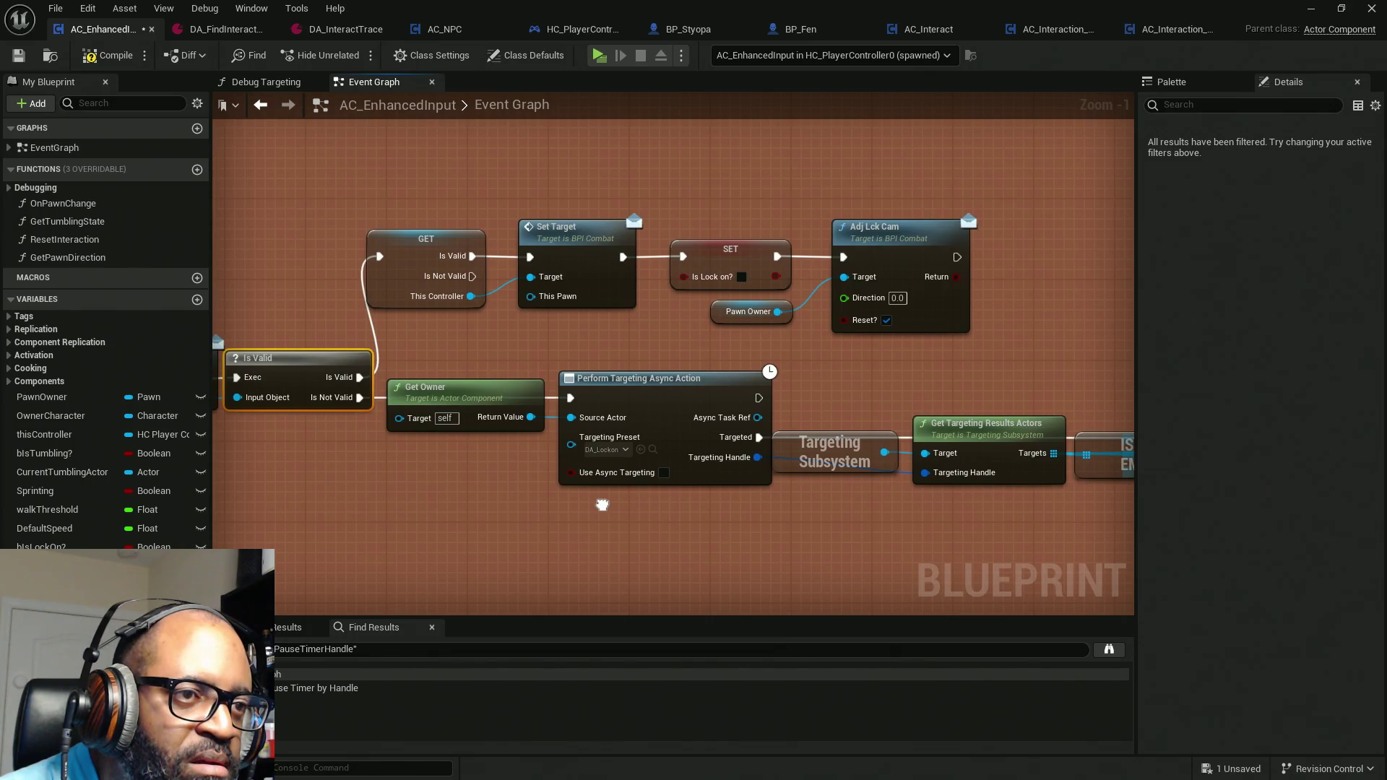
left_click_drag(980, 152, 390, 299)
mouse_move(907, 239)
left_mouse_down()
mouse_move(685, 296)
mouse_move(689, 207)
mouse_move(645, 217)
mouse_move(601, 257)
left_mouse_up()
left_click(597, 258)
Step: Paste Set Combat State and Set Lance Current Wpn (NoWpn) after Adj Lck Cam, wire them, then compile
key("ctrl+v")
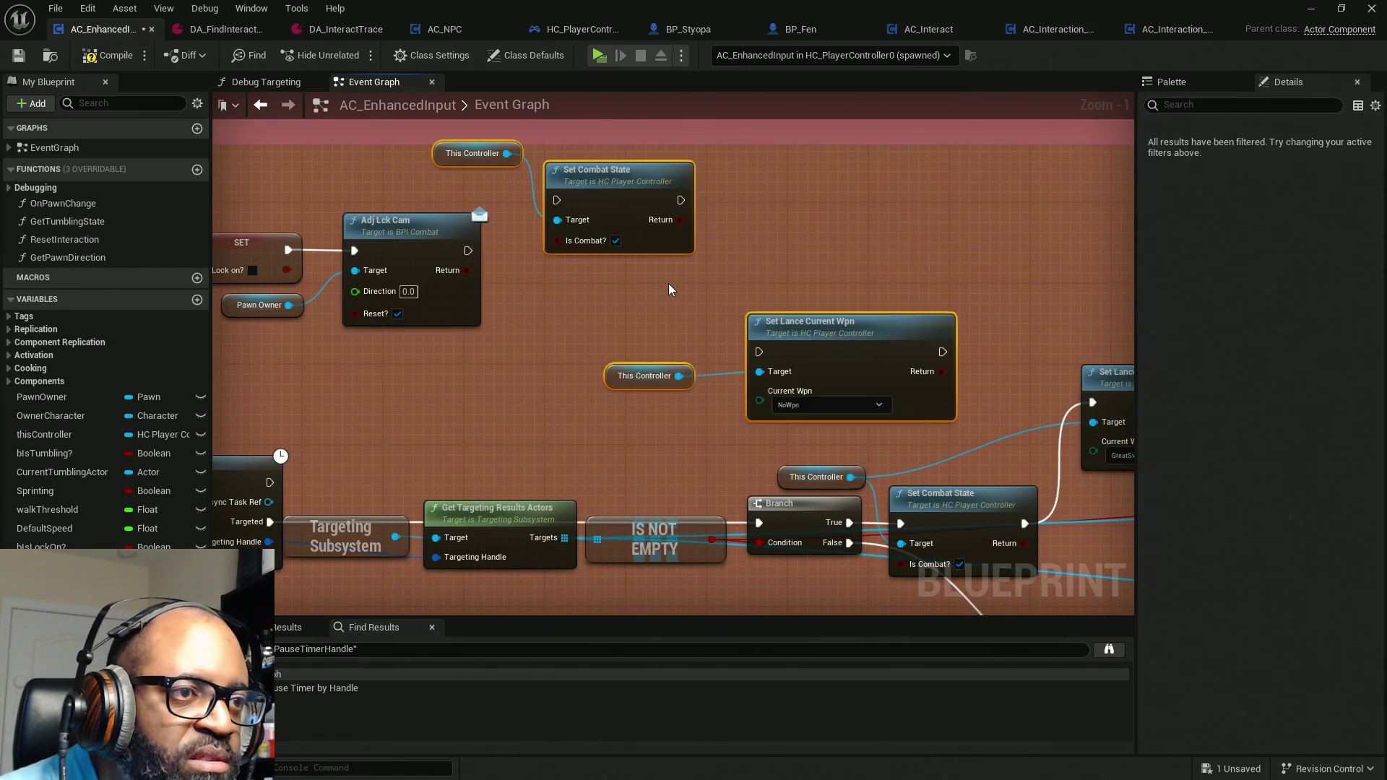
left_click_drag(556, 200, 468, 250)
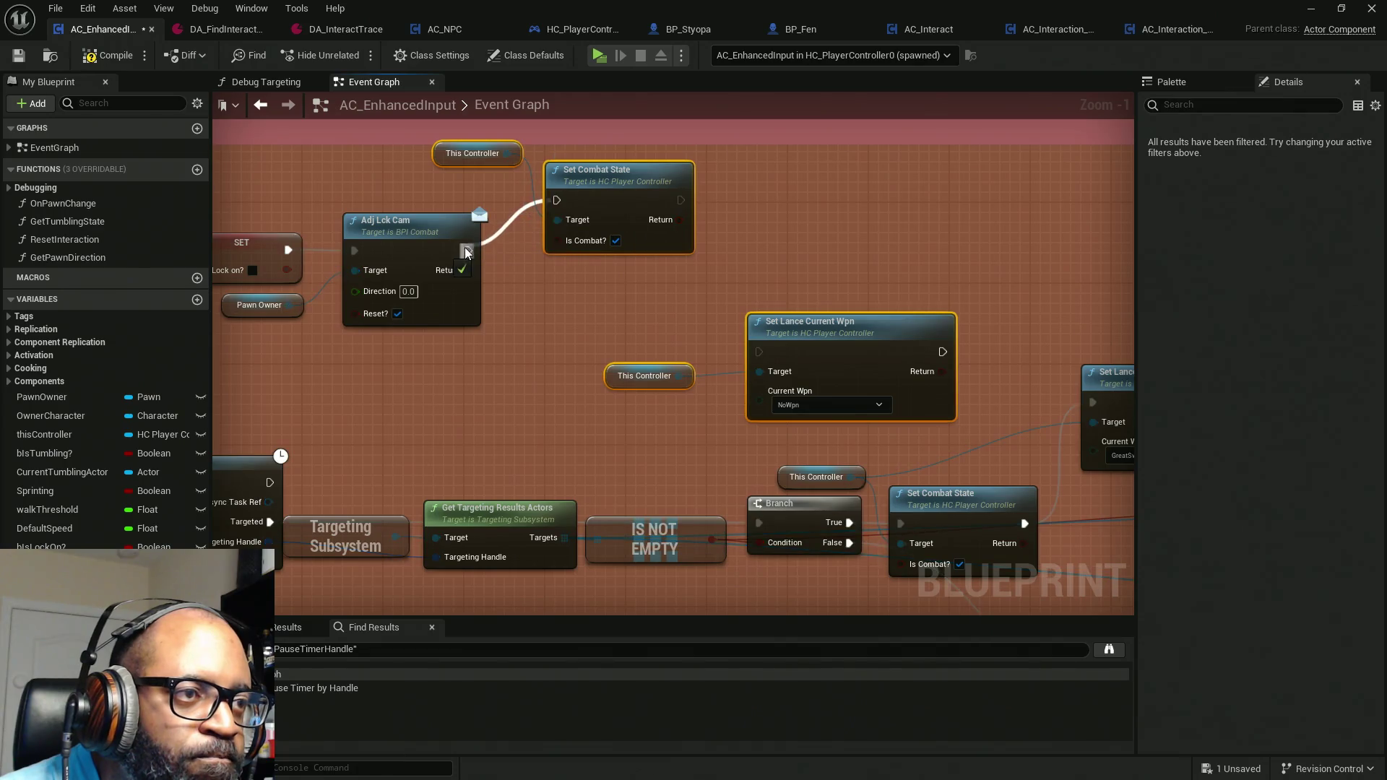
mouse_move(757, 351)
left_mouse_down()
mouse_move(680, 200)
mouse_move(500, 190)
left_mouse_up()
left_click(697, 294)
left_click_drag(630, 179, 589, 231)
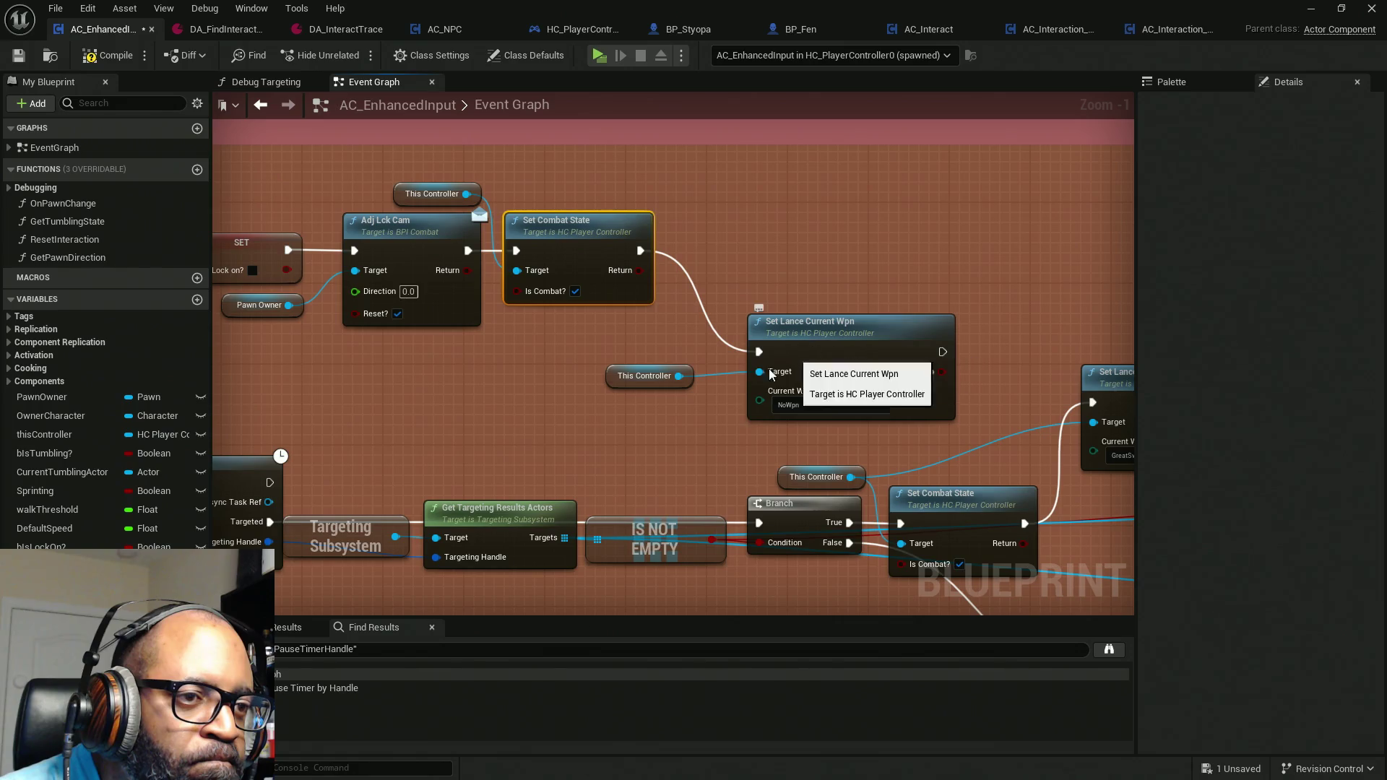
left_click_drag(1015, 365, 578, 404)
mouse_move(837, 339)
left_mouse_down()
mouse_move(814, 308)
mouse_move(808, 244)
left_mouse_up()
left_click(812, 292)
key("ctrl+s")
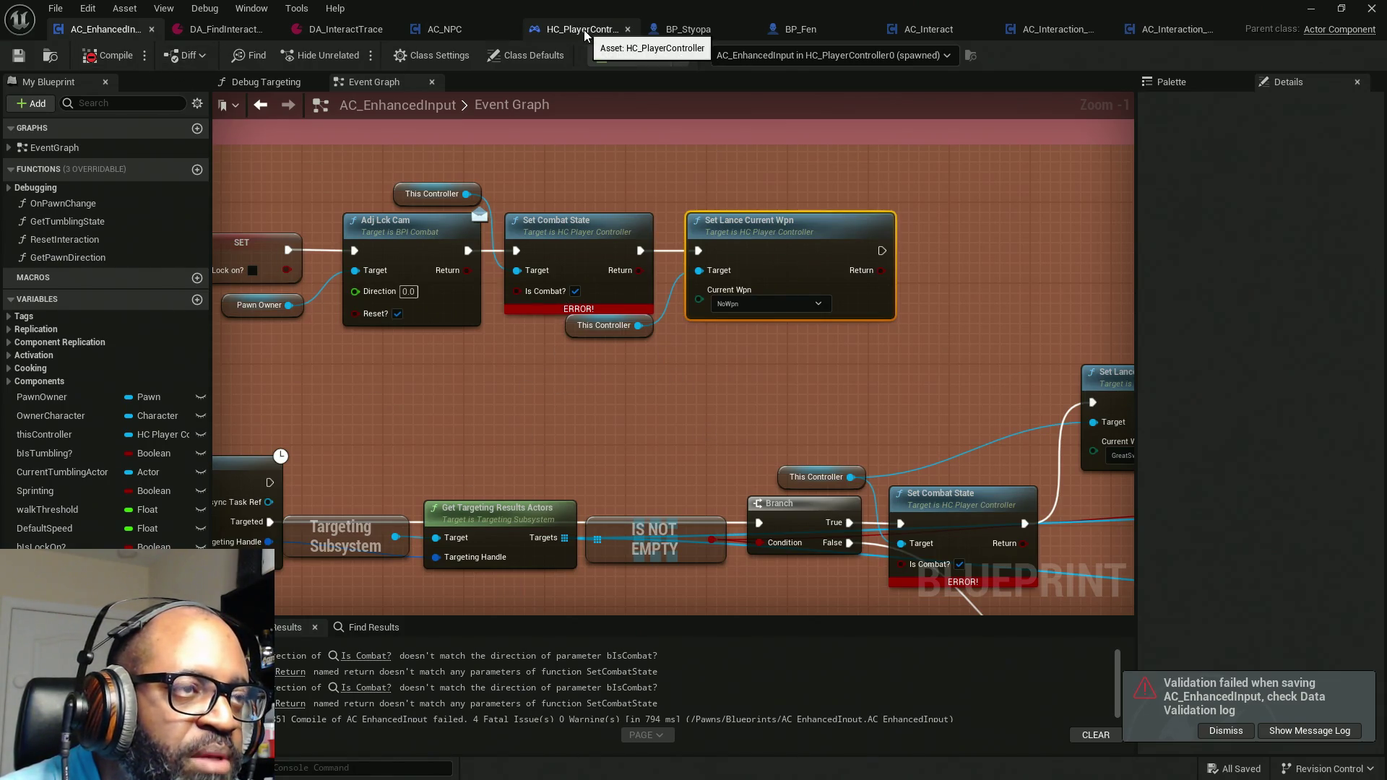
Step: Follow the Set Combat State error, compile HC_PlayerController, then recompile AC_EnhancedInput
left_click(341, 655)
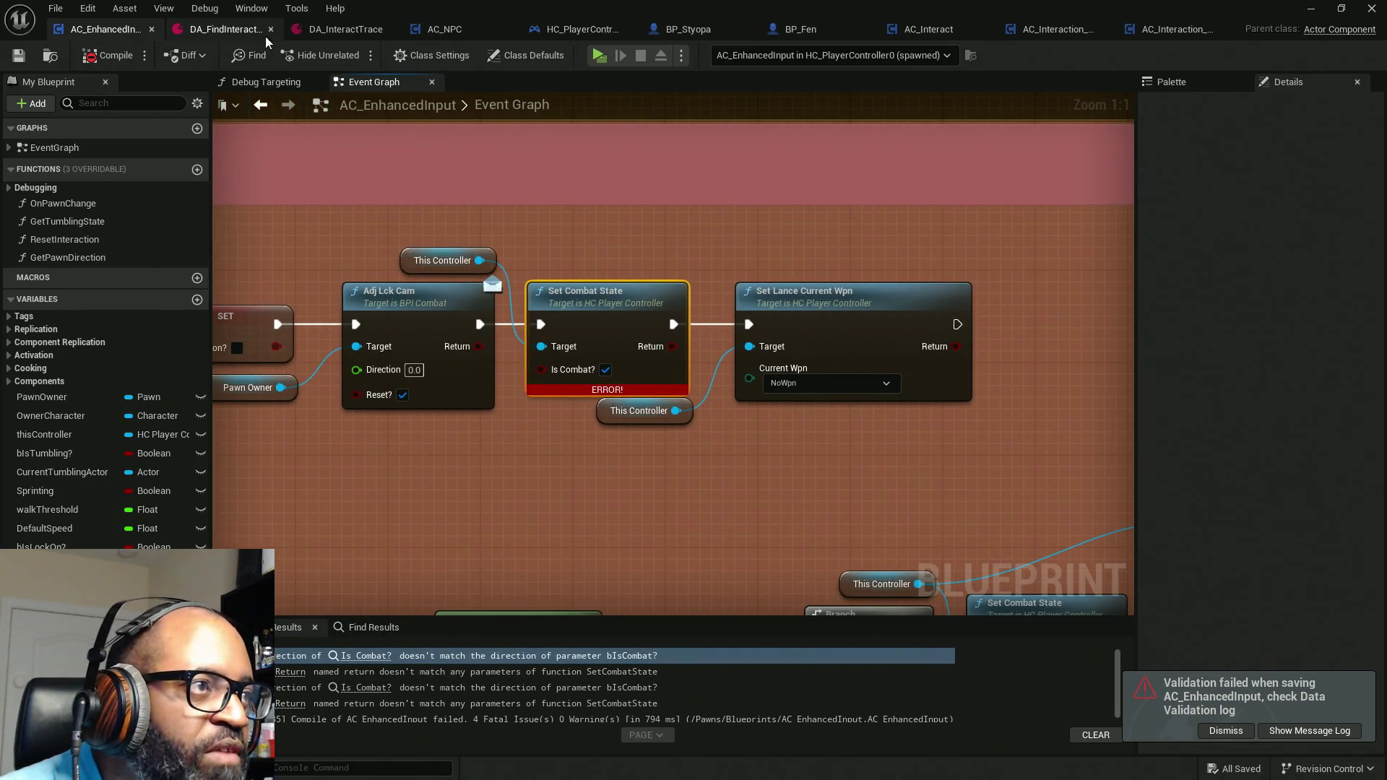
left_click(578, 28)
left_click(109, 56)
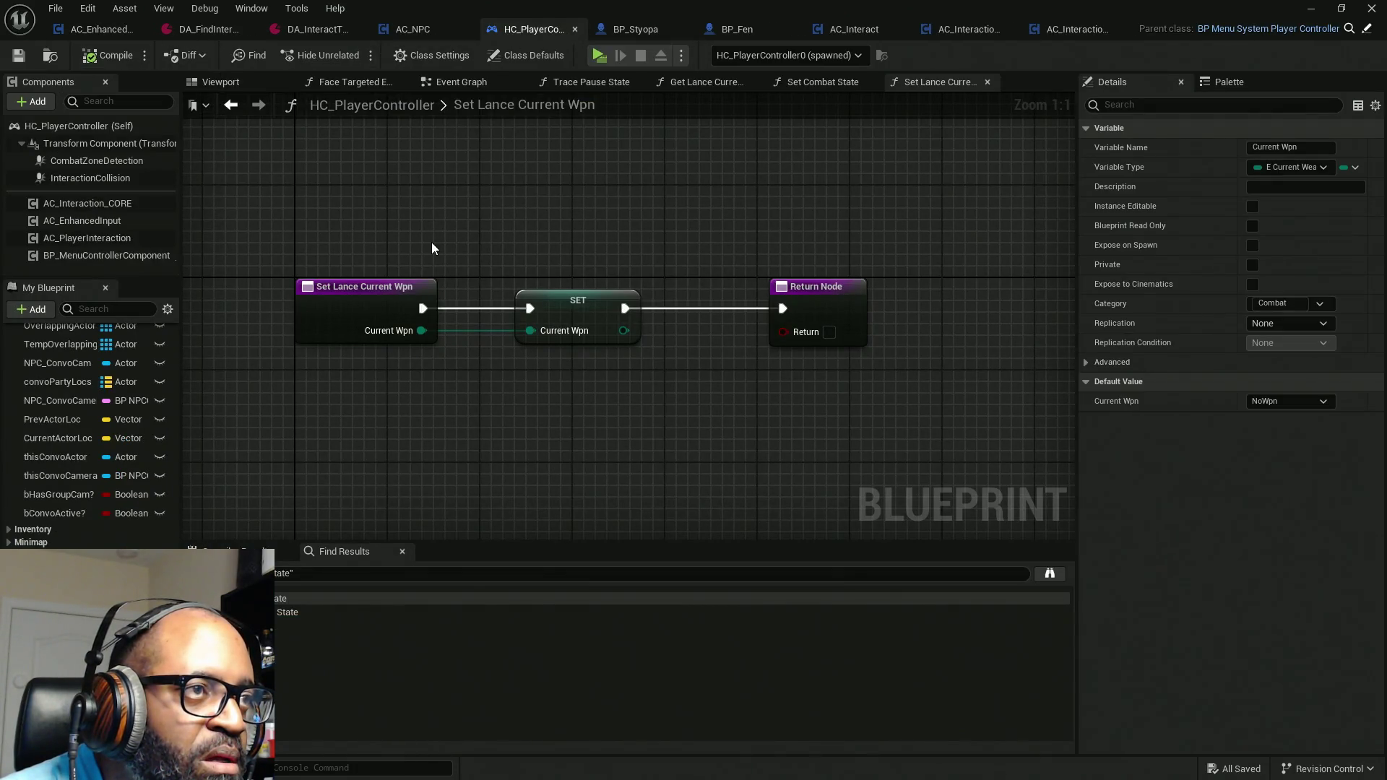
left_click(100, 30)
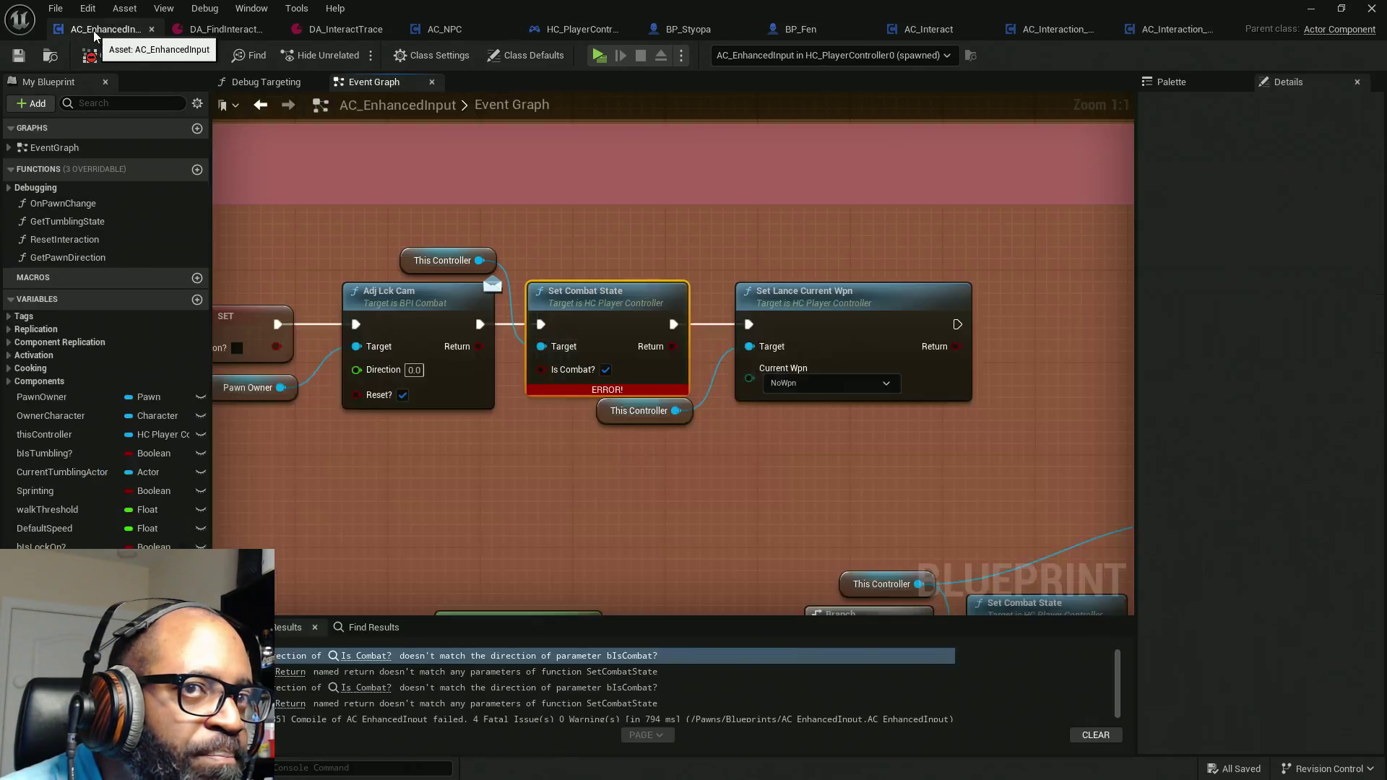
left_click(108, 56)
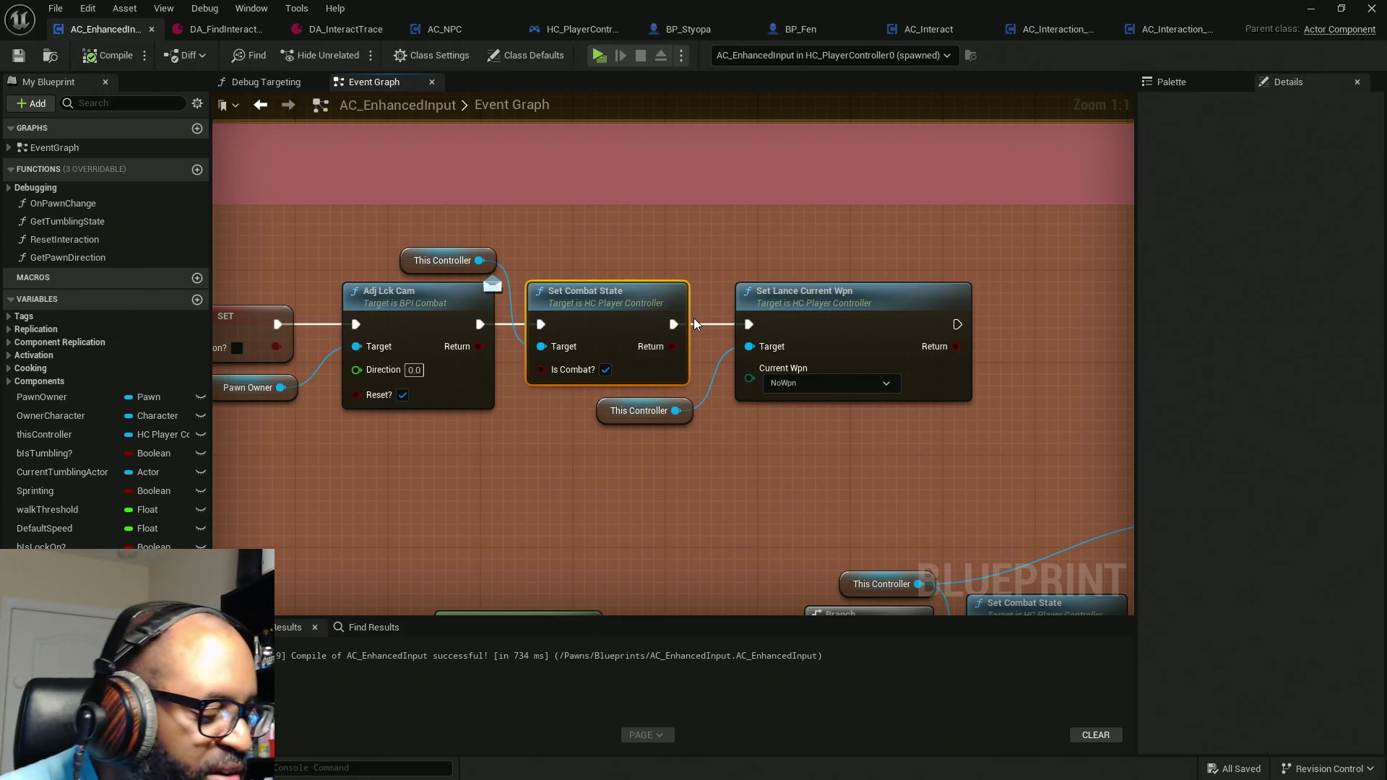
Step: Check ABP_Manny, untick Is Combat? on the lock-on Set Combat State, and save
left_click_drag(792, 402, 737, 388)
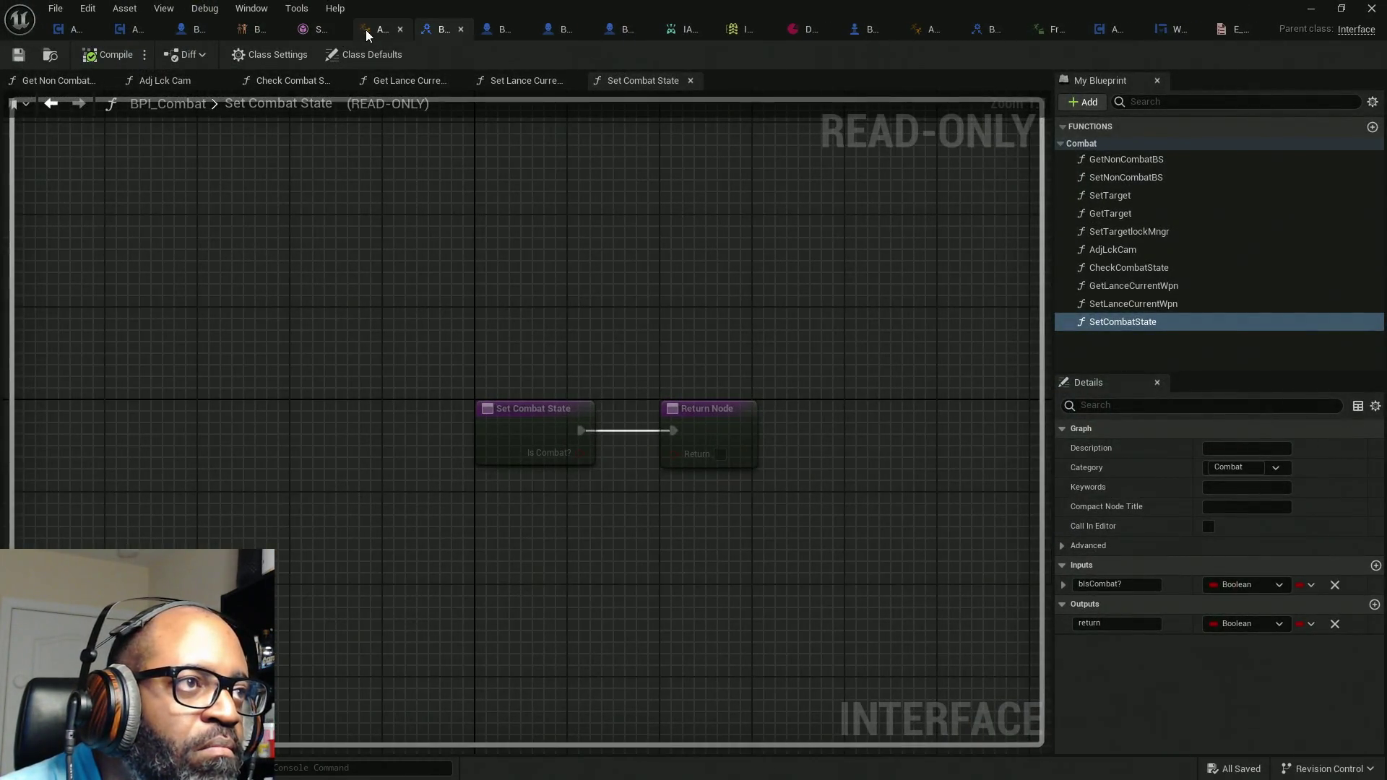
left_click(368, 29)
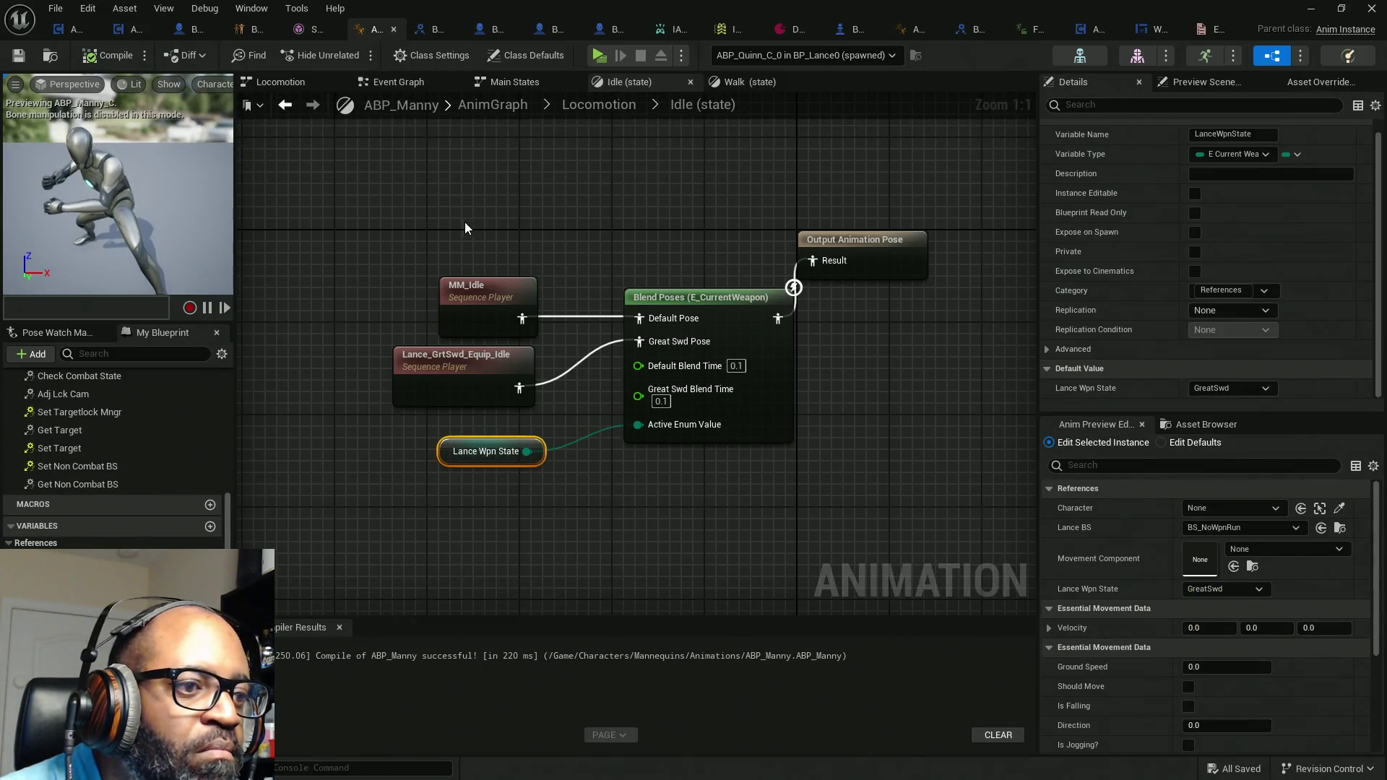
left_click_drag(506, 9, 46, 198)
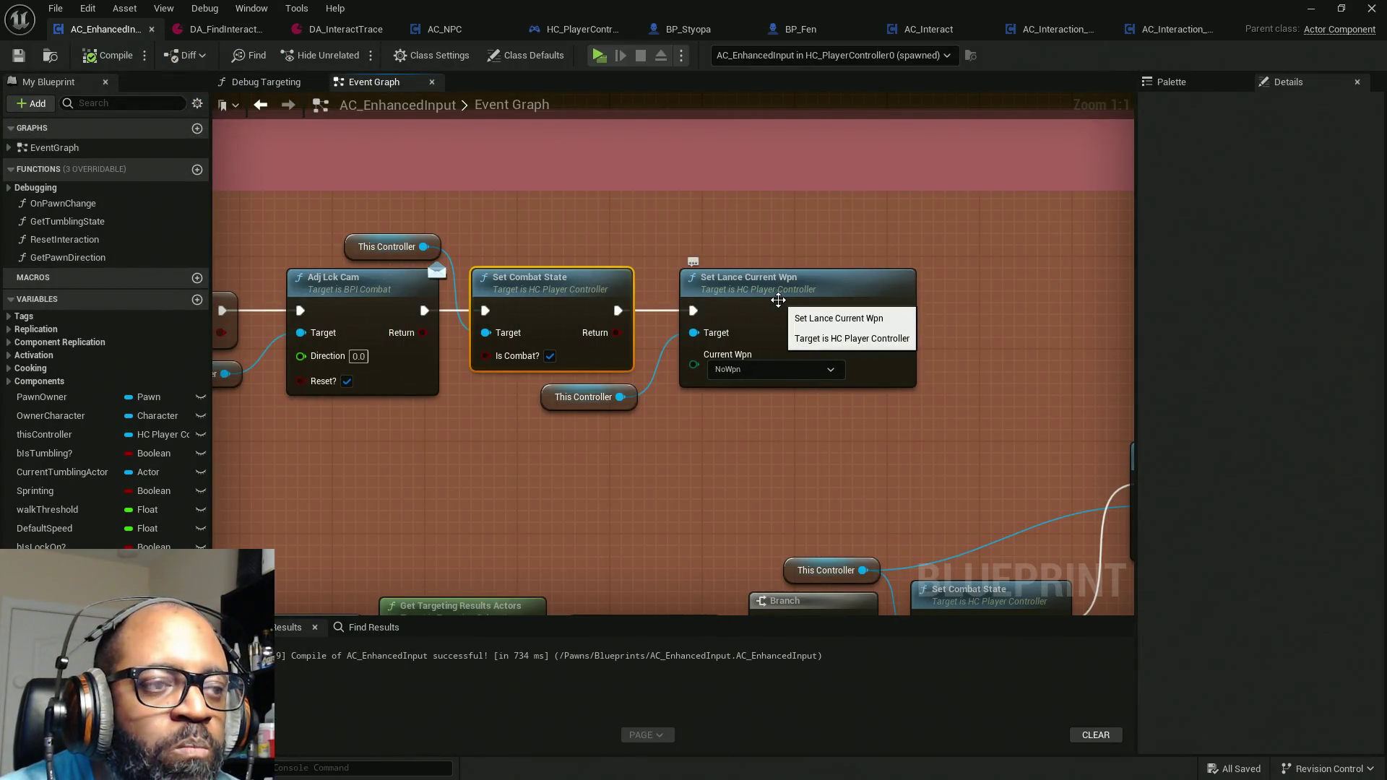
left_click(550, 355)
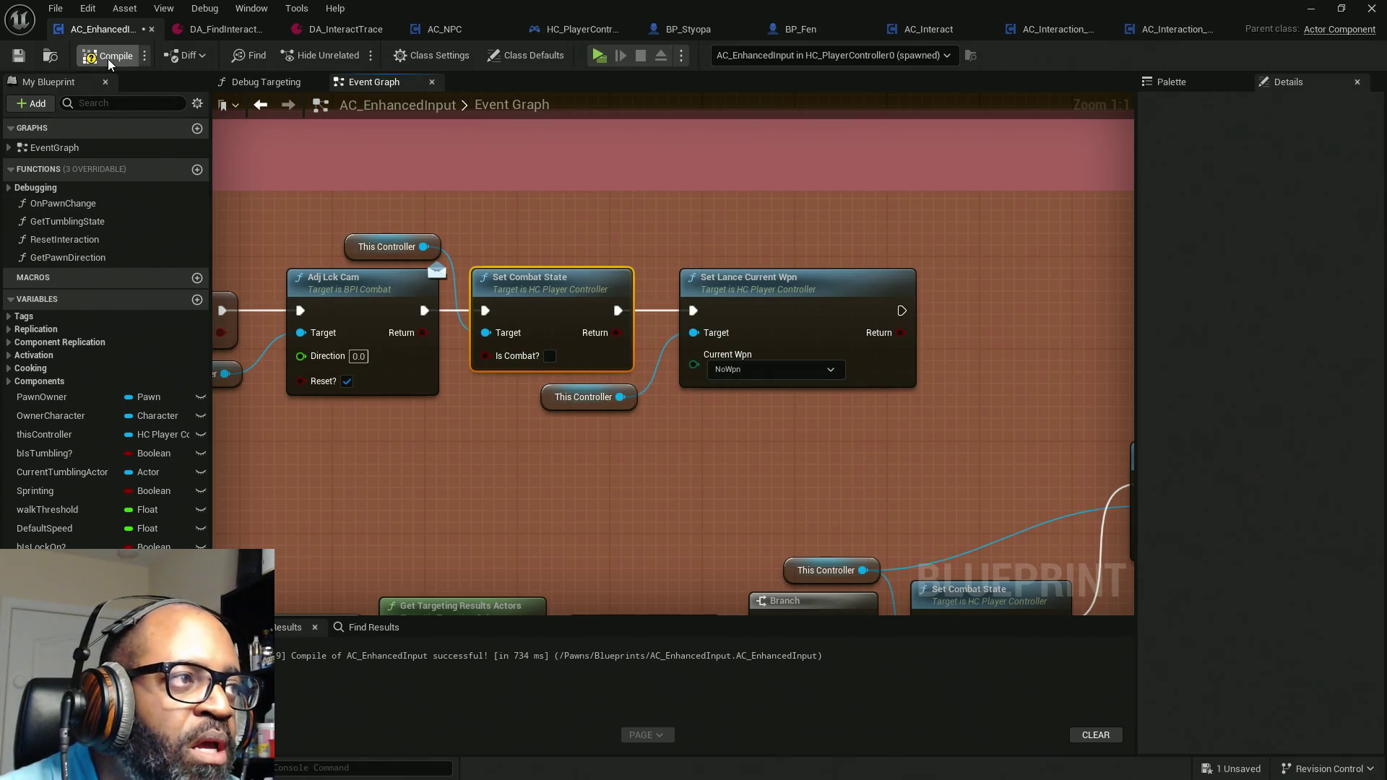
key("ctrl+s")
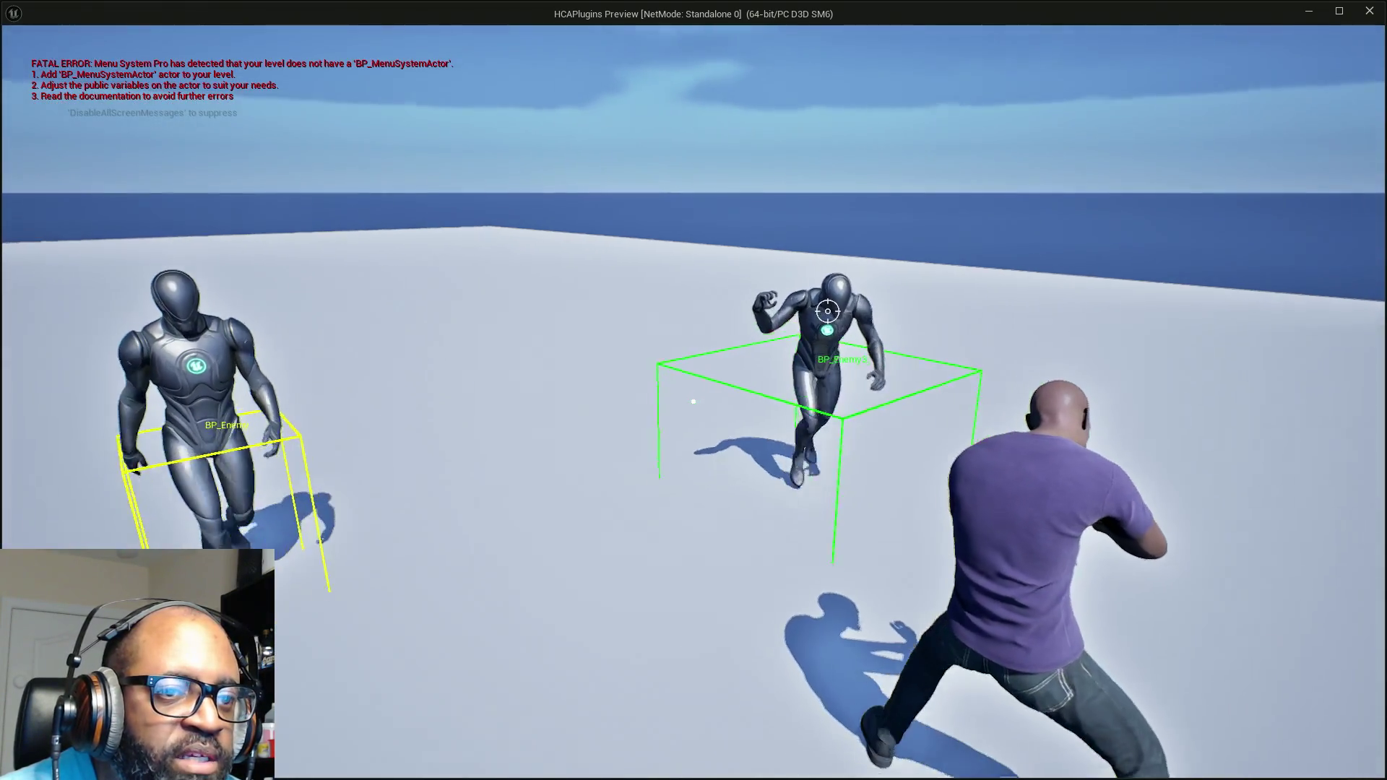
Step: Toggle lock-on onto enemies four times in Play-in-Editor, run toward the NPCs, then return to the editor
right_click(693, 402)
right_click(693, 401)
right_click(692, 401)
right_click(692, 402)
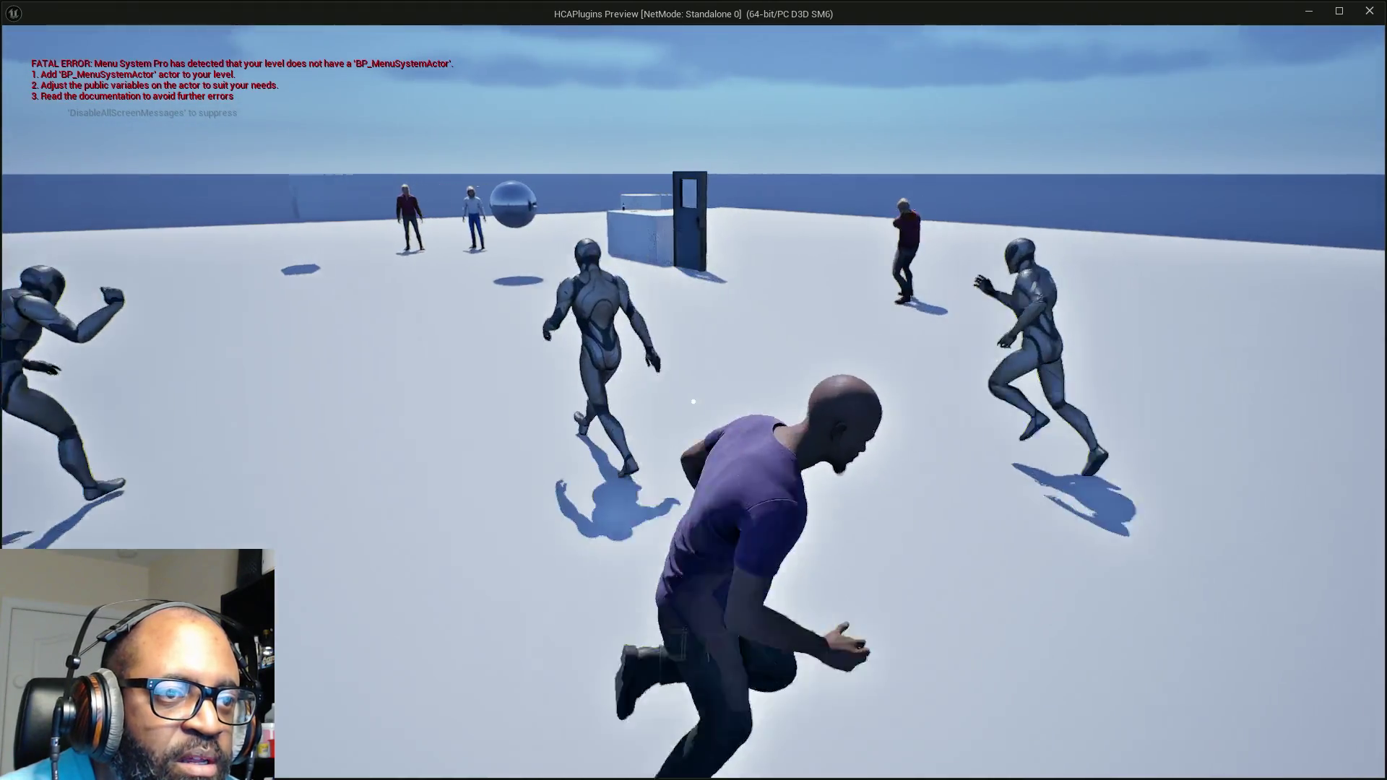
right_click(693, 402)
right_click(693, 401)
right_click(693, 401)
right_click(693, 402)
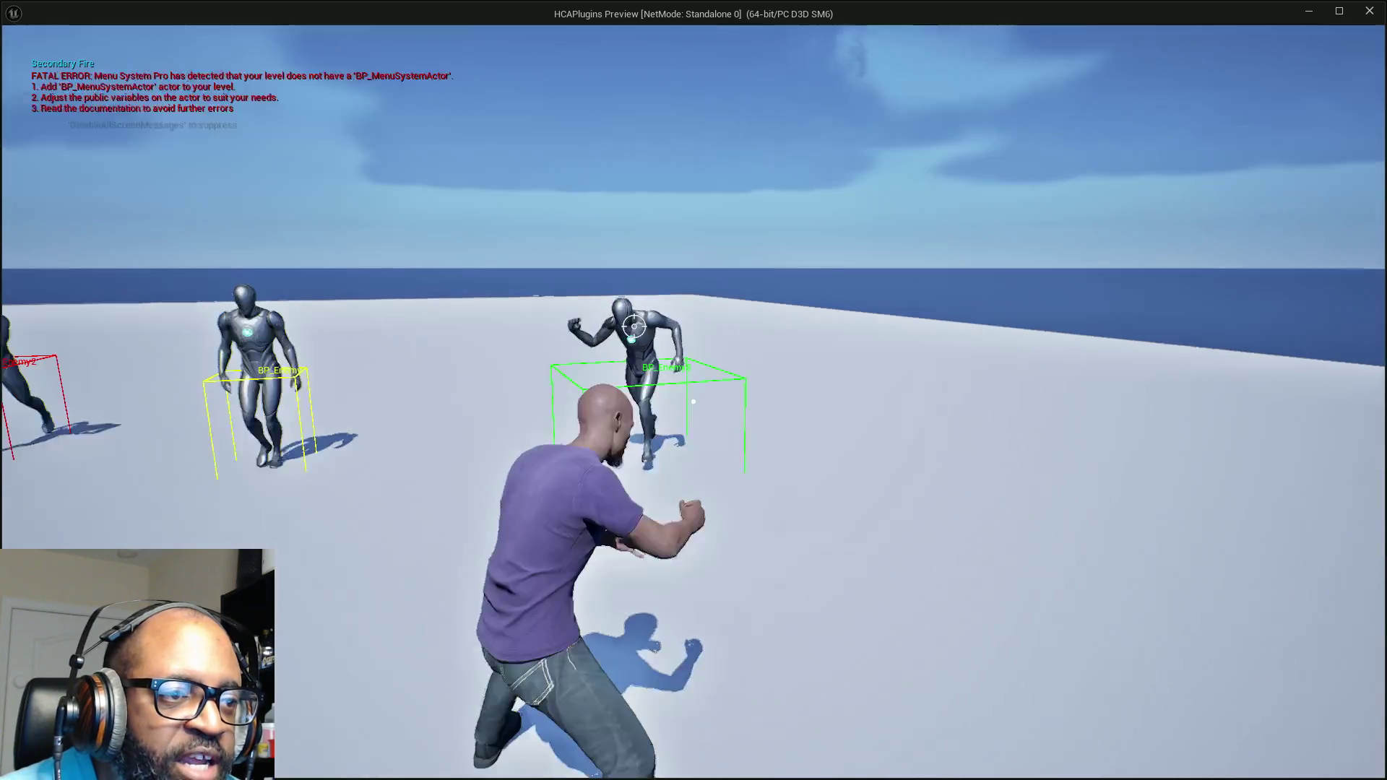
right_click(693, 402)
right_click(692, 401)
right_click(693, 402)
right_click(693, 402)
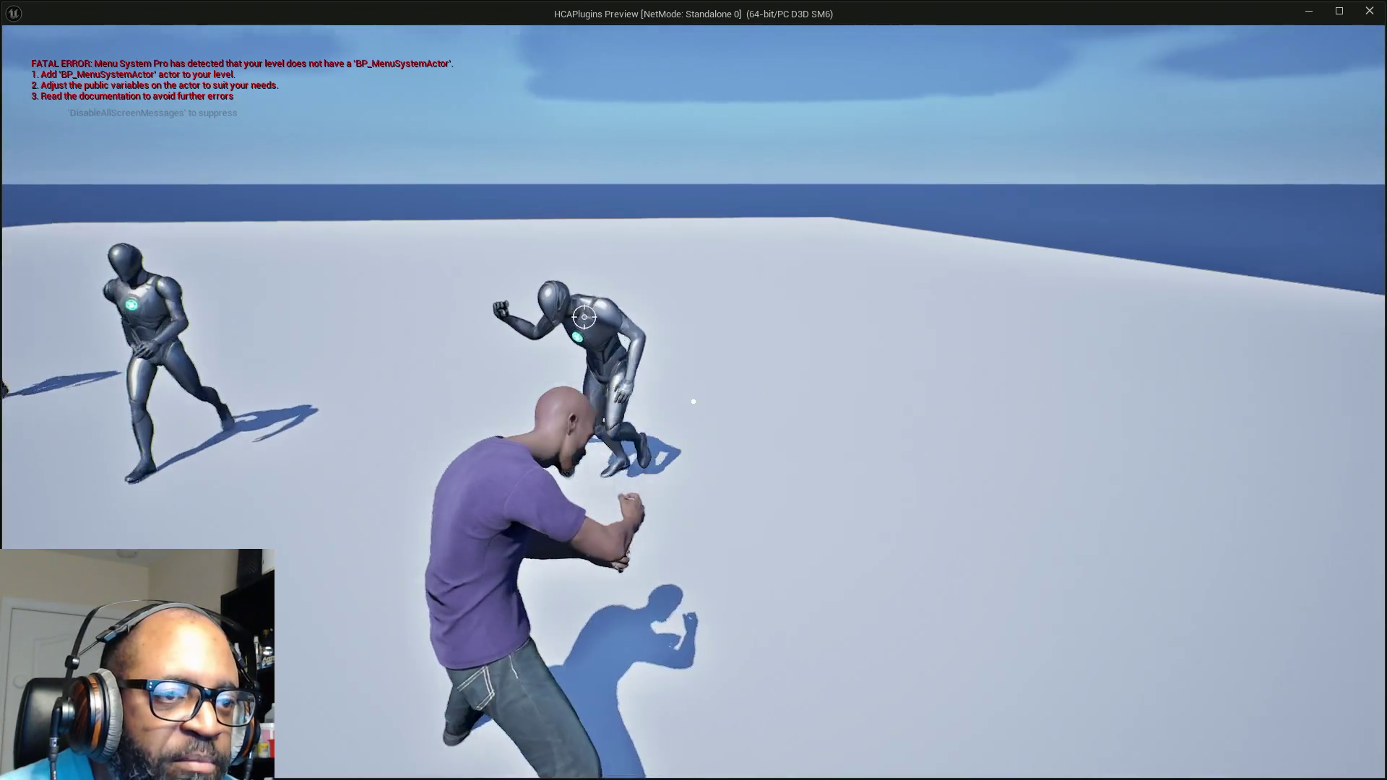
right_click(693, 401)
right_click(693, 402)
right_click(693, 402)
right_click(693, 401)
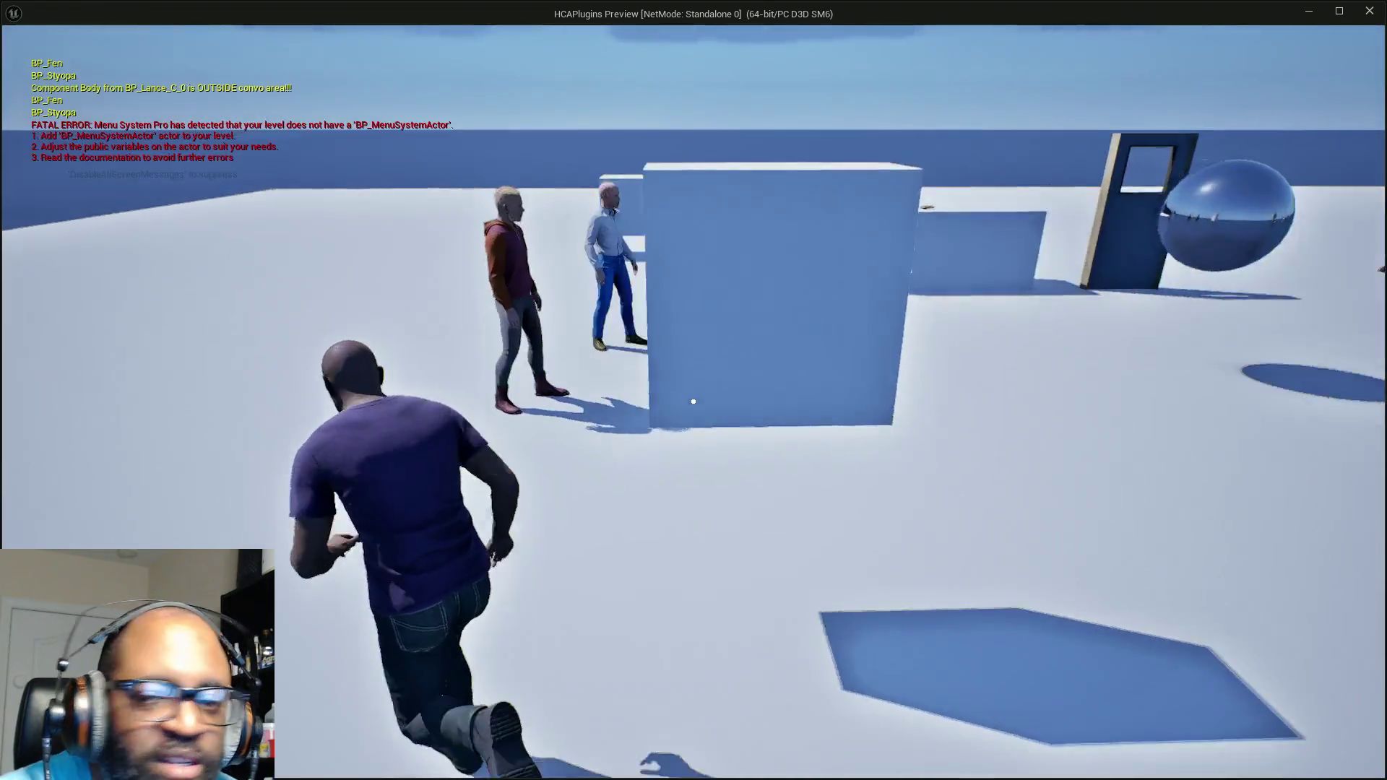
key("e")
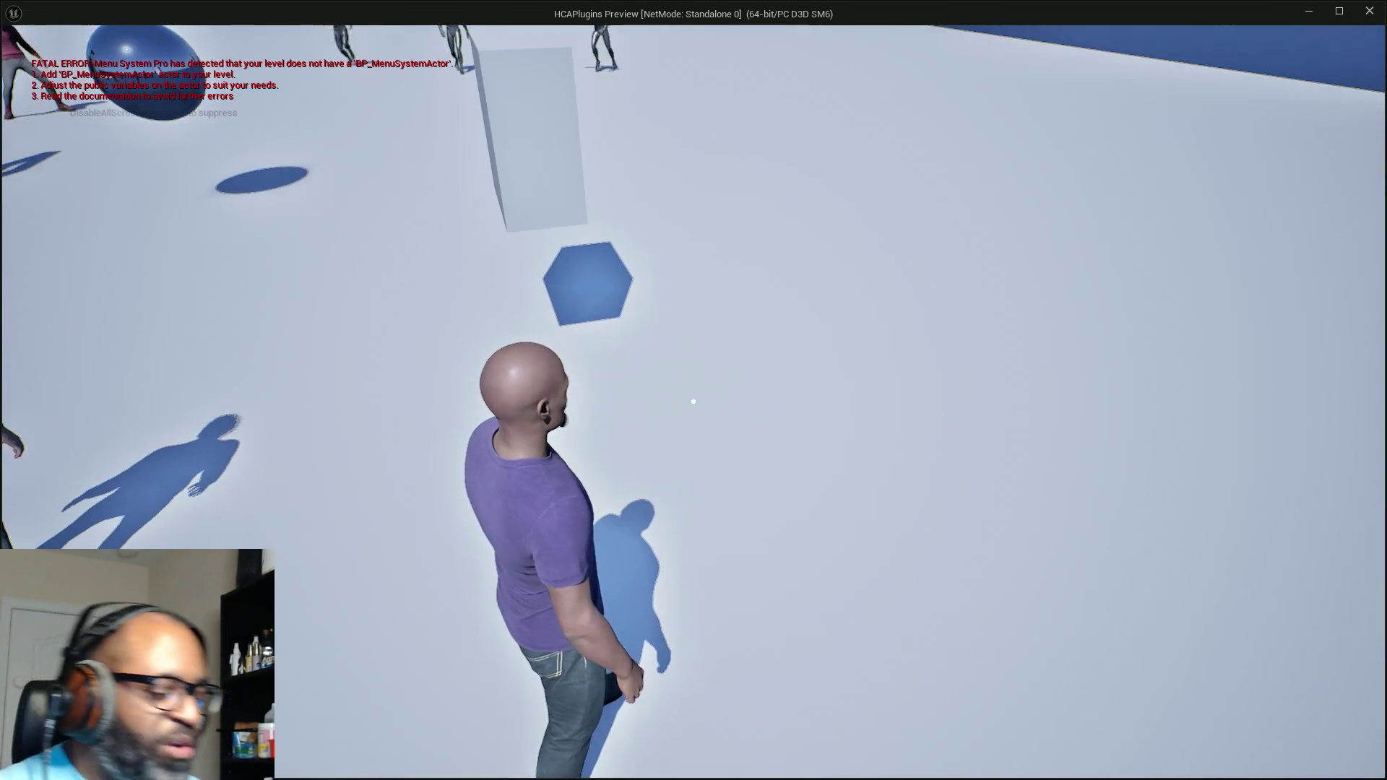
key("alt+Tab")
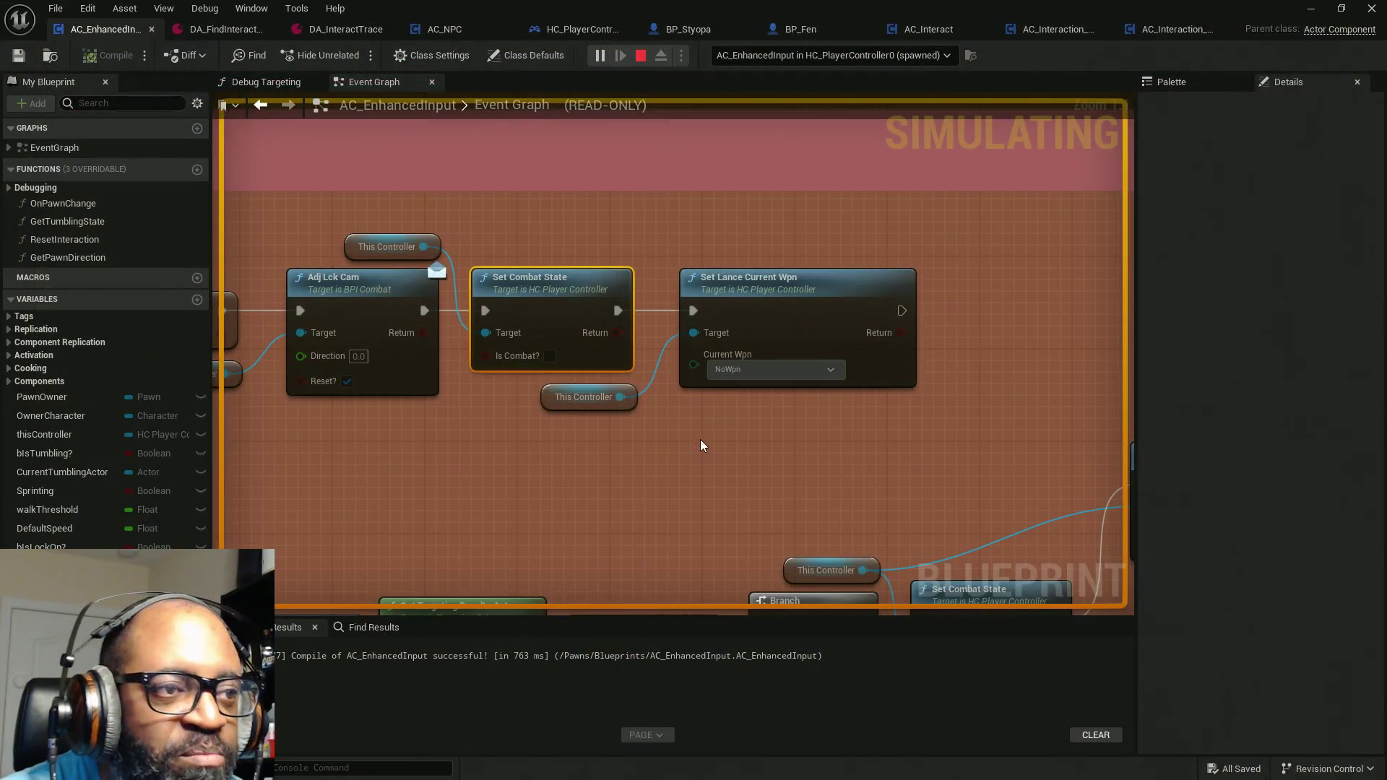
Step: Stop Play-in-Editor and bring up the DA_InteractTrace targeting preset
key("Escape")
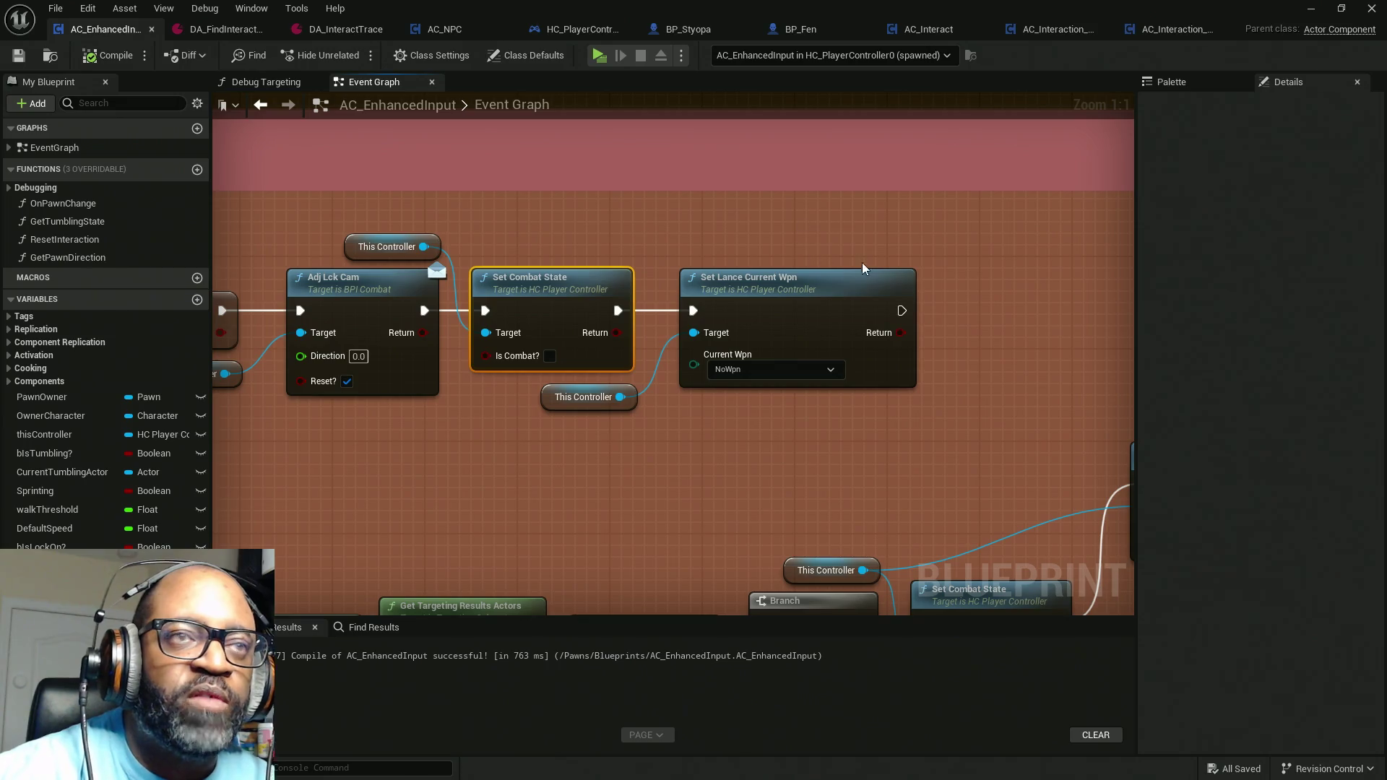
left_click(343, 29)
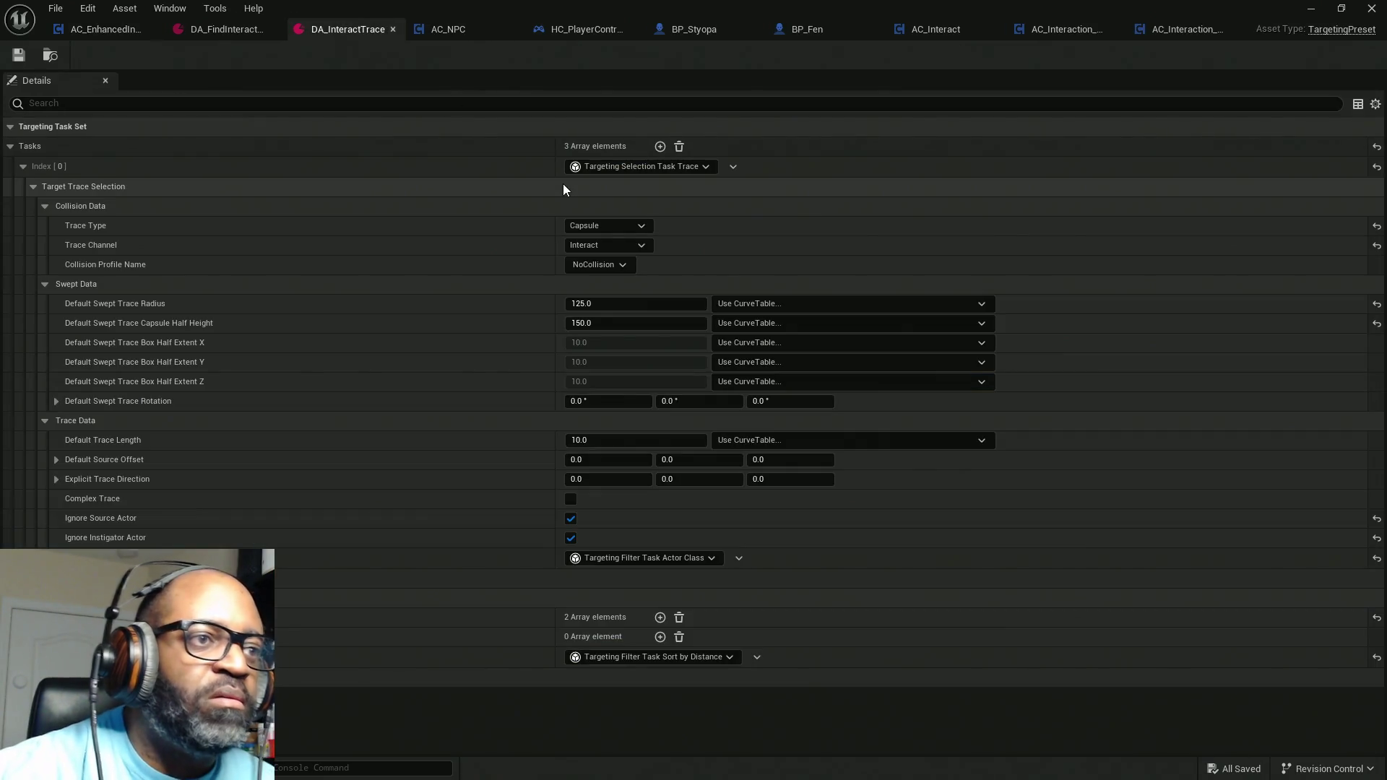